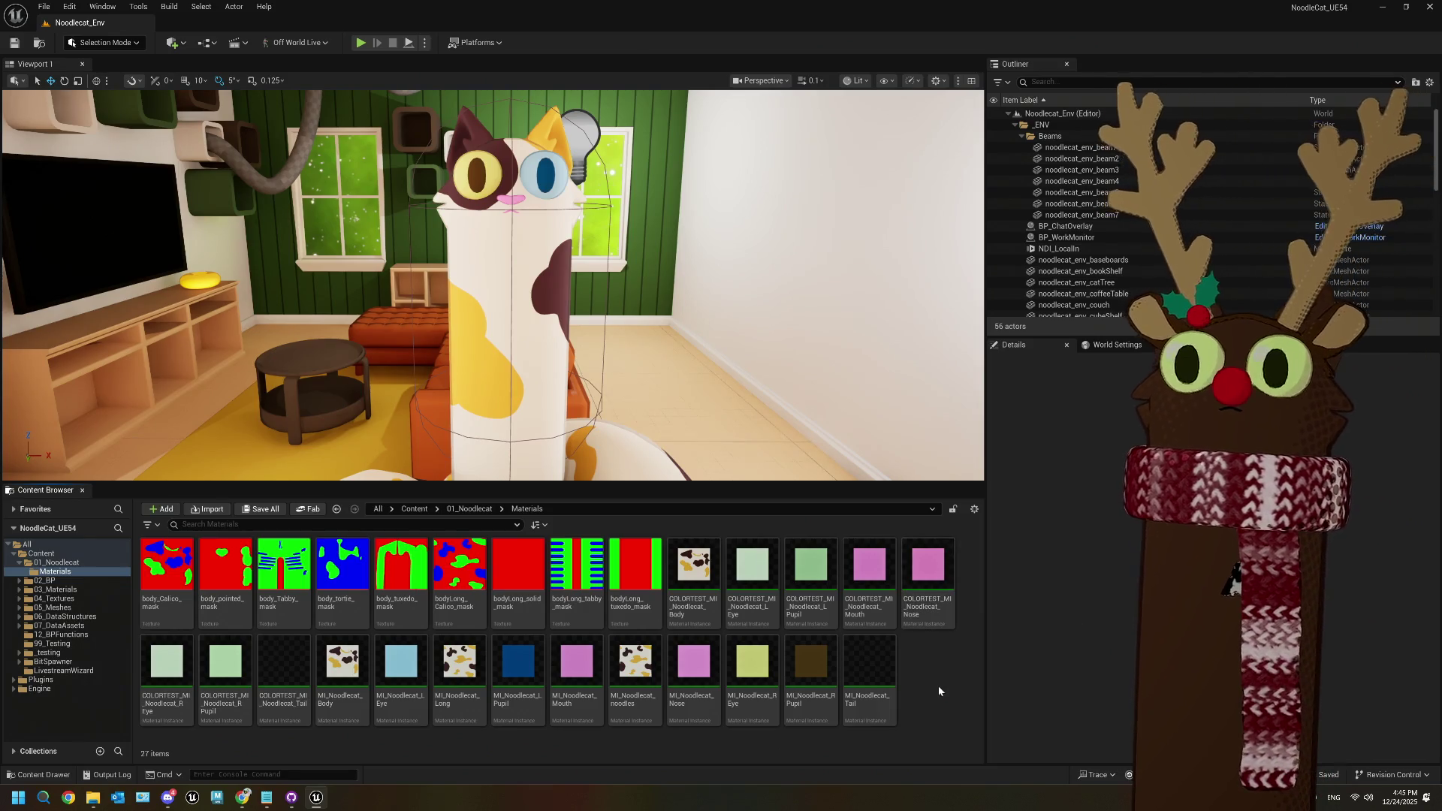
Show the top-level Content folder, pull the viewport back, and bring up the ThePlan.txt notes
click(90, 556)
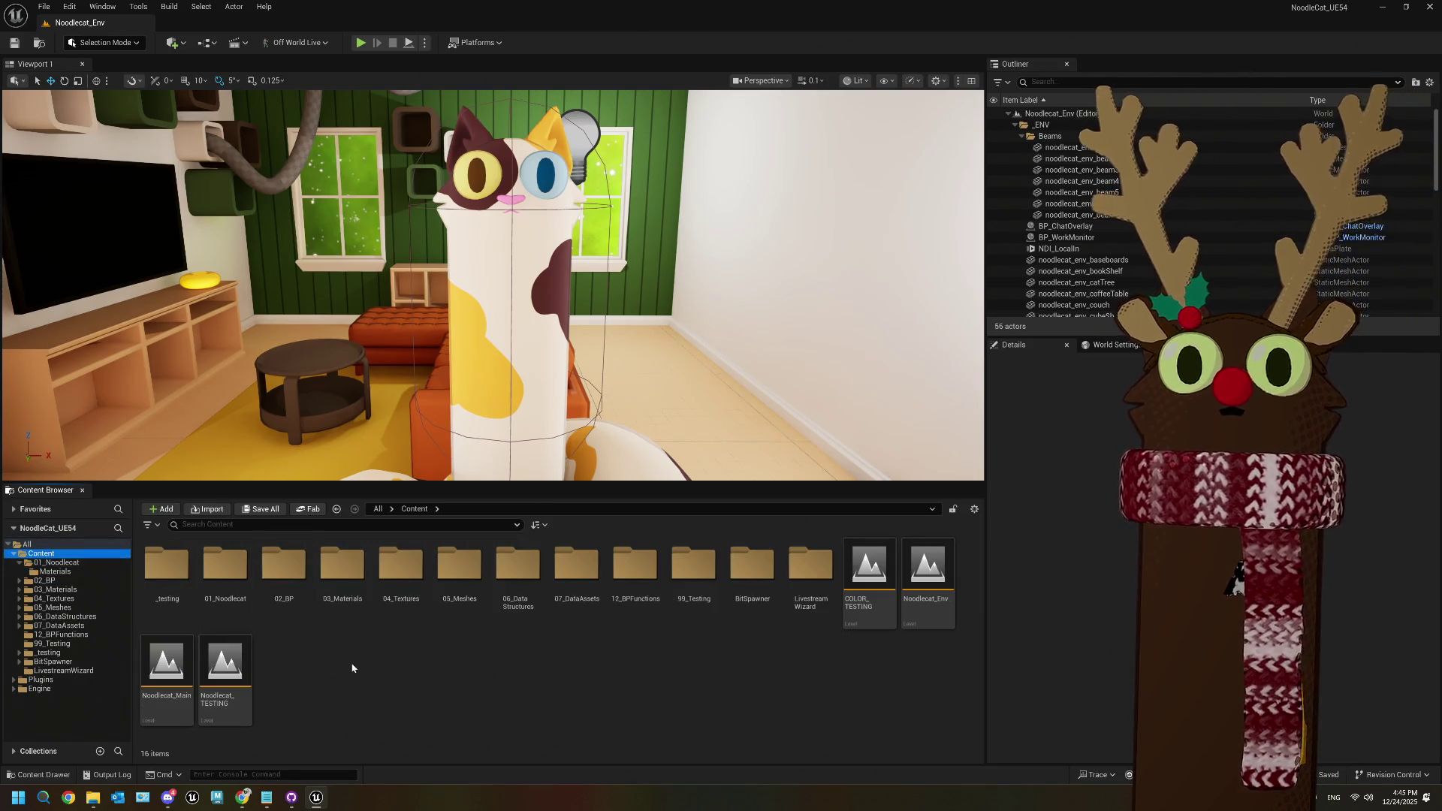
mouse_move(724, 333)
mouse_down()
mouse_move(706, 436)
mouse_move(703, 346)
mouse_move(593, 351)
mouse_move(599, 259)
mouse_move(610, 279)
mouse_move(451, 304)
mouse_up()
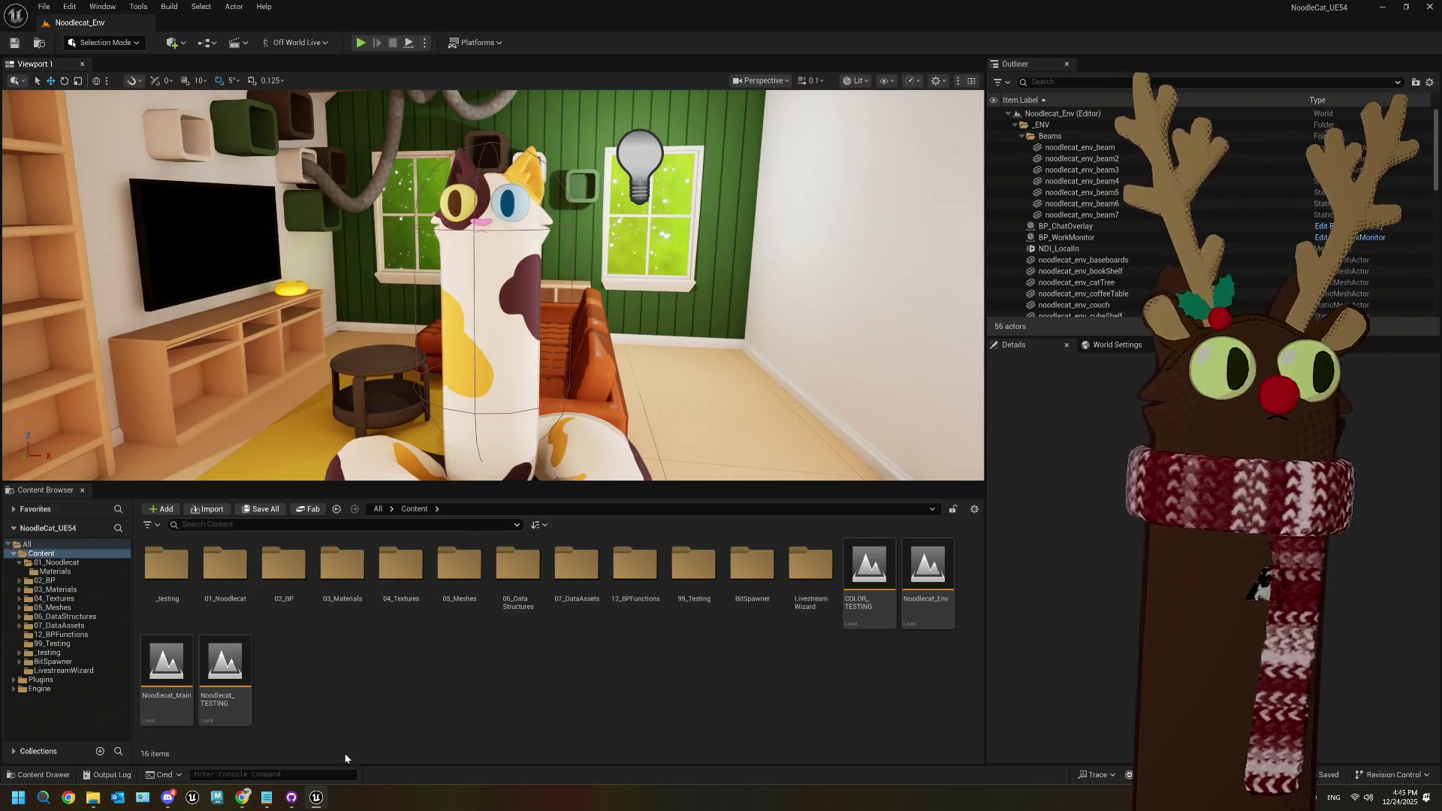
click(268, 800)
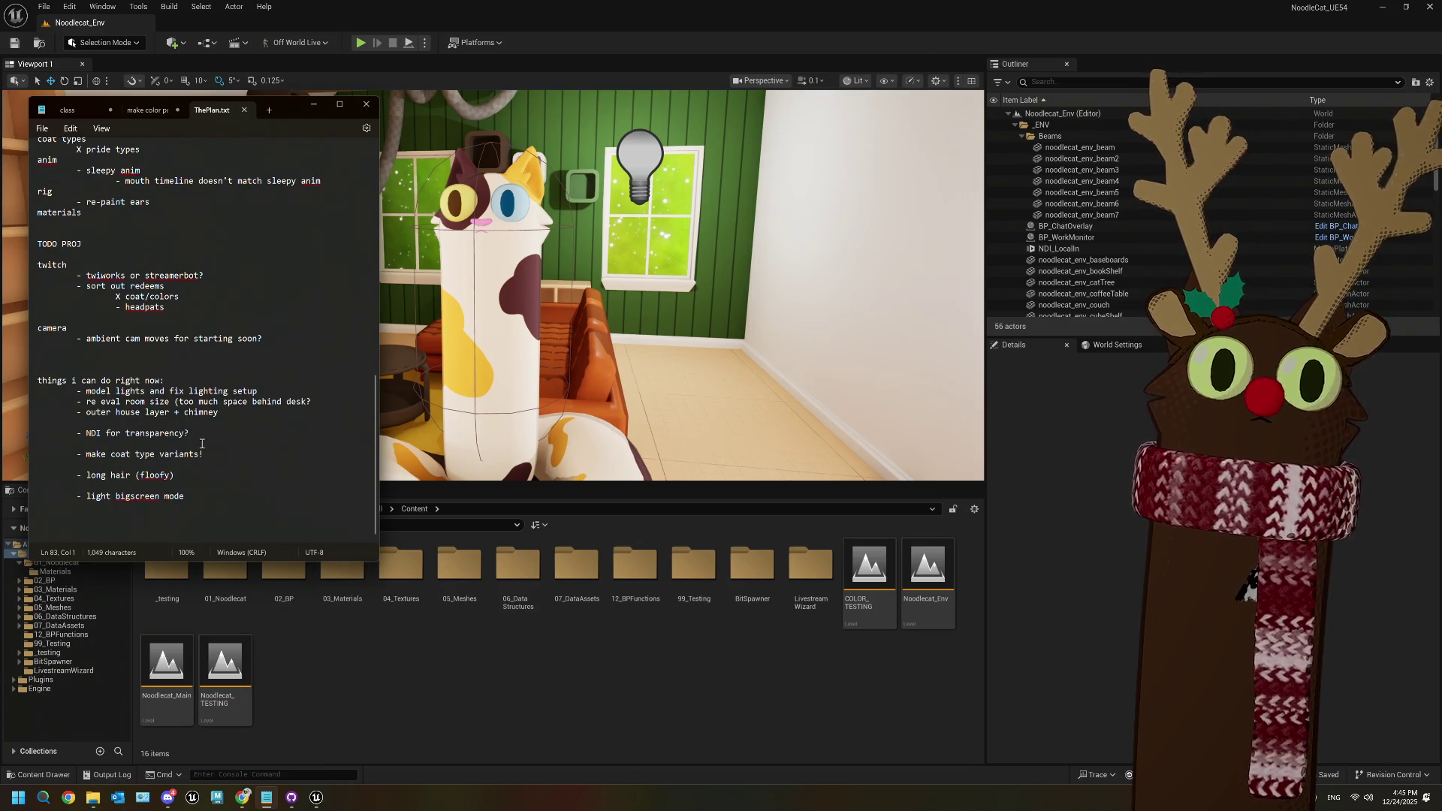
Insert '? ' before 'make coat type variants!' in ThePlan.txt, then go back to the Unreal editor
mouse_move(216, 454)
mouse_down()
mouse_move(37, 444)
mouse_move(38, 463)
mouse_up()
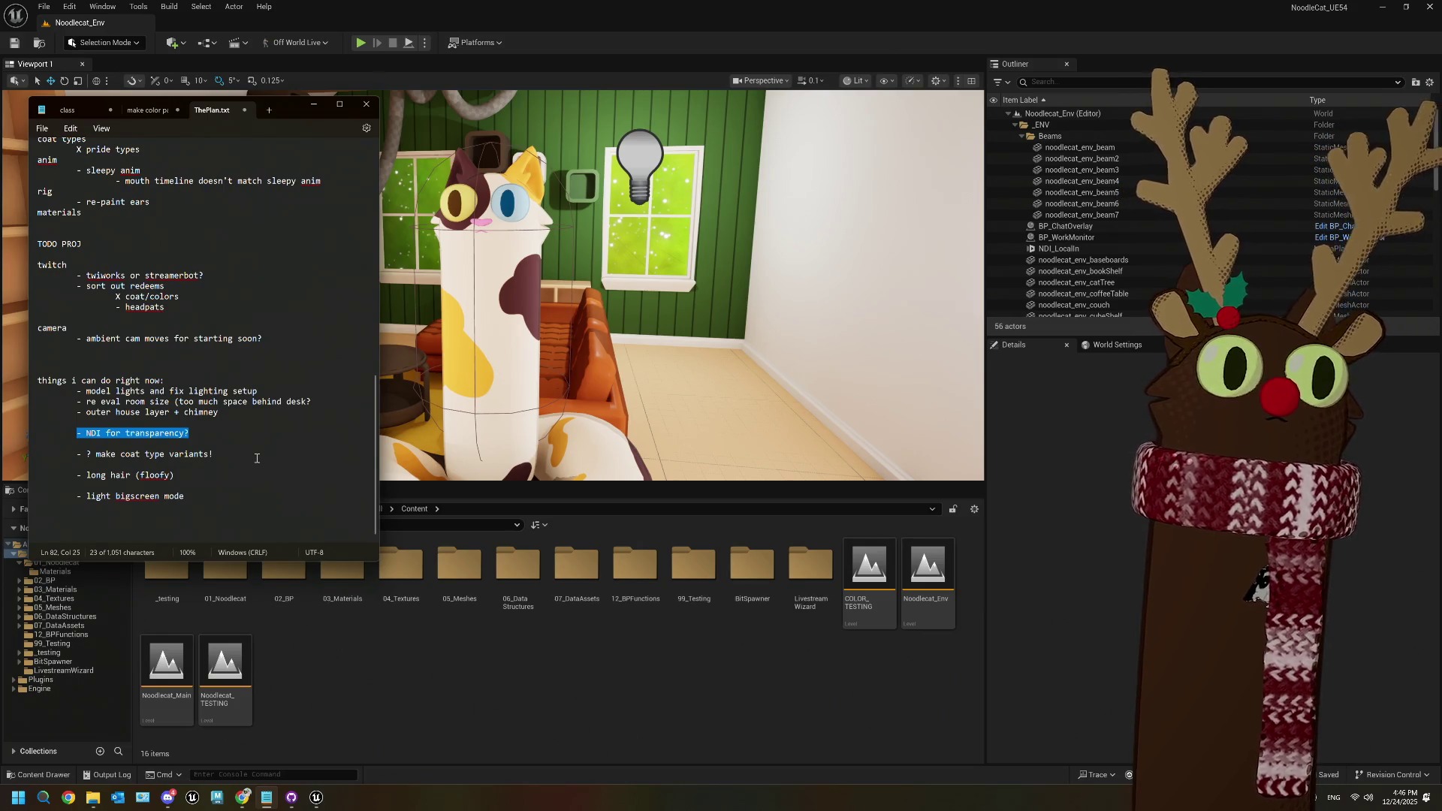
double_click(170, 433)
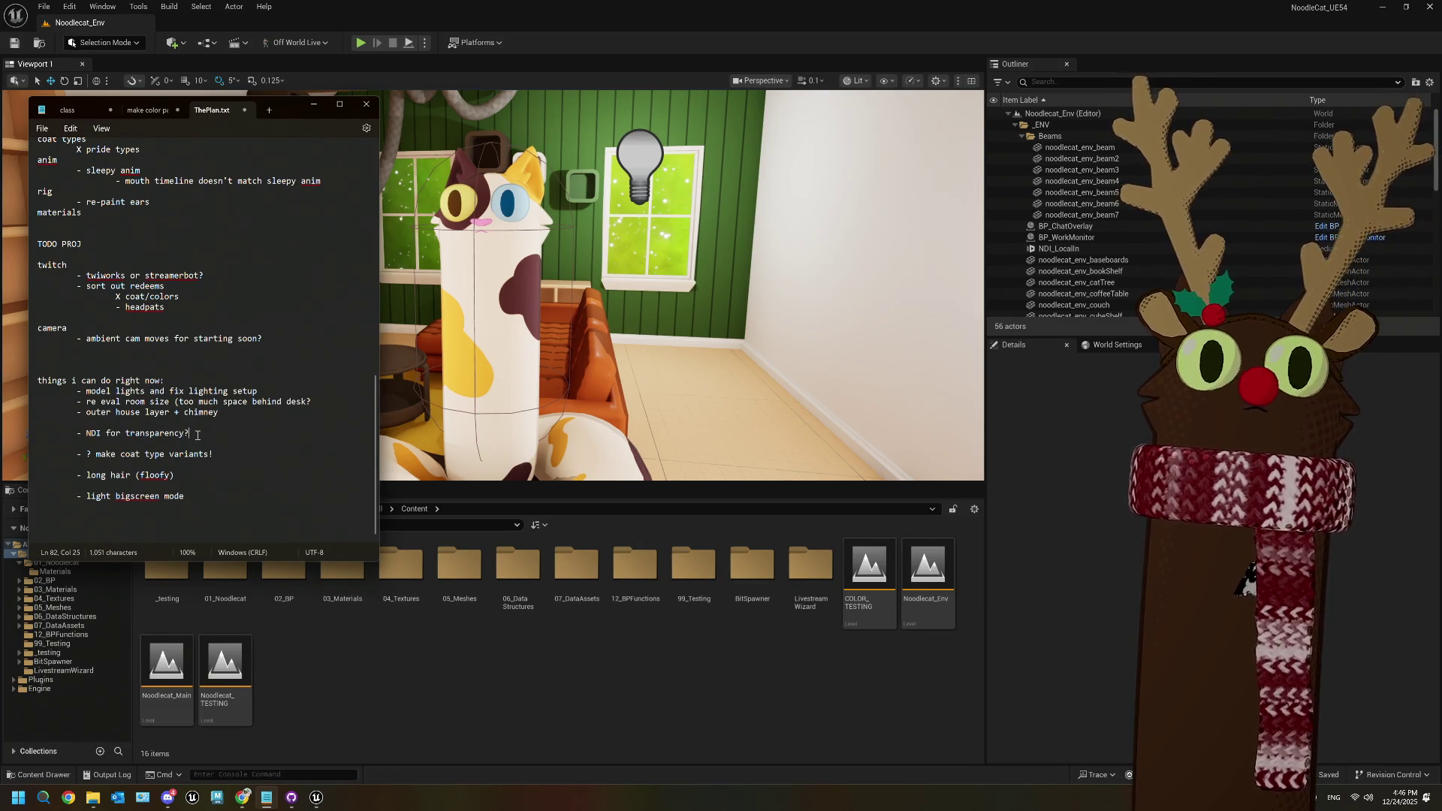
click(333, 623)
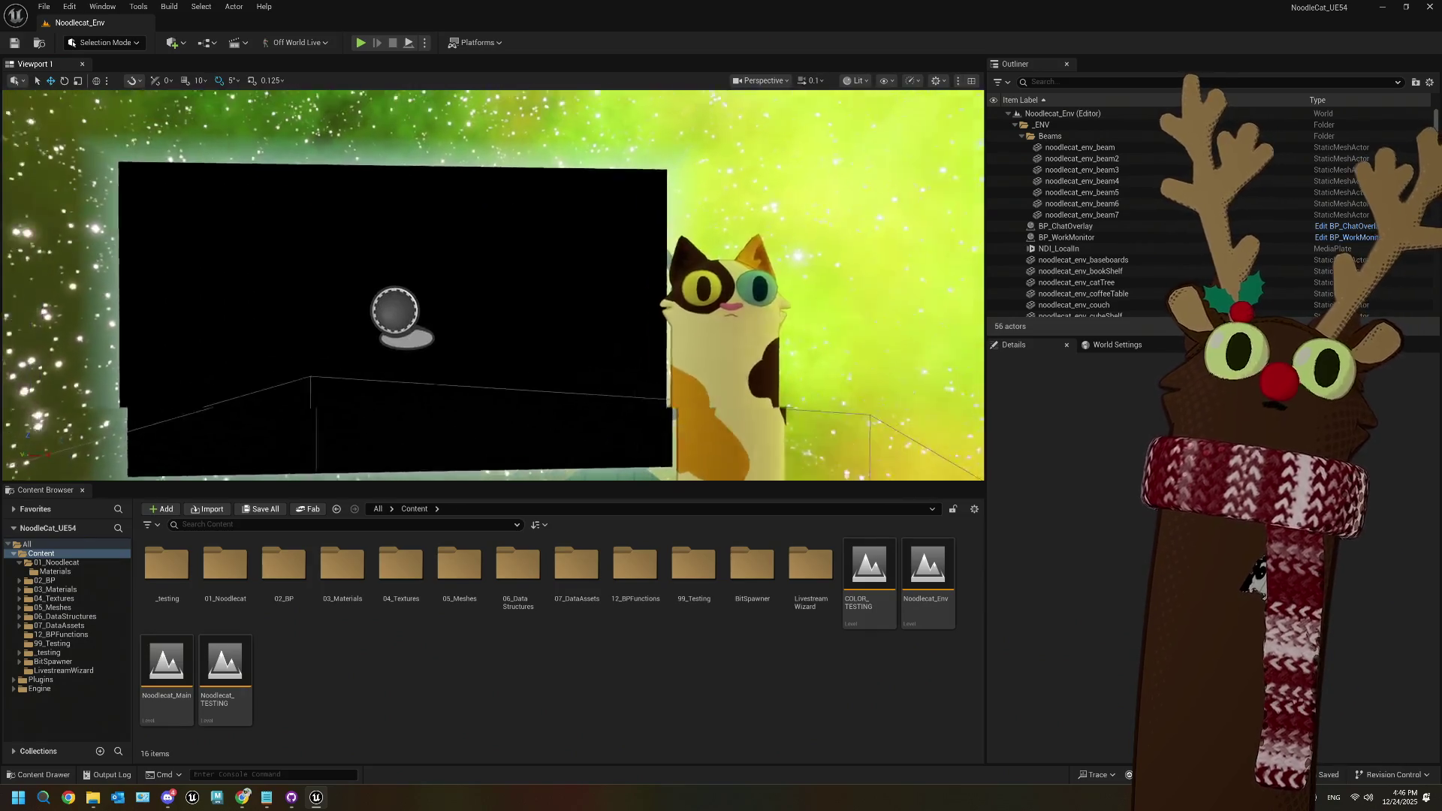
Select the long noodlecat character in the viewport and open the Quick Add actor list
click(729, 334)
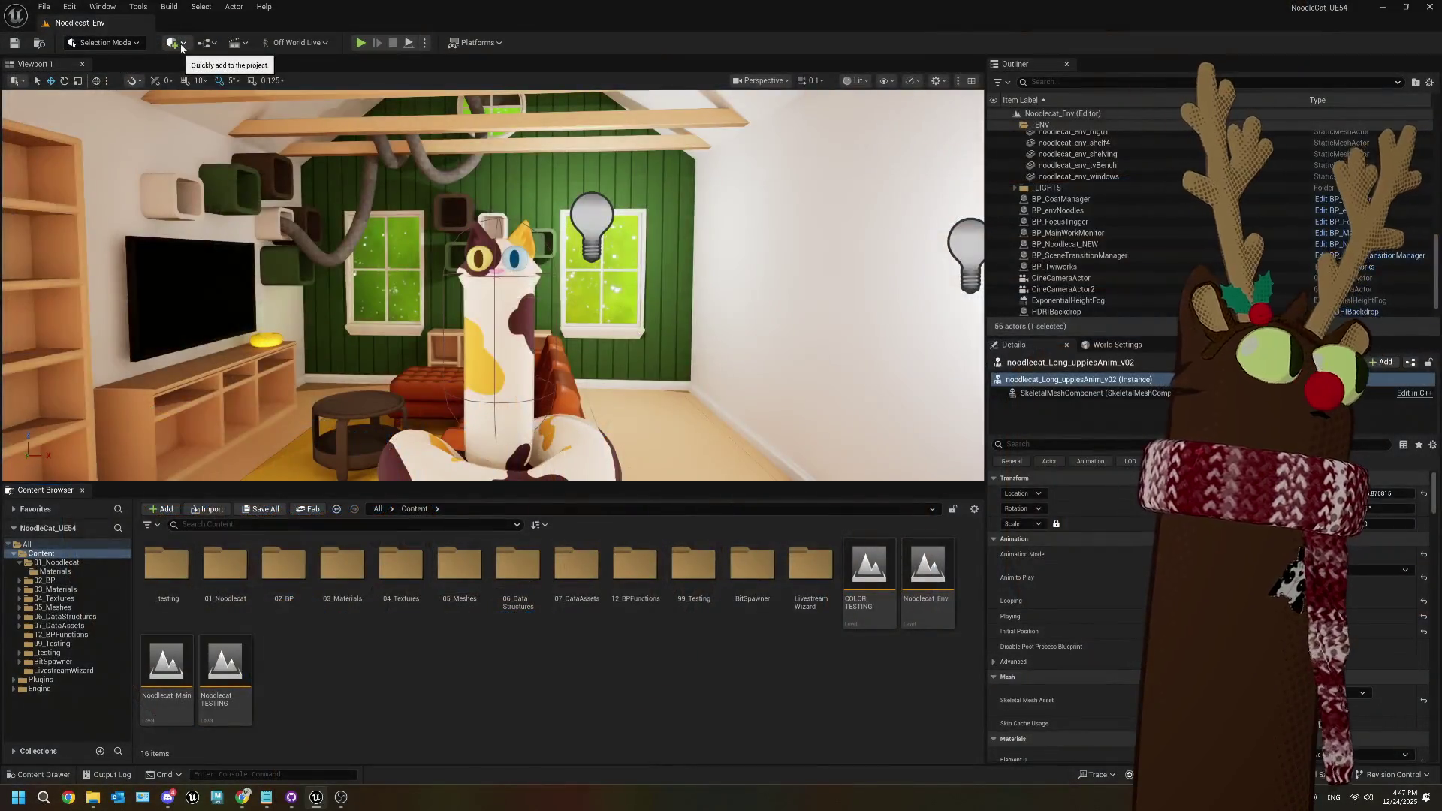
click(181, 45)
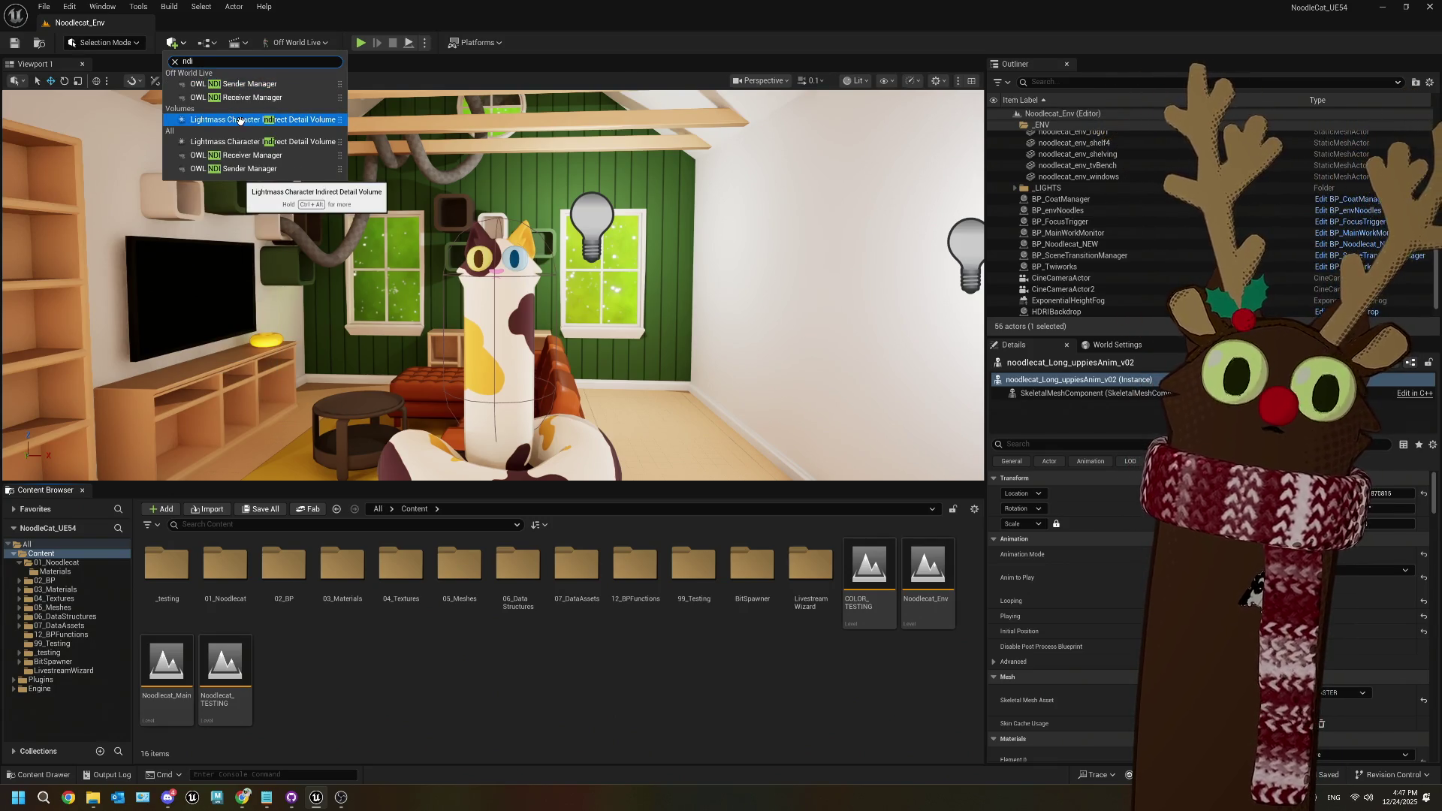
Open Edit > Plugins to check the NDI Media plugin
click(46, 6)
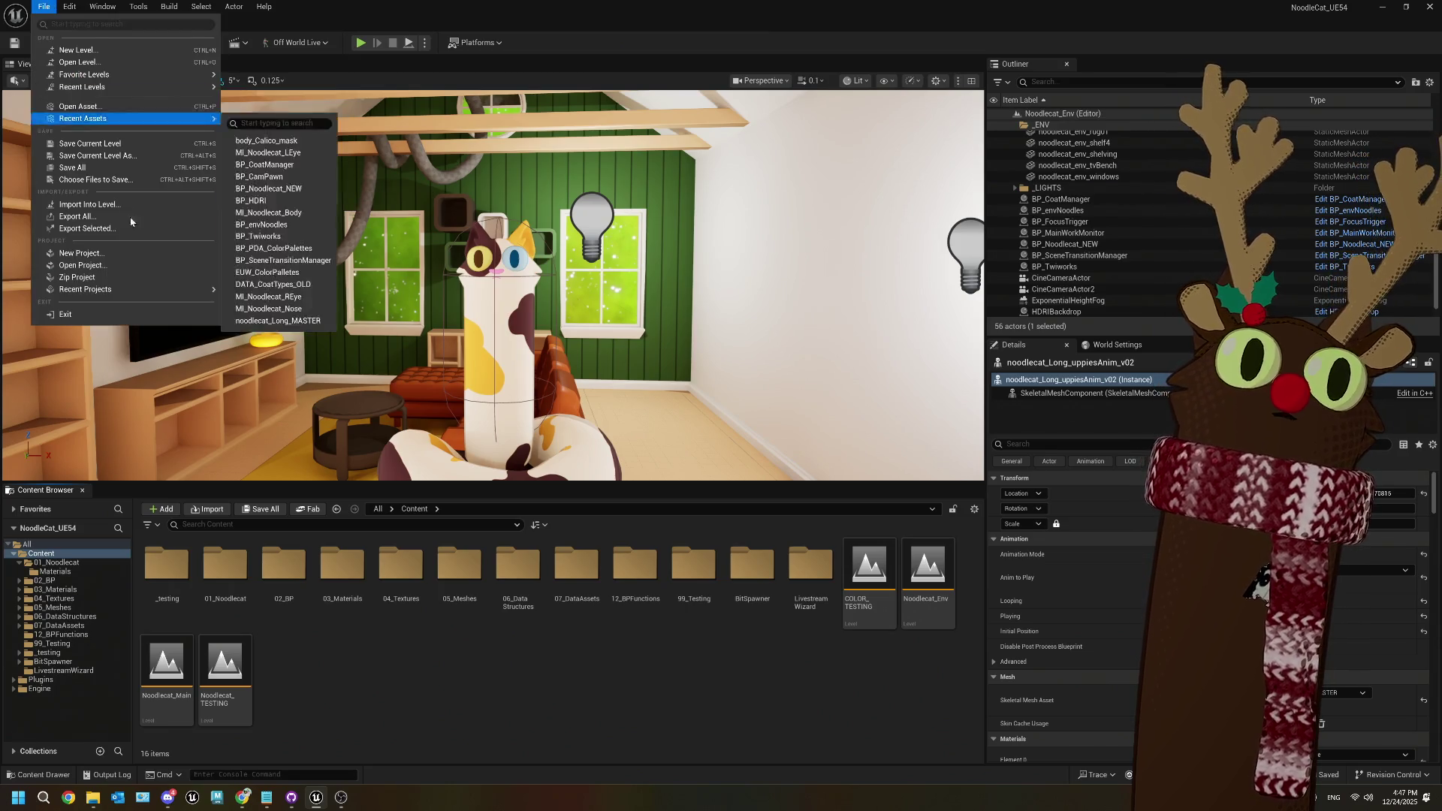
mouse_move(71, 5)
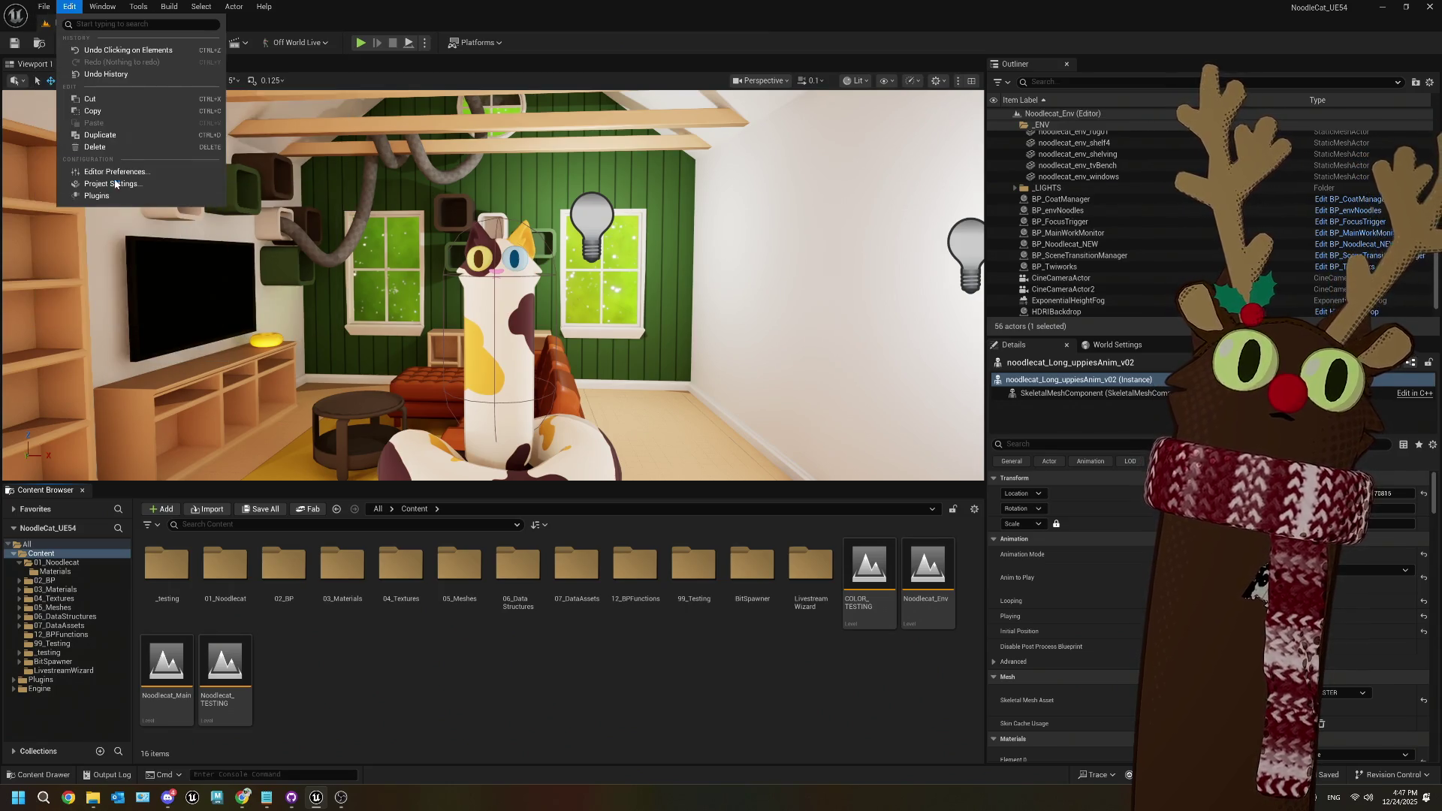
click(96, 195)
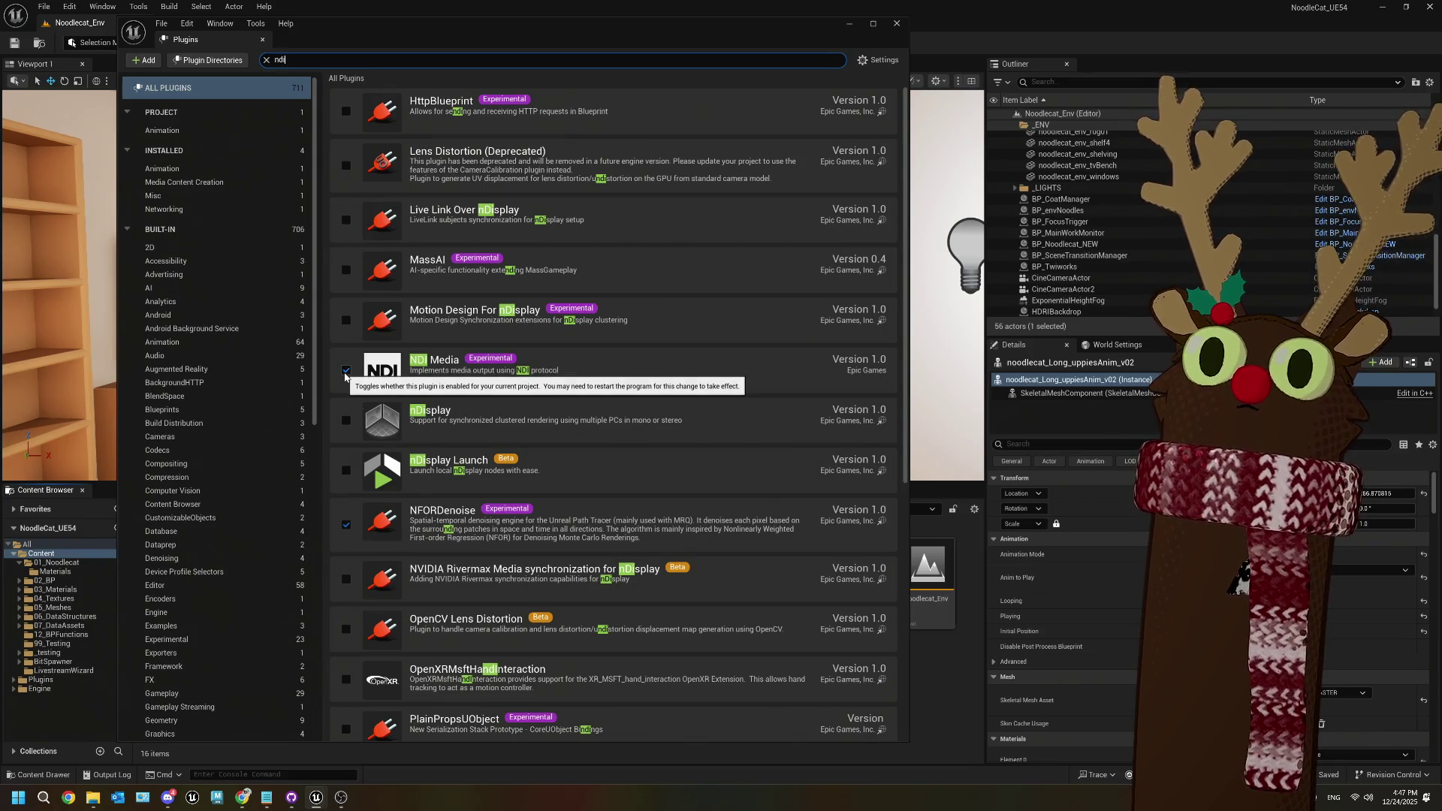
scroll(353, 323, down, 1)
scroll(376, 225, up, 1)
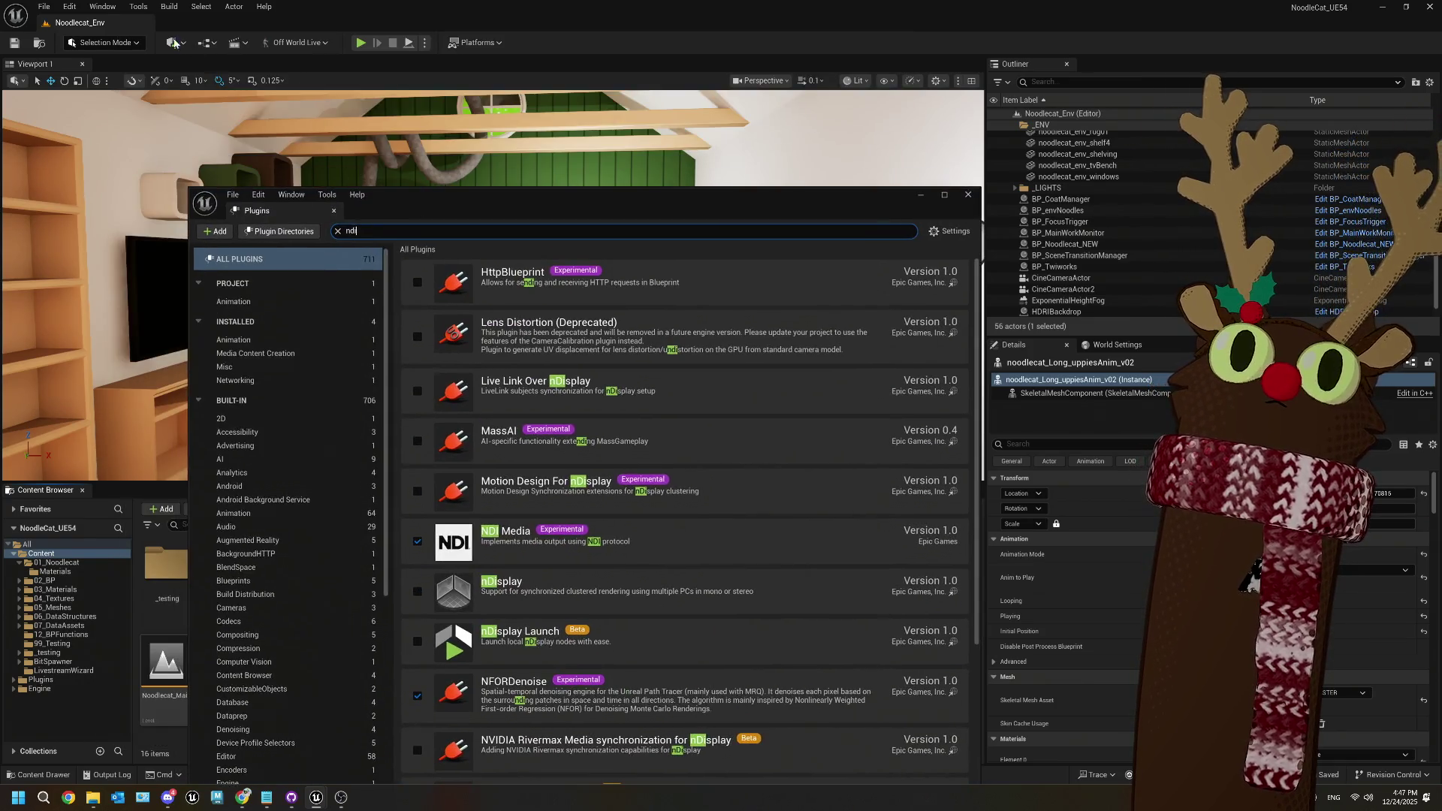
drag(1232, 7, 662, 19)
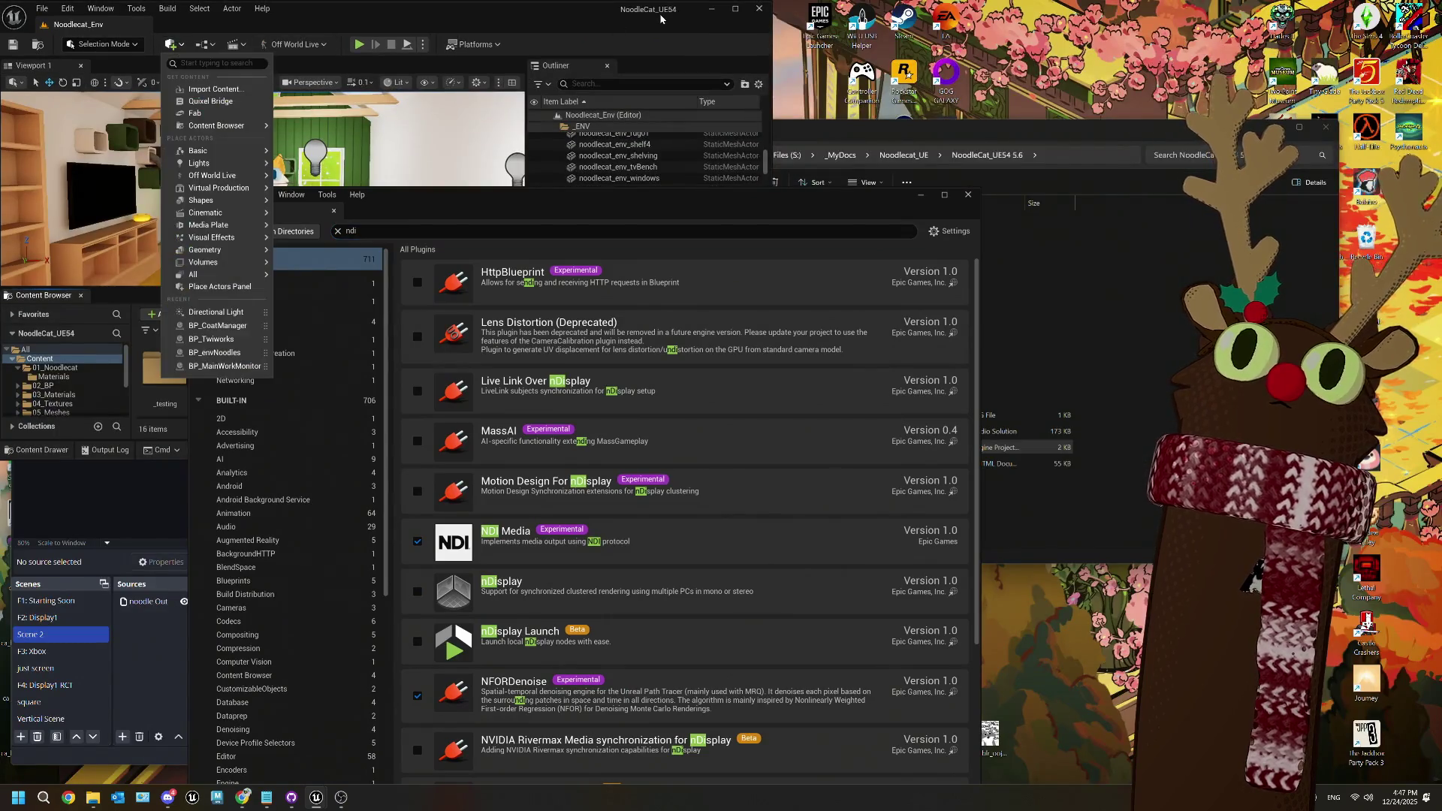
click(734, 10)
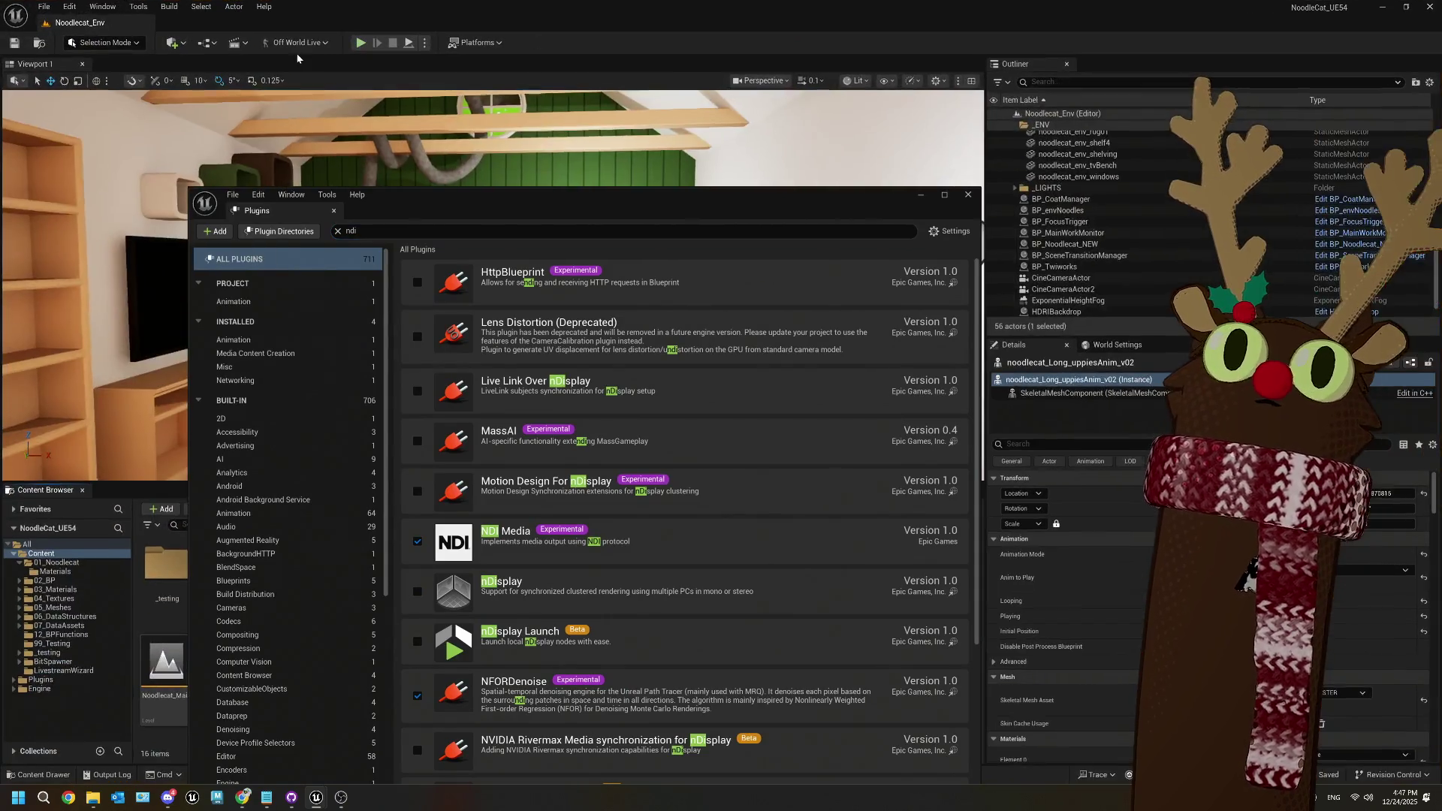
Search the Quick Add placeable actors for 'ndi', then dismiss the search
click(174, 43)
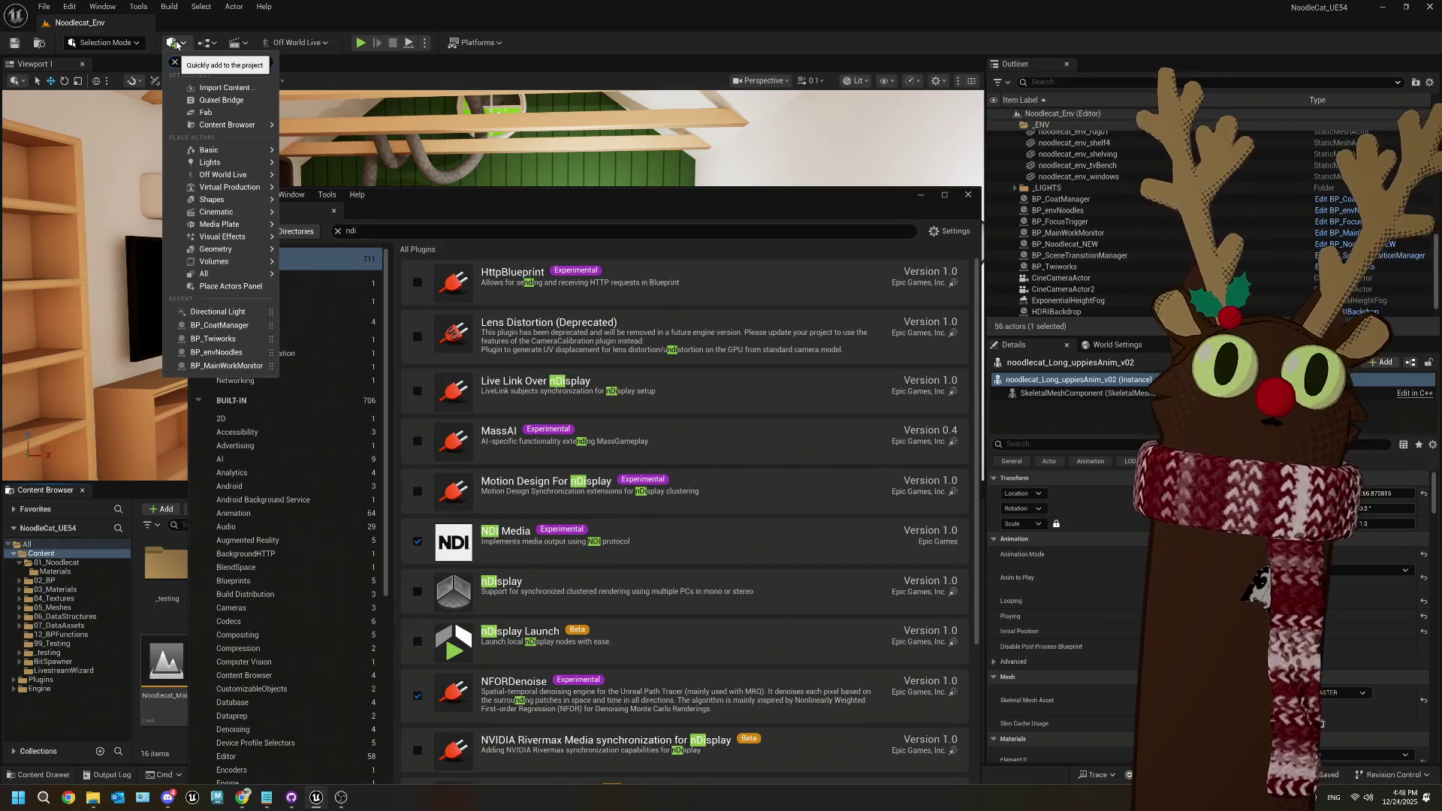
text(ndi)
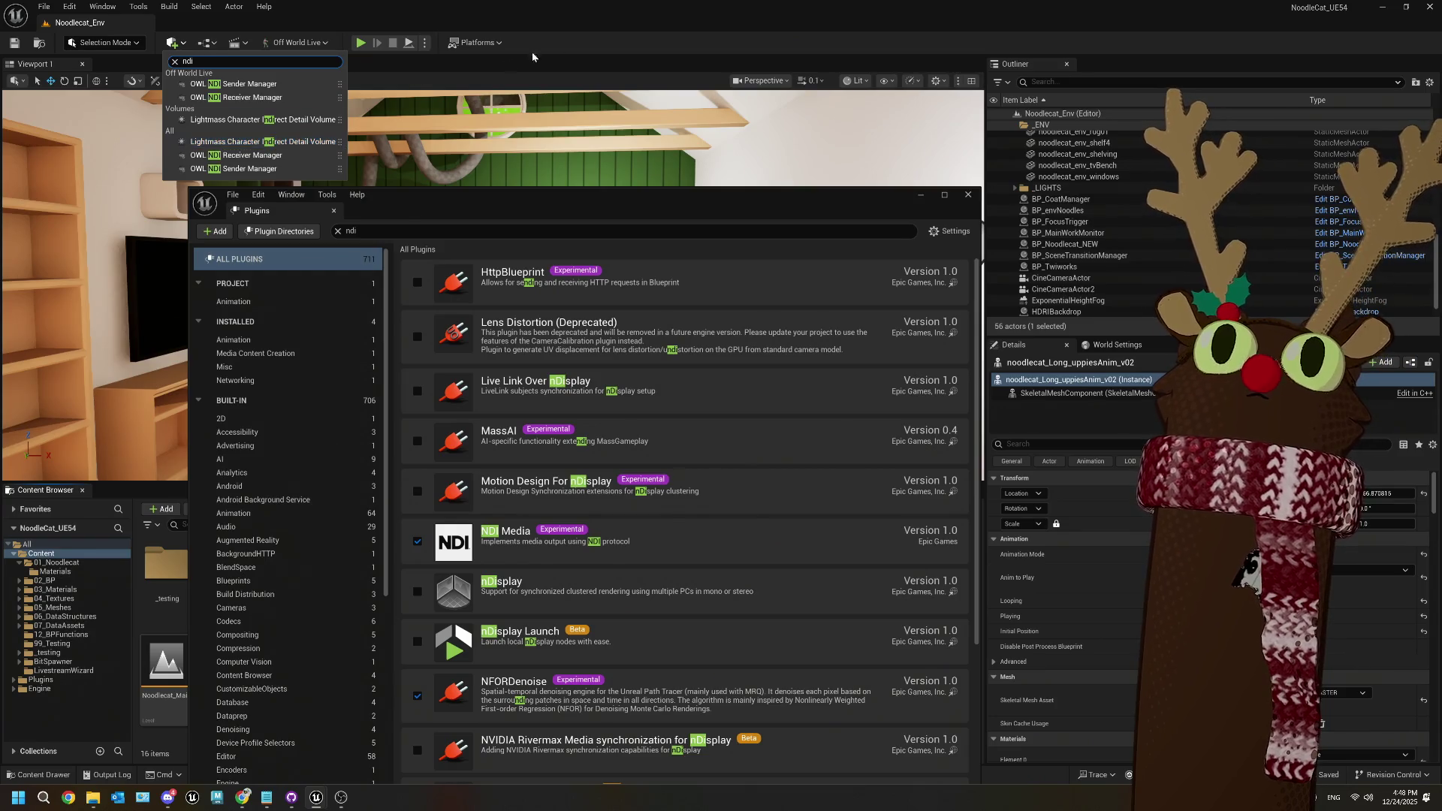
click(591, 19)
Scroll through the plugins list, then minimize it and reopen Quick Add
scroll(579, 376, down, 1)
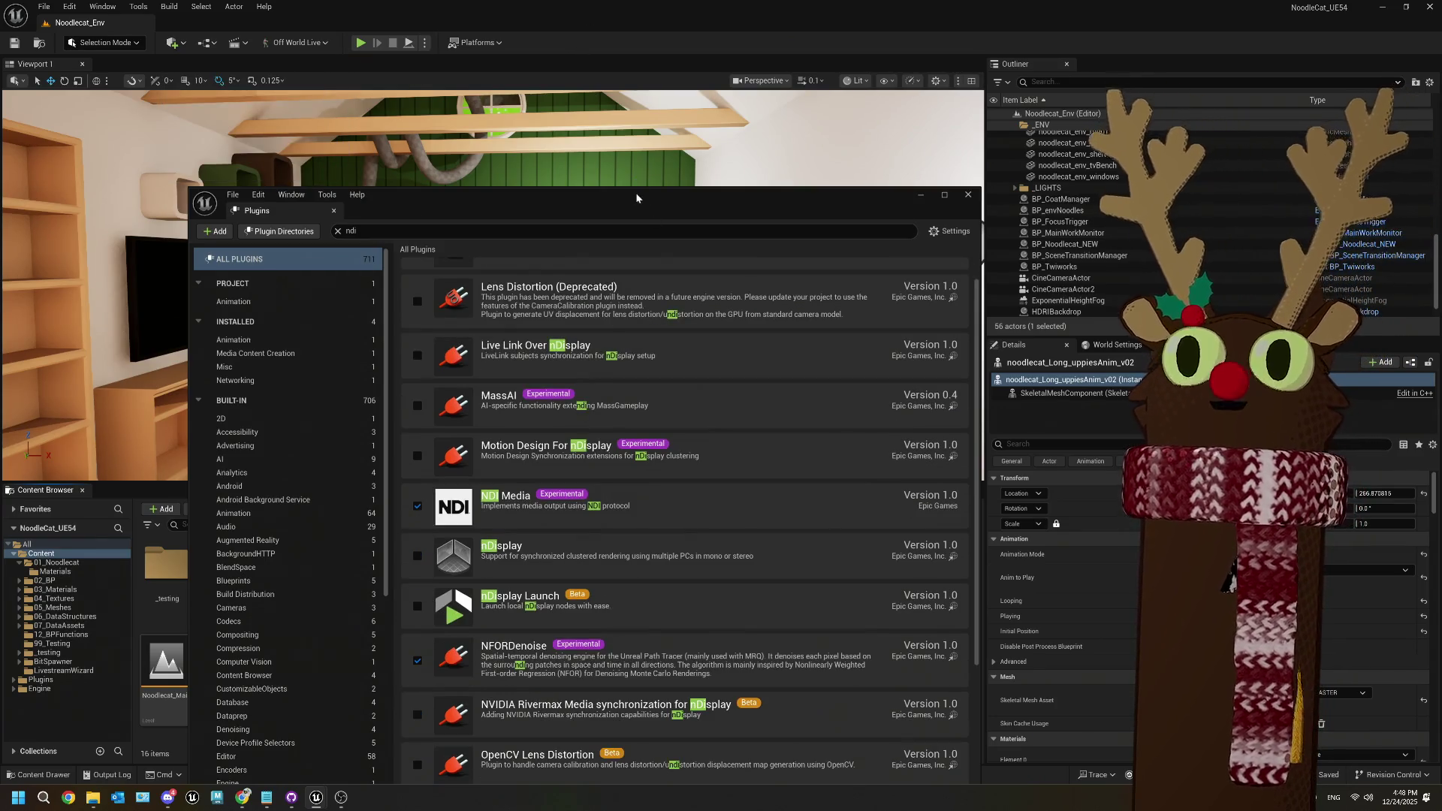
drag(636, 197, 506, 31)
scroll(504, 336, down, 6)
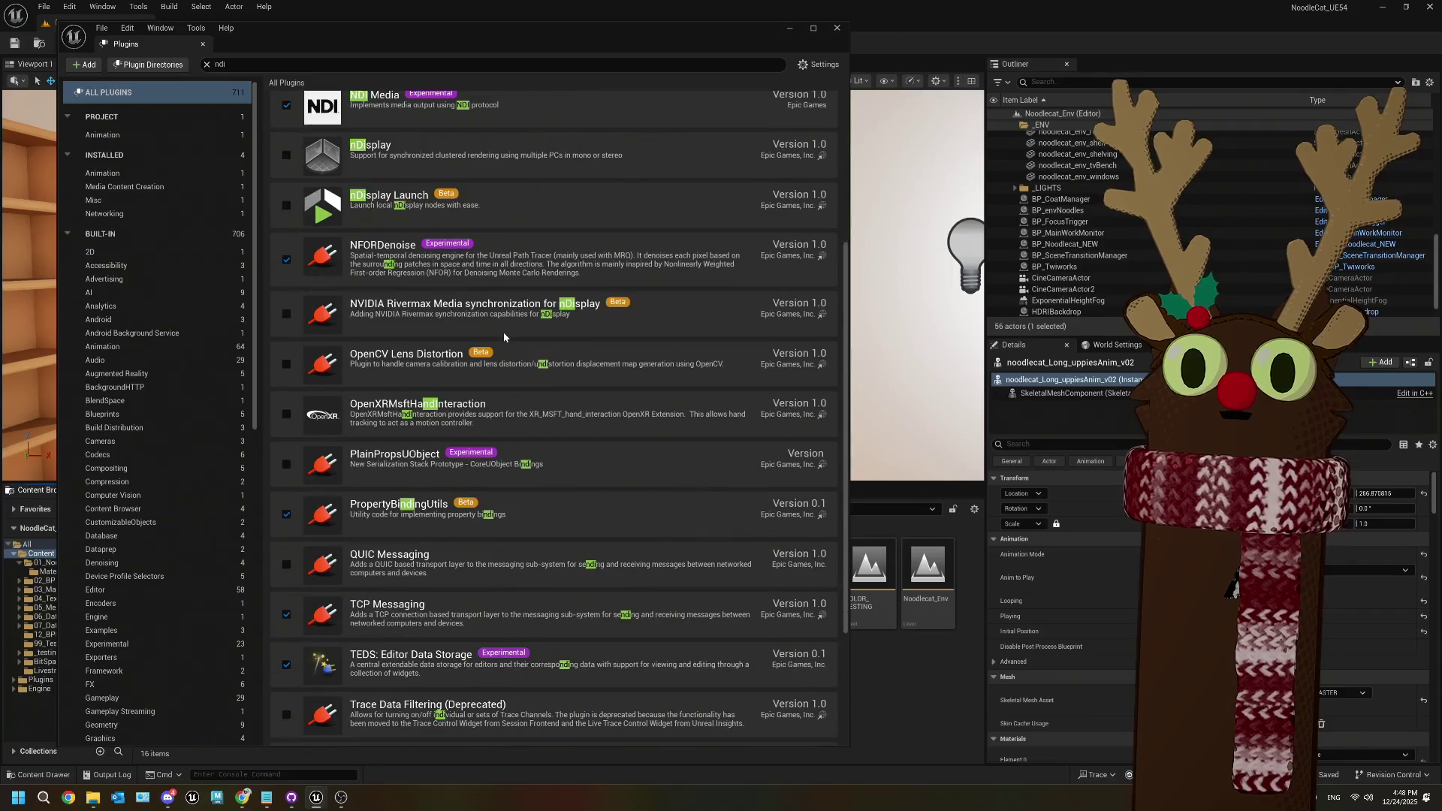
scroll(503, 337, down, 5)
scroll(504, 336, up, 10)
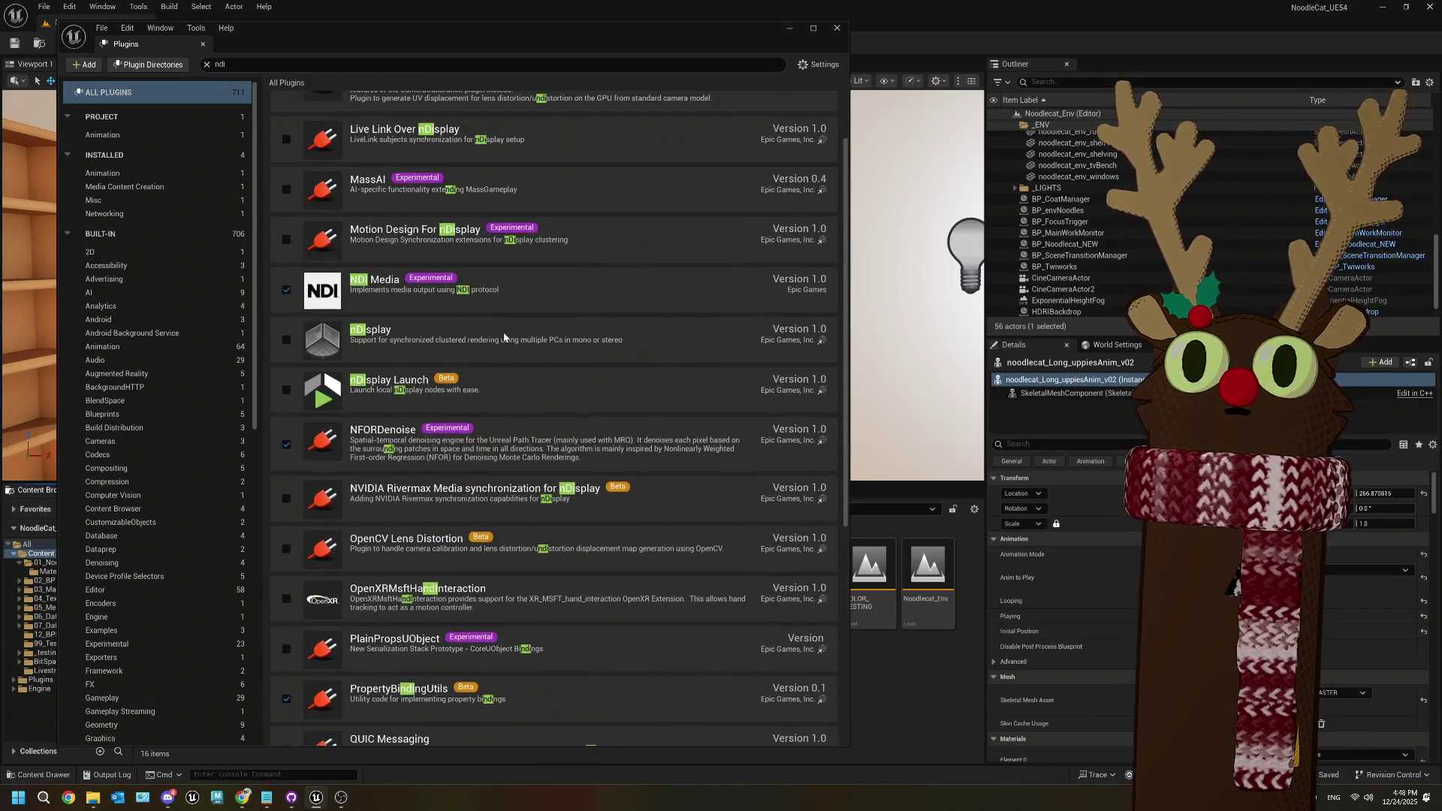
scroll(503, 336, up, 2)
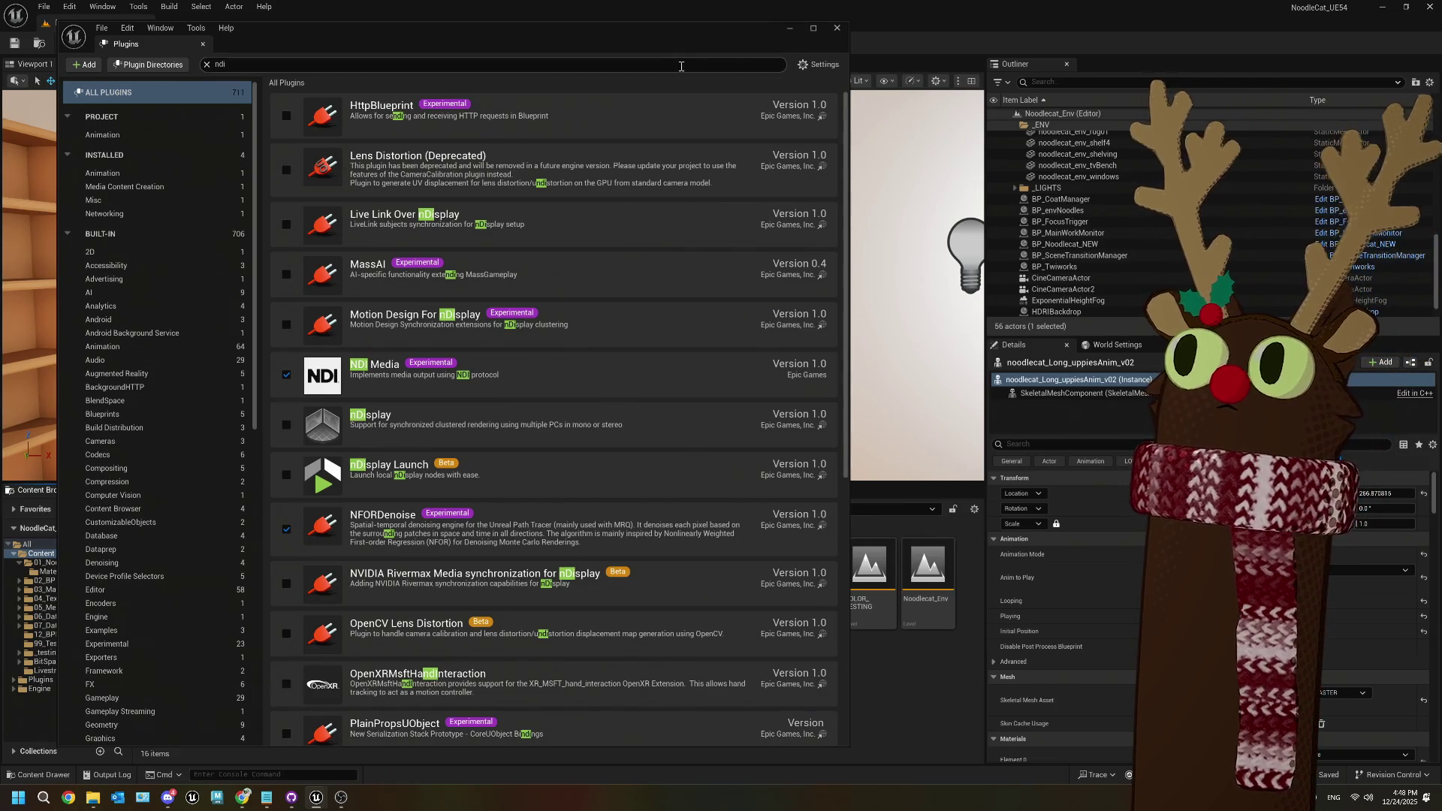
click(792, 30)
click(173, 44)
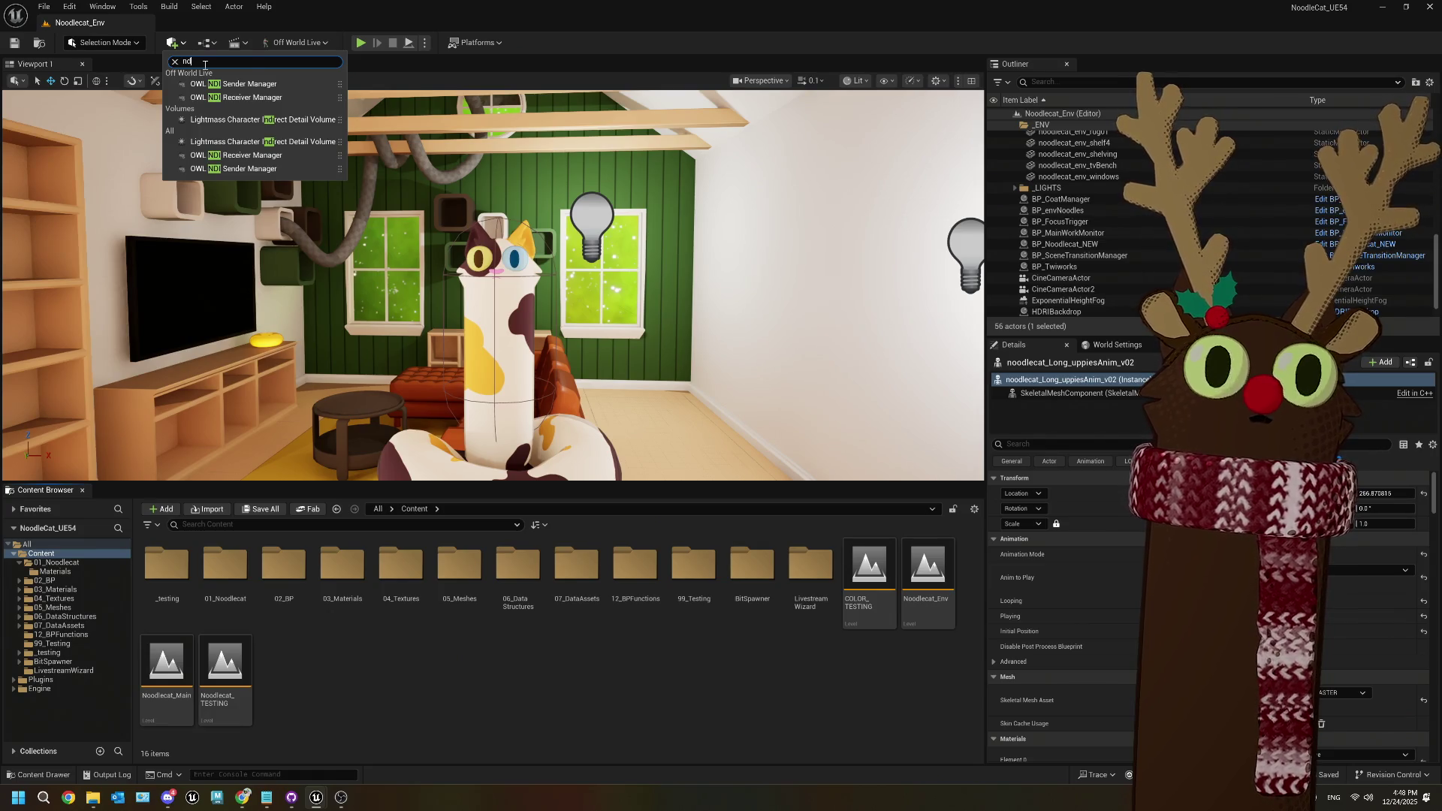
Try 'broadcast' in the Quick Add search, then close the actor search
key(BackSpace)
key(BackSpace)
key(BackSpace)
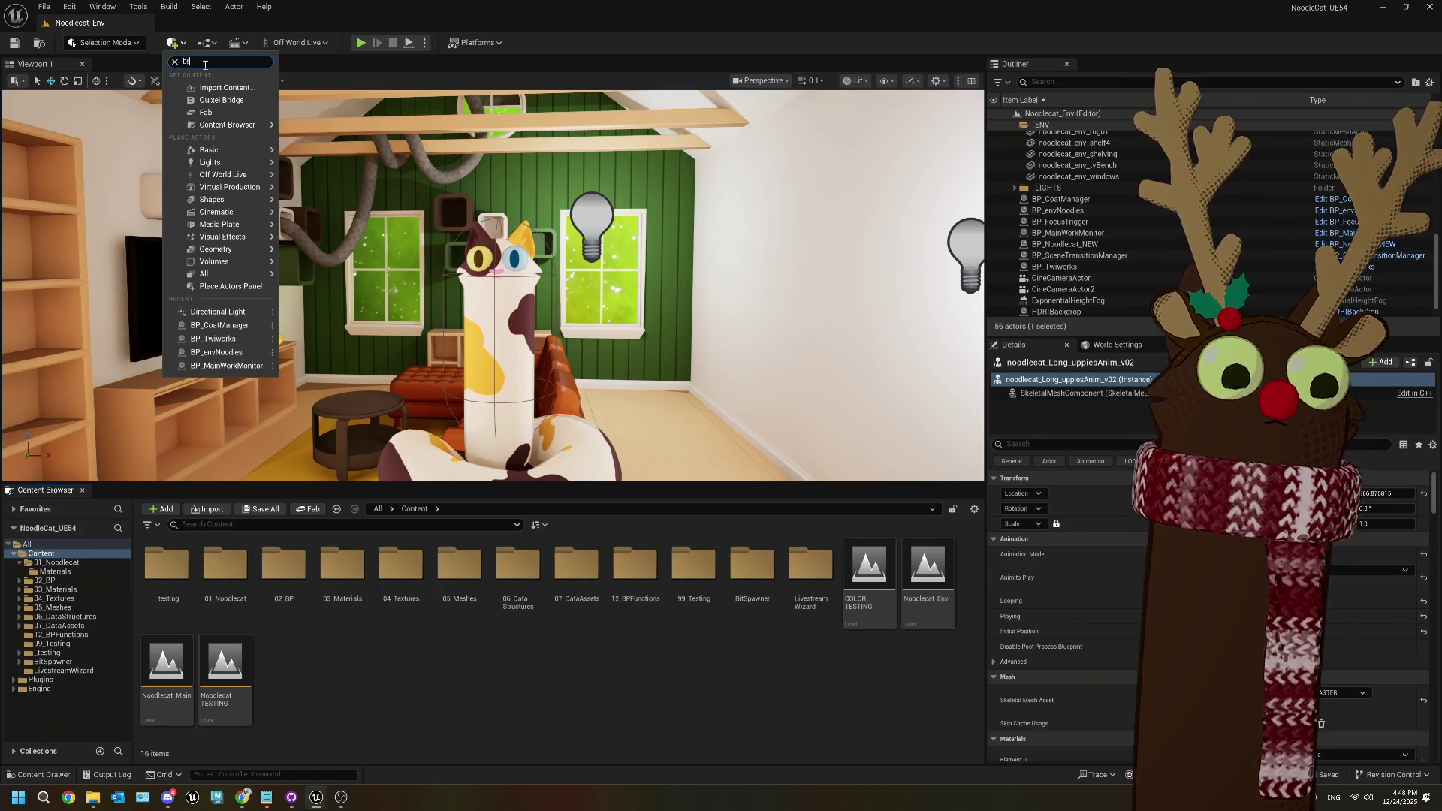
text(oadcas)
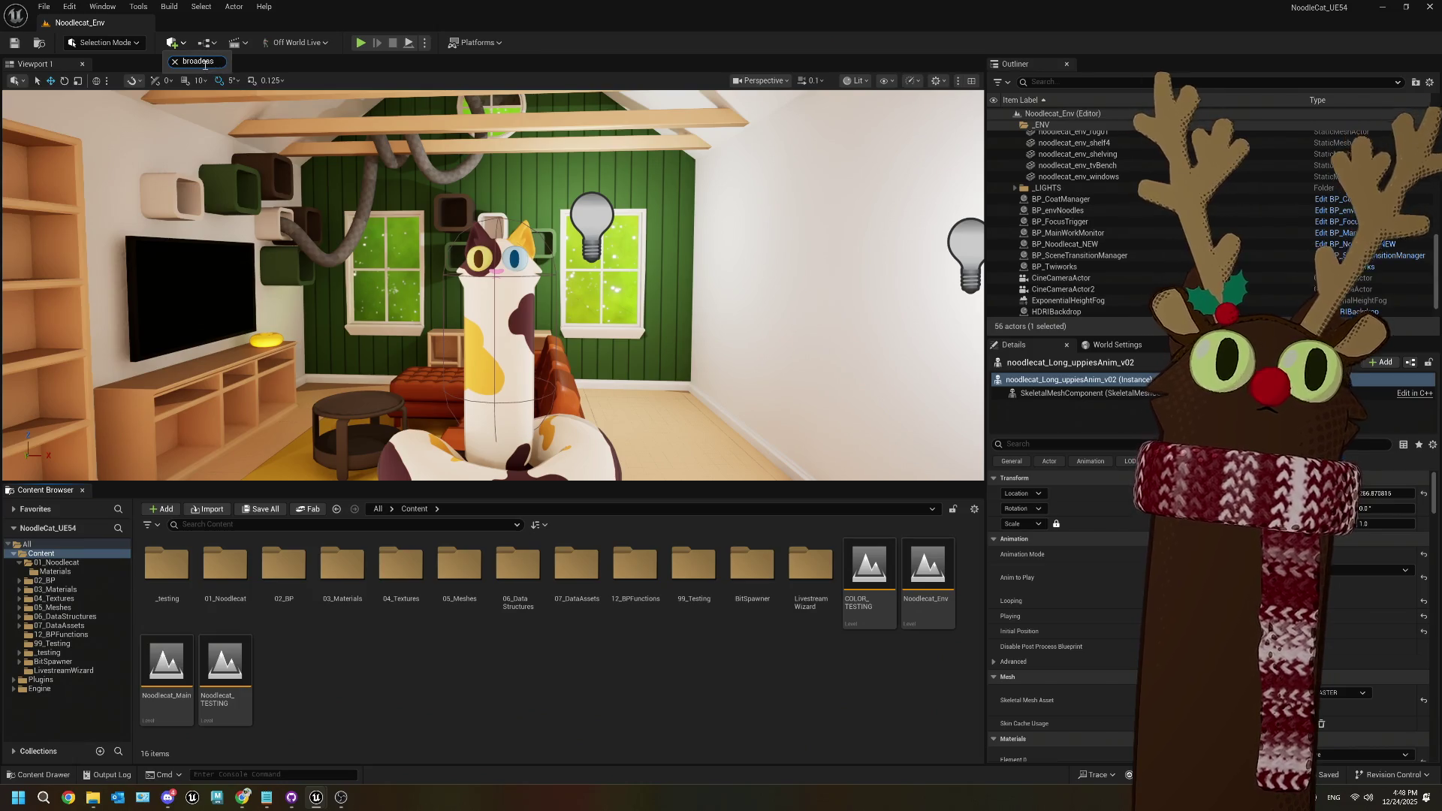
key(Escape)
Reopen Edit > Plugins filtered by 'ndi' and scroll through the 16 matches
click(70, 11)
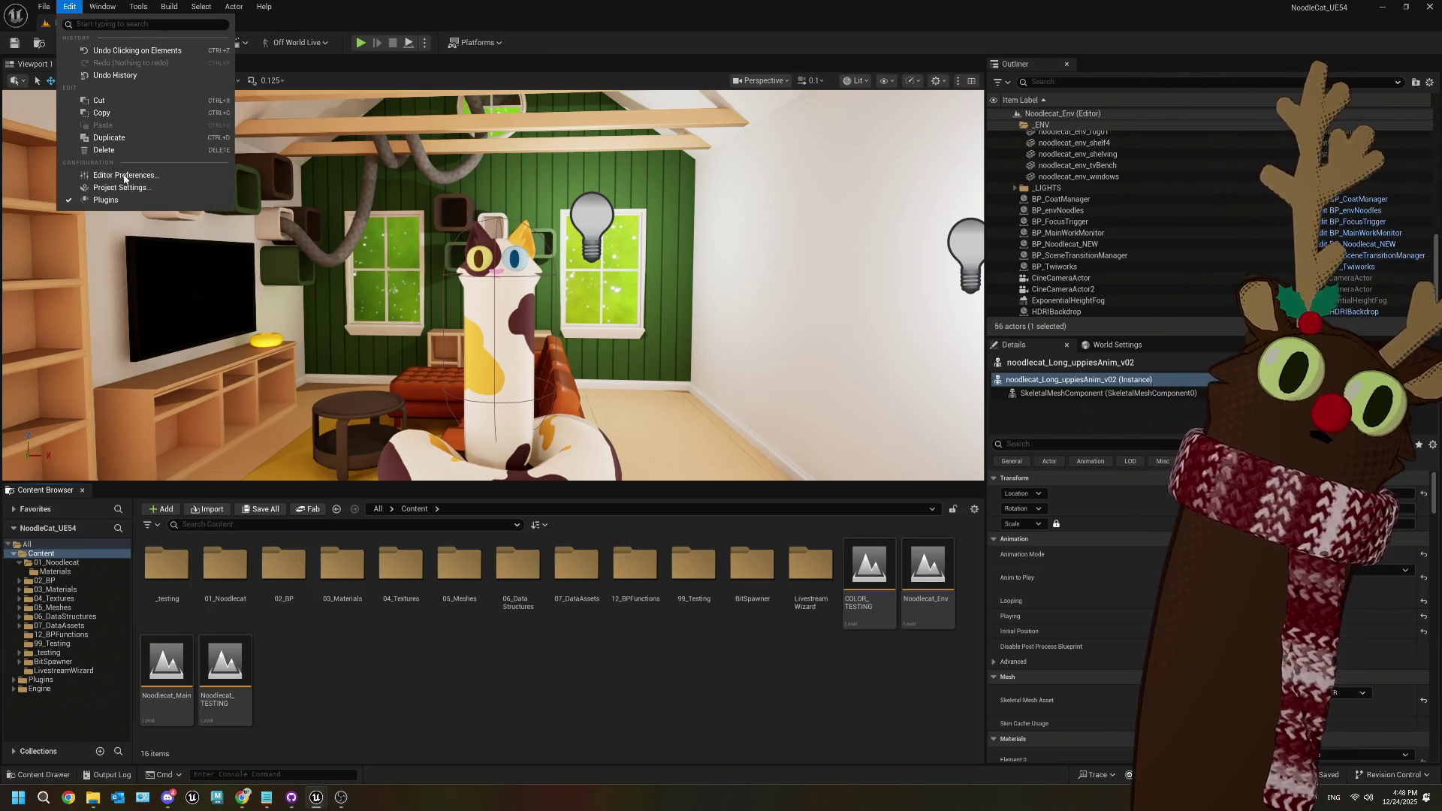
click(90, 201)
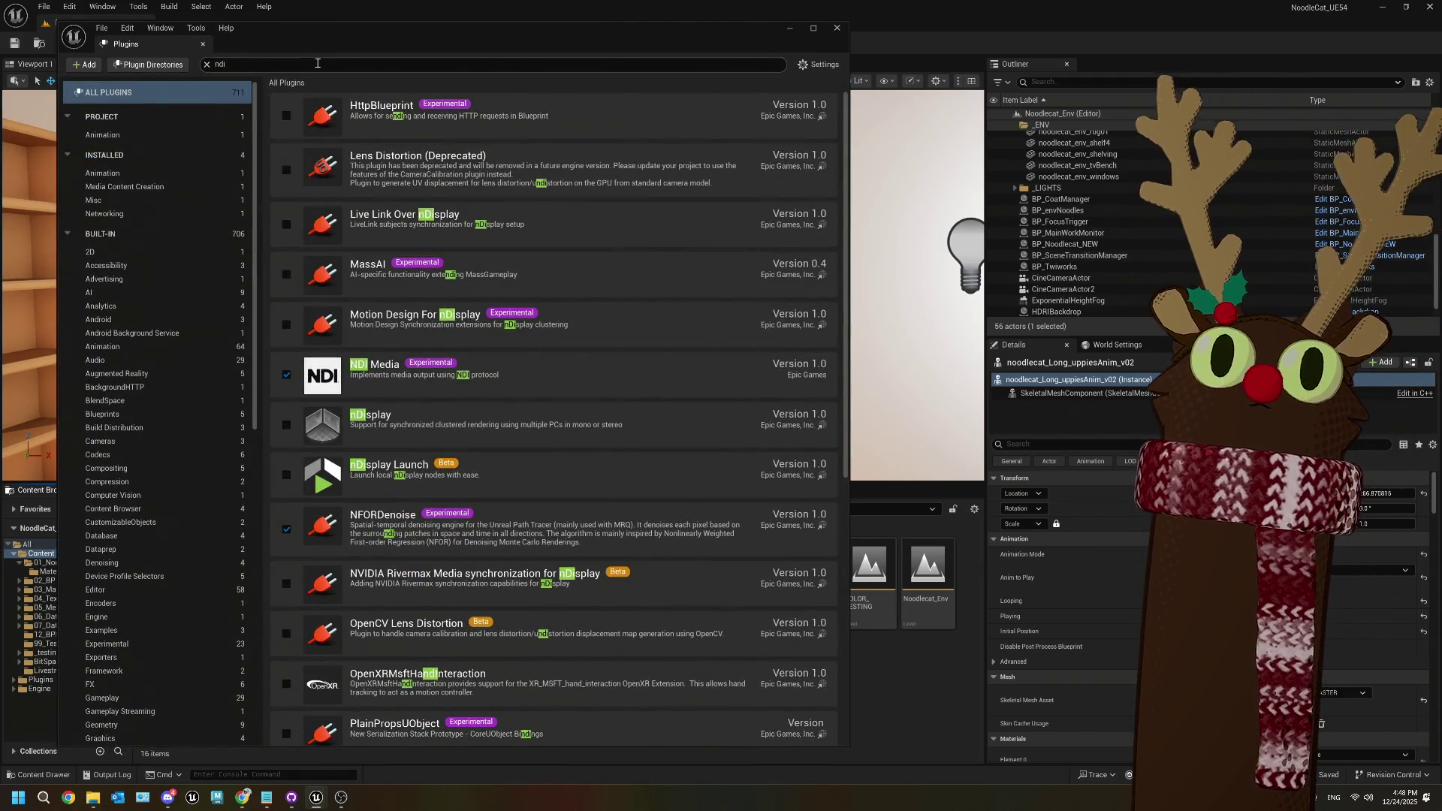
text(di)
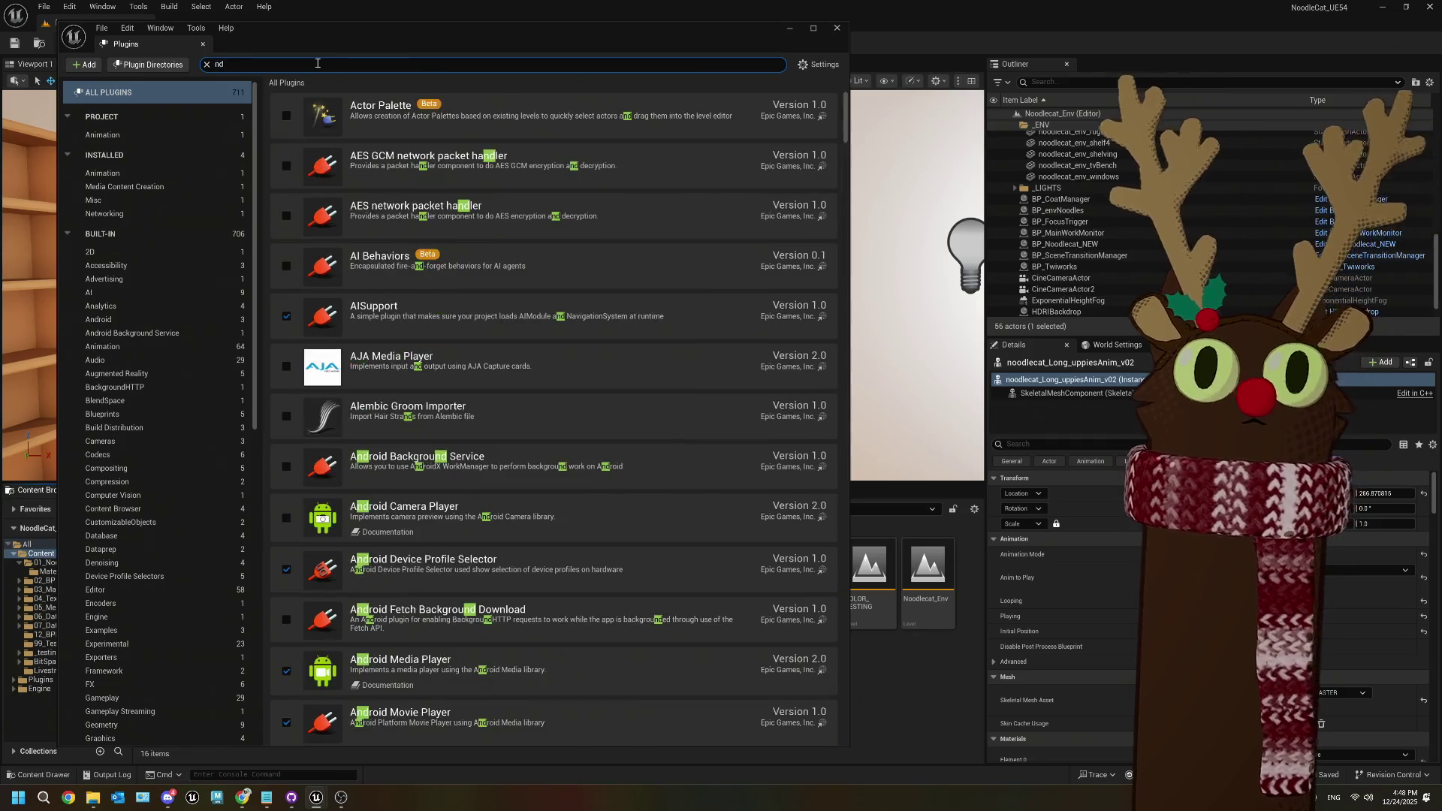
scroll(554, 398, down, 5)
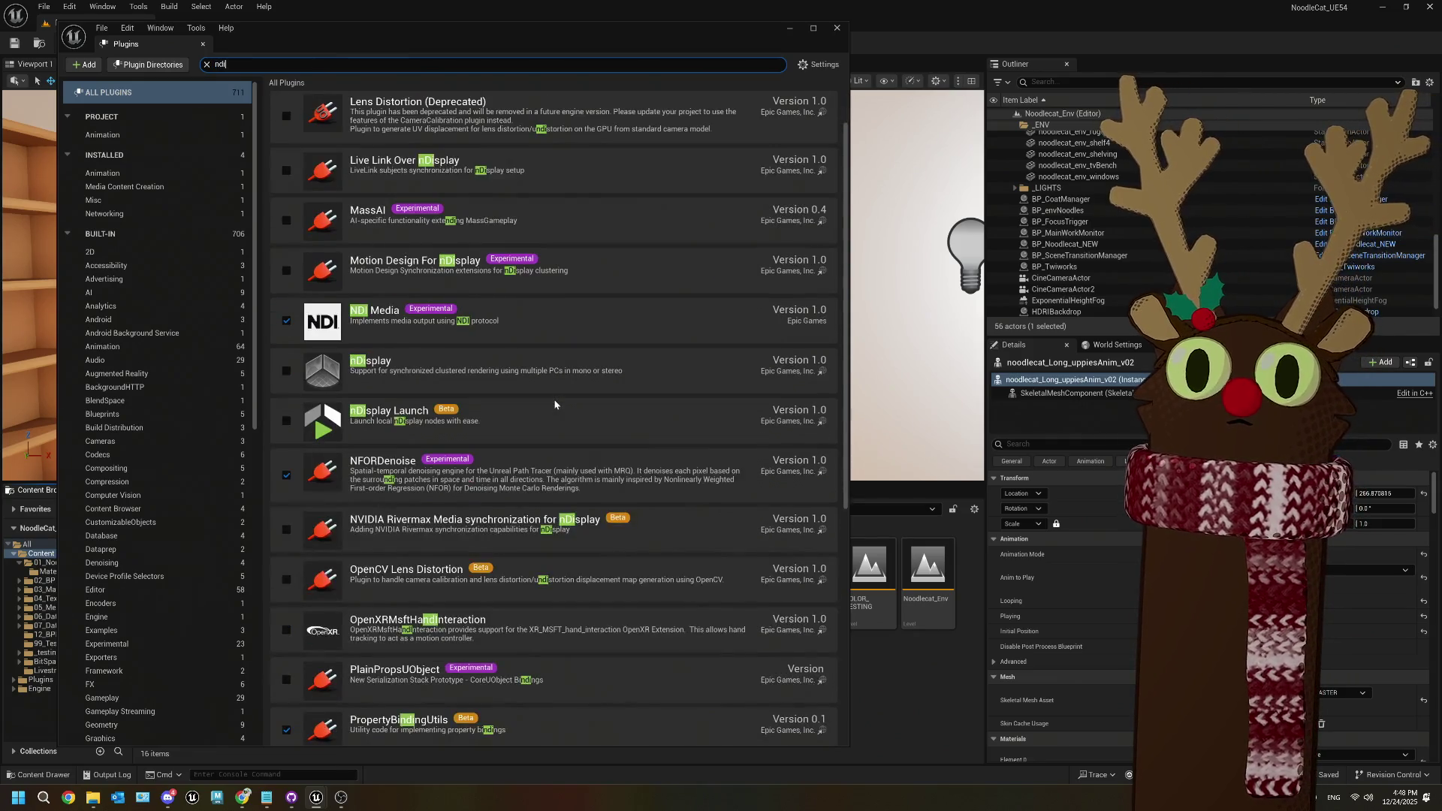
scroll(555, 405, down, 2)
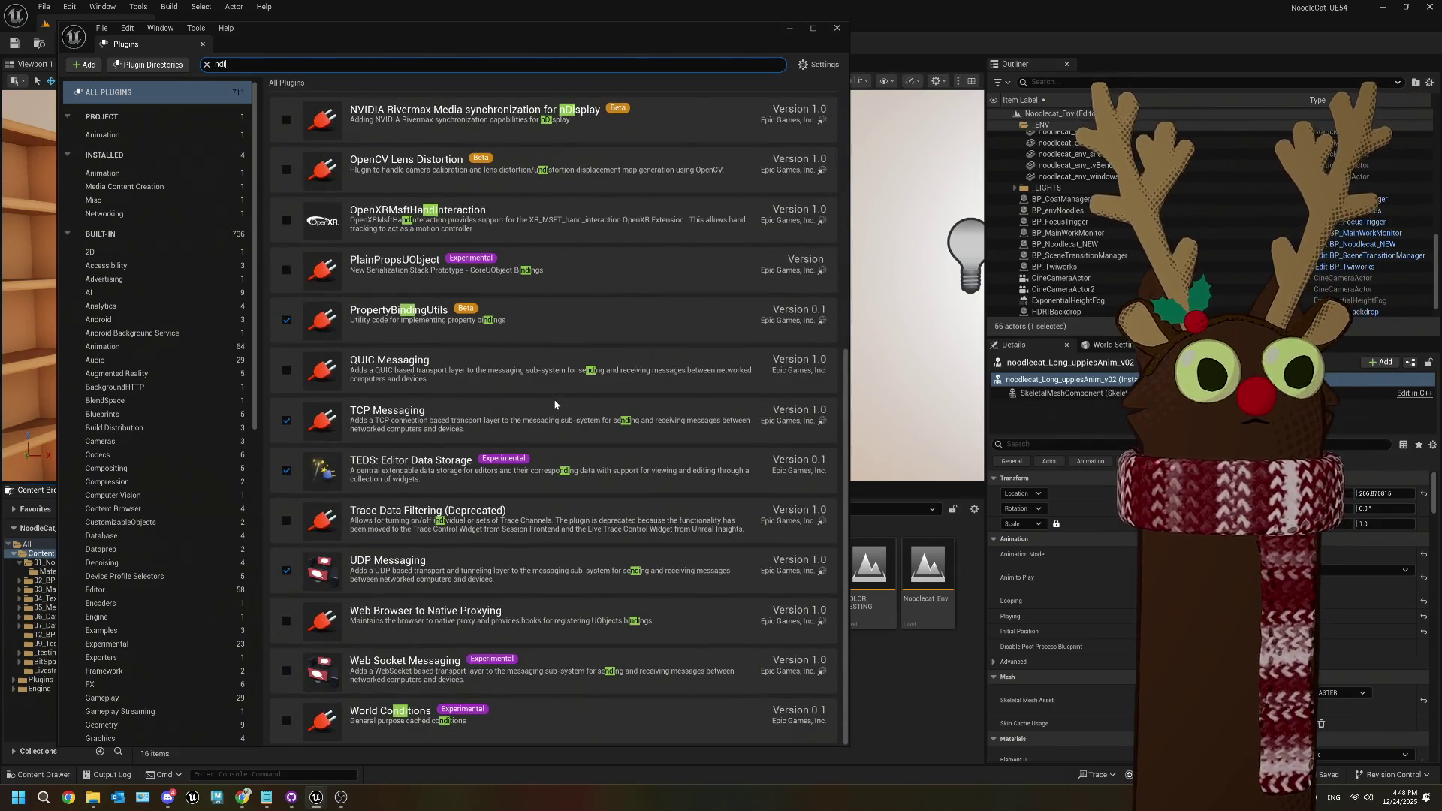
scroll(555, 405, up, 2)
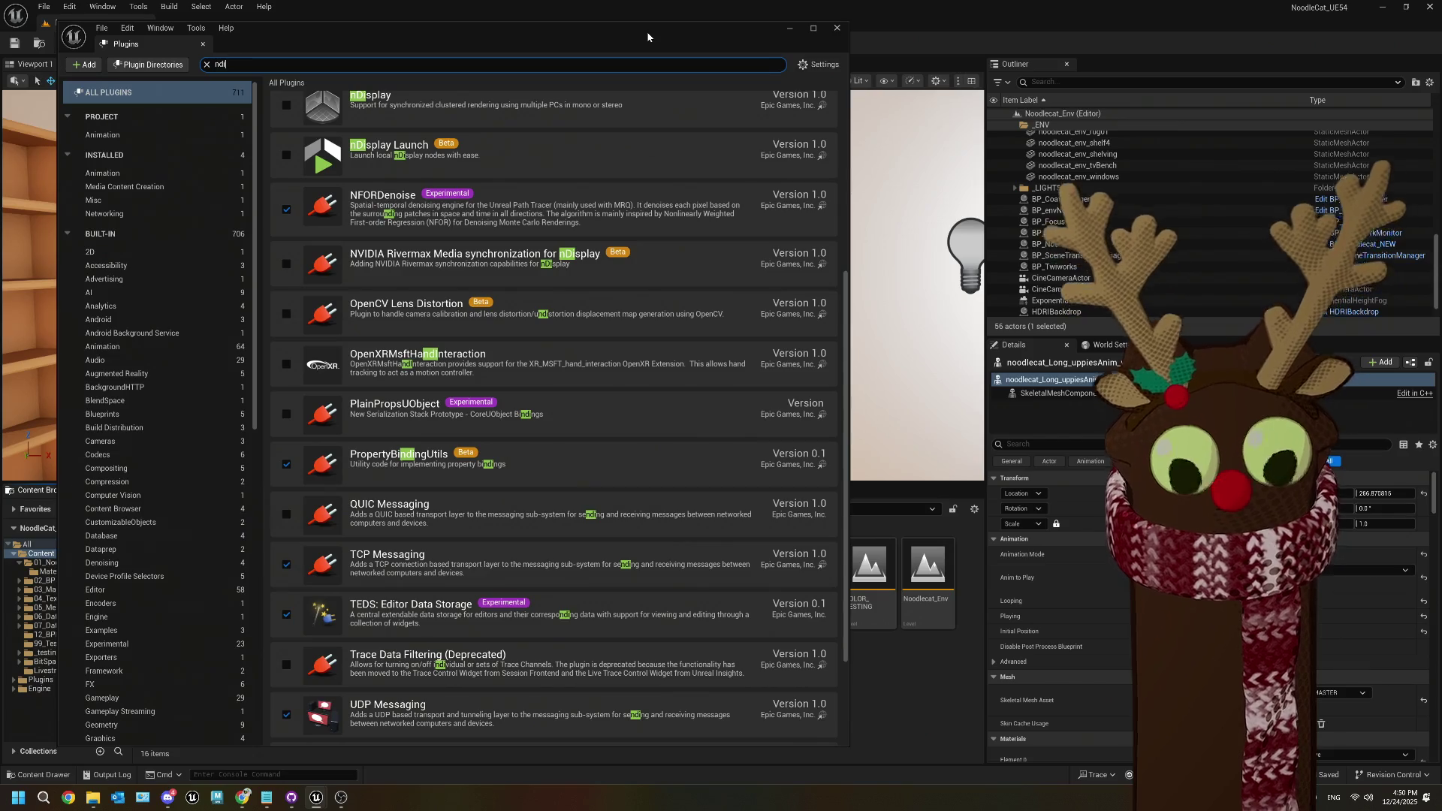
click(837, 28)
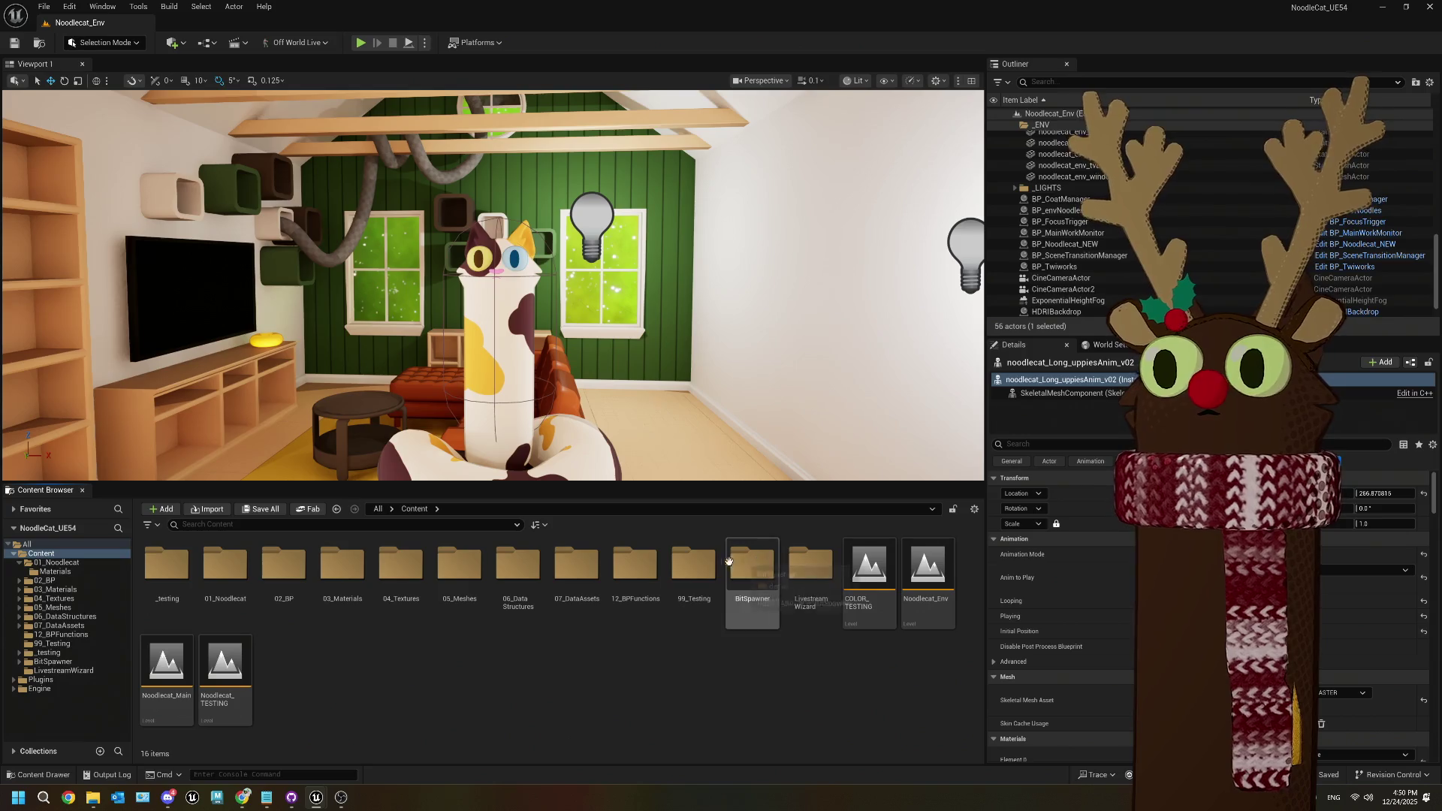
Navigate the Content Browser into _testing/noodlecat_MASTER/Core
click(697, 565)
double_click(146, 562)
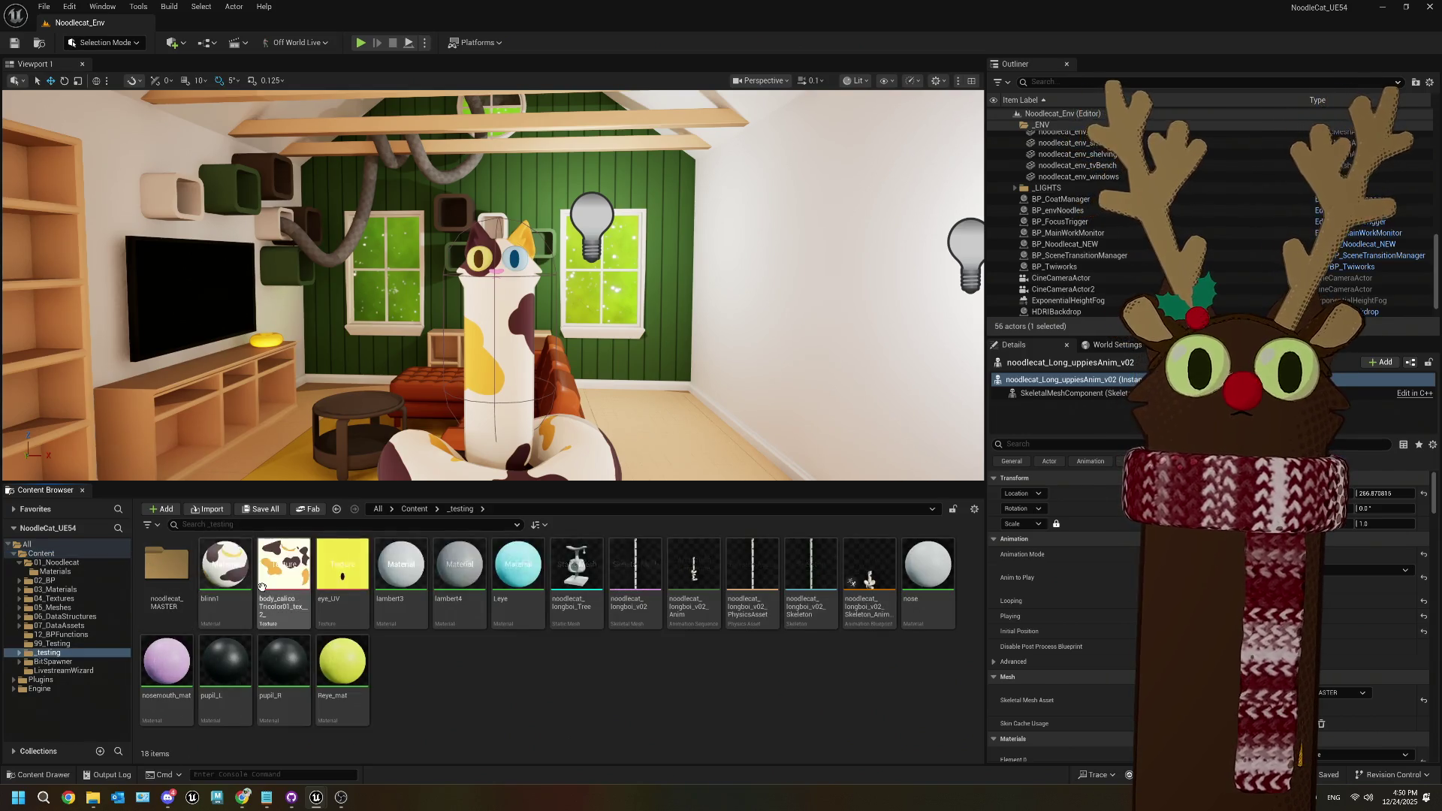
double_click(146, 562)
double_click(166, 564)
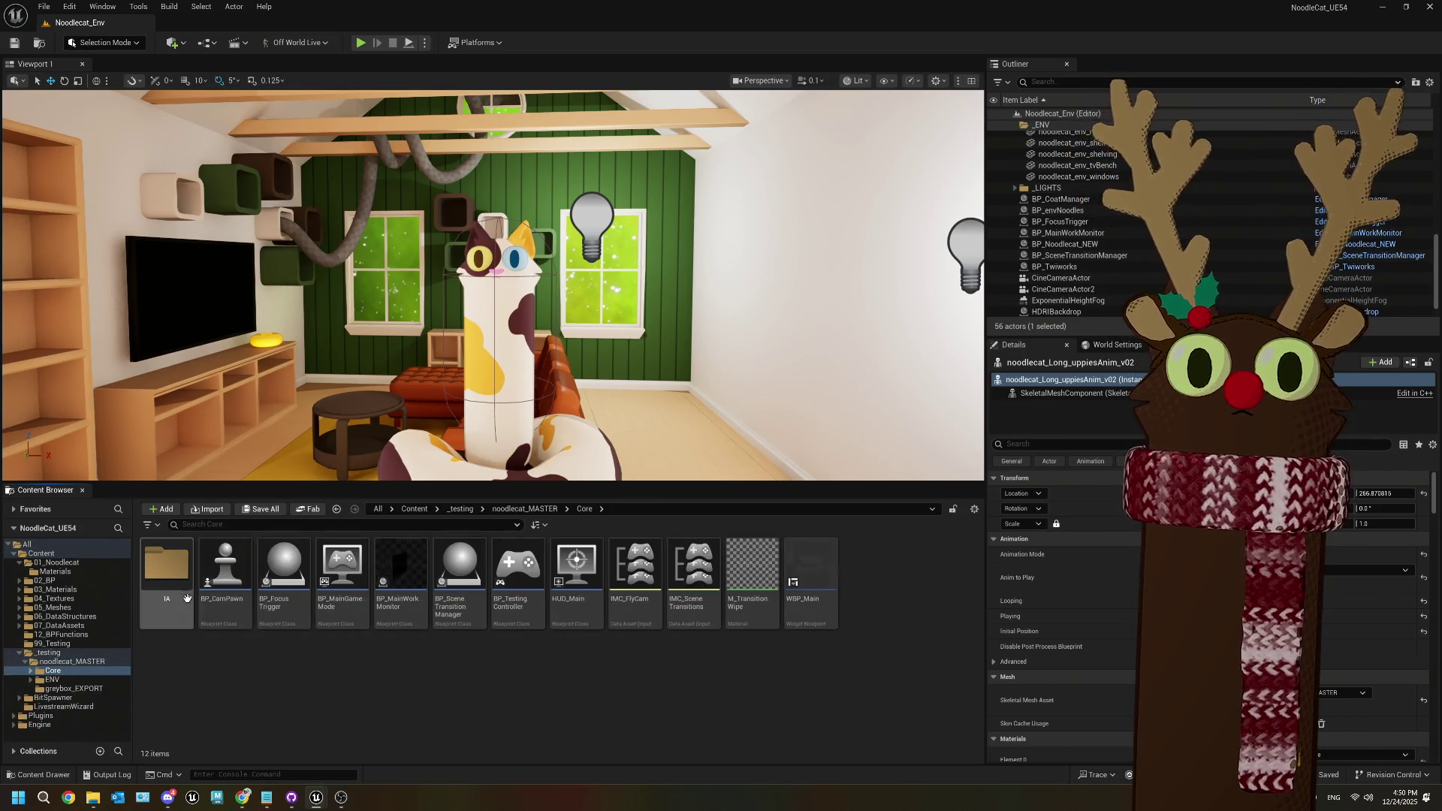
Add a new NDI Media Output asset there named 'test'
right_click(499, 734)
text(ndi)
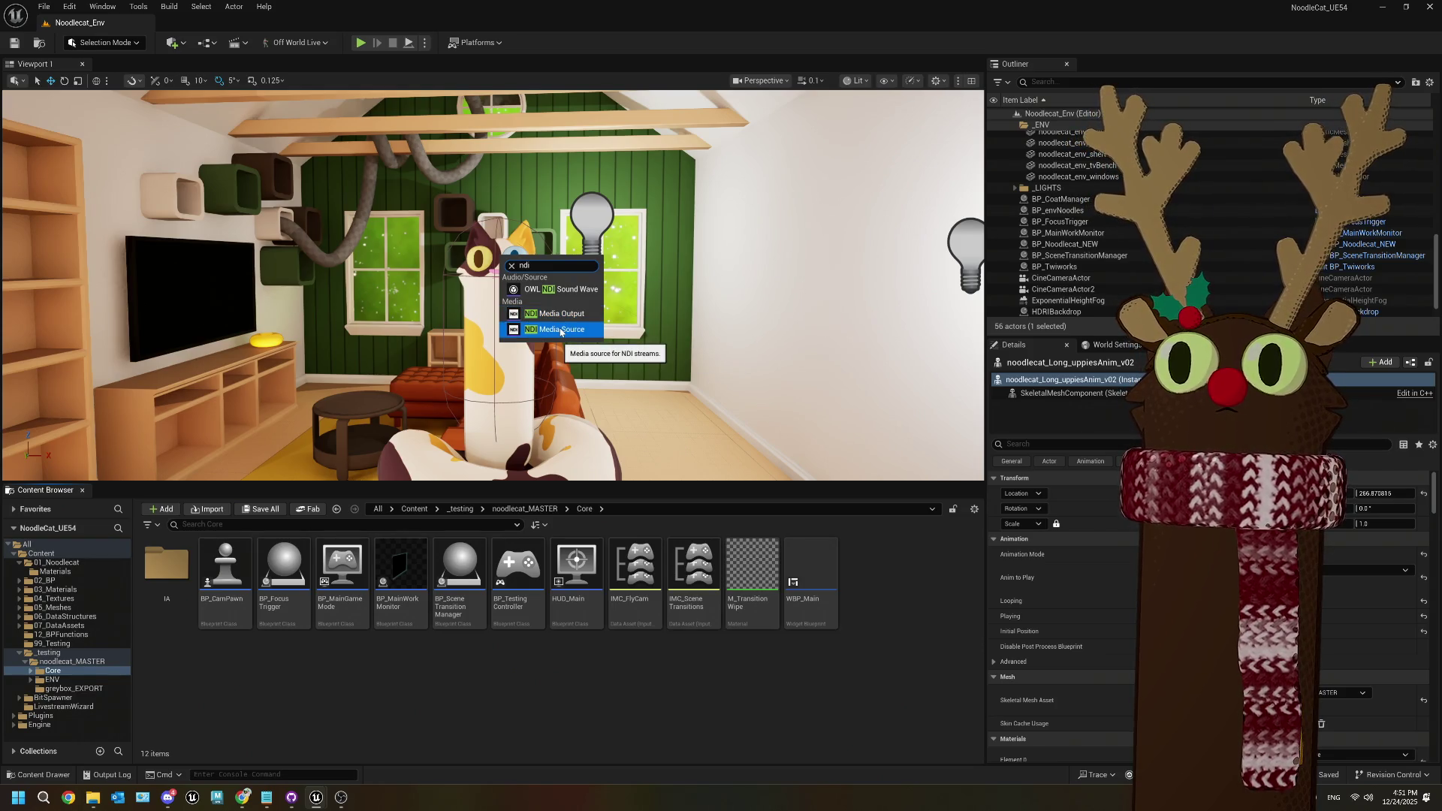
click(556, 314)
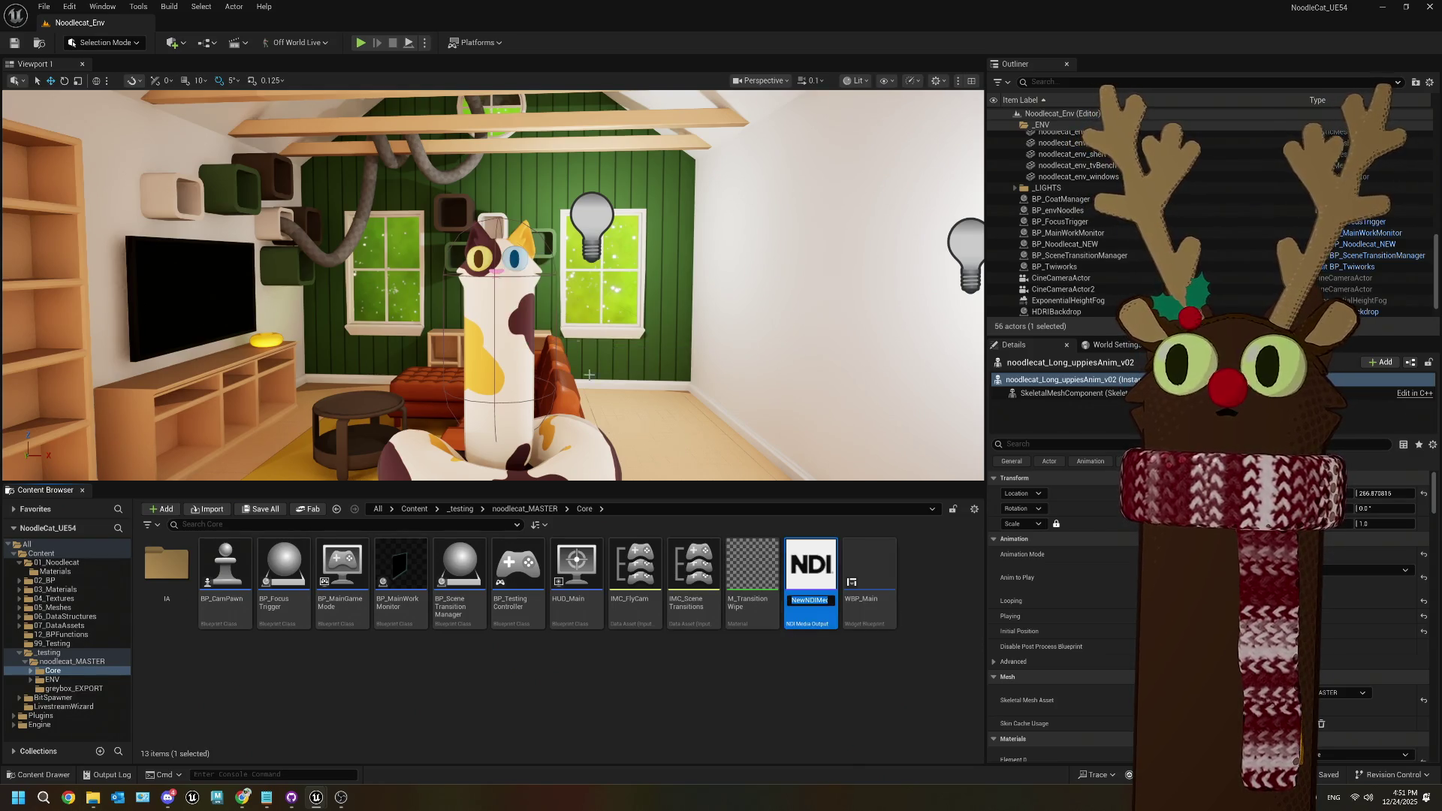
text(test)
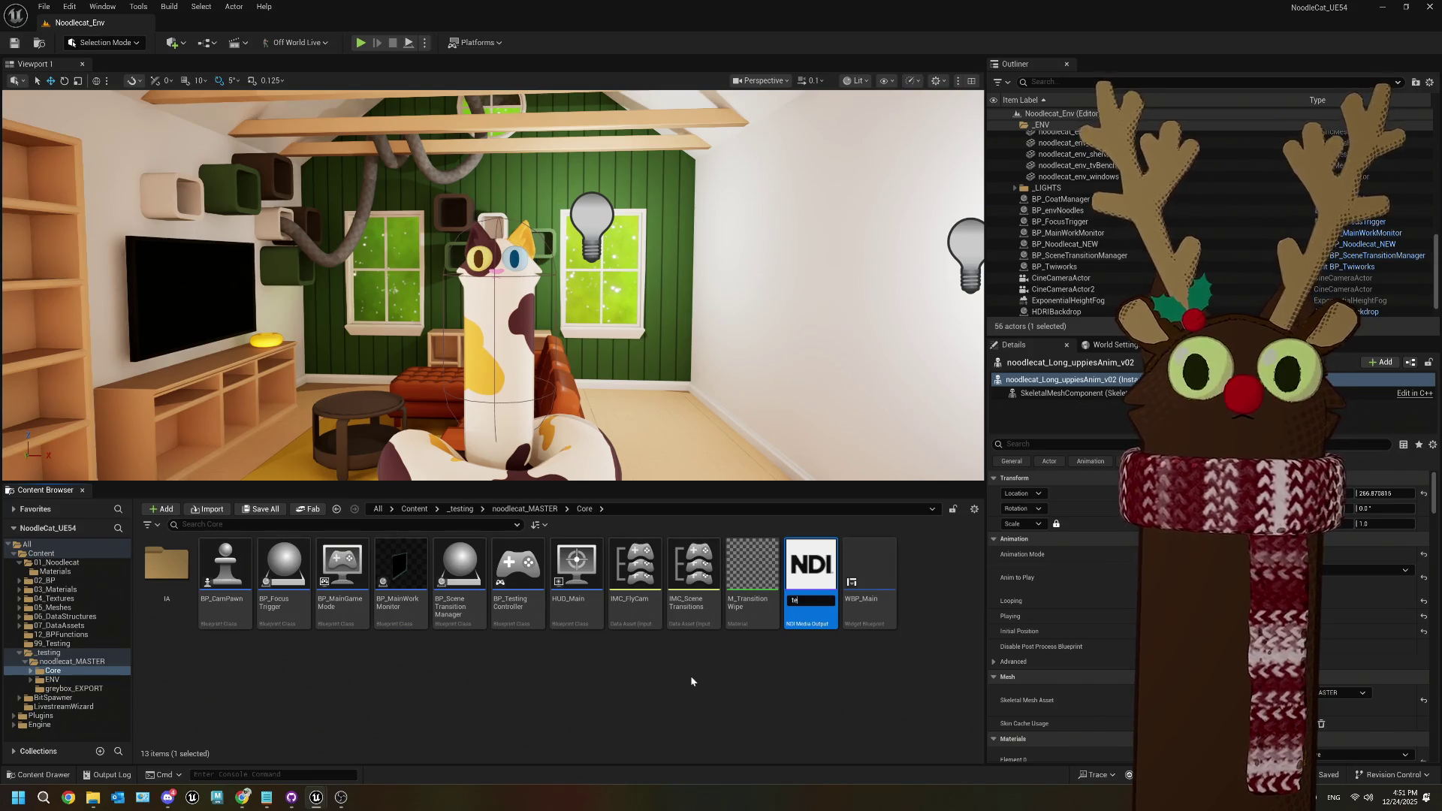
key(Return)
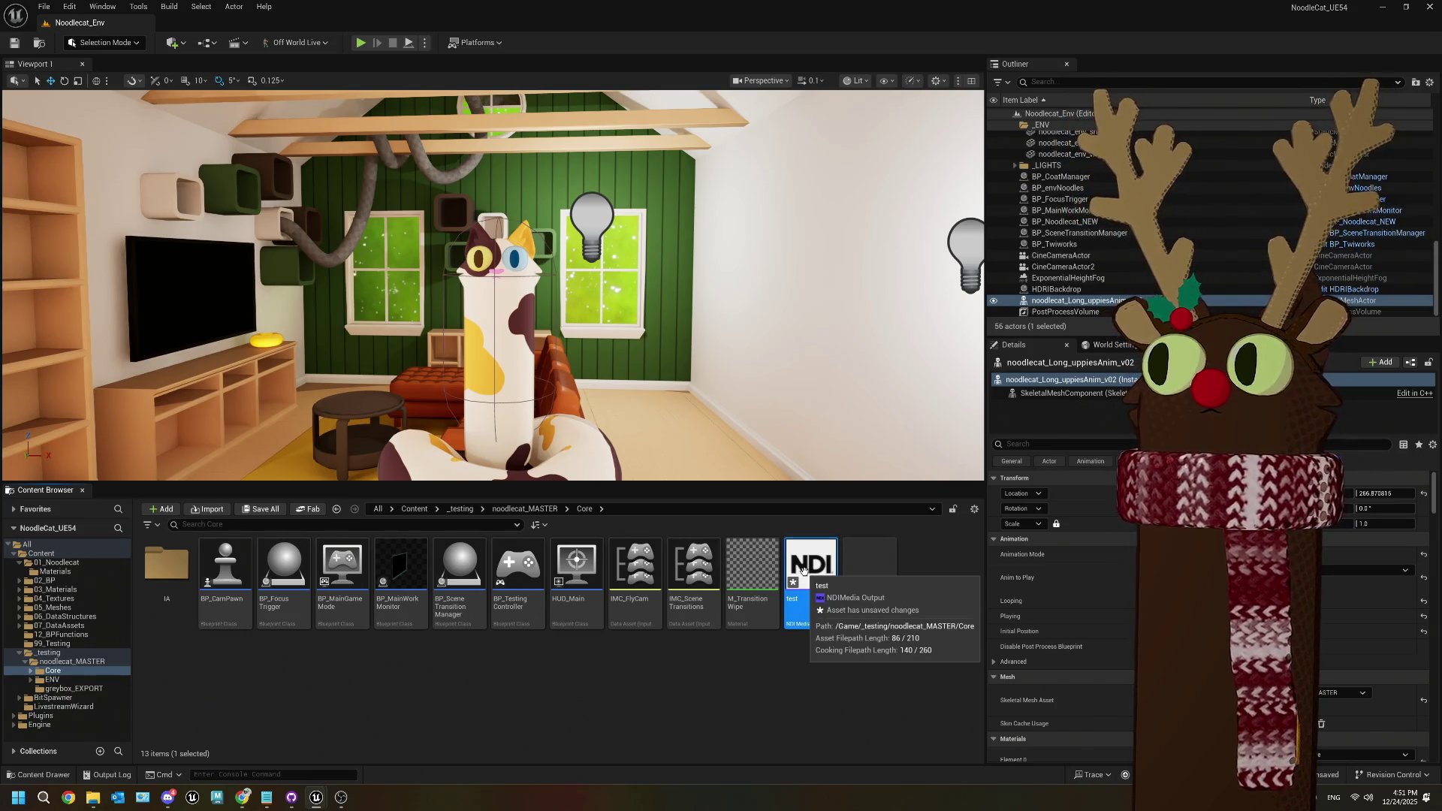
Open the test asset, change Source Name to 'noodle', save it, and minimize its editor
double_click(816, 567)
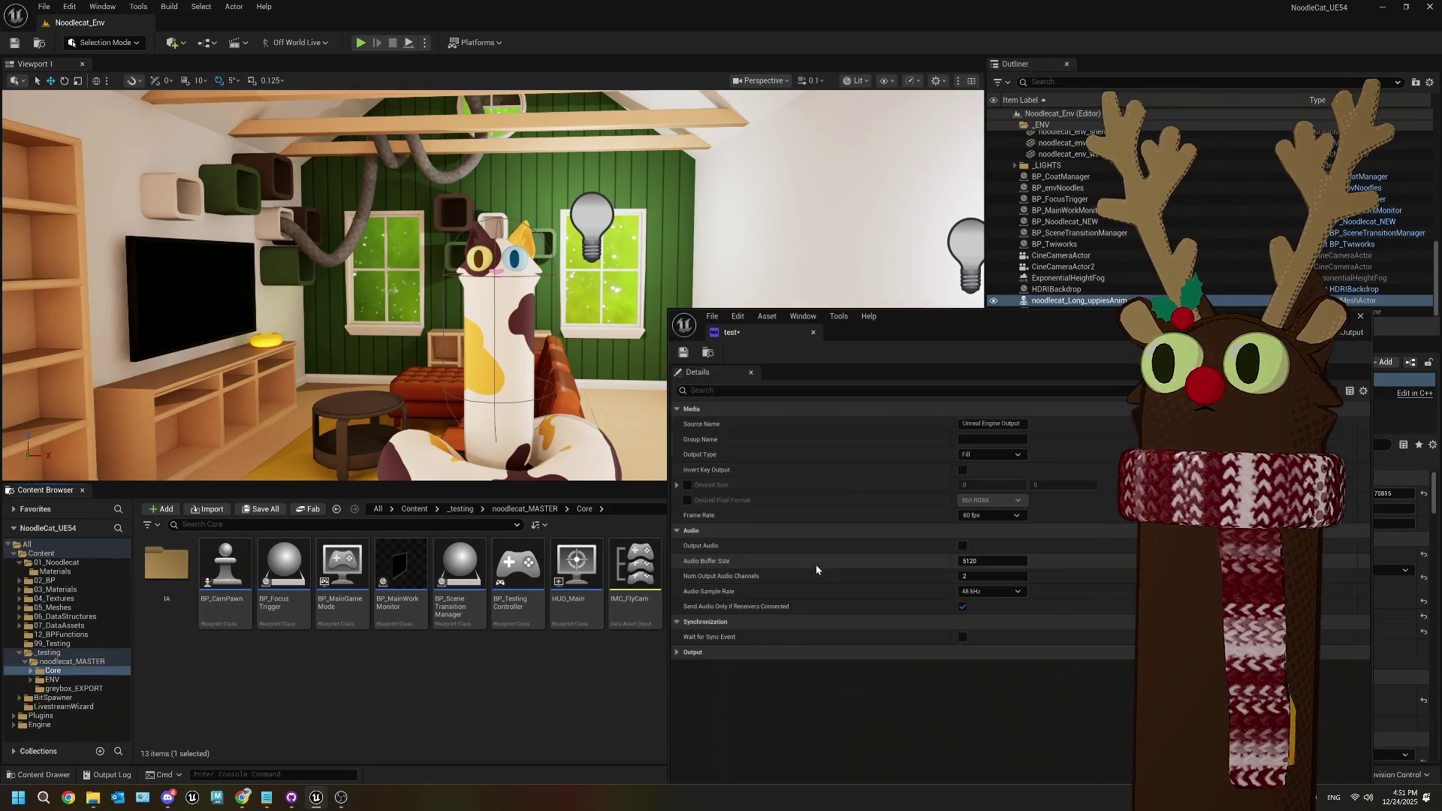
drag(1015, 329, 579, 118)
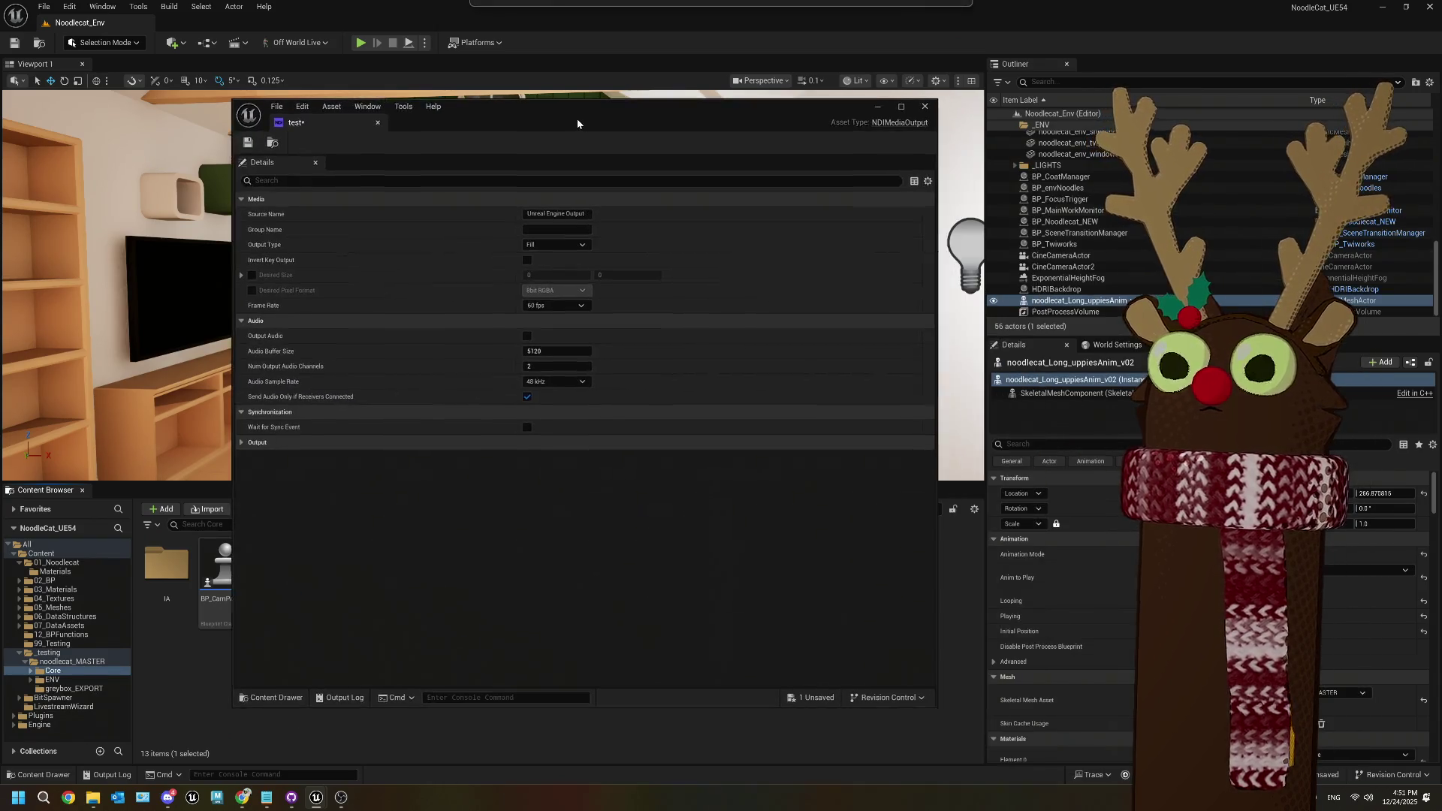
double_click(578, 212)
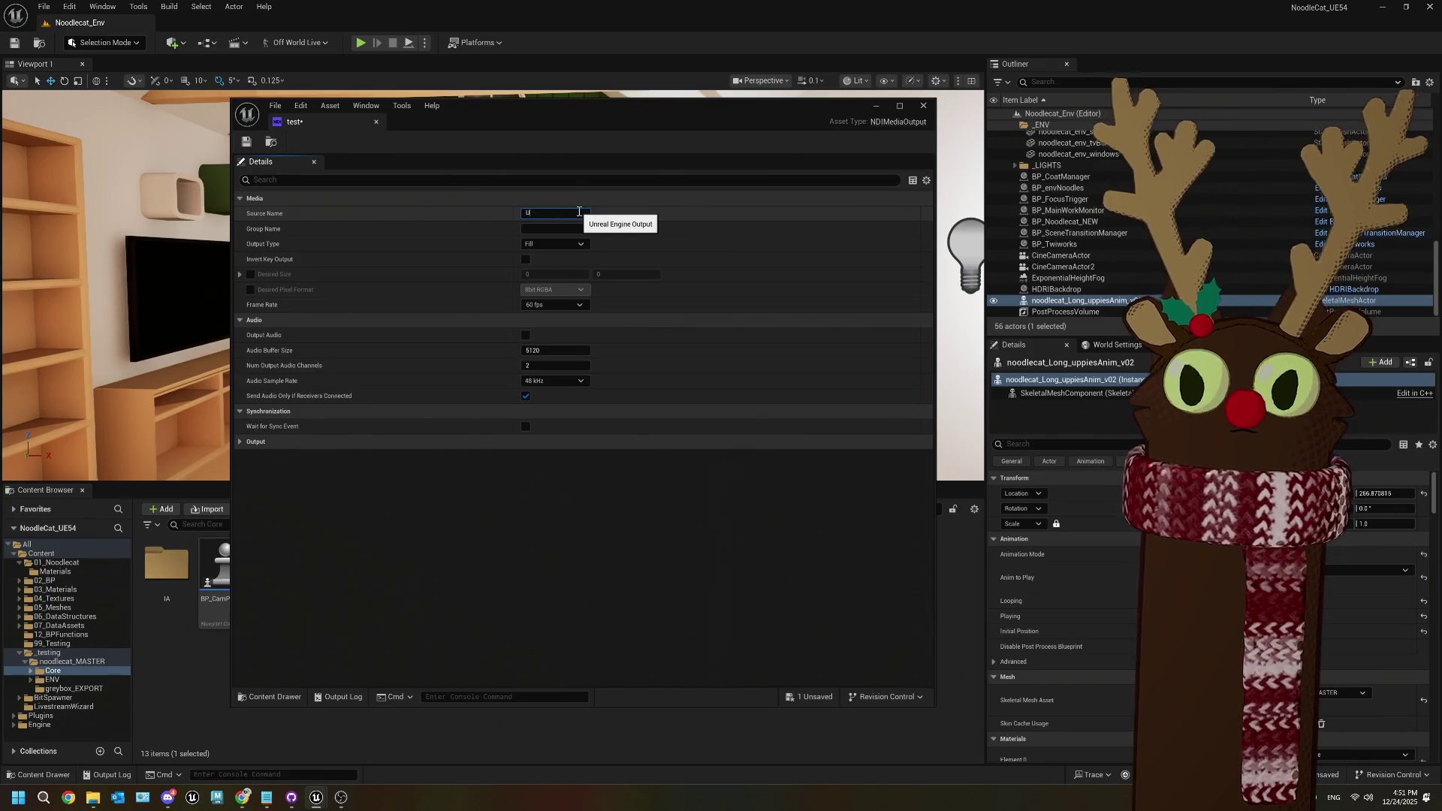
key(BackSpace)
text(oodle)
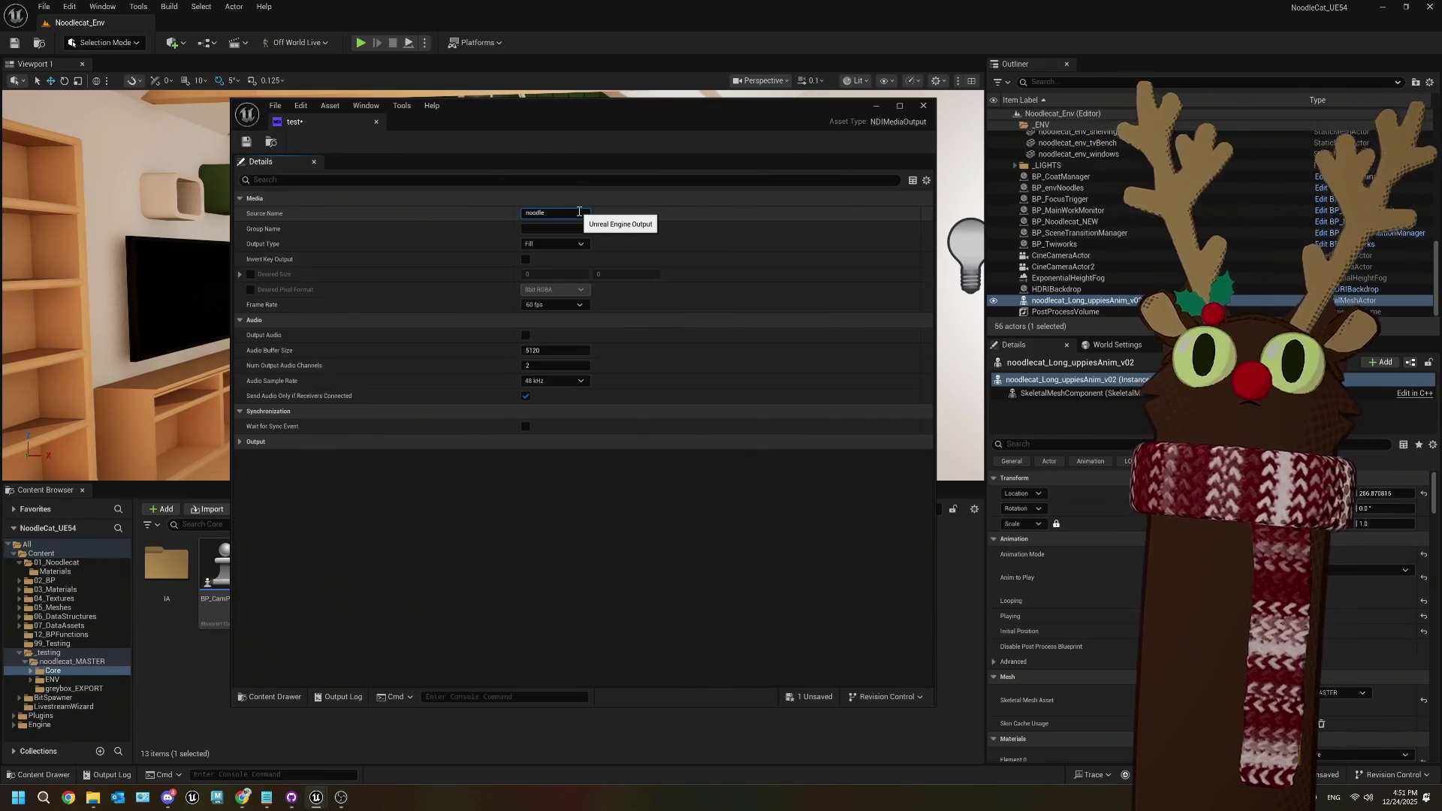
click(247, 142)
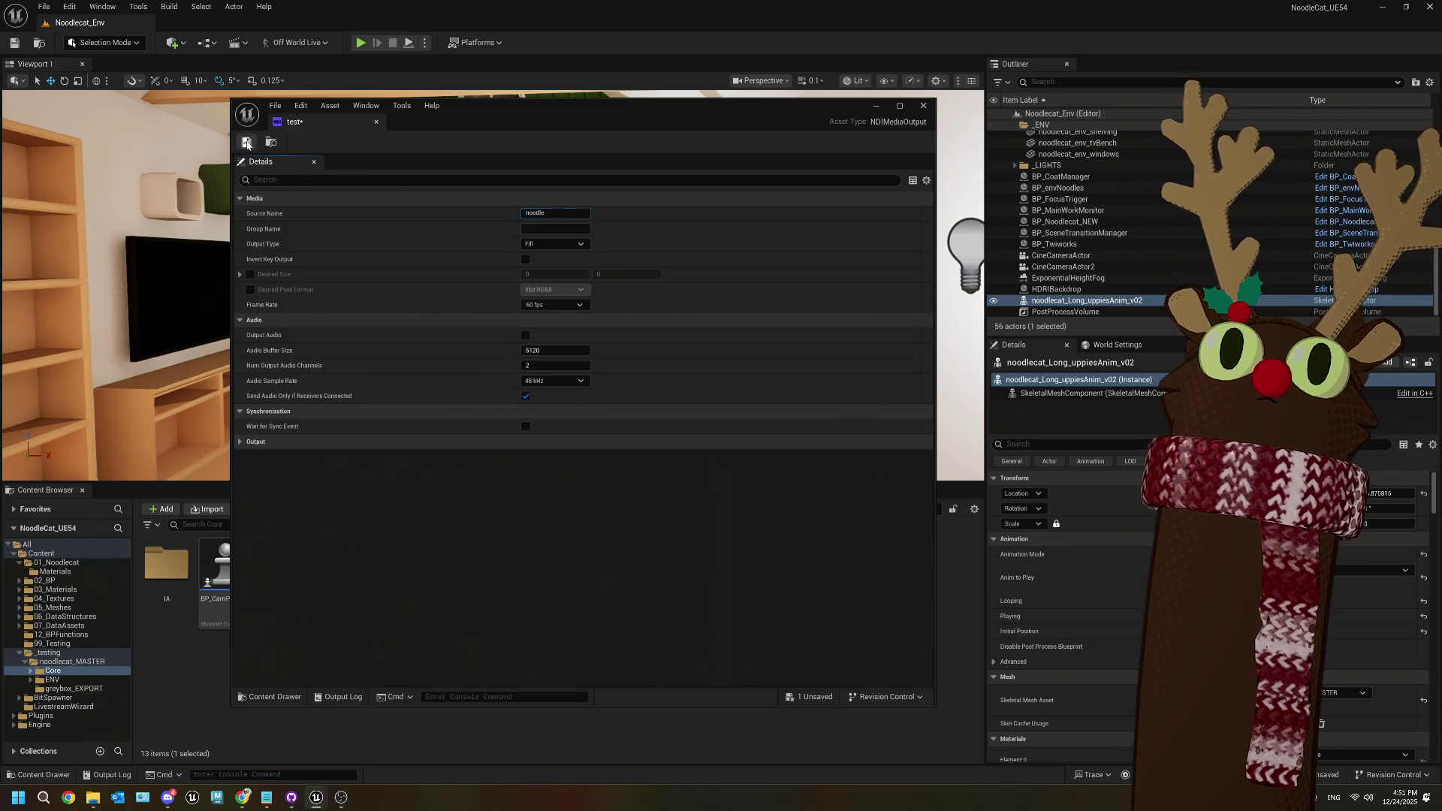
click(875, 106)
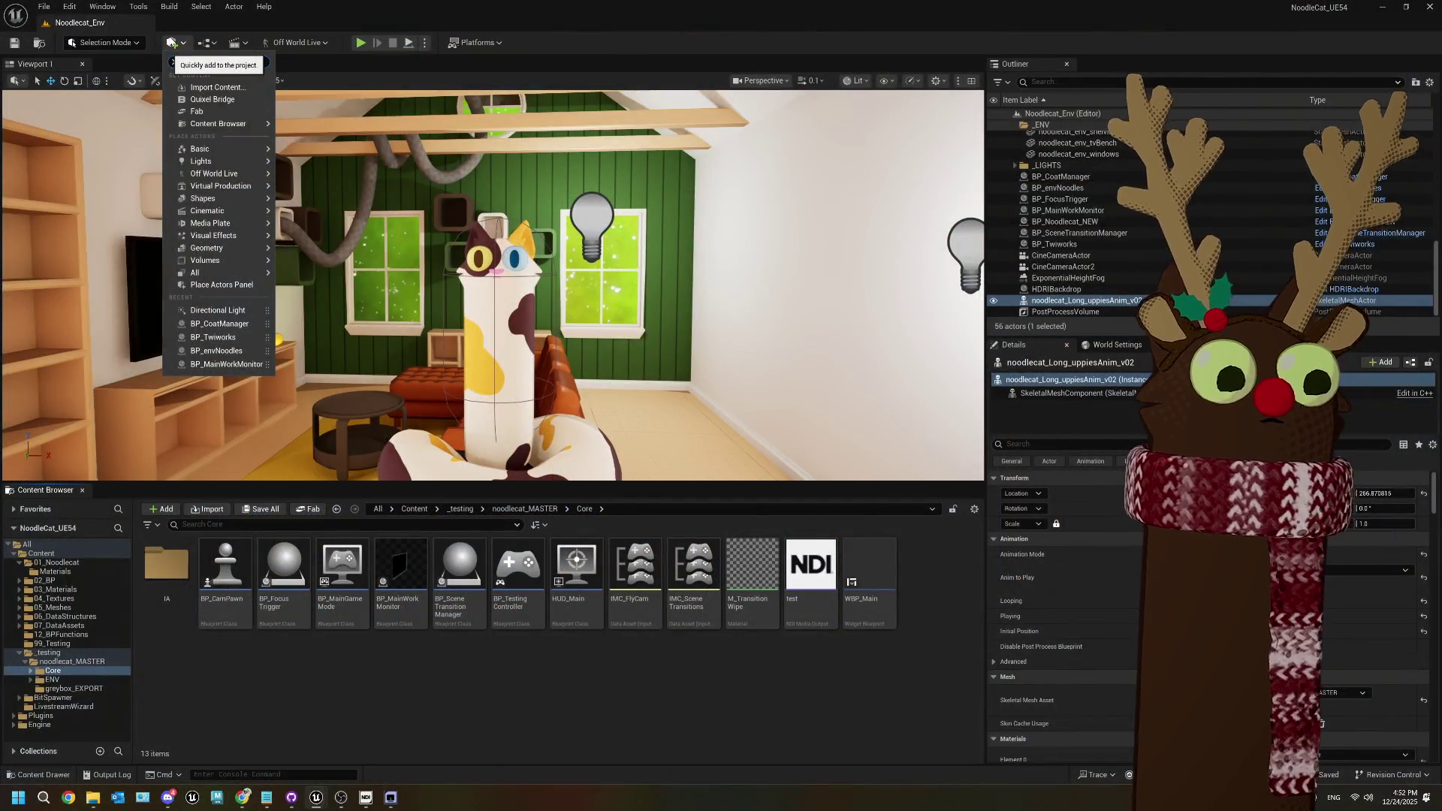
text(ndi)
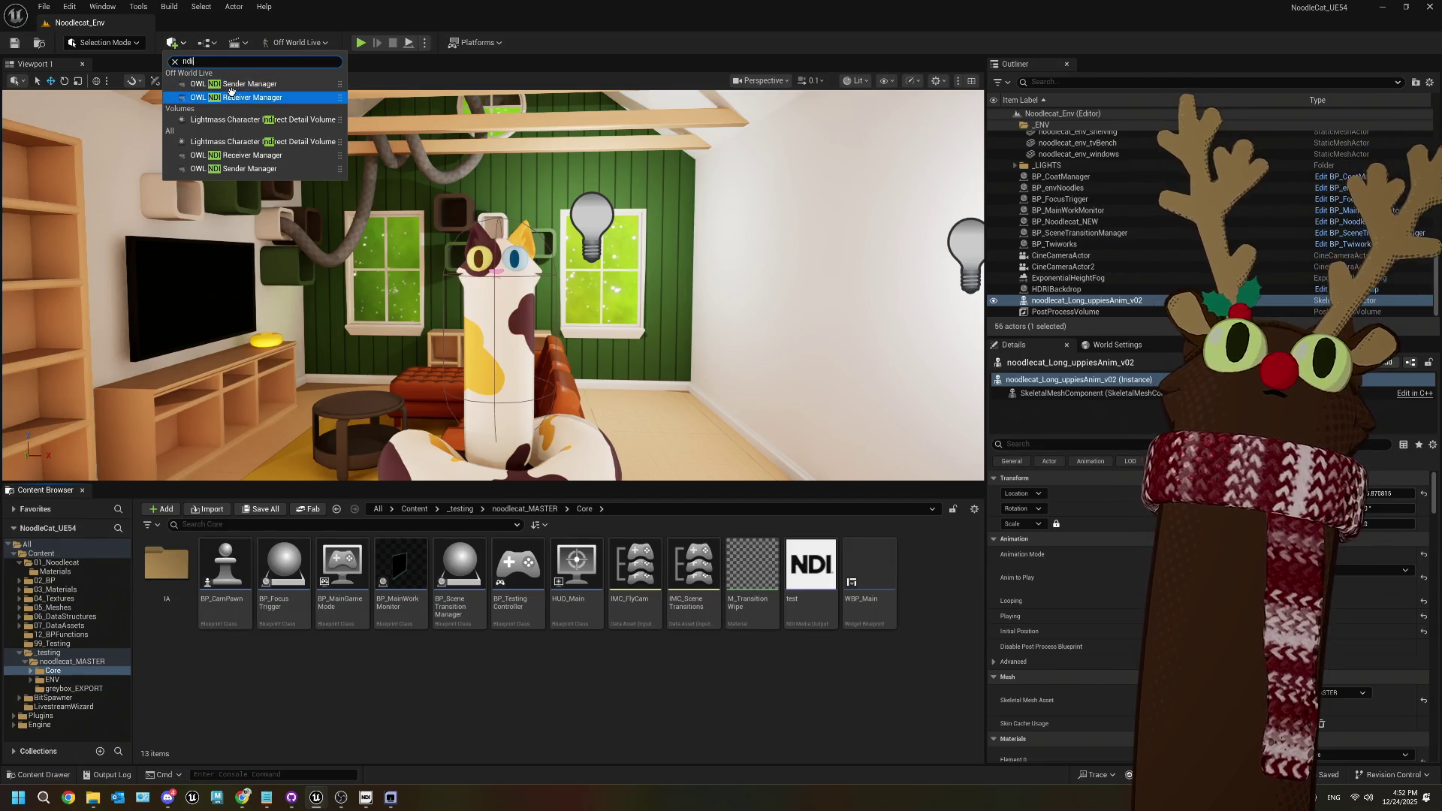
click(568, 23)
mouse_move(810, 571)
mouse_down()
mouse_move(616, 249)
mouse_move(1124, 292)
mouse_up()
mouse_move(1113, 201)
mouse_down()
mouse_move(1051, 312)
mouse_move(1052, 278)
mouse_move(801, 591)
mouse_up()
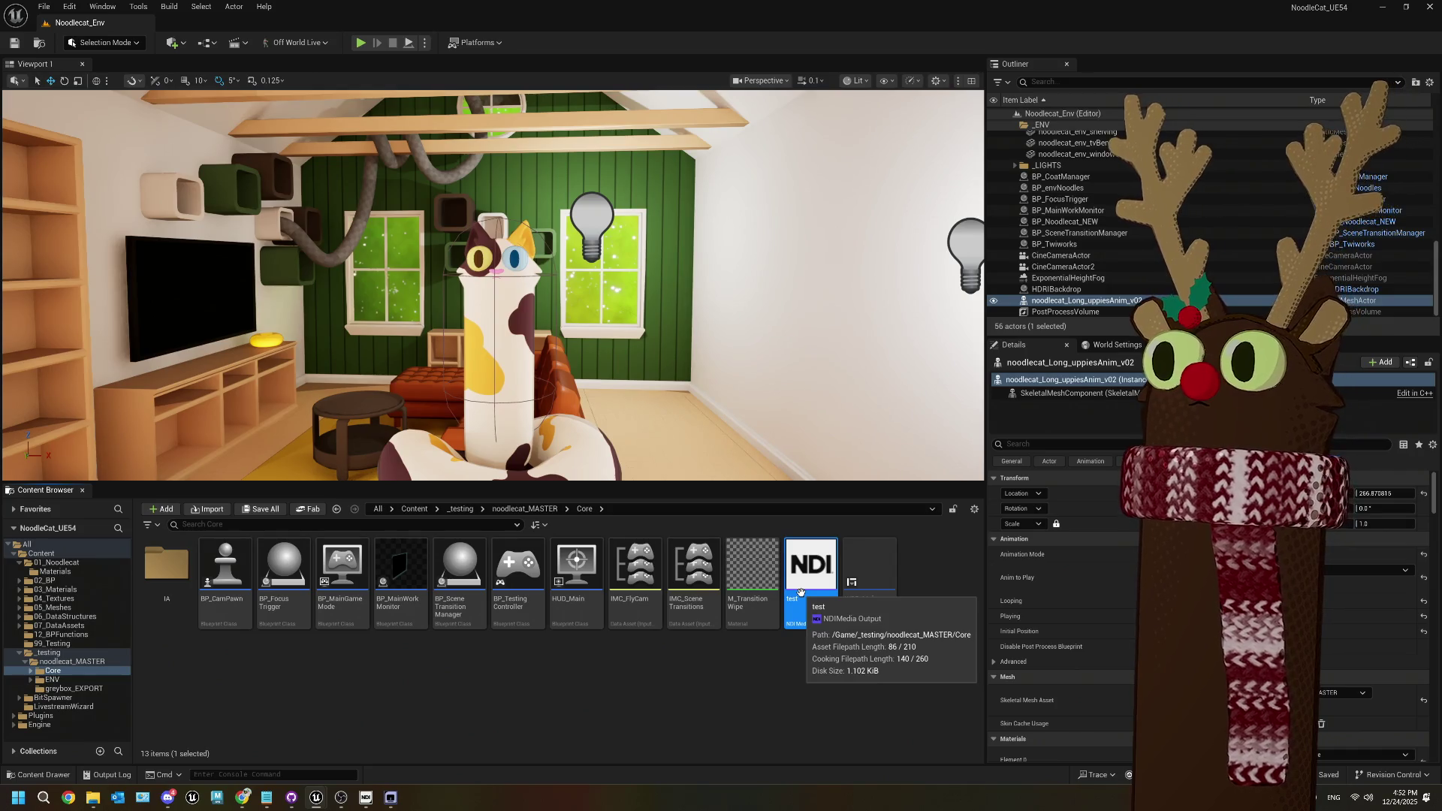
double_click(800, 591)
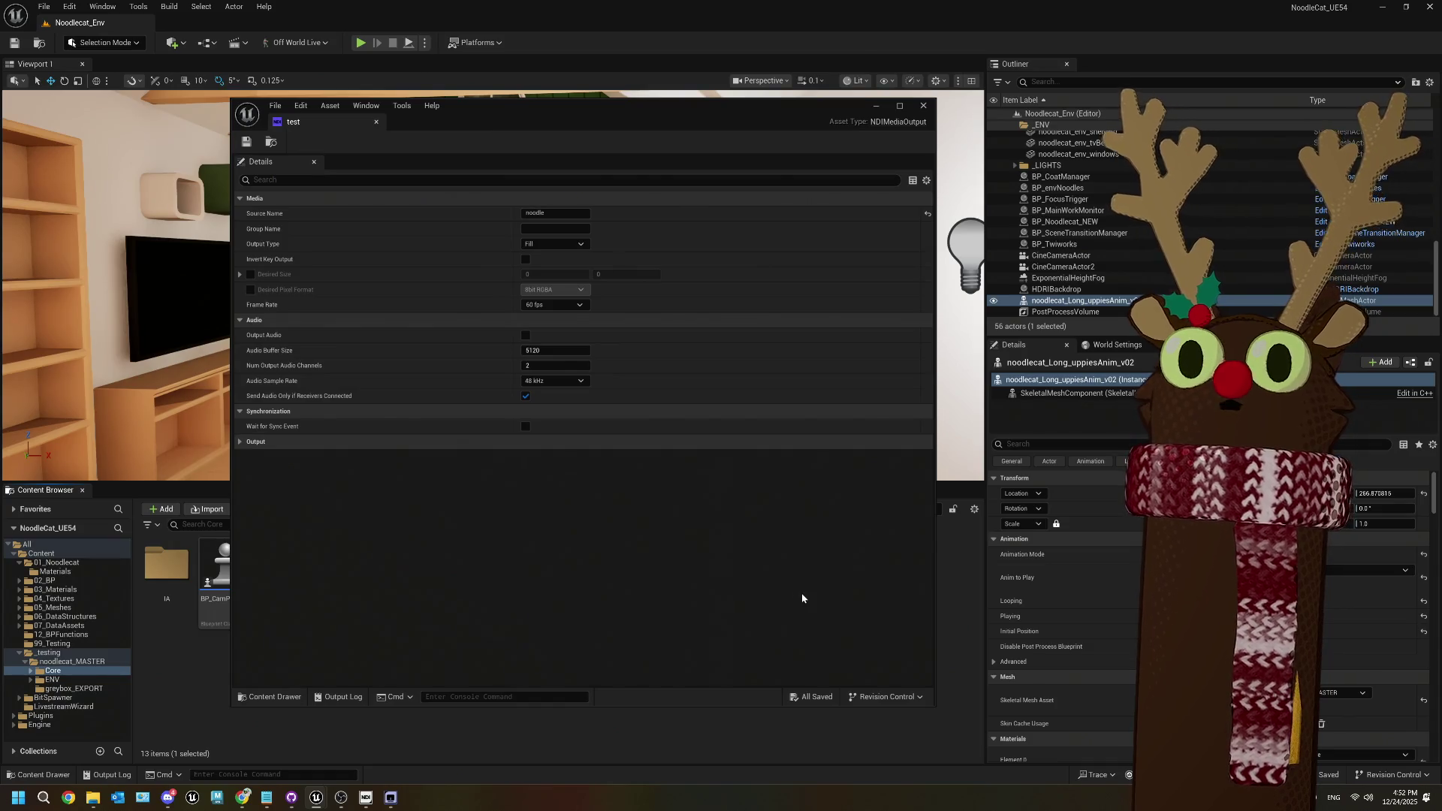
click(239, 442)
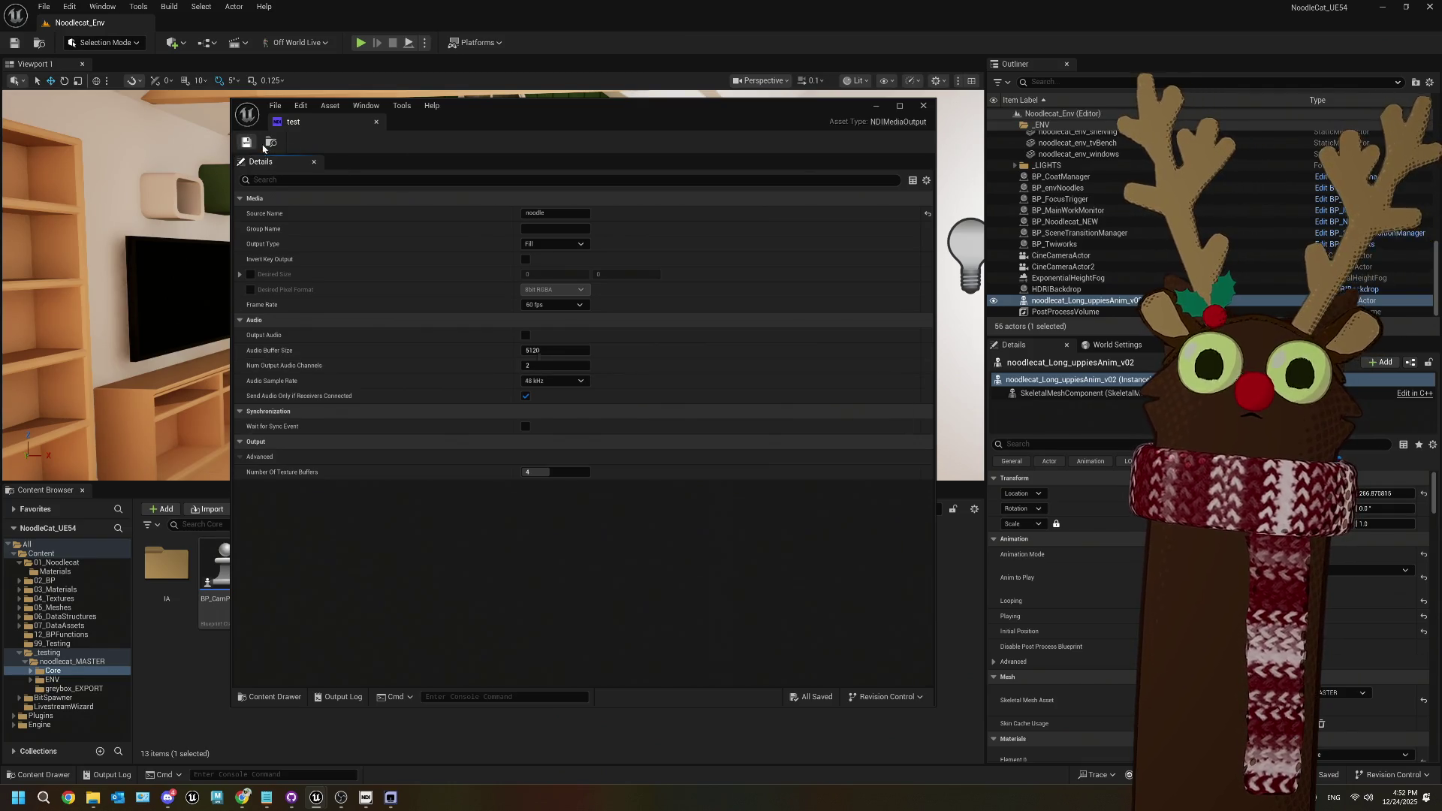
click(924, 105)
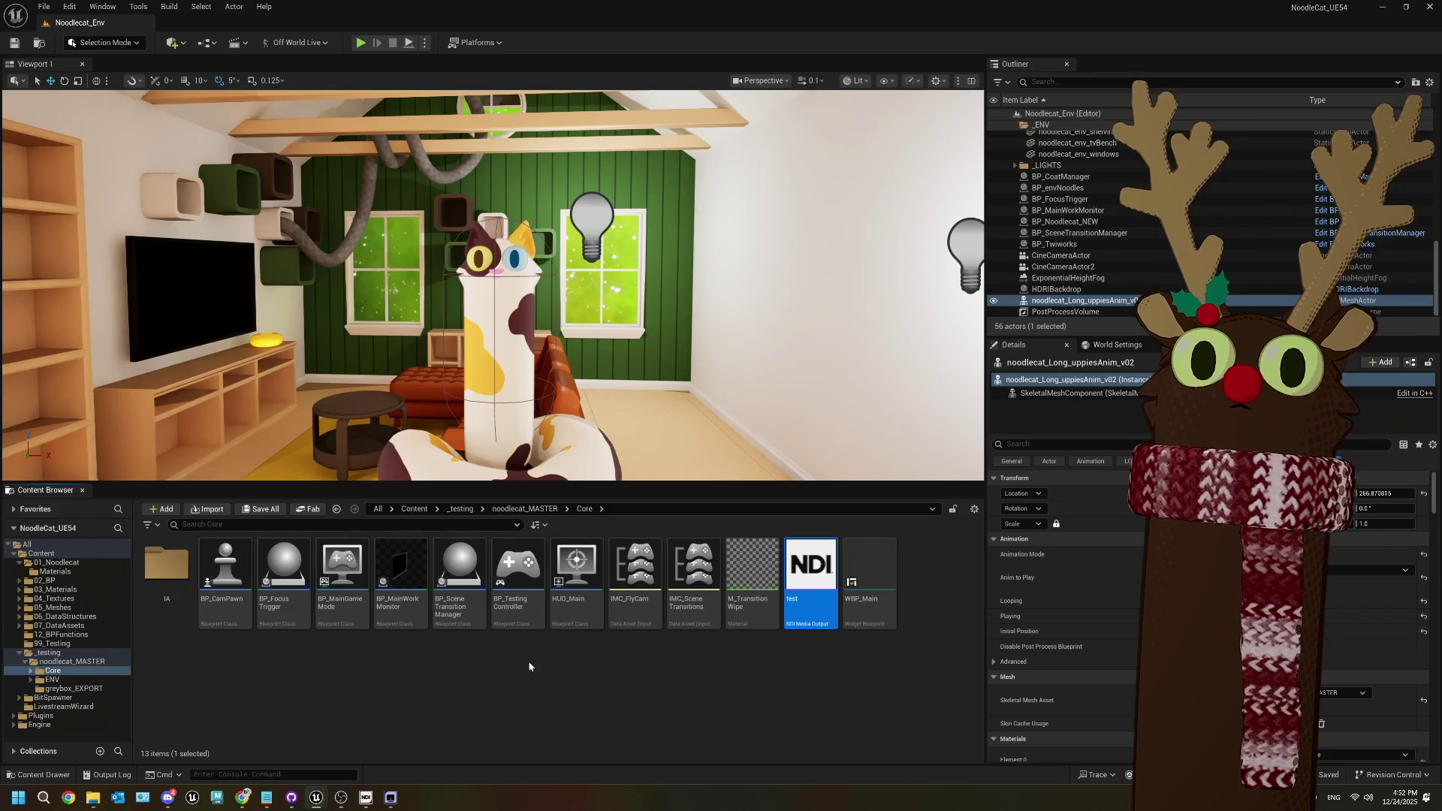
Search Chrome for 'ue5 ndi plugin' and read the NDI Plugin Installation docs page
click(246, 799)
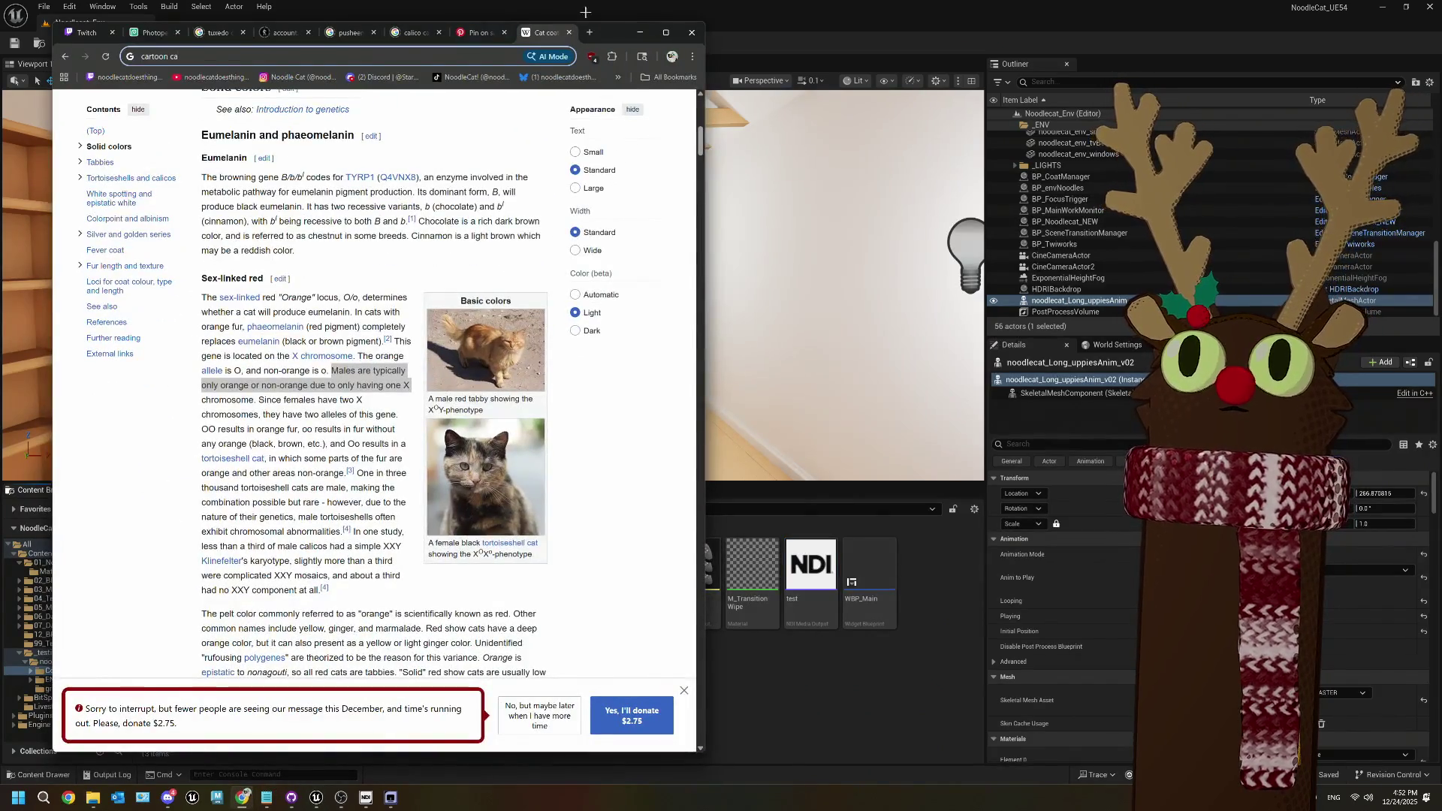
click(589, 37)
text(ue5 )
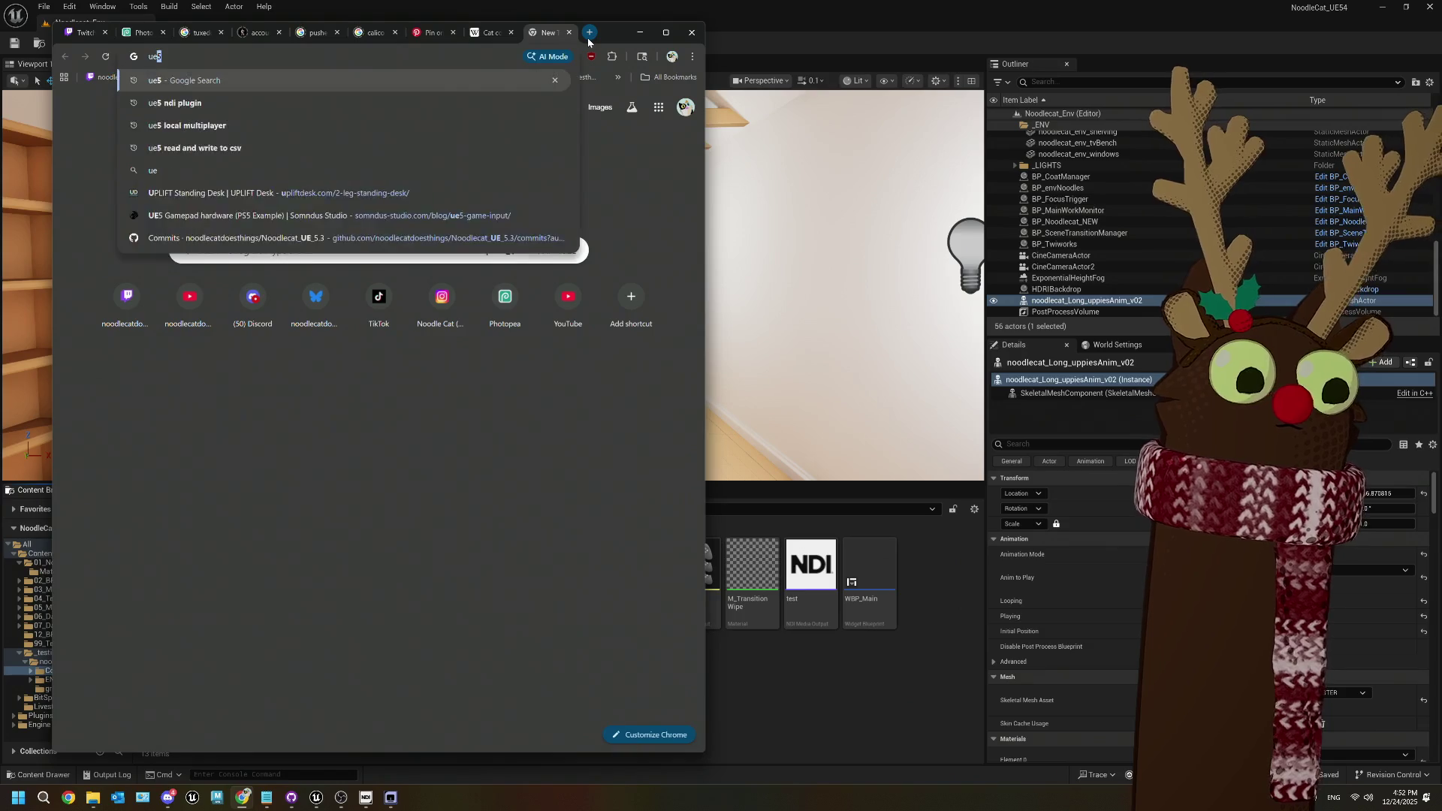
text(ndi plugin)
key(Return)
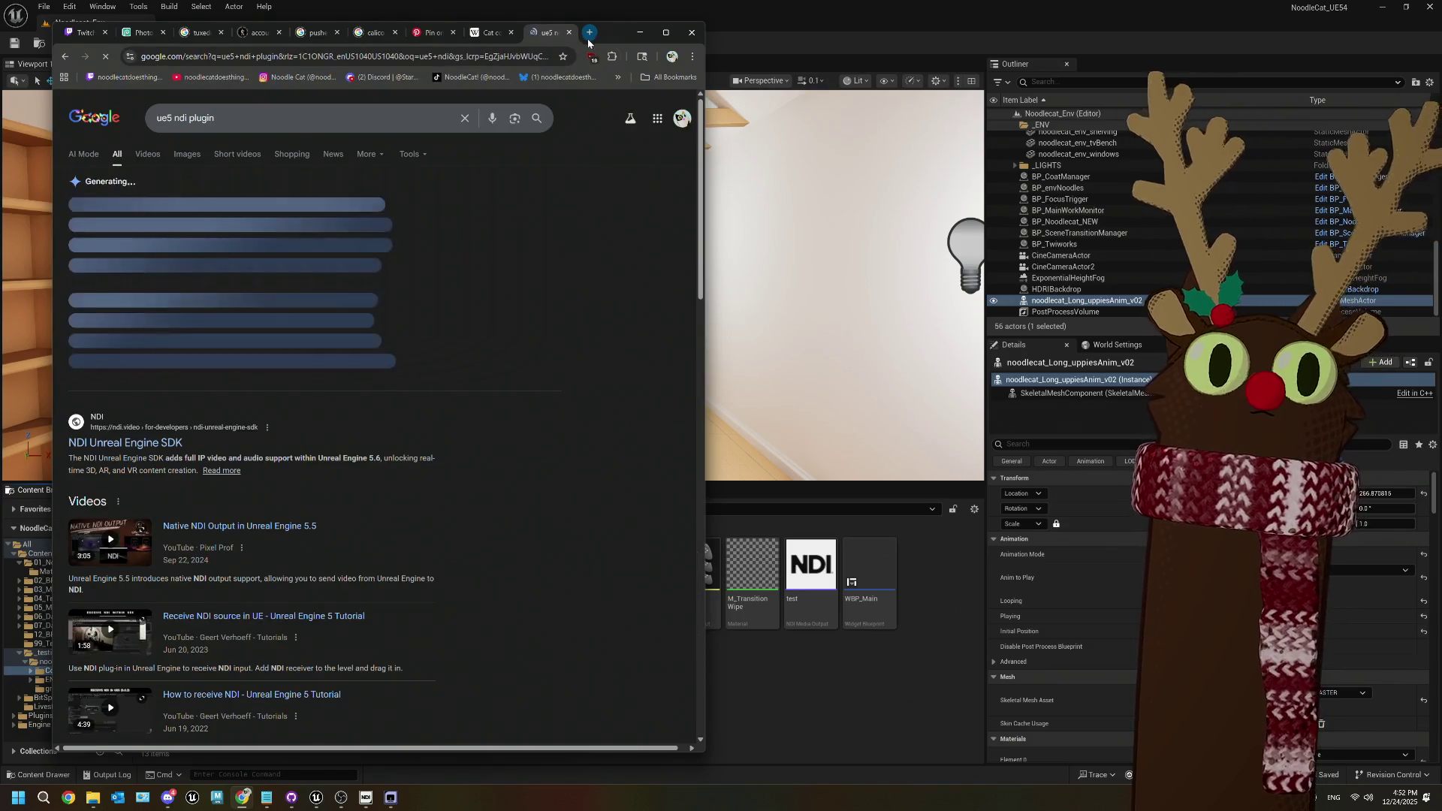
scroll(546, 498, down, 6)
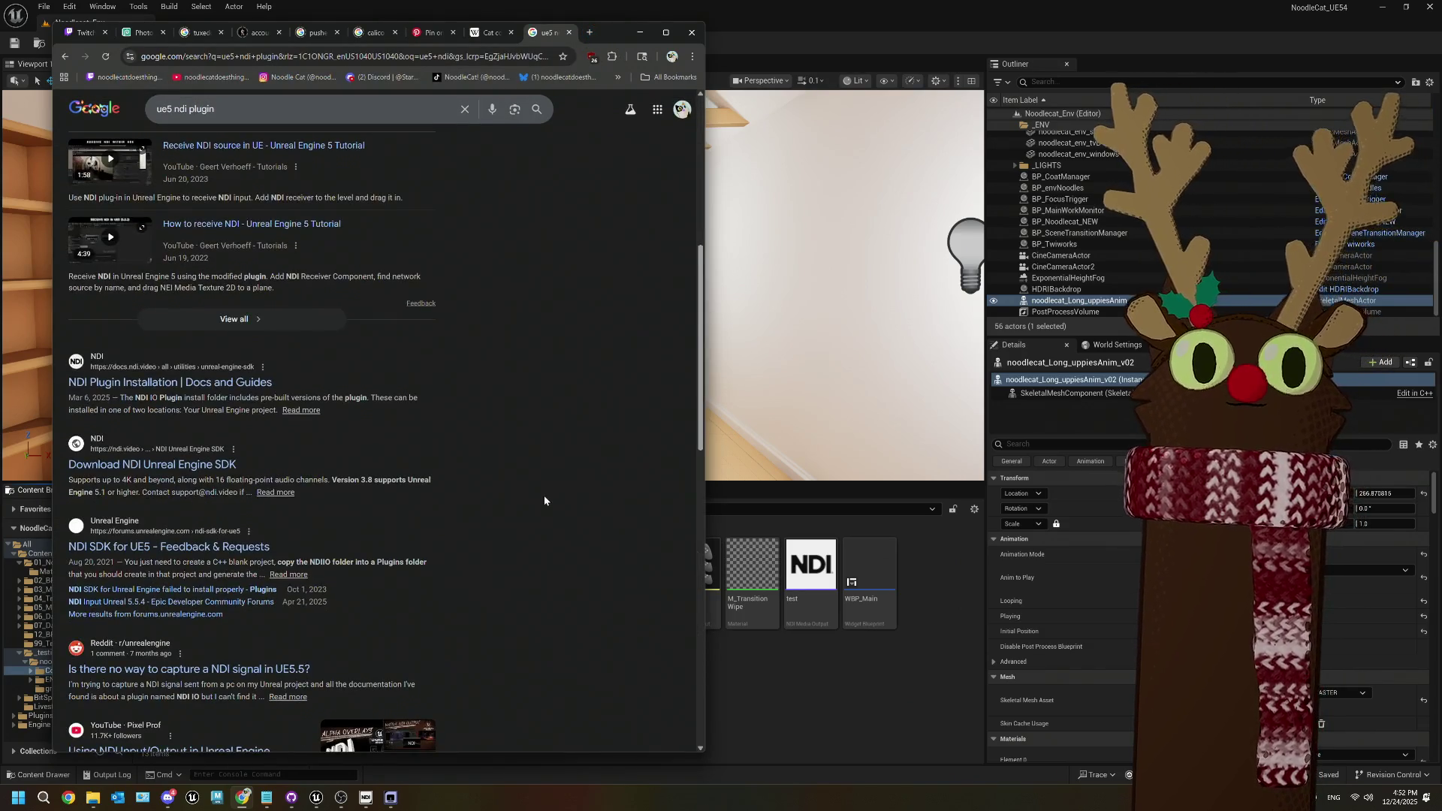
click(188, 383)
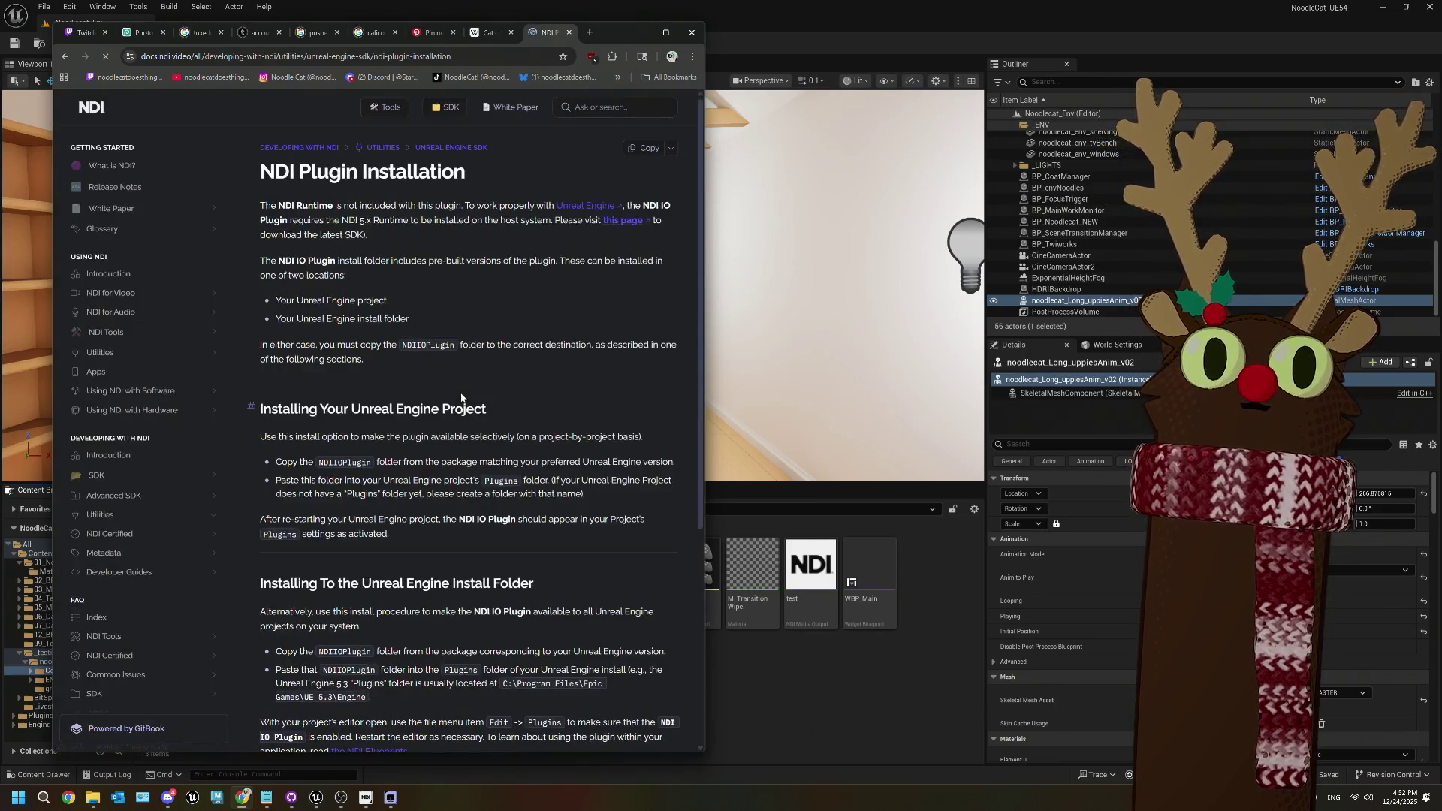
scroll(461, 398, down, 1)
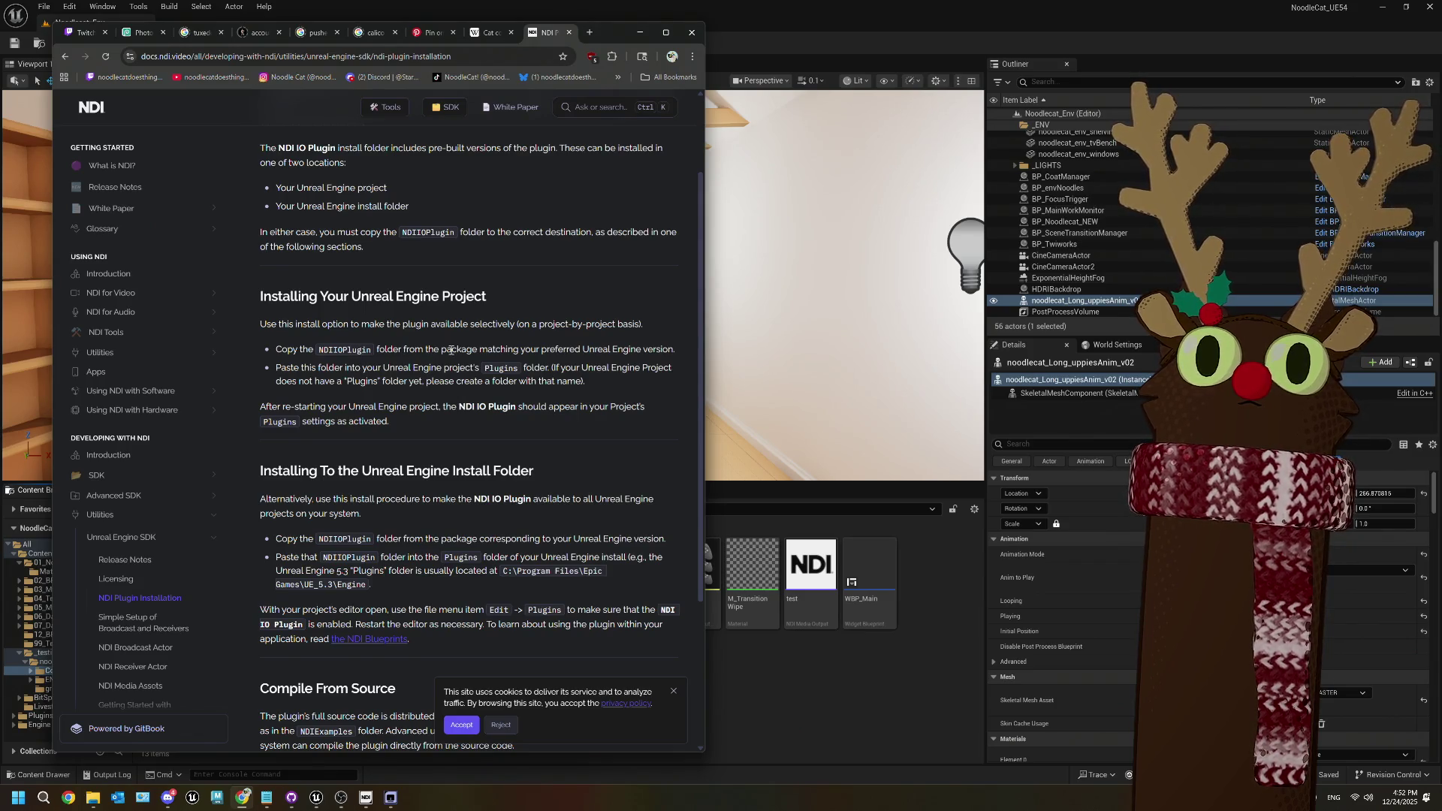
scroll(450, 351, down, 2)
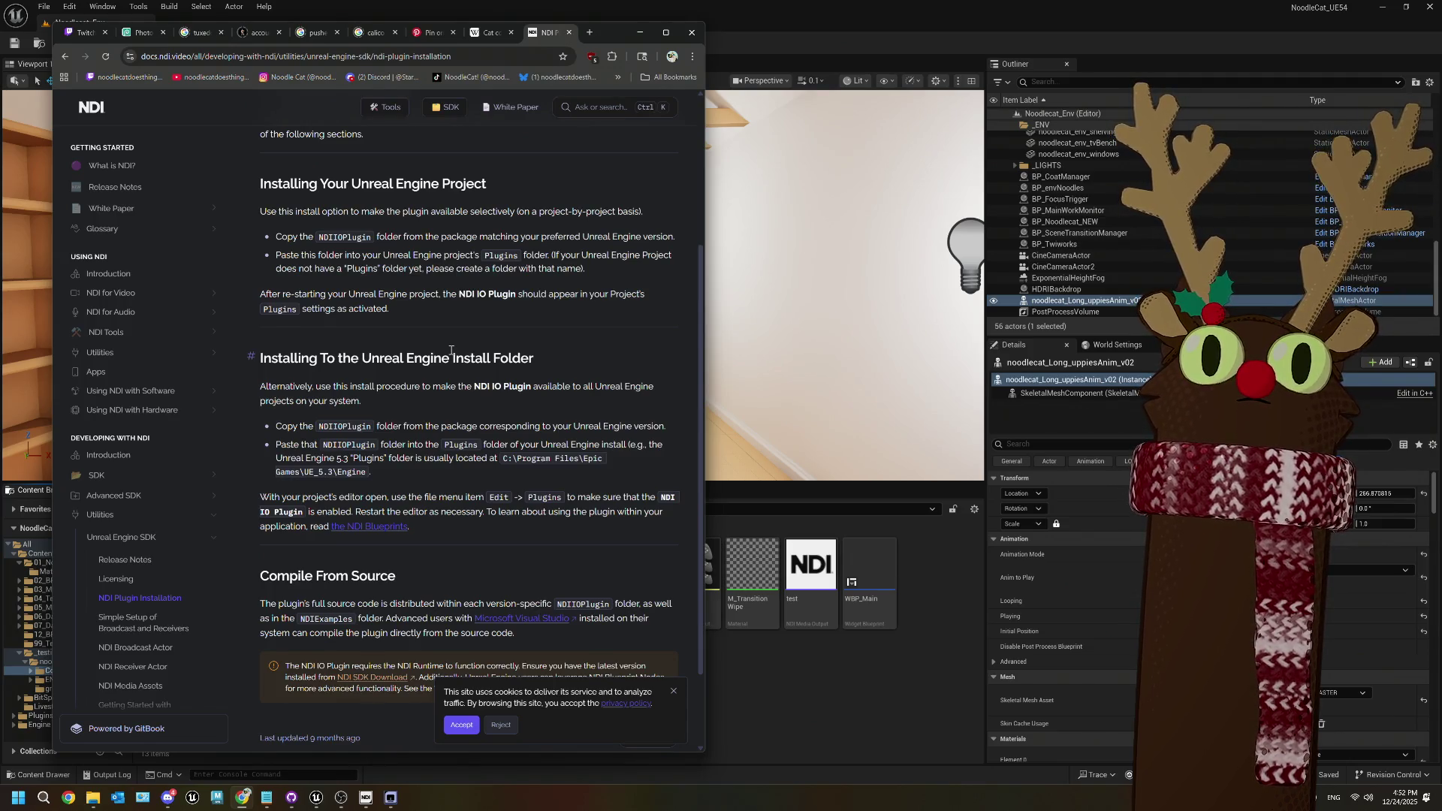
scroll(456, 304, up, 4)
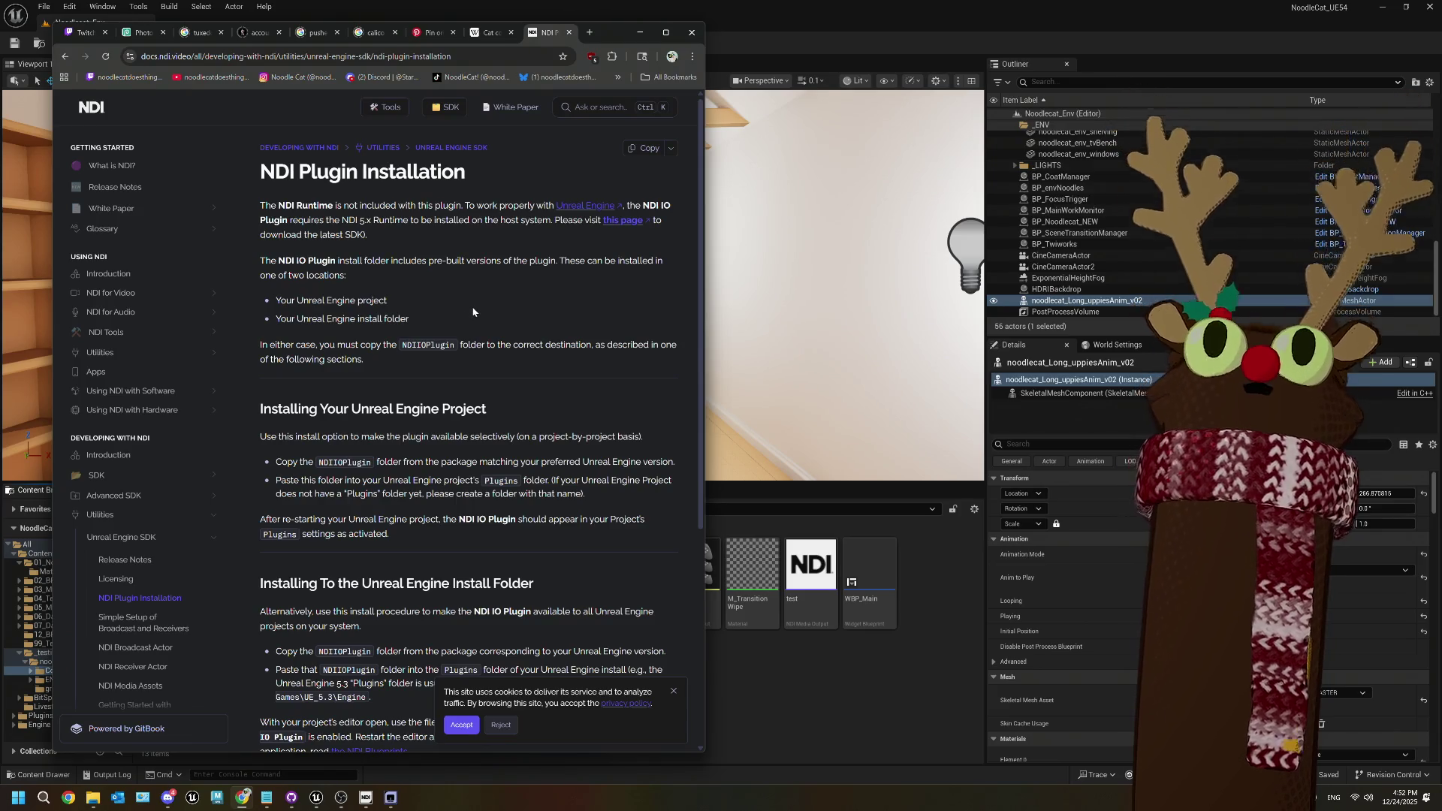
Delete the 'test' NDI asset from the Core folder in Unreal
click(817, 607)
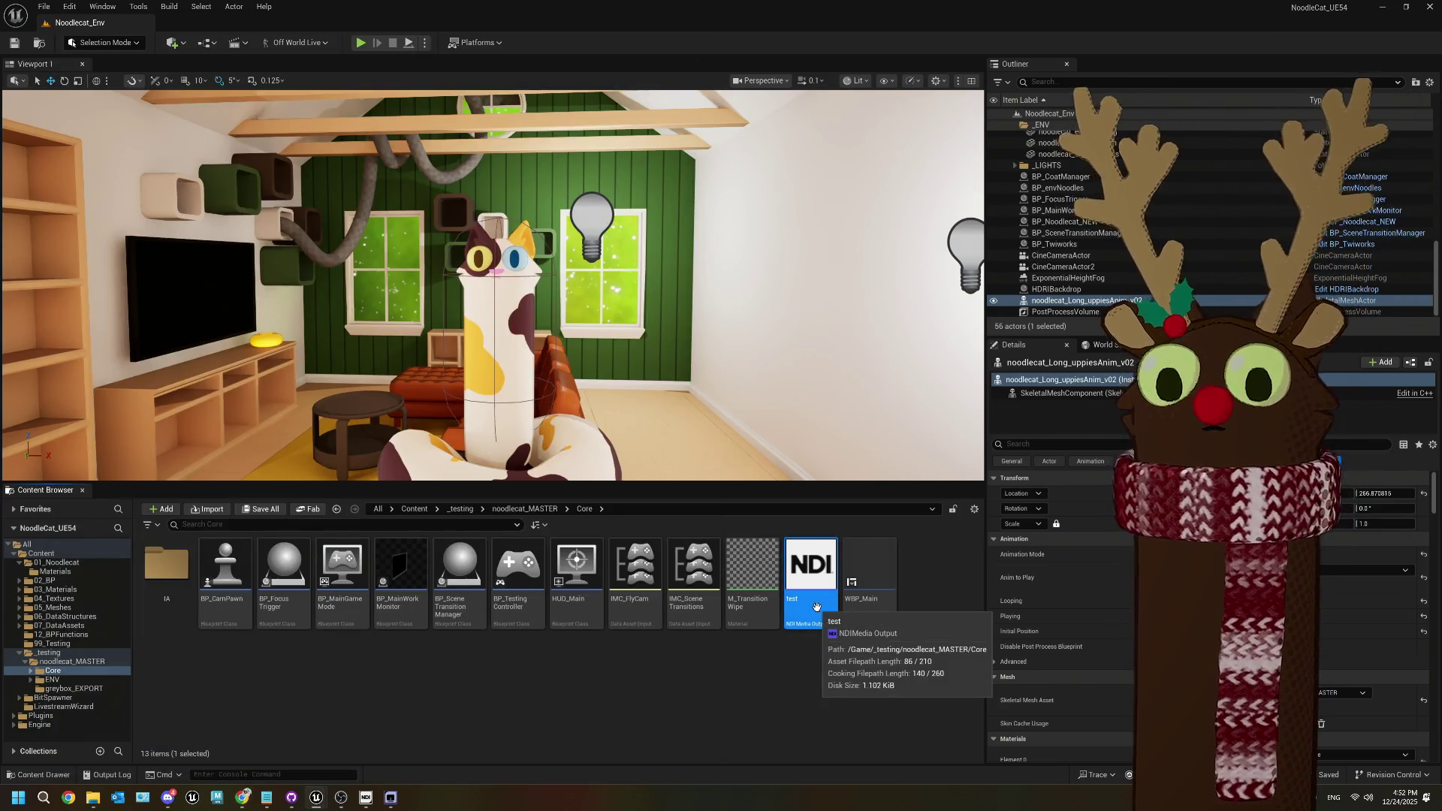
key(Delete)
click(654, 577)
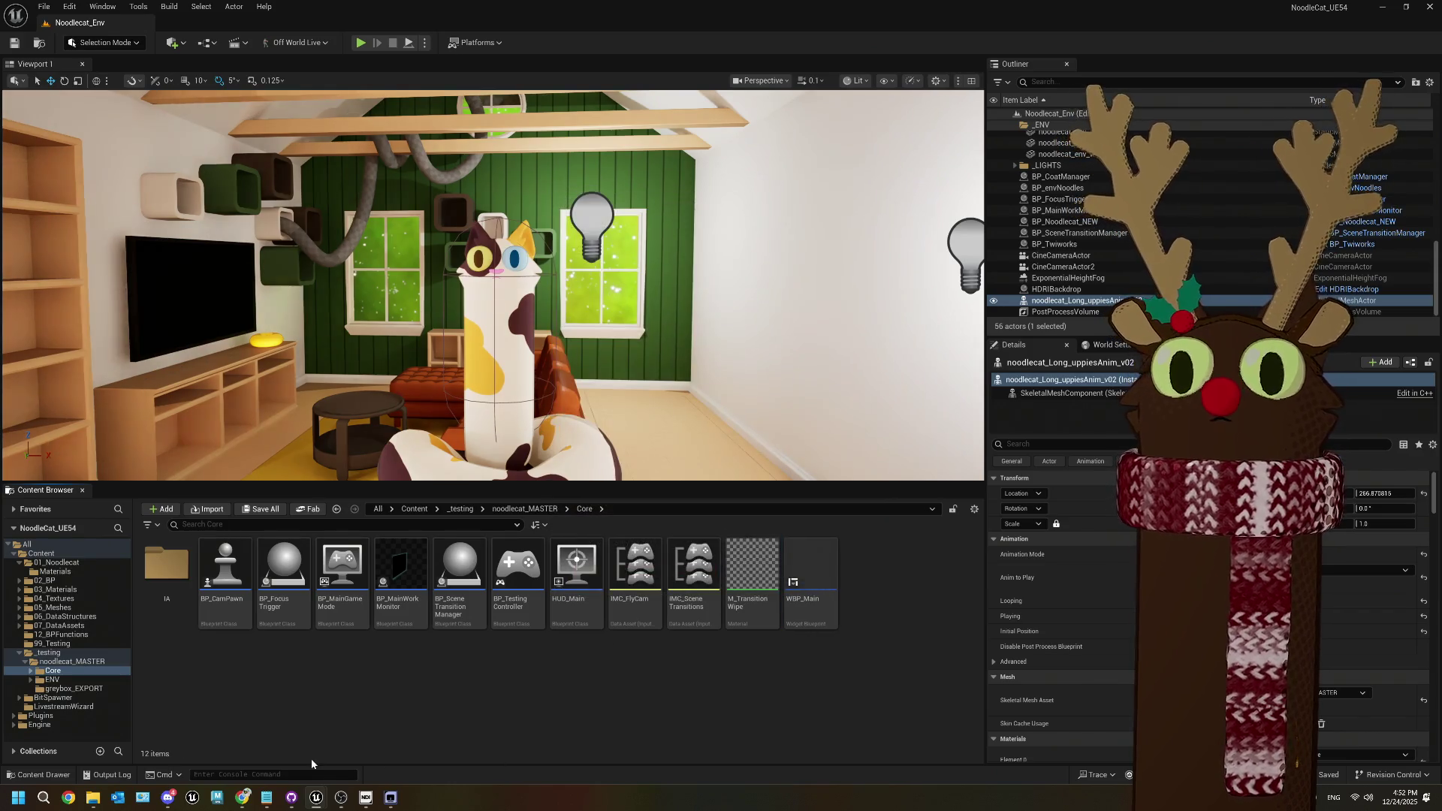
mouse_move(390, 798)
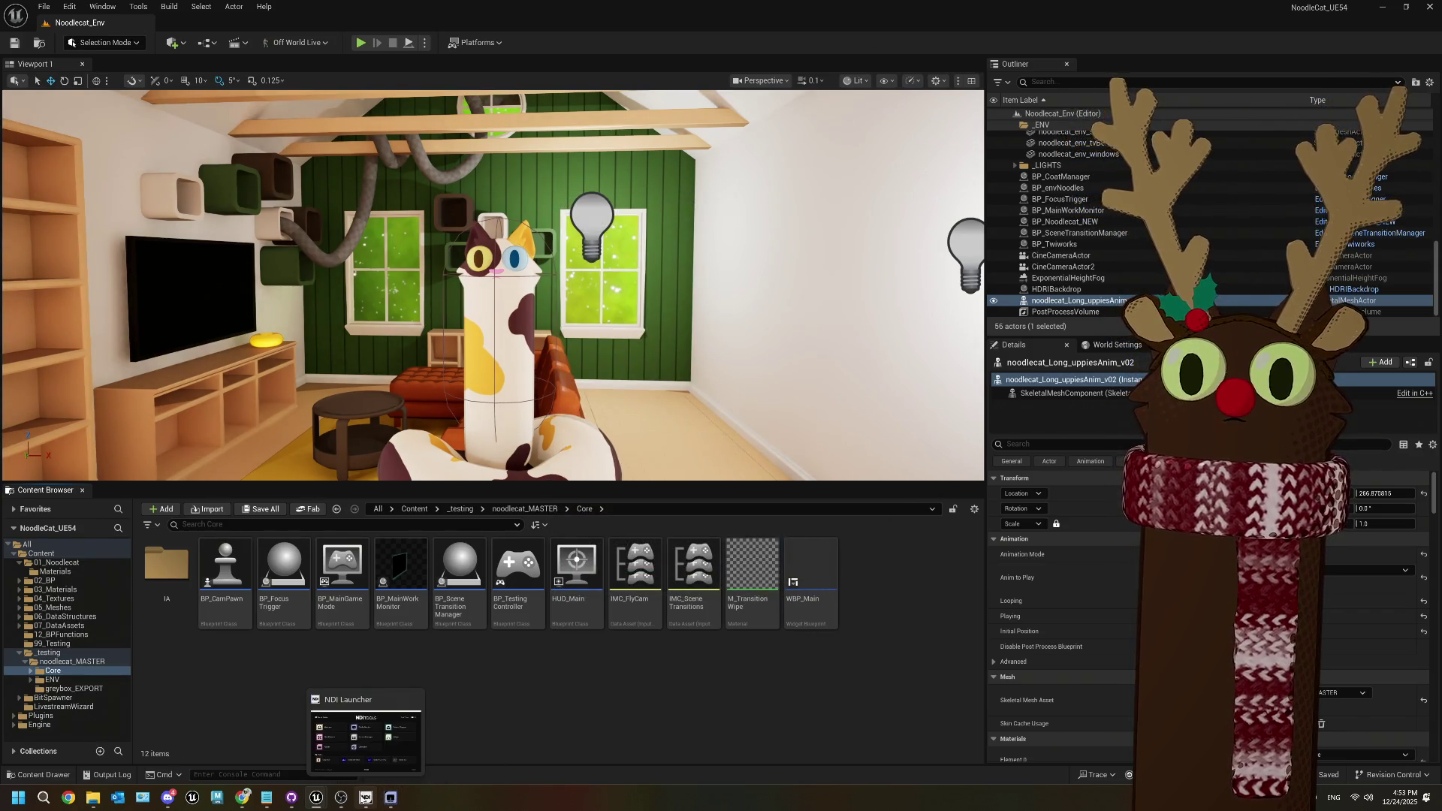
click(234, 801)
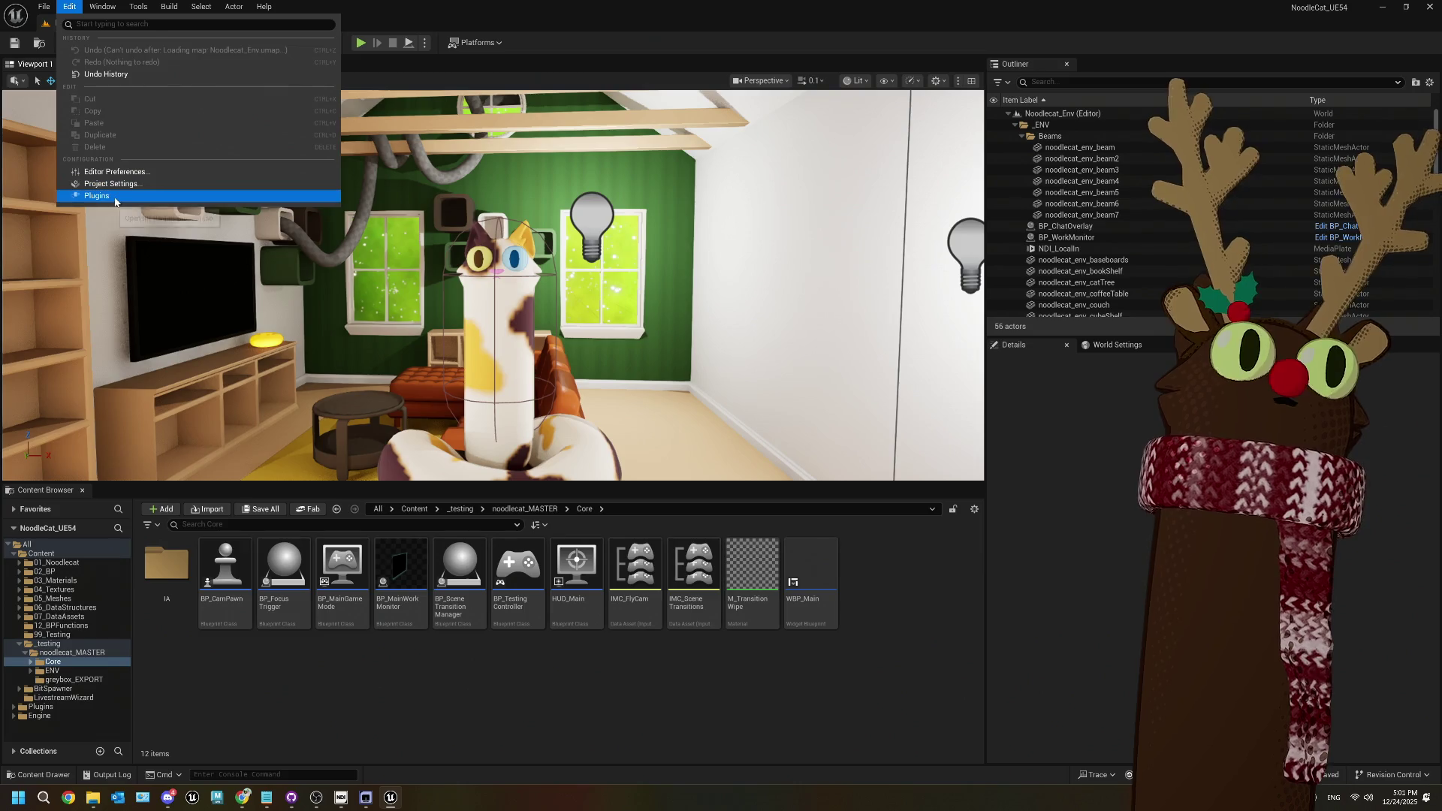
Tick NDI IO Plugin in the Plugins list and restart the editor to apply it
click(98, 196)
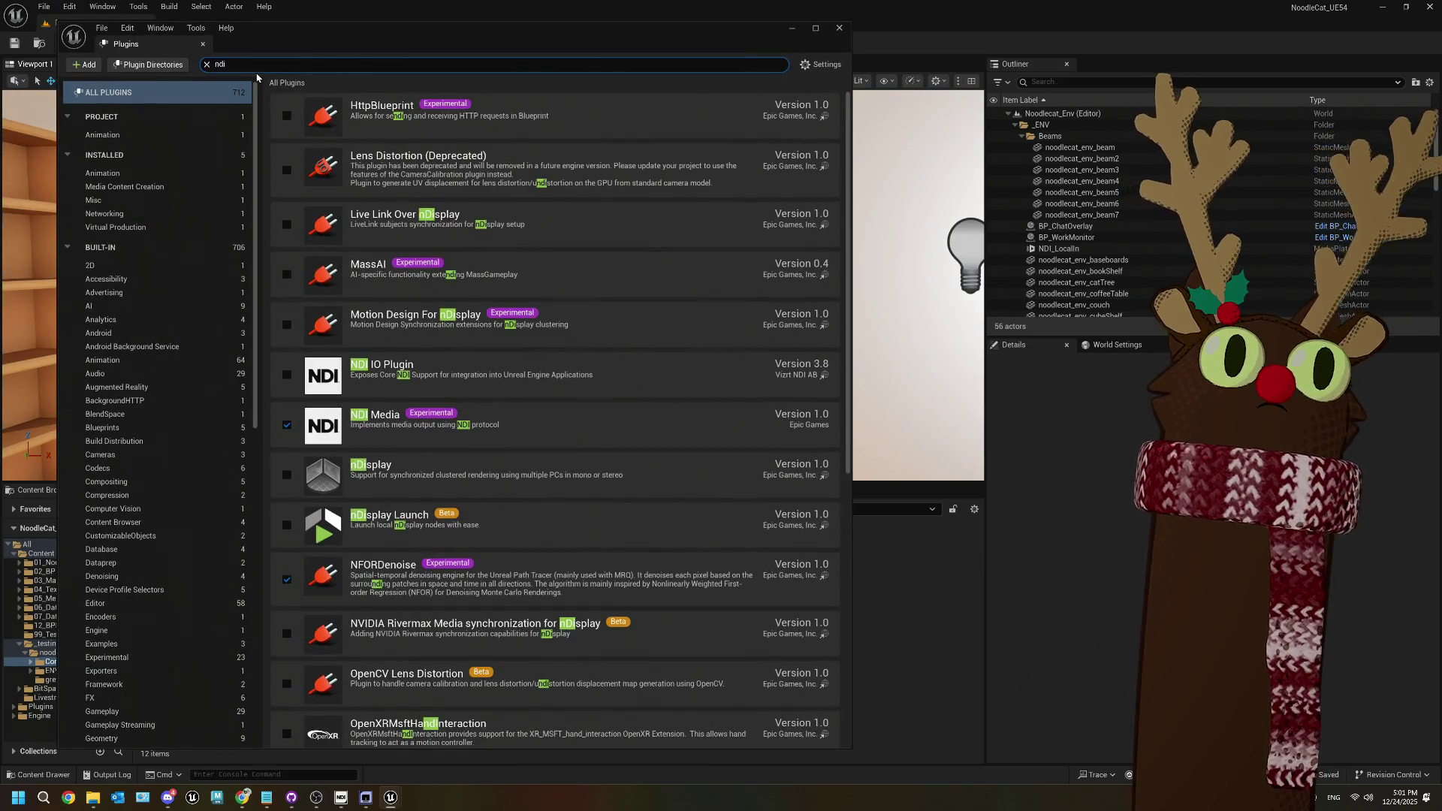
click(287, 375)
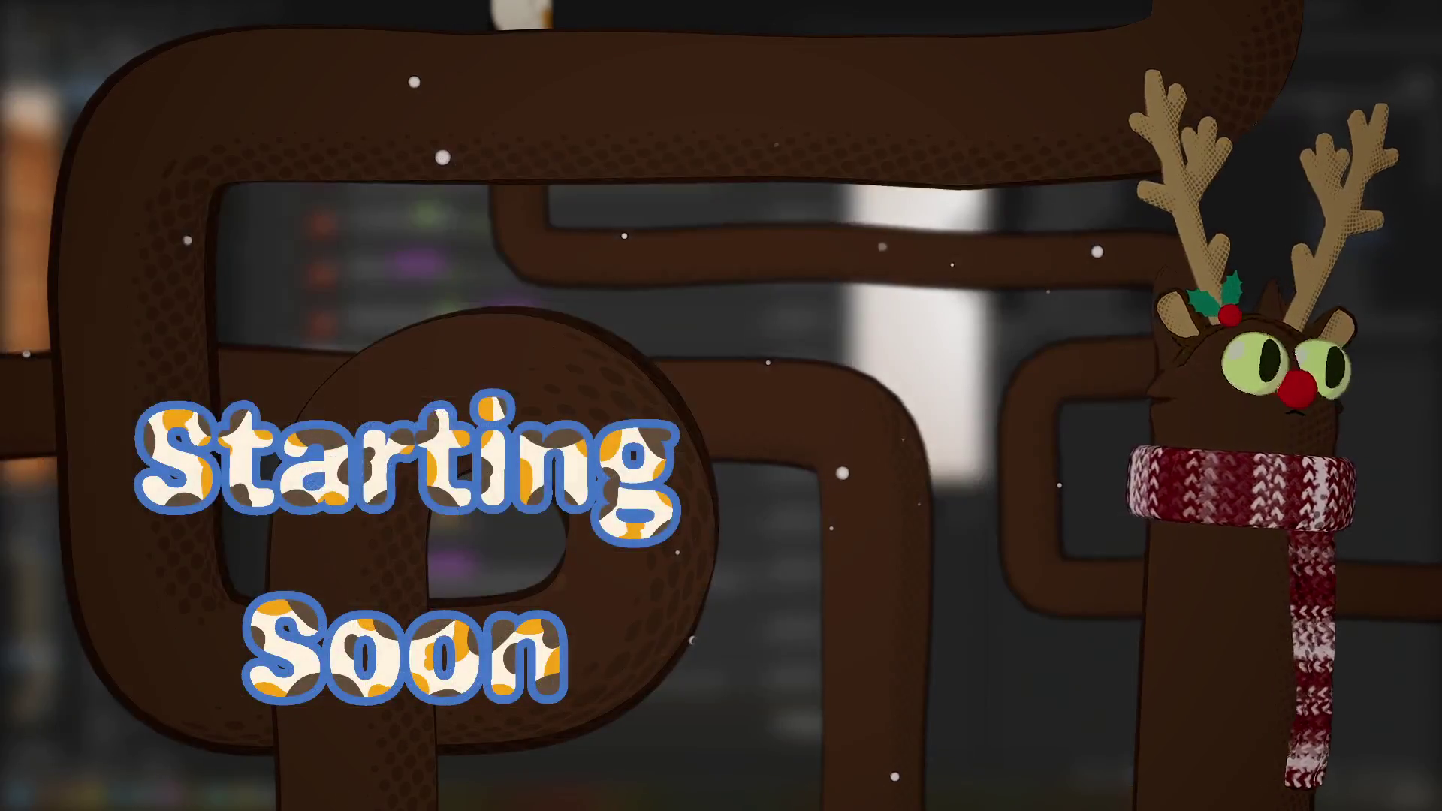
click(811, 725)
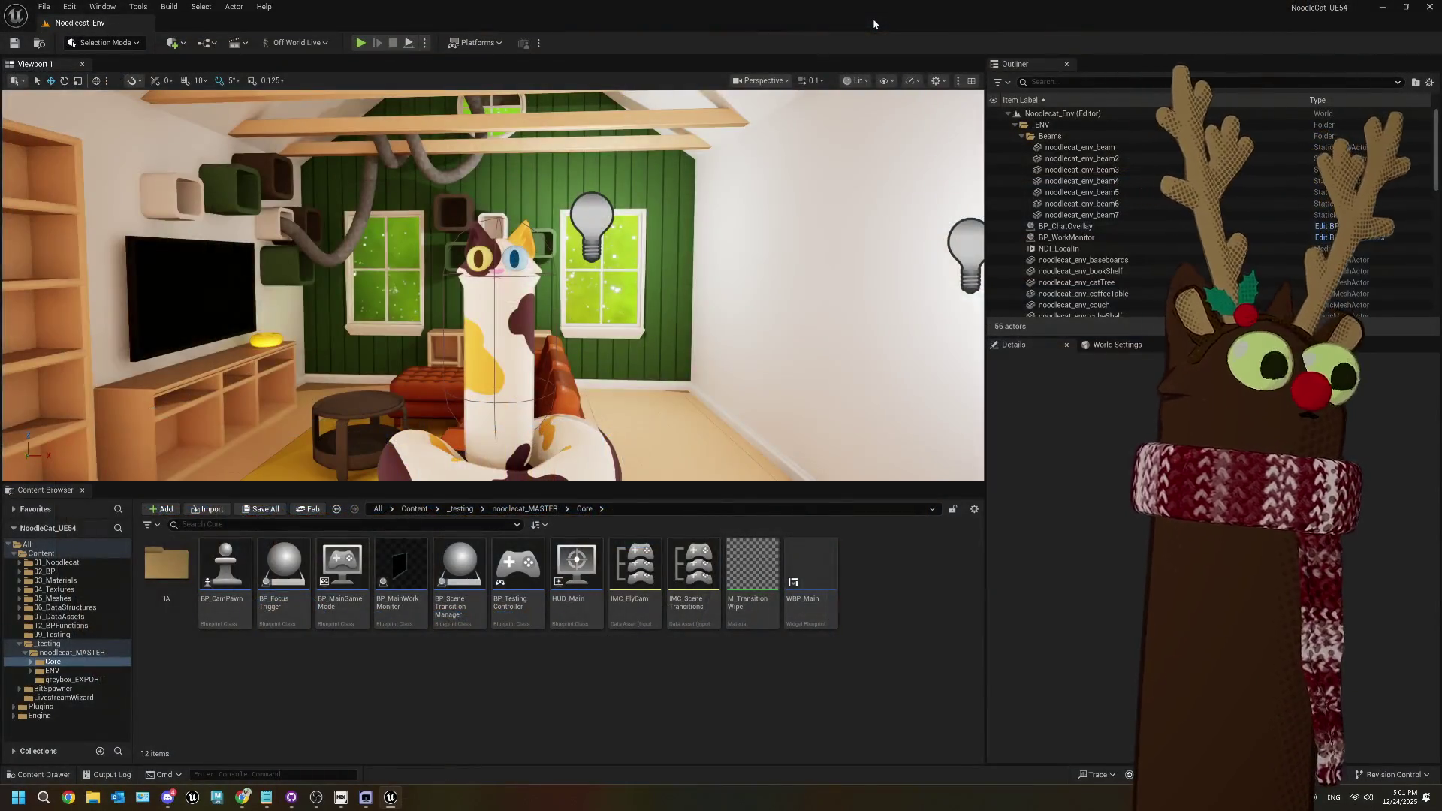
click(182, 42)
text(di)
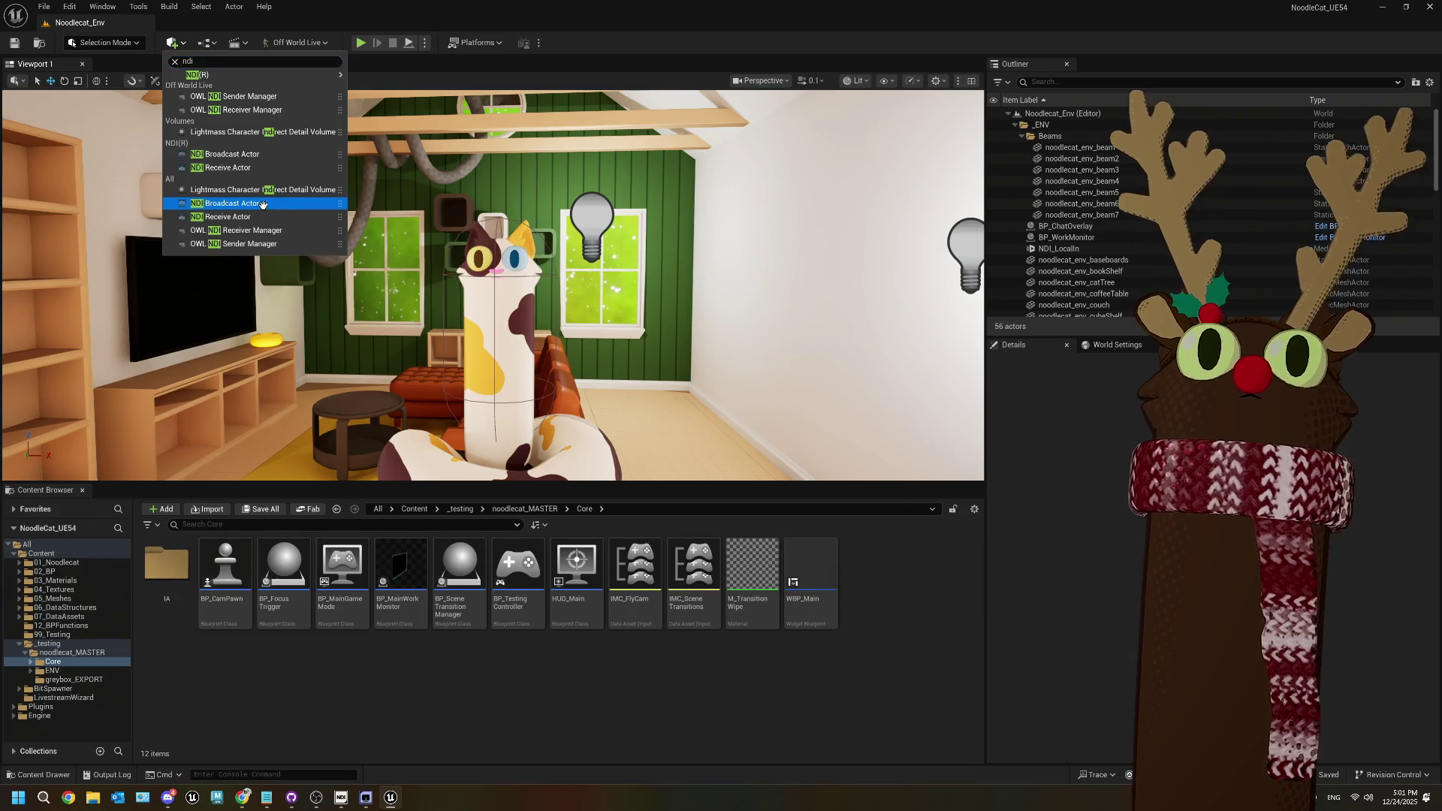
click(262, 204)
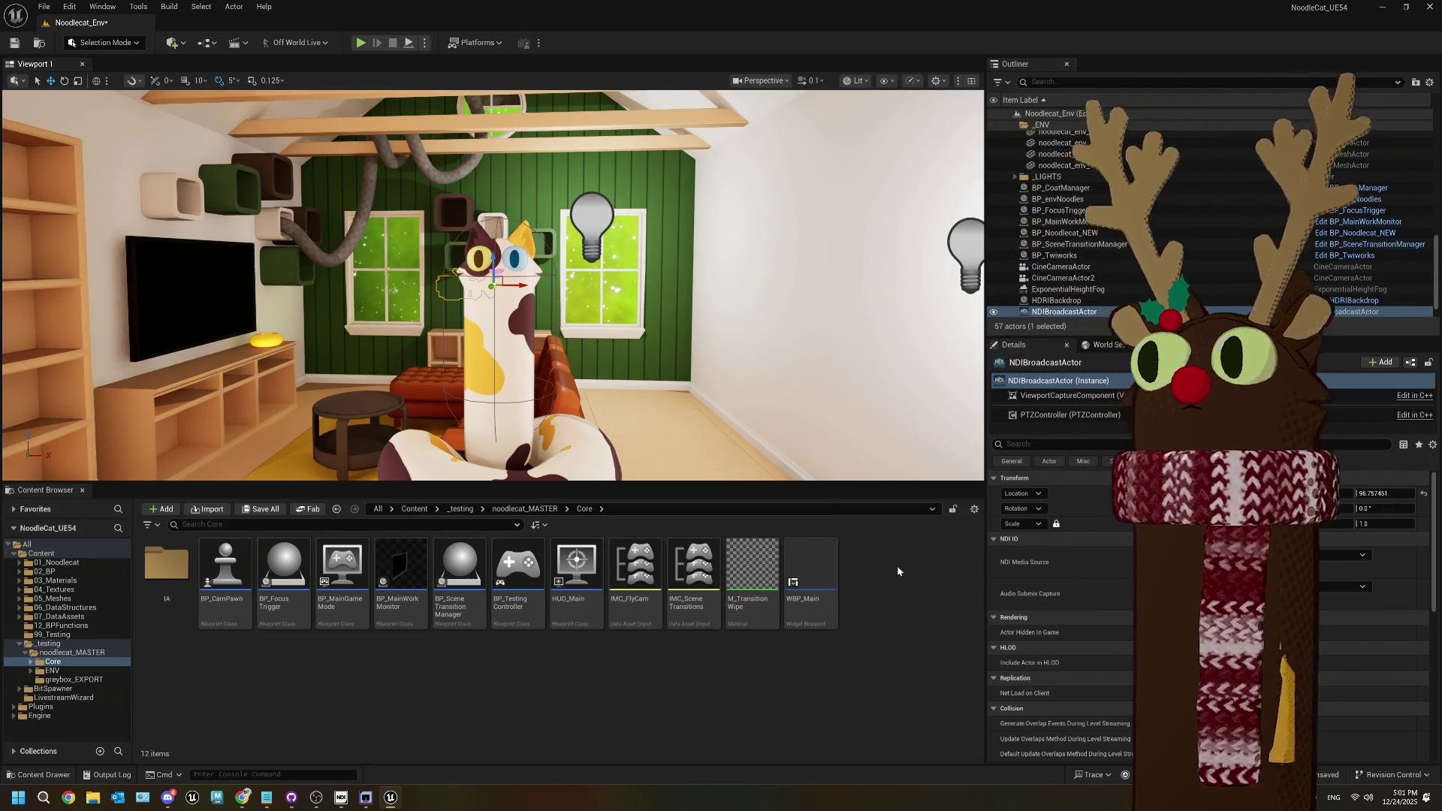
Create an NDI Media Sender asset named NDI_Out in Core and open it
right_click(395, 678)
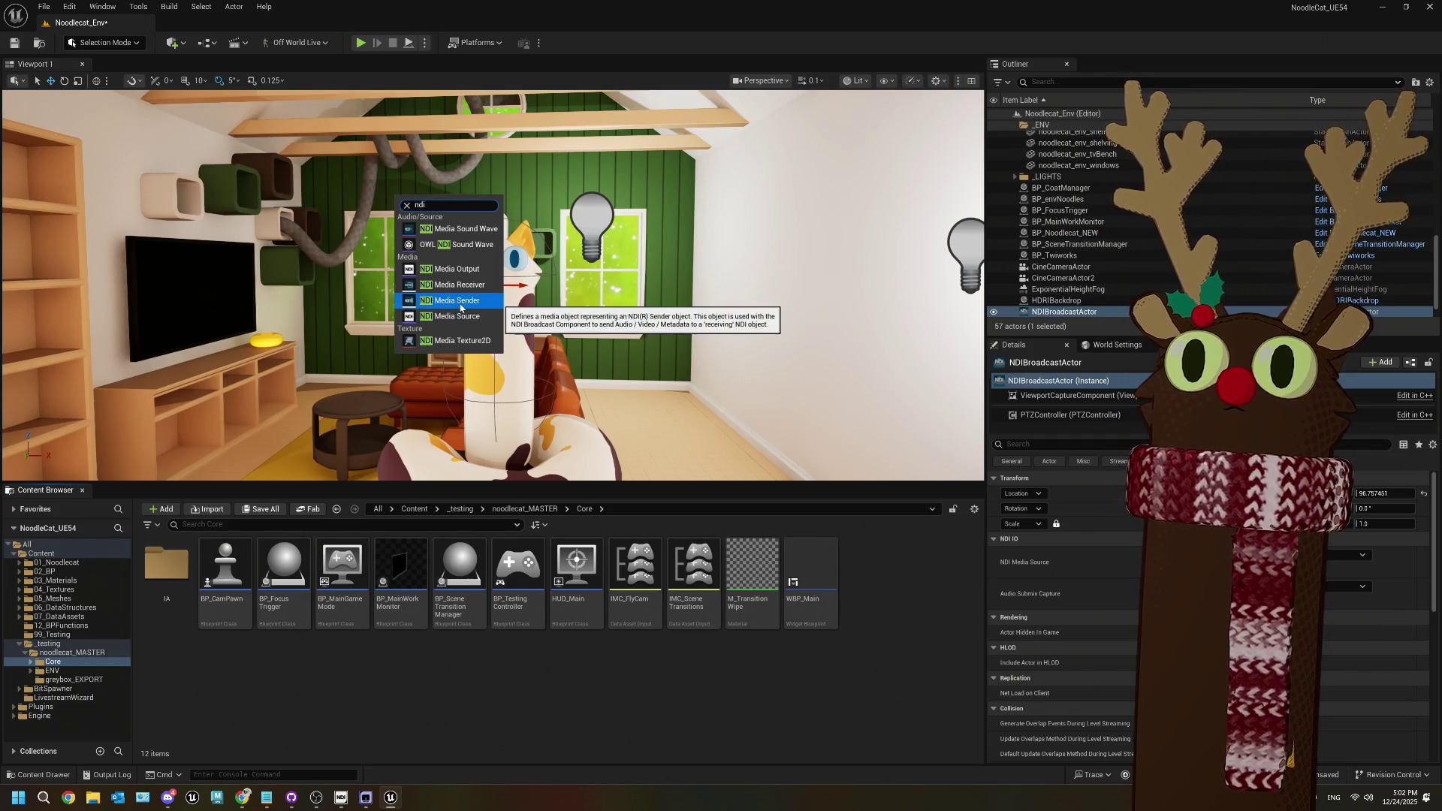
click(460, 302)
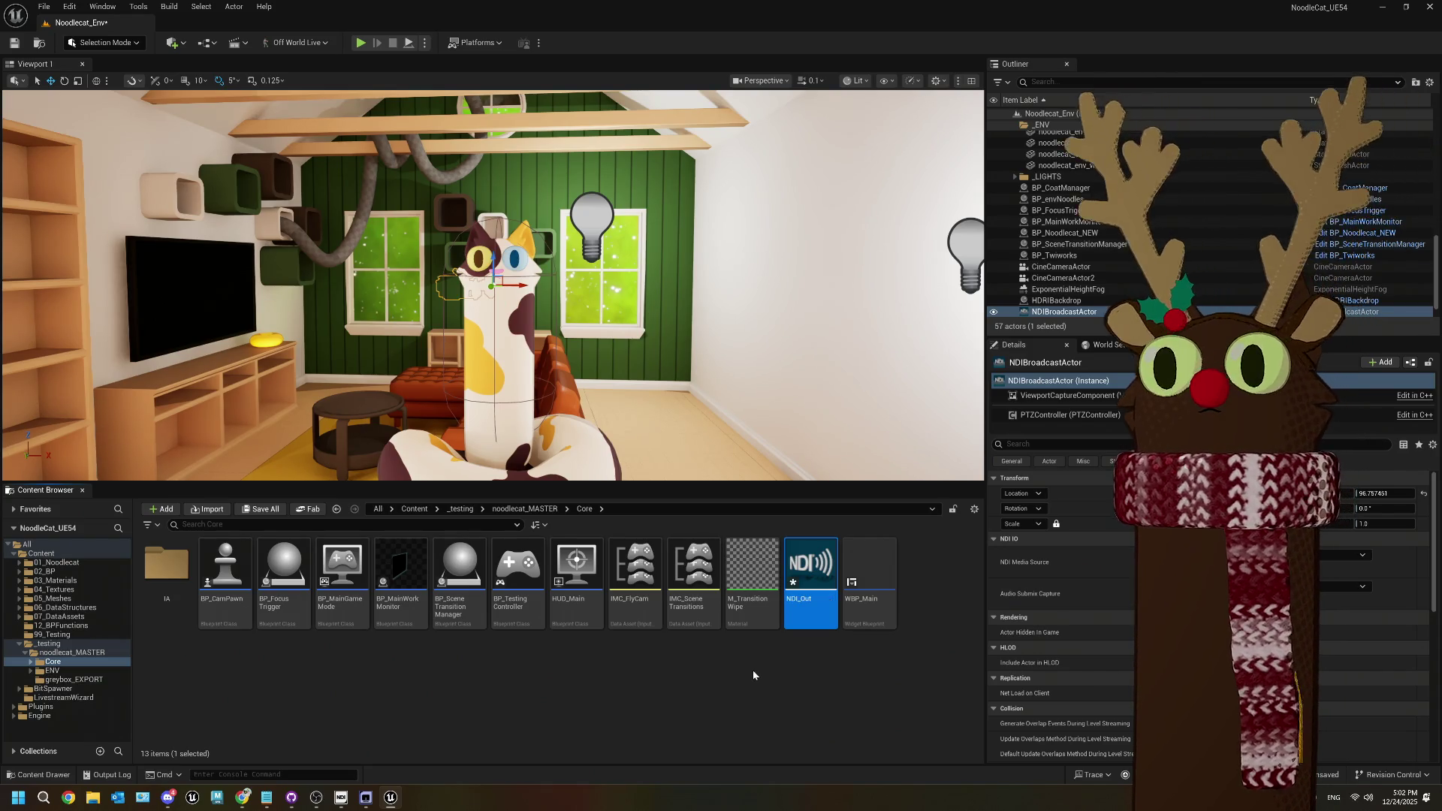
double_click(815, 577)
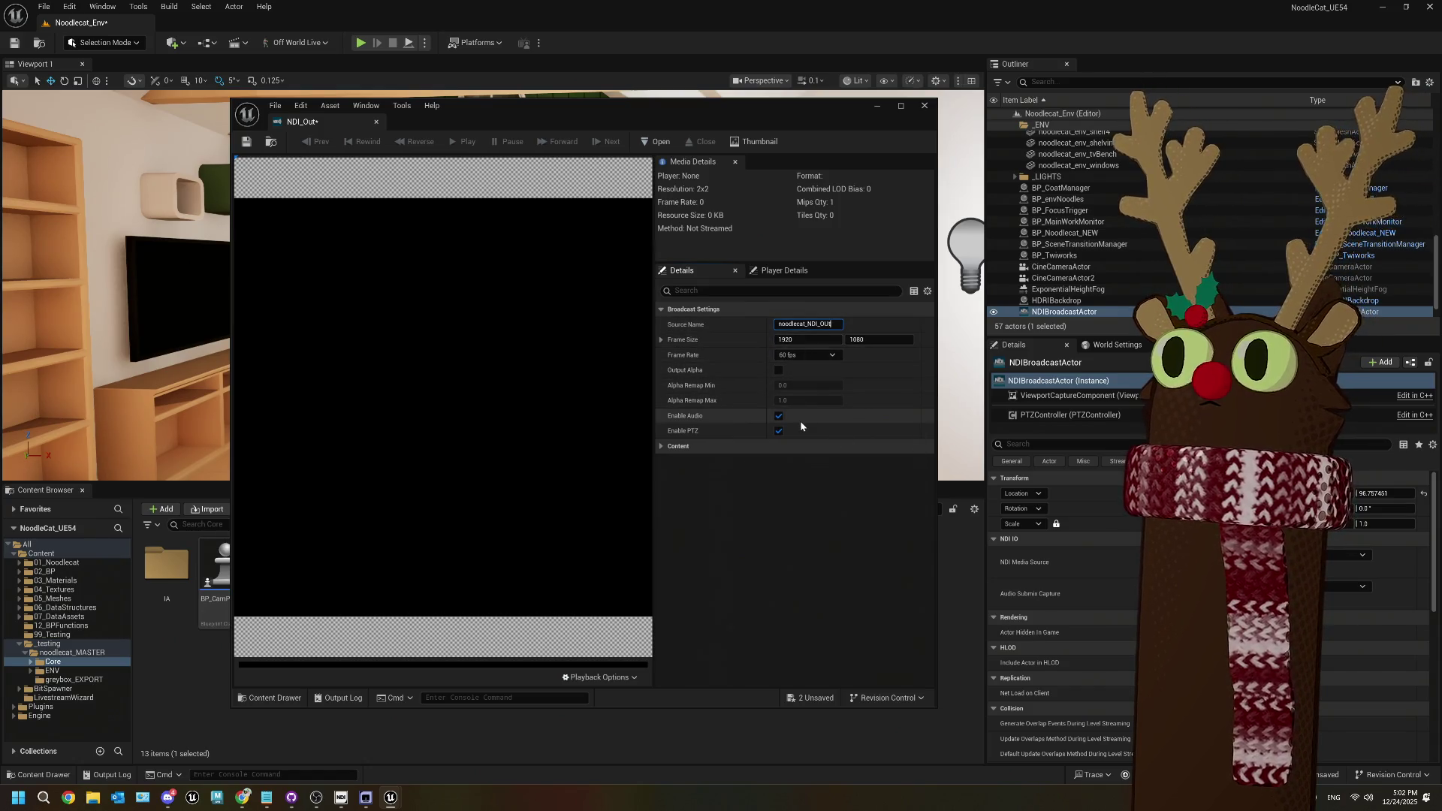
Turn PTZ and audio off and Output Alpha on, then save and close NDI_Out
click(779, 431)
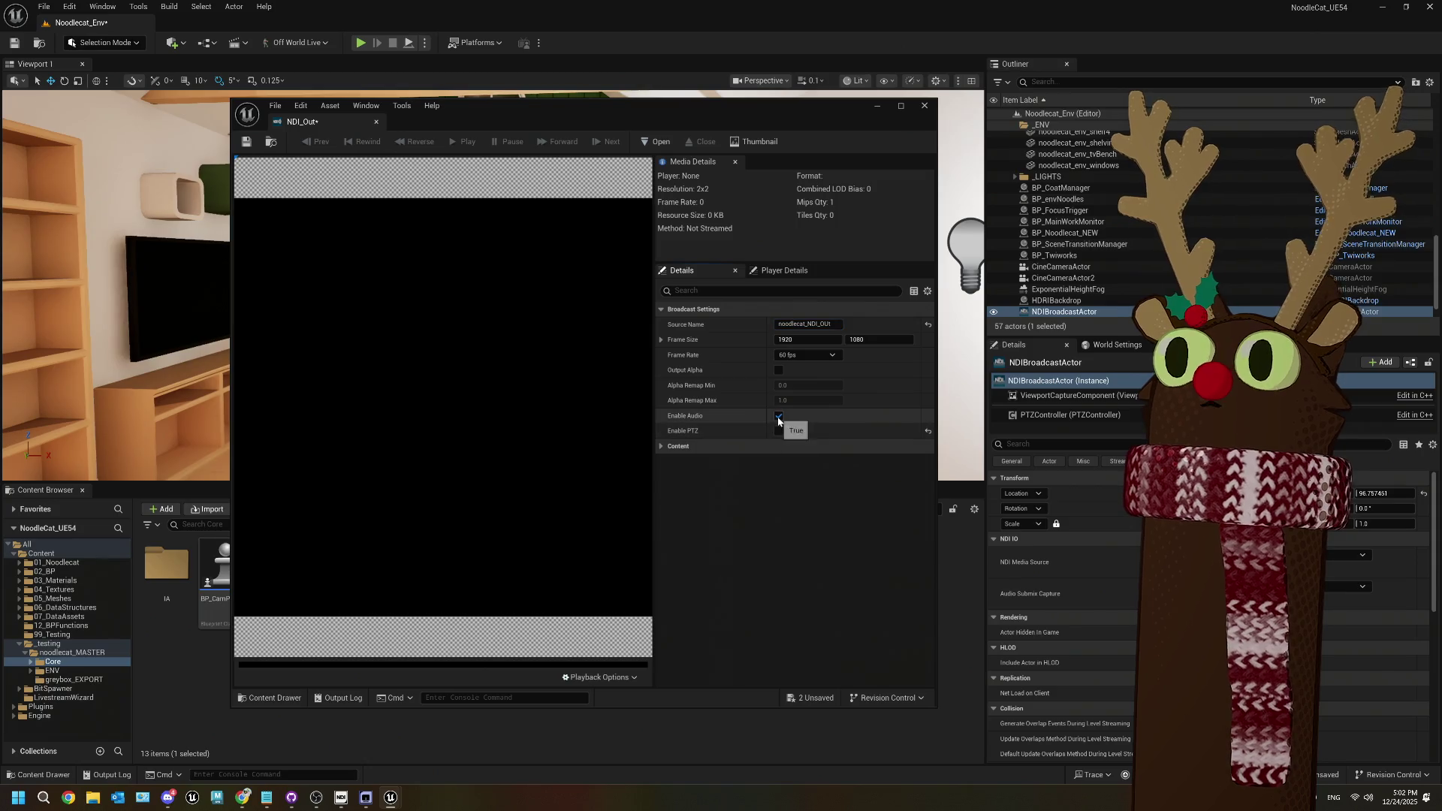
click(779, 418)
click(780, 371)
click(246, 142)
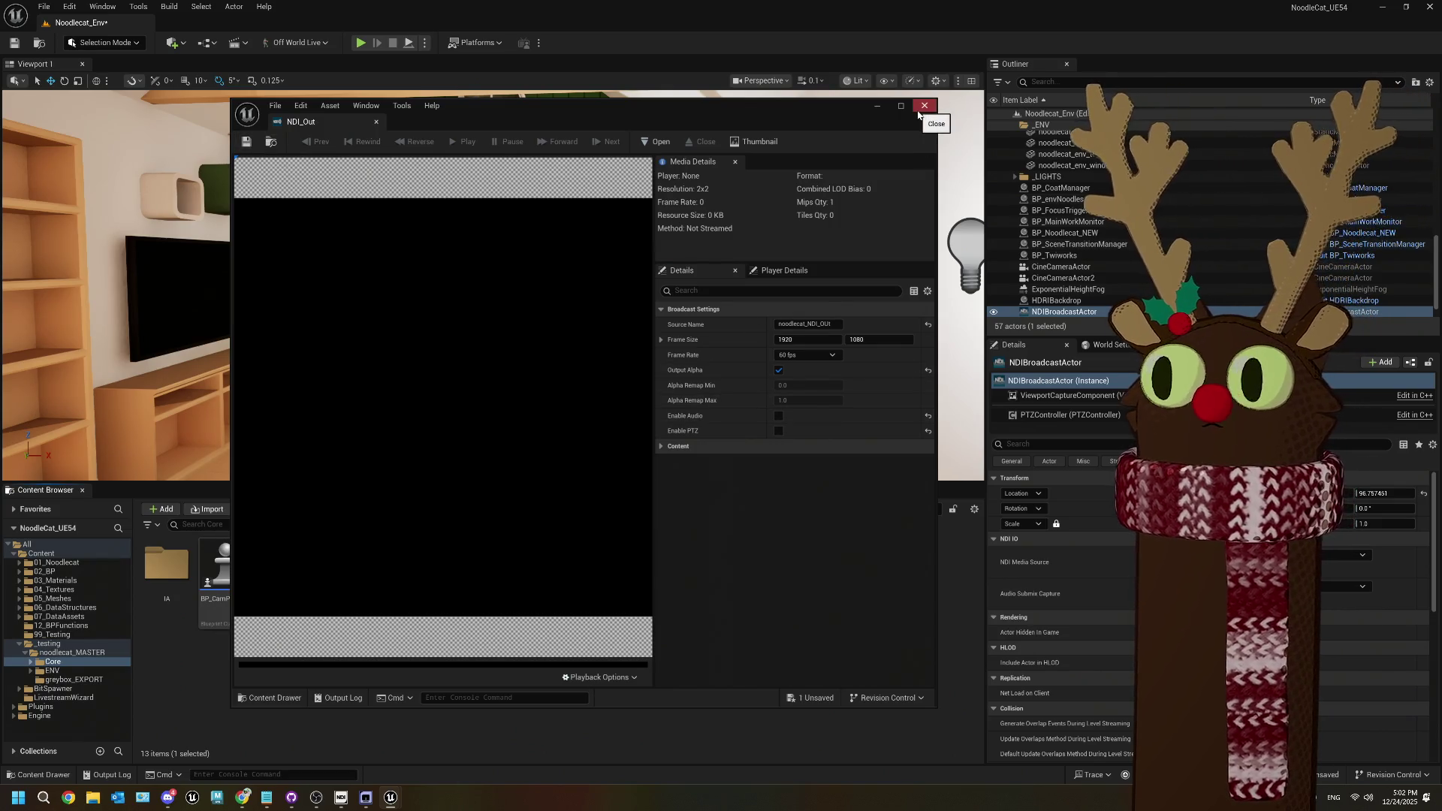
click(924, 106)
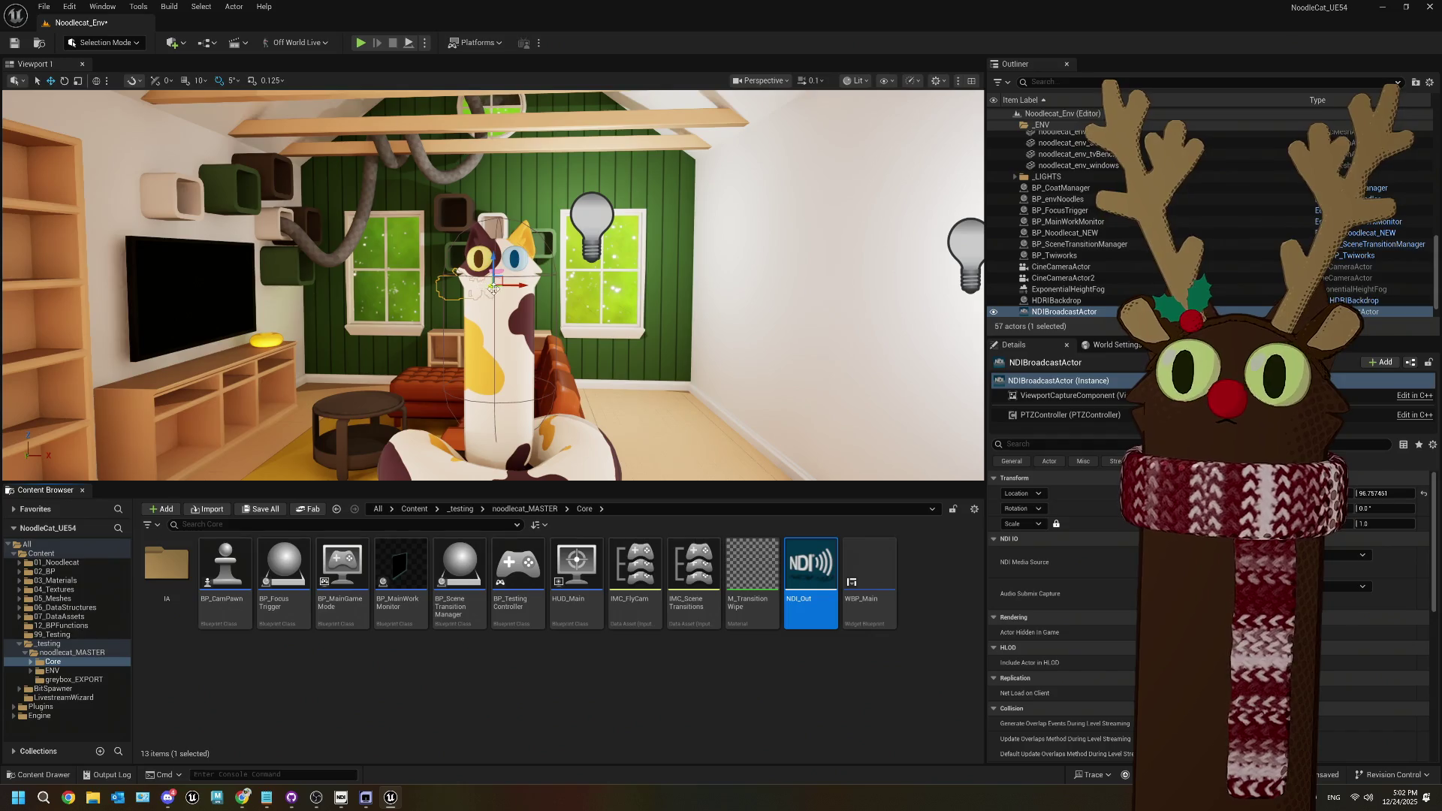
Move the NDIBroadcastActor beside the cat figure and assign NDI_Out as its NDI media source
key(f)
mouse_move(534, 320)
mouse_down()
mouse_move(540, 347)
mouse_move(539, 308)
mouse_move(571, 349)
mouse_move(702, 436)
mouse_up()
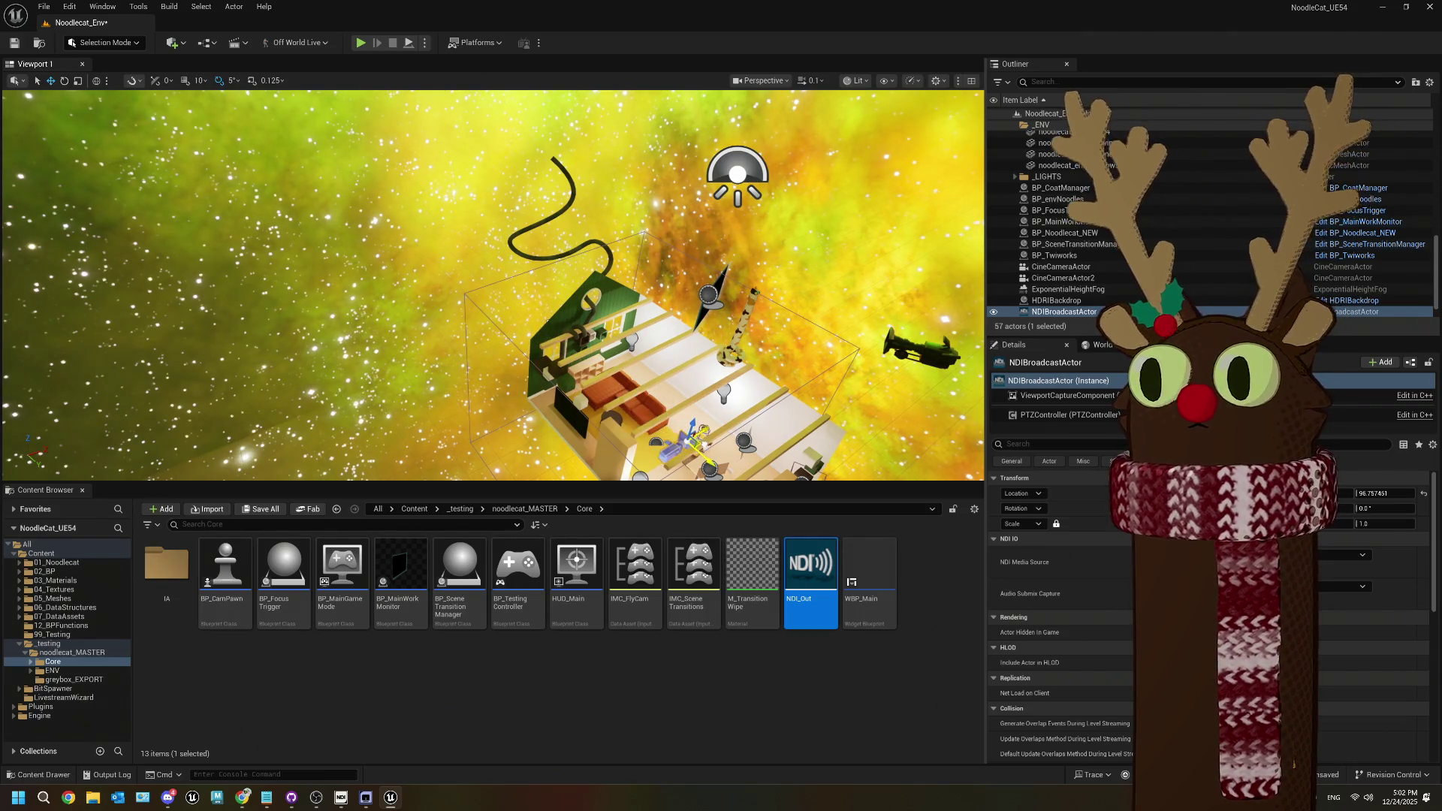
key(f)
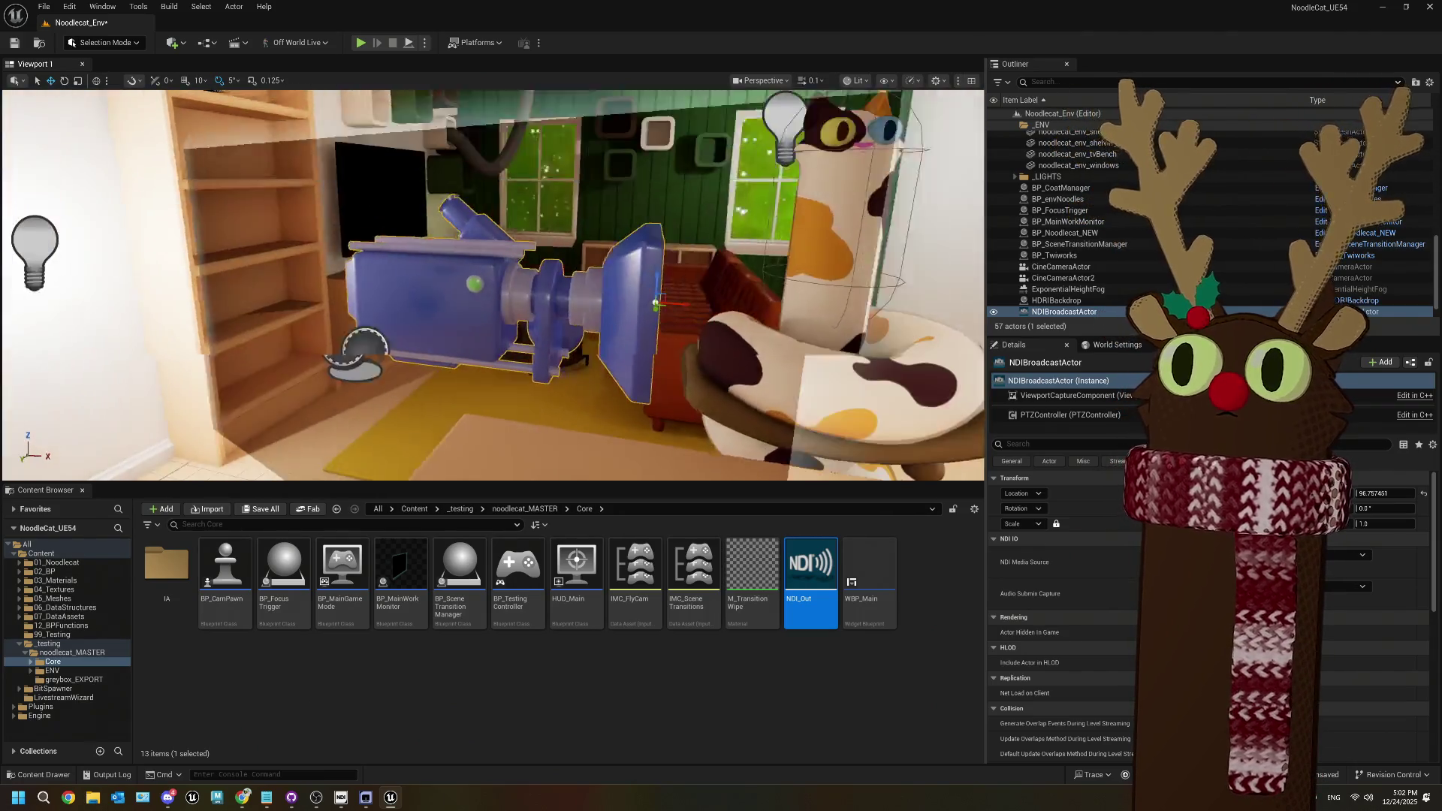
mouse_move(652, 278)
mouse_down()
mouse_move(657, 289)
mouse_move(683, 214)
mouse_up()
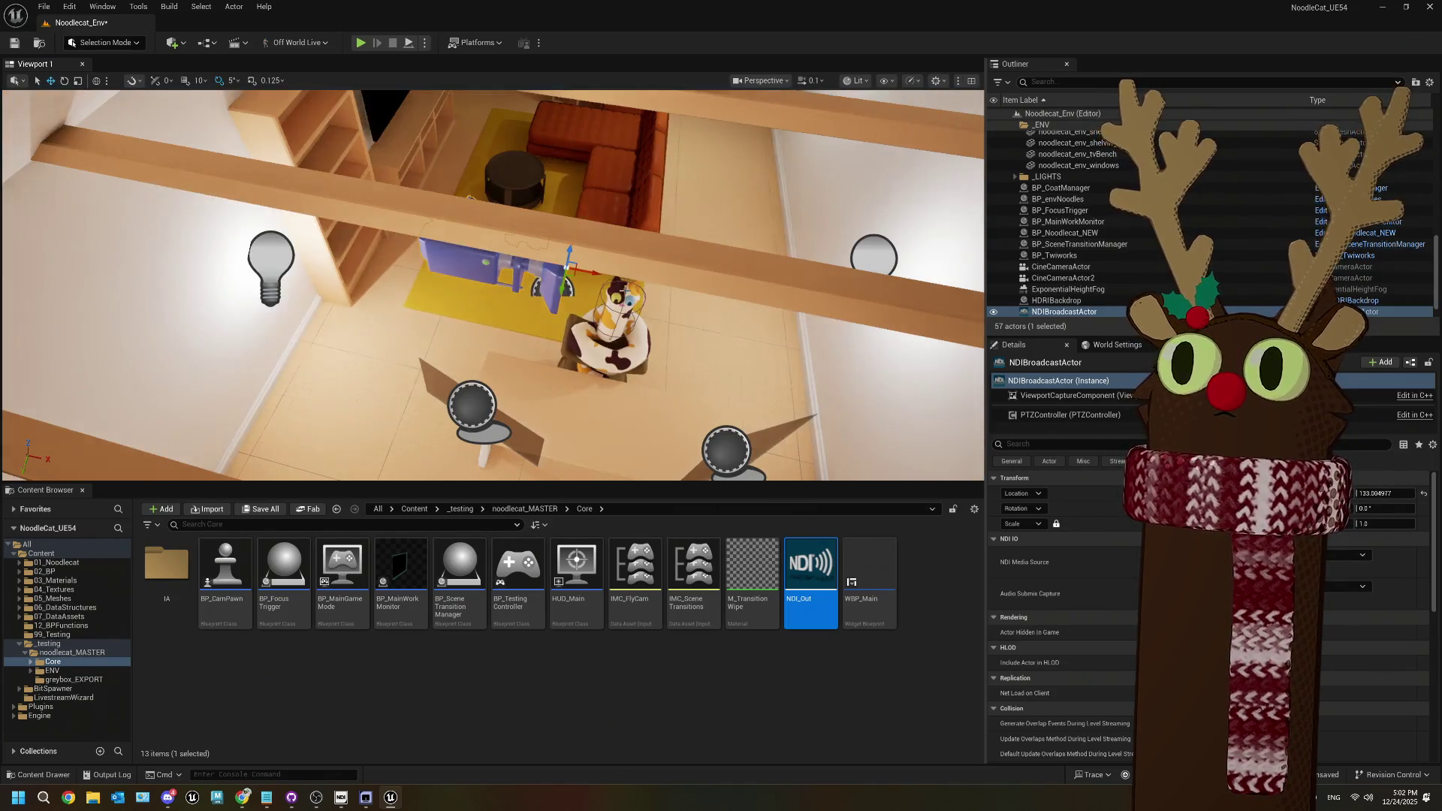
drag(561, 281, 558, 283)
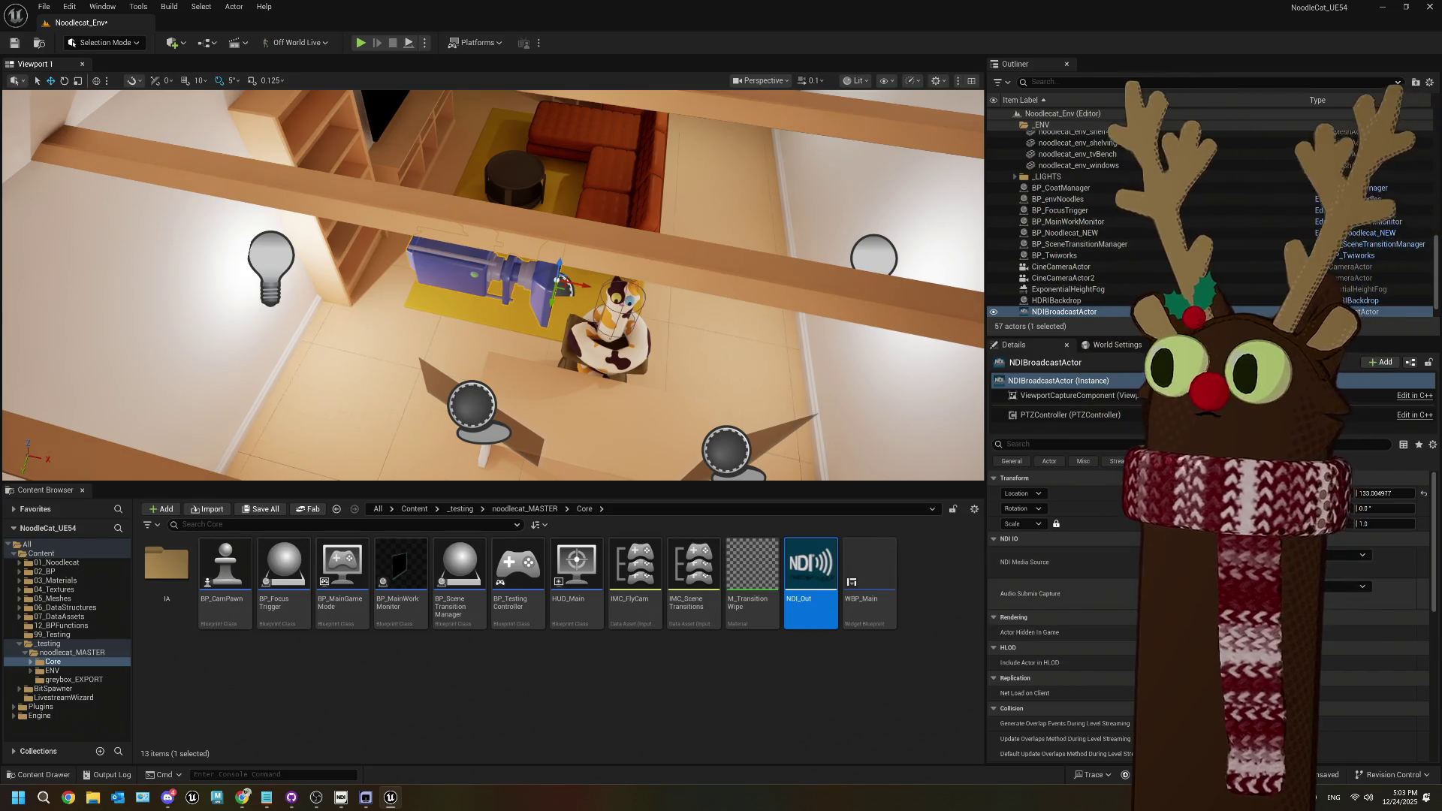
mouse_move(811, 571)
mouse_down()
mouse_move(986, 604)
mouse_move(1334, 571)
mouse_up()
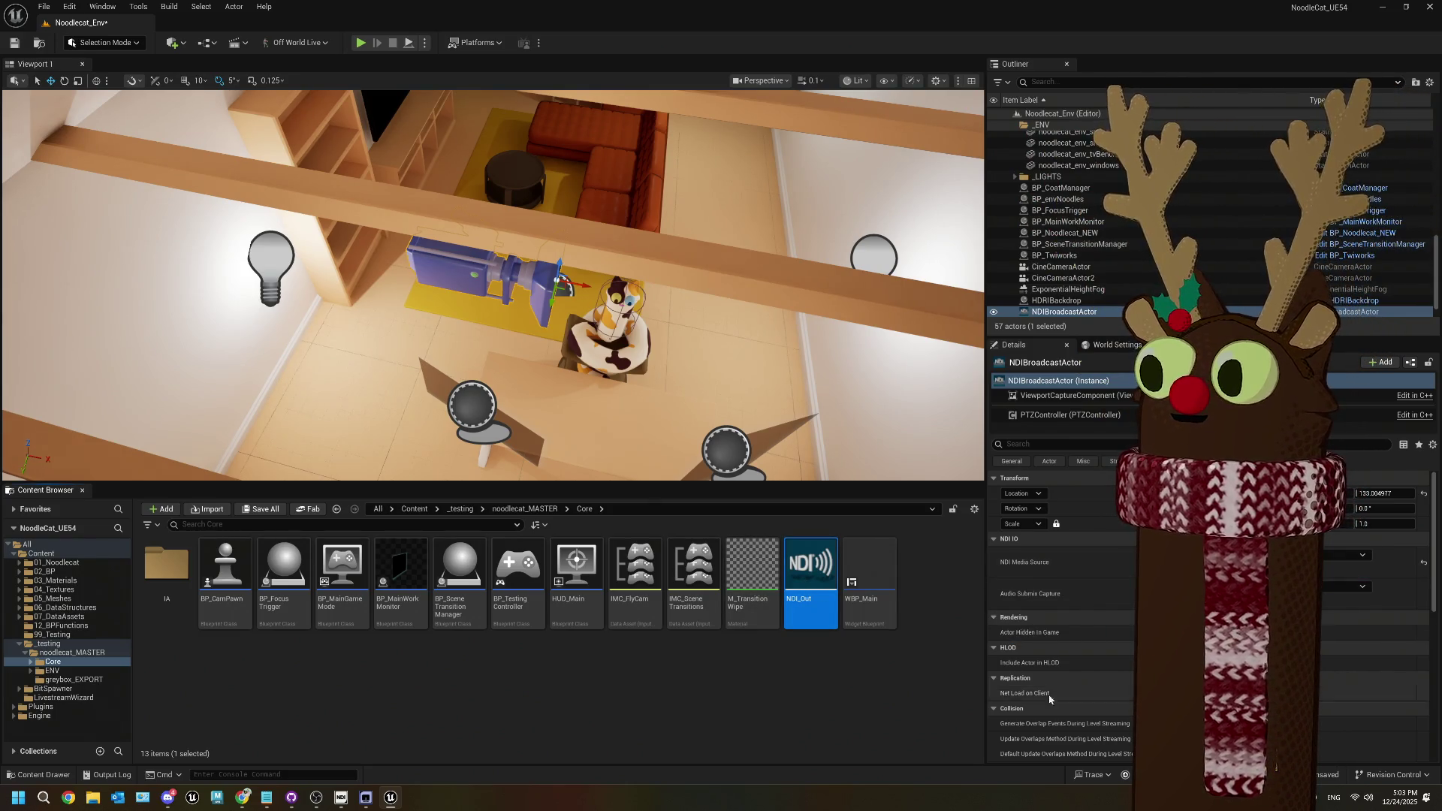
Save the level and scroll through the broadcast actor's Details properties
scroll(1062, 695, down, 2)
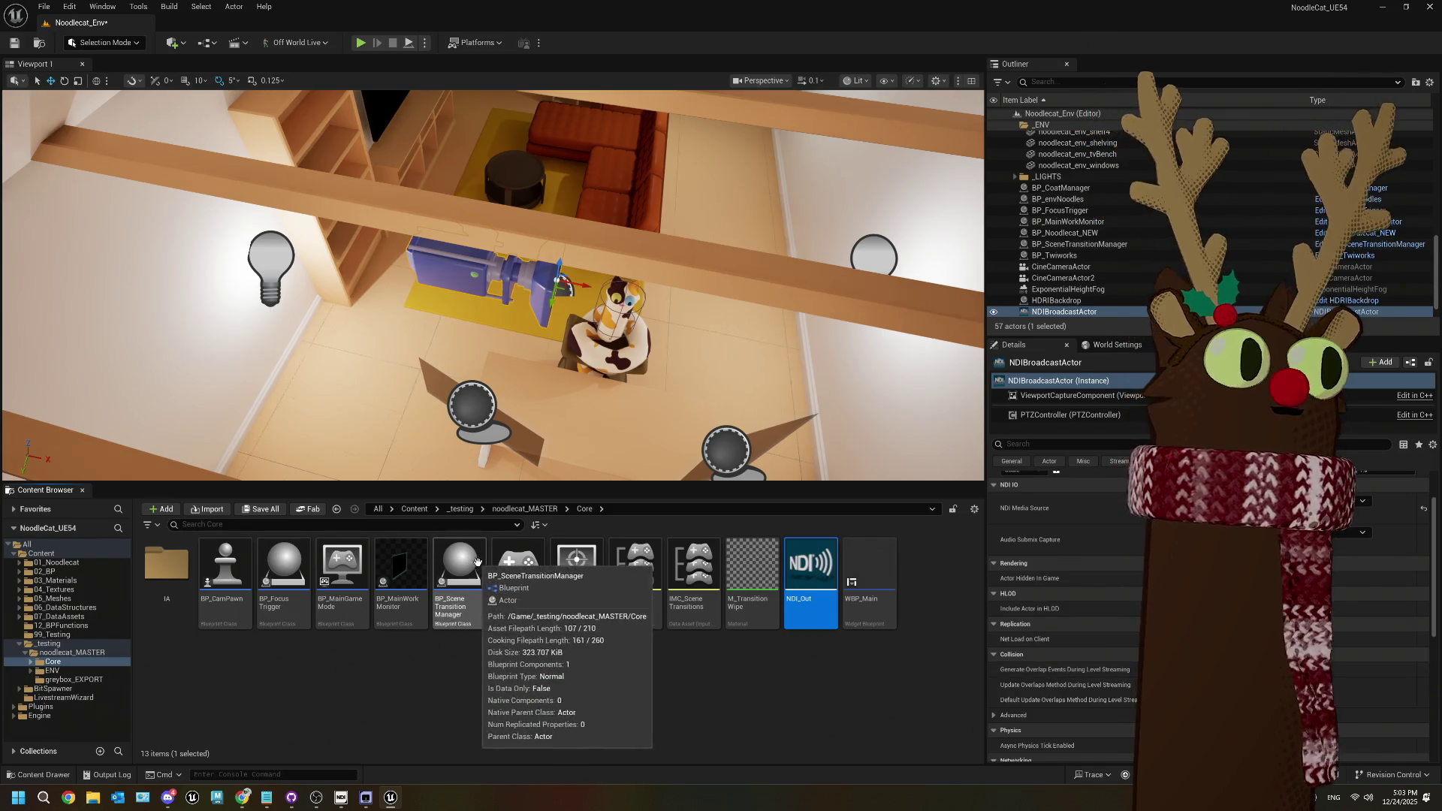
key(ctrl+s)
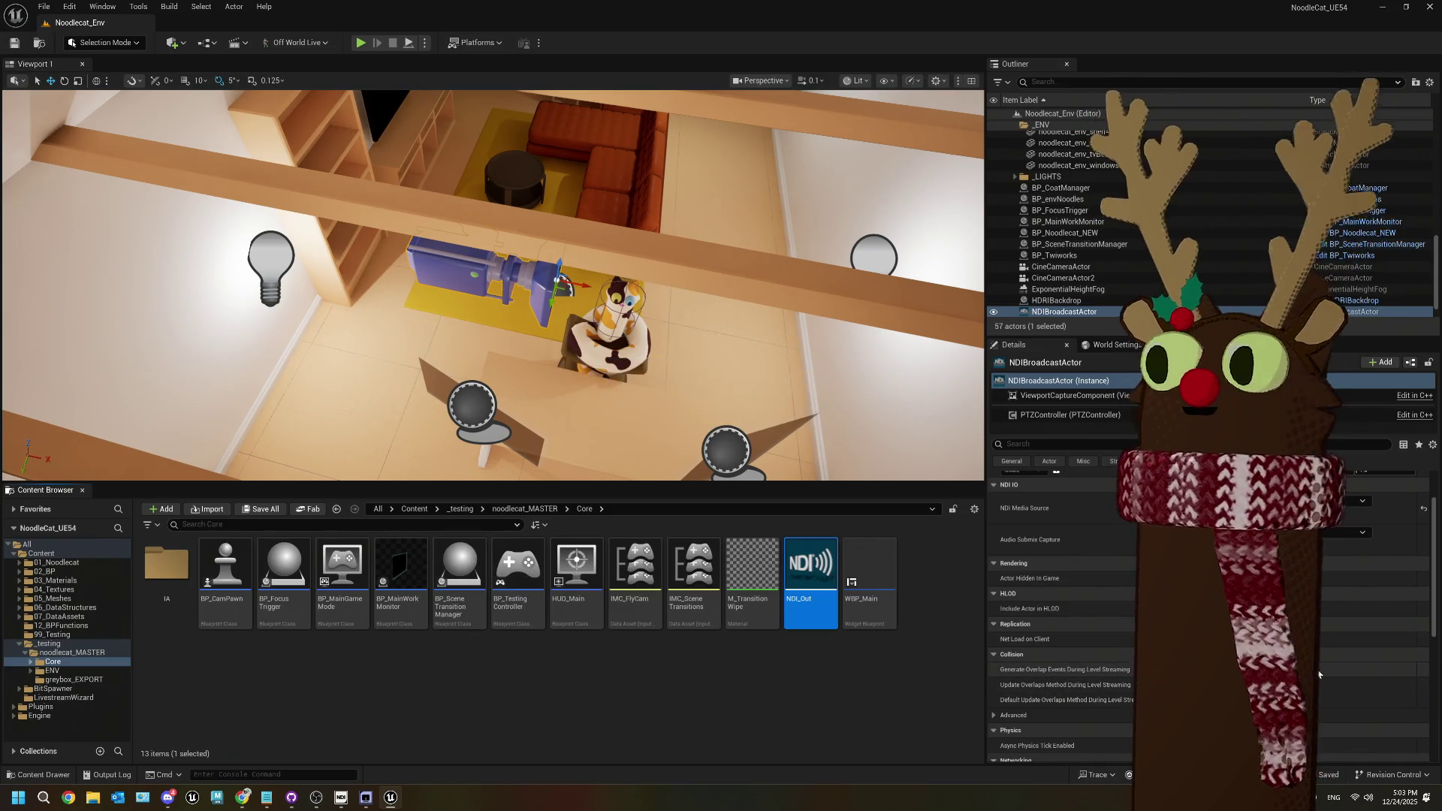
scroll(1320, 677, down, 2)
scroll(1209, 616, up, 4)
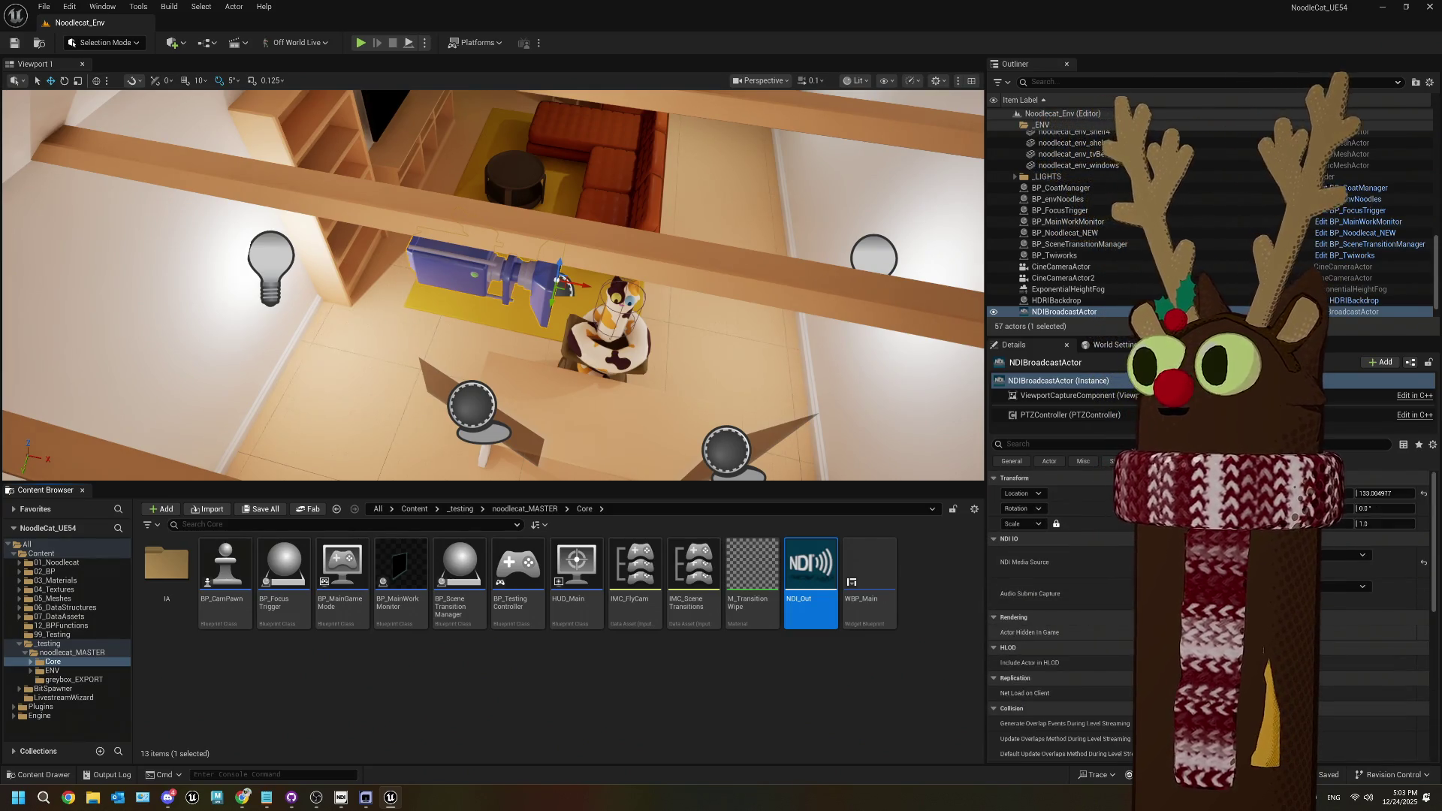
scroll(1210, 616, down, 3)
scroll(1059, 616, down, 10)
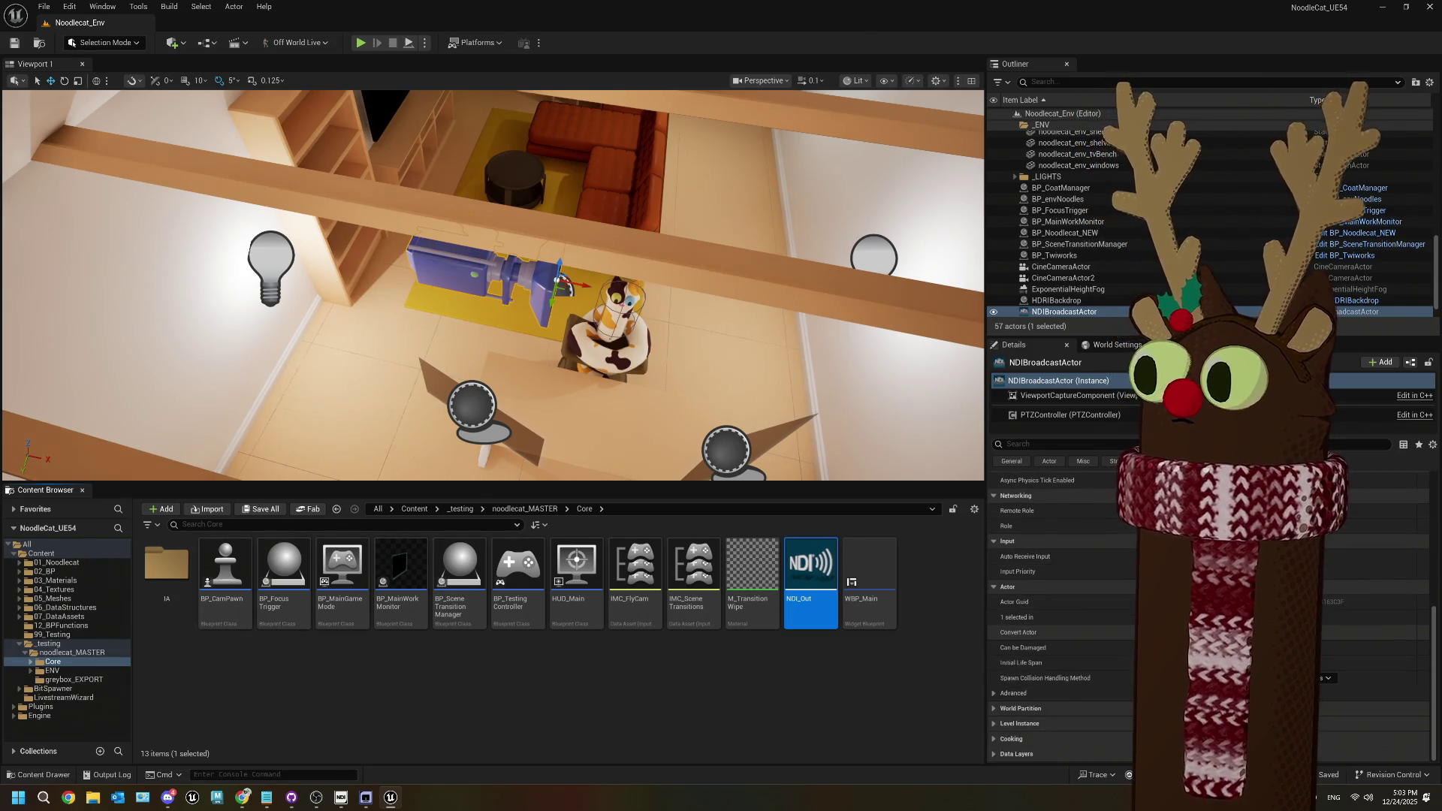
scroll(1059, 616, up, 12)
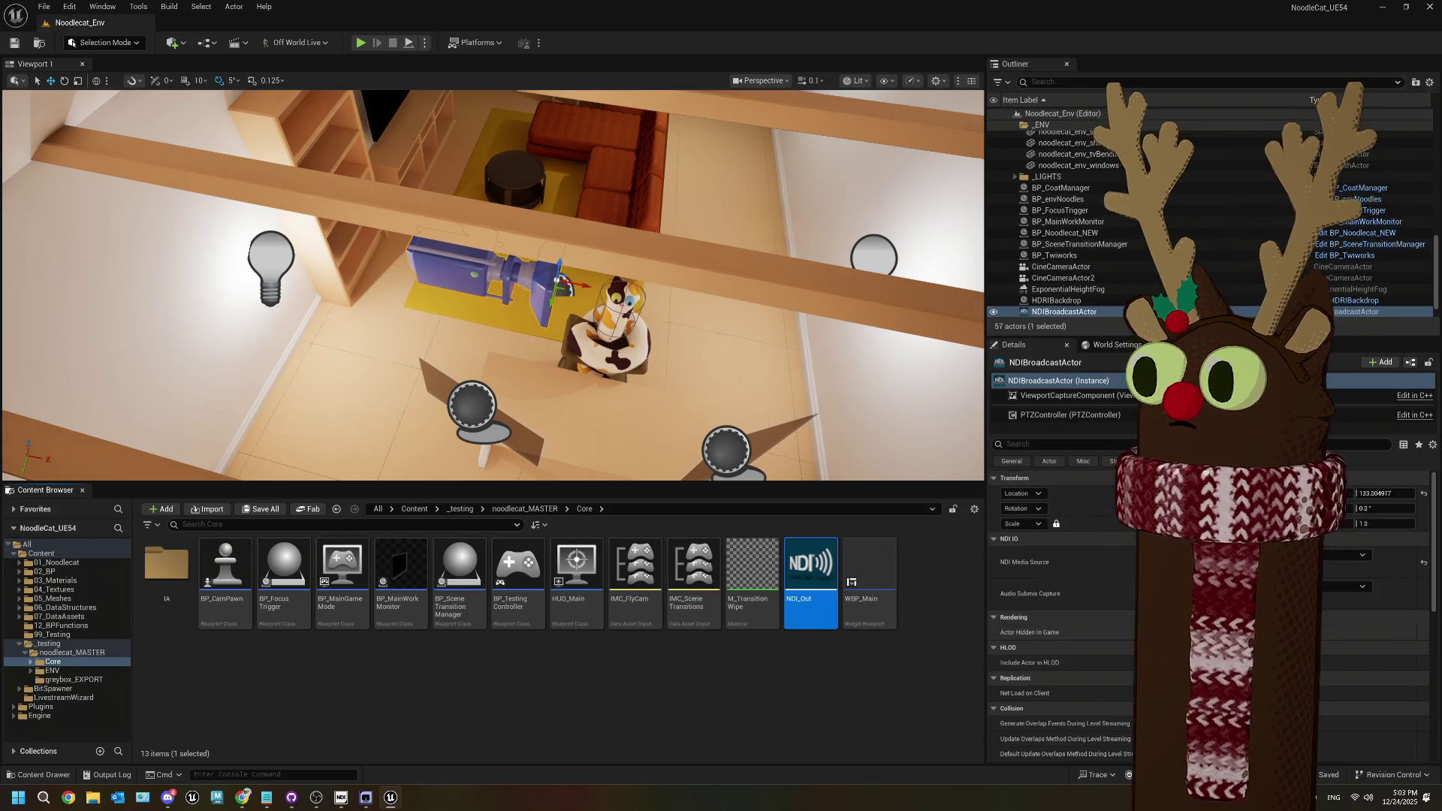
scroll(1059, 616, down, 3)
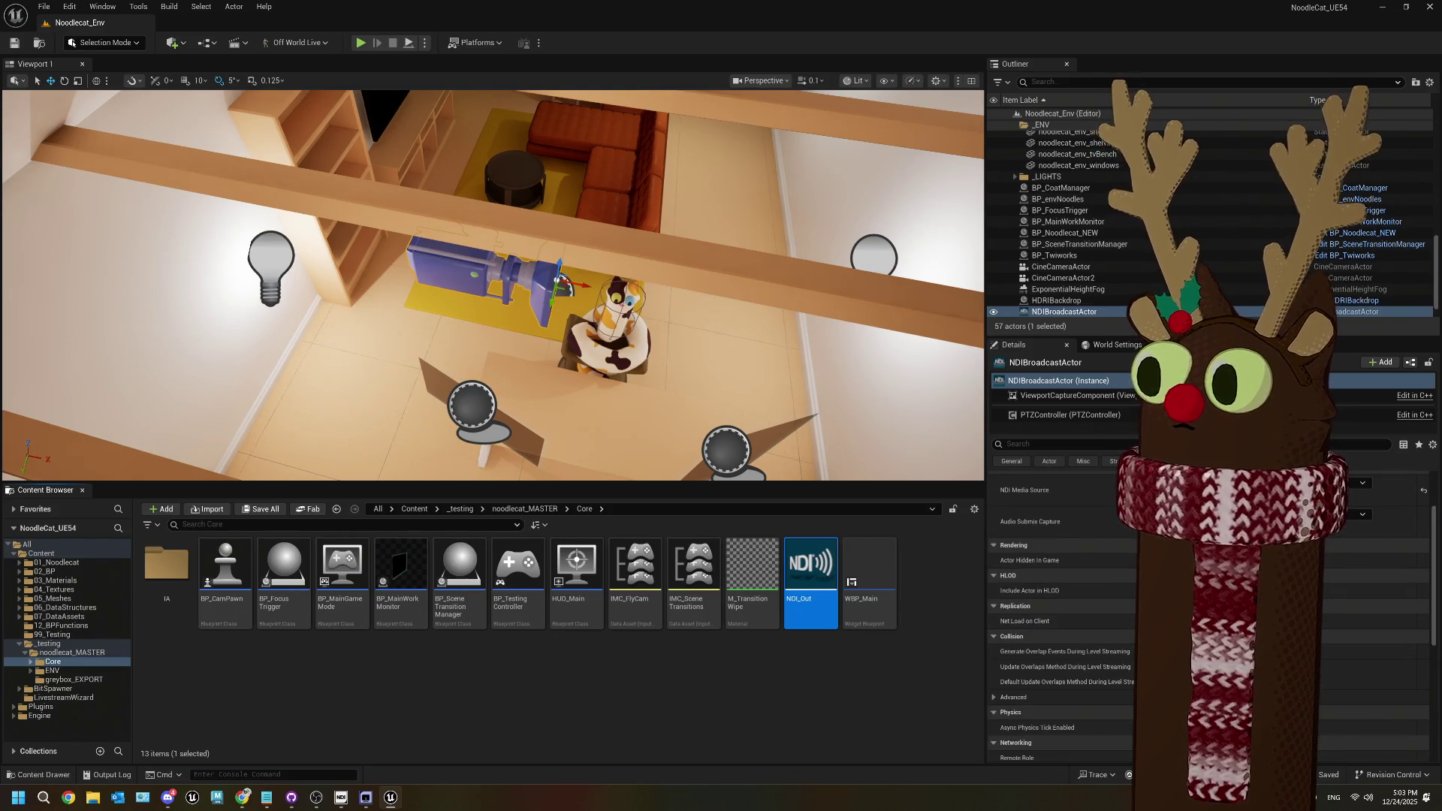
scroll(1060, 617, down, 1)
scroll(1059, 616, down, 5)
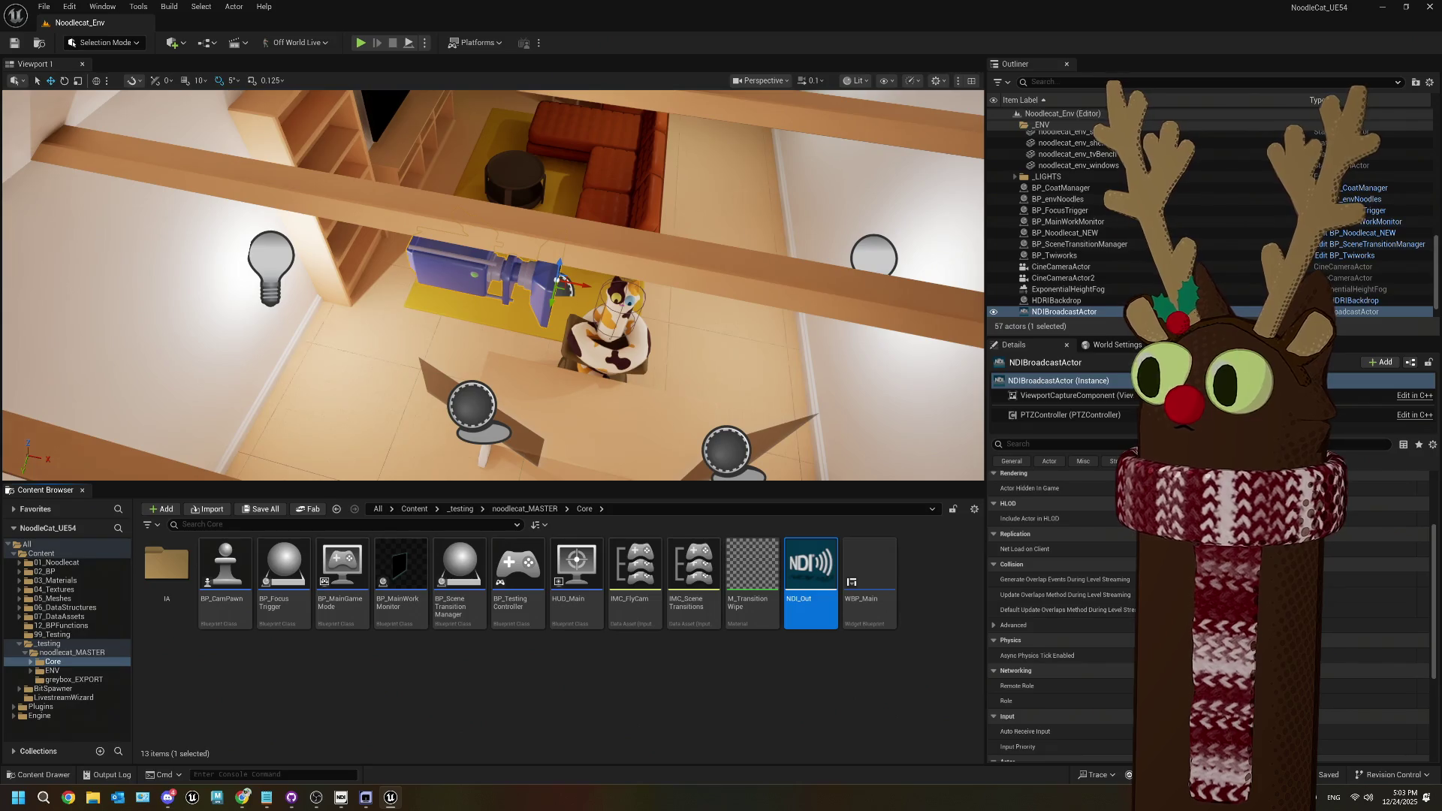
scroll(1060, 616, down, 8)
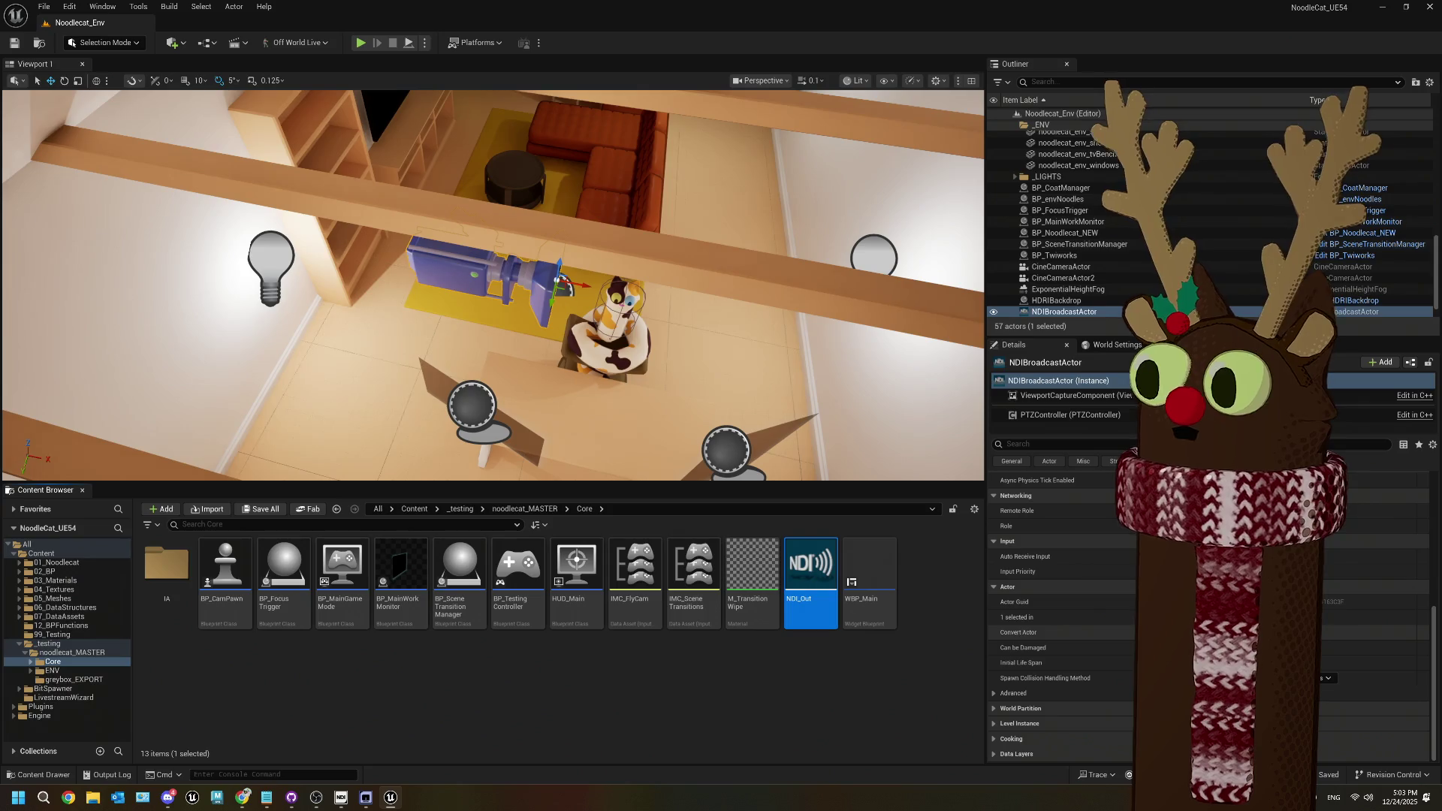
scroll(1060, 616, up, 14)
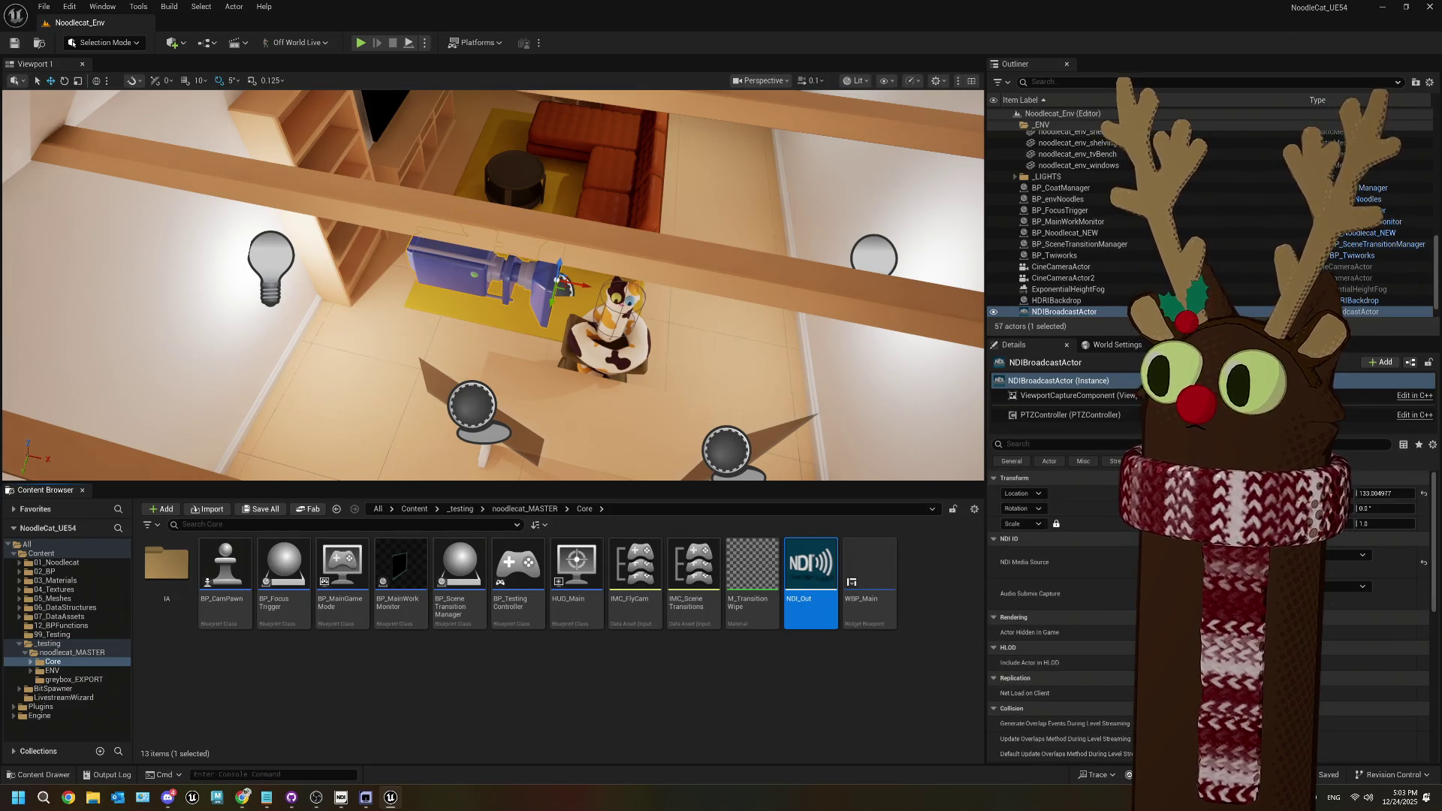
scroll(1063, 601, down, 3)
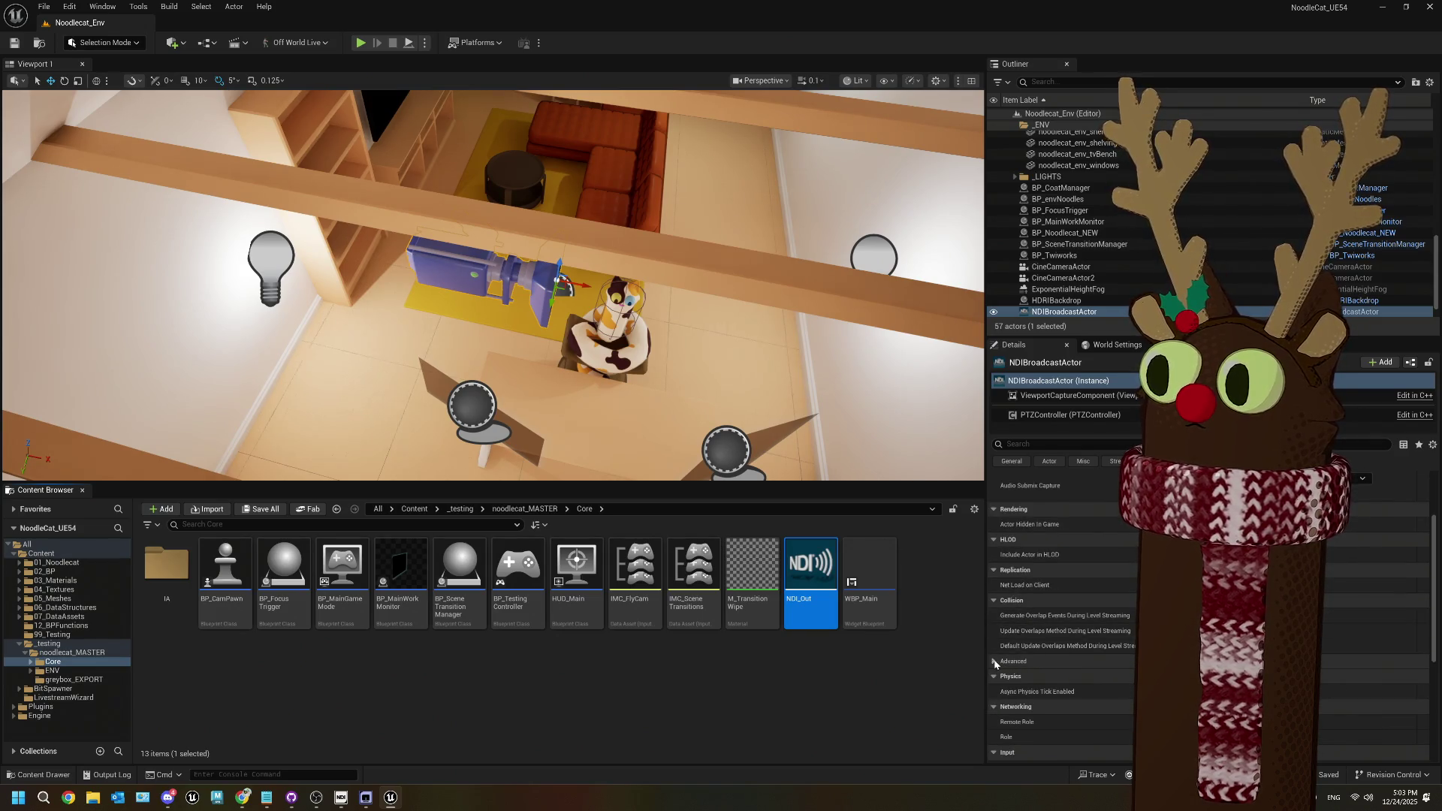
scroll(1088, 642, up, 3)
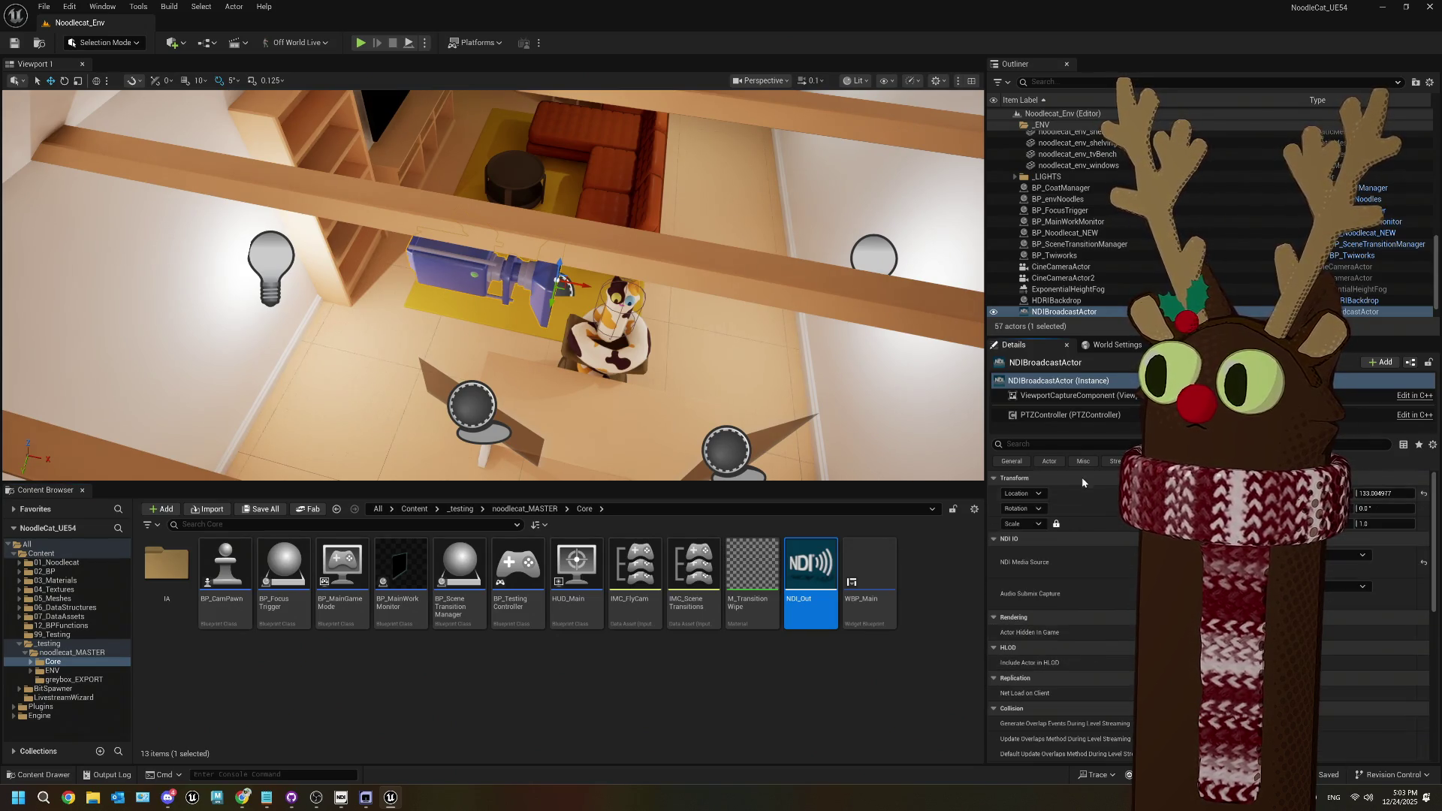
Toggle the Details category filter and select the ViewportCaptureComponent
click(1012, 462)
click(1012, 462)
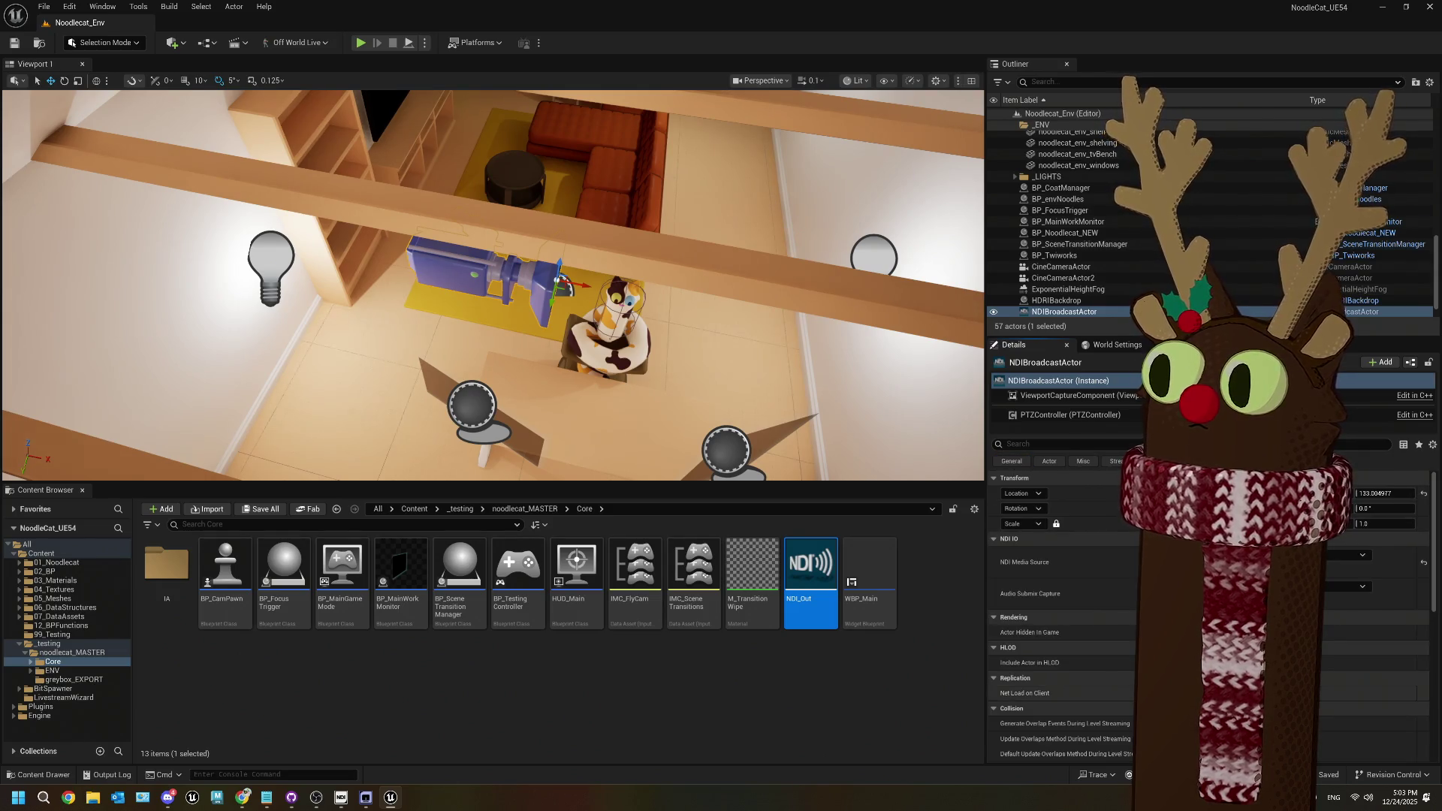
click(1061, 395)
Scroll the ViewportCaptureComponent's Details to the Scene Capture section
scroll(1062, 526, down, 5)
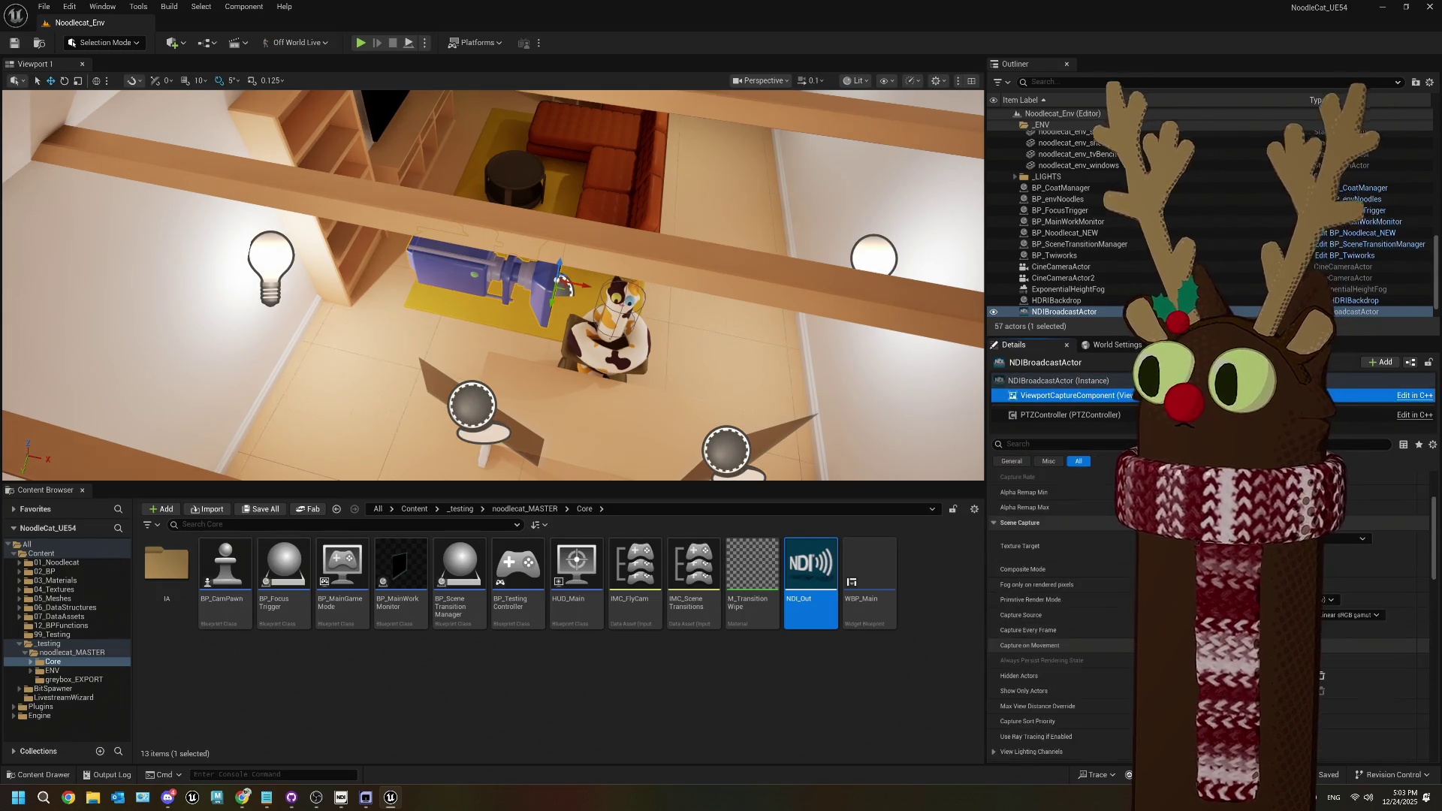
scroll(1059, 601, up, 1)
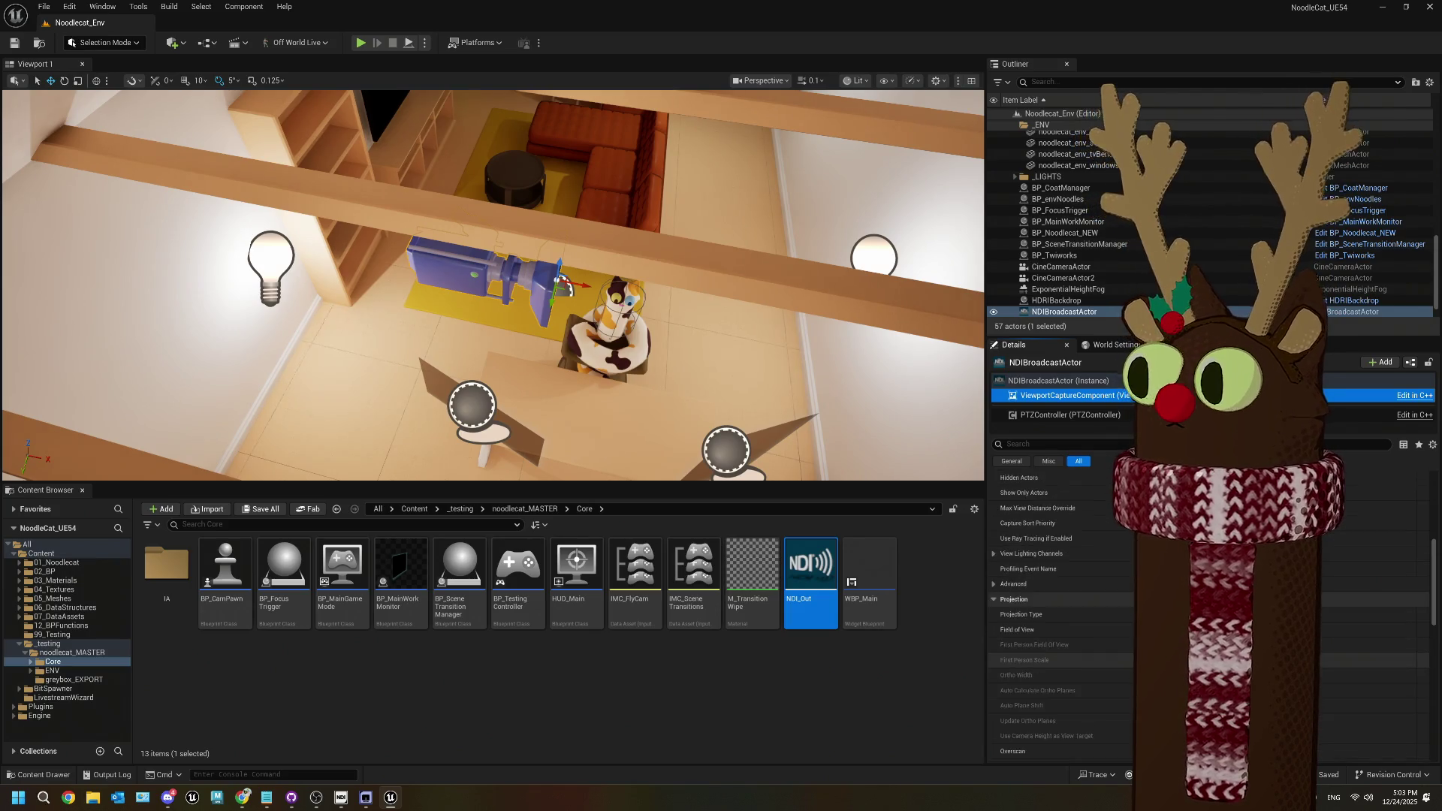
scroll(1059, 601, up, 3)
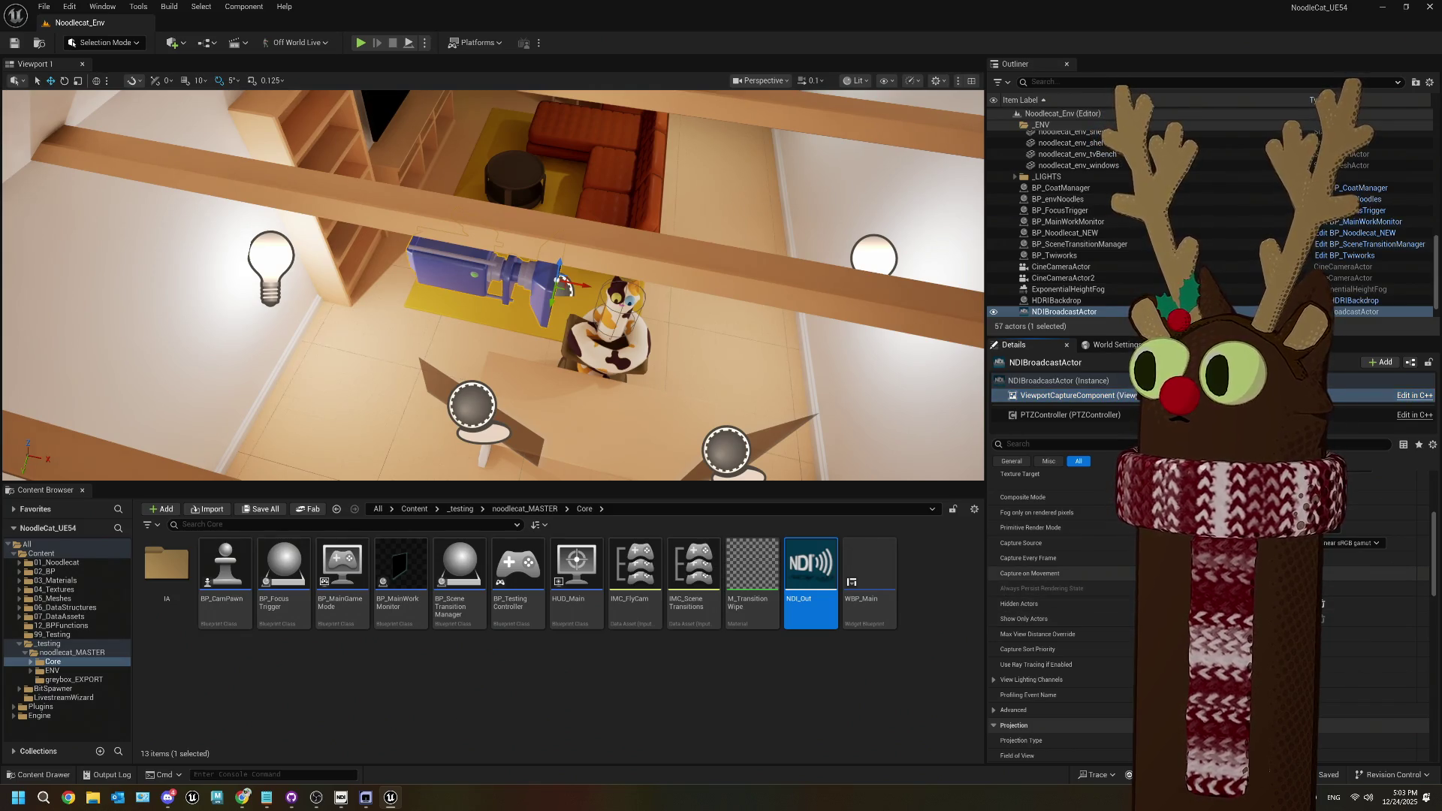
scroll(1059, 575, up, 2)
scroll(1059, 575, up, 4)
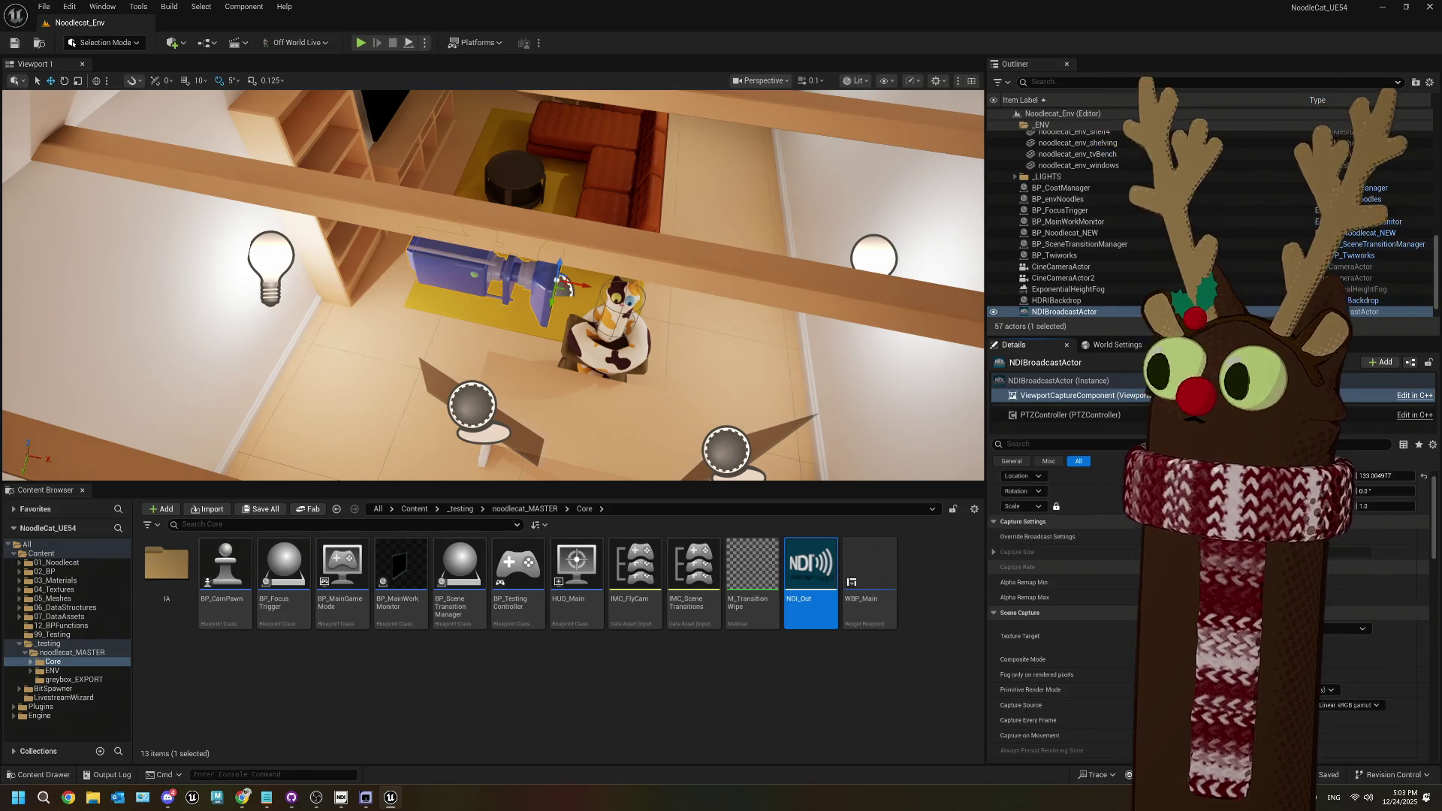
scroll(1059, 601, down, 3)
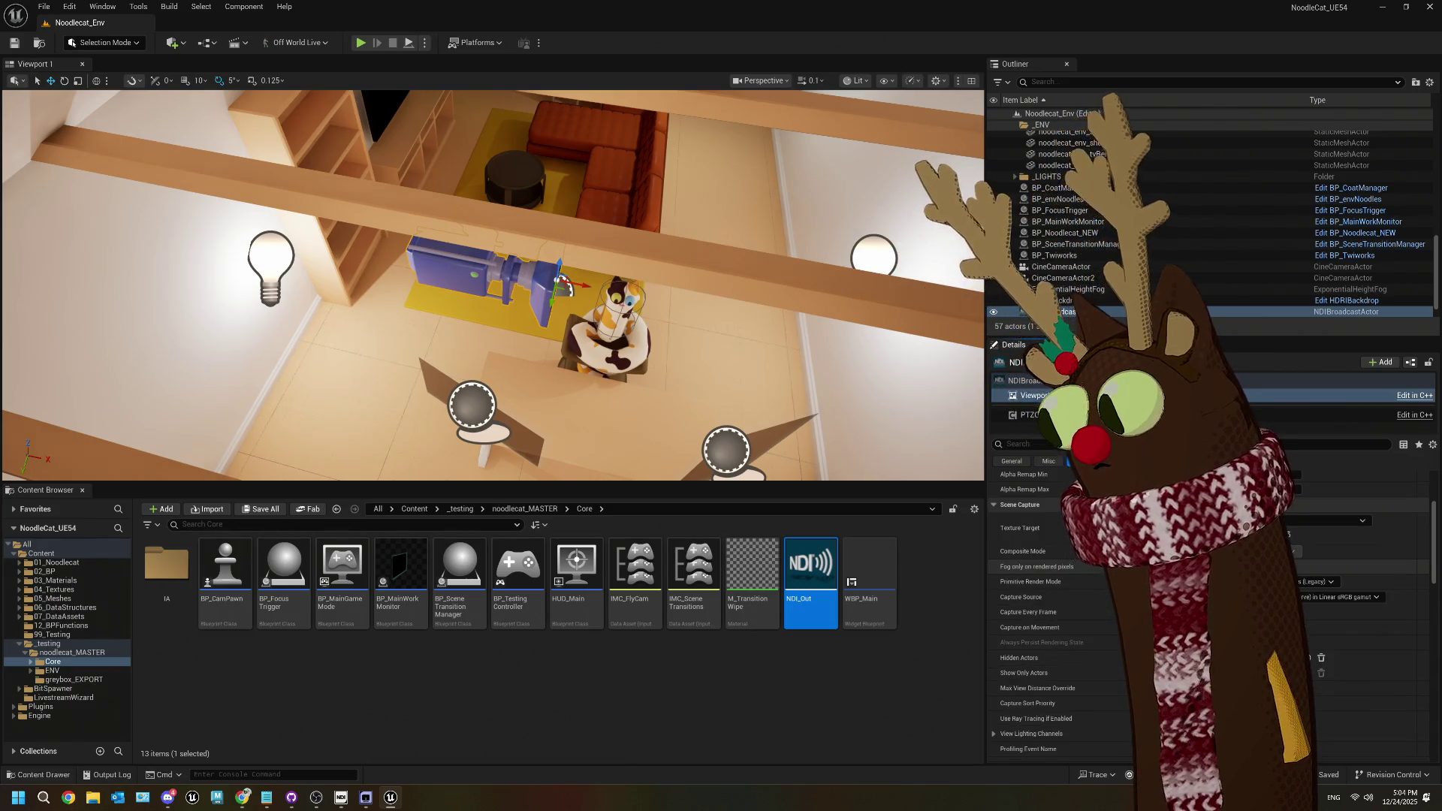
scroll(1067, 576, down, 1)
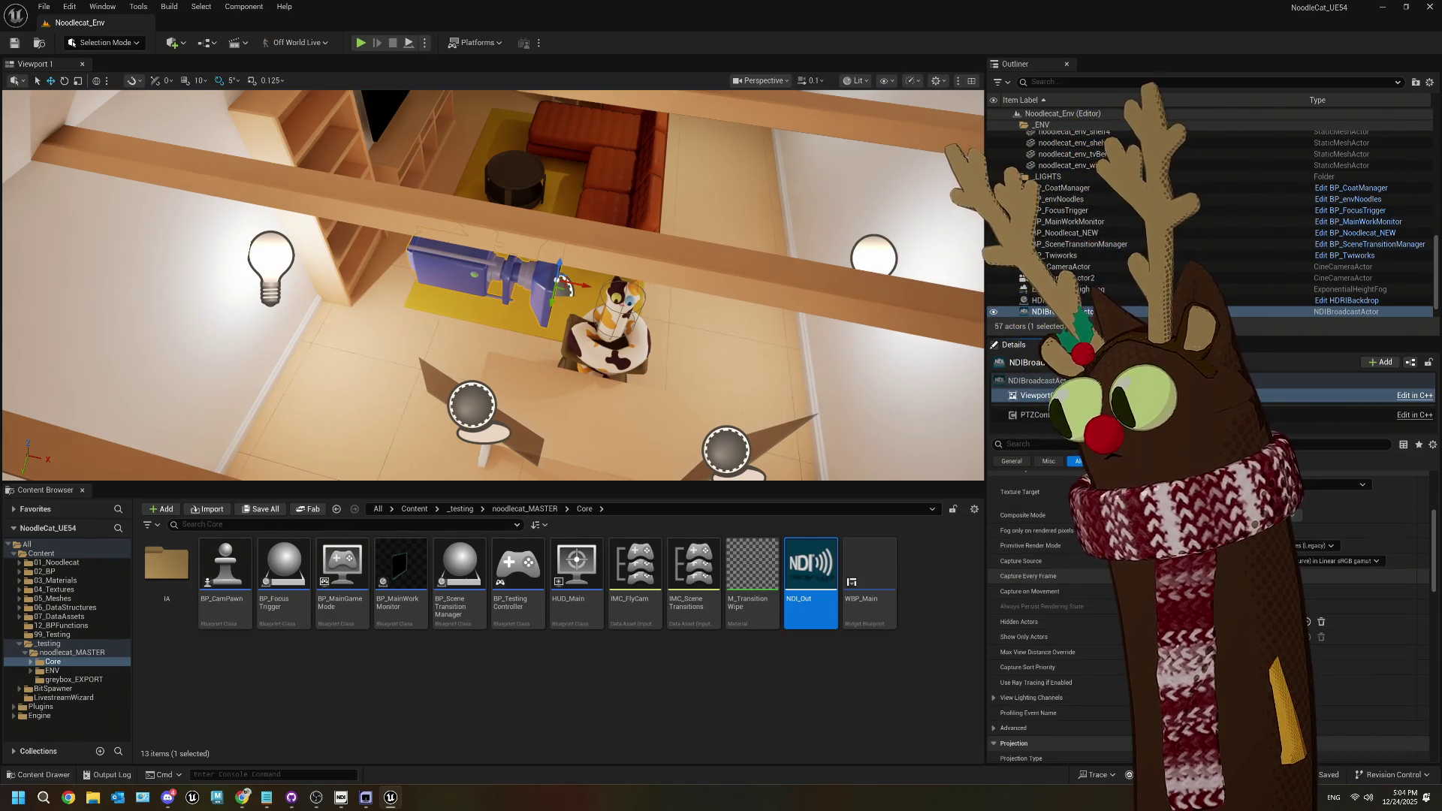
scroll(1060, 601, down, 2)
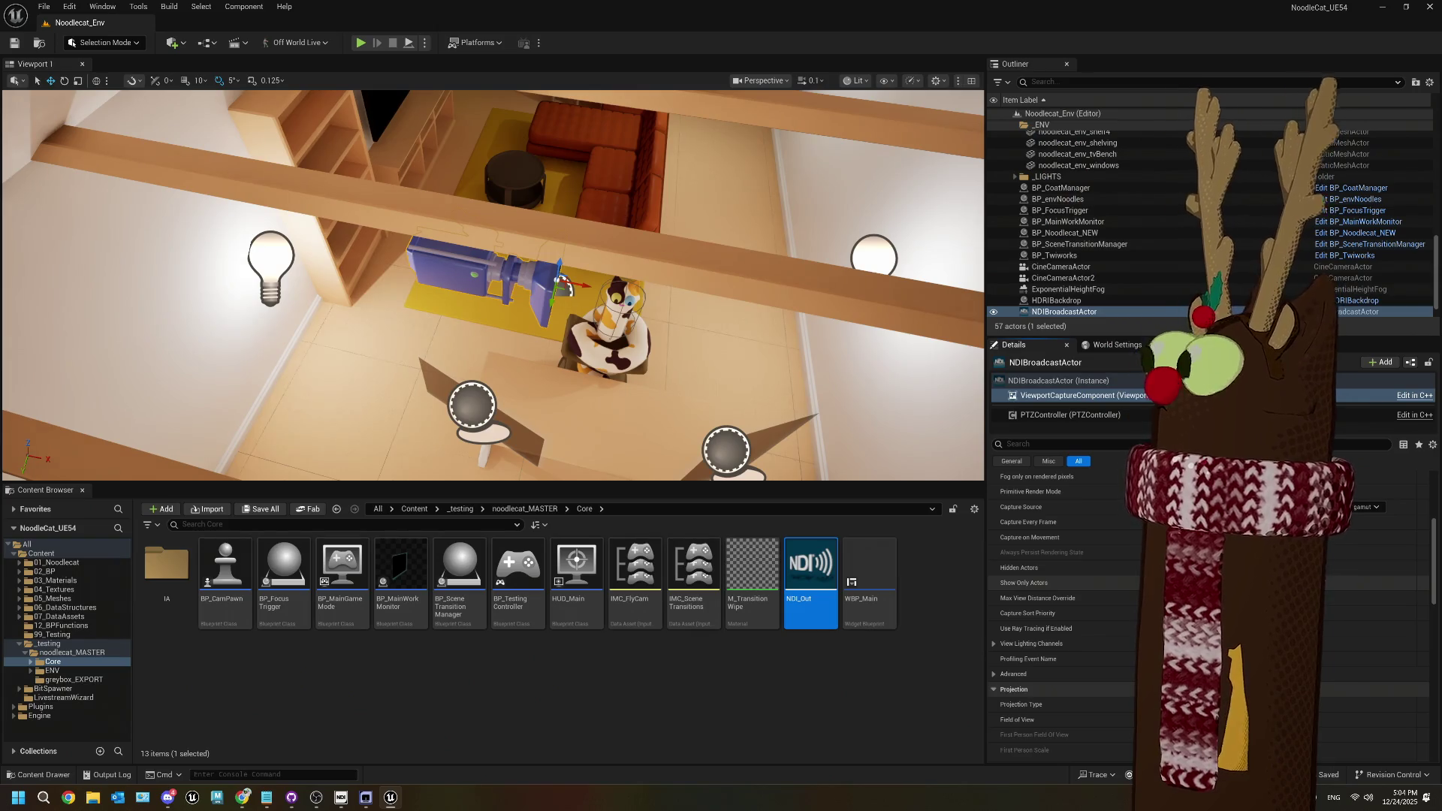
scroll(1210, 601, down, 1)
scroll(1037, 602, up, 1)
scroll(1037, 583, up, 5)
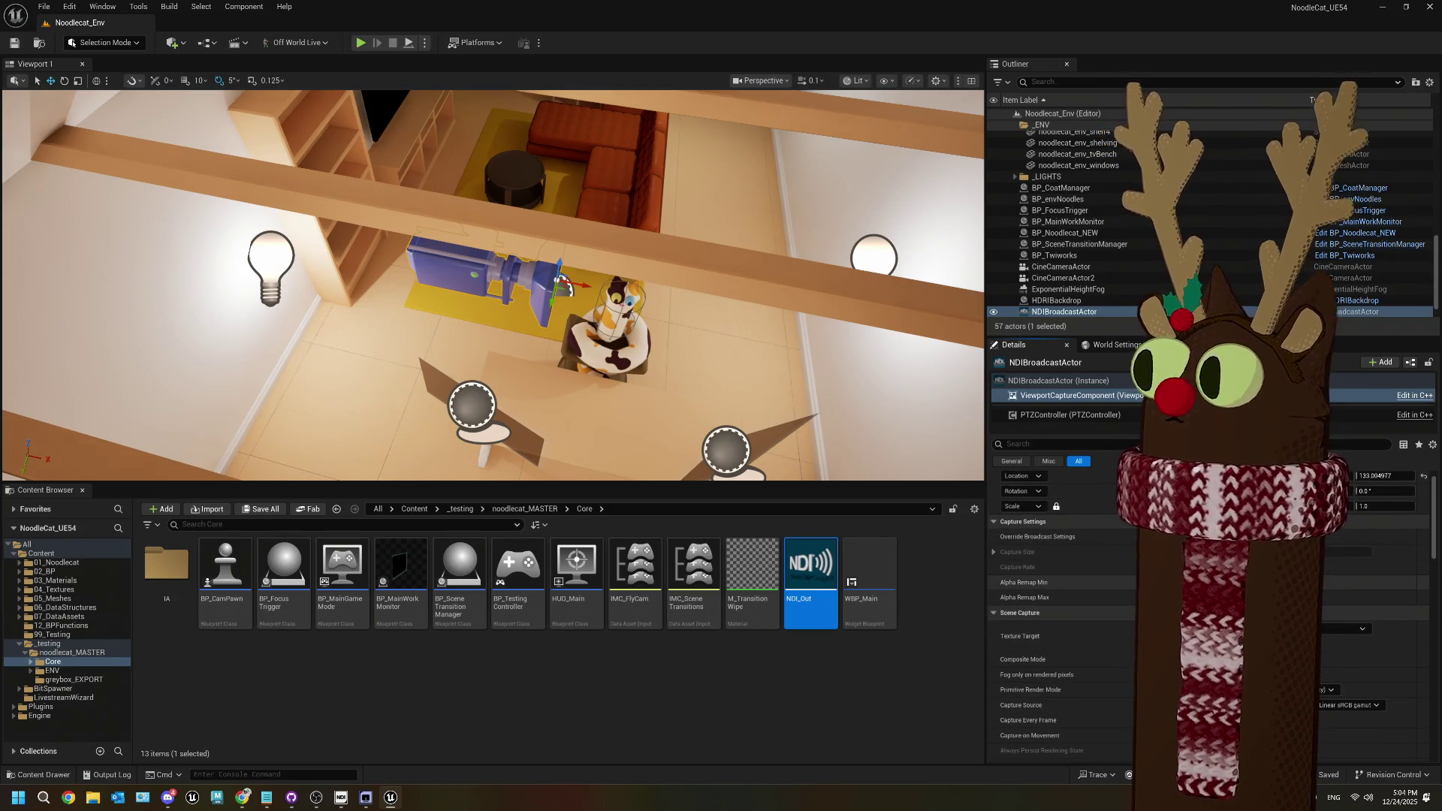
scroll(1128, 569, down, 3)
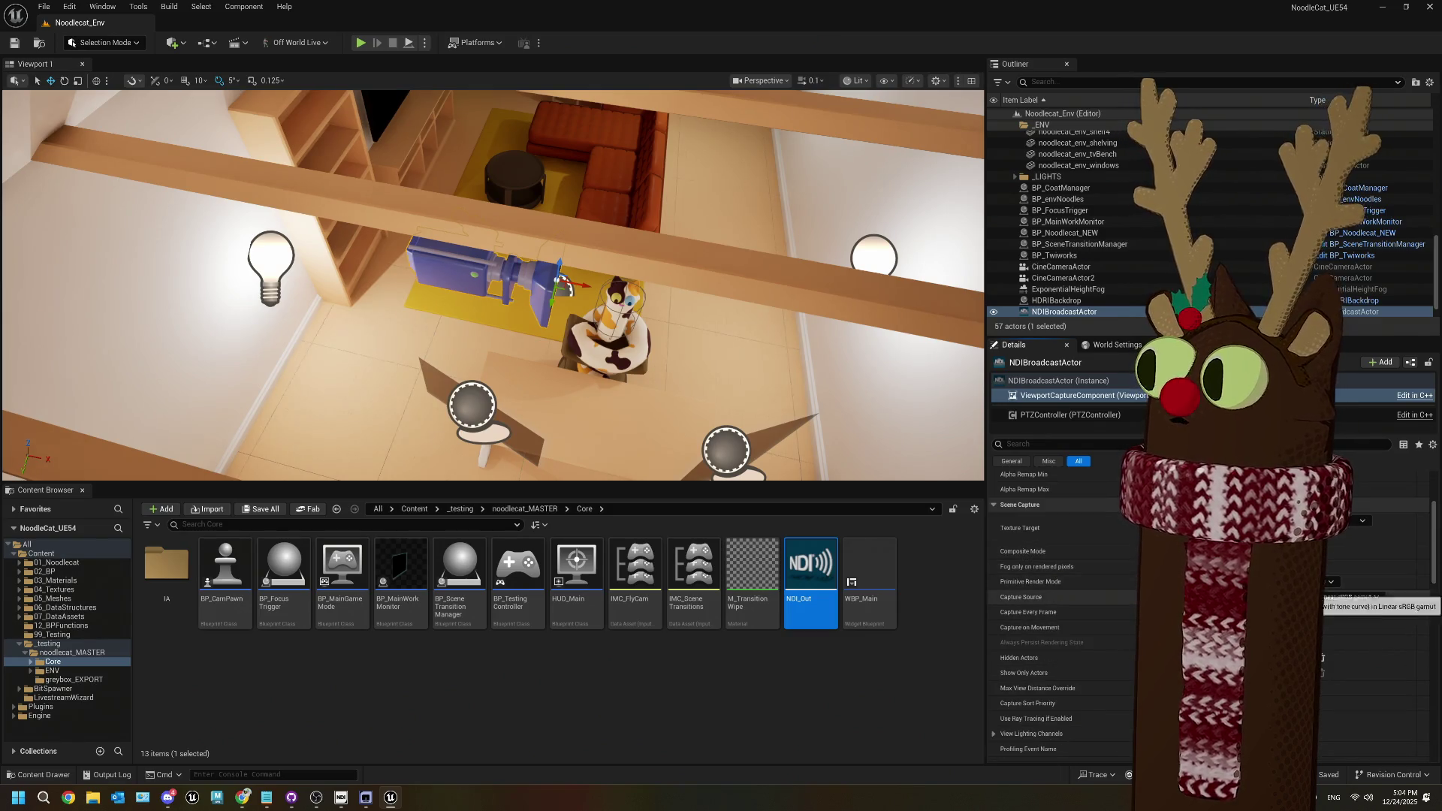
scroll(1127, 586, down, 2)
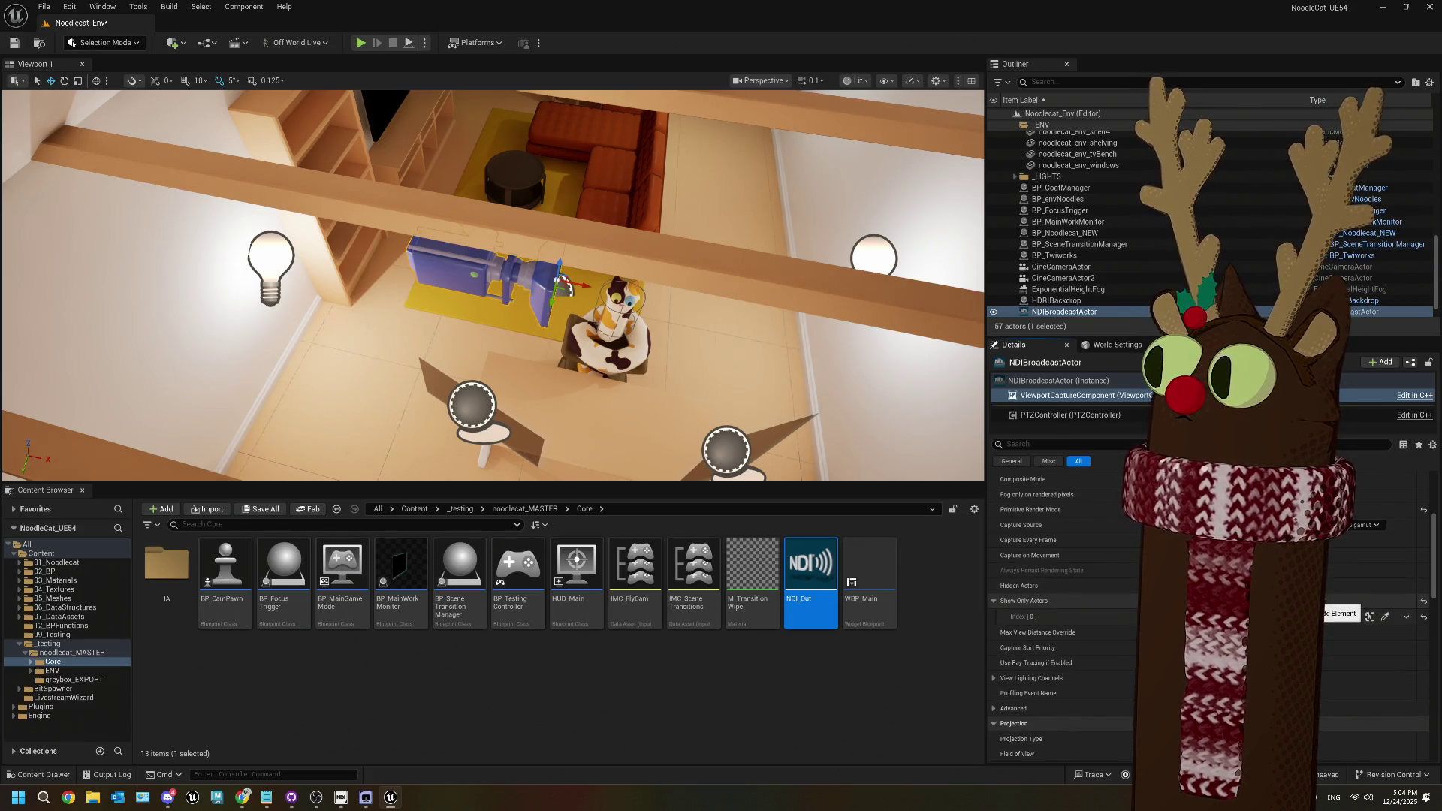
Add an Index [0] slot to Show Only Actors, search 'noodle' in the picker, and save
click(1327, 601)
click(1323, 617)
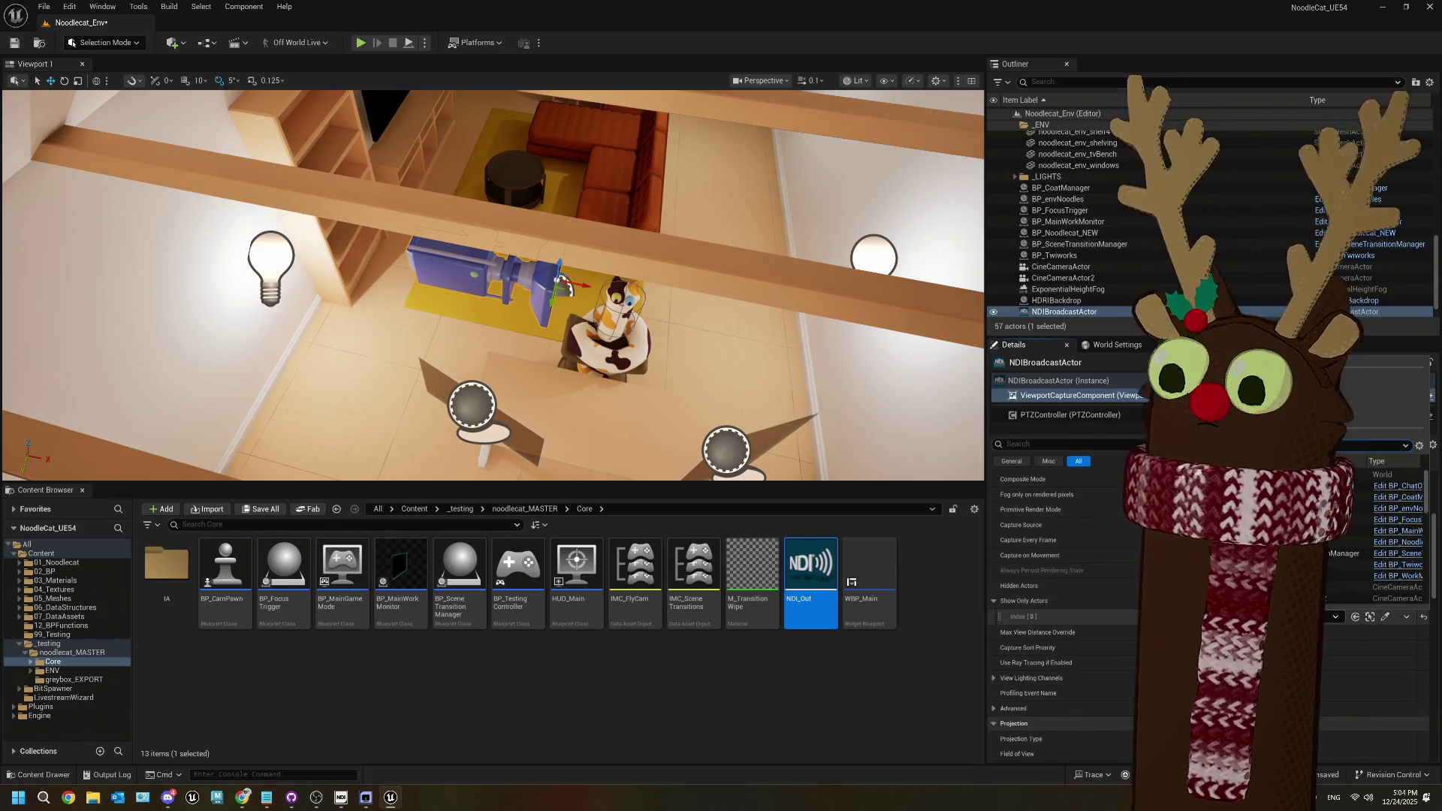
text(noodle)
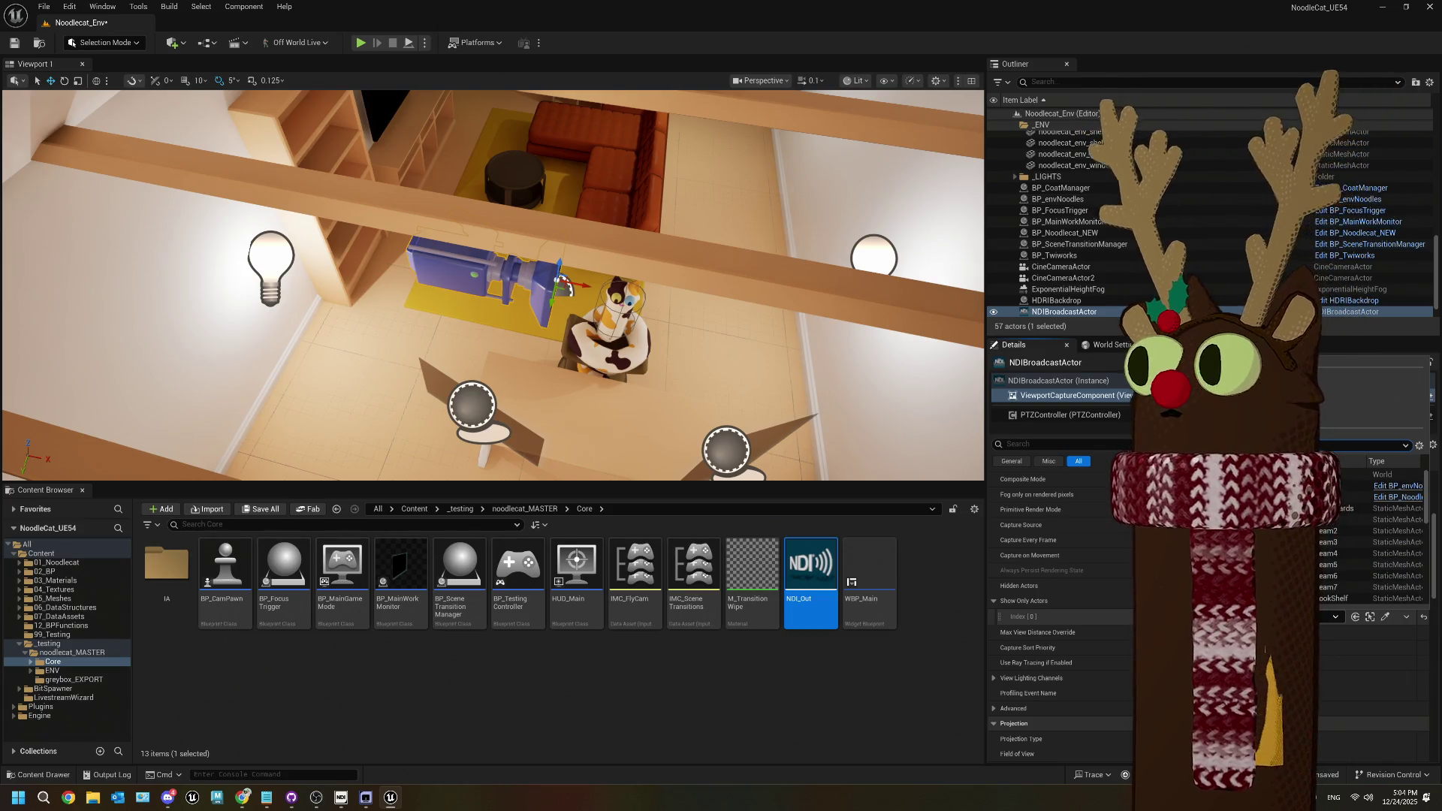
key(Return)
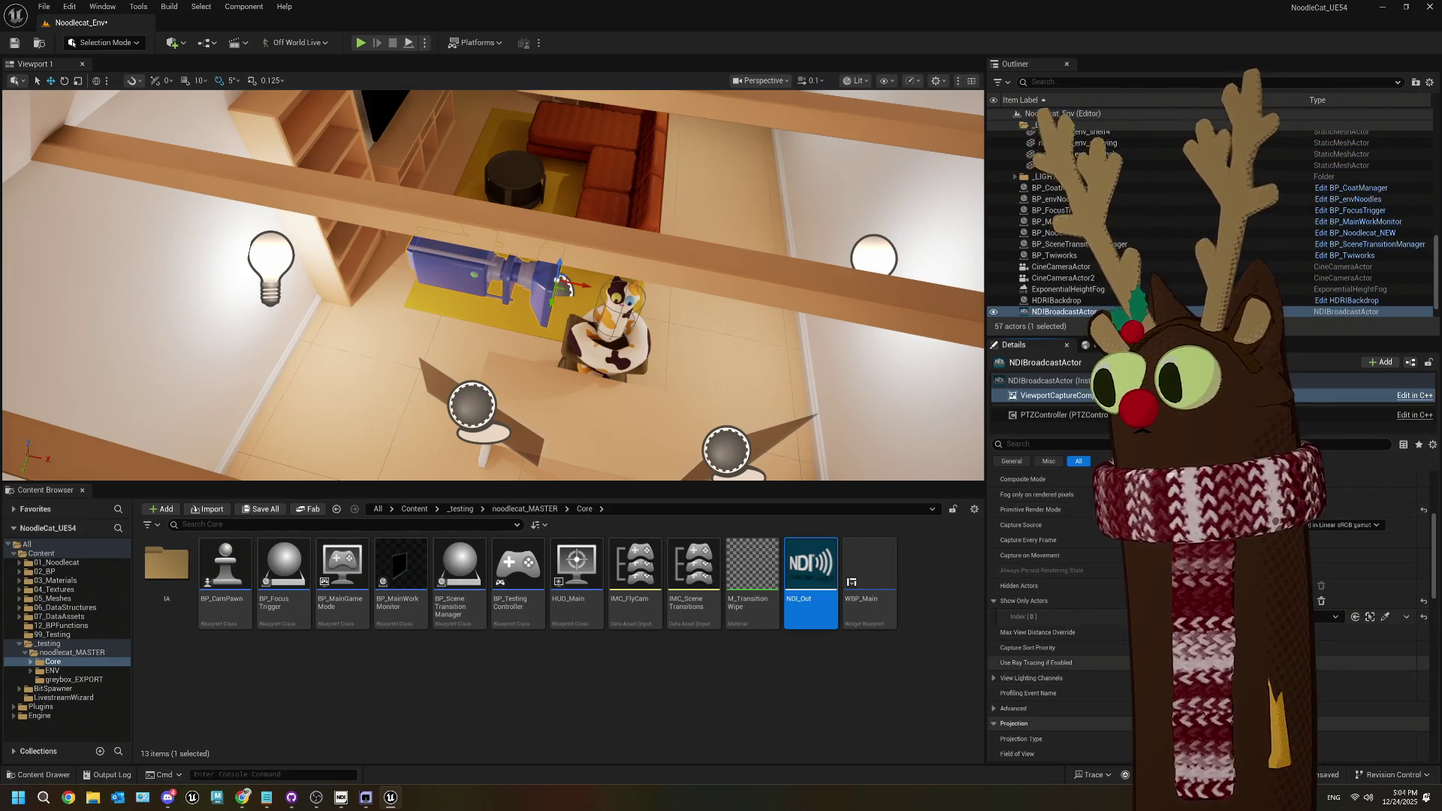
click(14, 43)
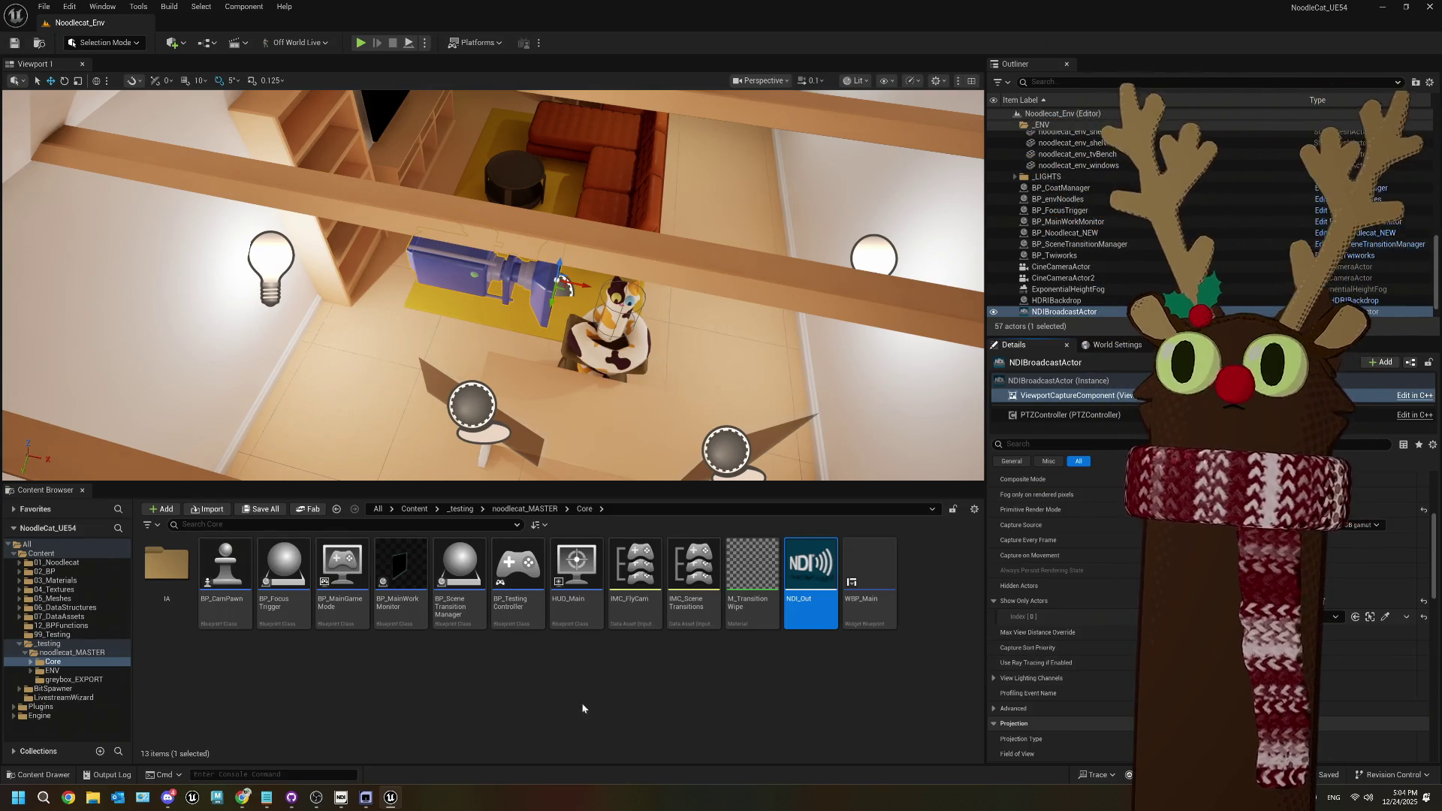
mouse_move(361, 803)
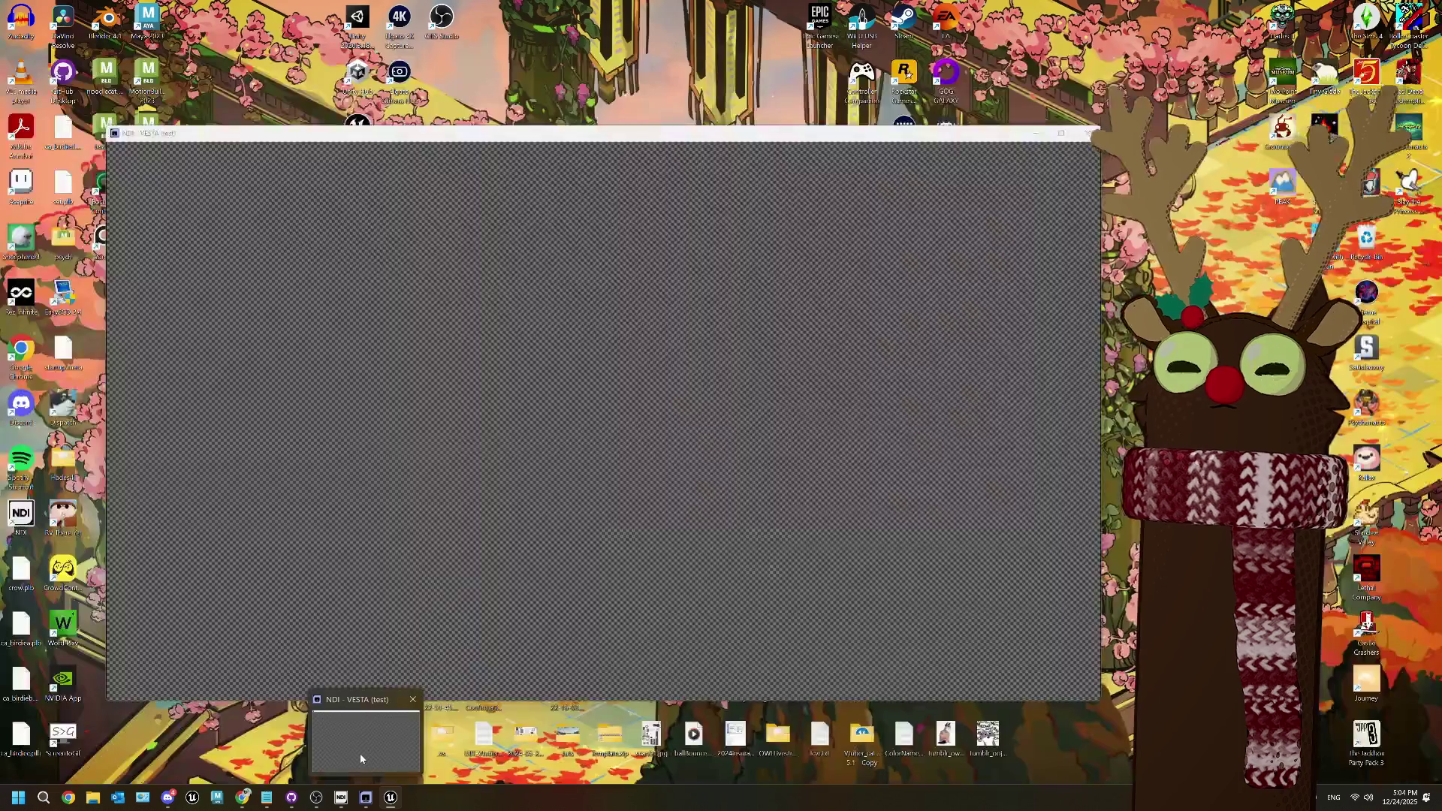
click(359, 754)
click(124, 158)
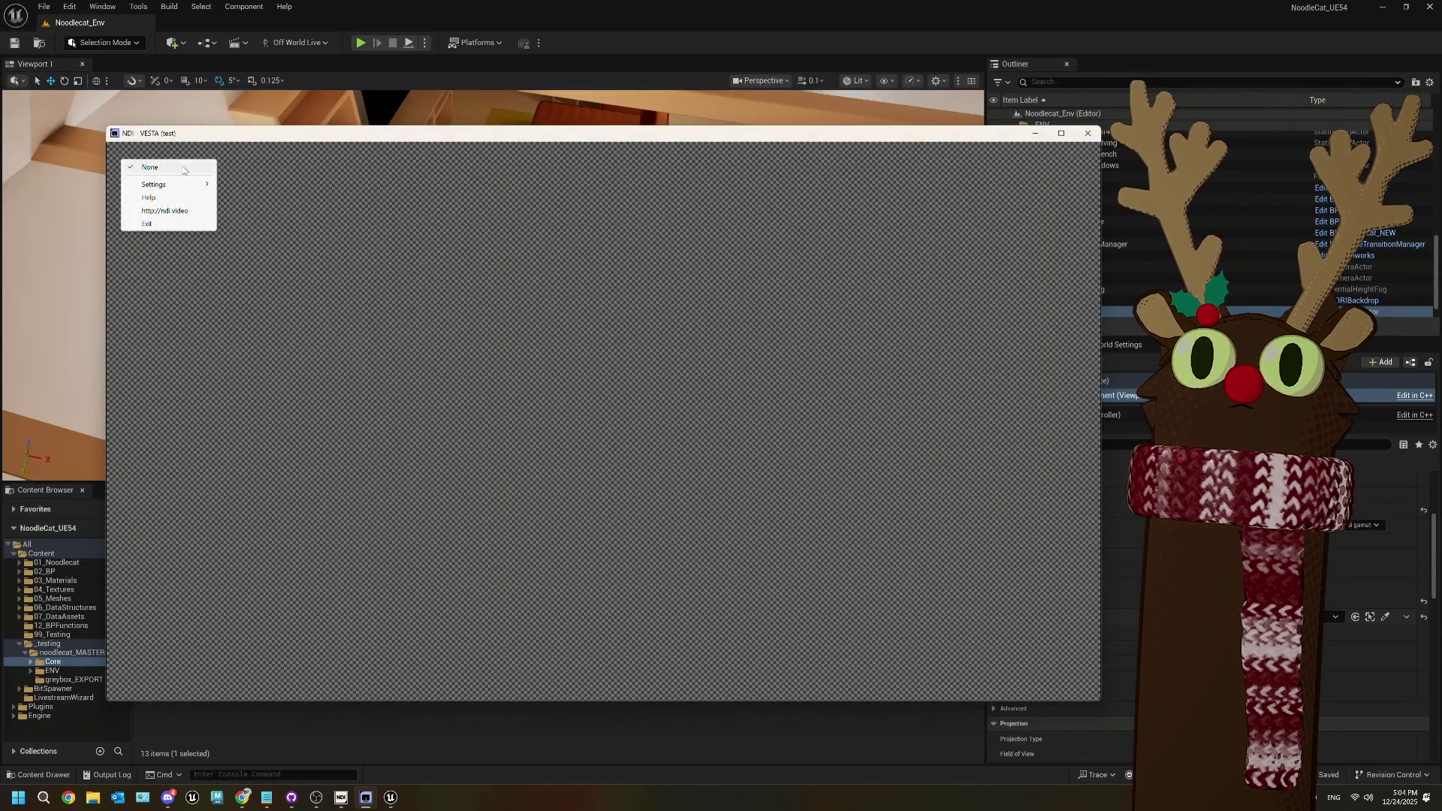
click(544, 8)
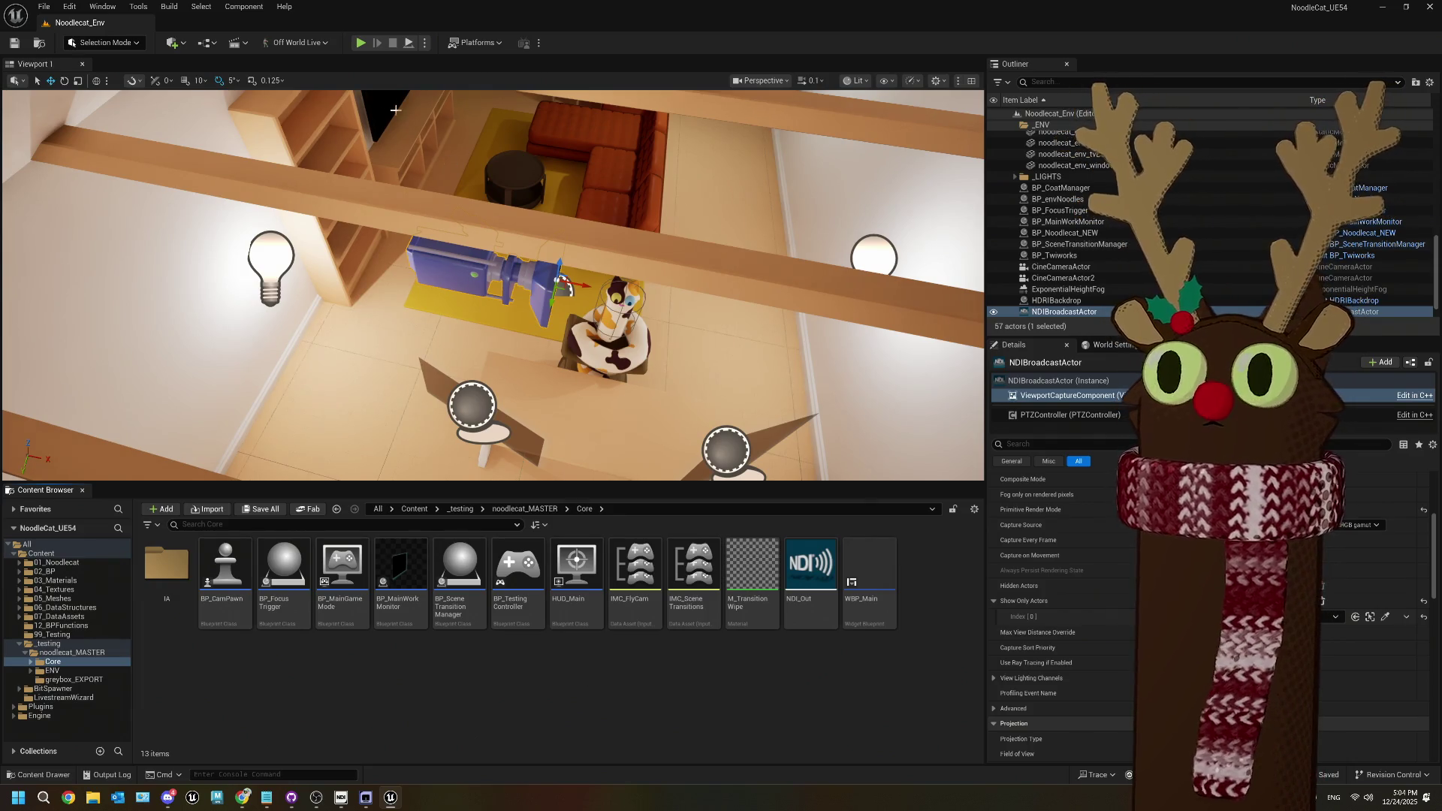
click(361, 43)
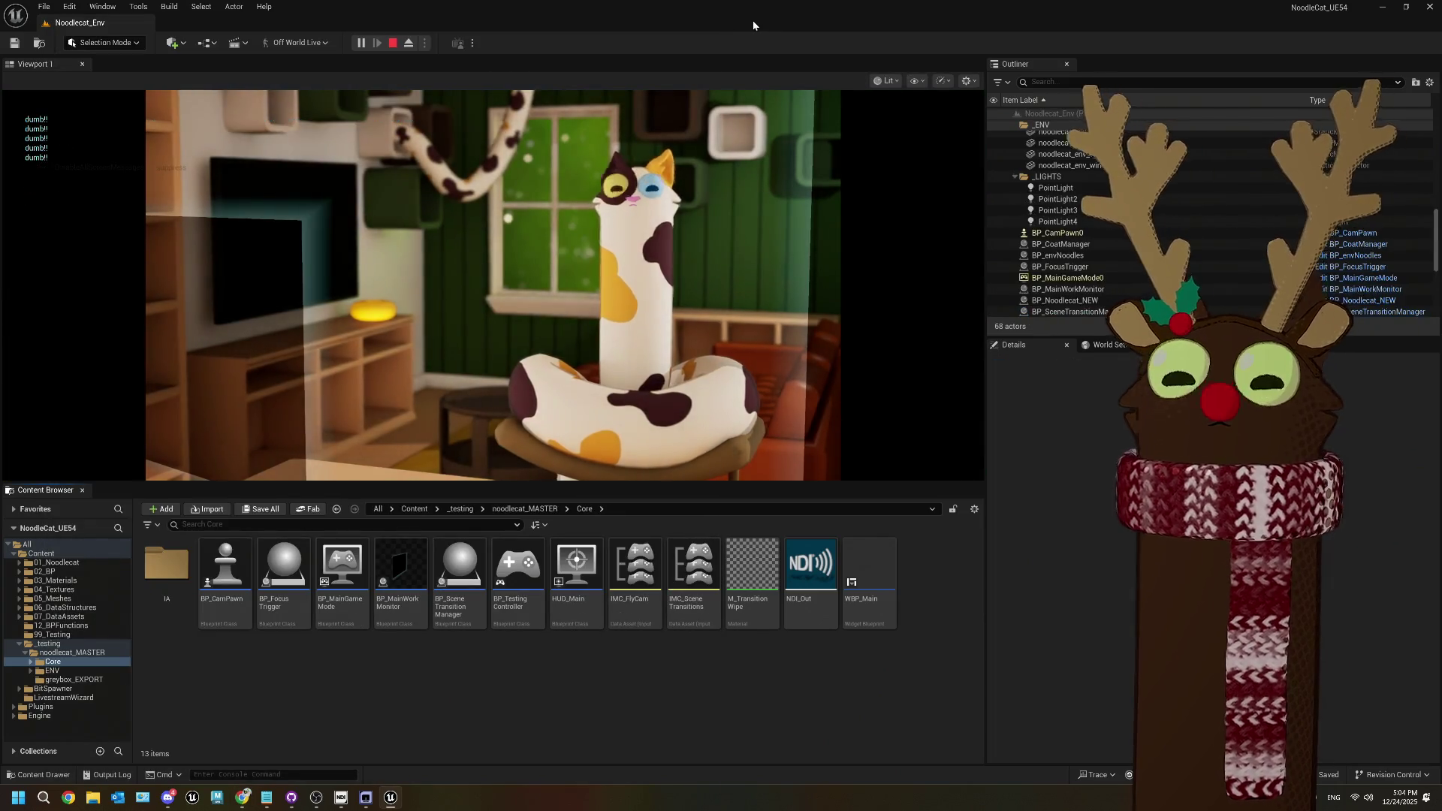
In NDI Studio Monitor, select the VESTA noodlecat_NDI_OUT source to view the game feed
click(366, 798)
click(125, 157)
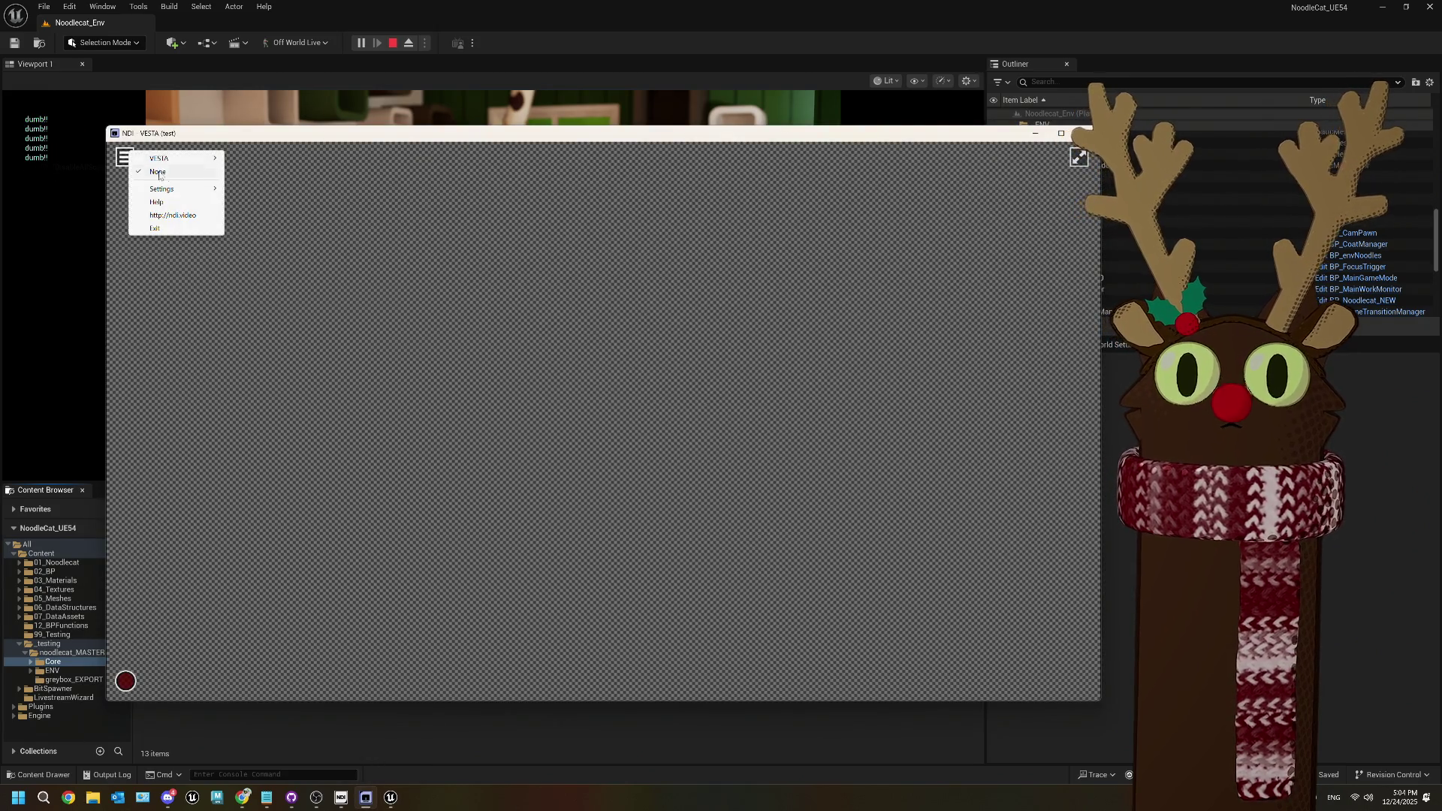
click(272, 158)
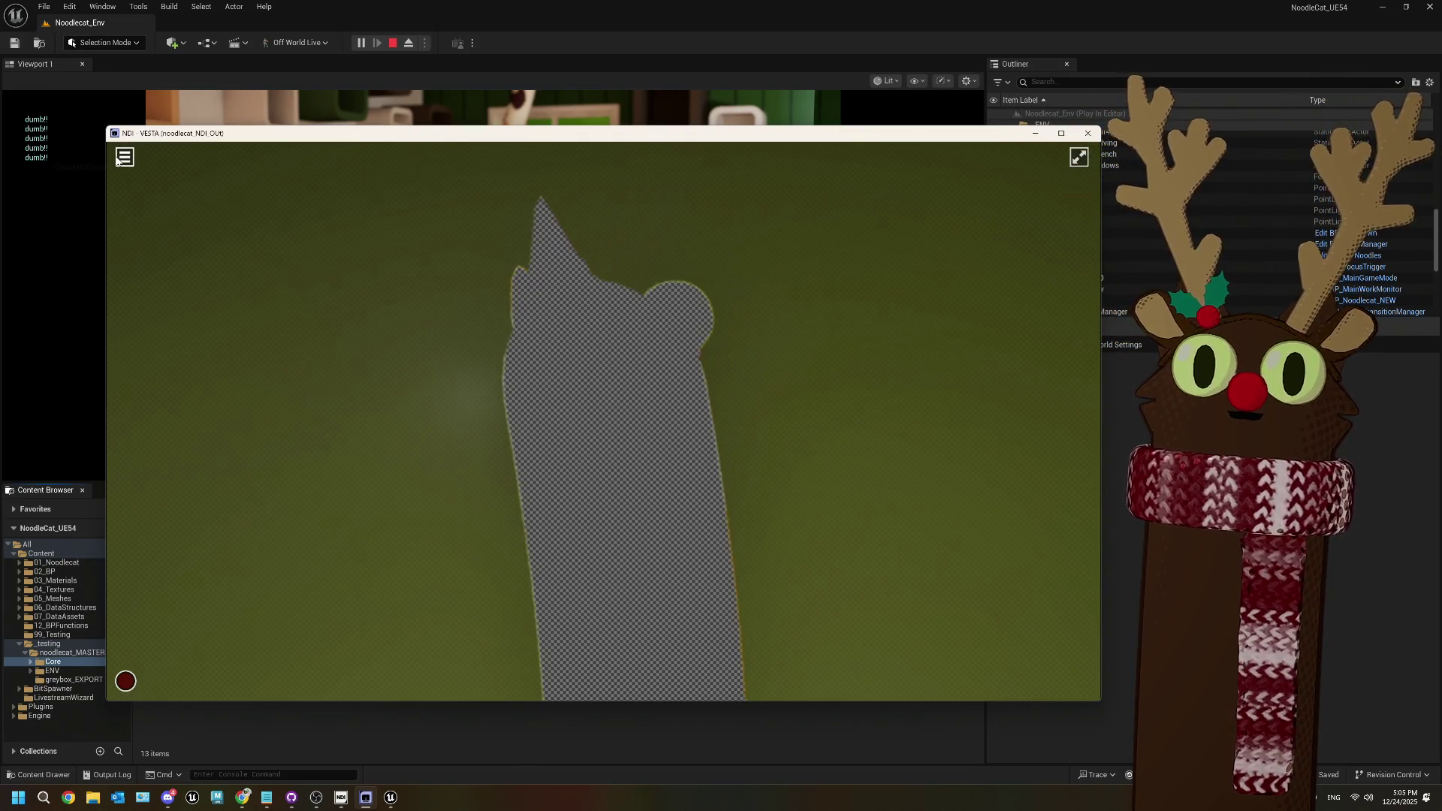
Move the monitor window up and turn off Show Checkerboard under Settings > Video
mouse_move(357, 141)
mouse_down()
mouse_move(380, 266)
mouse_move(399, 108)
mouse_up()
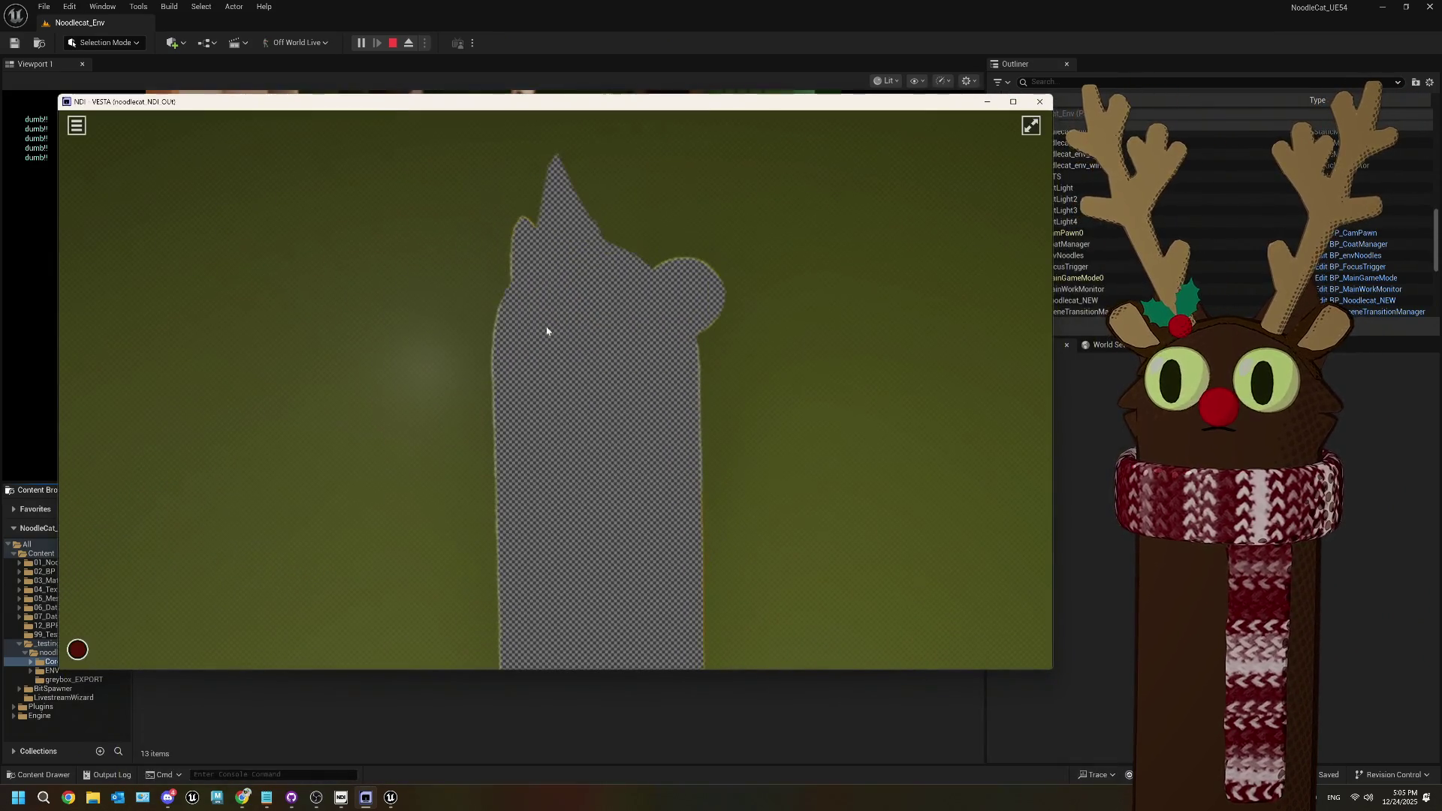
click(77, 127)
mouse_move(120, 136)
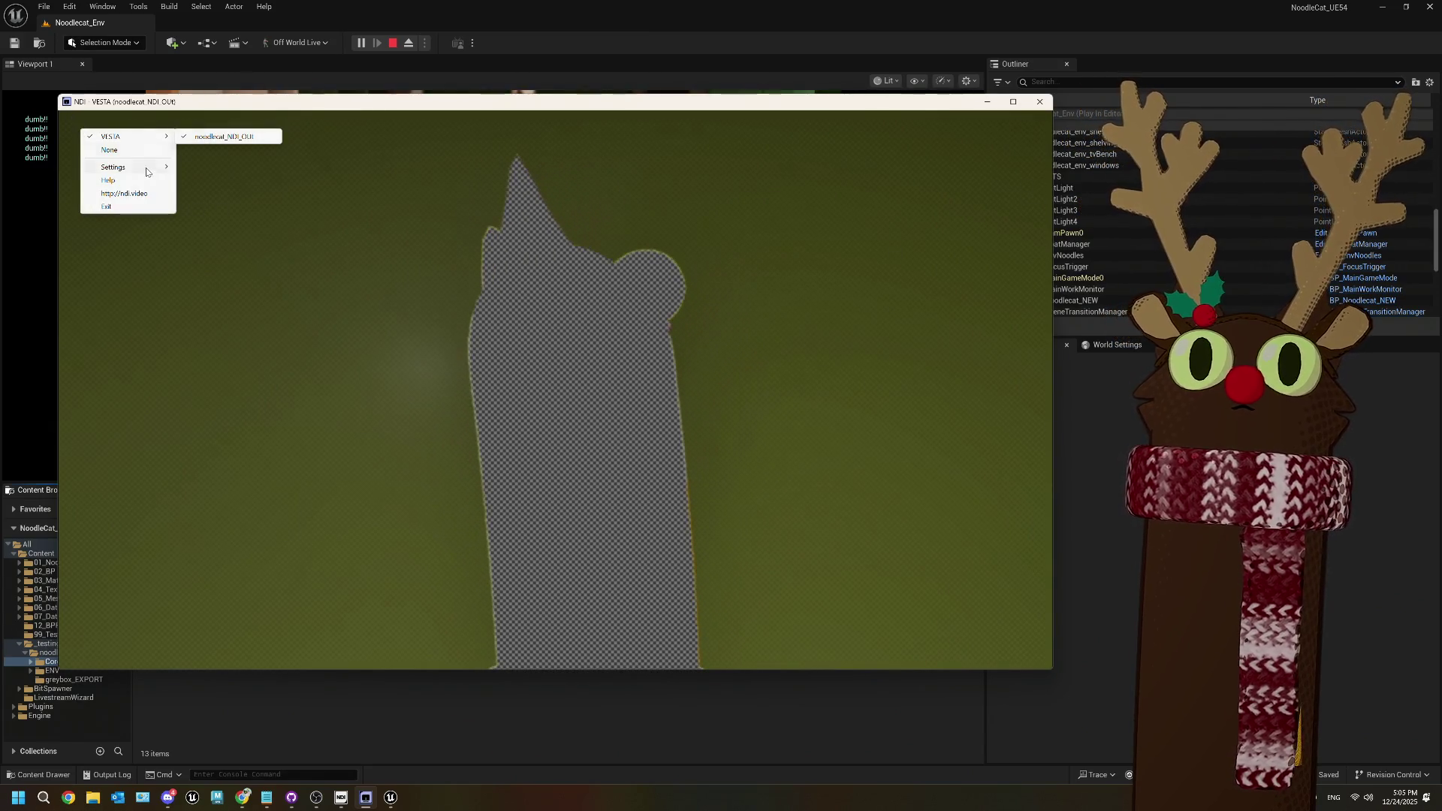
mouse_move(148, 167)
mouse_move(226, 170)
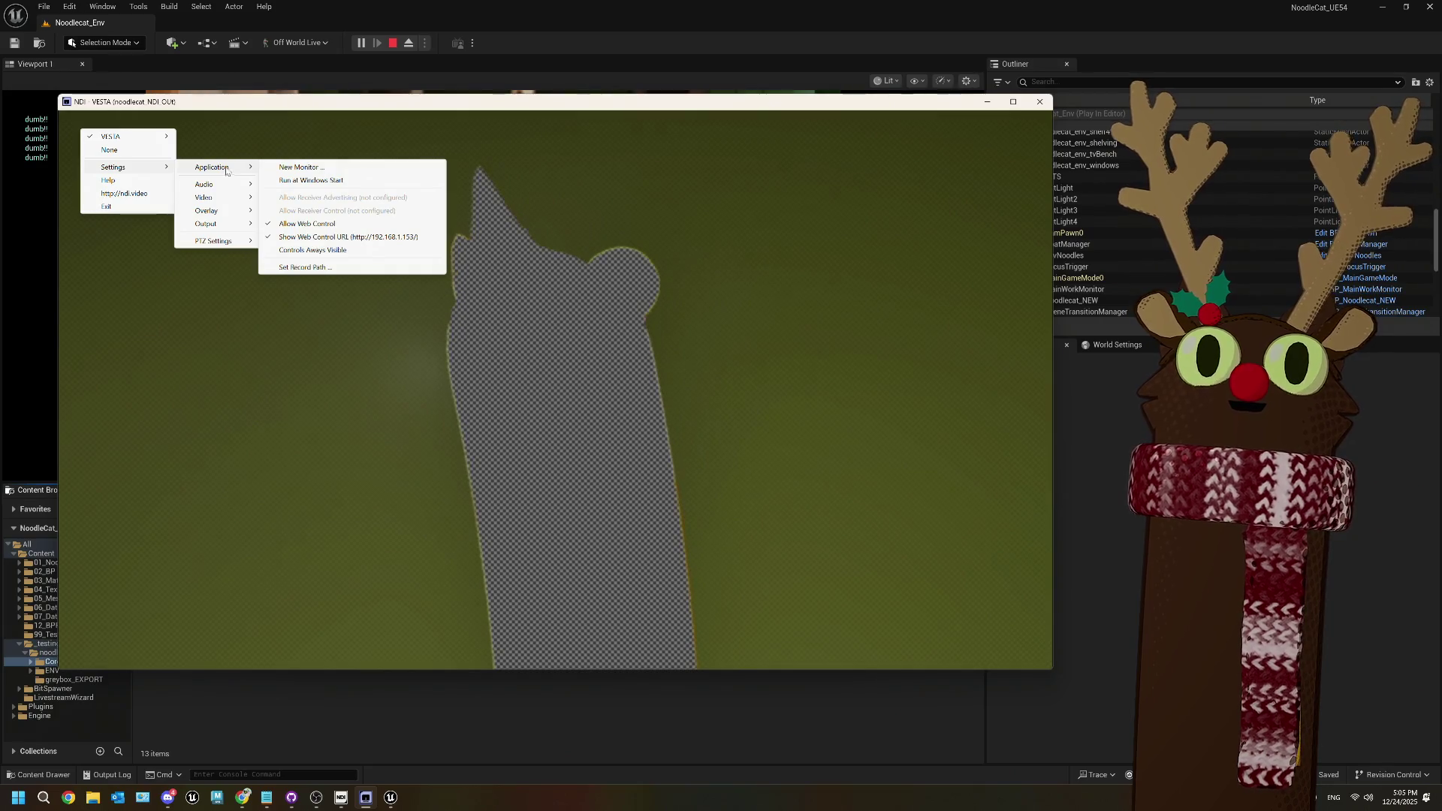
mouse_move(225, 197)
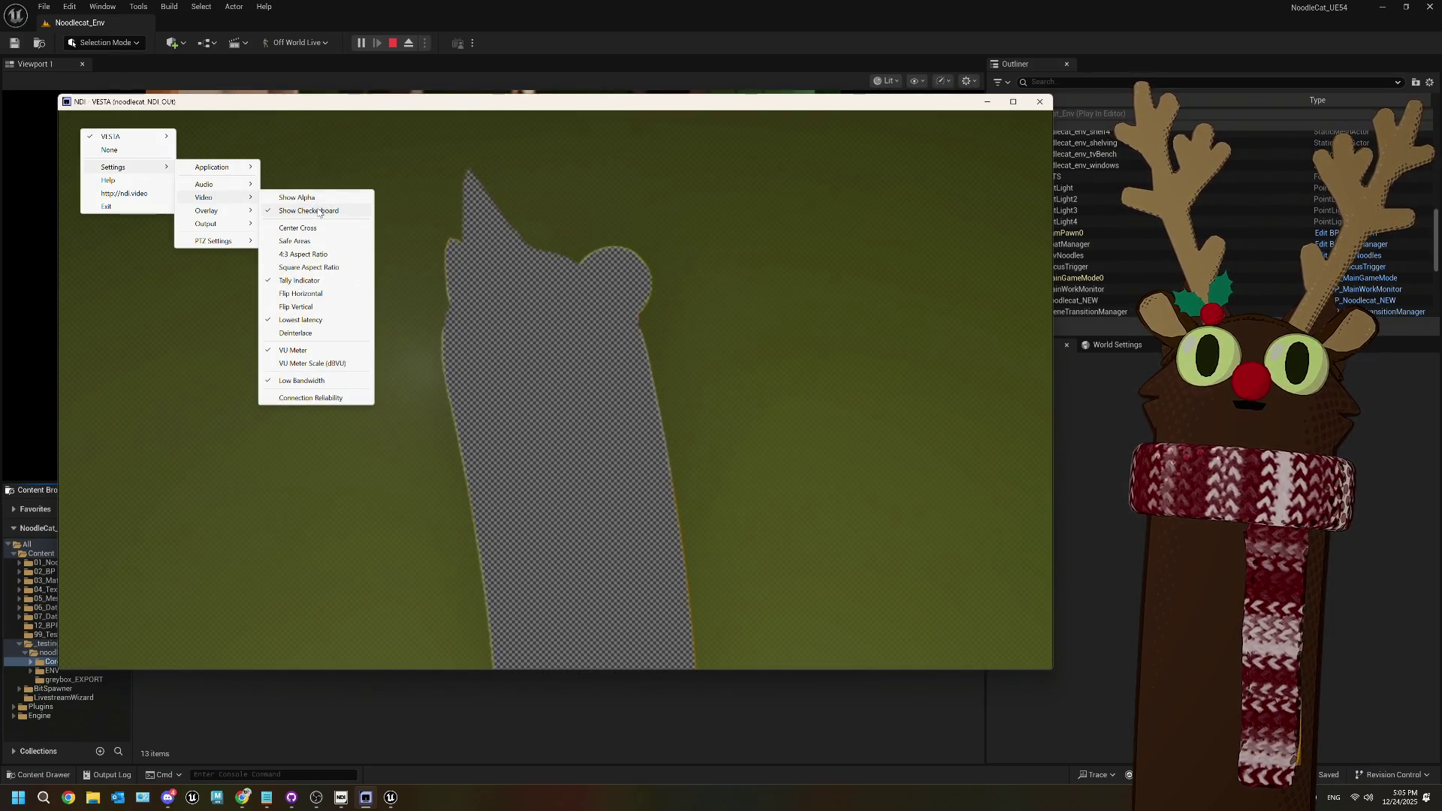
click(319, 211)
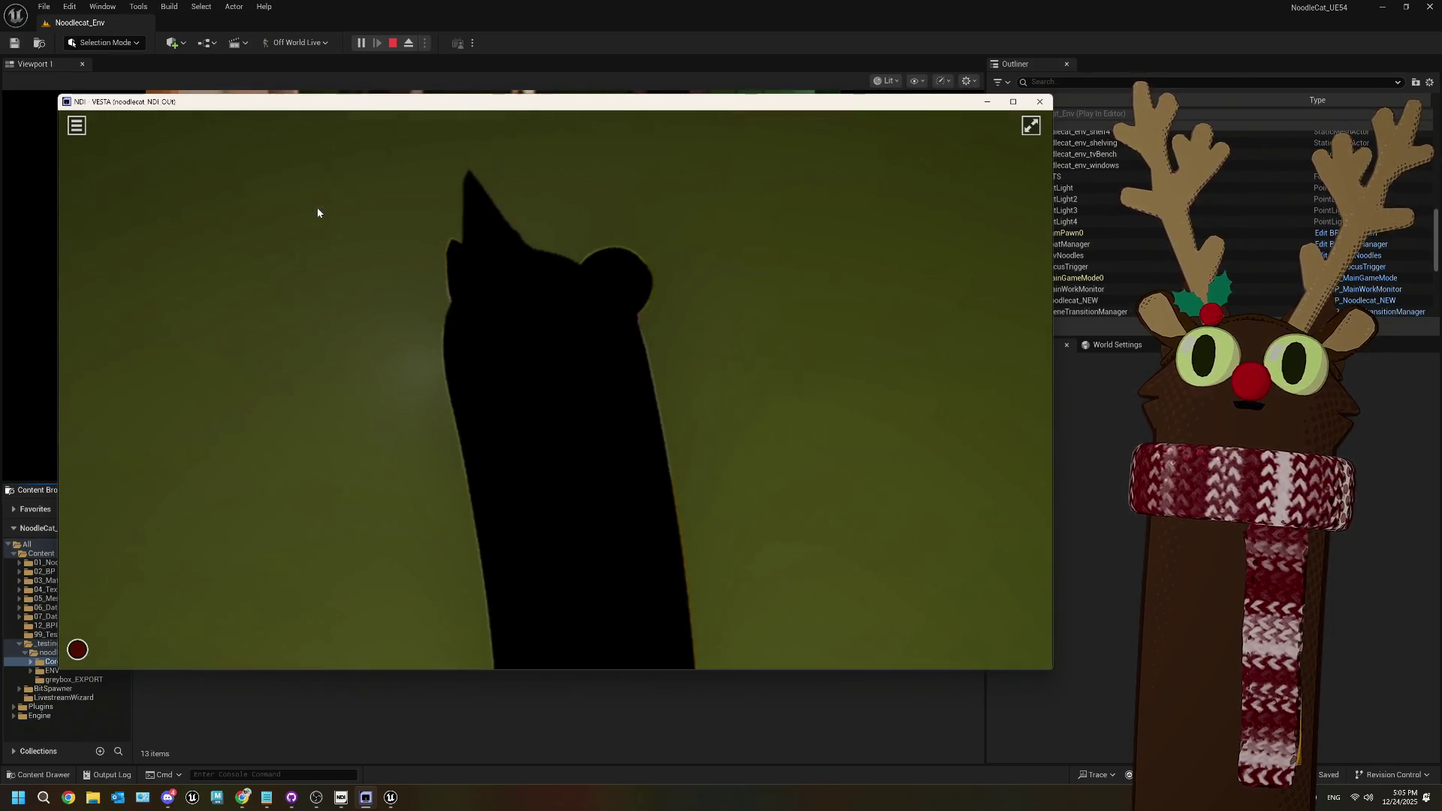
Turn Show Checkerboard back on, then close the monitor and stop Play-in-Editor
click(73, 130)
mouse_move(121, 168)
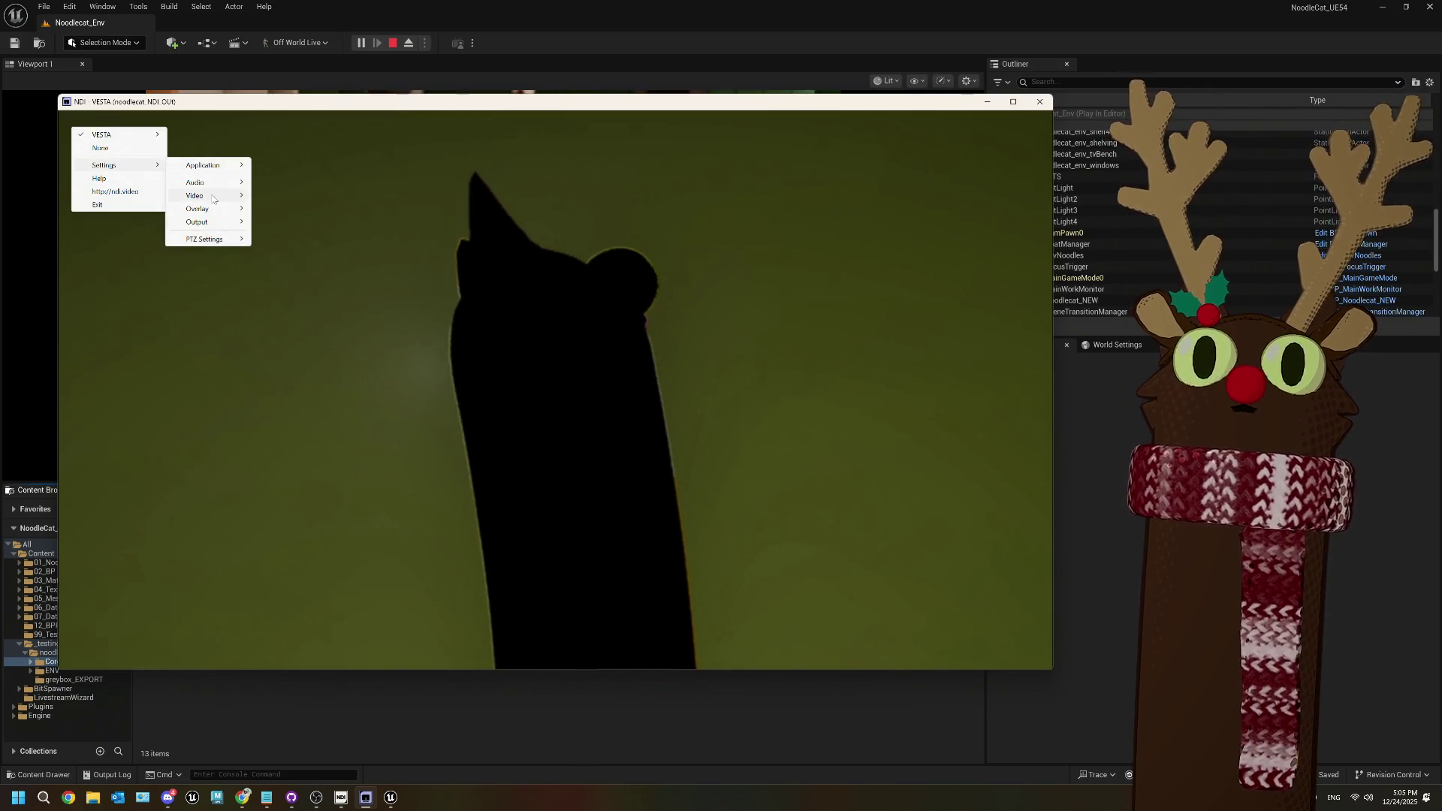
mouse_move(218, 197)
click(293, 210)
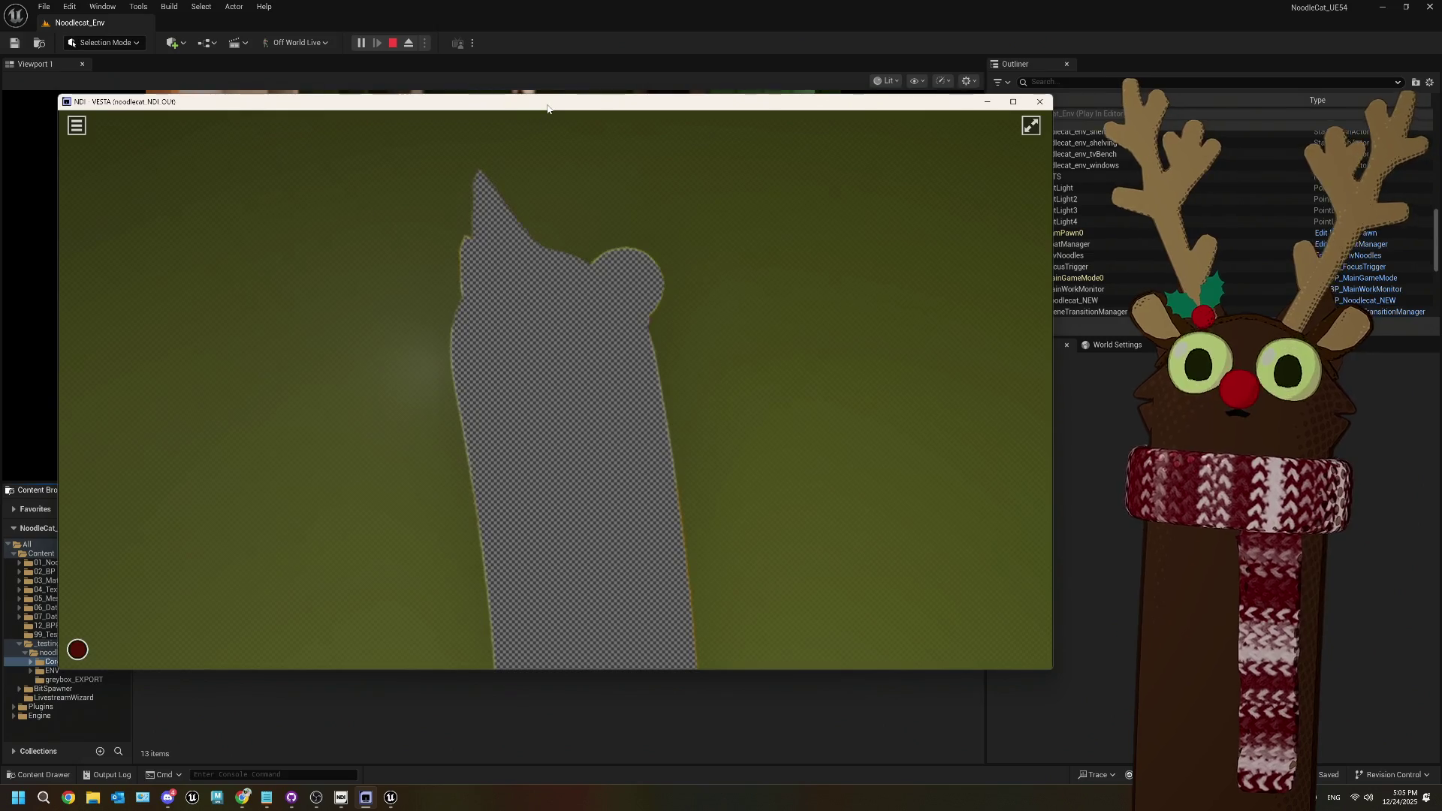
click(393, 42)
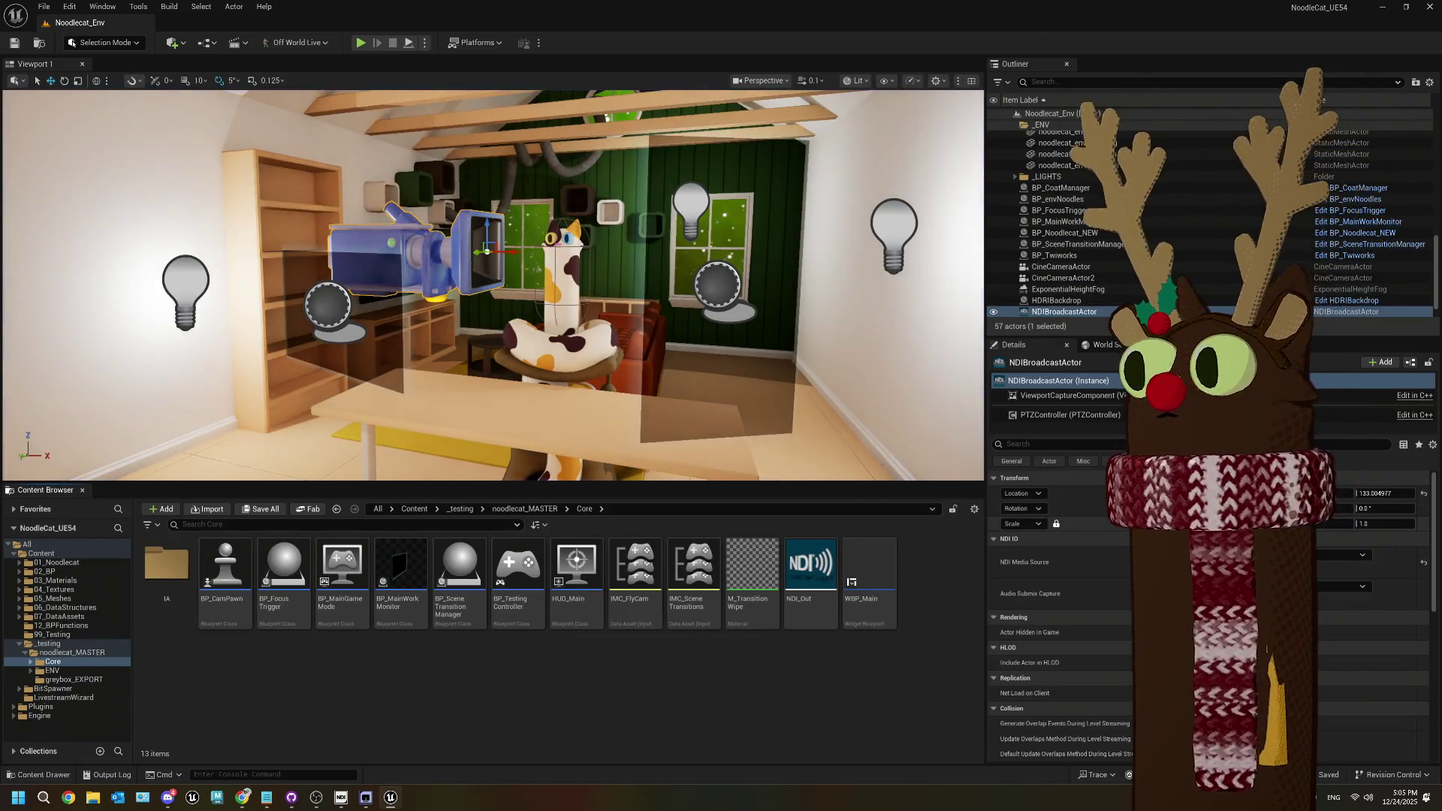
Add an Index [0] entry to the ViewportCaptureComponent's Hidden Actors list and save the level
click(1059, 395)
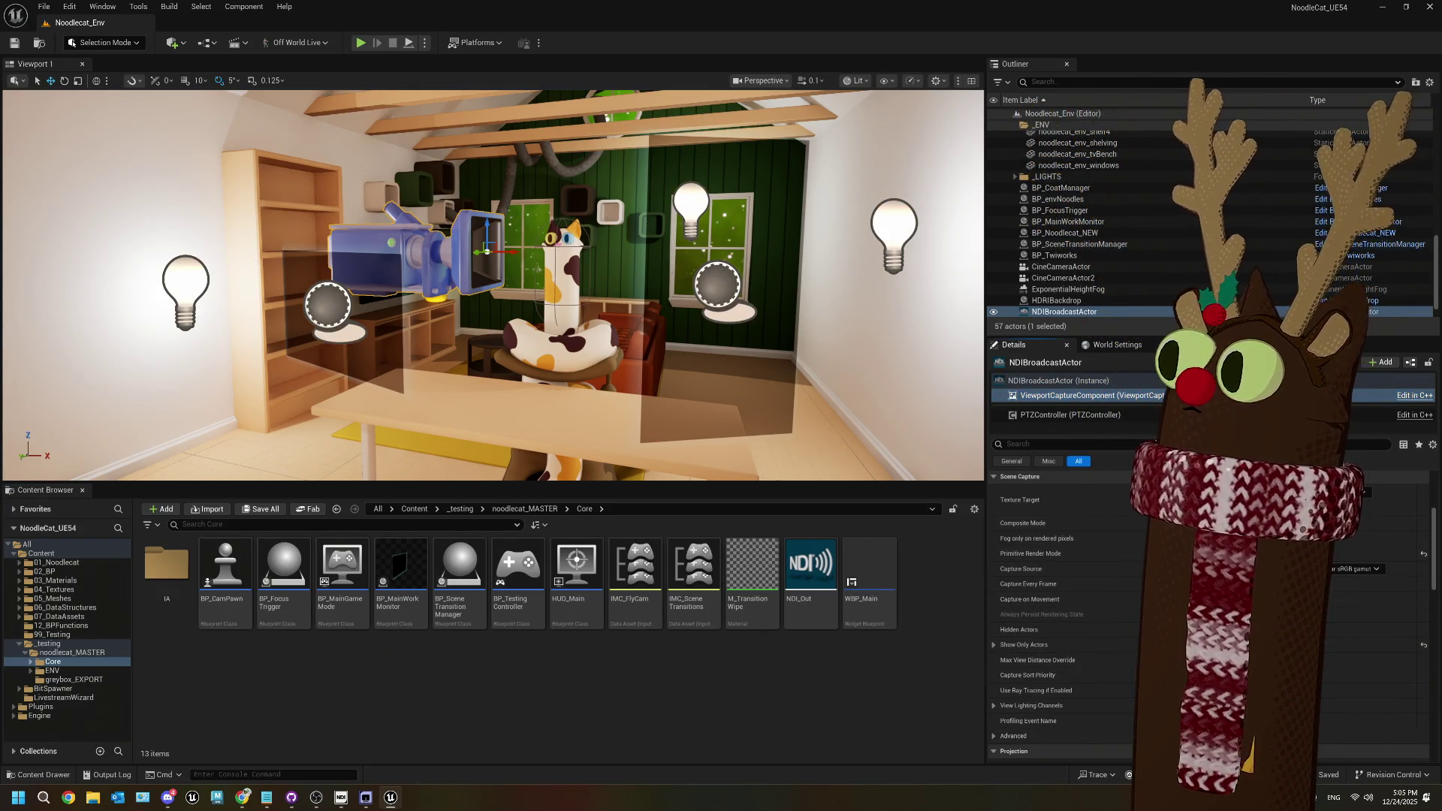
scroll(1202, 597, down, 1)
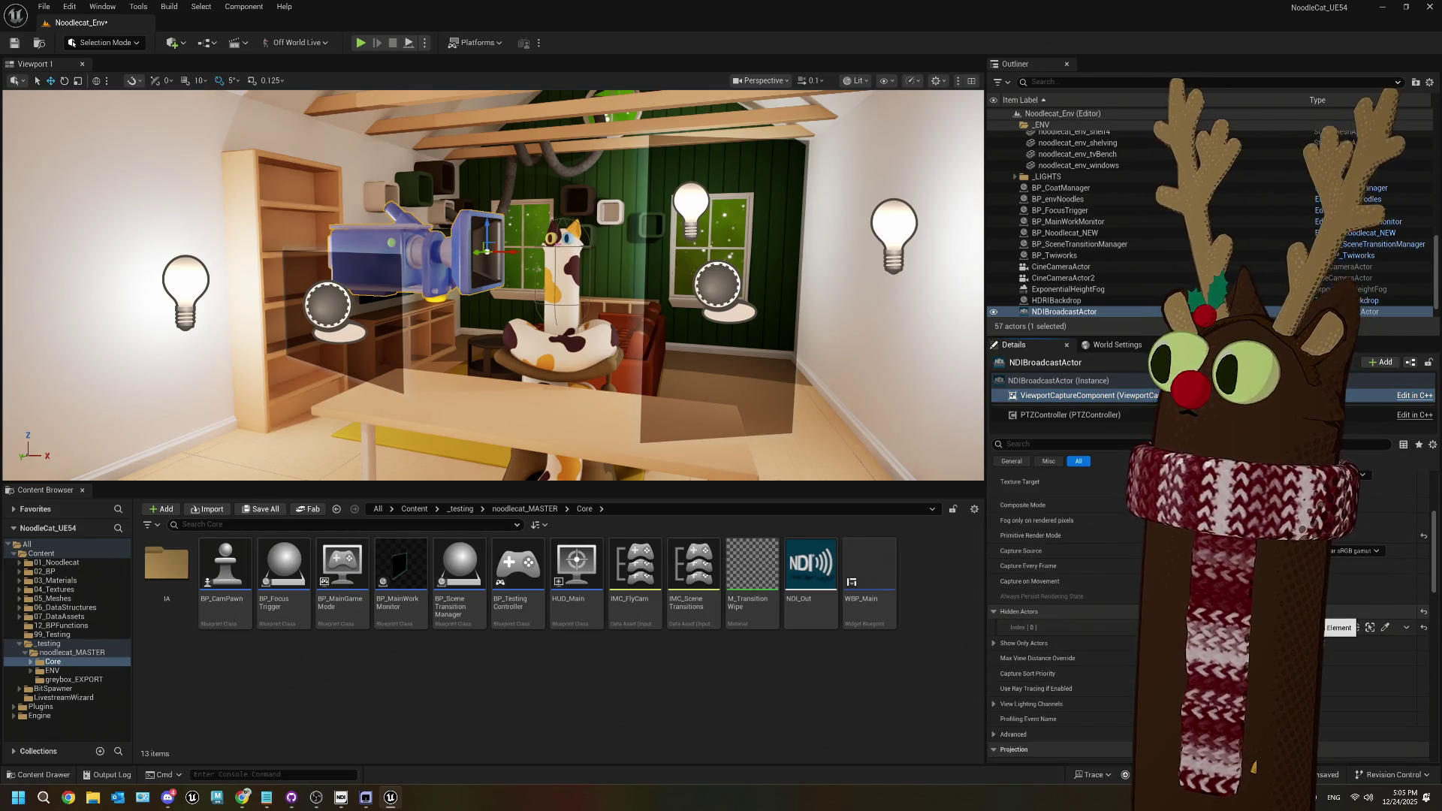
click(1324, 612)
click(1323, 627)
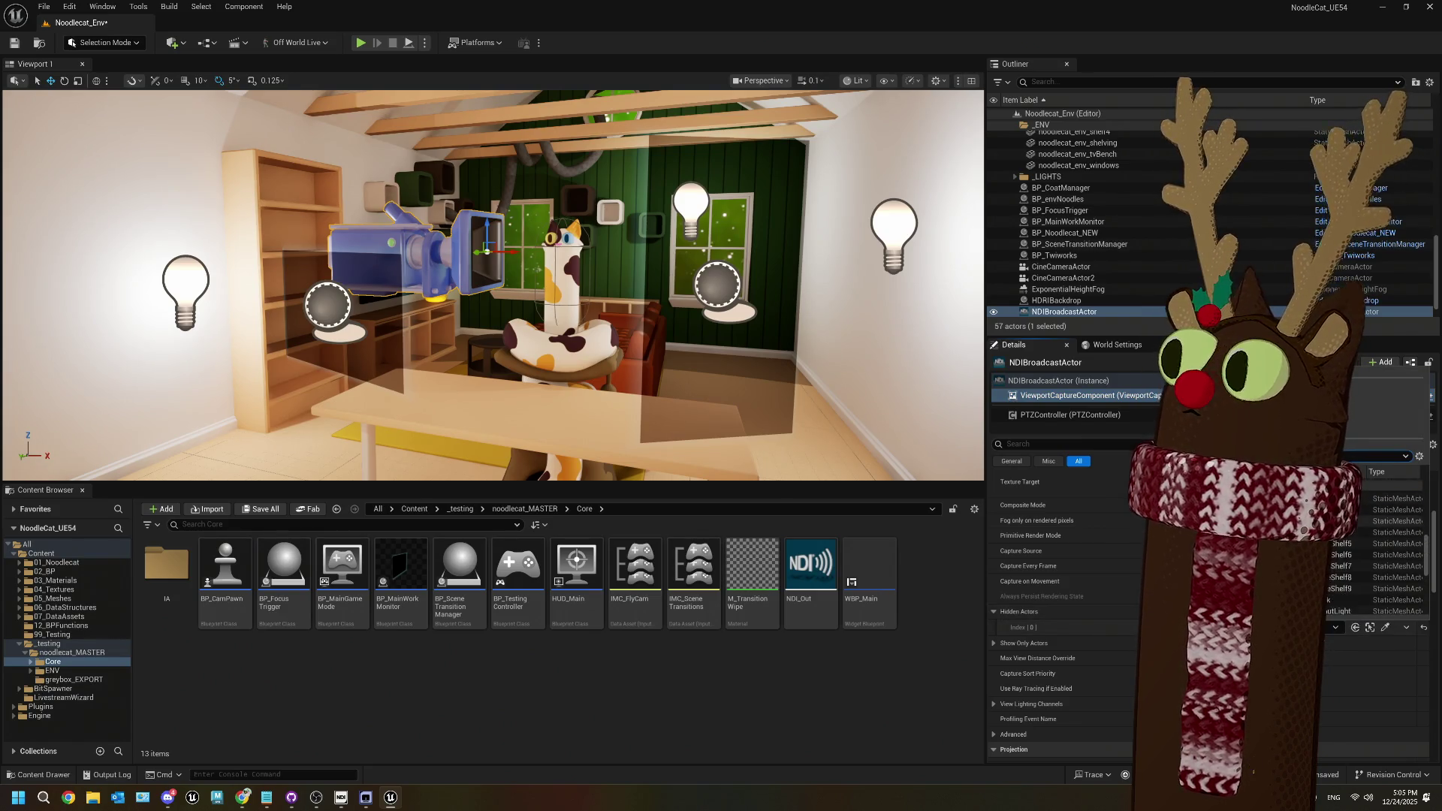
click(750, 701)
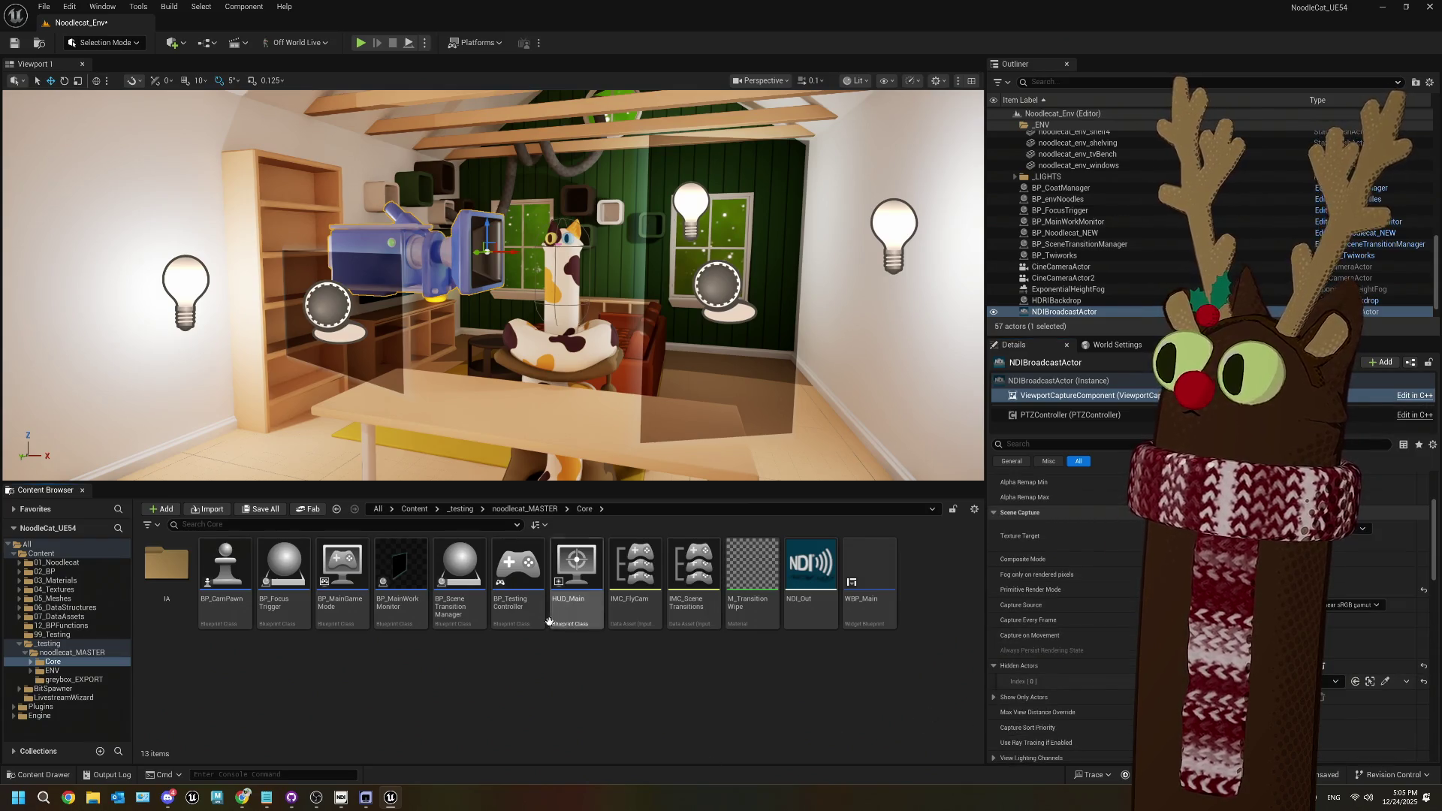
key(f)
key(ctrl+s)
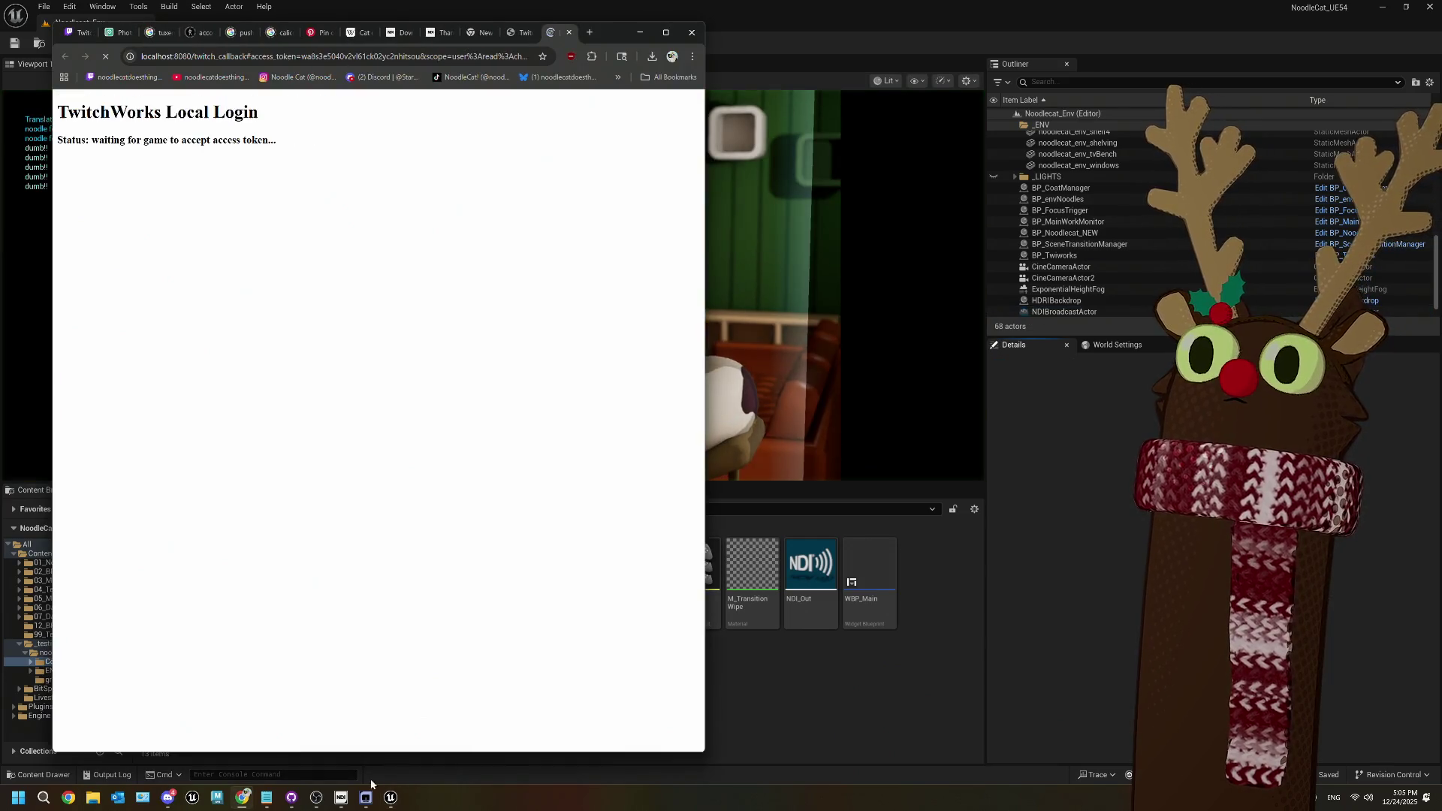
click(367, 797)
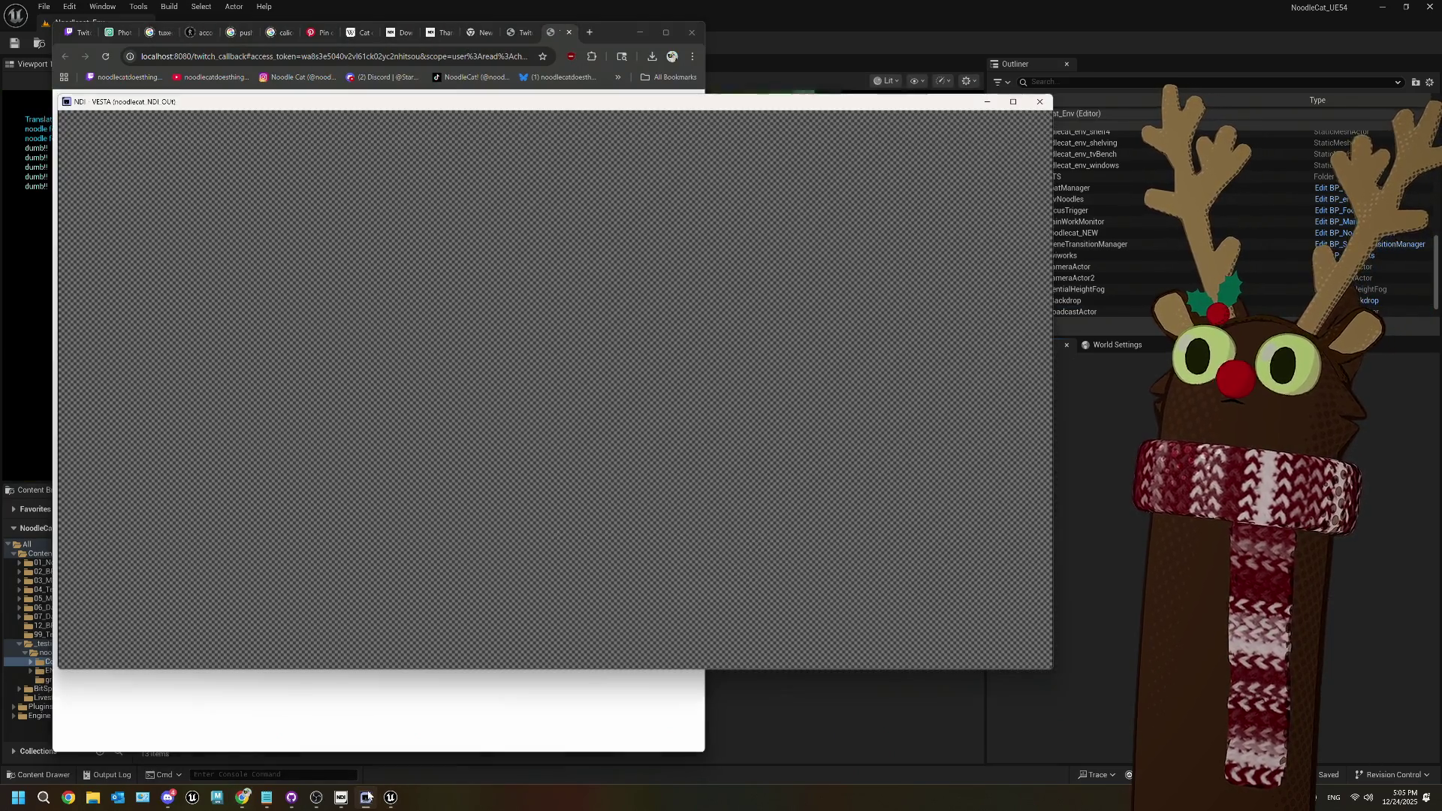
click(77, 126)
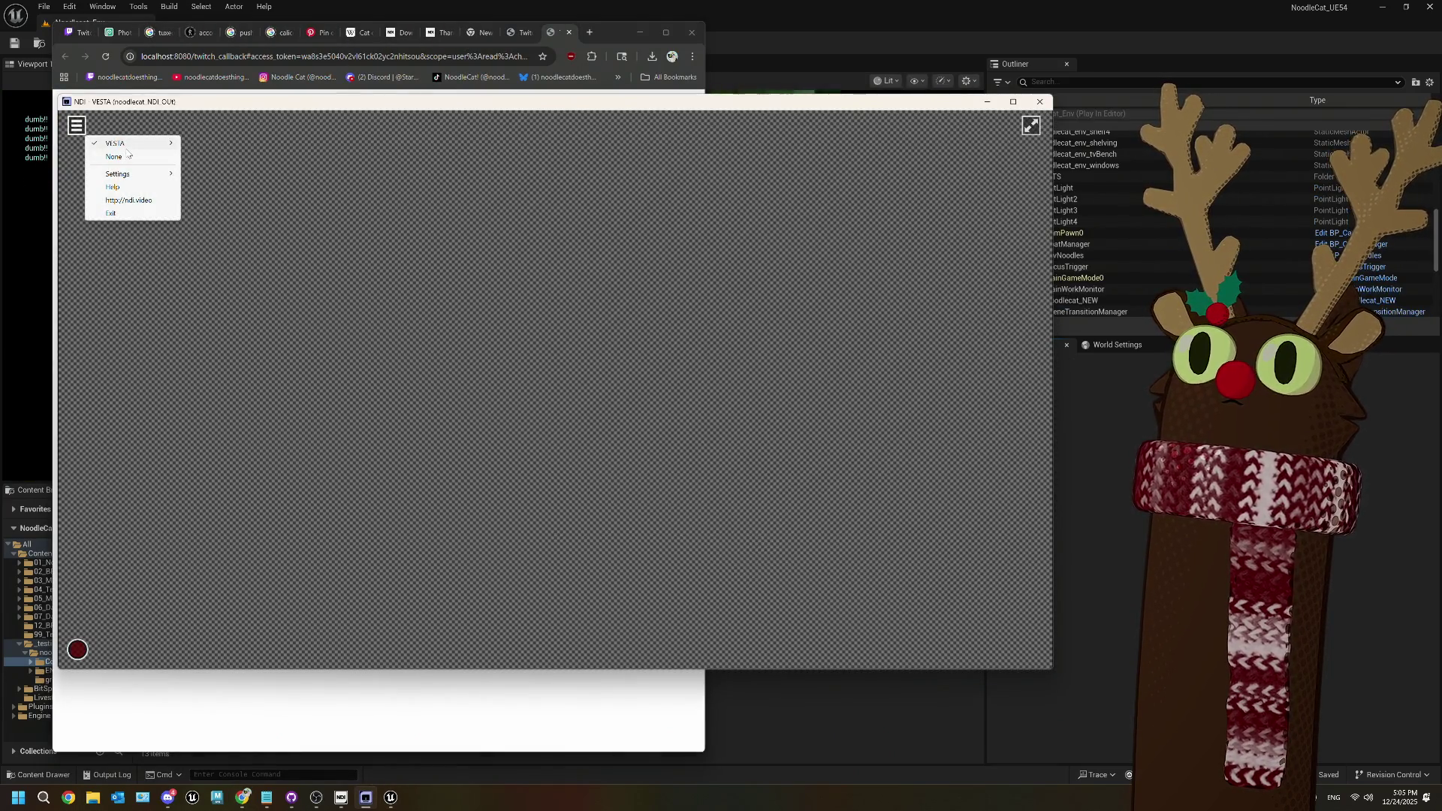
click(229, 145)
click(964, 5)
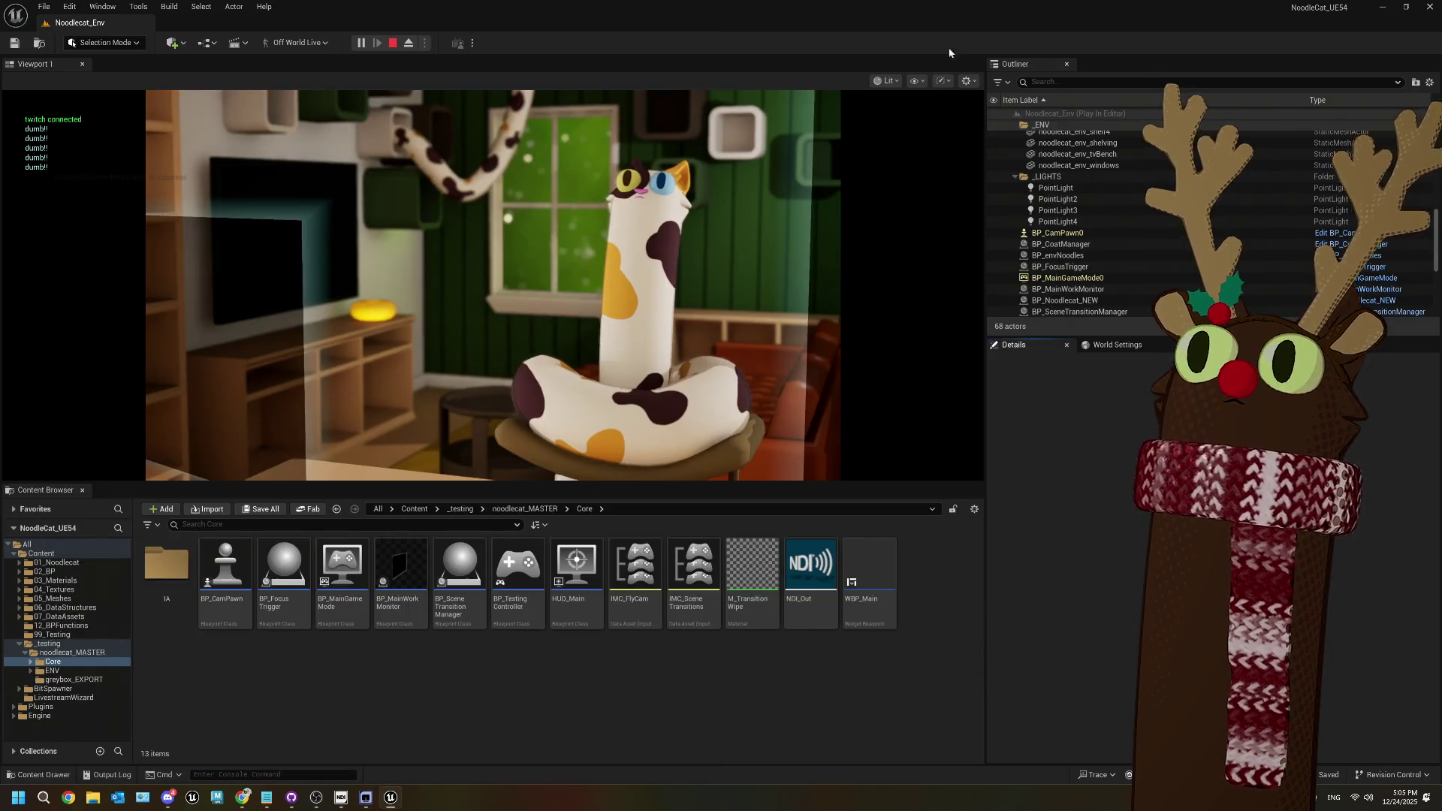
mouse_move(368, 803)
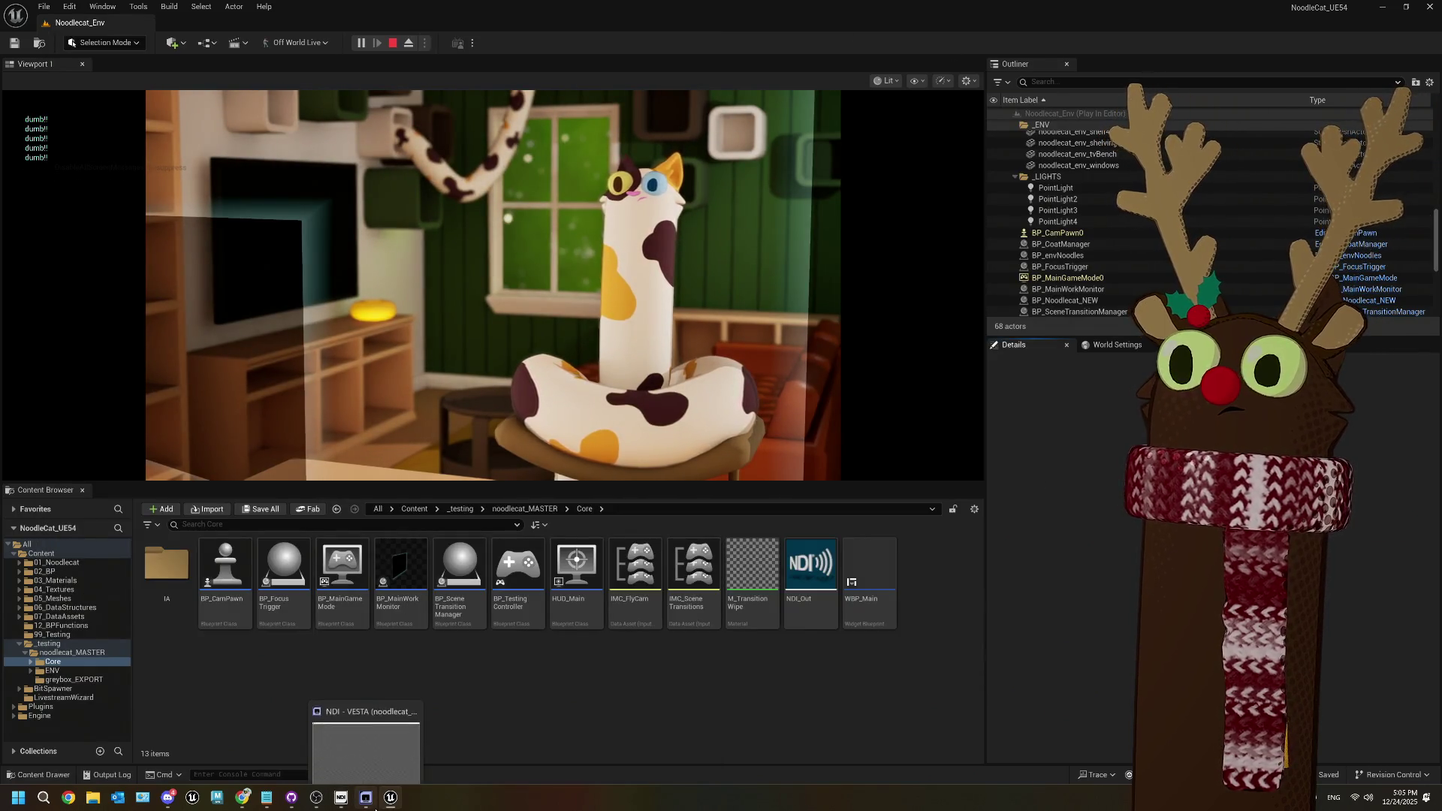
click(415, 717)
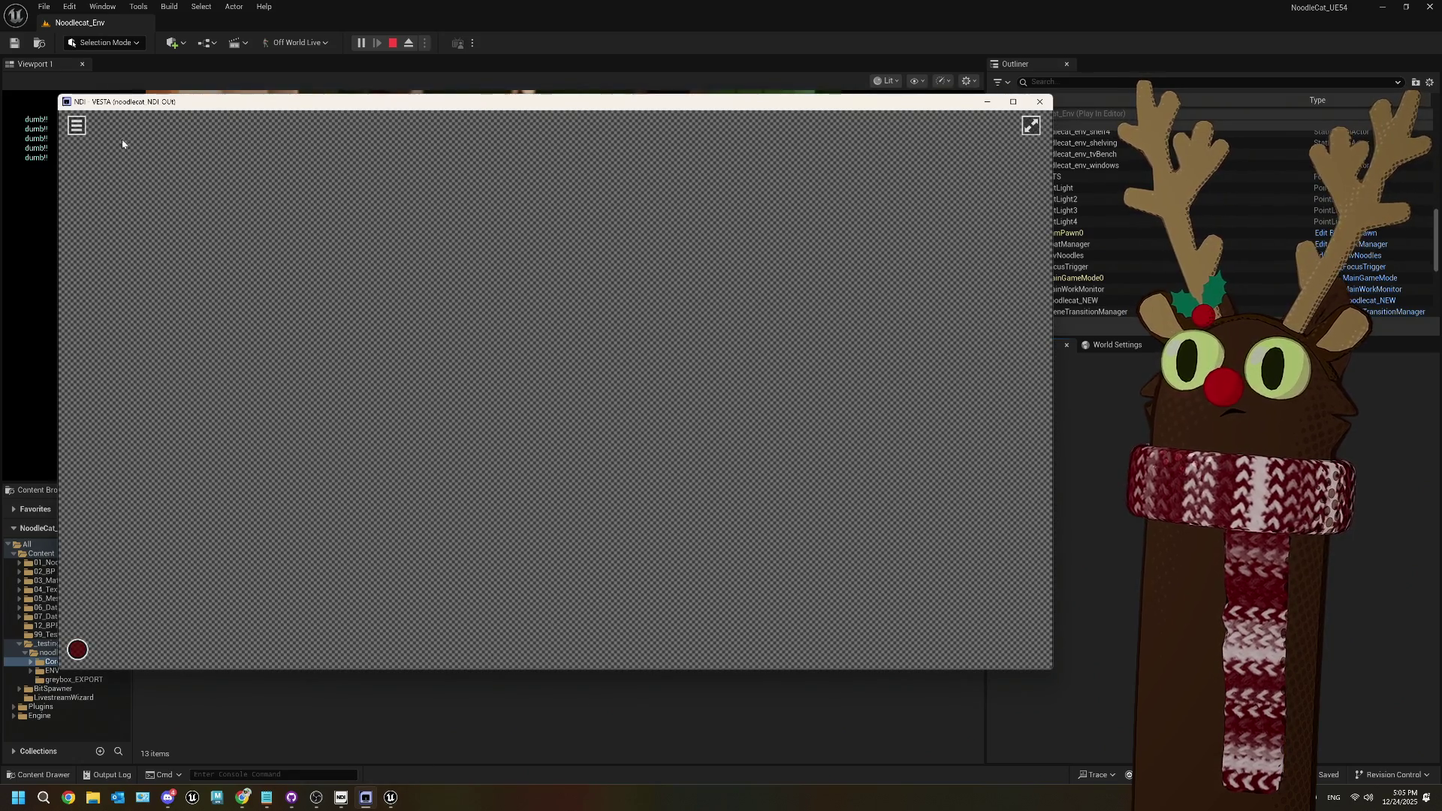
click(79, 127)
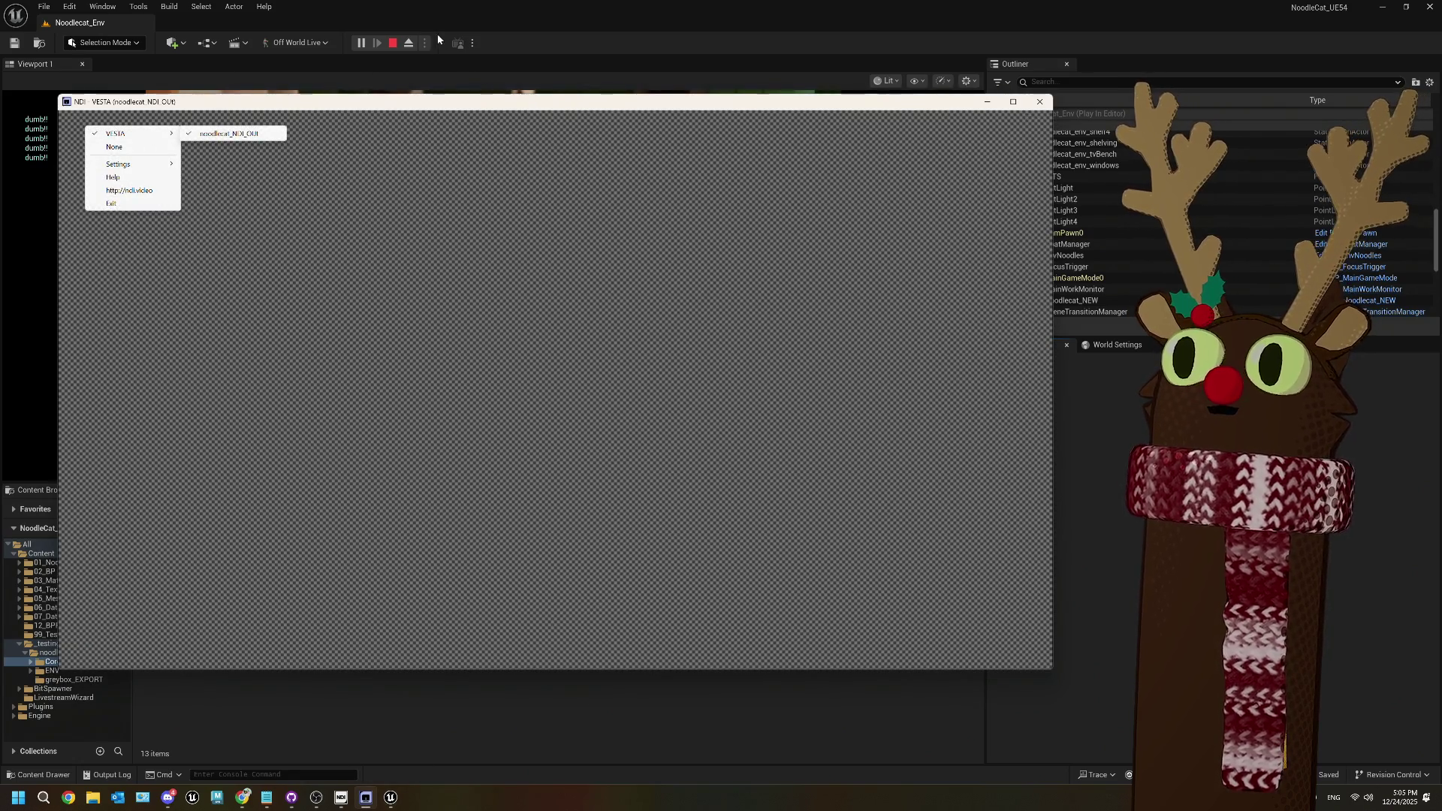
click(395, 43)
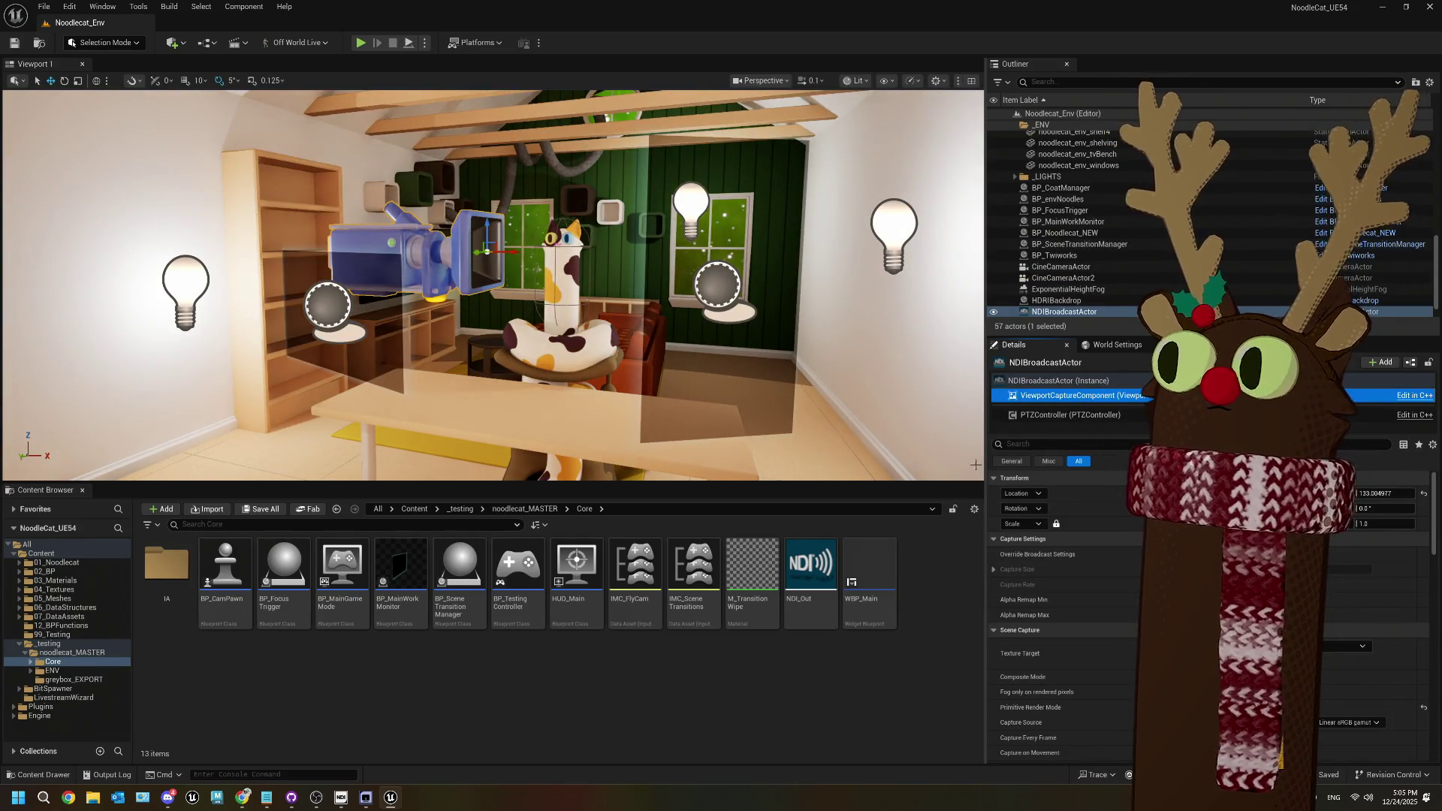
Widen the Outliner and Details panels and select the ViewportCaptureComponent
drag(984, 456, 819, 456)
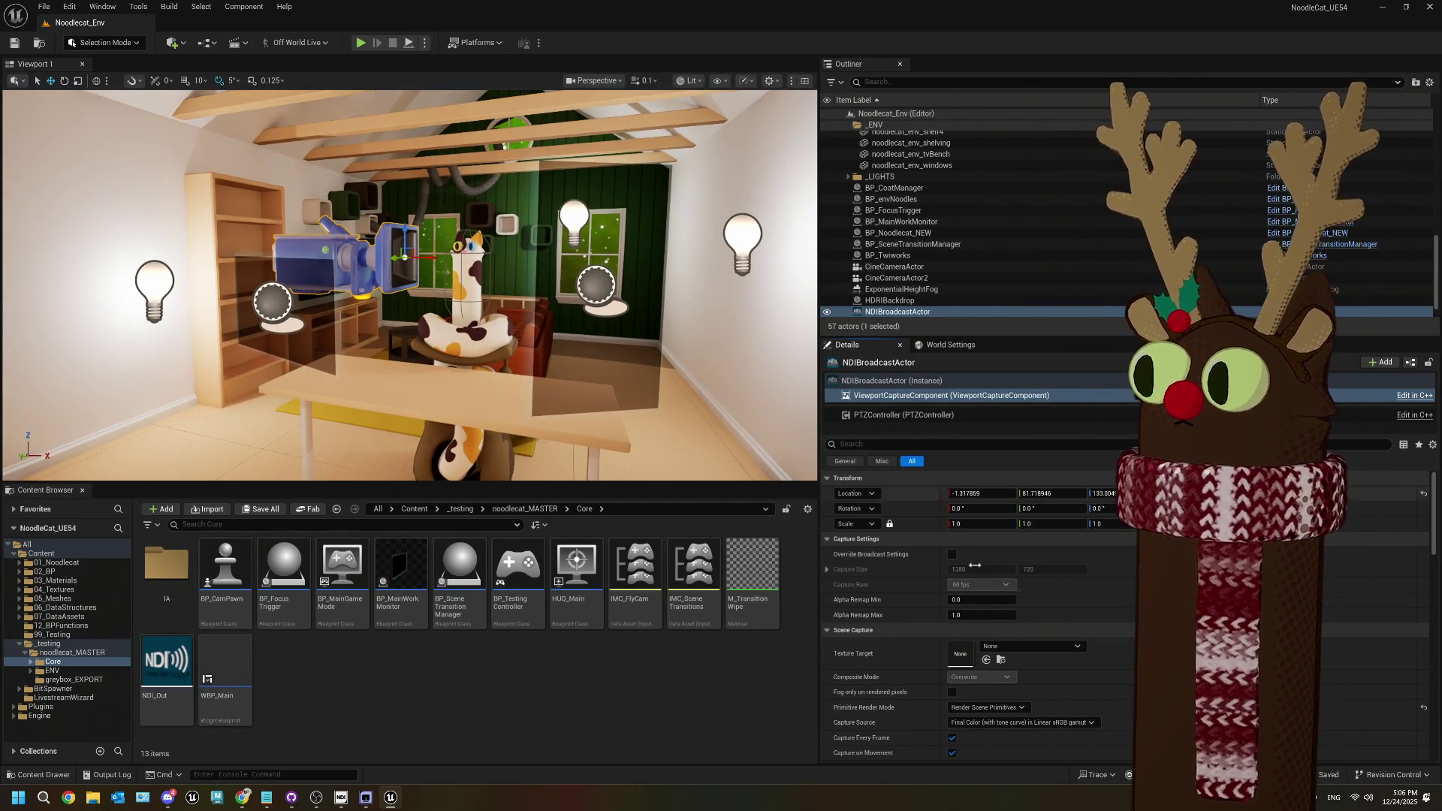
scroll(1035, 686, down, 1)
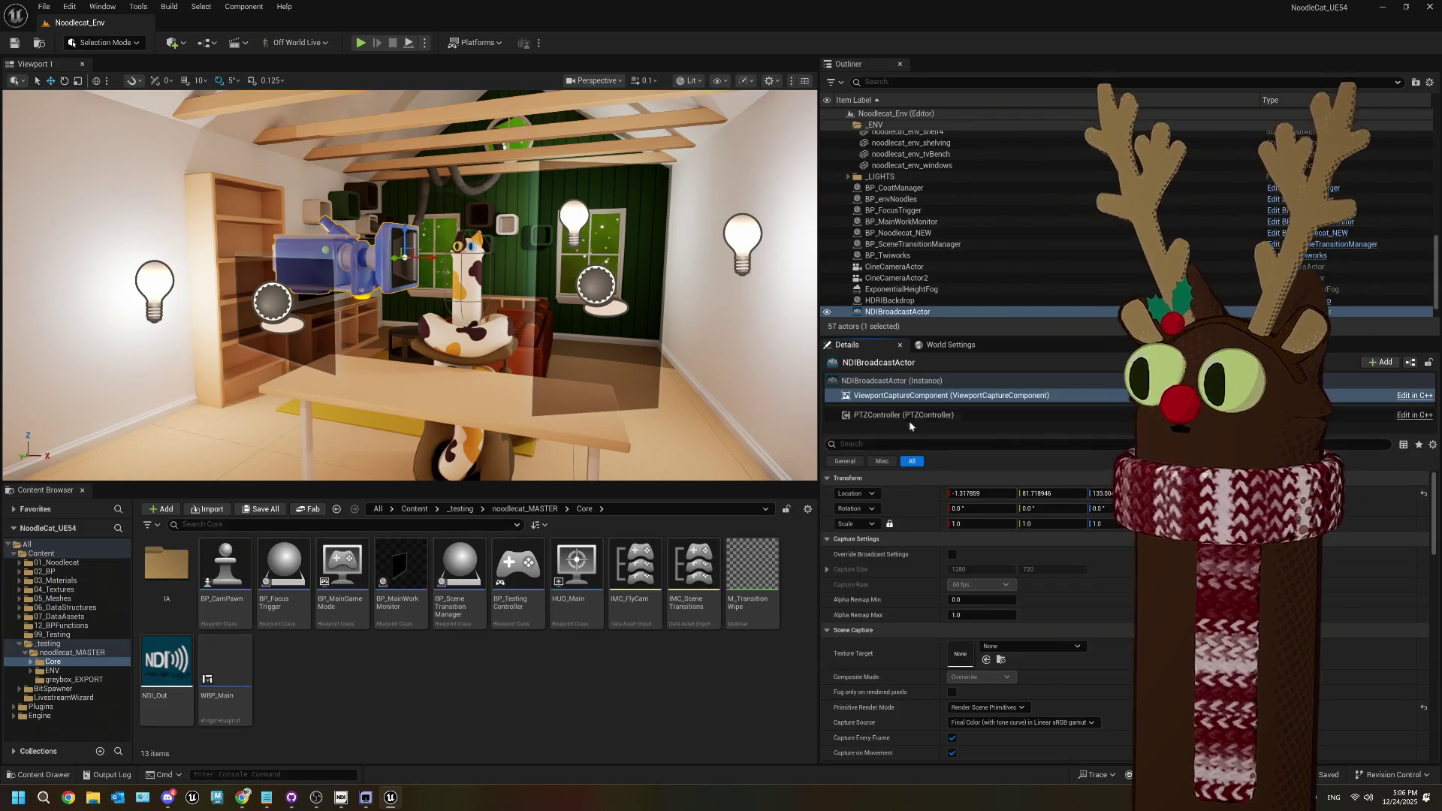
click(898, 382)
click(895, 396)
scroll(1053, 686, down, 4)
scroll(1053, 686, down, 2)
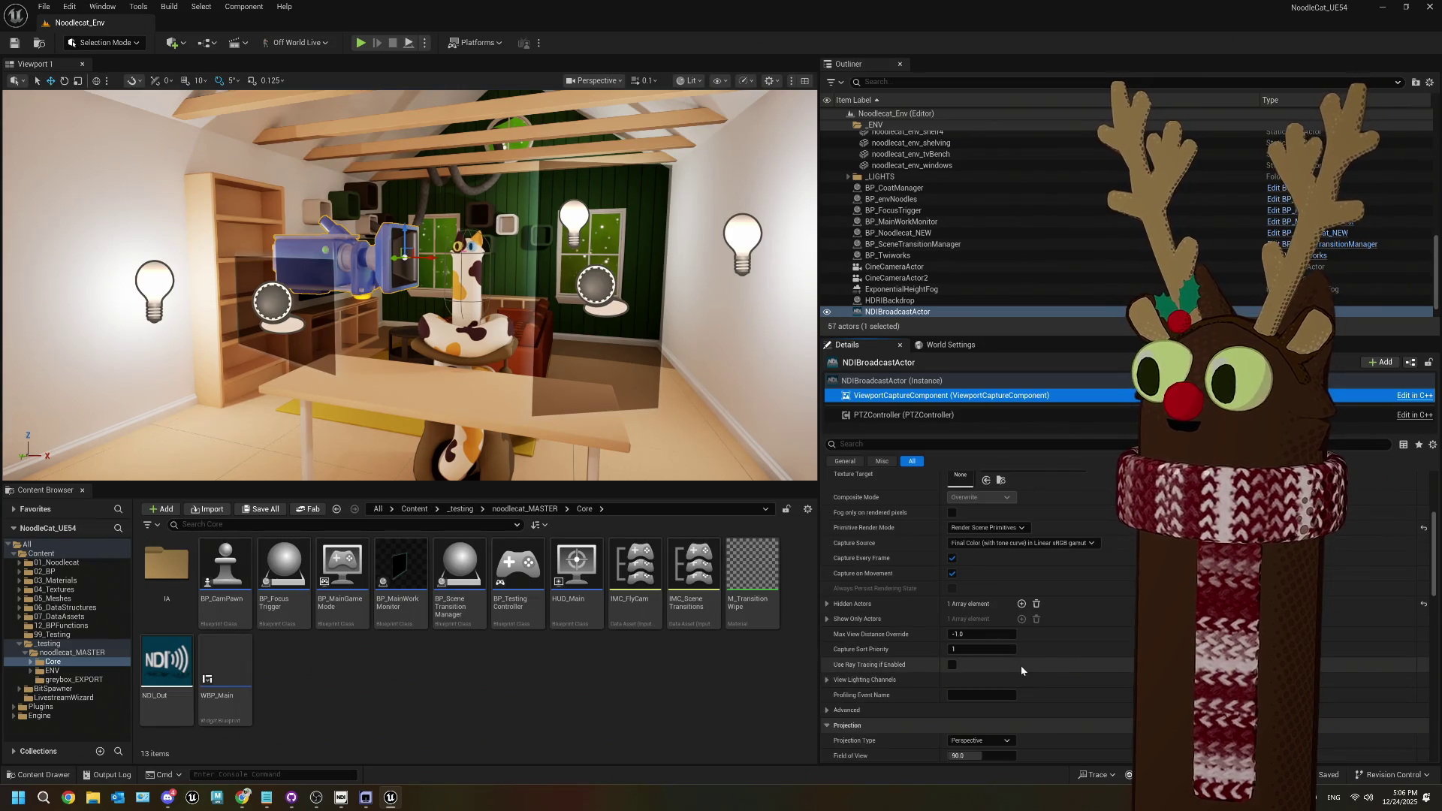
Set Primitive Render Mode to Use ShowOnly List and expand Show Only Actors to check BP_Noodlecat_NEW
click(953, 529)
click(976, 560)
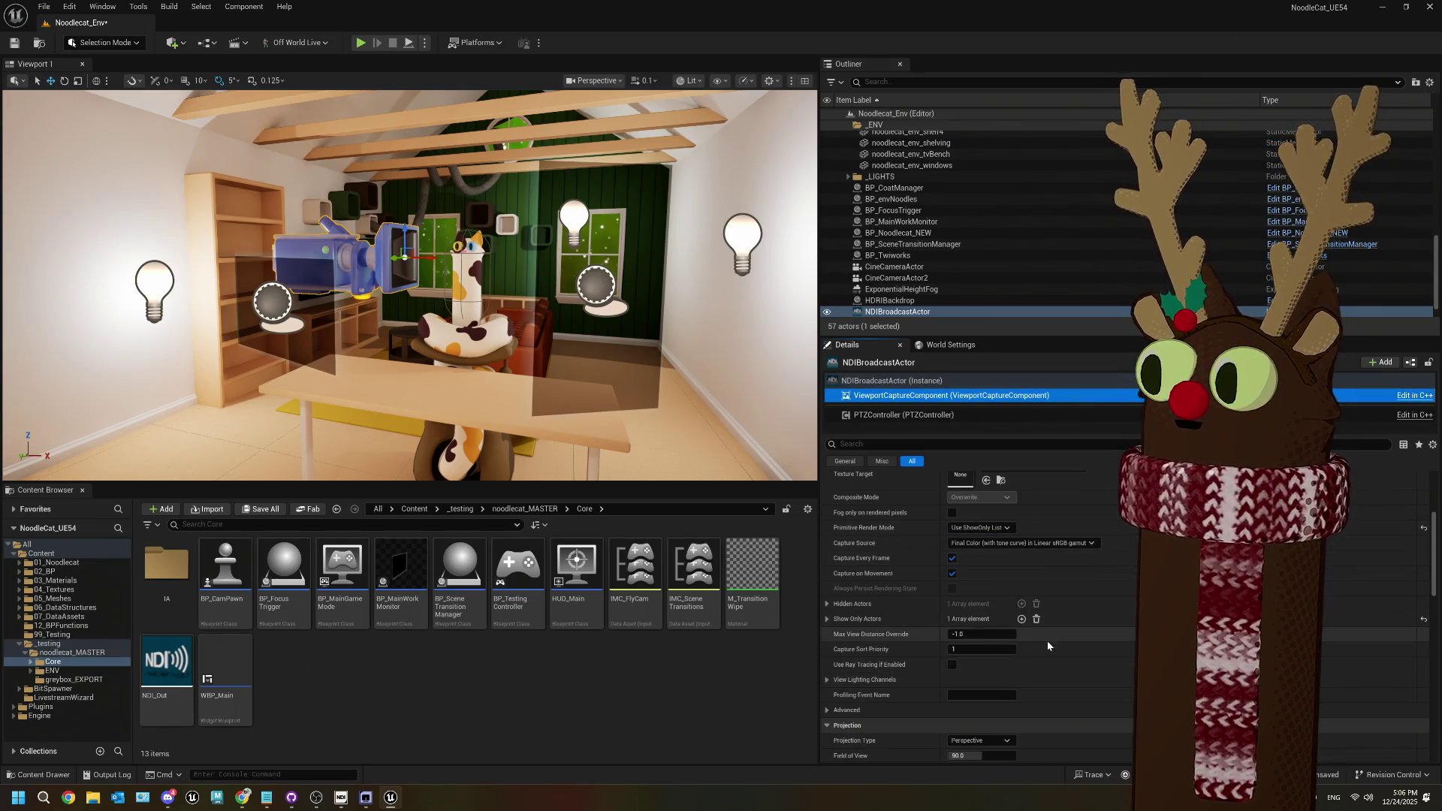
click(828, 619)
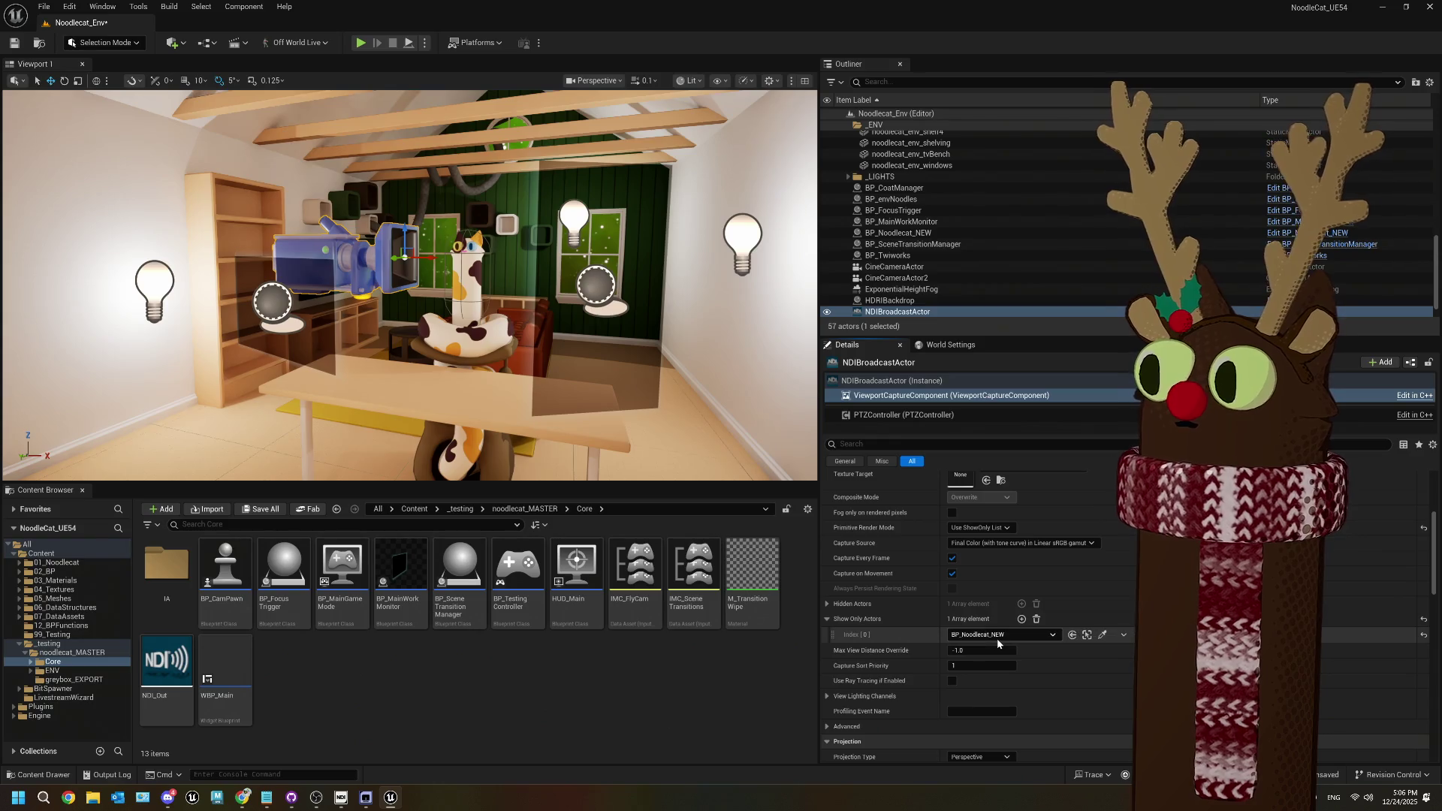
scroll(1067, 642, up, 2)
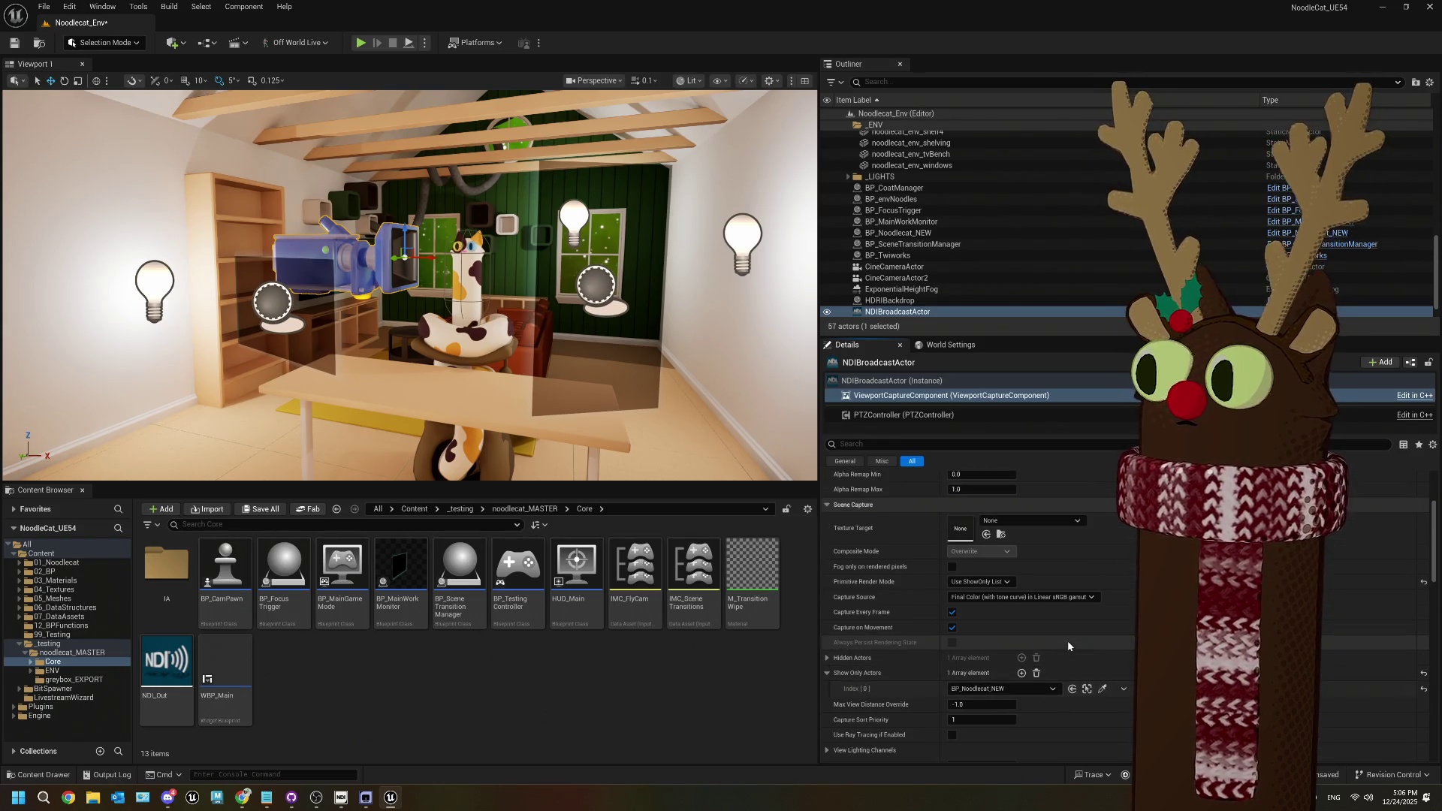
scroll(1067, 641, down, 3)
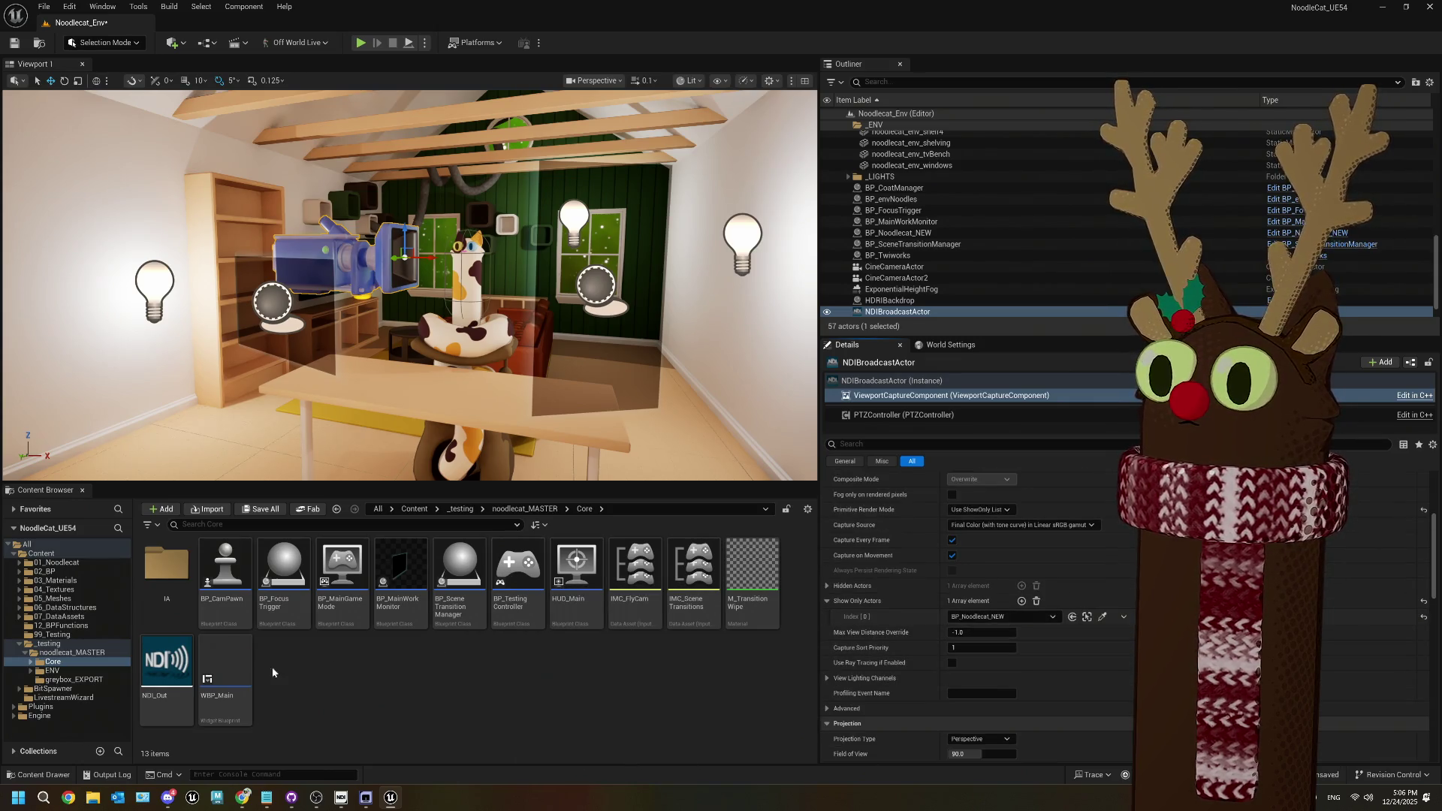
double_click(188, 667)
Turn off Output Alpha on NDI_Out, save all changes, and start playing the level
click(781, 370)
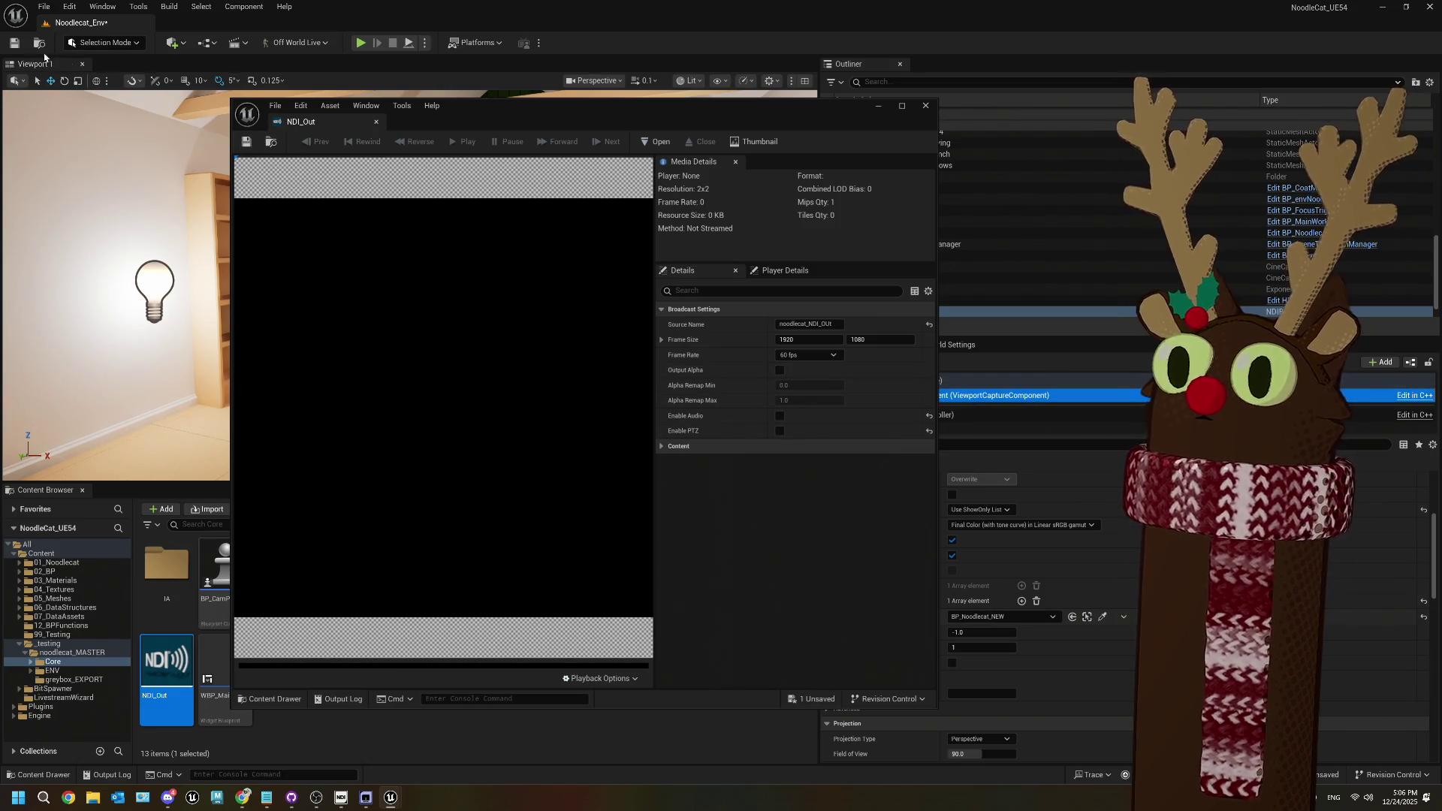
click(14, 43)
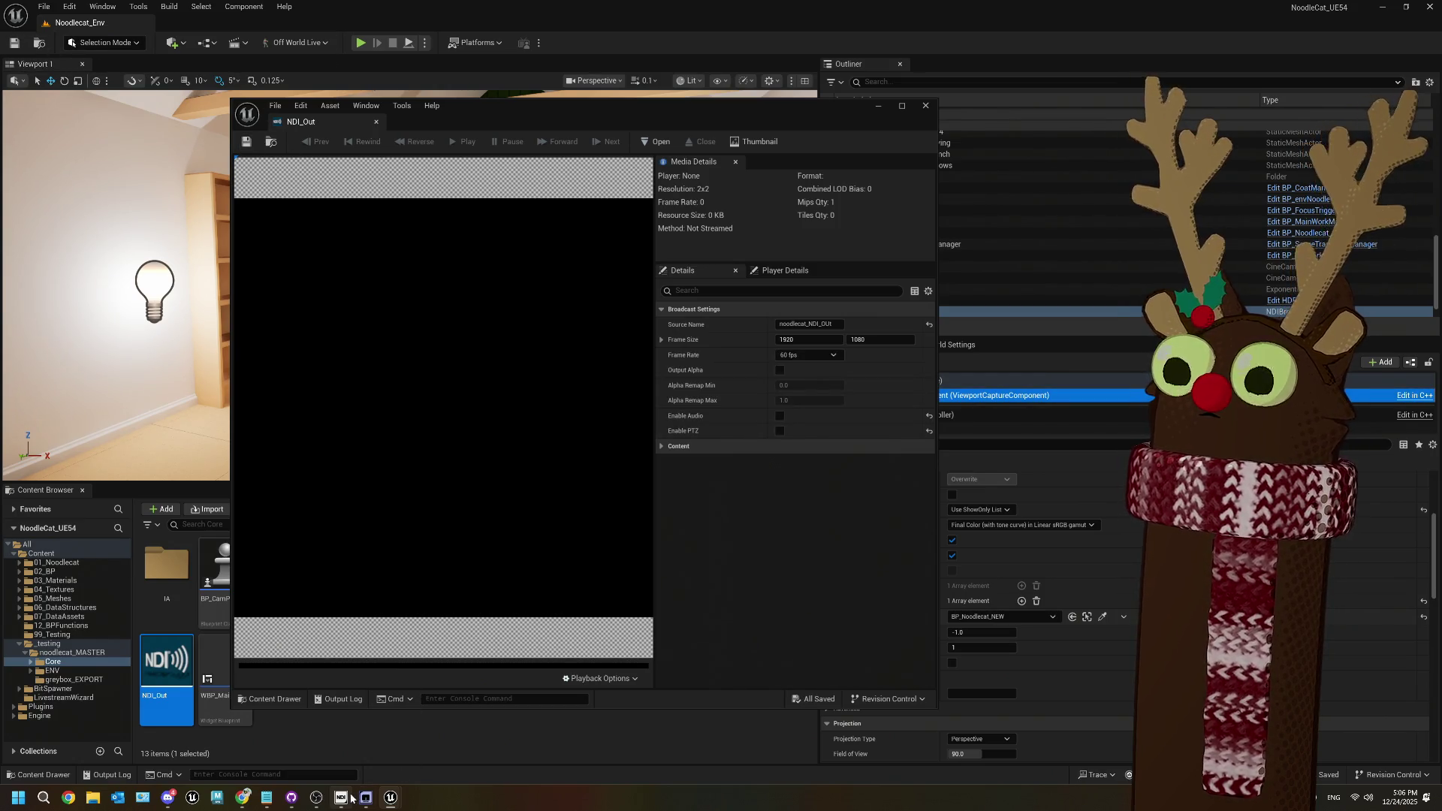
mouse_move(378, 801)
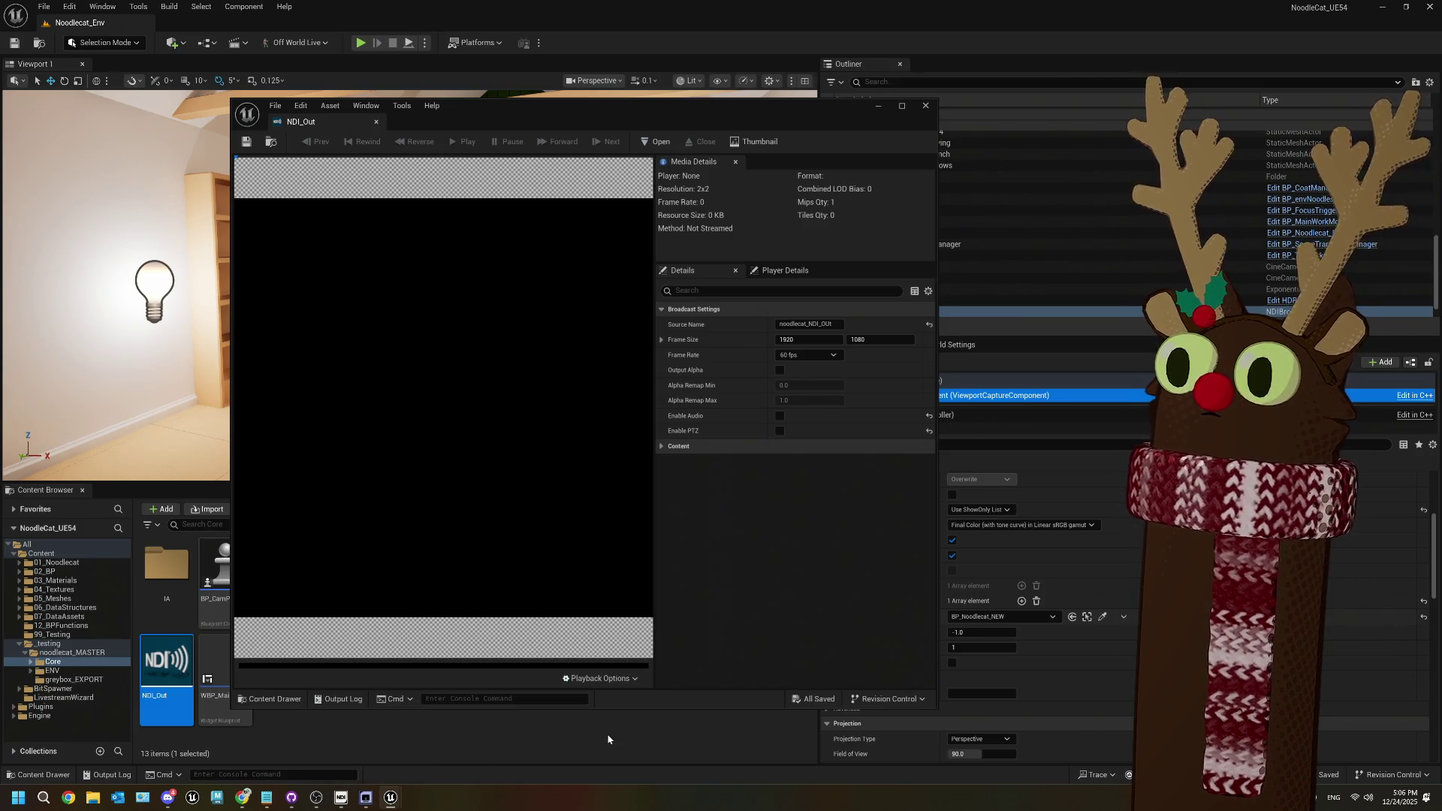
mouse_move(764, 106)
mouse_down()
mouse_move(796, 484)
mouse_move(787, 547)
mouse_move(745, 156)
mouse_move(758, 119)
mouse_up()
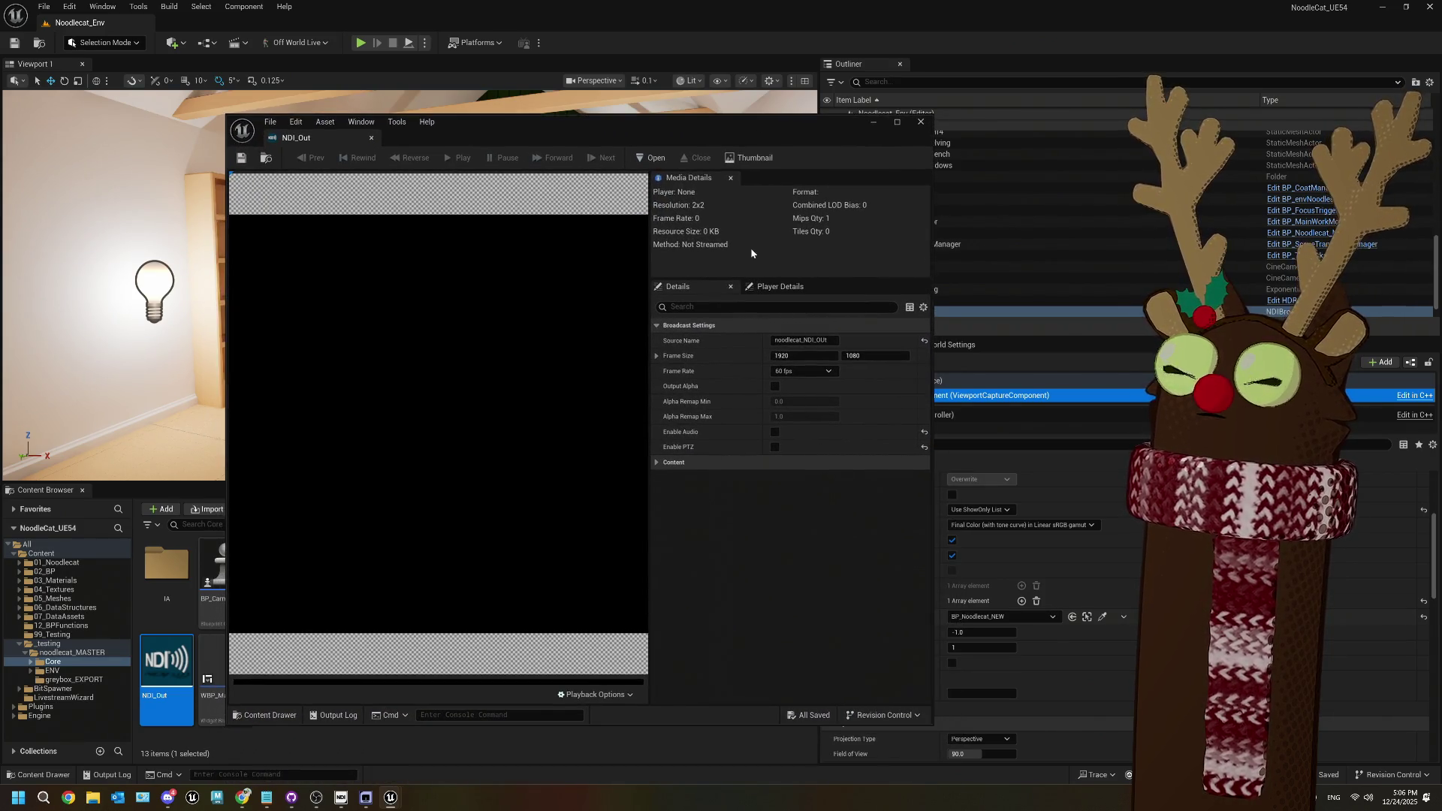
click(359, 43)
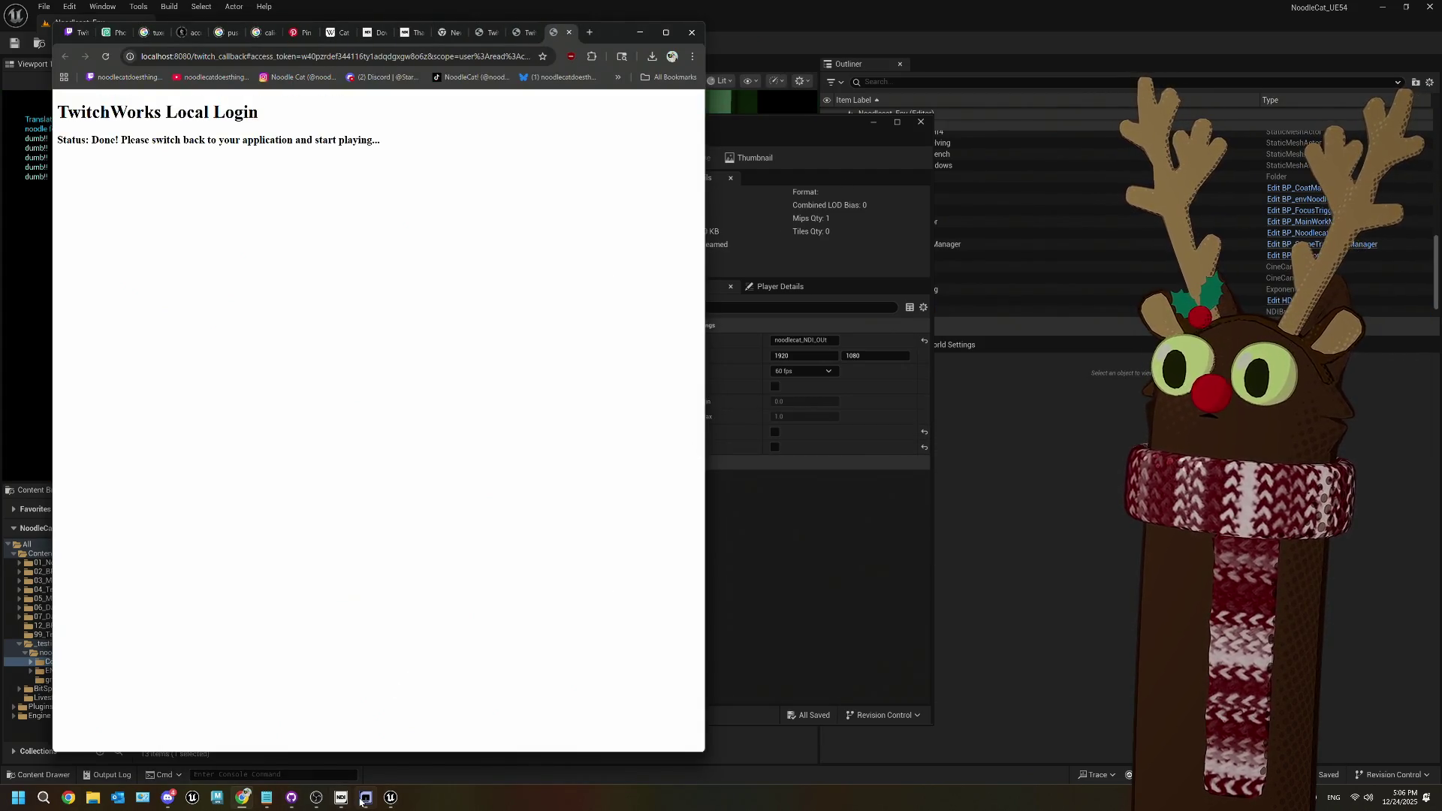
Snap NDI Studio Monitor to the left half beside Unreal to watch the live cat feed
mouse_move(362, 802)
click(346, 714)
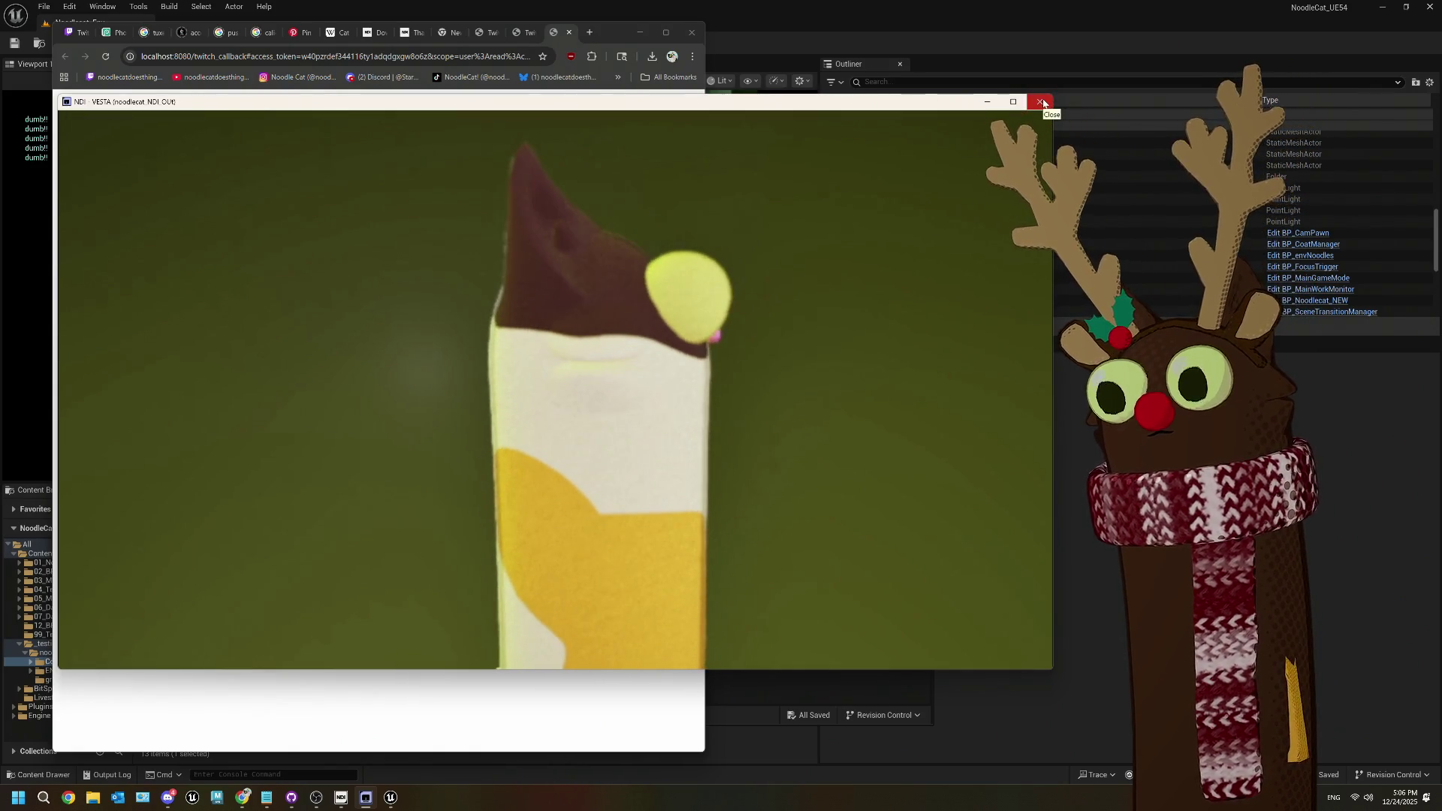
mouse_move(925, 107)
mouse_down()
mouse_move(710, 120)
mouse_move(2, 256)
mouse_up()
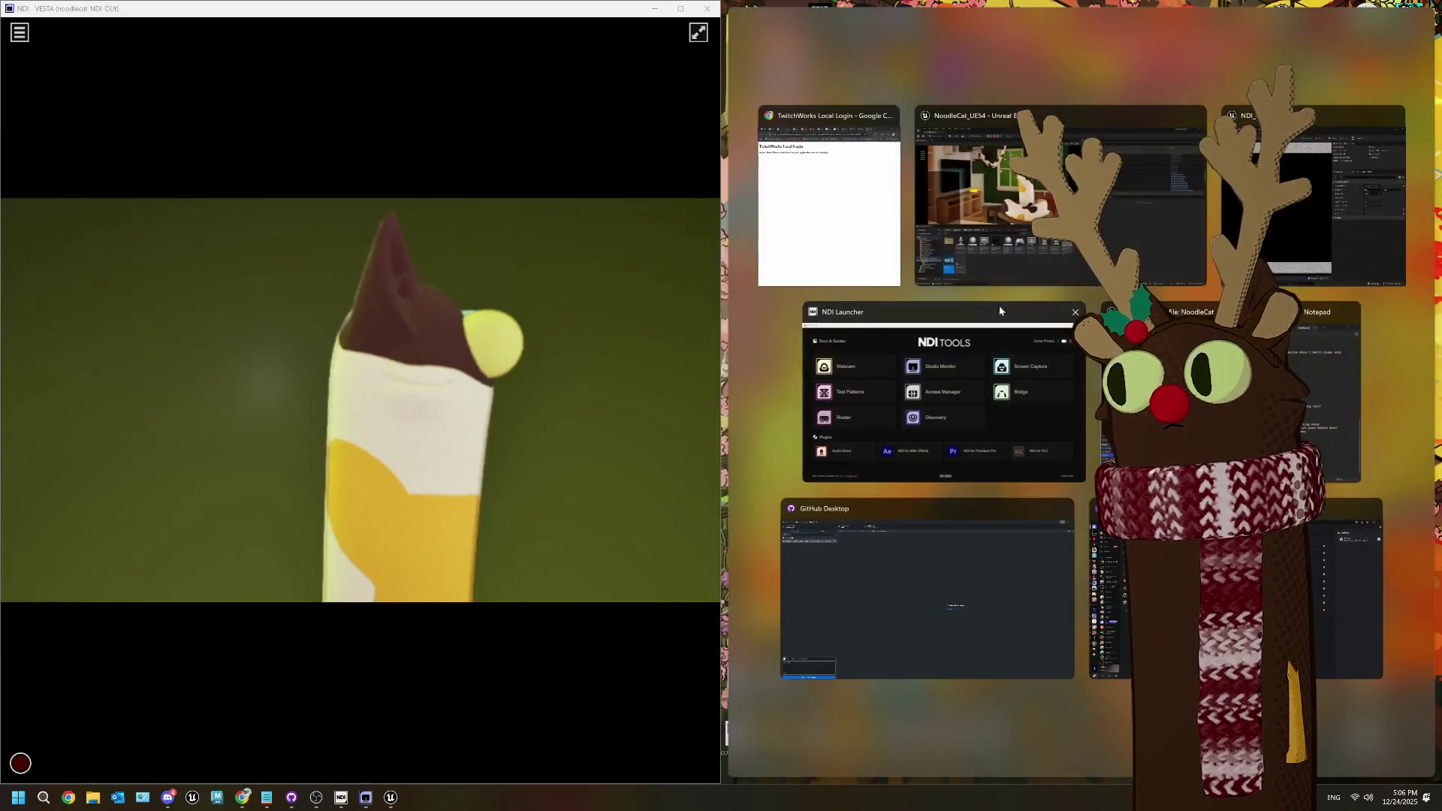
click(1144, 198)
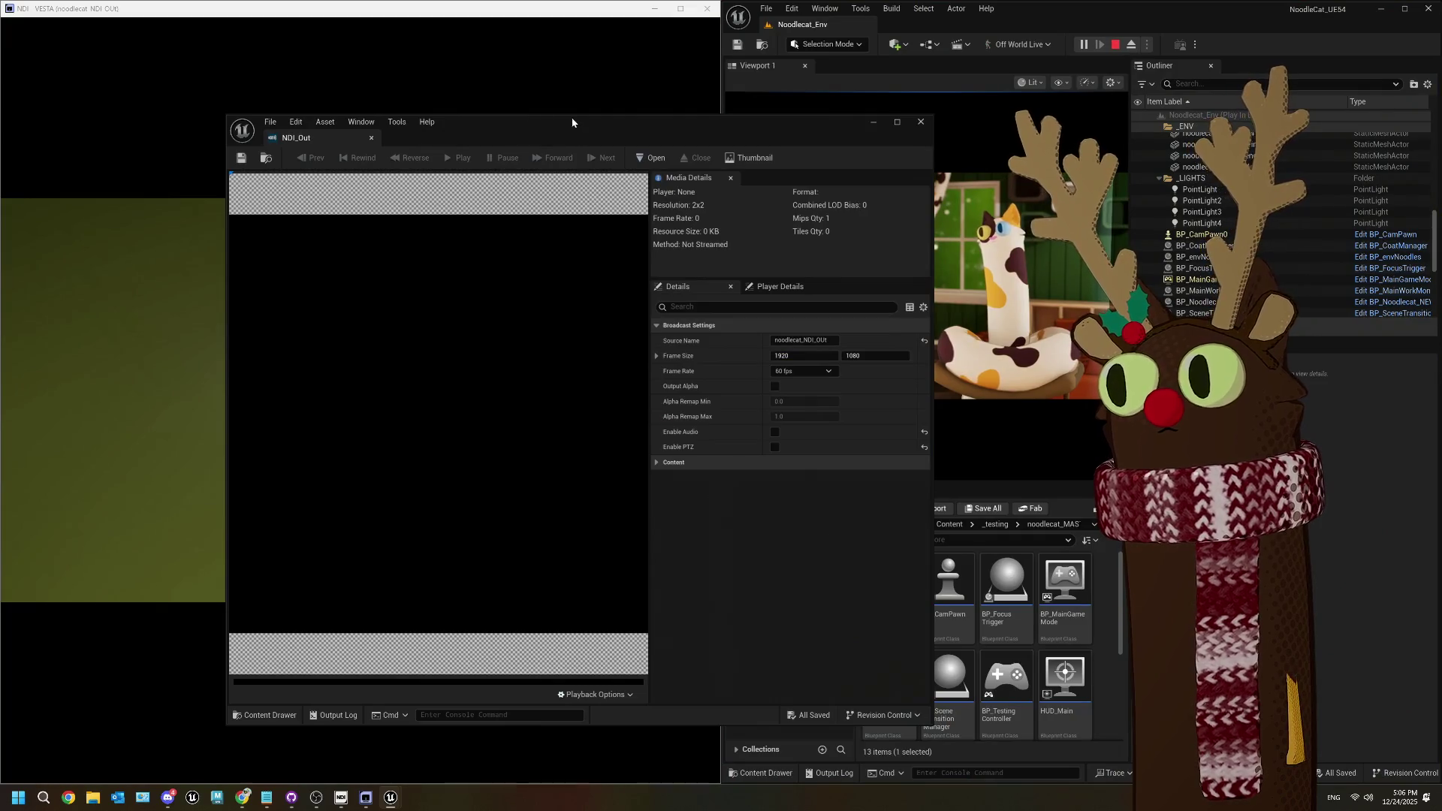
drag(572, 123, 987, 385)
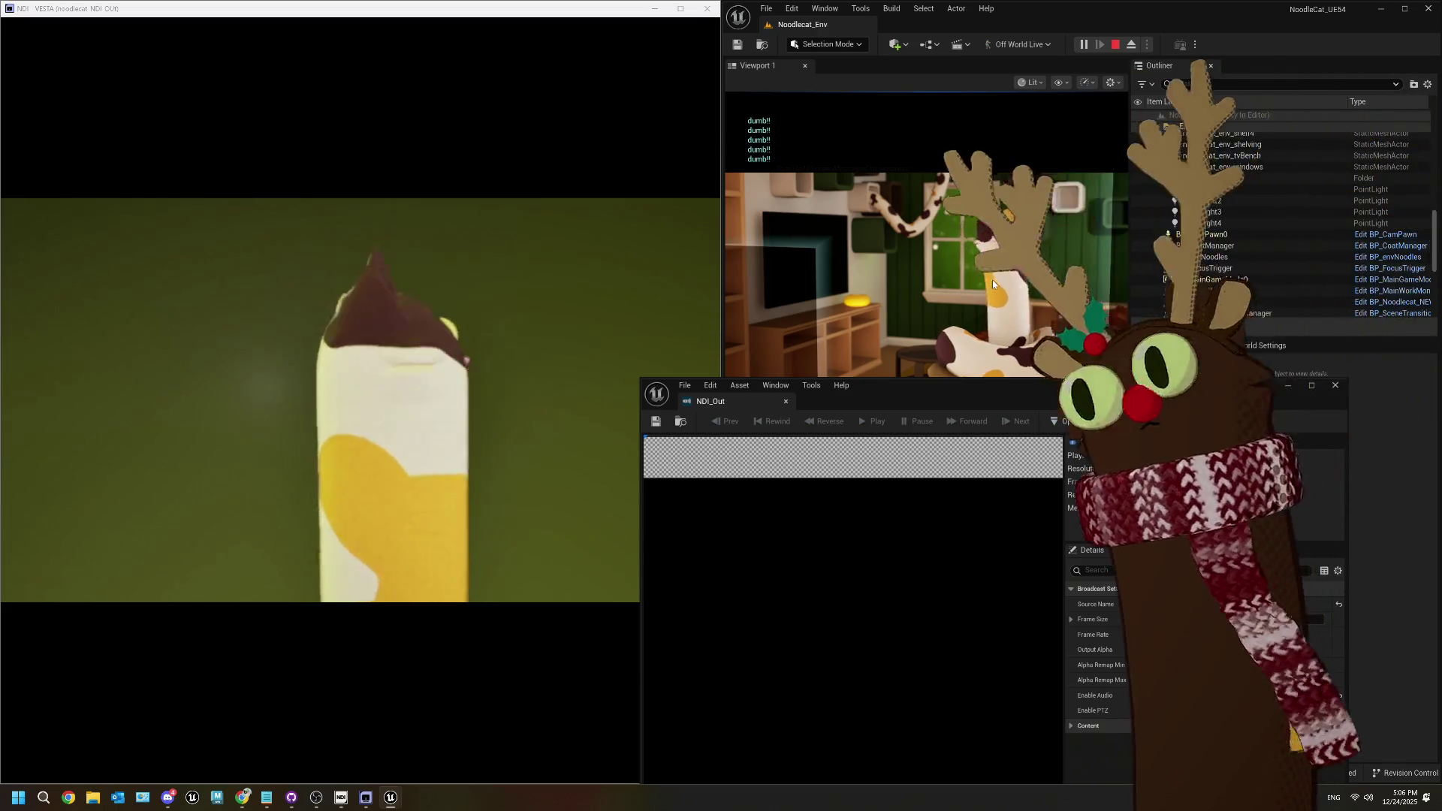
Stop the play session, maximize the Unreal editor, and move the NDI_Out window to the upper left
mouse_move(283, 316)
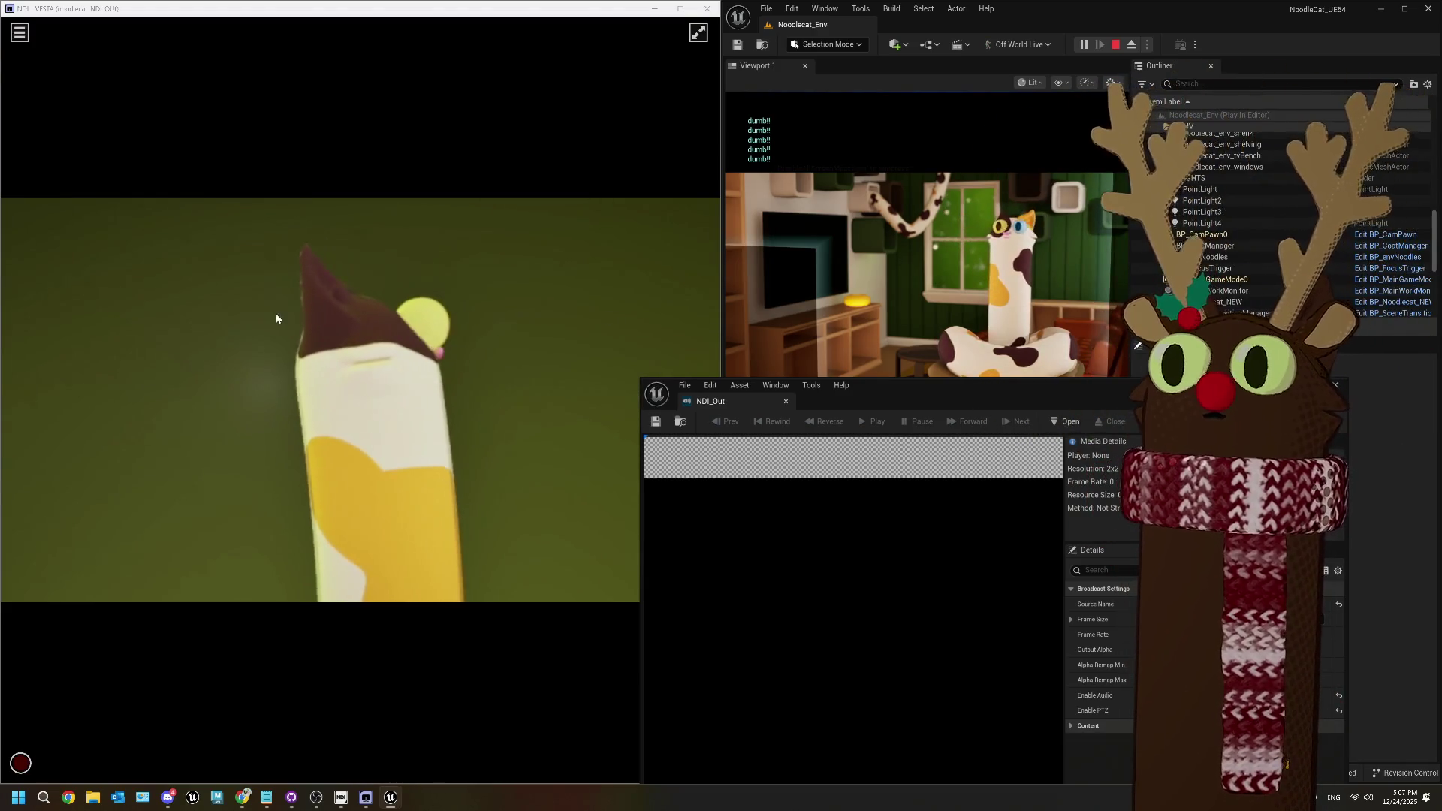
click(1116, 47)
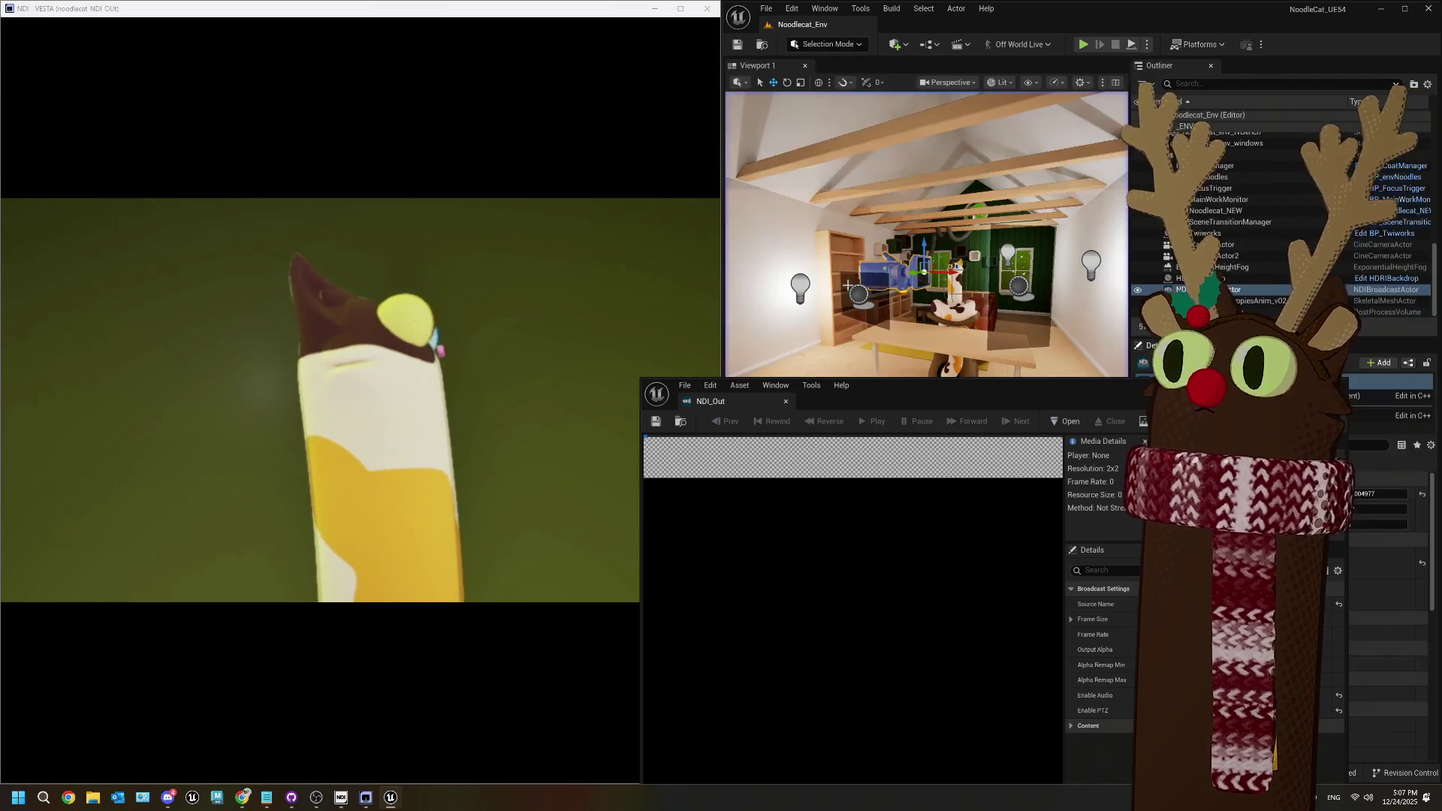
click(681, 8)
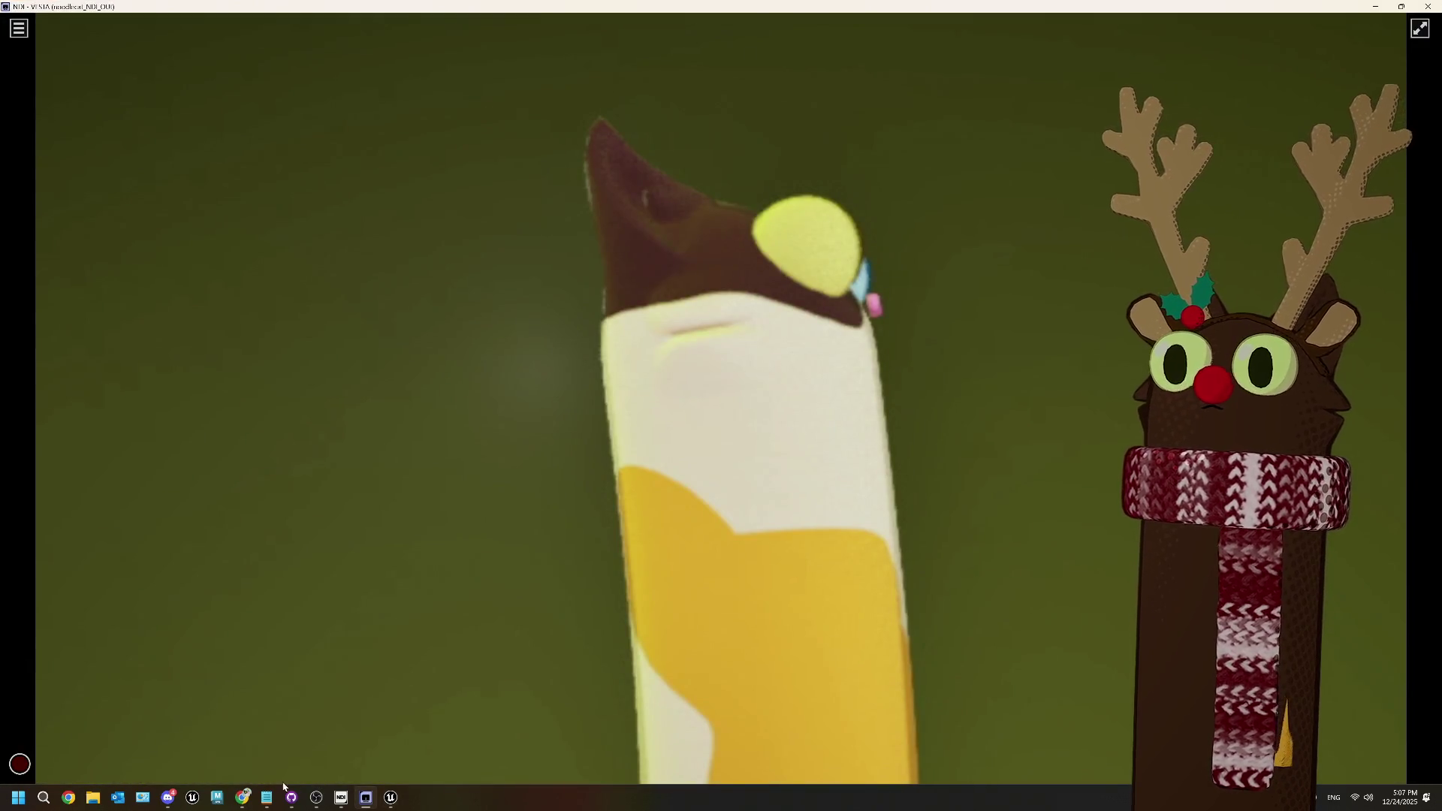
mouse_move(387, 800)
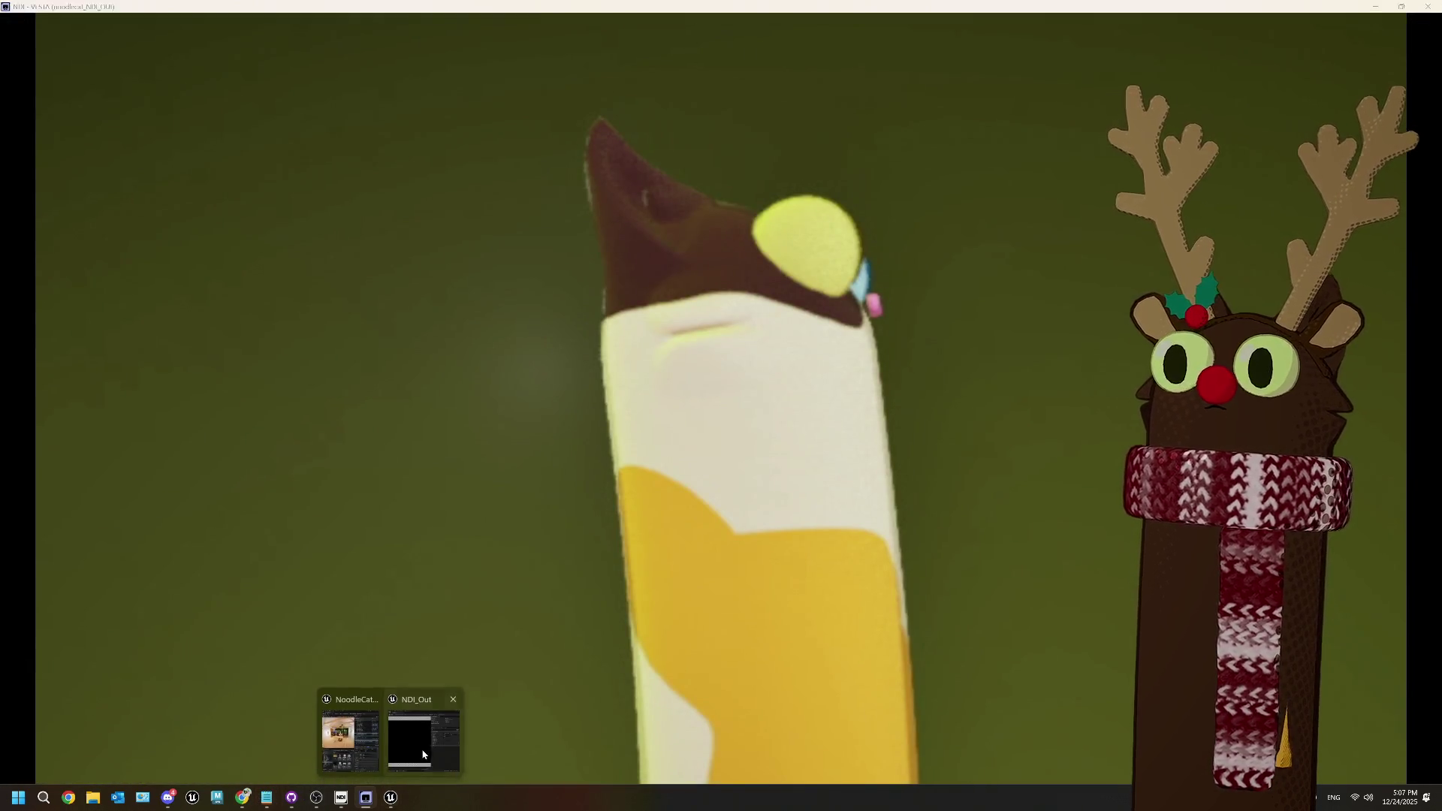
click(420, 732)
click(1405, 8)
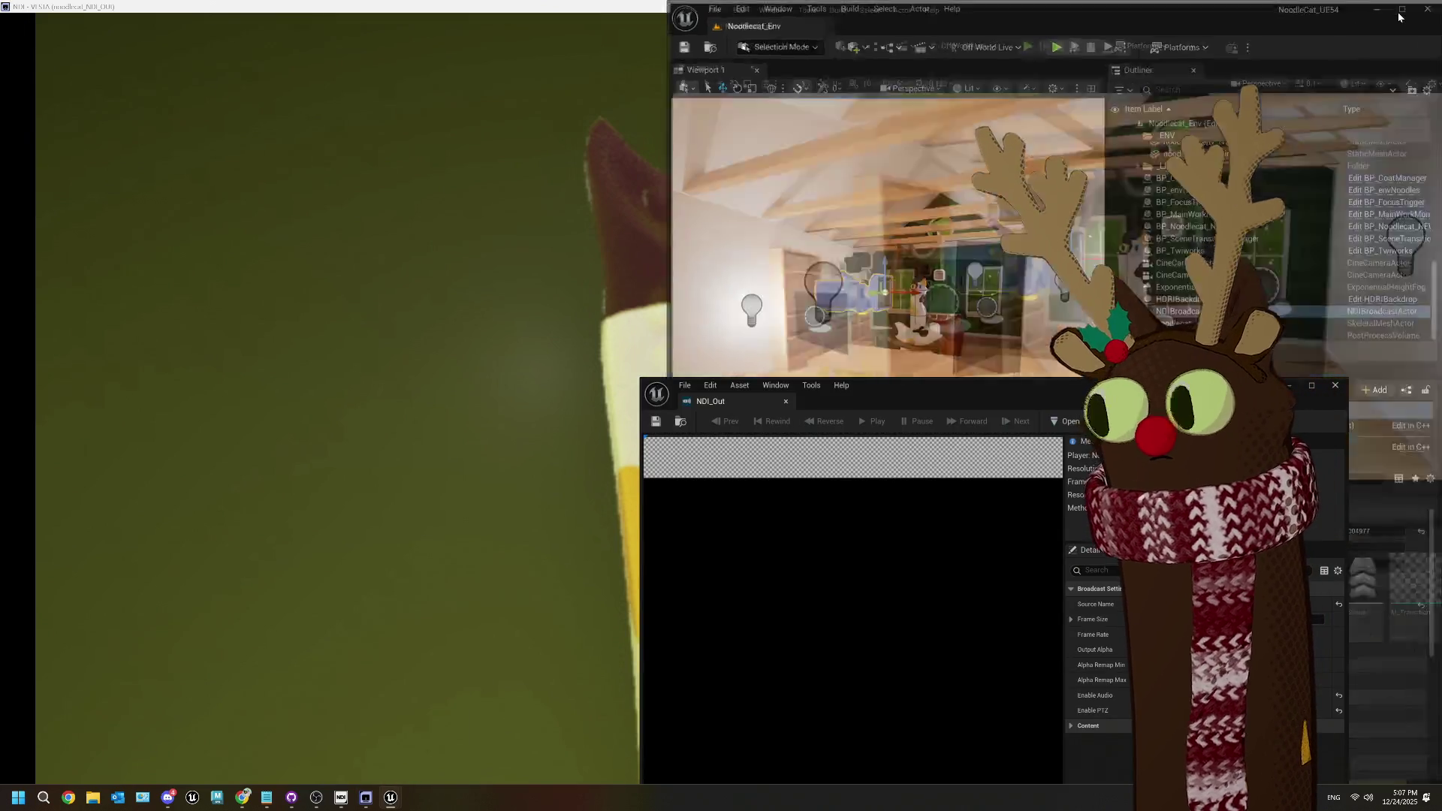
mouse_move(949, 379)
mouse_down()
mouse_move(670, 145)
mouse_move(697, 129)
mouse_move(668, 112)
mouse_up()
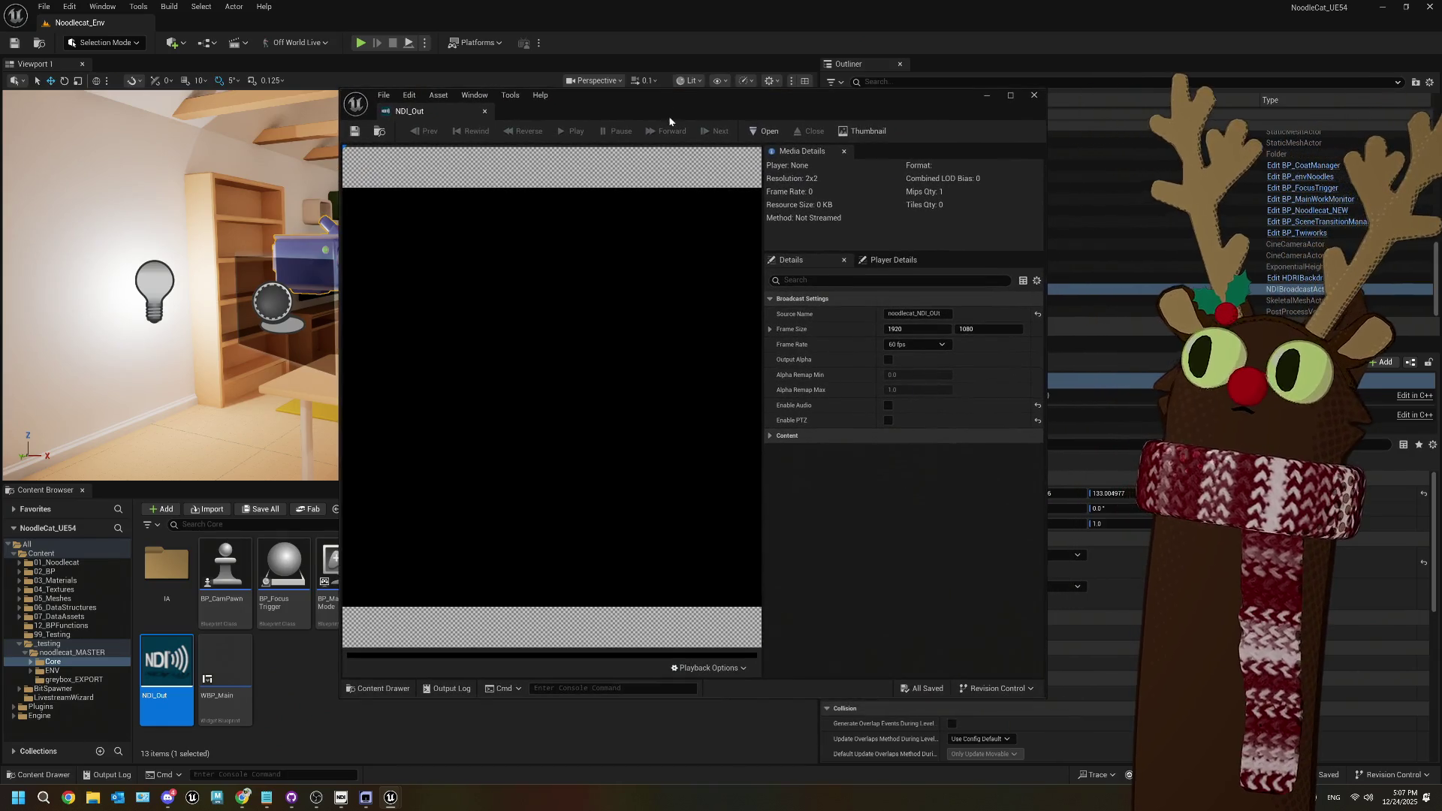
Turn Output Alpha back on in the NDI_Out editor, then minimize the editor
click(889, 360)
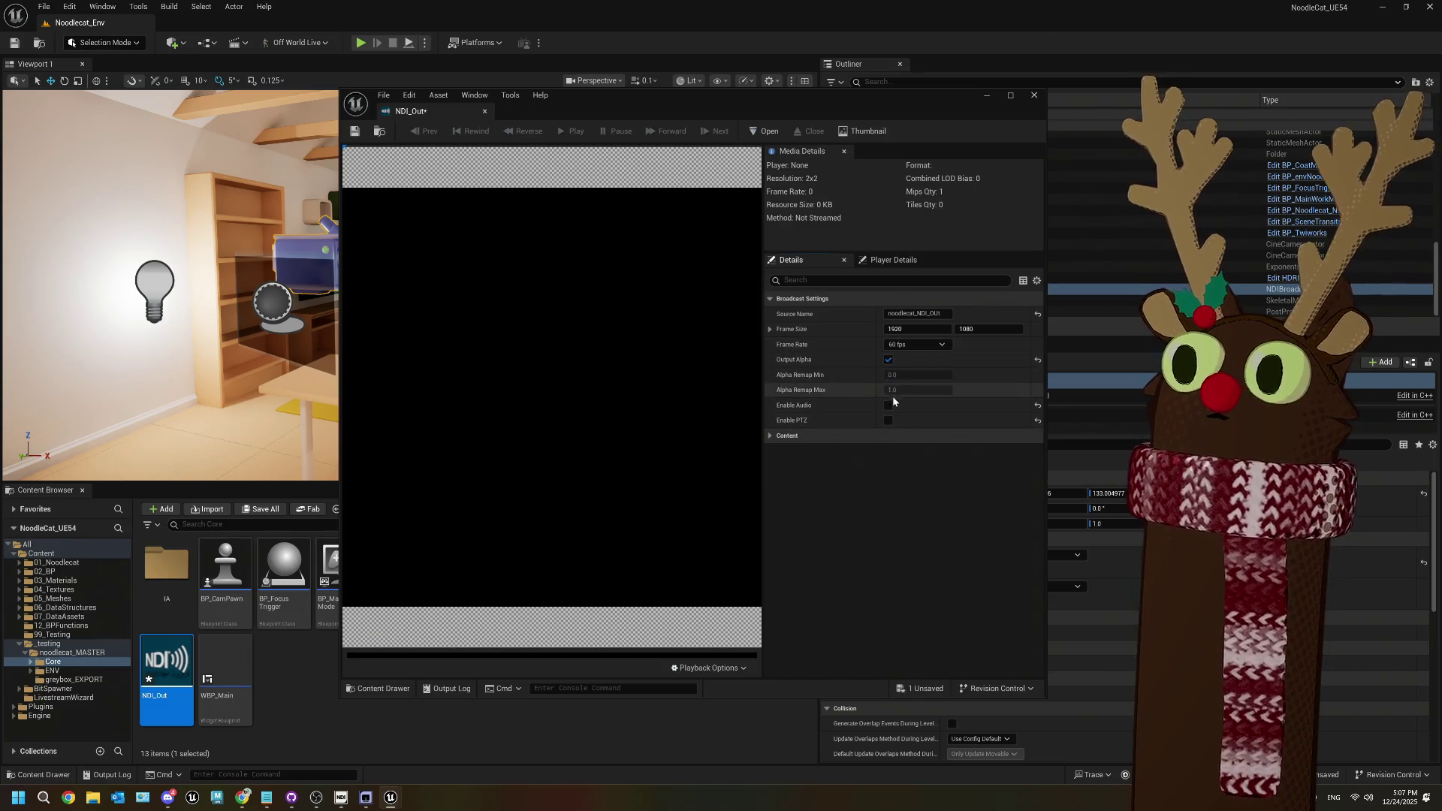
click(769, 436)
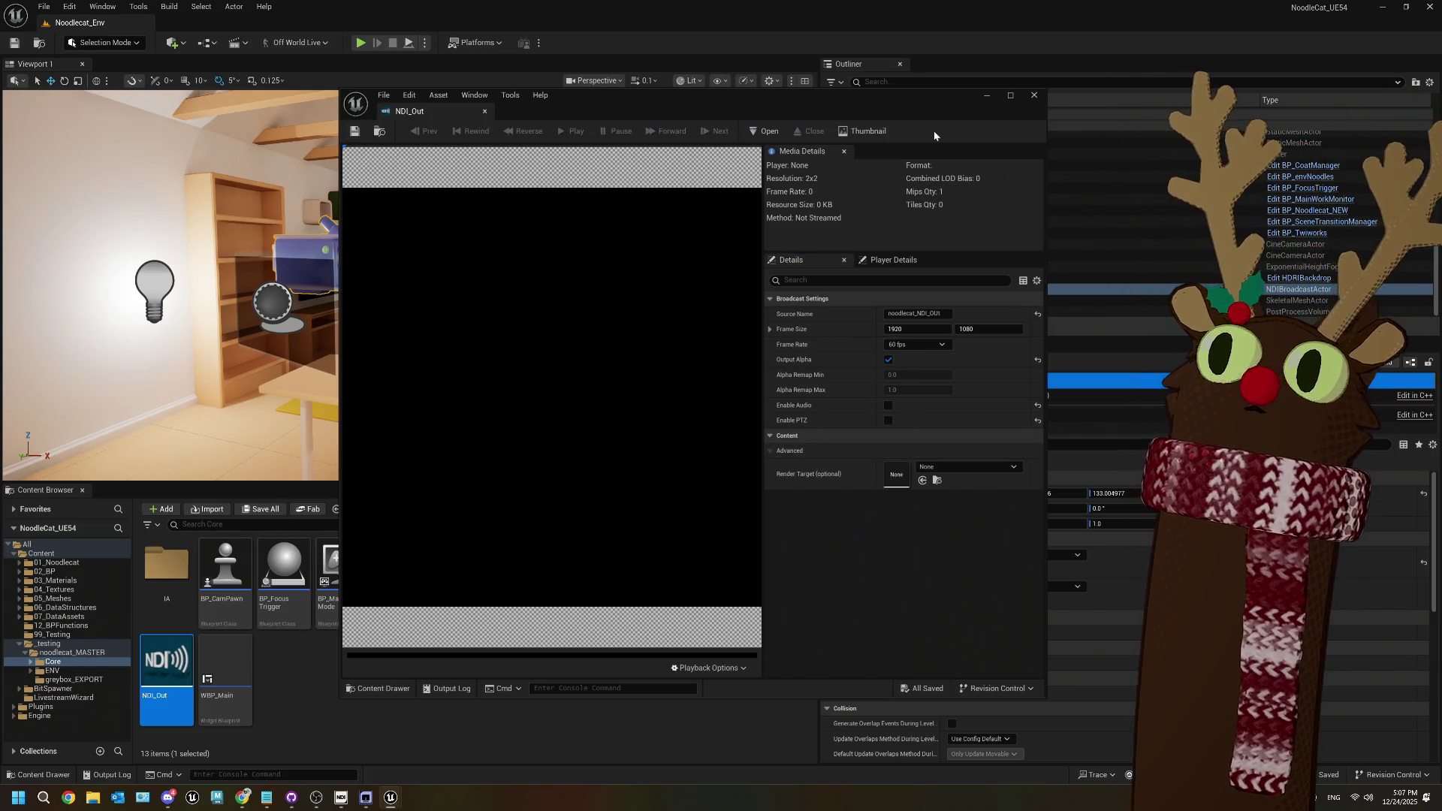
click(985, 97)
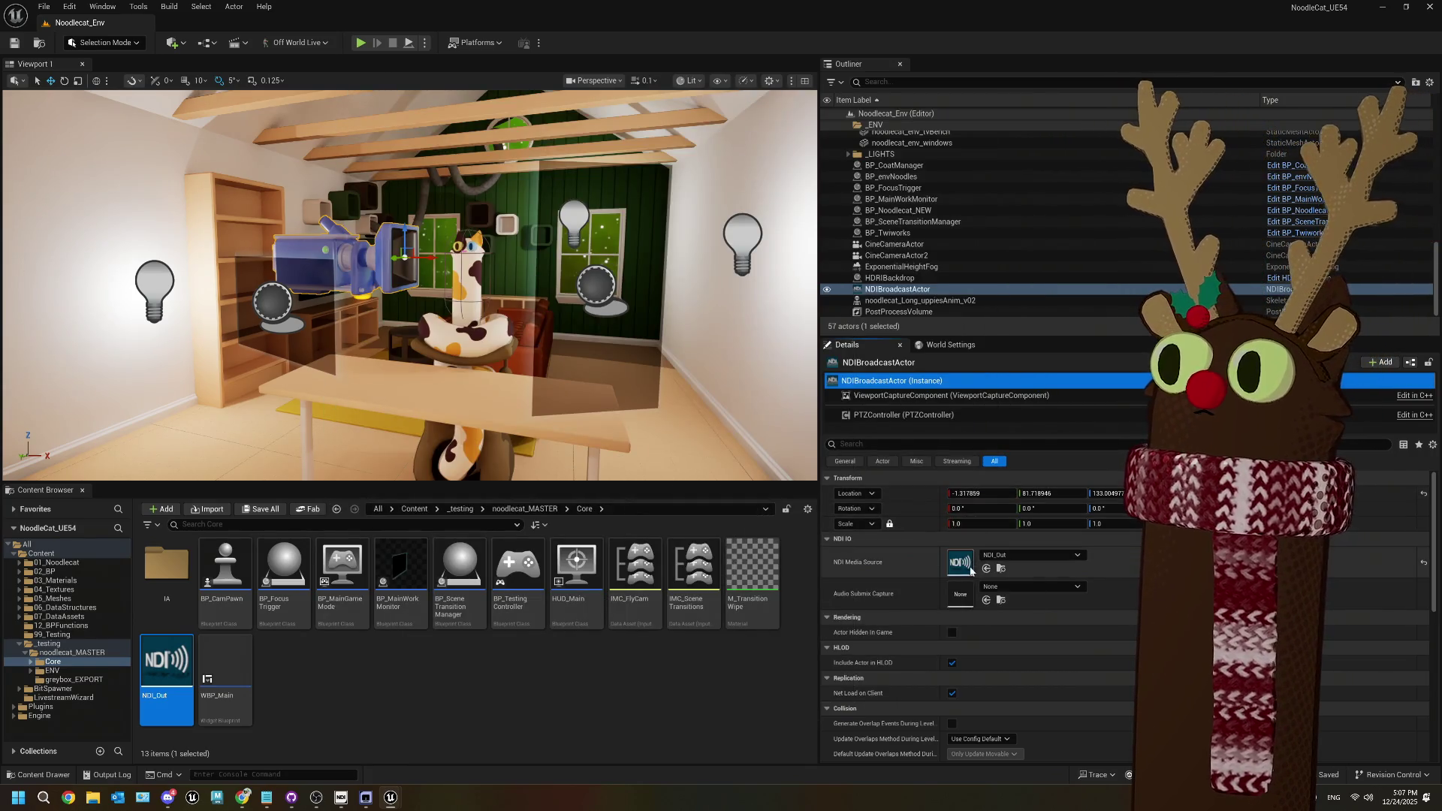
Confirm the ViewportCaptureComponent keeps Use ShowOnly List and lists BP_Noodlecat_NEW under Show Only Actors
click(920, 395)
scroll(1030, 624, down, 10)
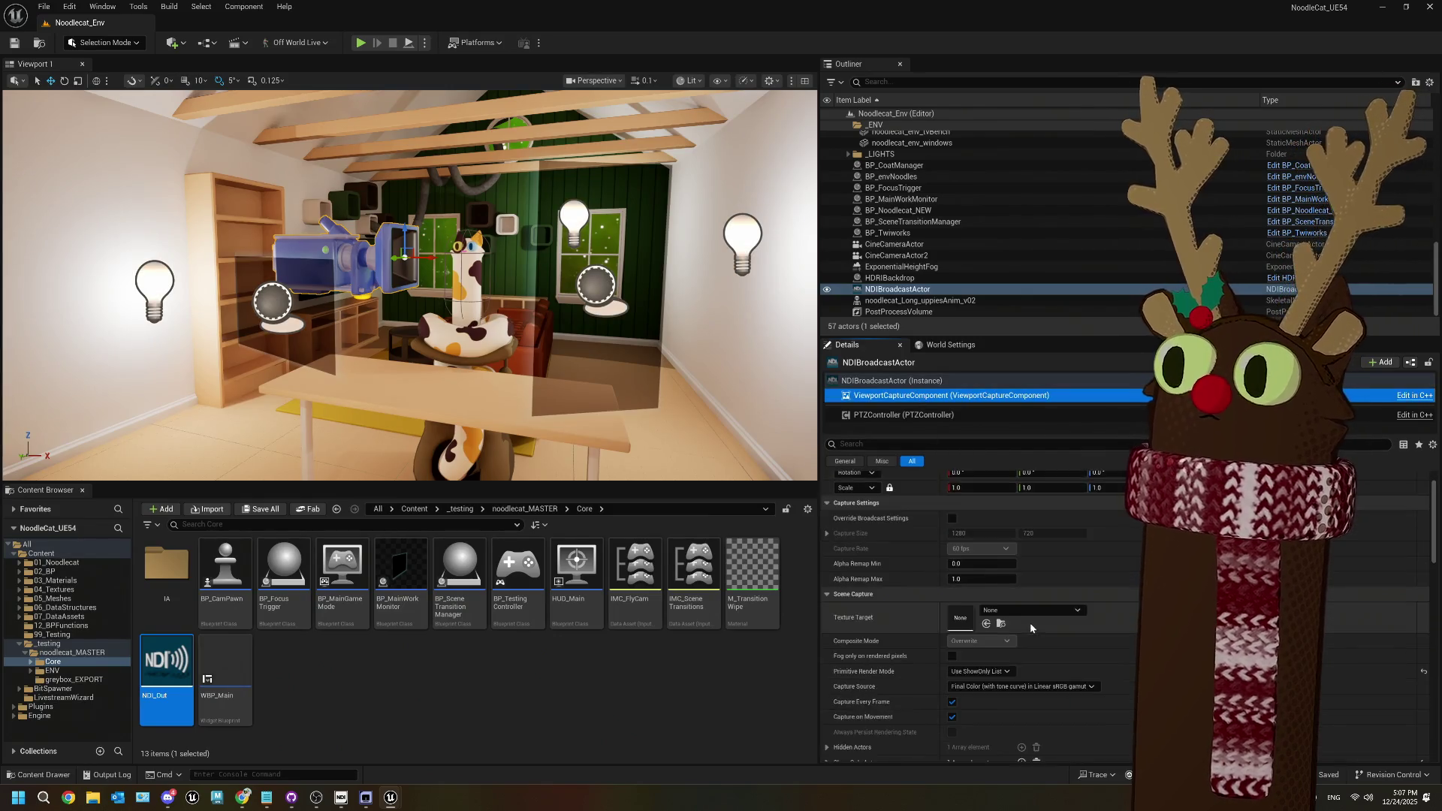
scroll(1027, 617, down, 1)
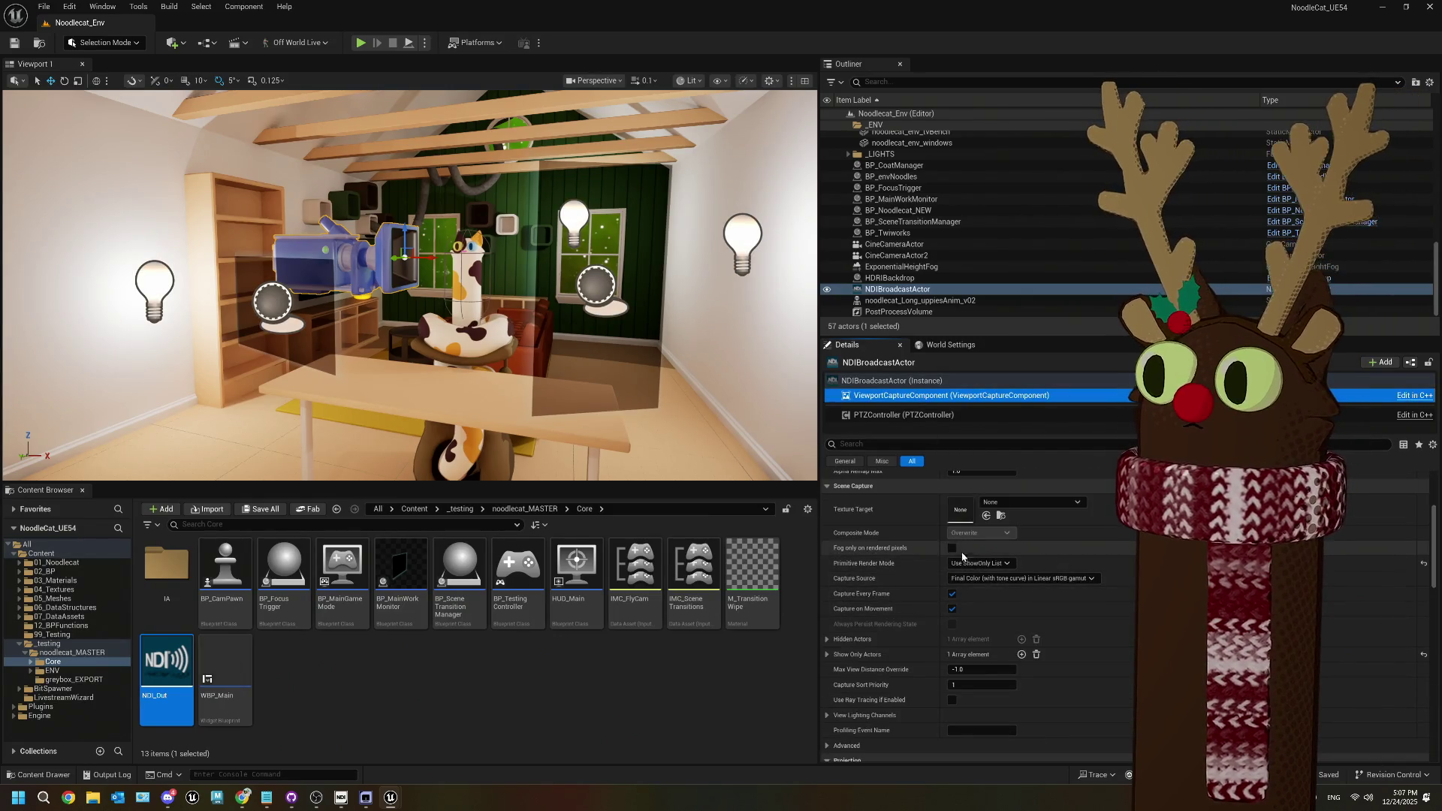
click(1011, 564)
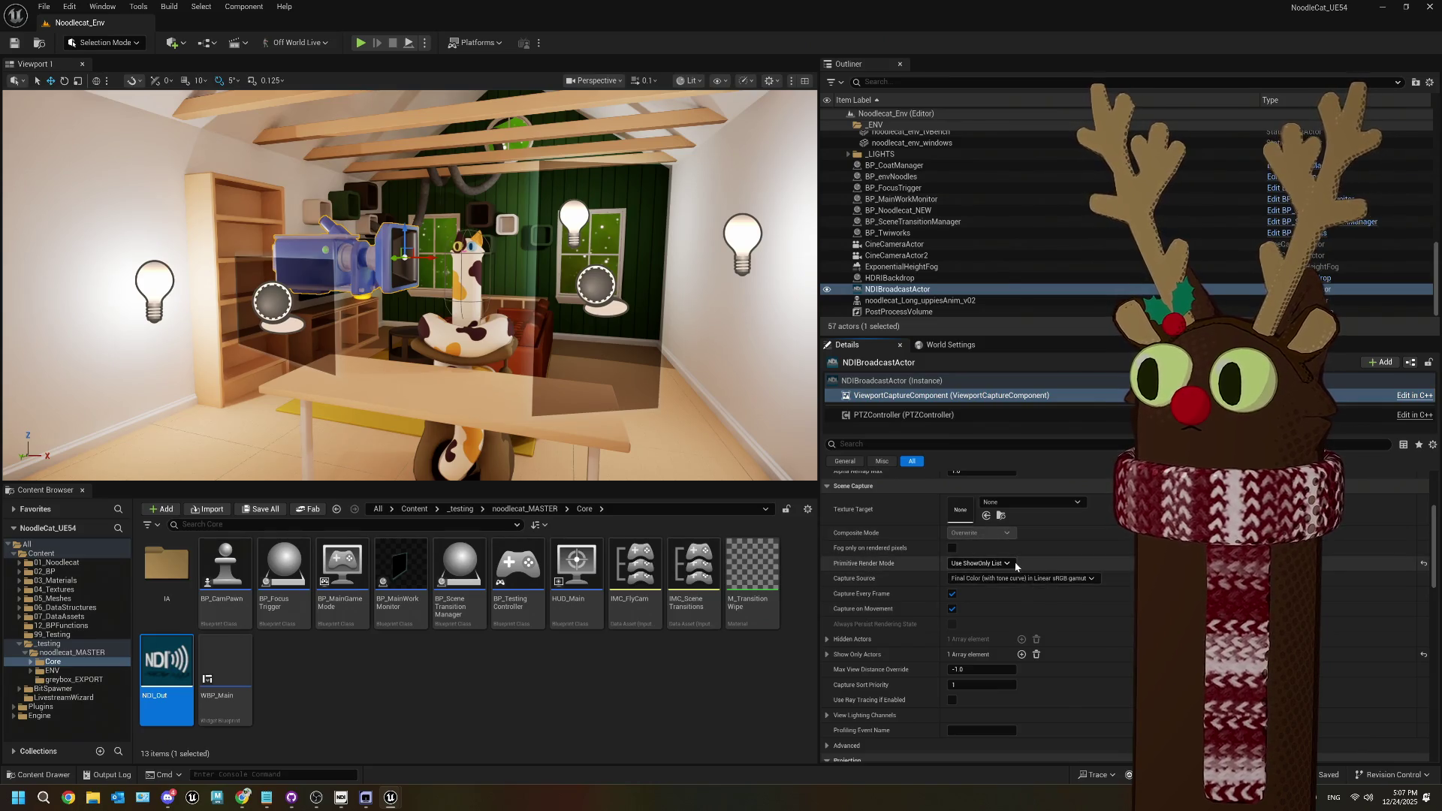
click(992, 596)
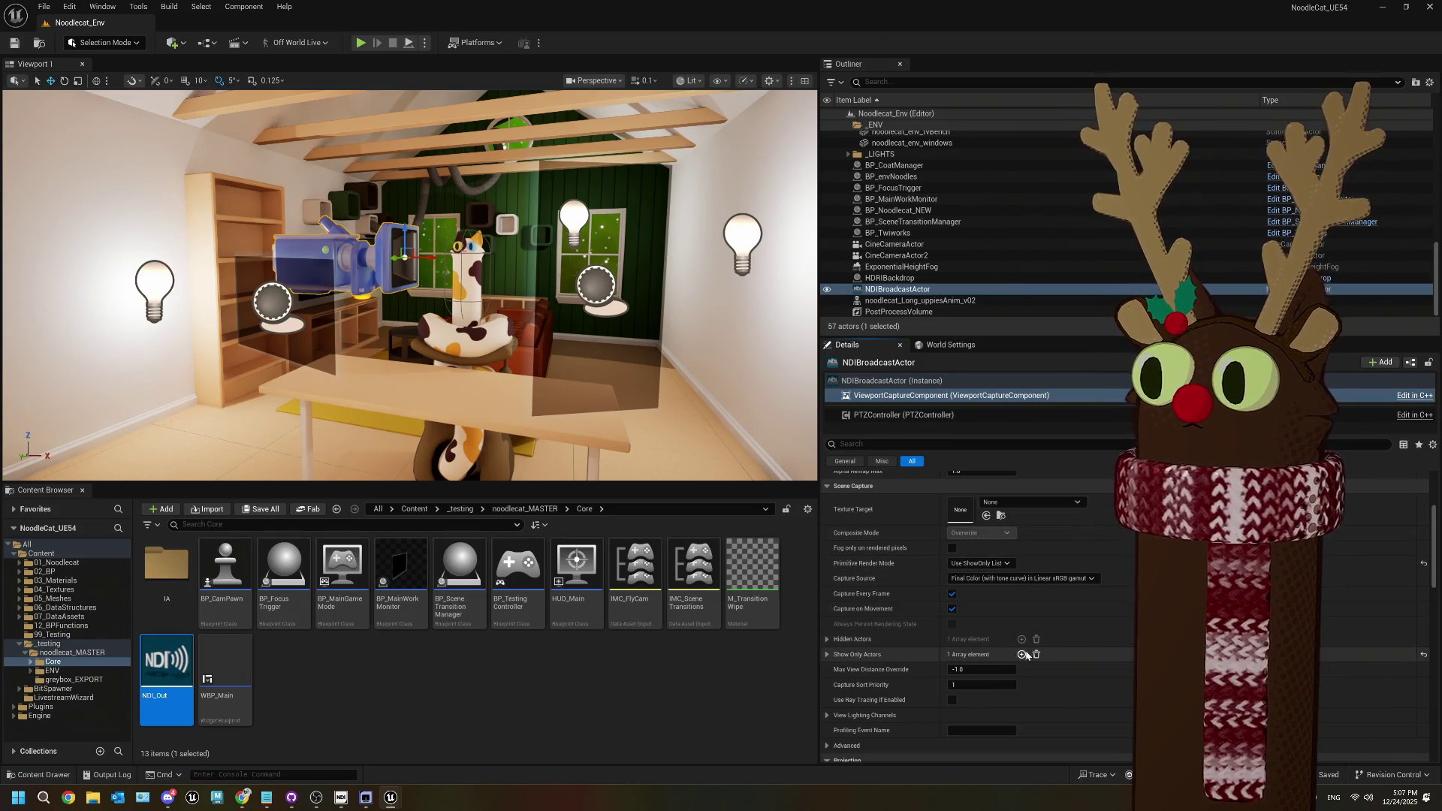
click(828, 655)
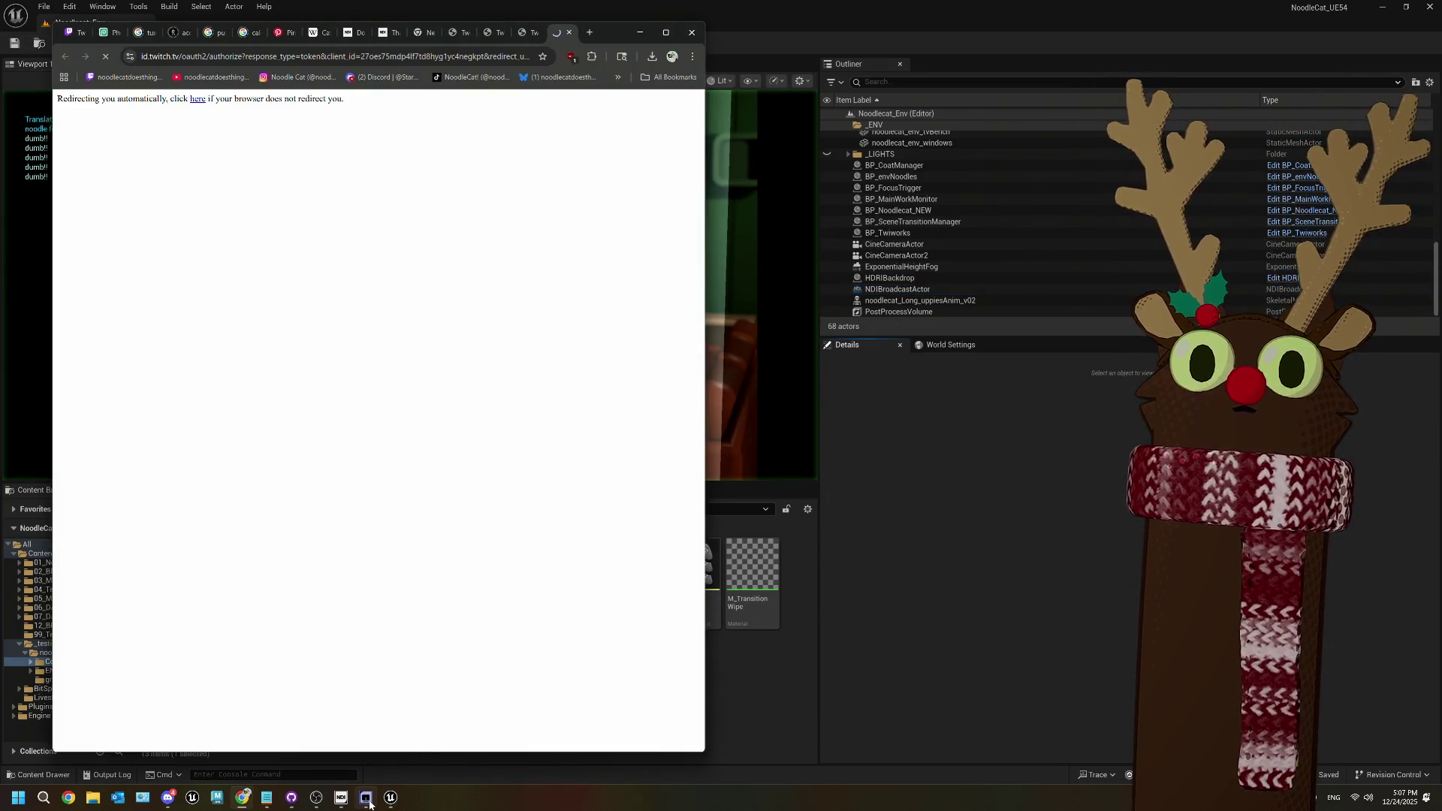
Play the level again to test, then close NDI Studio Monitor and the NDI Tools launcher
click(368, 800)
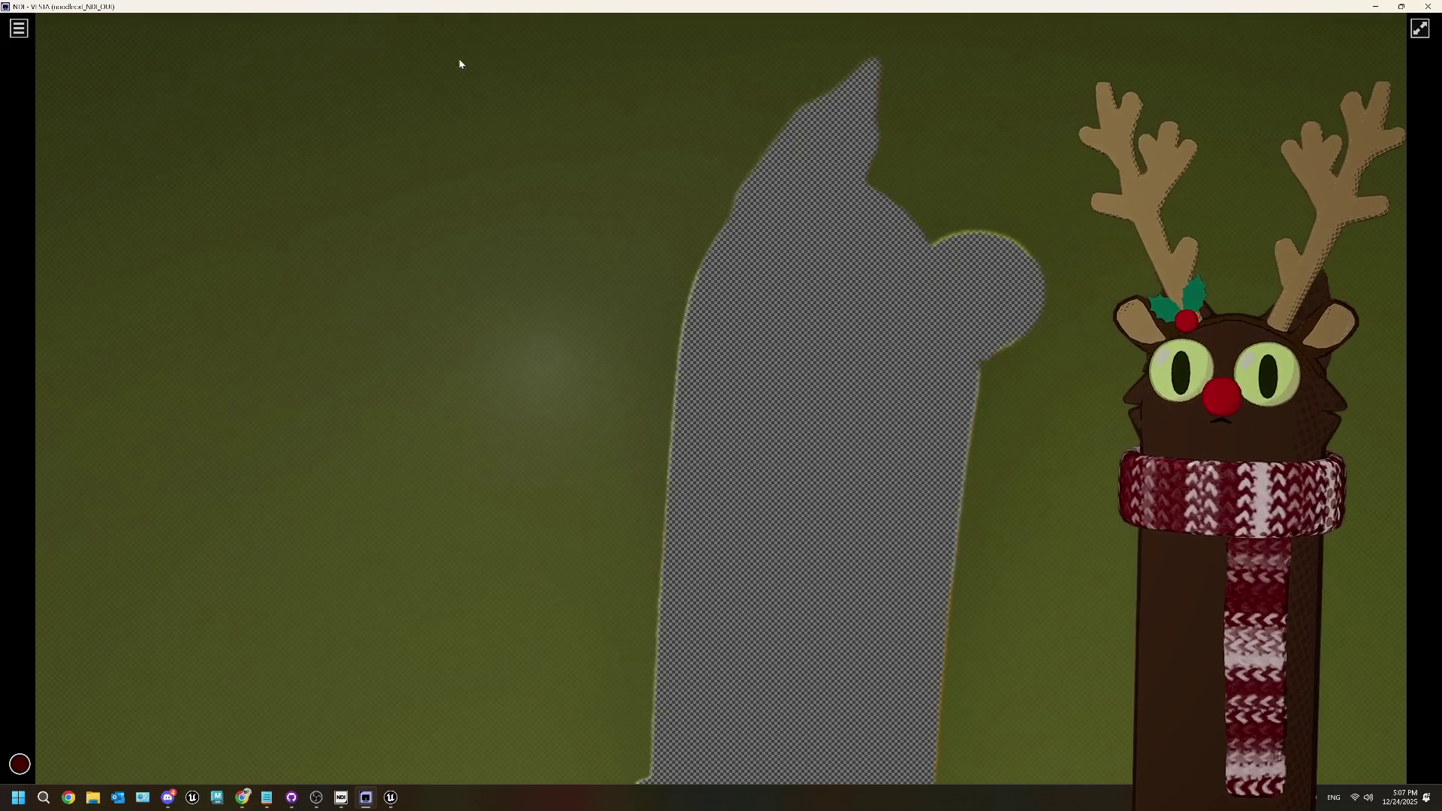
click(18, 29)
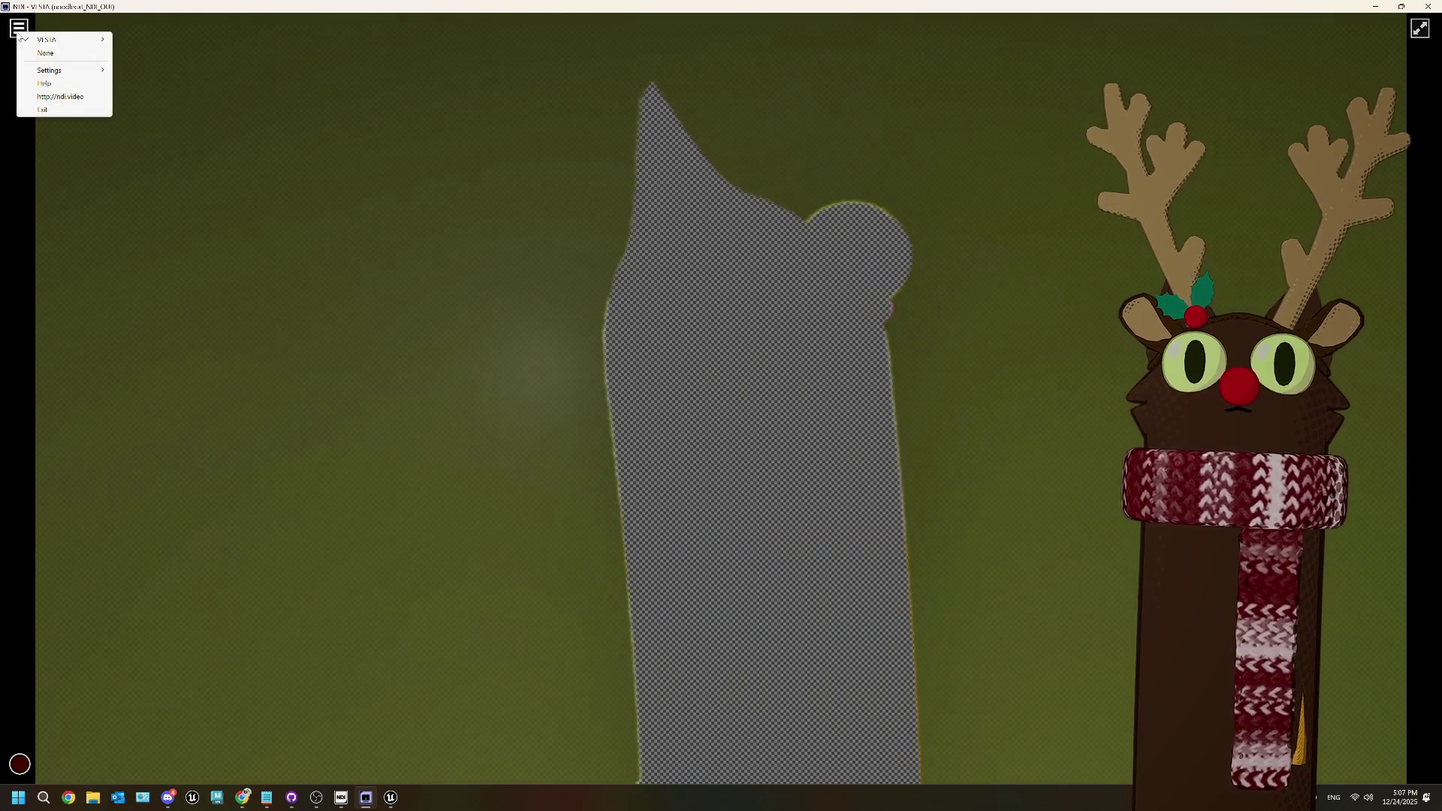
click(42, 110)
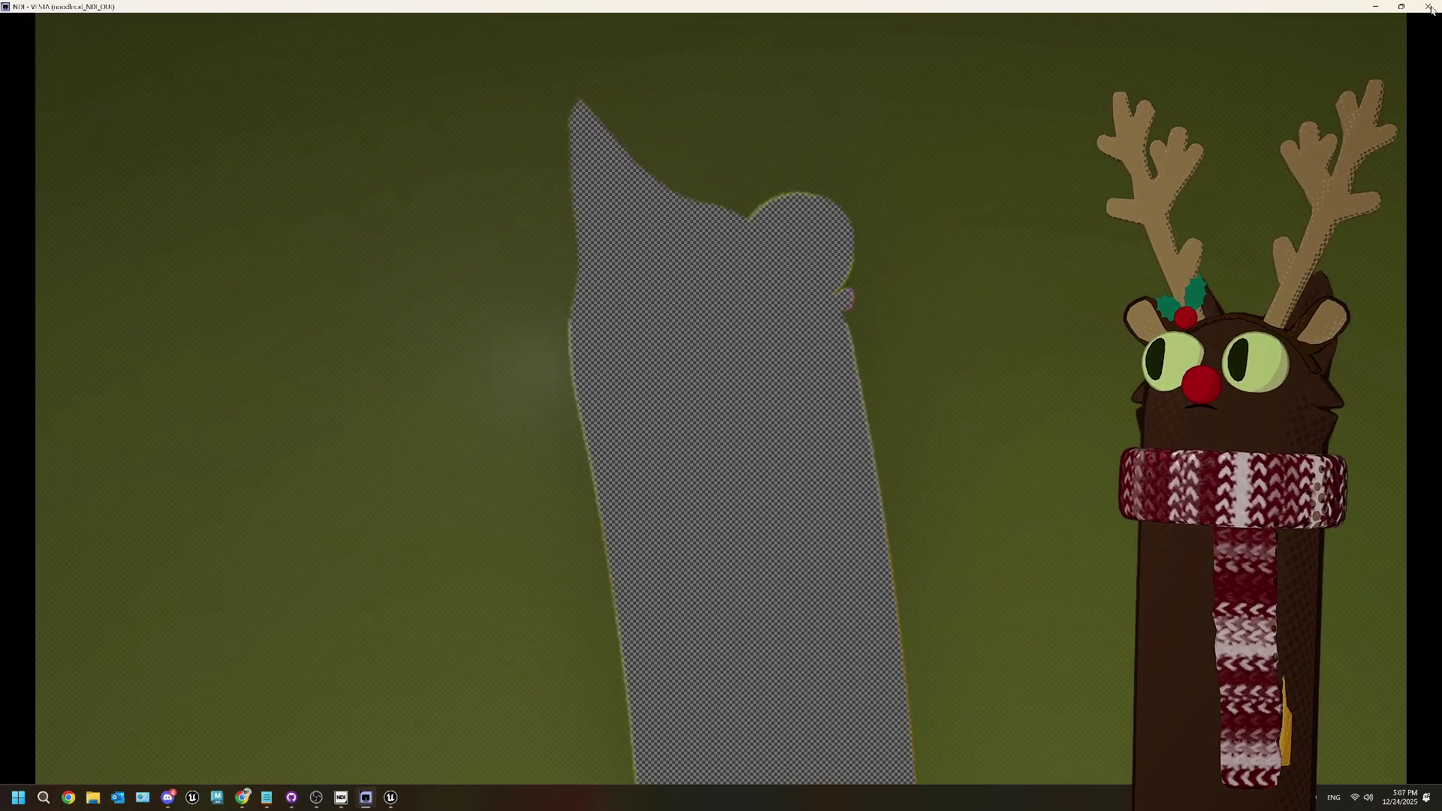
click(975, 498)
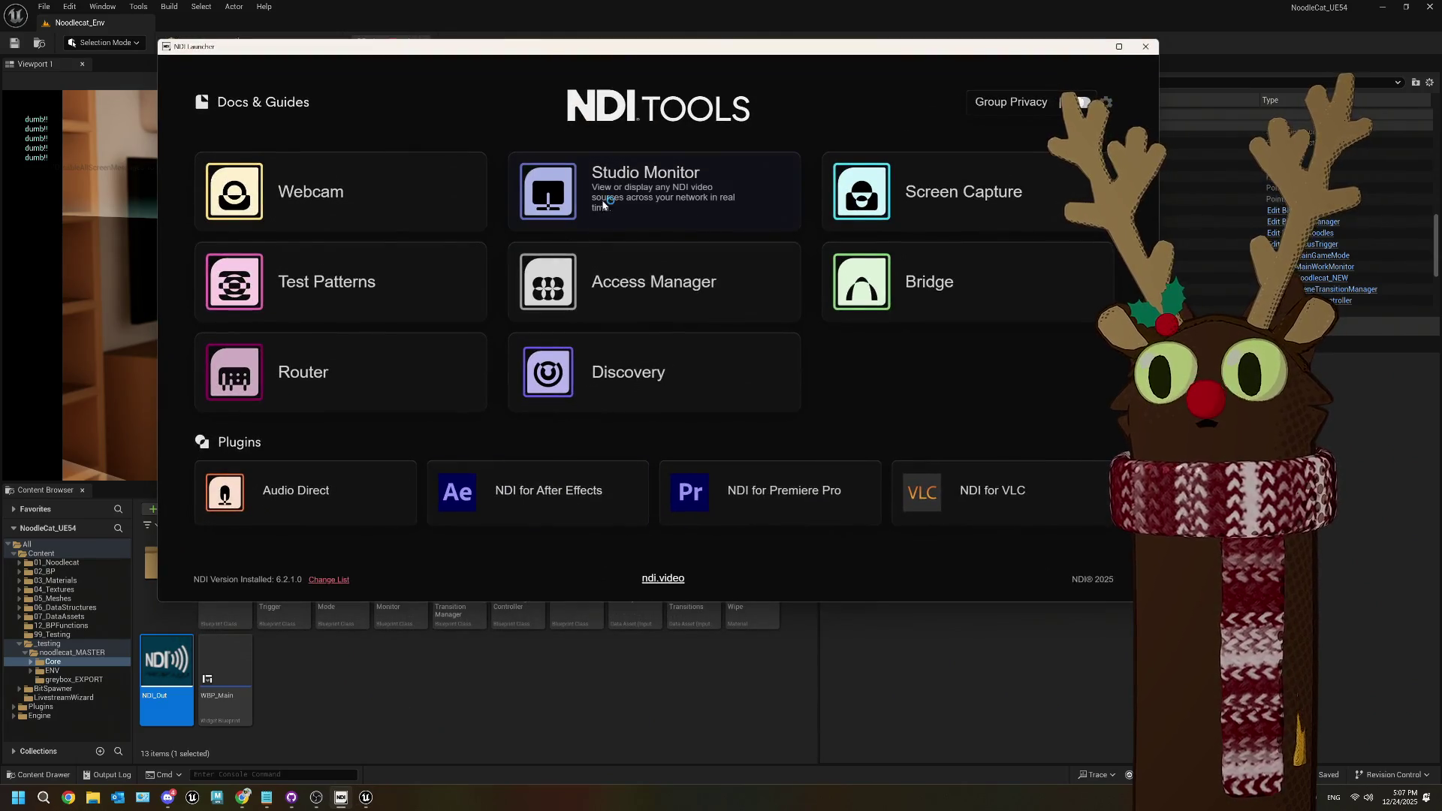
click(646, 191)
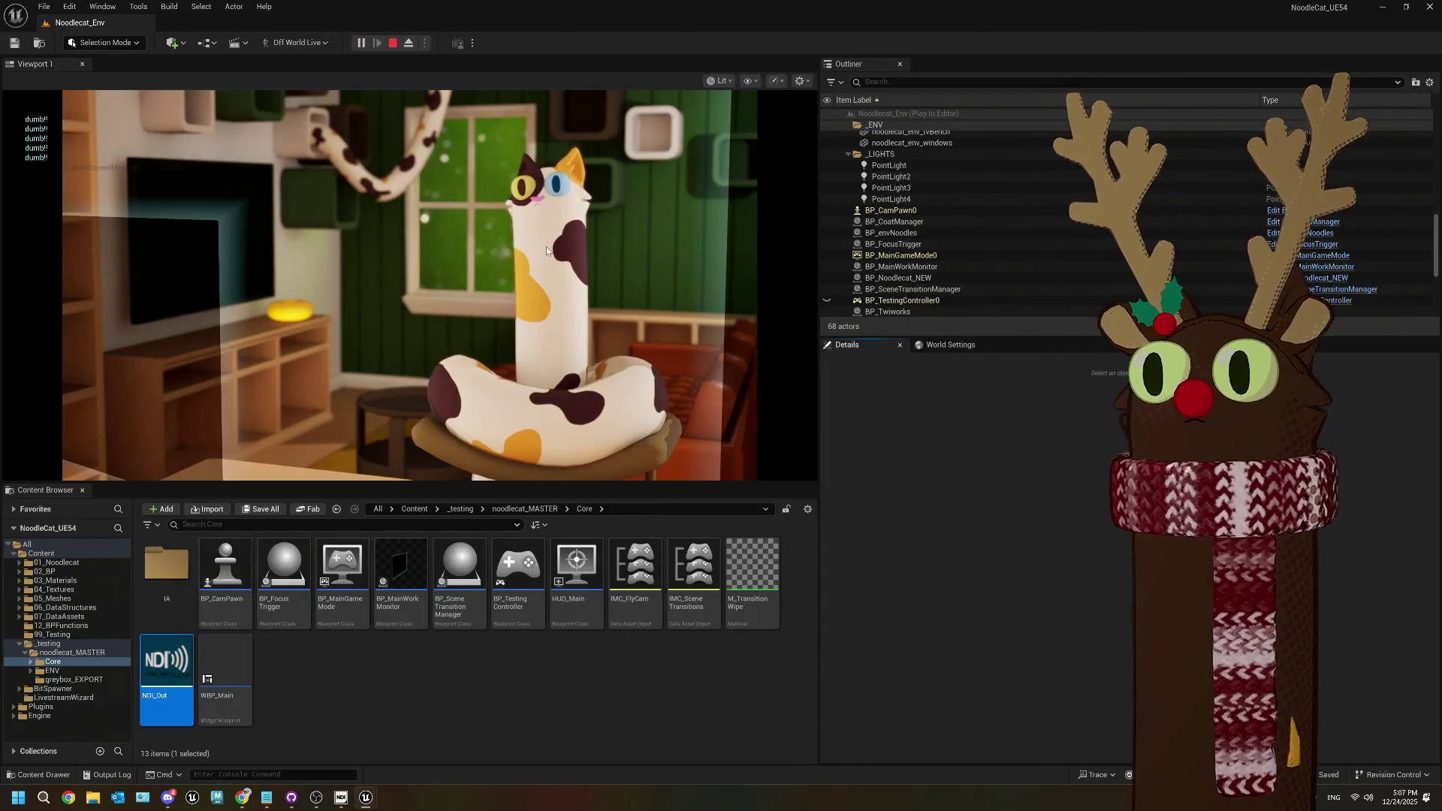
Stop the play session and show the NDIBroadcastActor's ViewportCaptureComponent settings
click(393, 43)
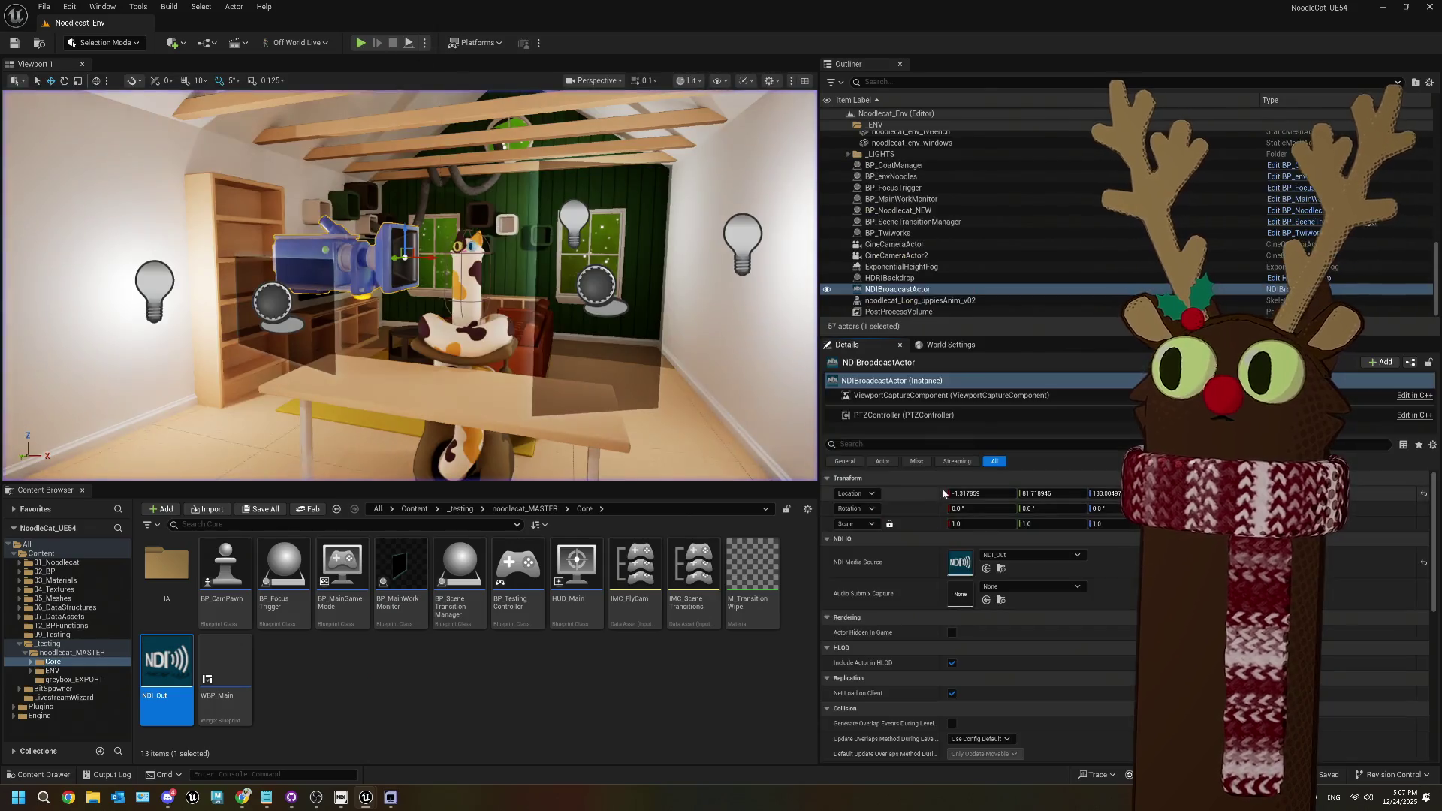
click(483, 692)
scroll(891, 670, down, 4)
scroll(887, 648, down, 5)
click(909, 396)
Expand the advanced Scene Capture options and review the Capture Source choices without changing them
scroll(906, 633, down, 4)
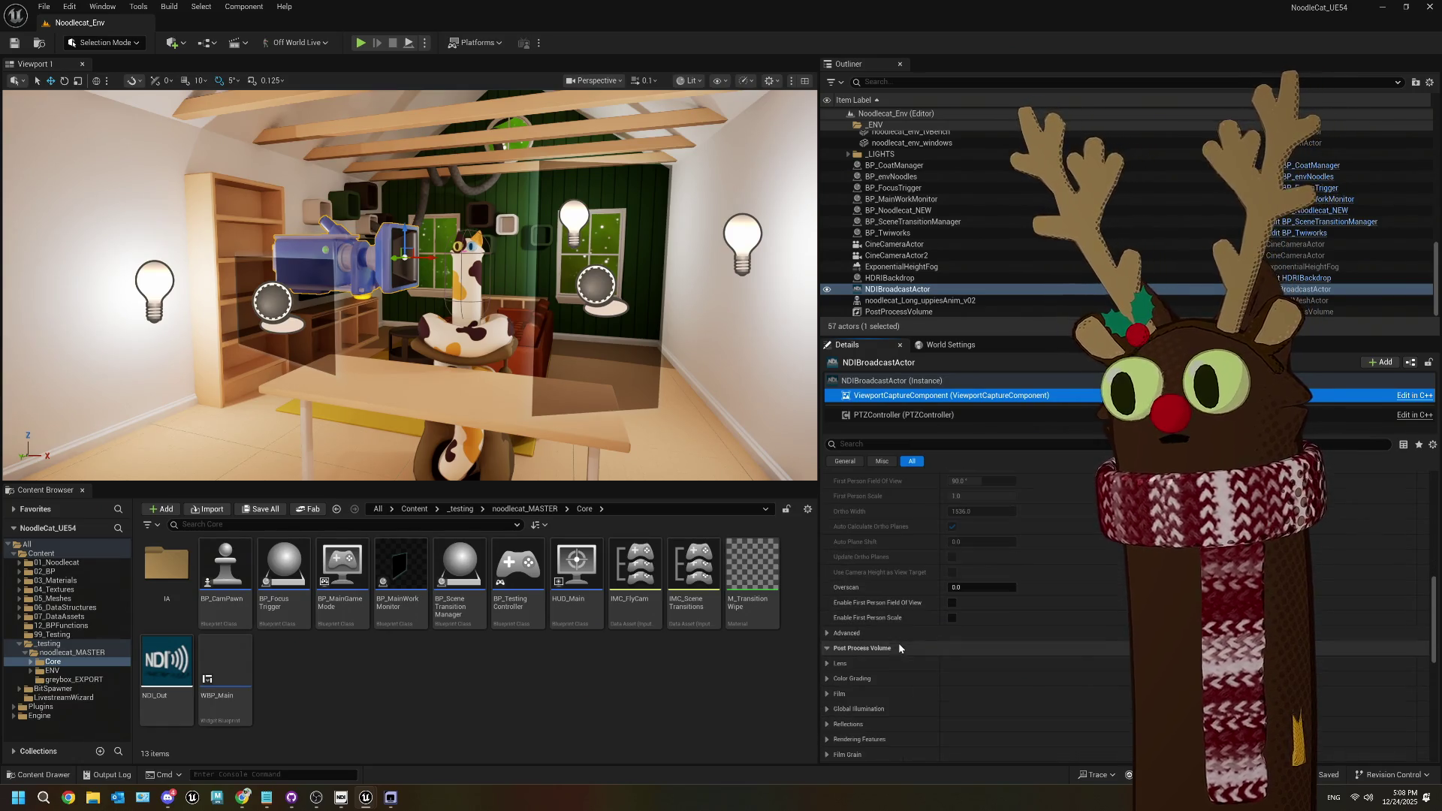
click(827, 633)
scroll(872, 623, down, 3)
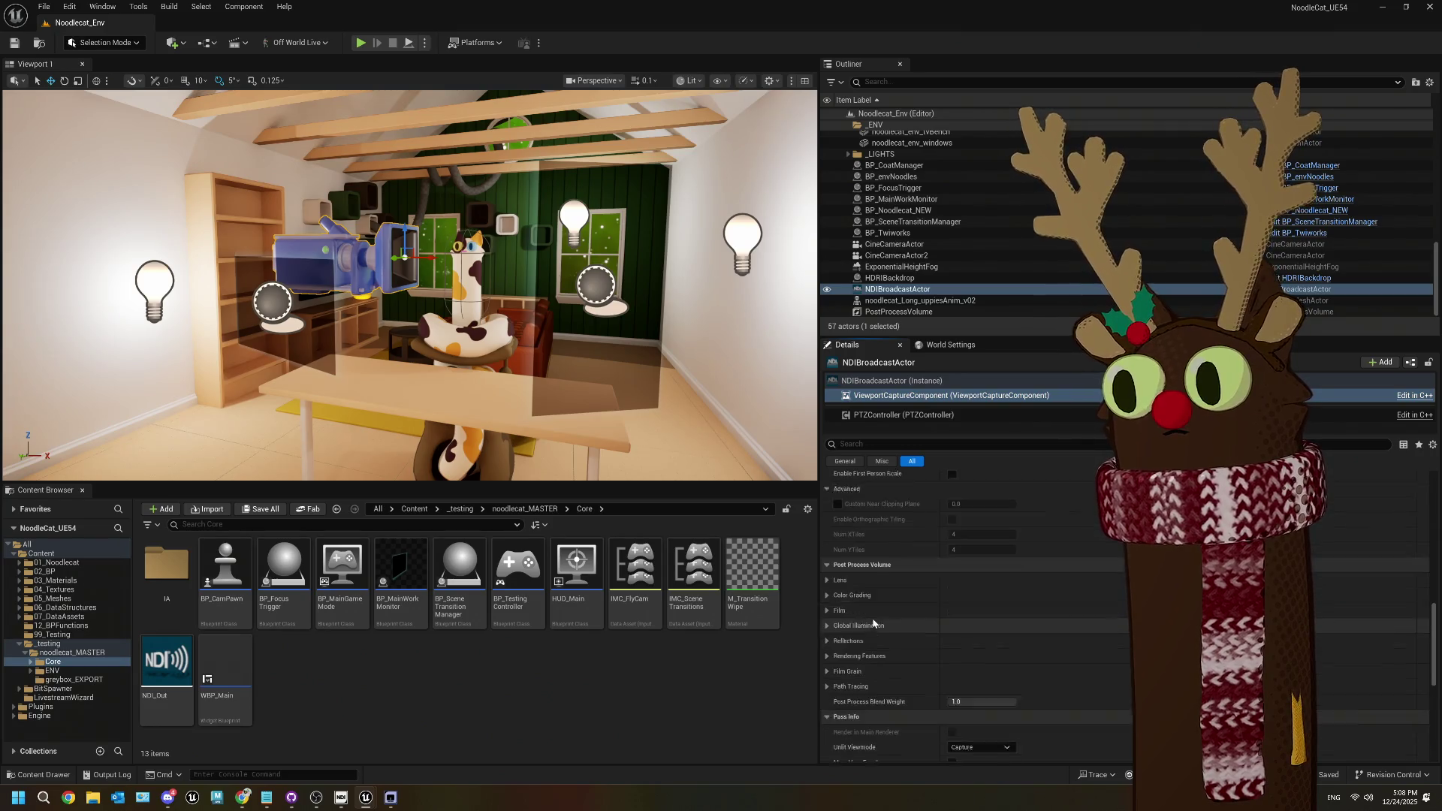
scroll(873, 621, down, 2)
scroll(873, 622, down, 7)
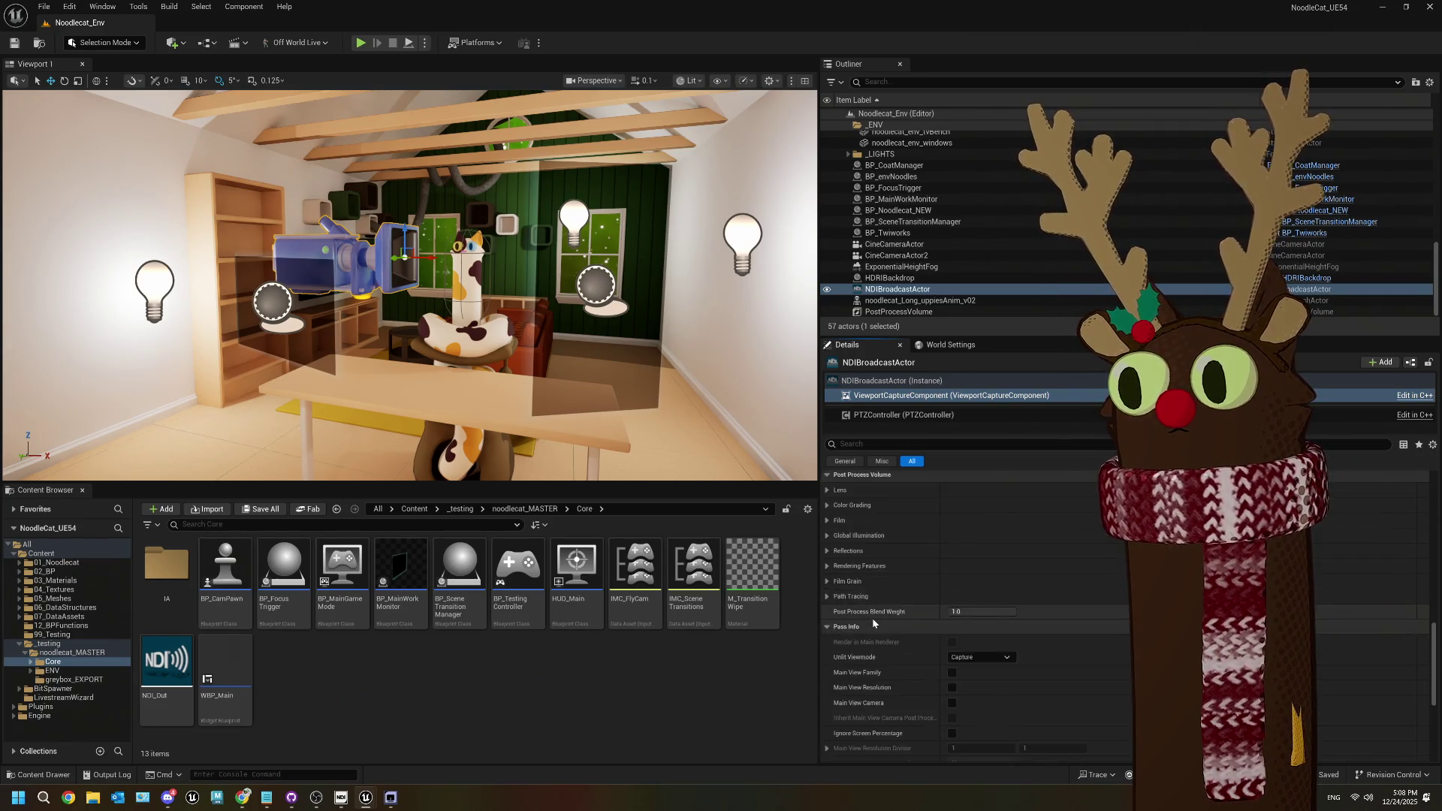
scroll(872, 619, up, 10)
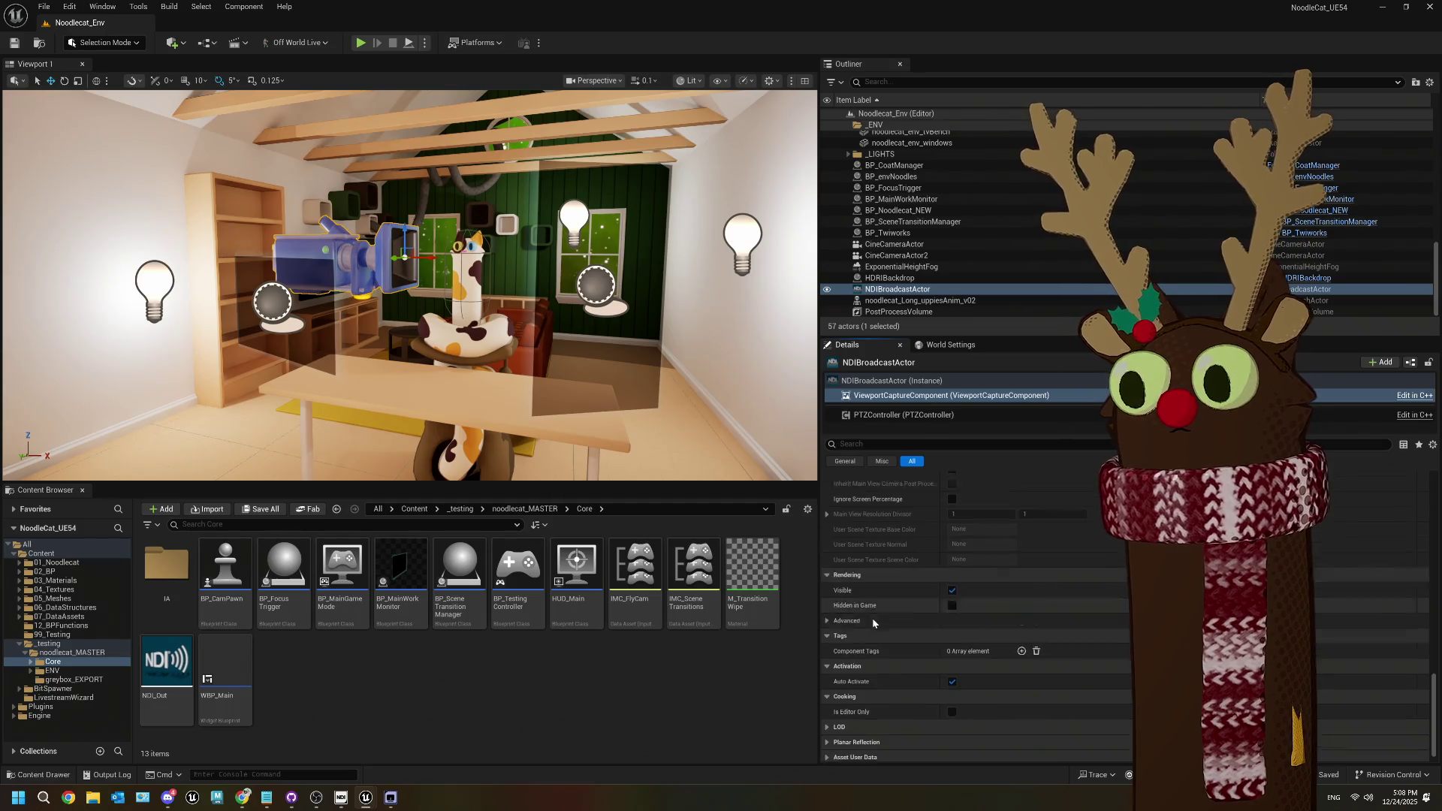
scroll(873, 620, up, 4)
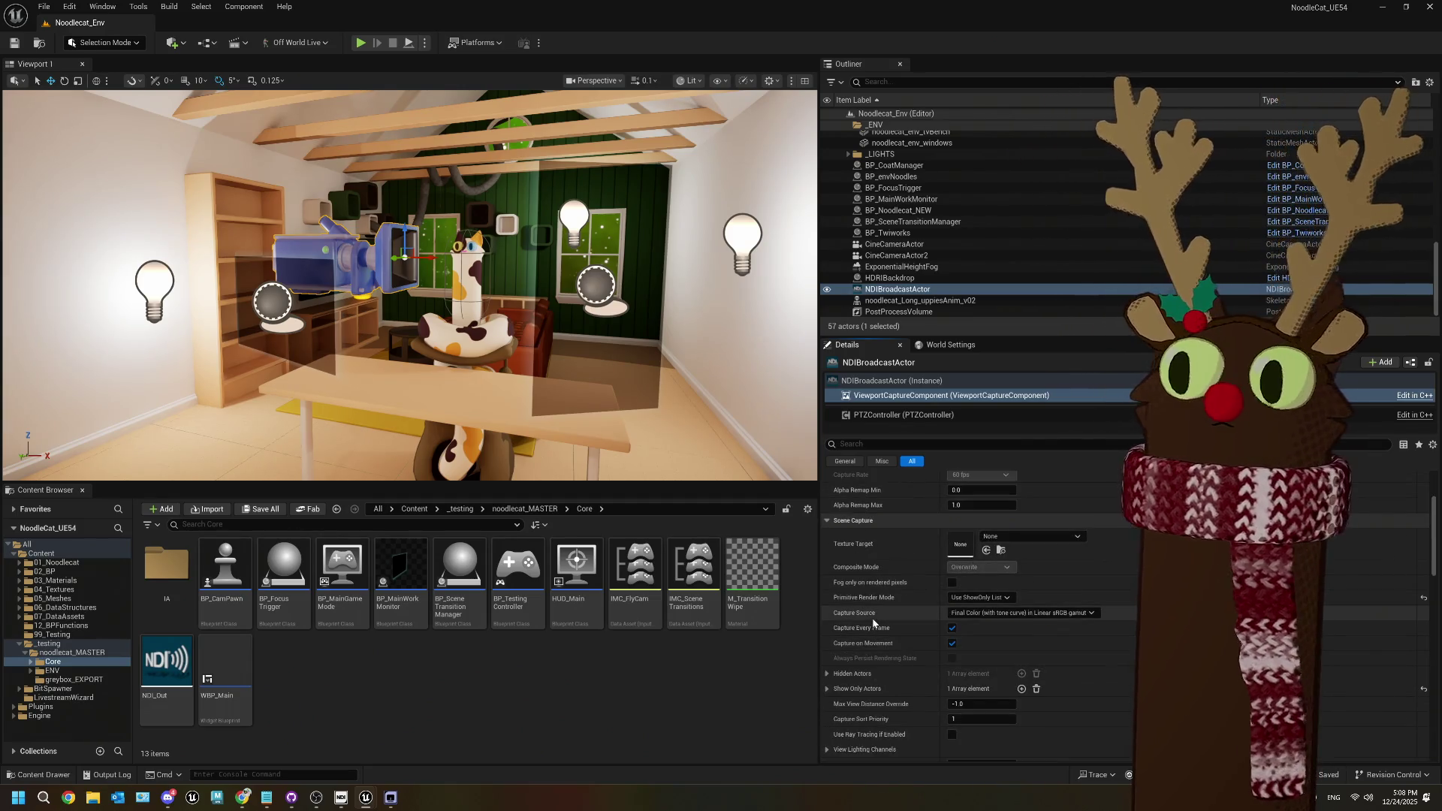
scroll(874, 622, up, 2)
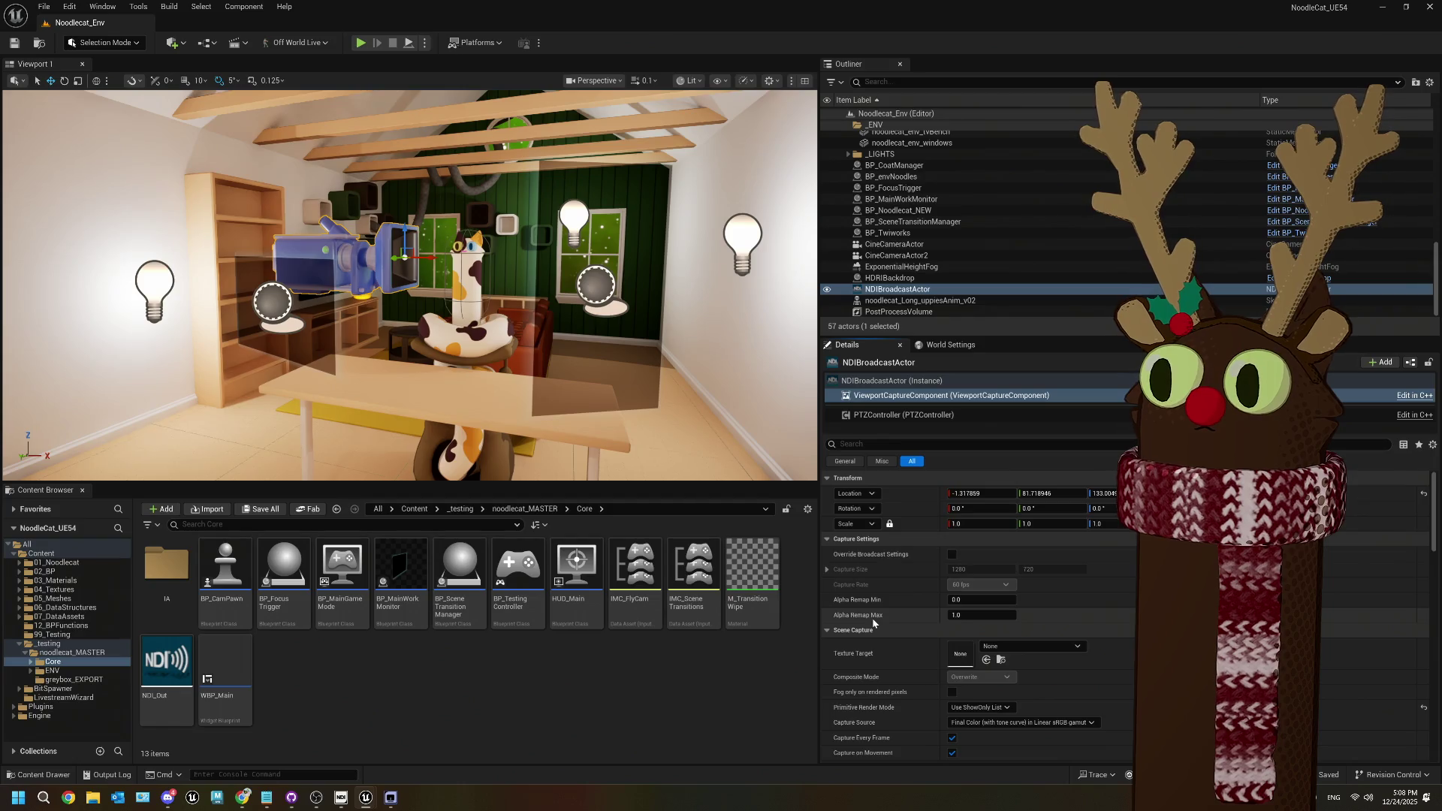
scroll(874, 622, down, 1)
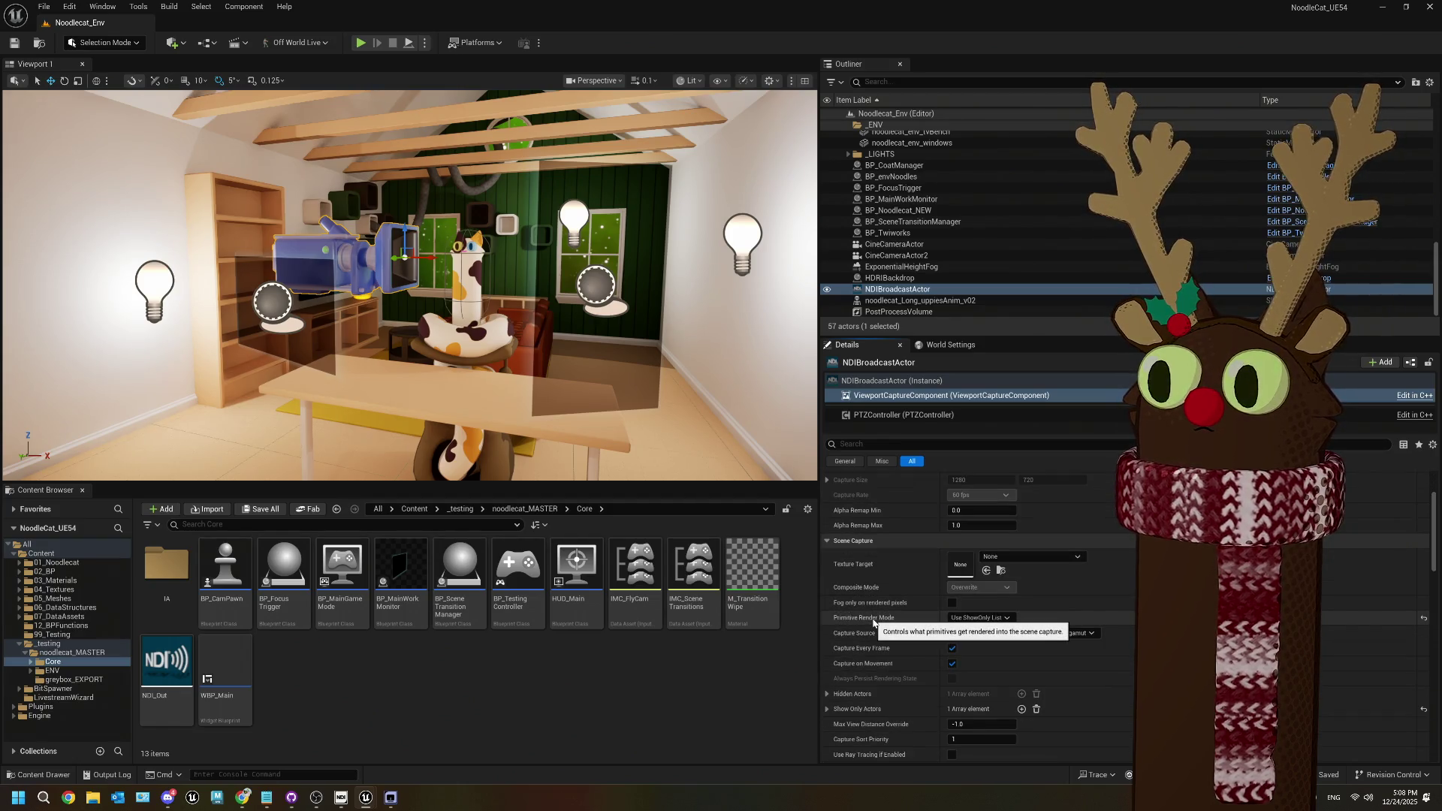
scroll(873, 620, down, 1)
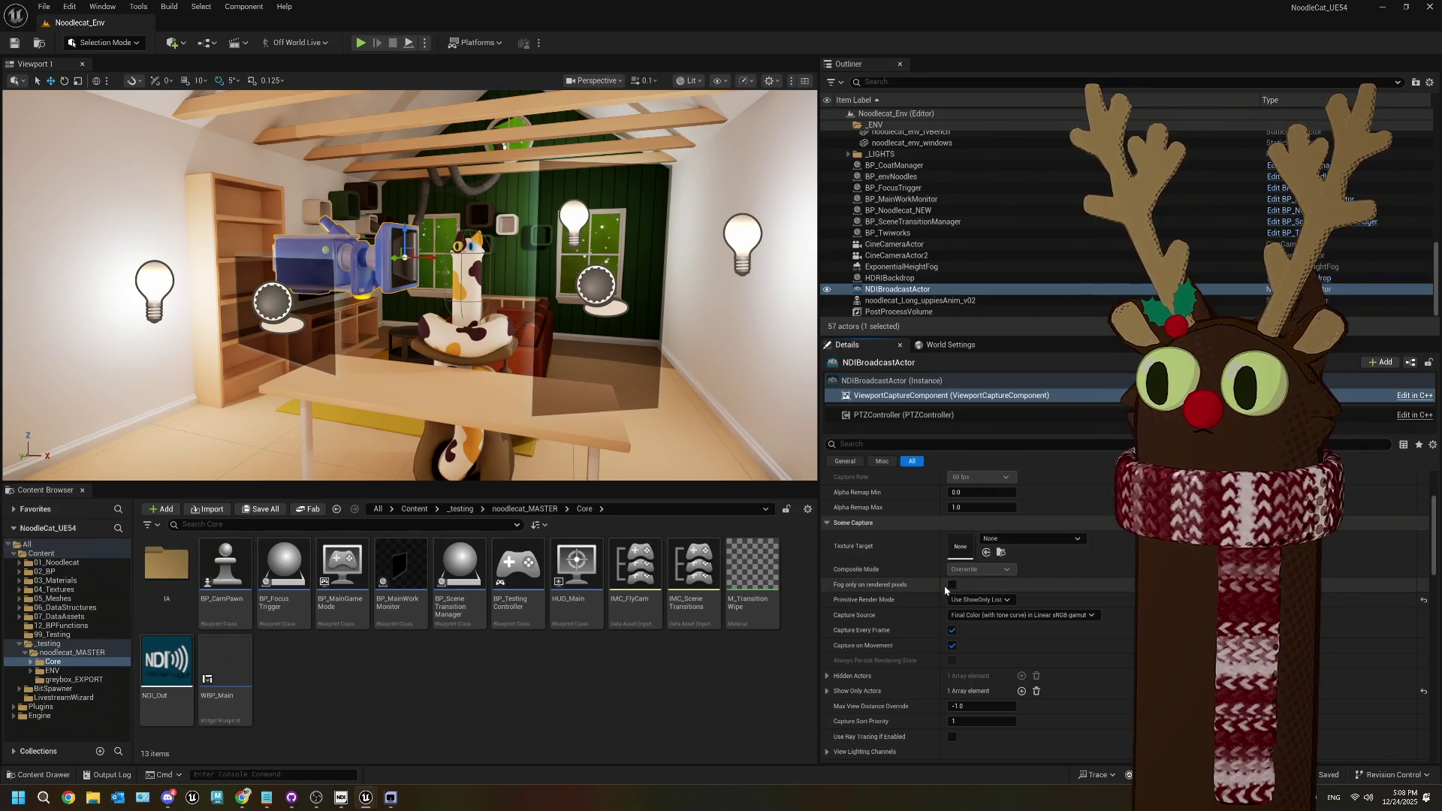
click(956, 617)
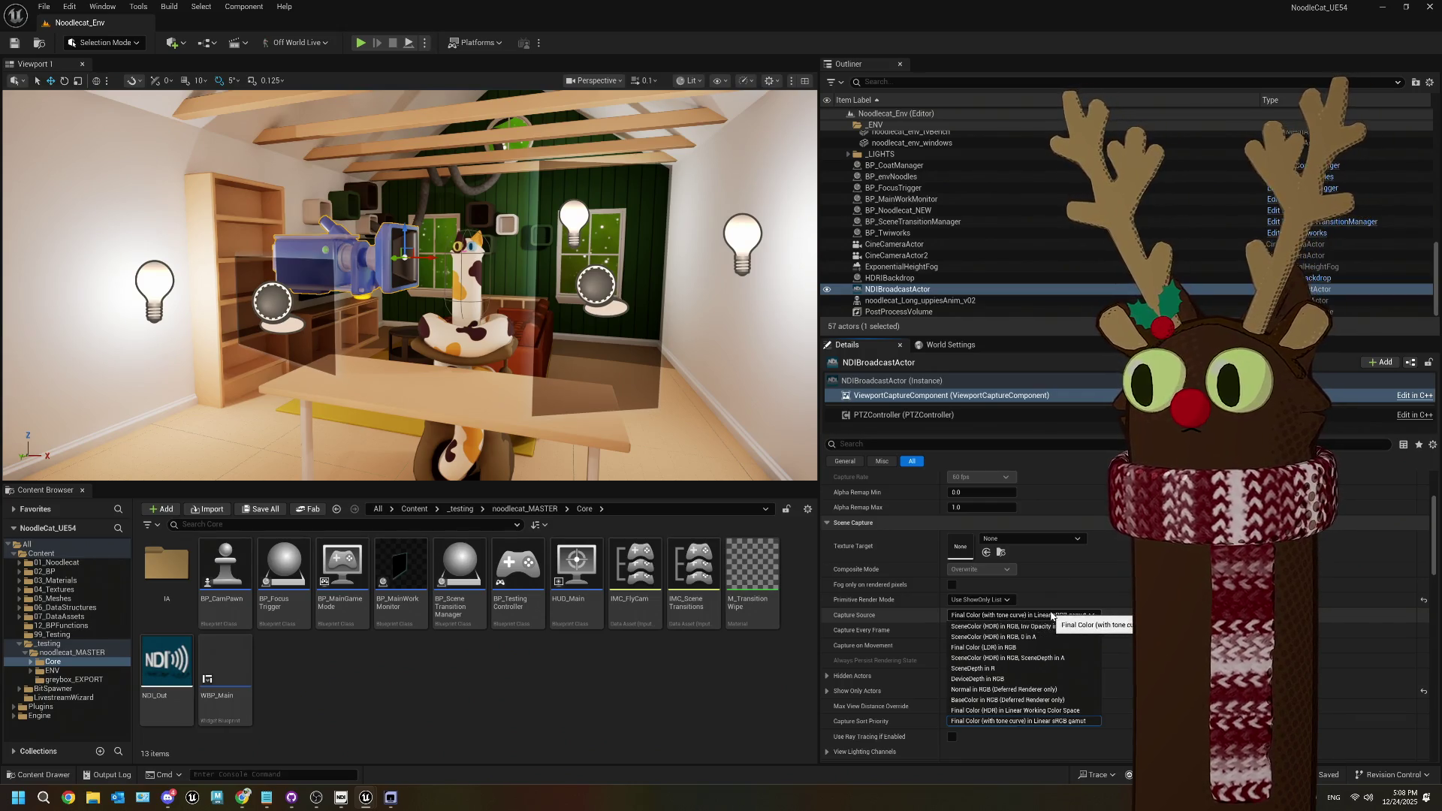
click(1090, 616)
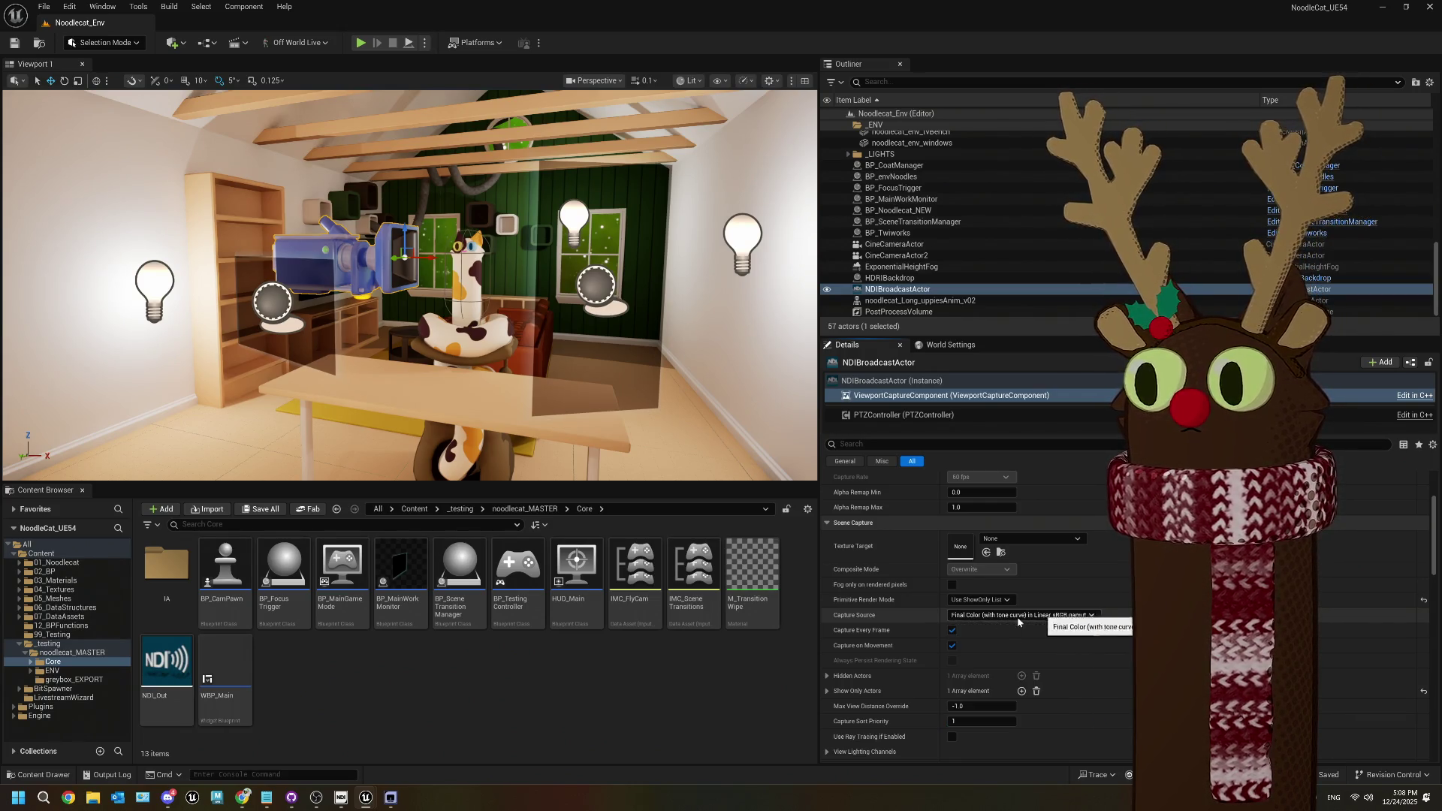
Inspect the capture's Hidden Actors, Show Only Actors and view lighting channel lists
scroll(889, 659, down, 3)
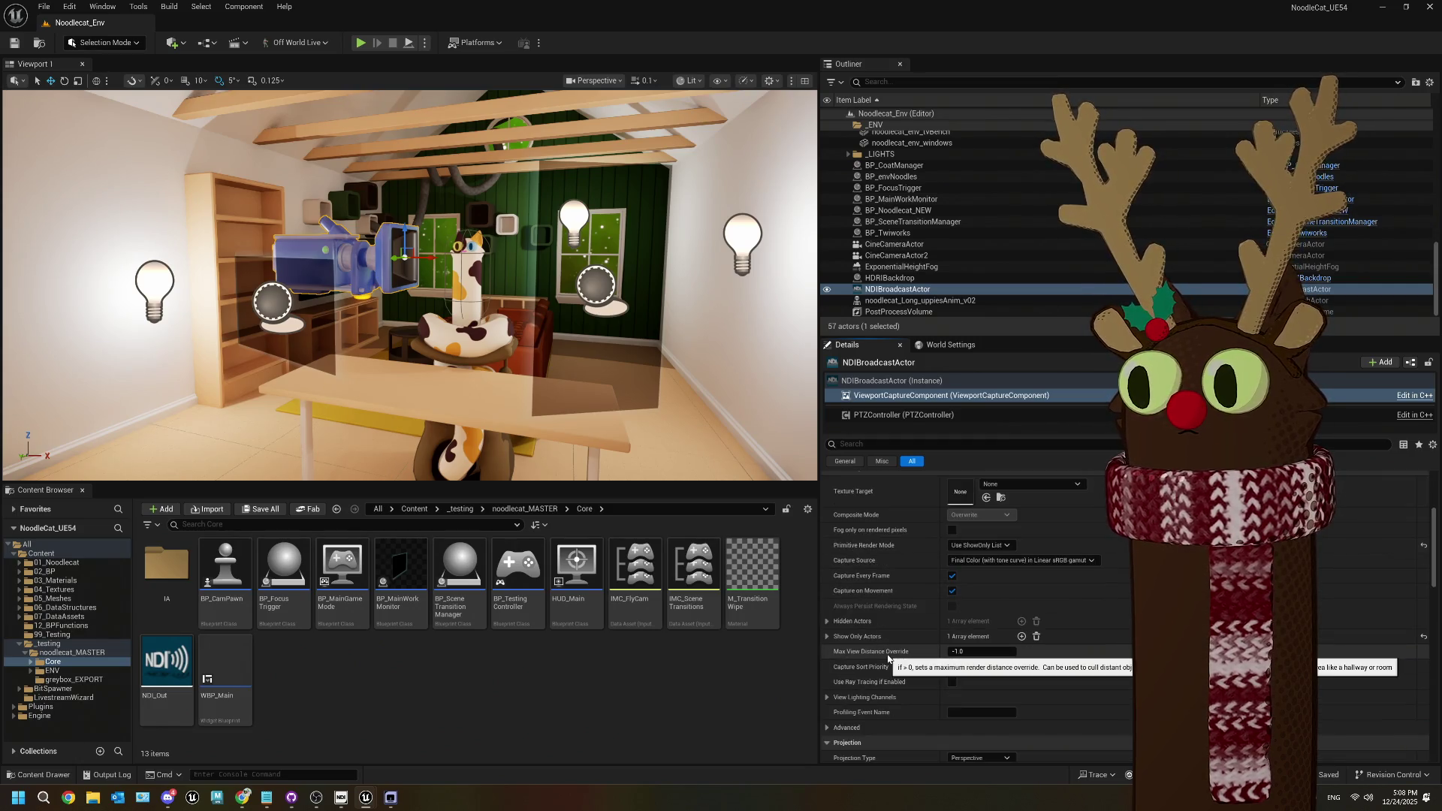
click(828, 621)
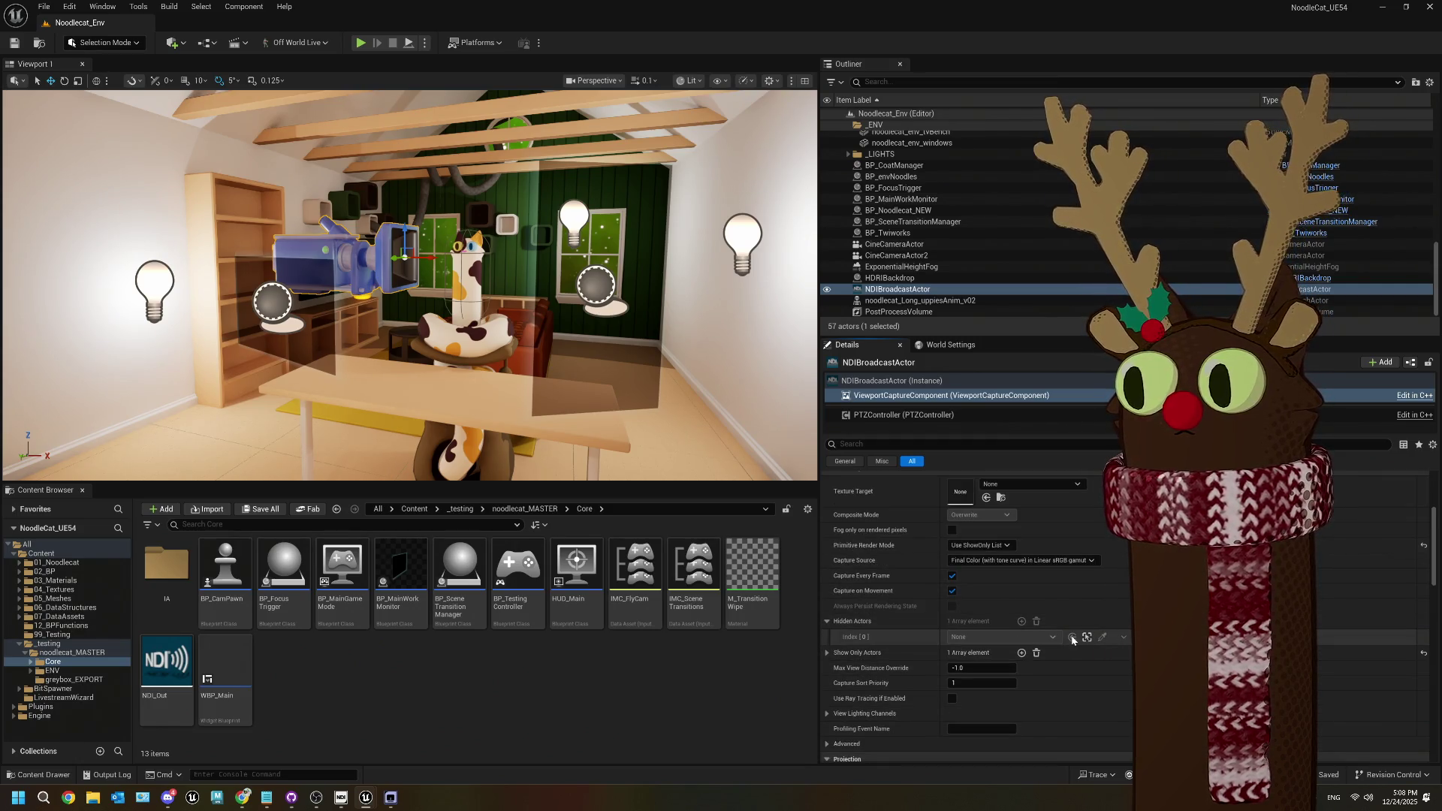
click(828, 622)
click(825, 636)
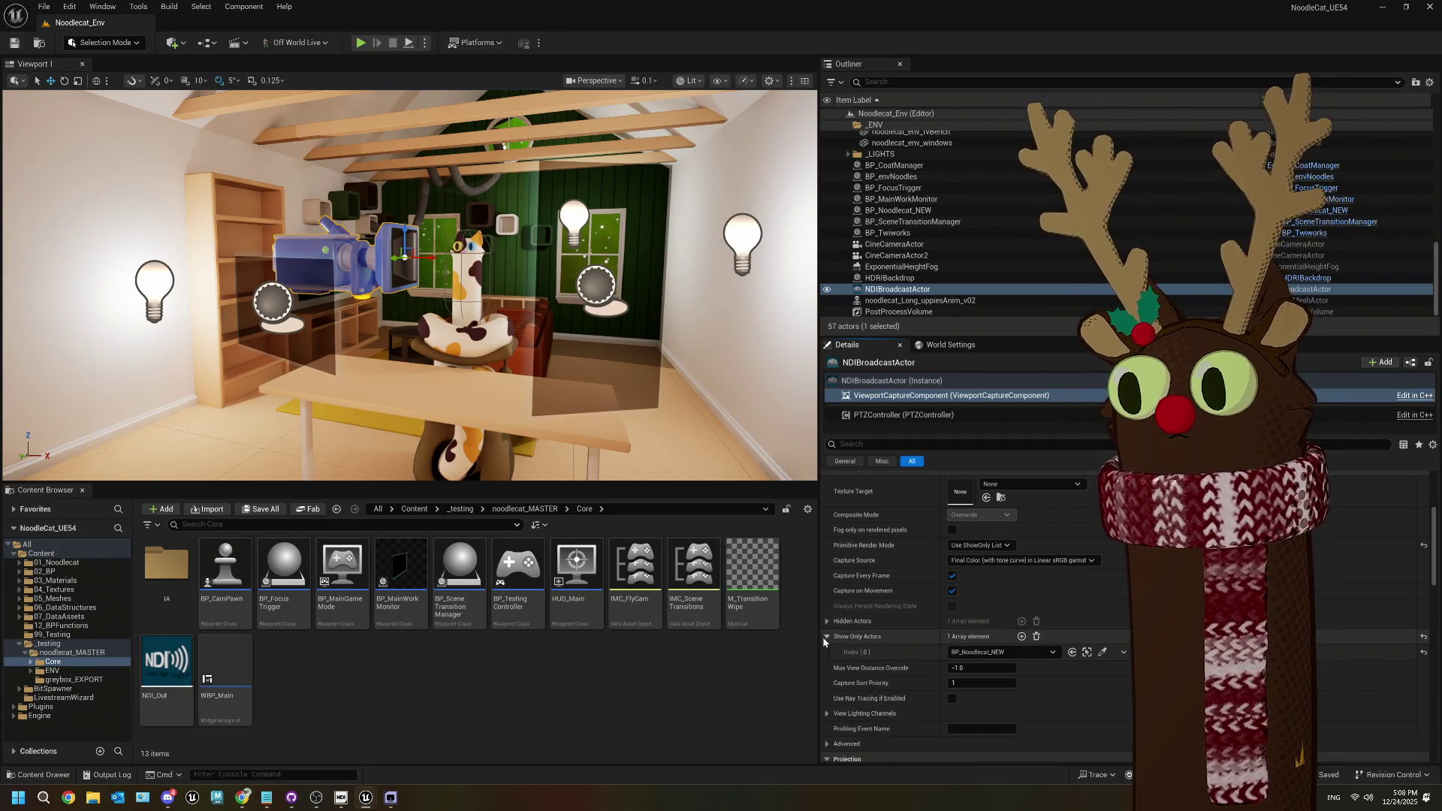
click(826, 637)
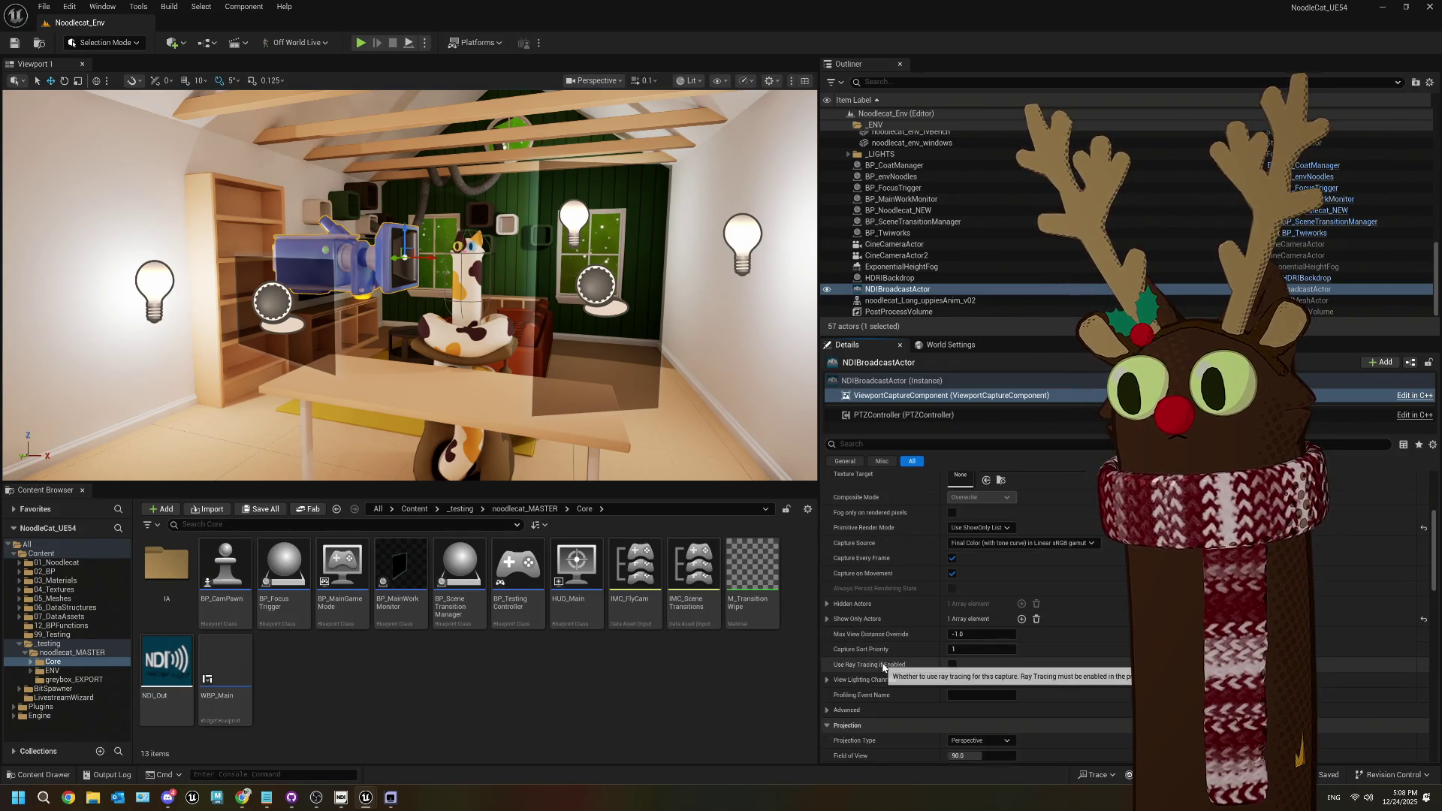
click(828, 680)
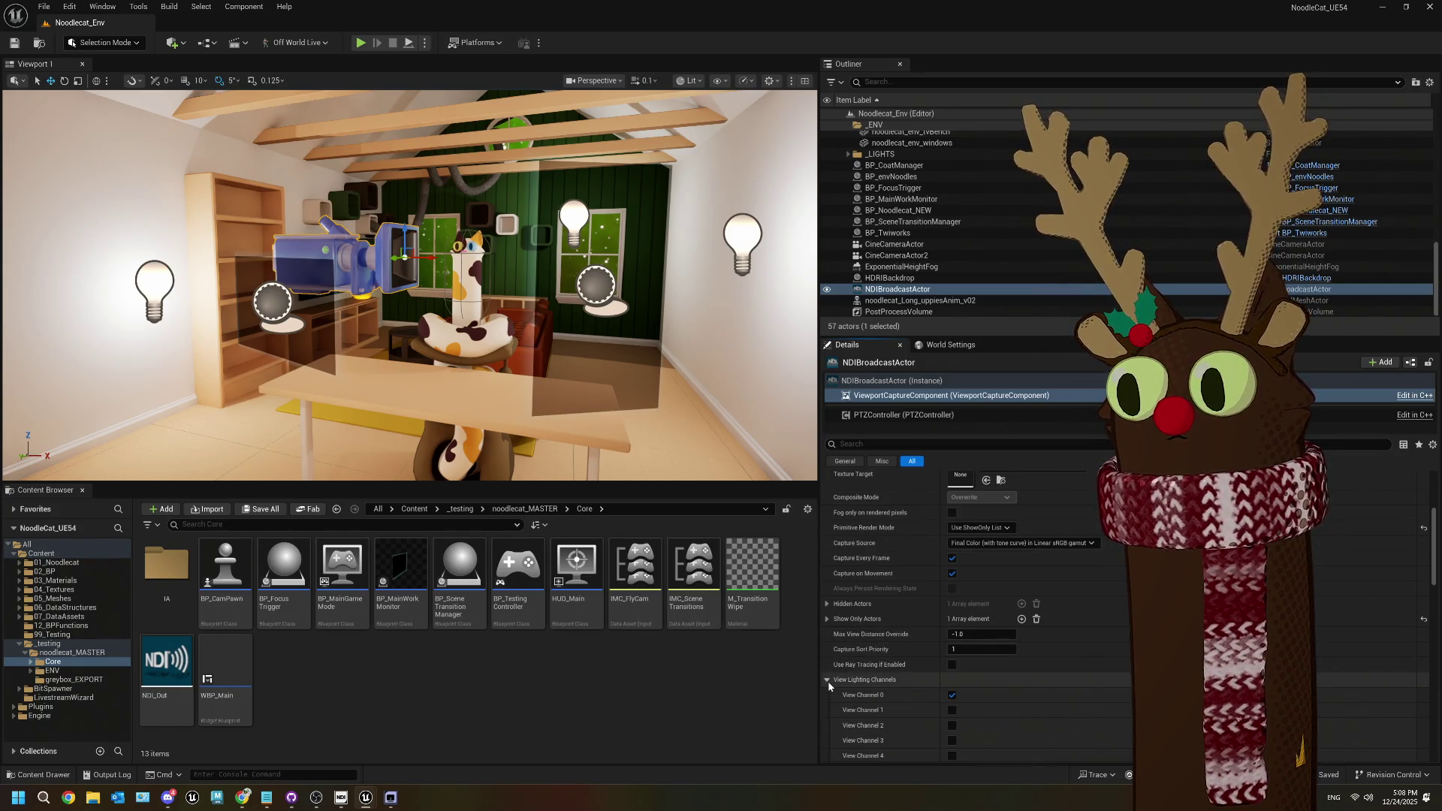
click(828, 680)
scroll(902, 669, down, 3)
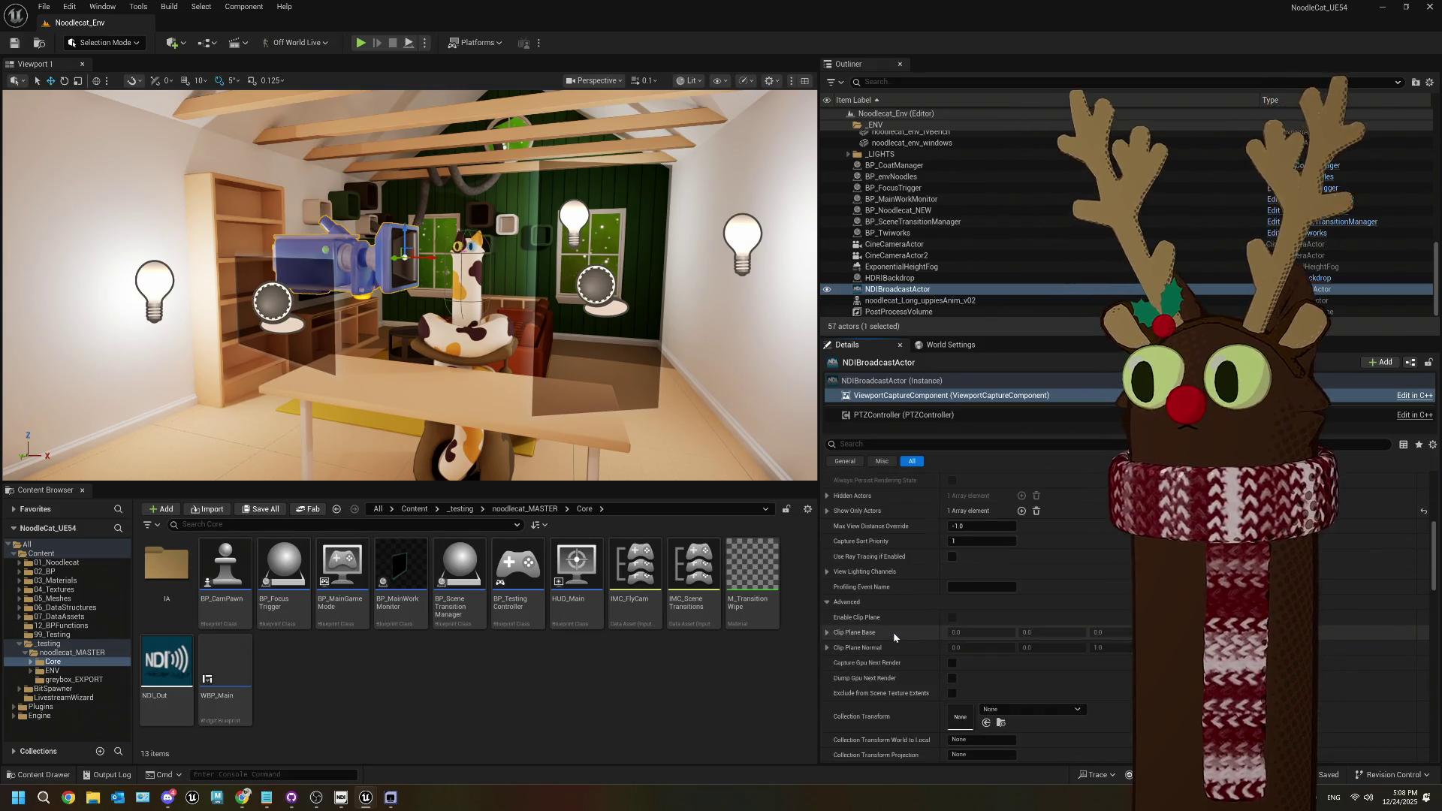
scroll(894, 632, down, 2)
scroll(873, 607, down, 5)
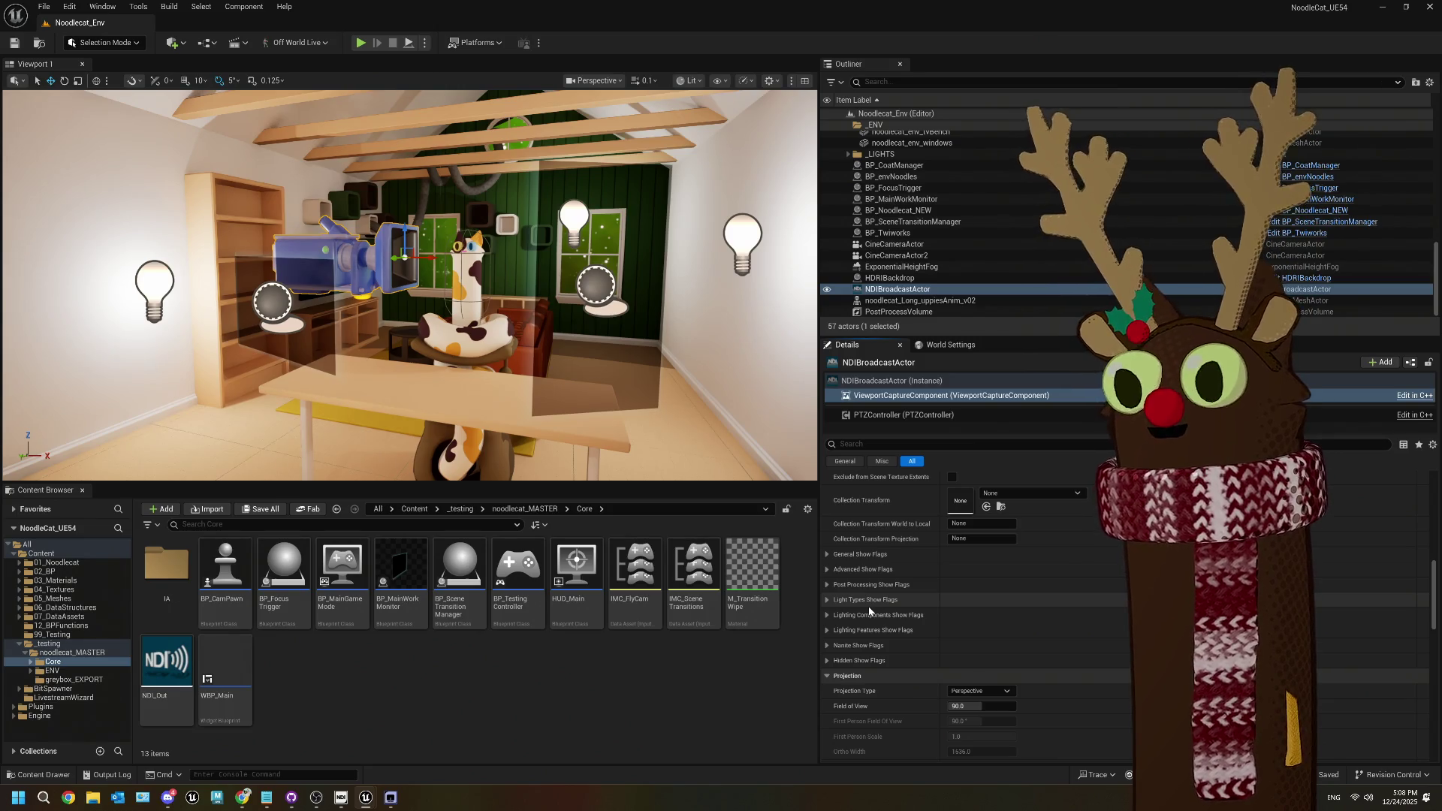
scroll(869, 611, up, 1)
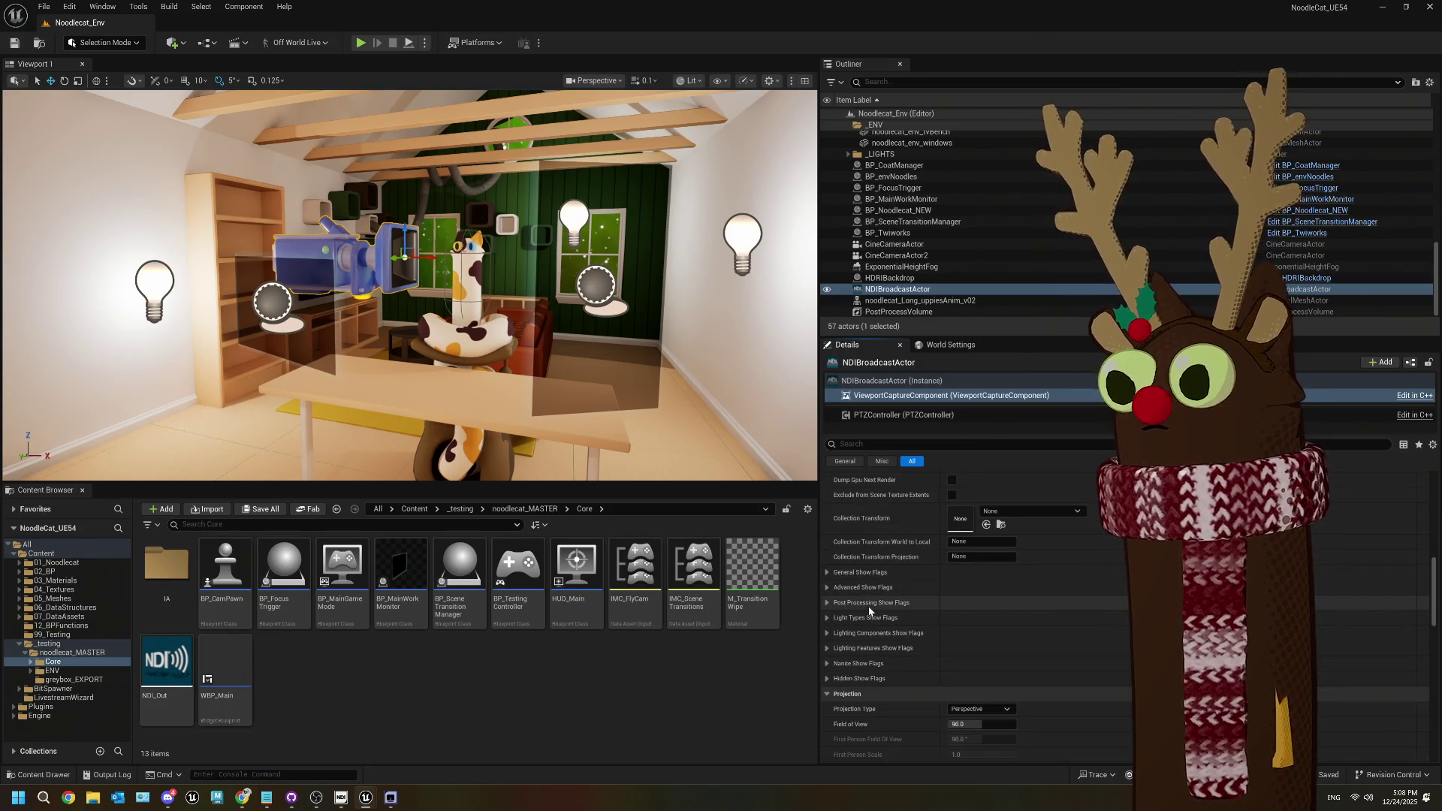
scroll(868, 607, up, 6)
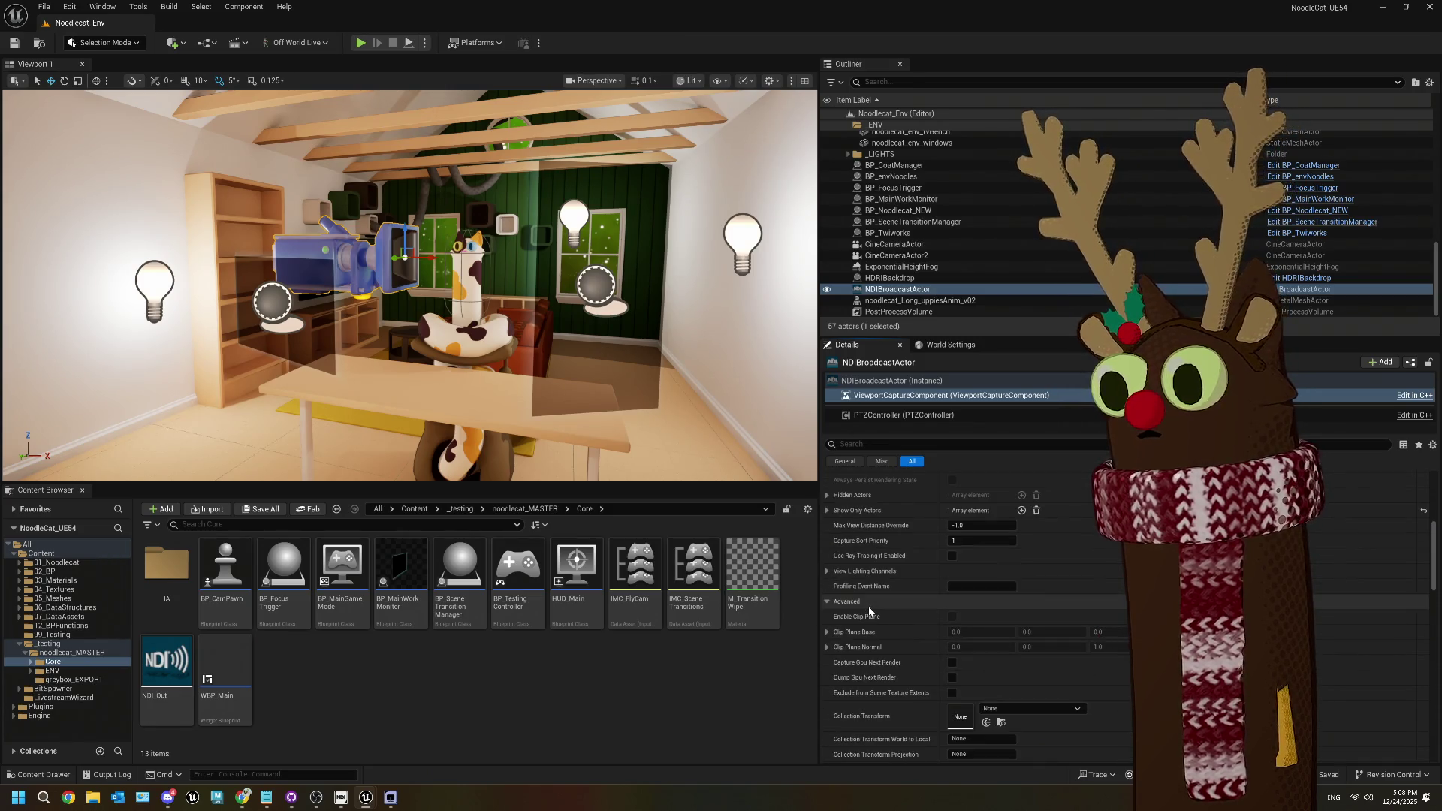
click(244, 799)
Search 'ue ndi output alpha flipped' and open the chroma key YouTube video from the Vizrt forum thread
click(251, 59)
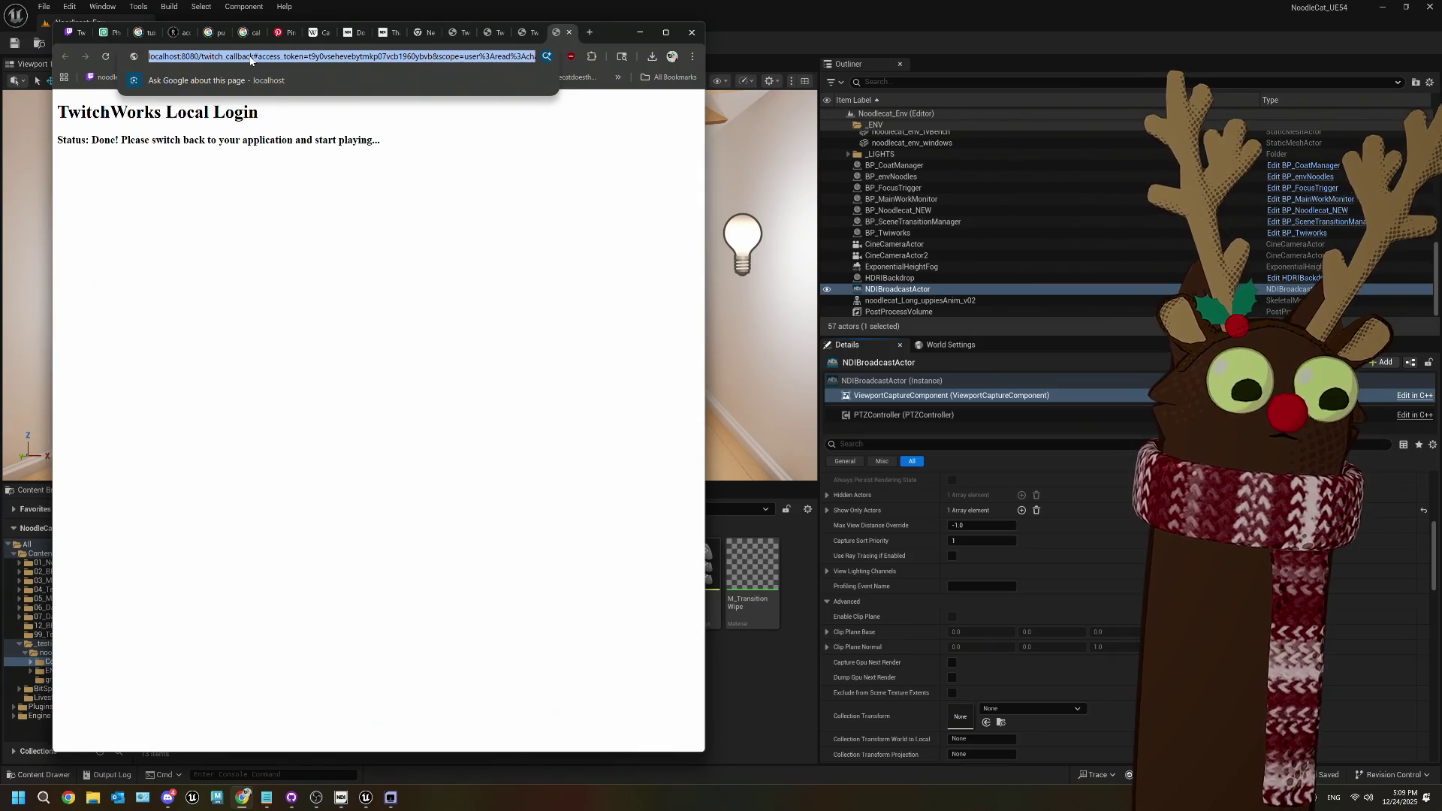
text(ue ndi )
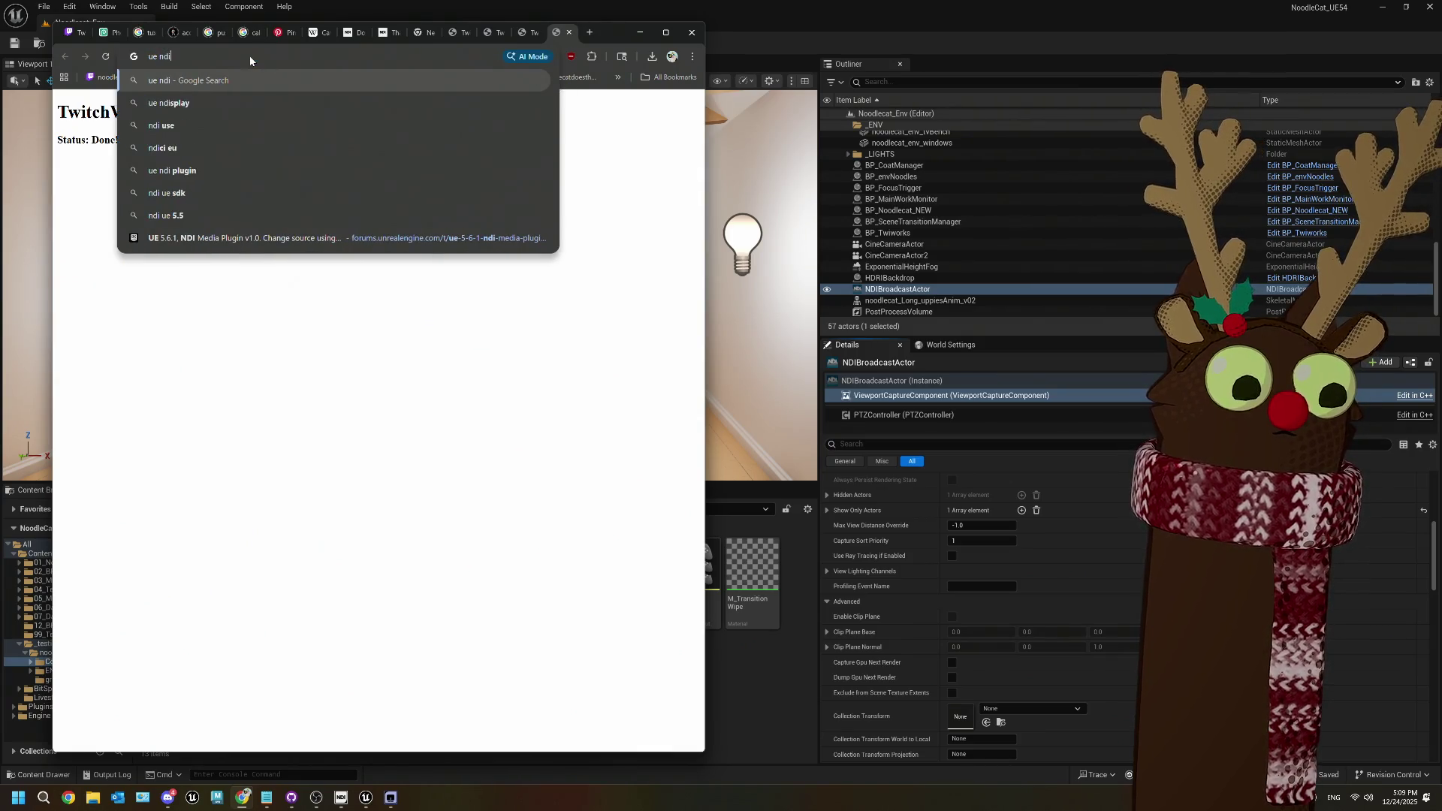
text(output alp)
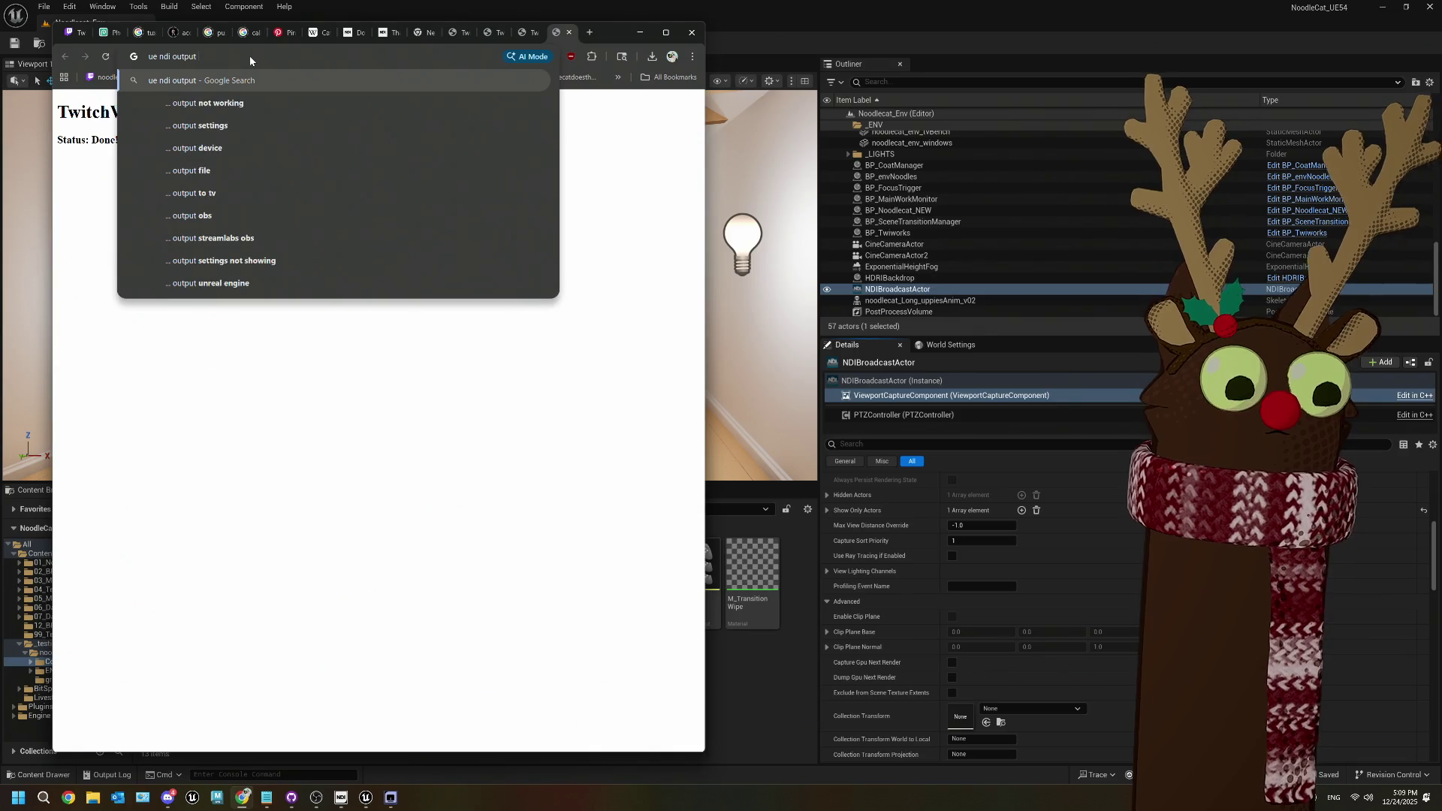
text(ha flipp)
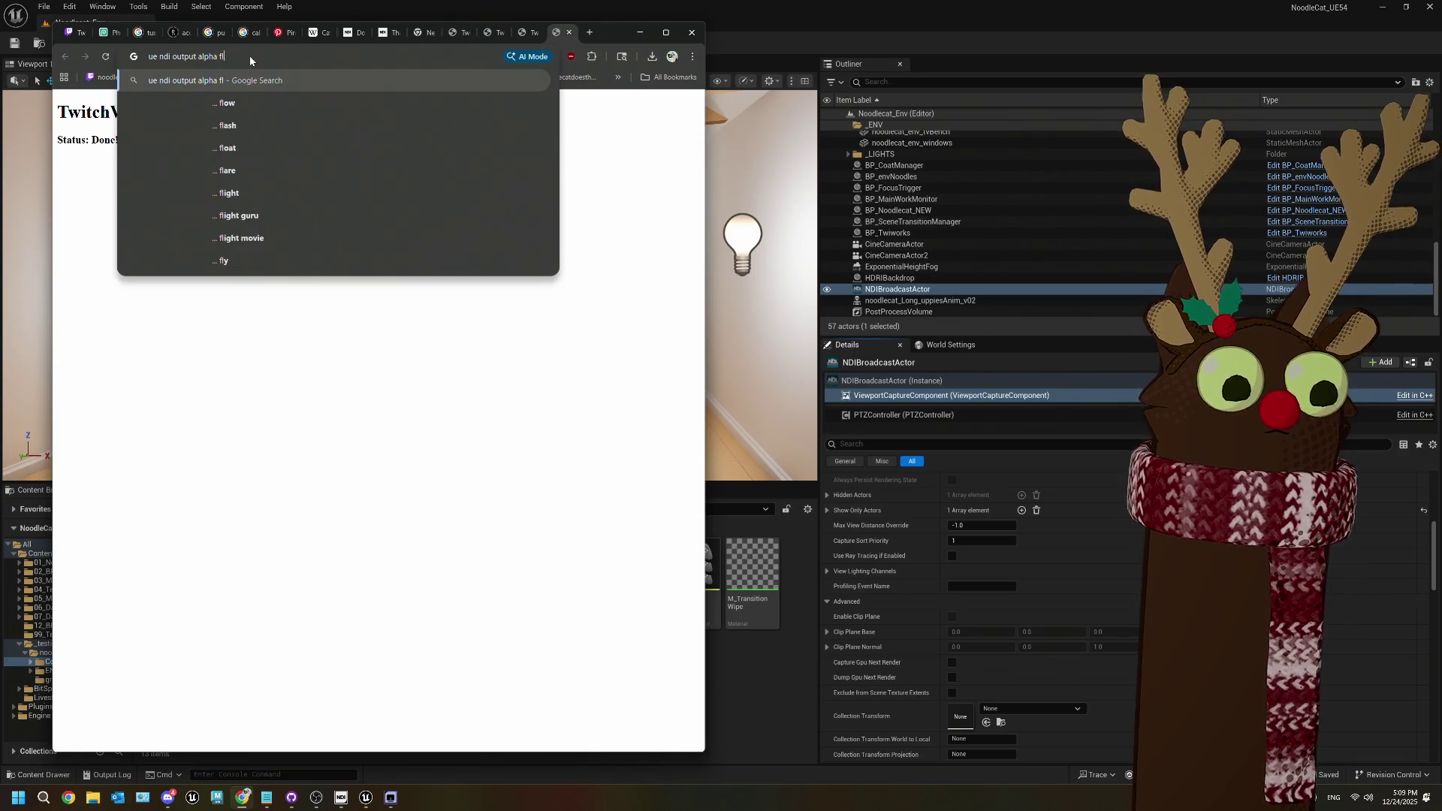
text(ed)
key(Return)
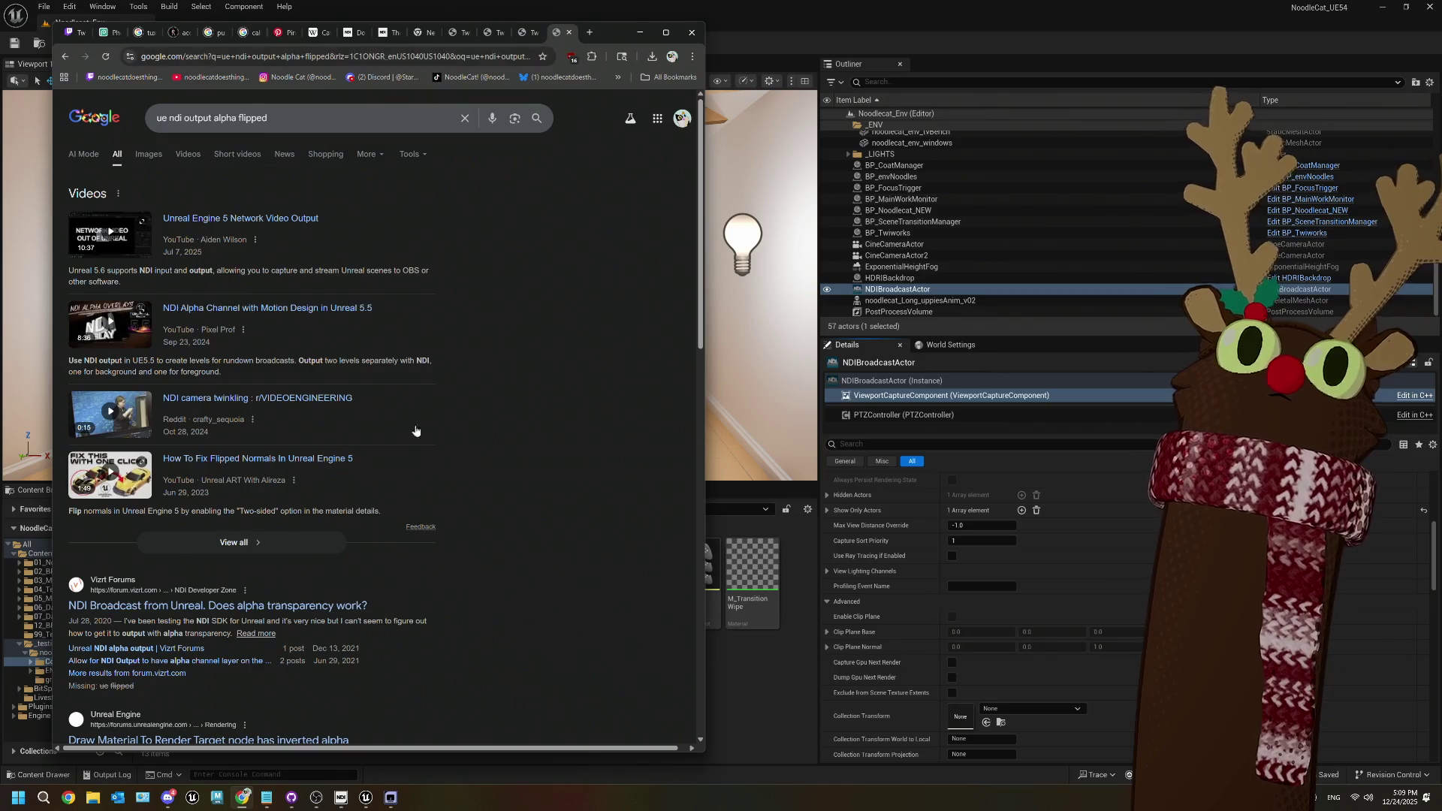
scroll(422, 467, down, 2)
scroll(332, 445, down, 1)
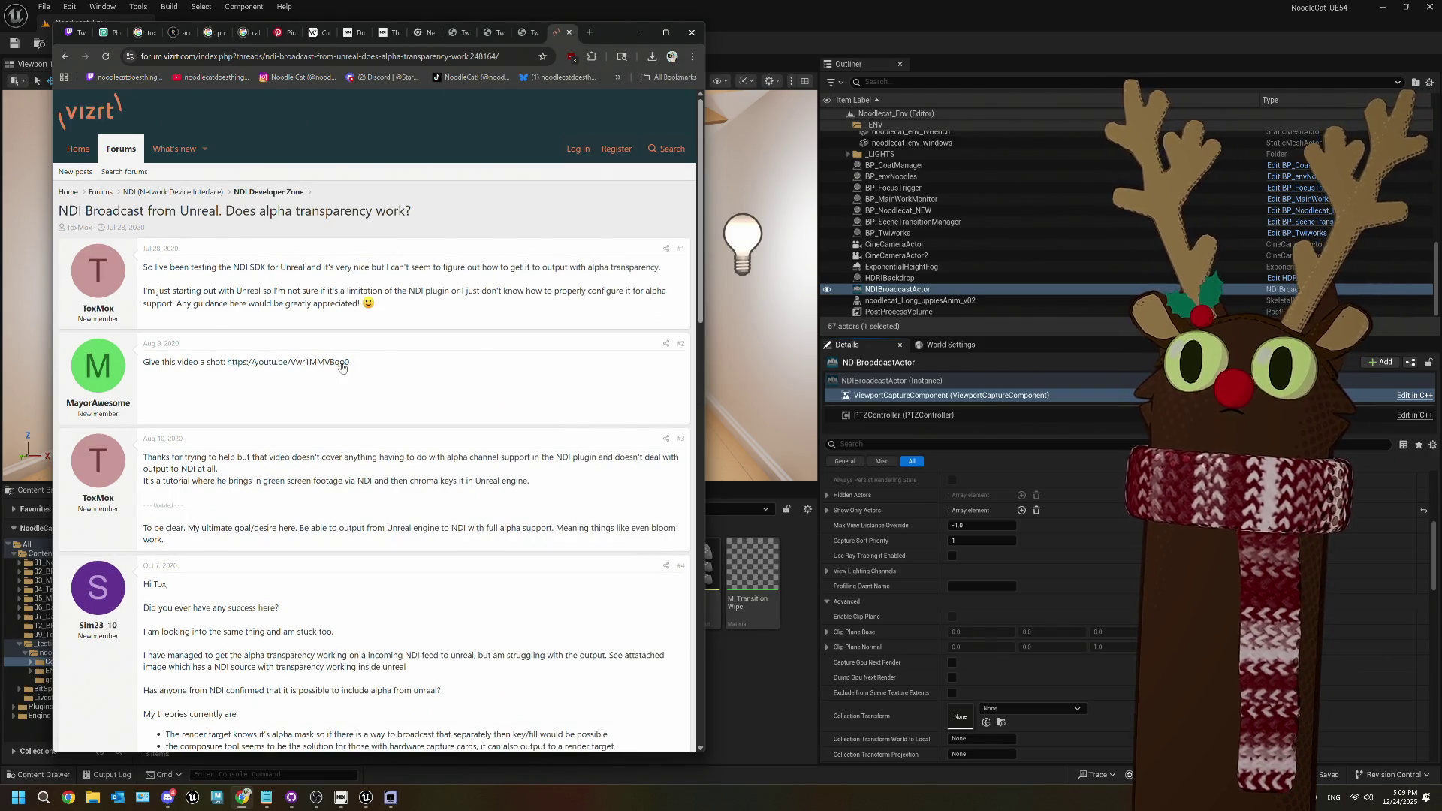
click(564, 31)
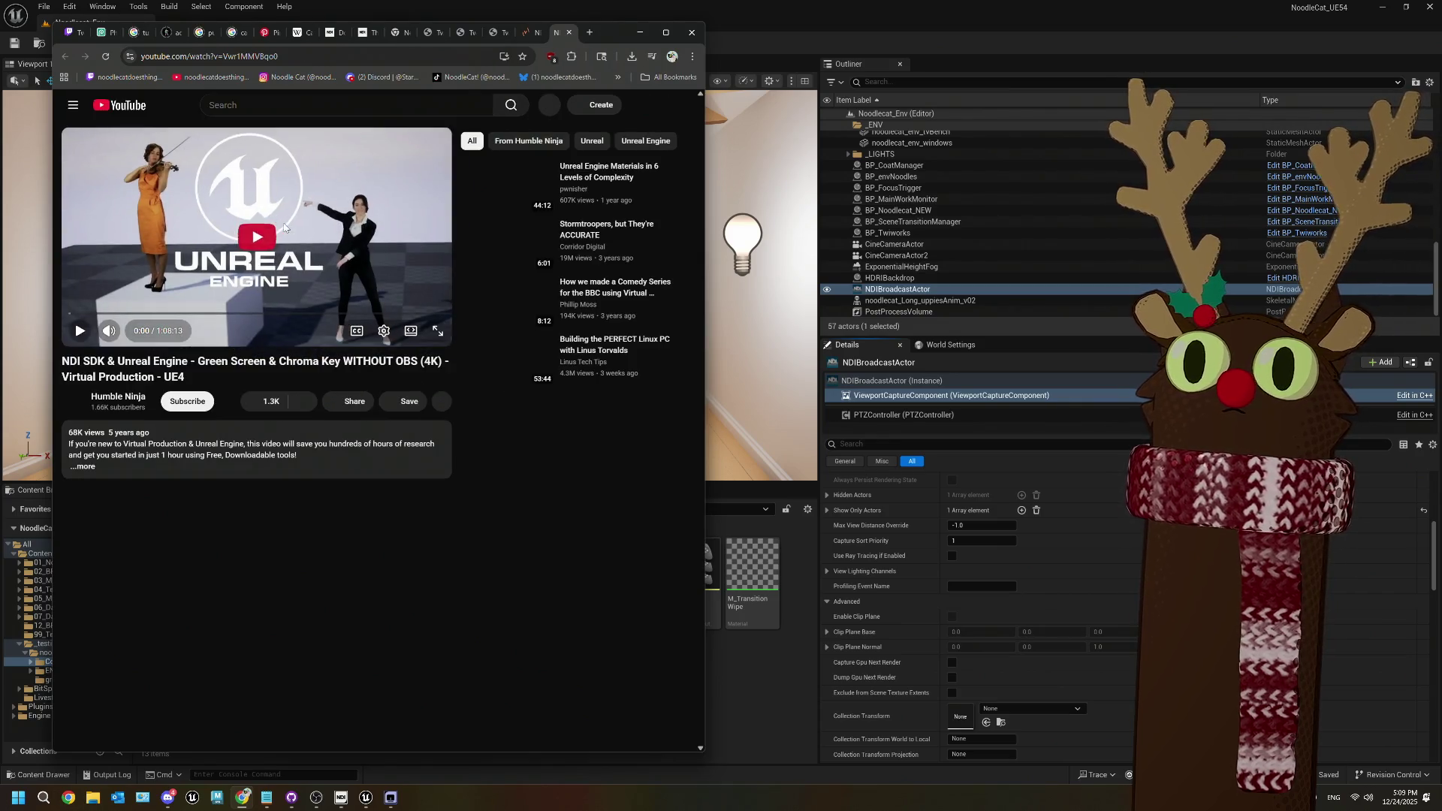
Mute and enlarge the Green Screen & Chroma Key video, then close its tab
click(115, 331)
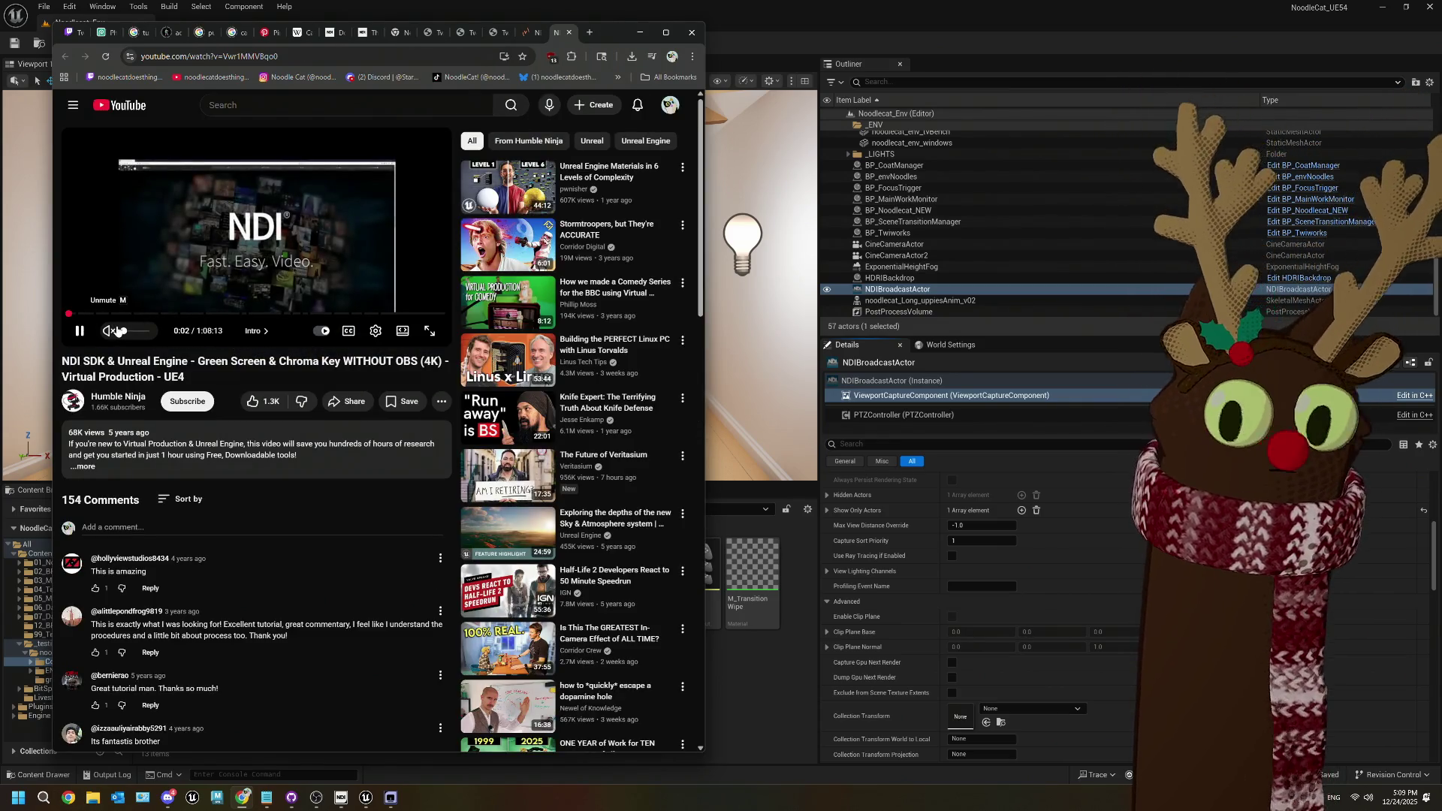
click(404, 332)
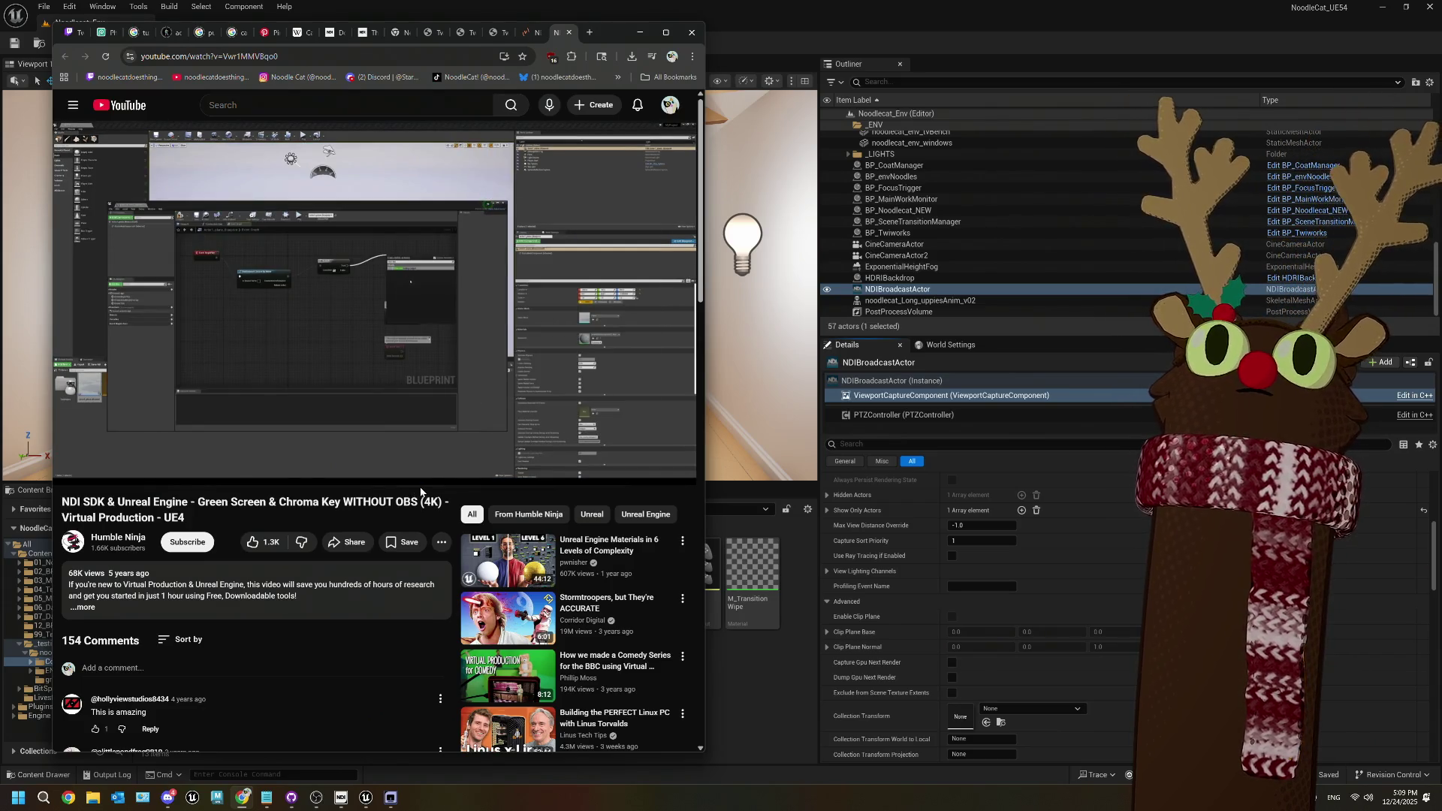
drag(709, 321, 1093, 323)
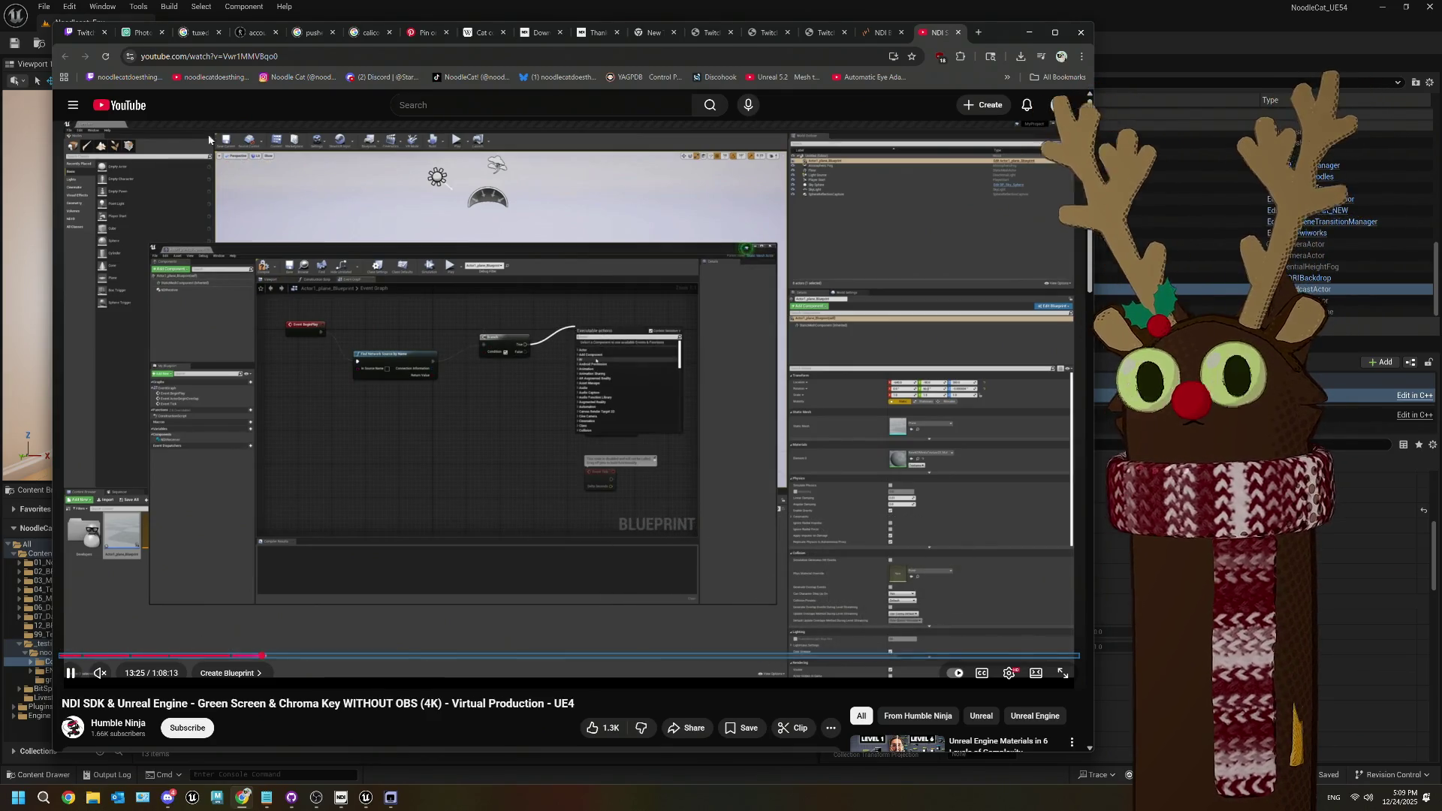
click(958, 33)
click(807, 56)
Search Google for 'ue5 ndi broadcast alpha'
text(ue5 ndi boa)
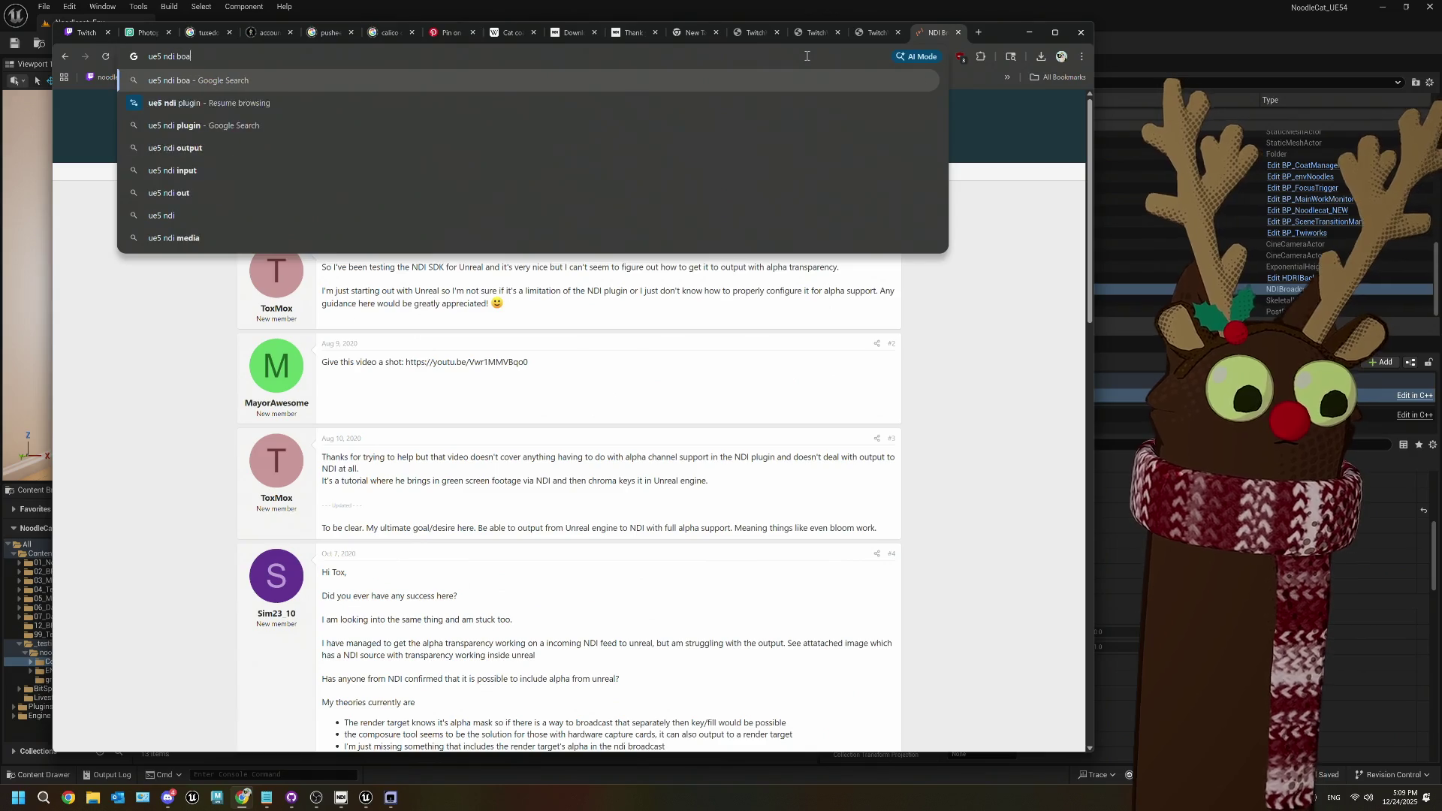
text(r)
key(BackSpace)
key(BackSpace)
key(BackSpace)
text(roadcase)
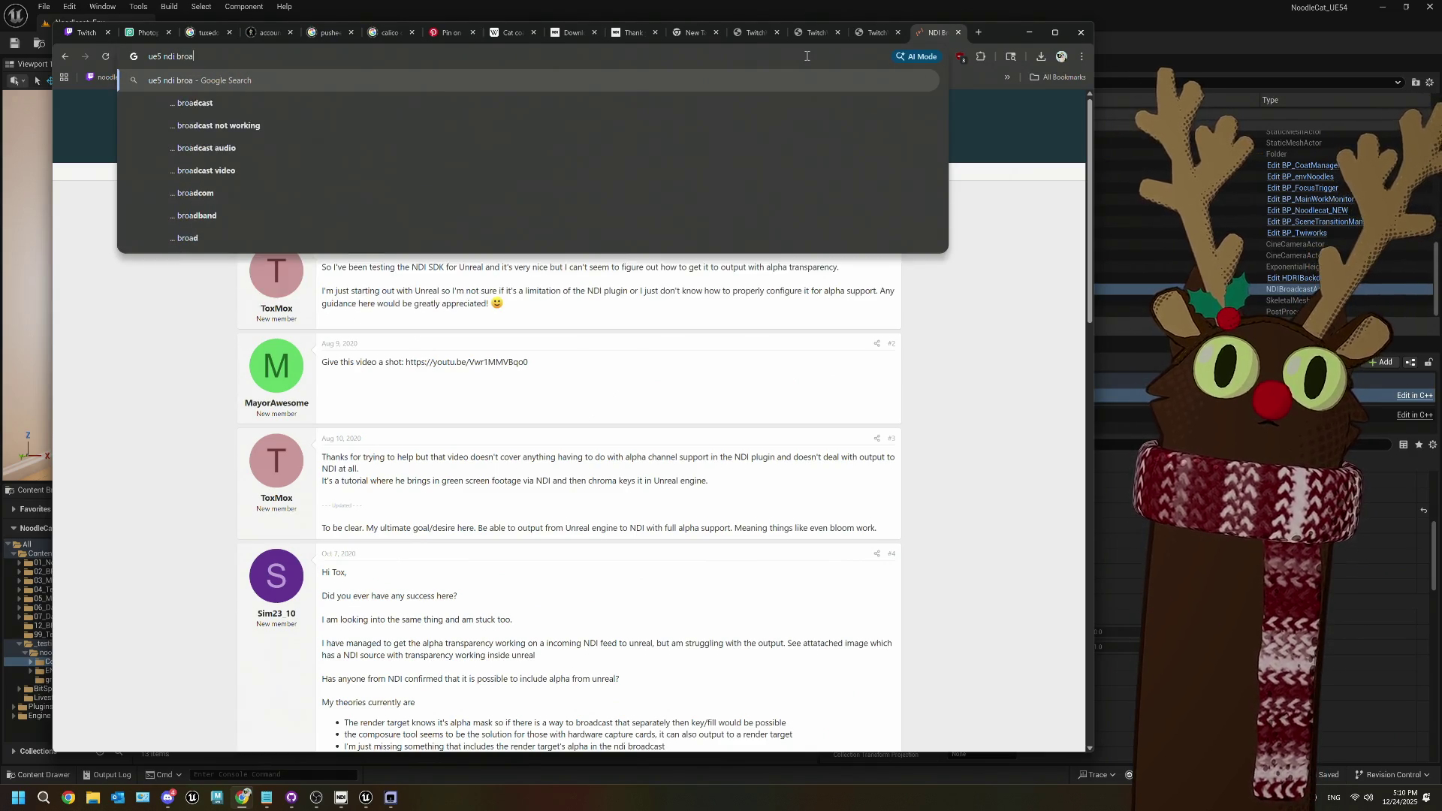
key(BackSpace)
text(t )
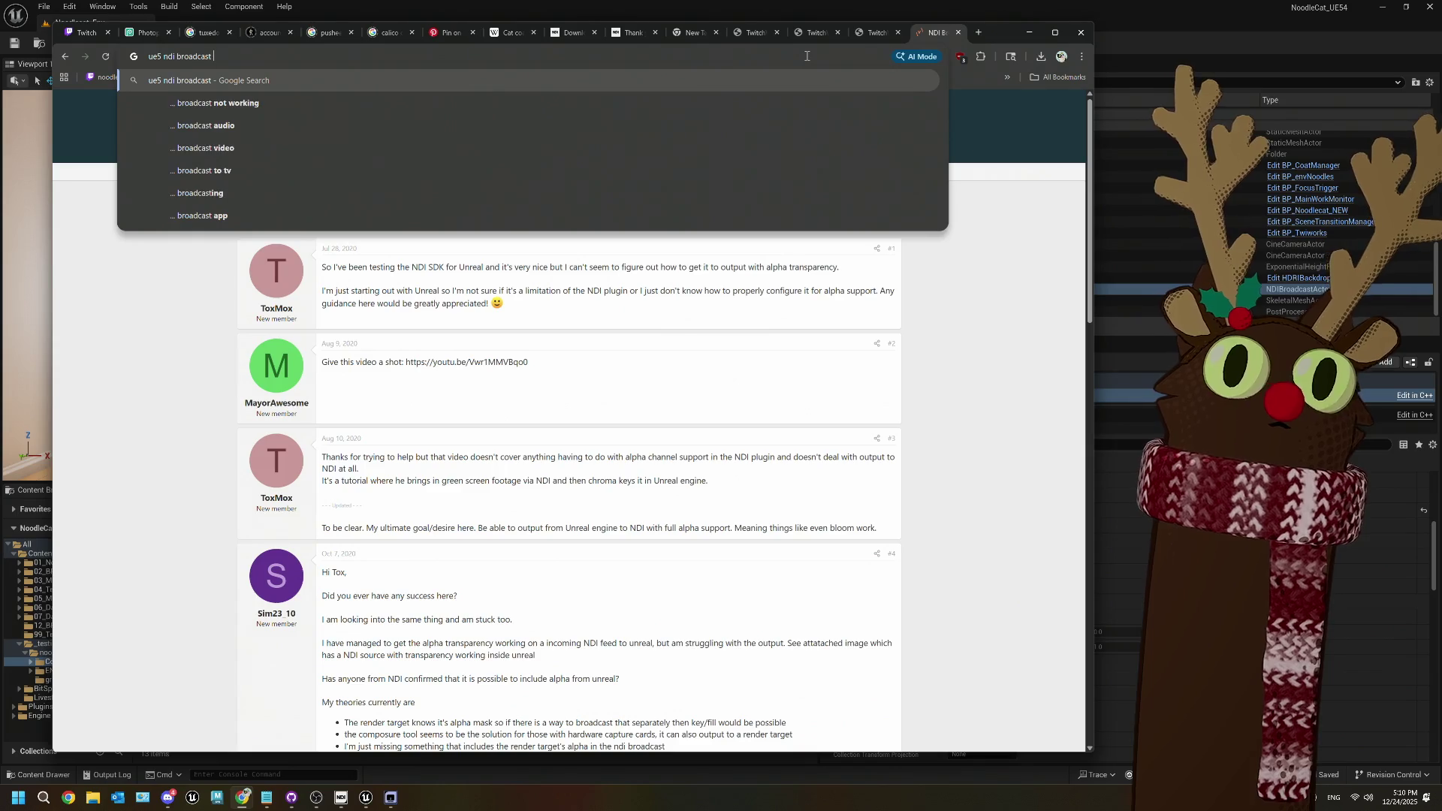
text(lha)
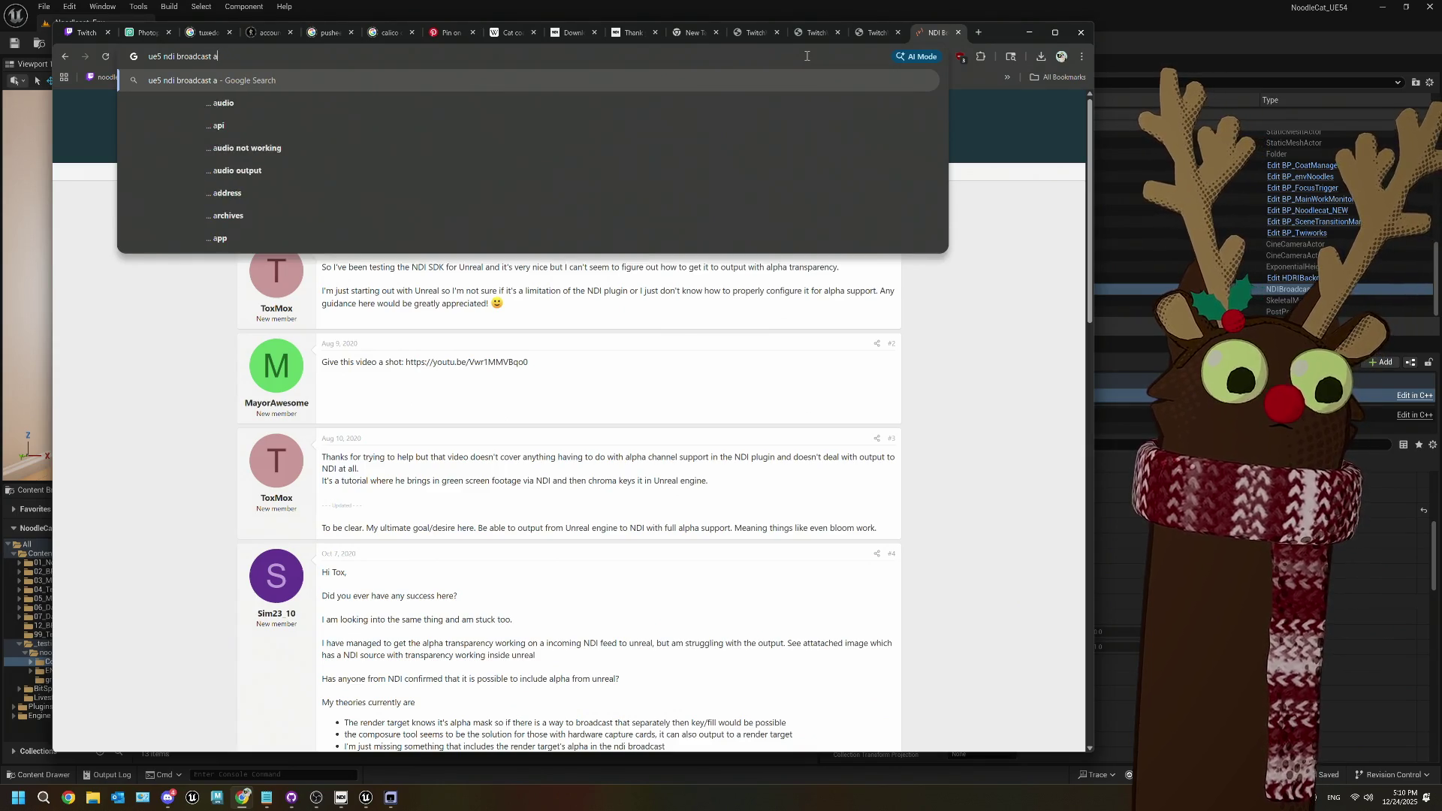
key(Return)
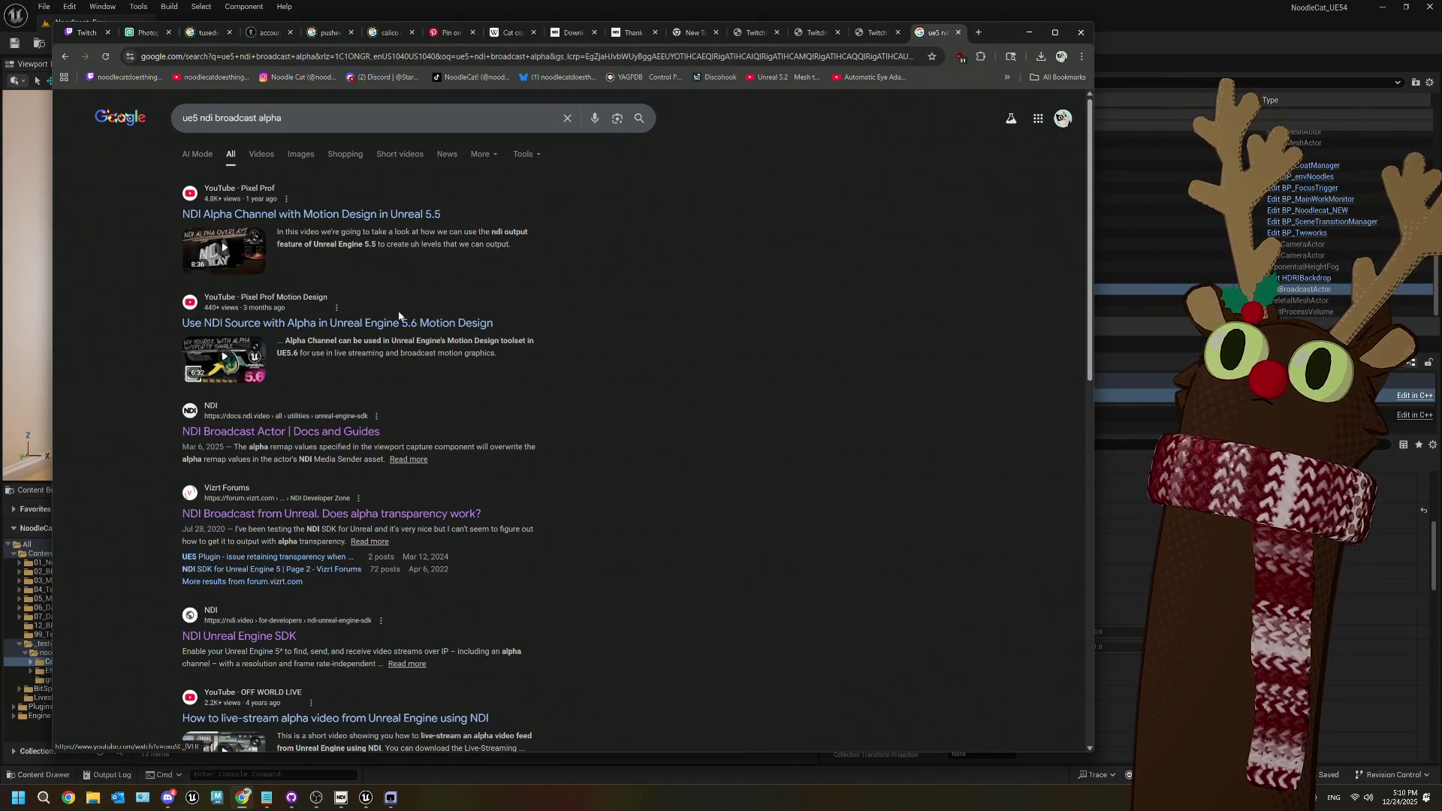
Open the 'Using NDI Input/Output in Unreal Engine' playlist from the search results
scroll(412, 363, down, 2)
scroll(412, 362, up, 2)
scroll(412, 362, down, 2)
scroll(413, 363, down, 1)
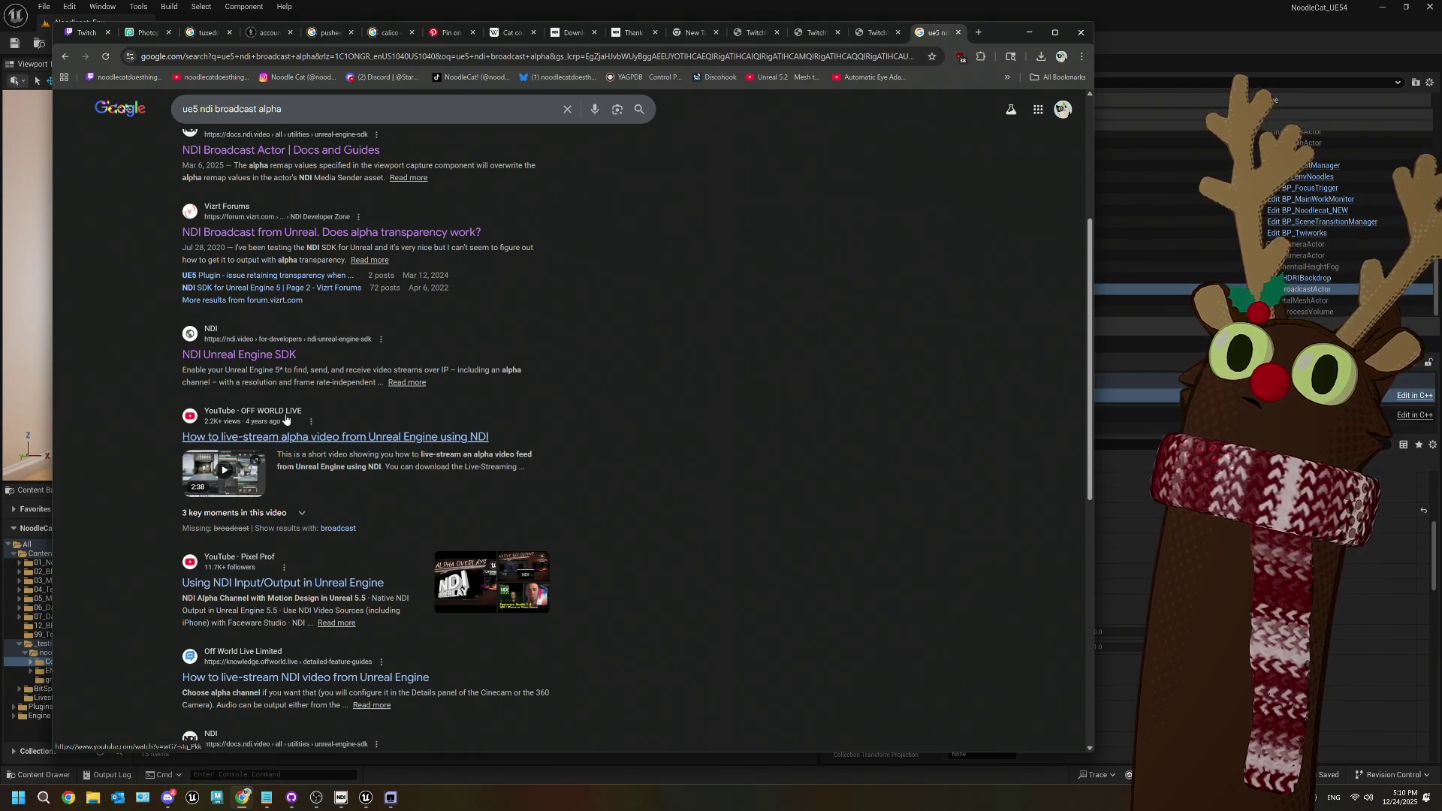
scroll(285, 419, down, 2)
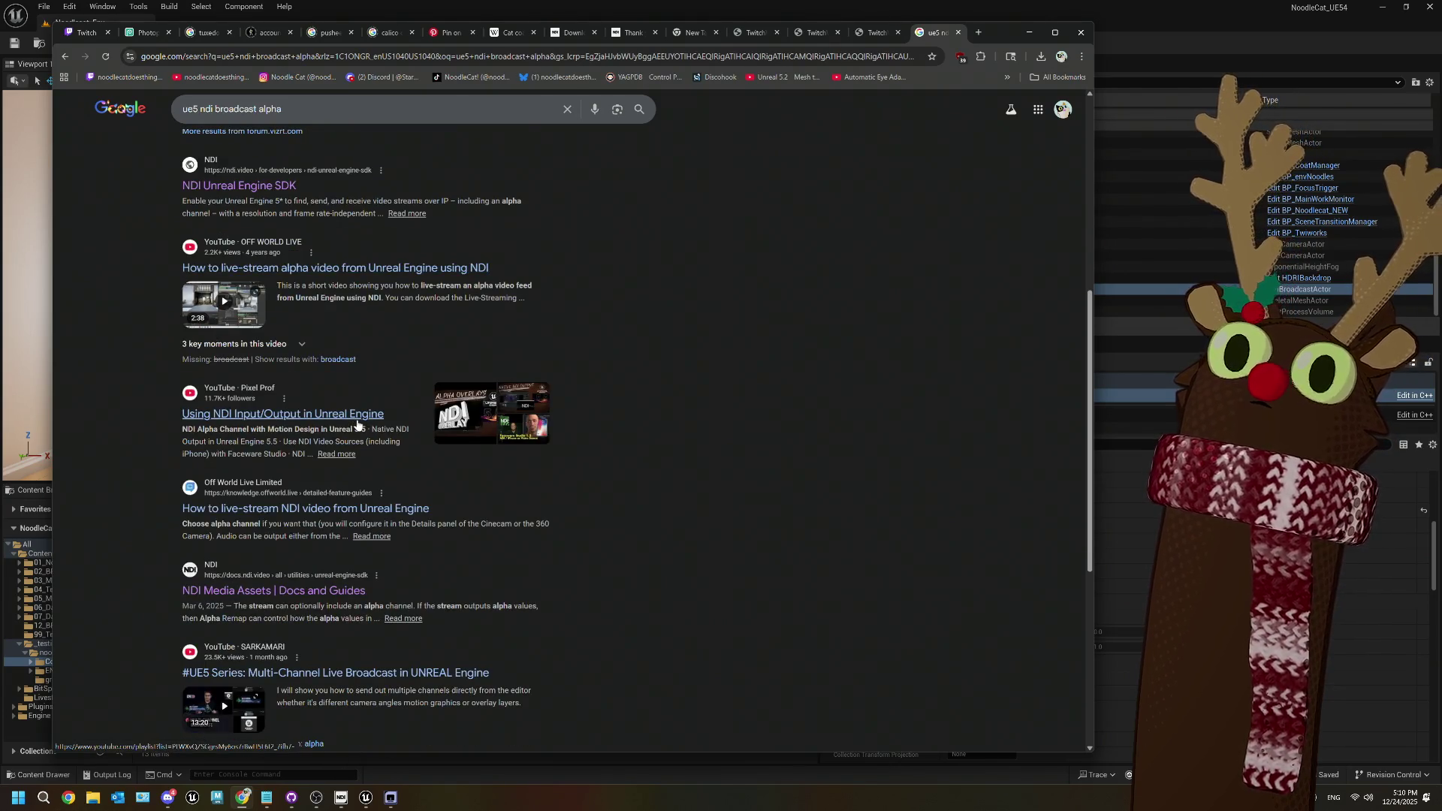
click(360, 419)
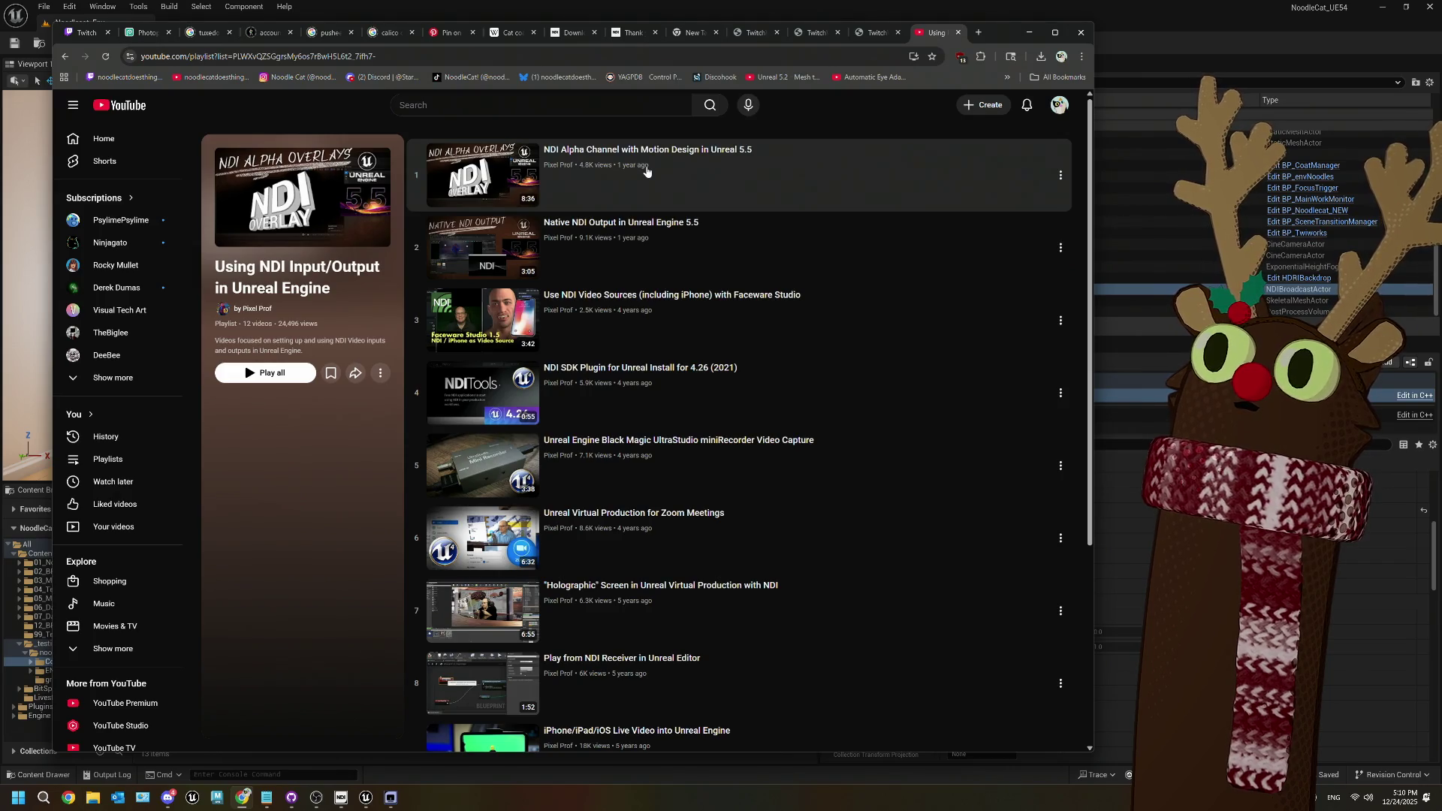
Play 'NDI Alpha Channel with Motion Design' and skip through its scene, content browser and material setup
scroll(650, 183, down, 3)
scroll(650, 183, up, 3)
click(496, 176)
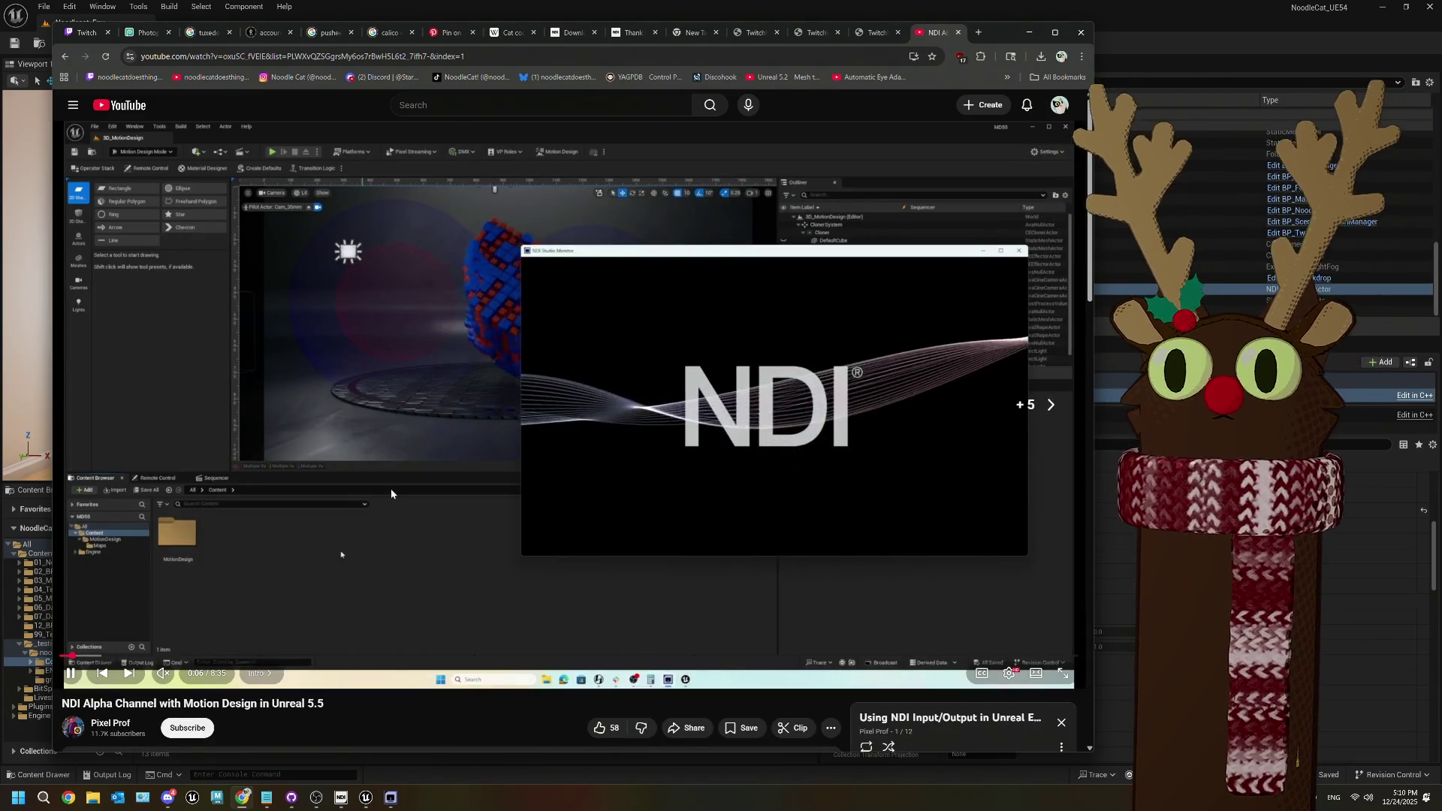
key(l)
key(l)
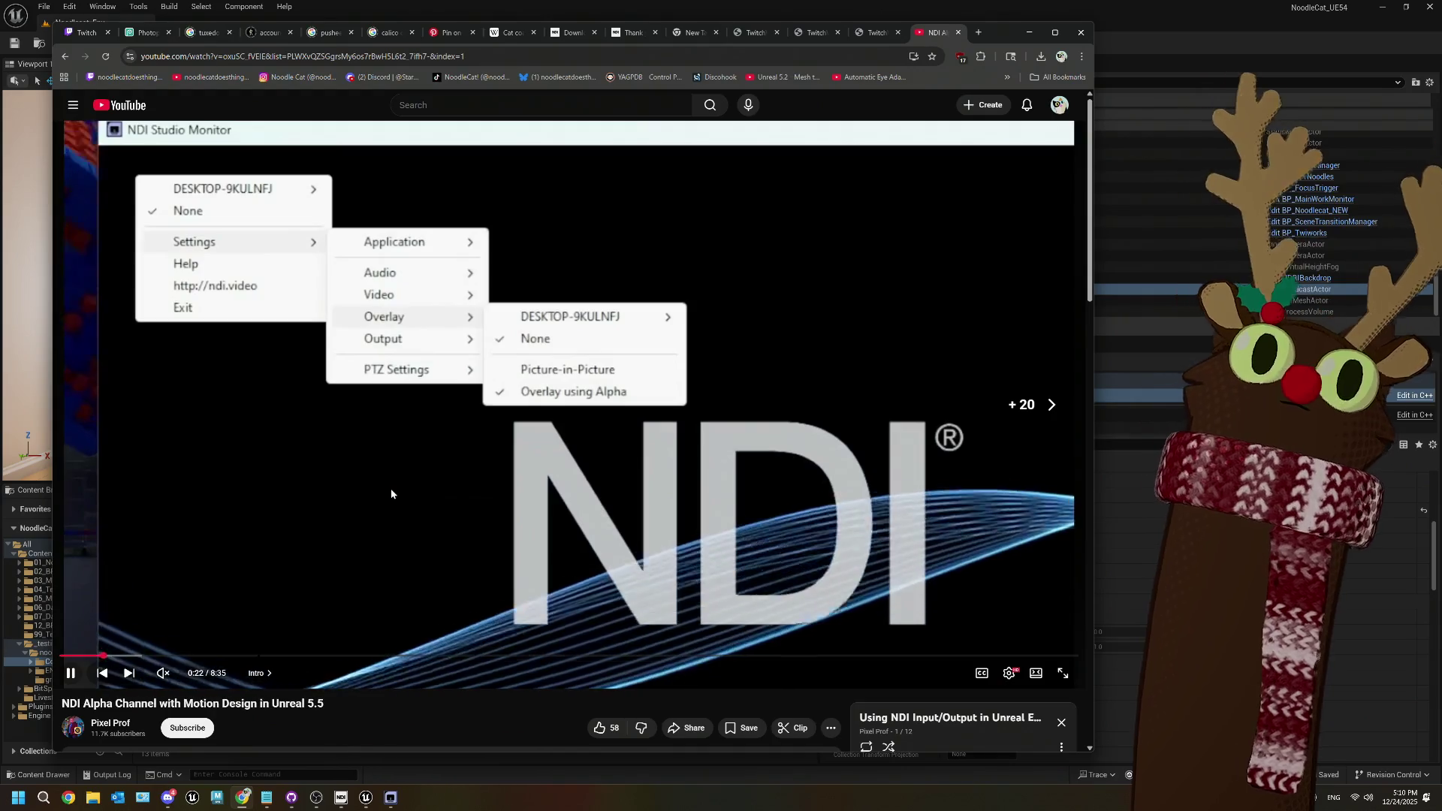
key(Right)
key(Right)
key(Right)
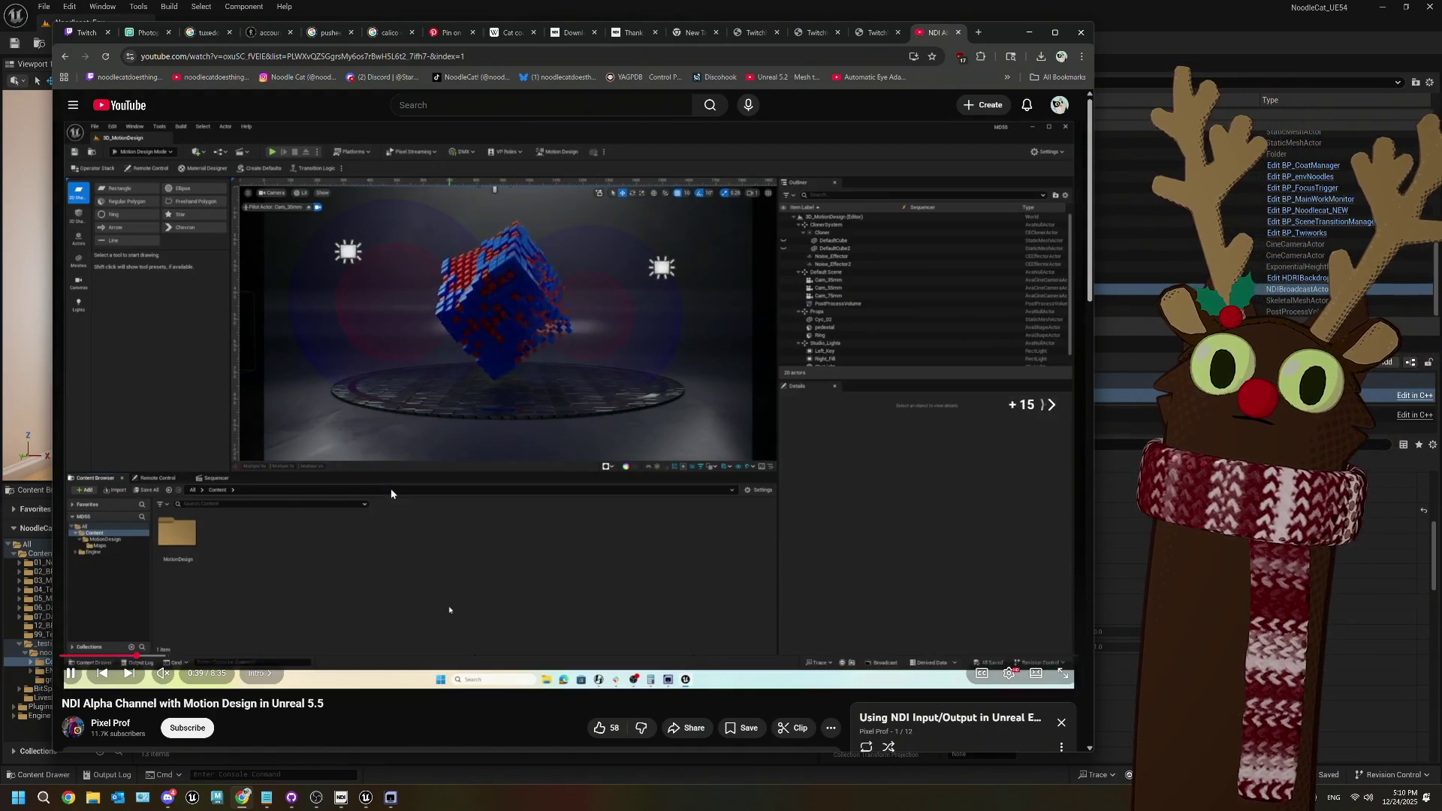
key(Right)
key(Right)
key(Right)
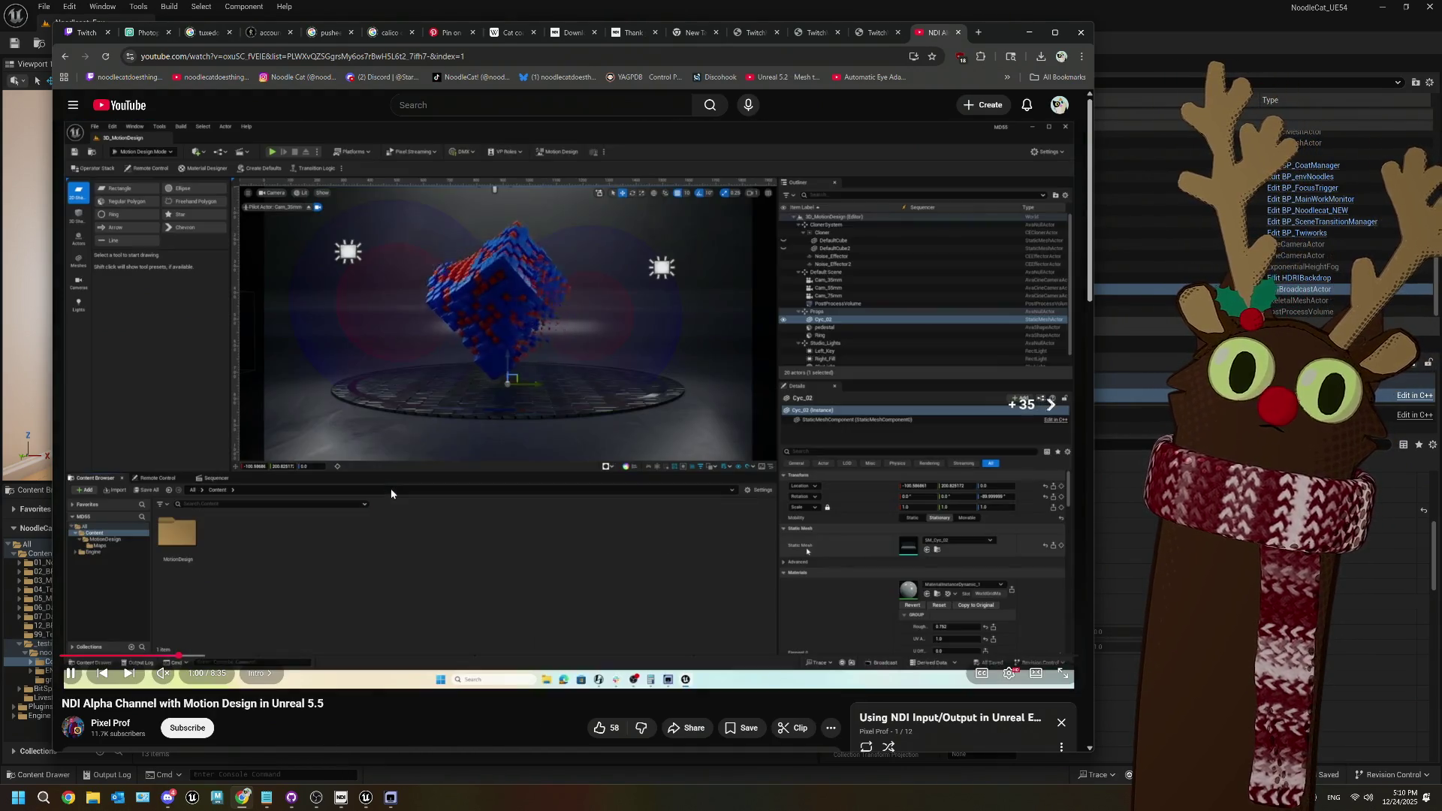
key(Right)
key(Right)
key(Right)
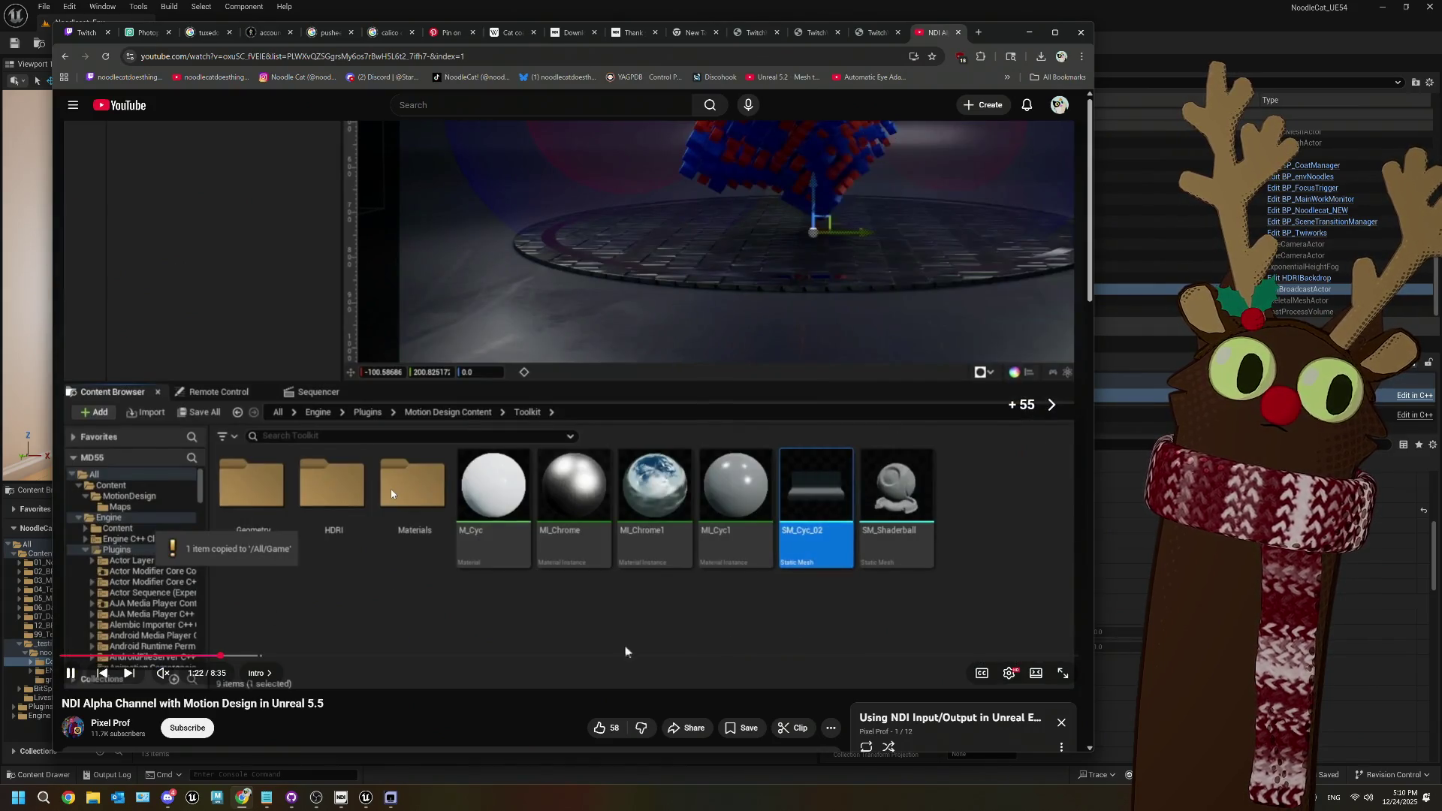
key(Right)
key(Right)
key(Right)
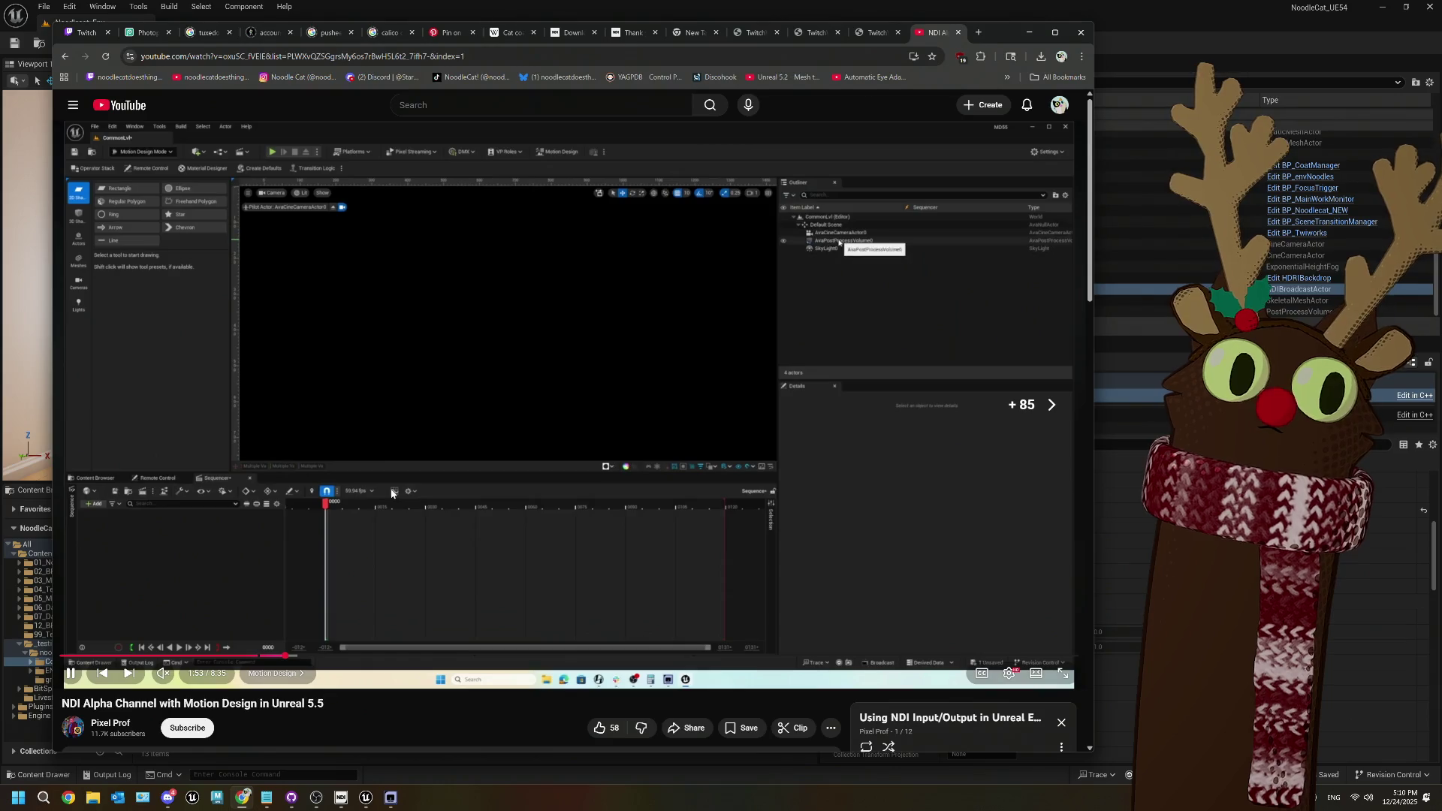
key(Right)
key(Right)
key(Right)
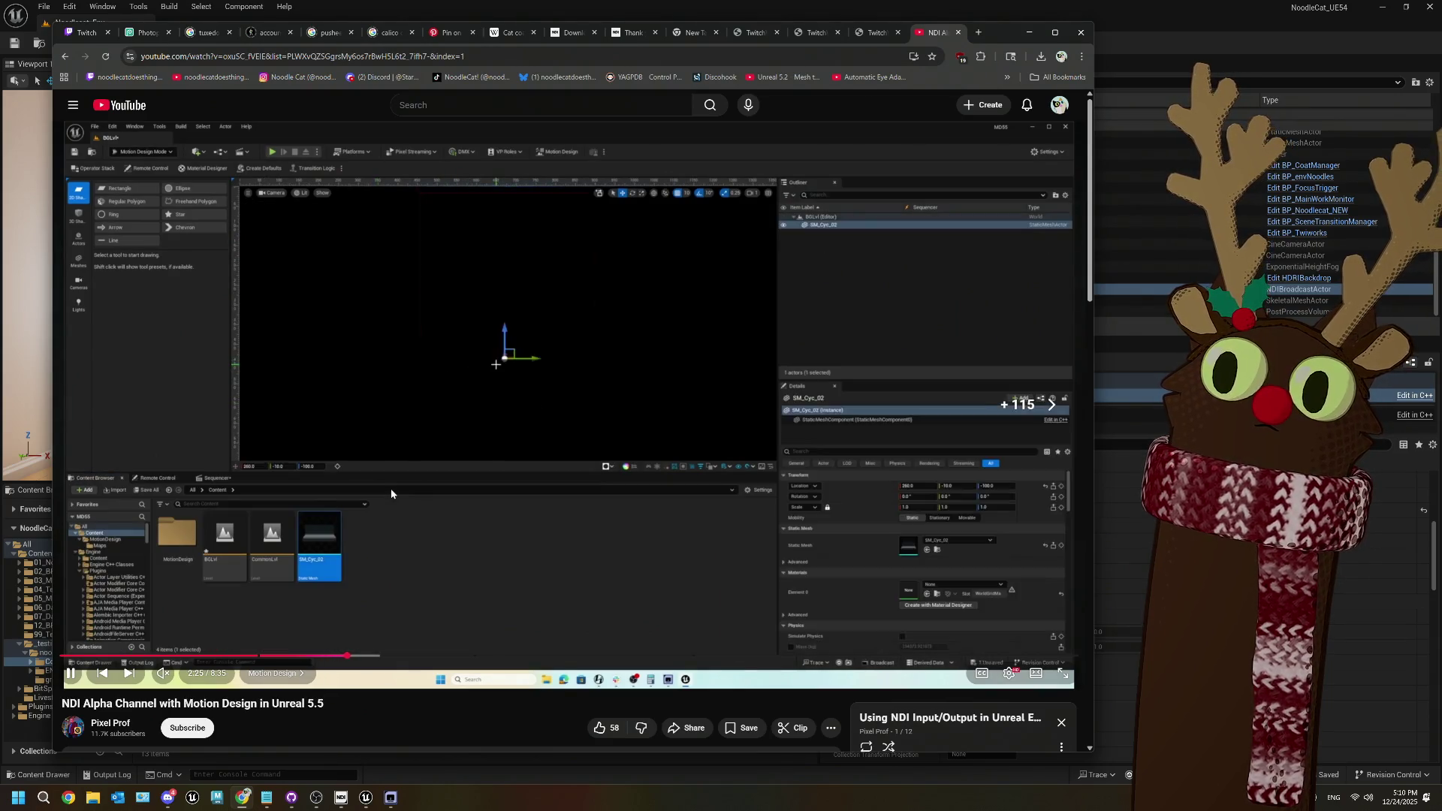
key(Right)
key(Right)
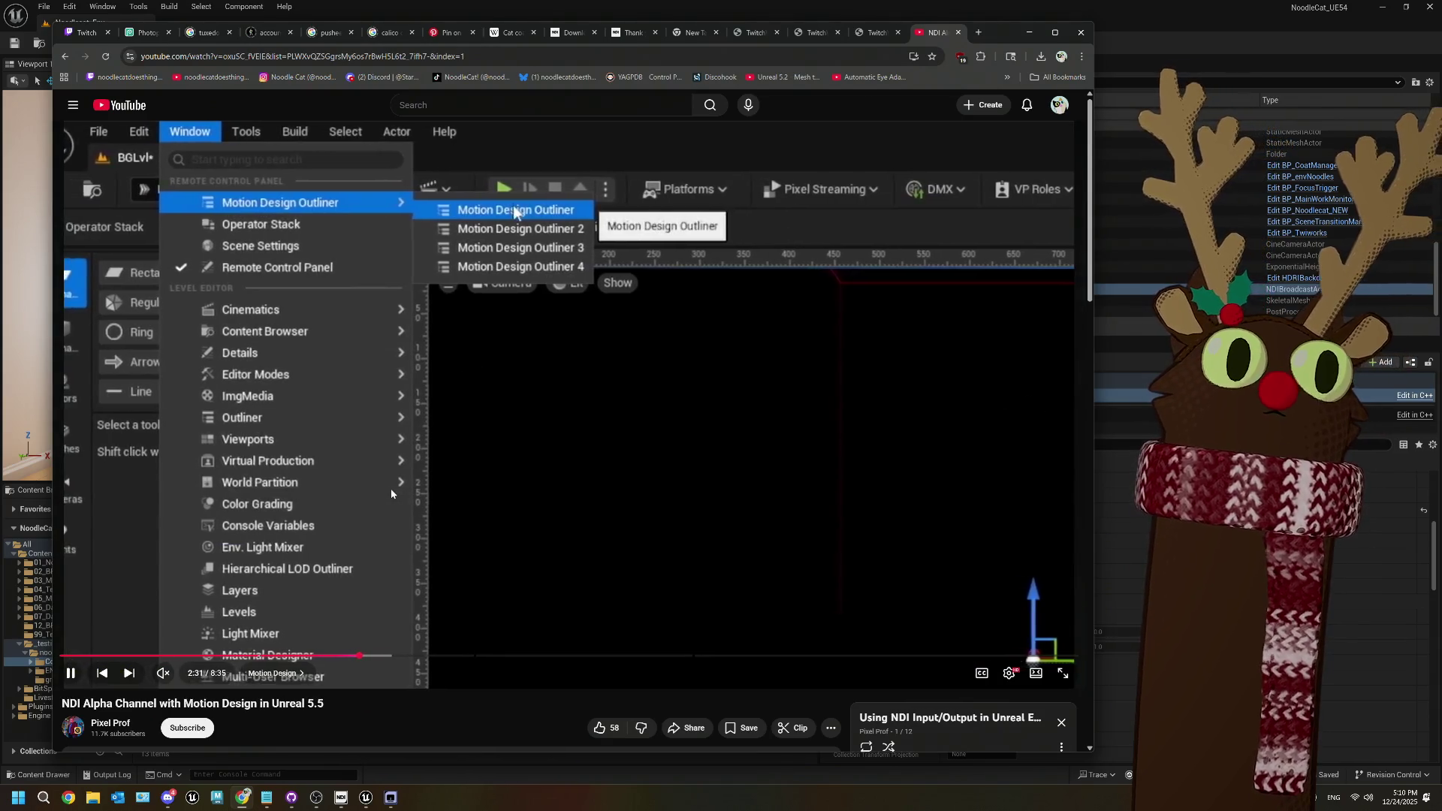
key(Right)
key(Right)
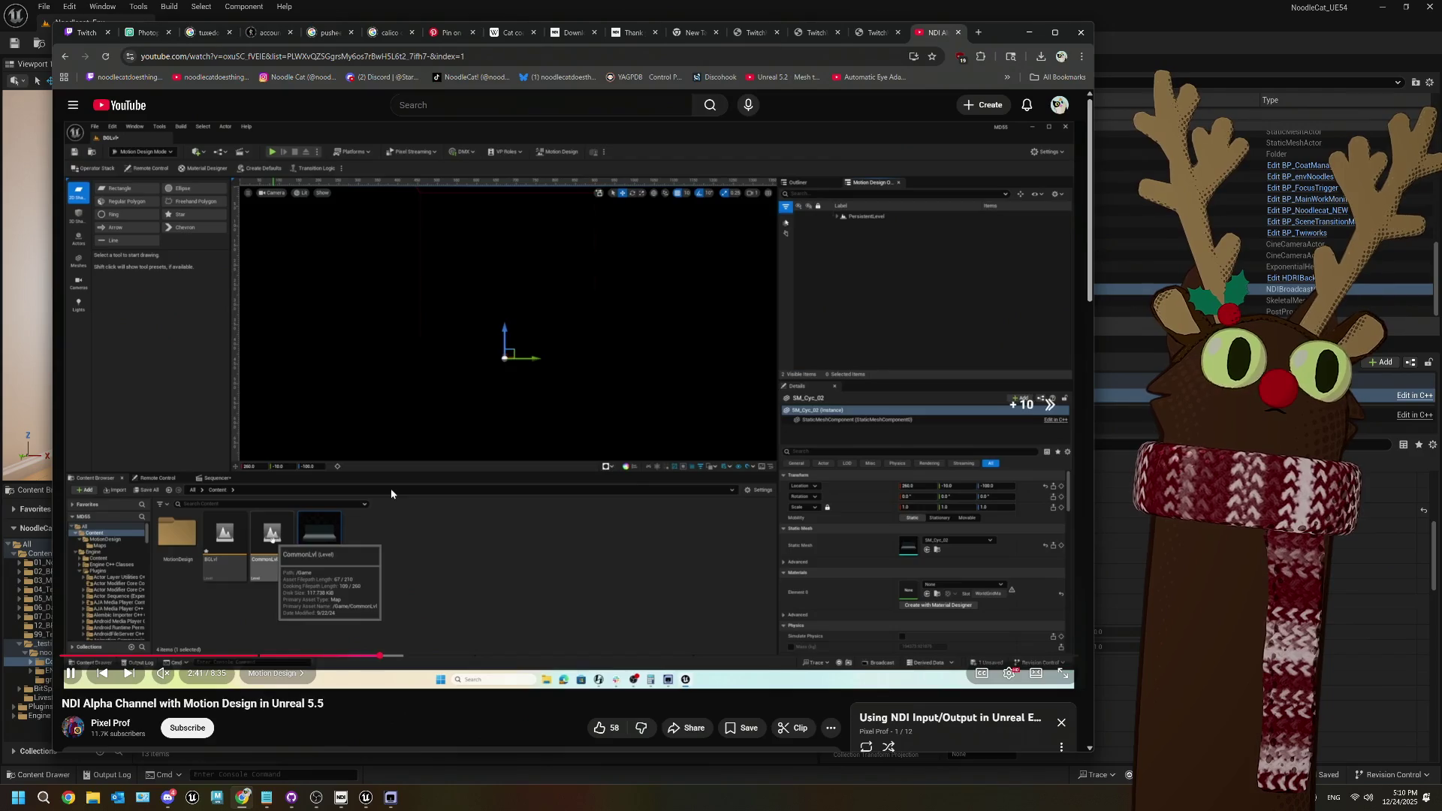
key(Right)
key(Right)
key(Right)
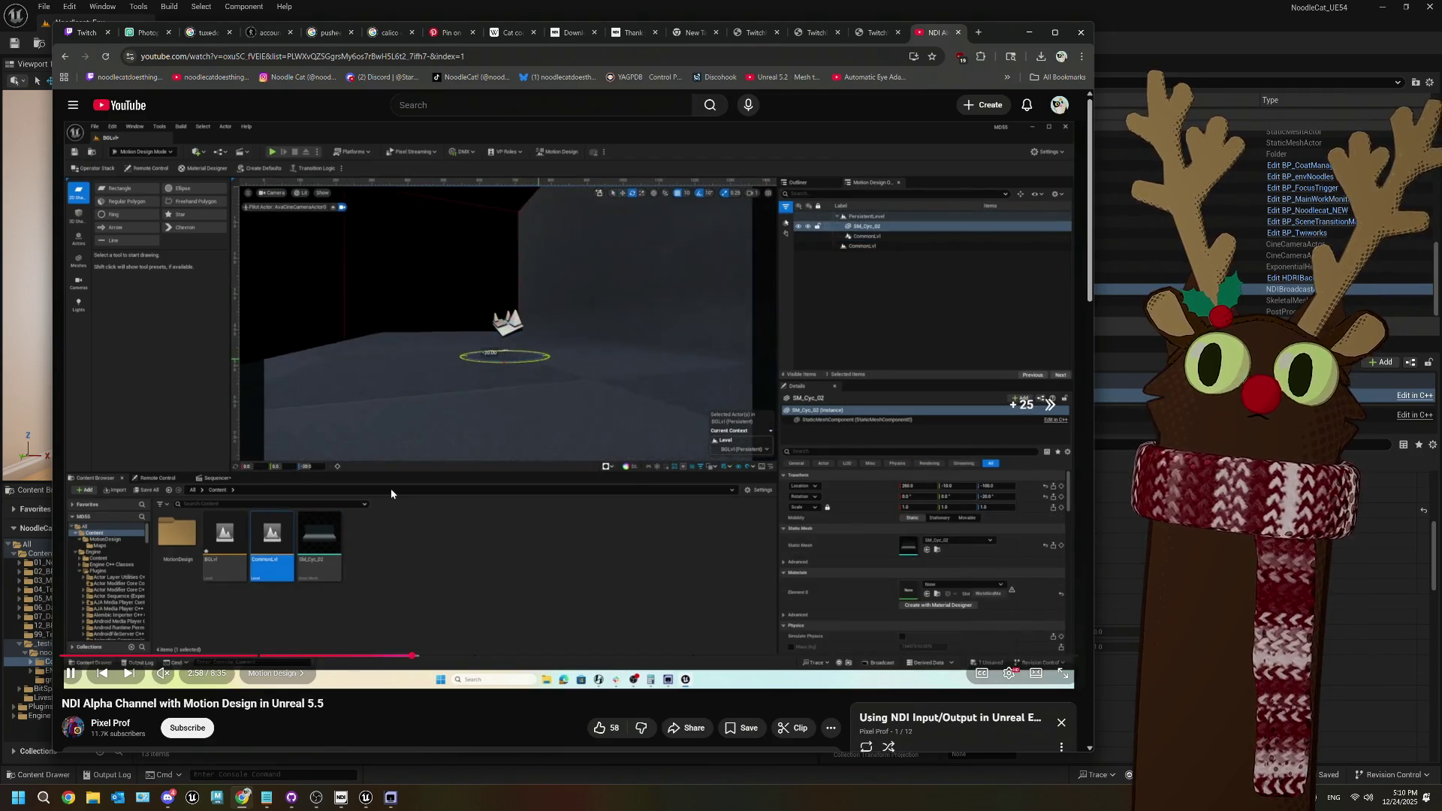
key(Right)
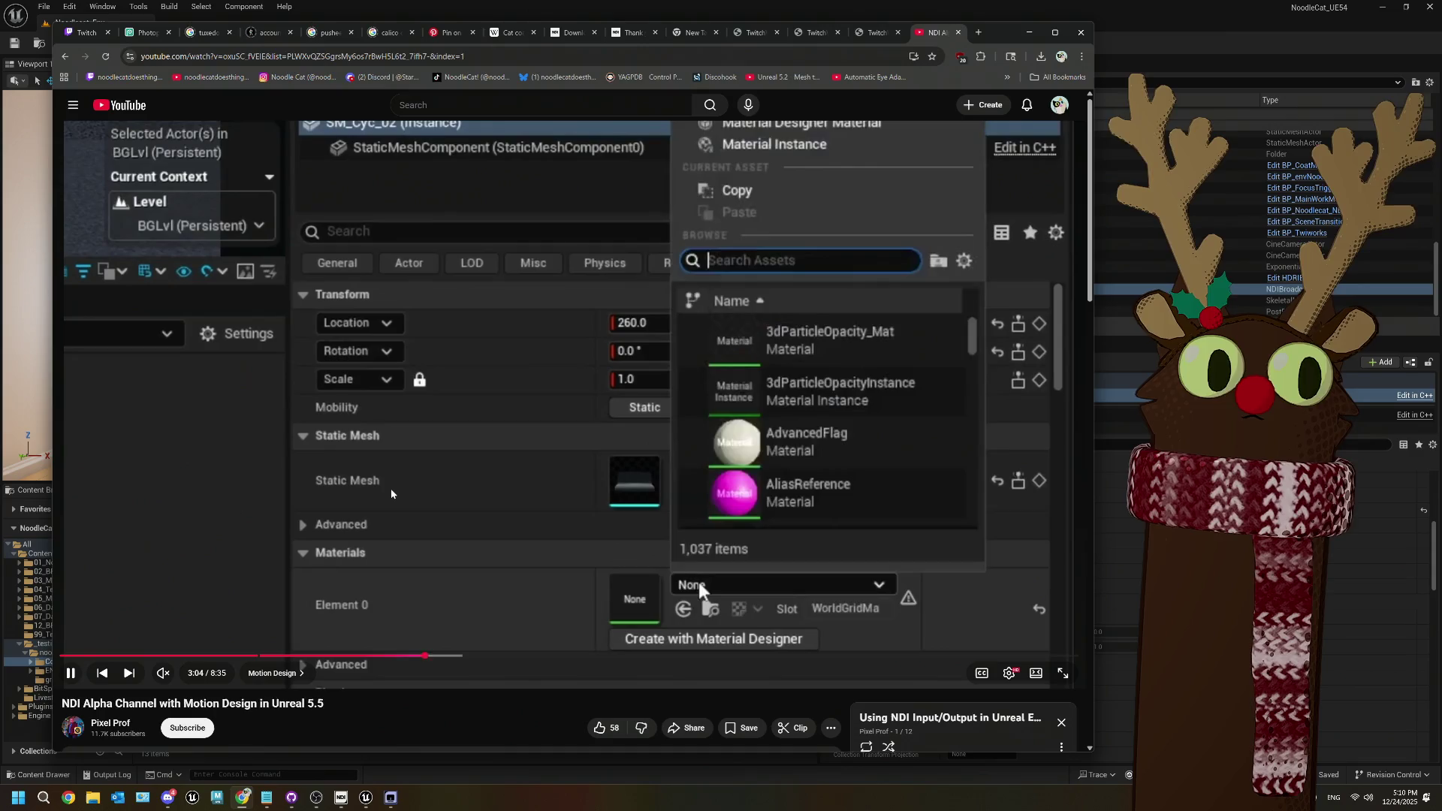
key(Right)
key(Right)
key(Right)
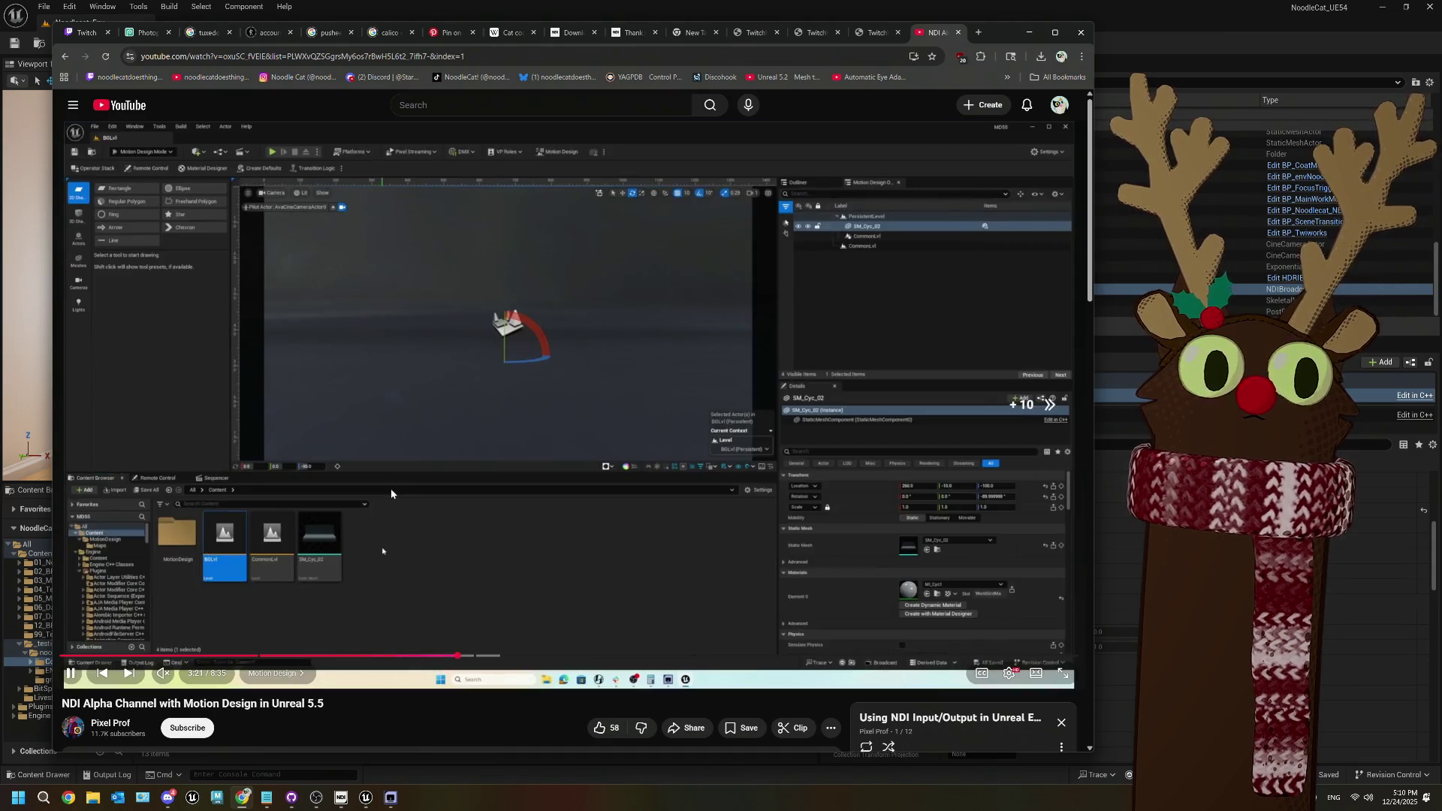
Skim the text, Rundown and Fill & Key NDI channel output sections, then return to the playlist
key(Right)
key(Right)
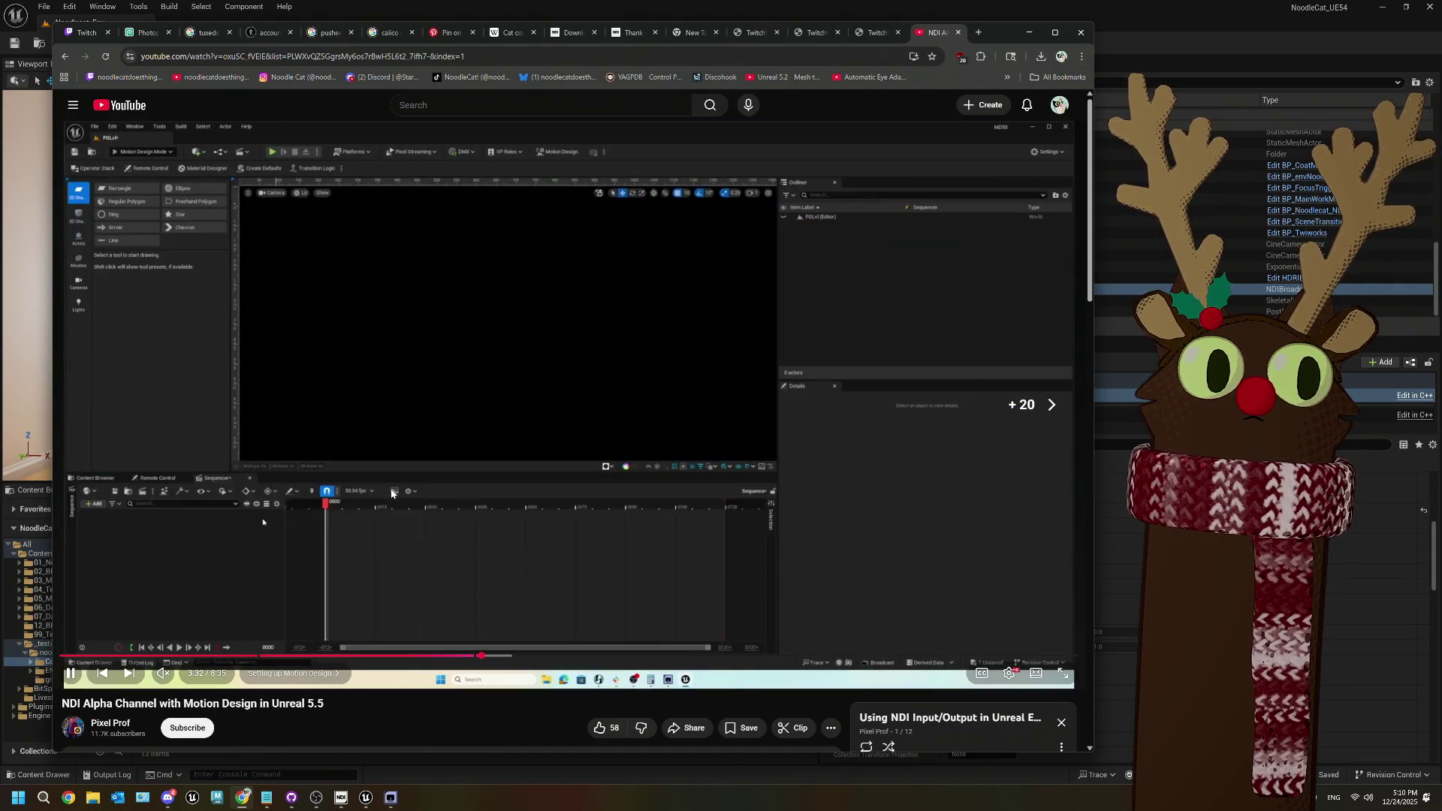
key(Right)
key(Right)
key(Right)
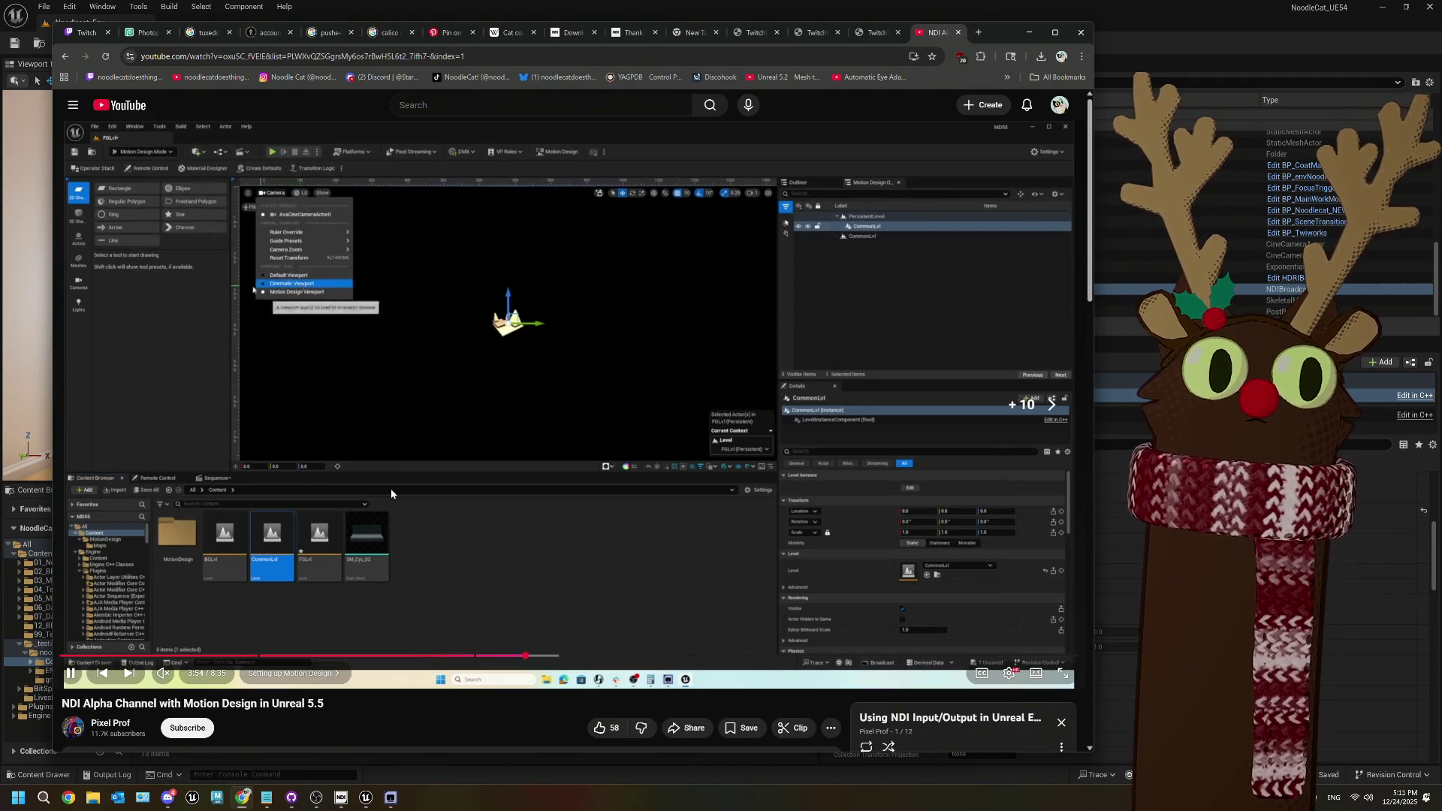
key(Right)
key(Right)
key(Right)
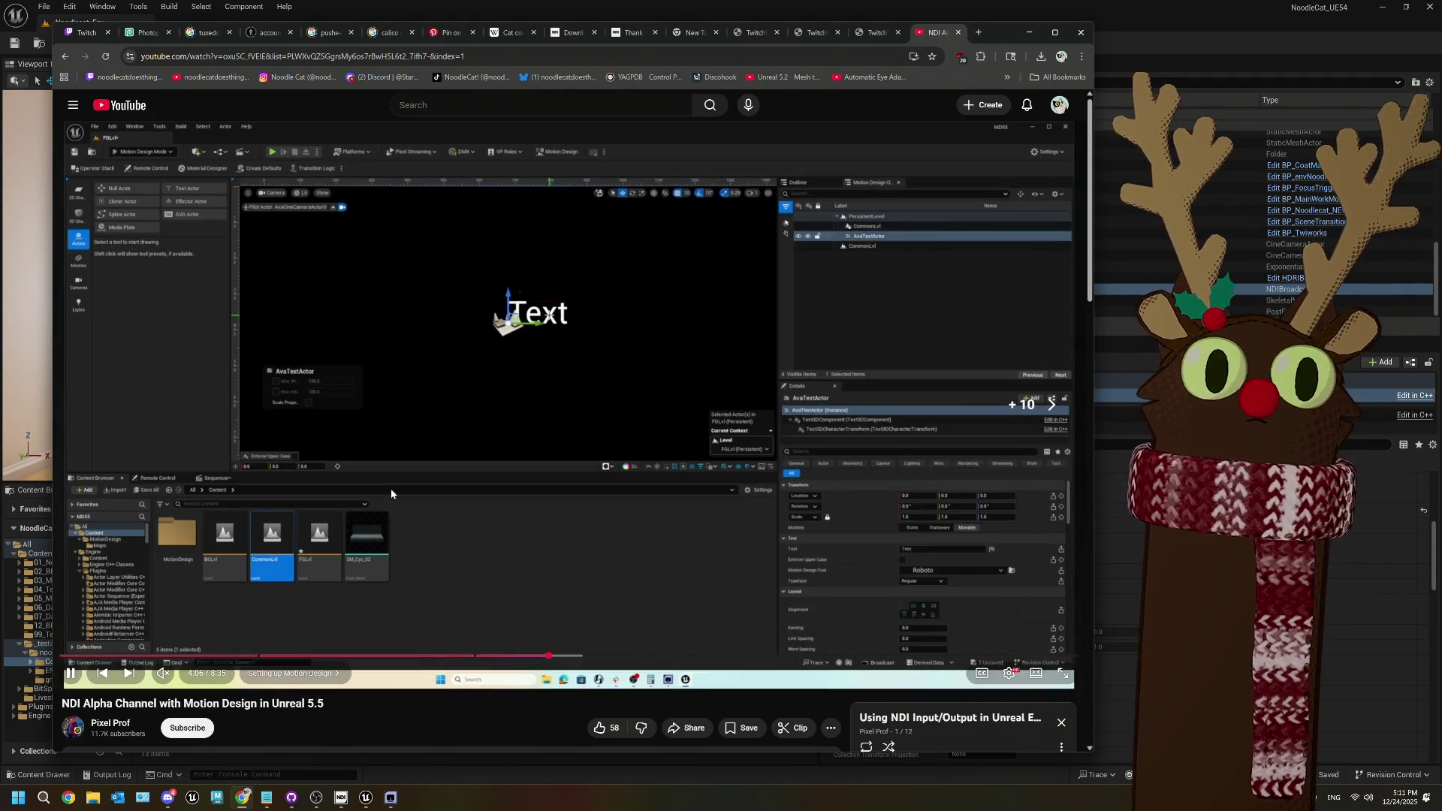
key(Right)
key(Right)
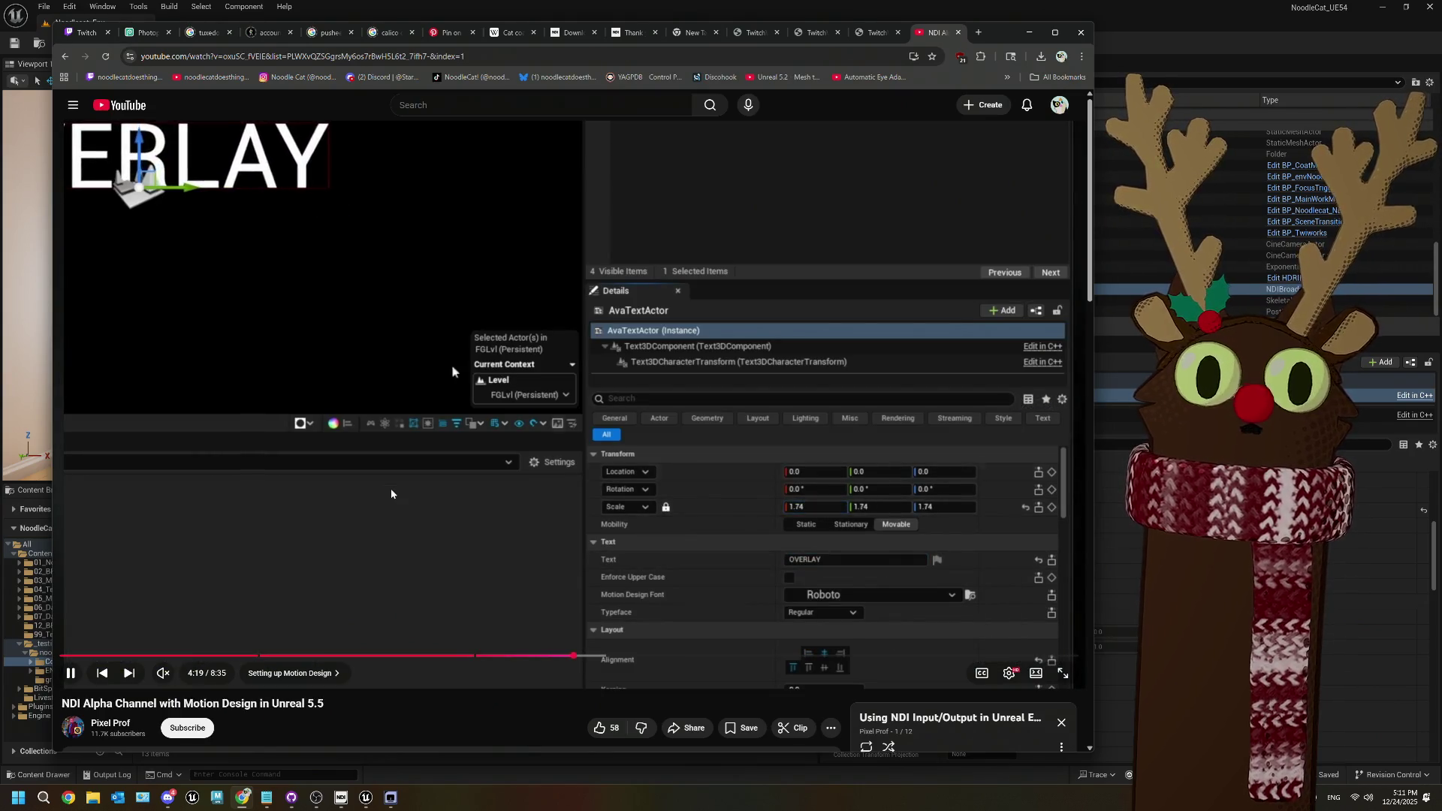
key(Right)
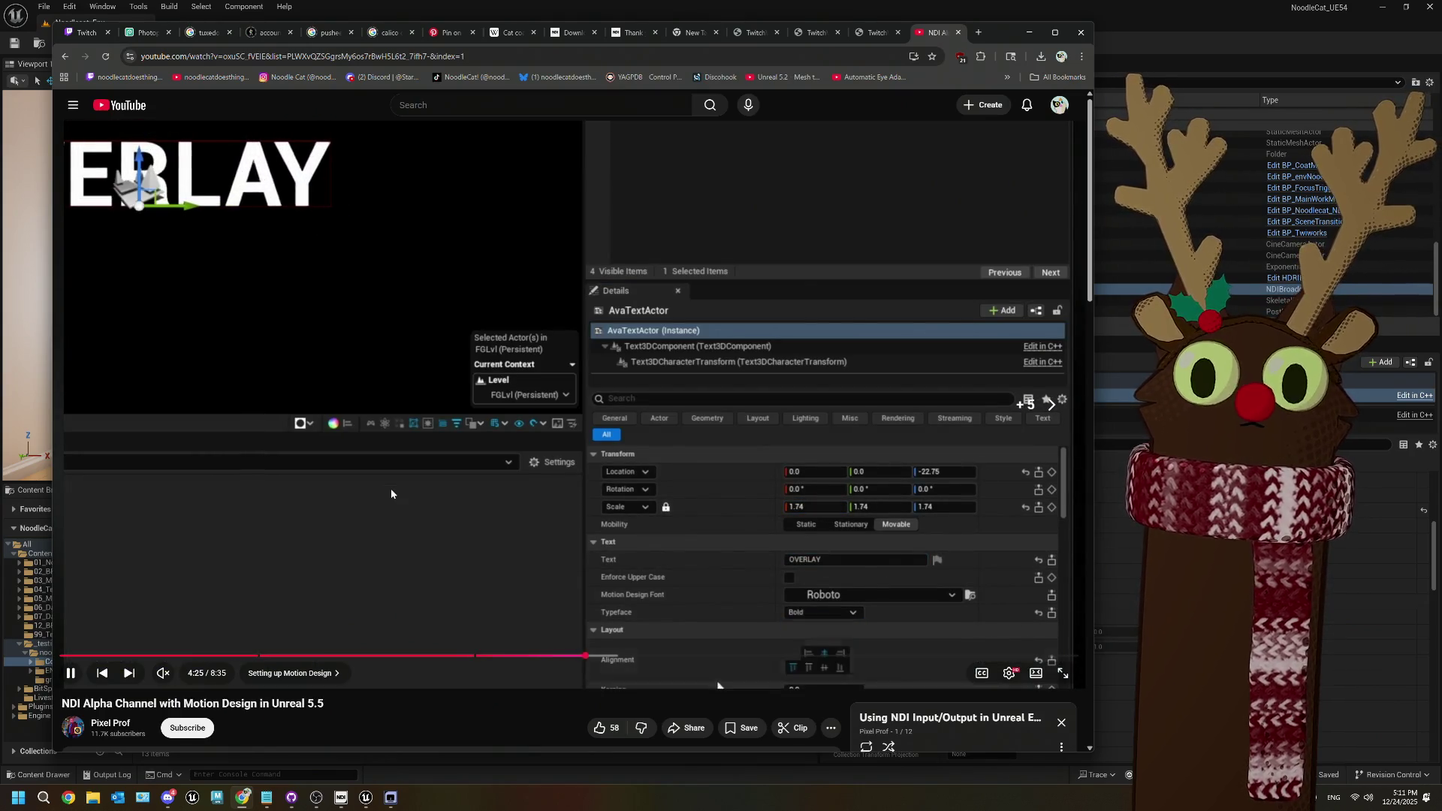
key(Right)
key(Right)
key(Right)
key(Right)
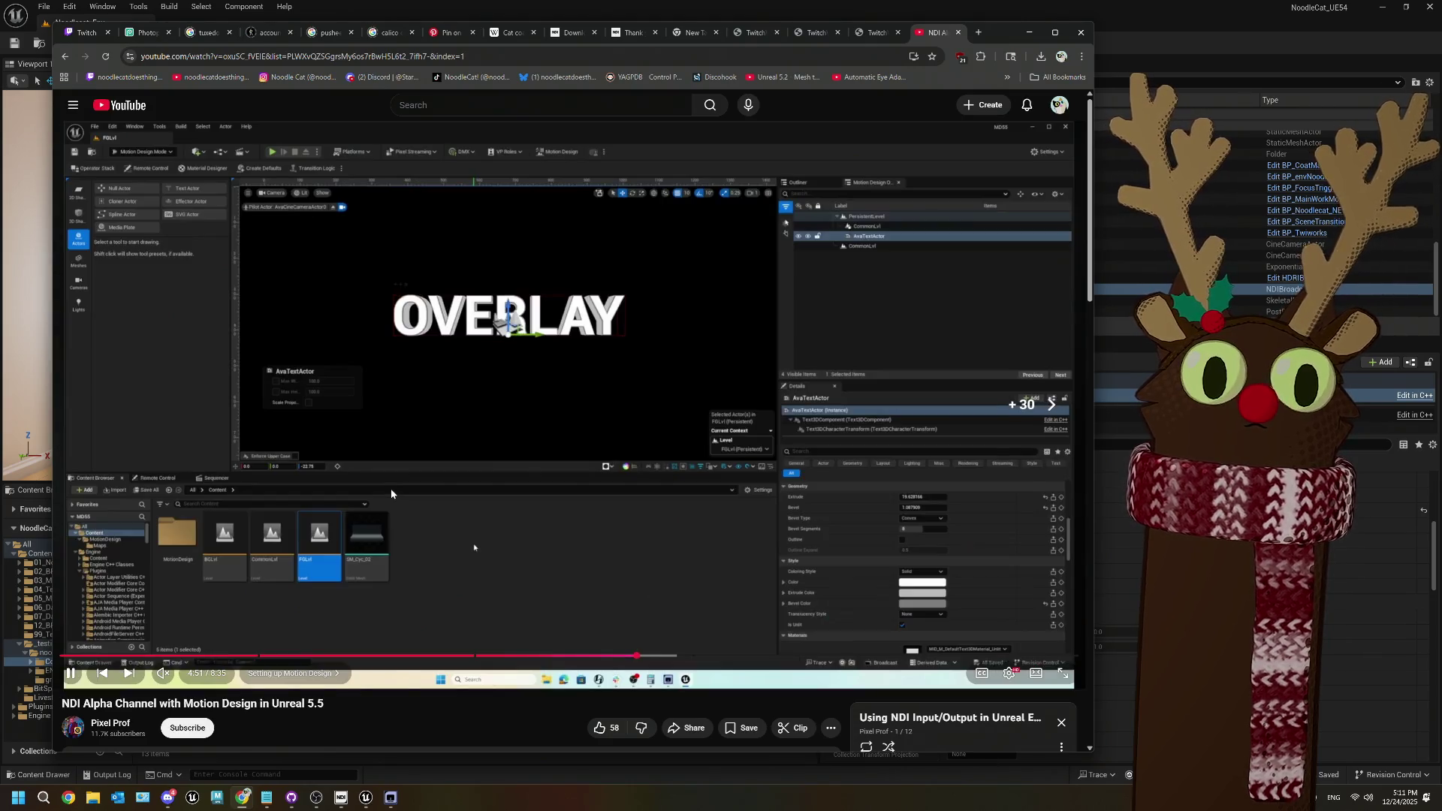
key(Right)
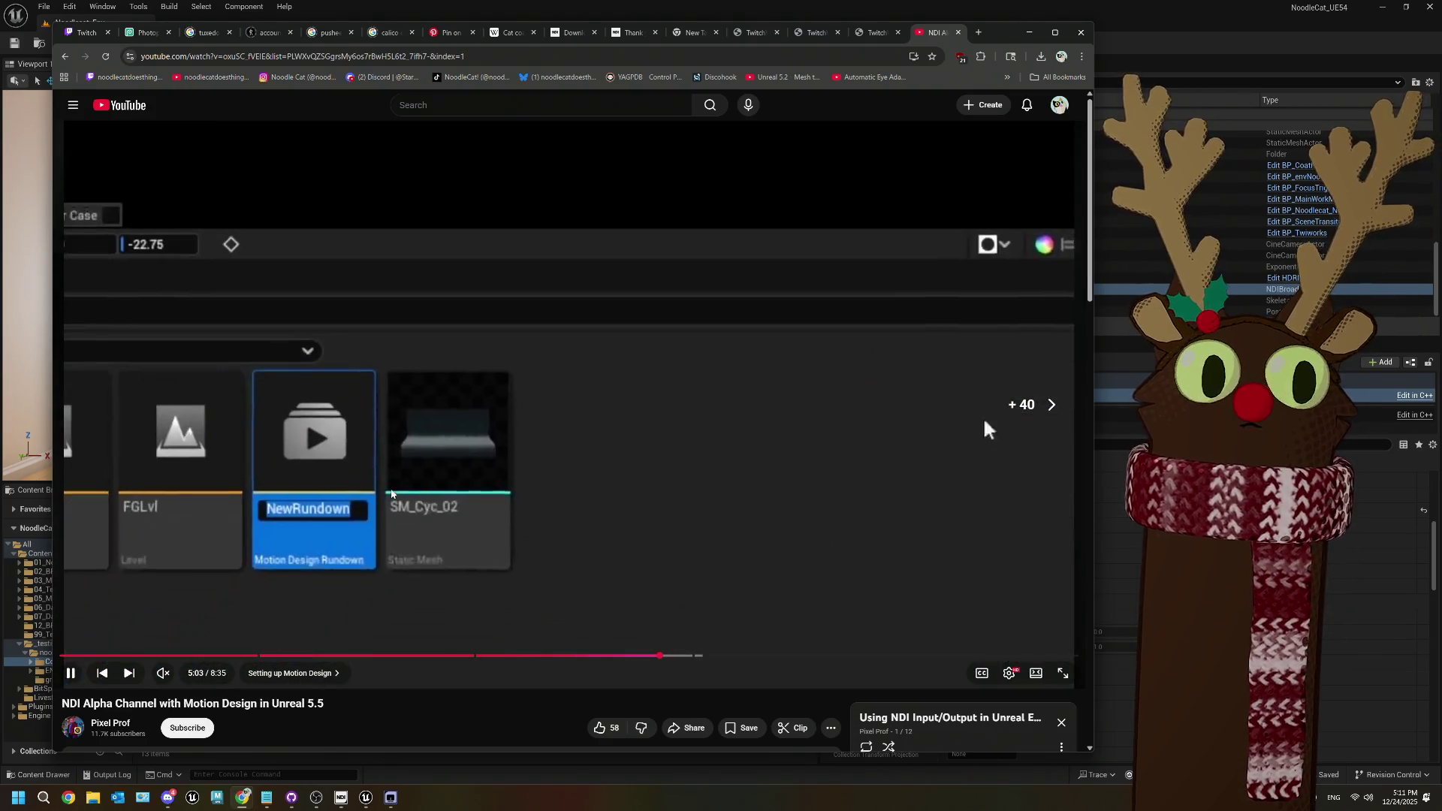
key(Right)
key(Right)
key(Right)
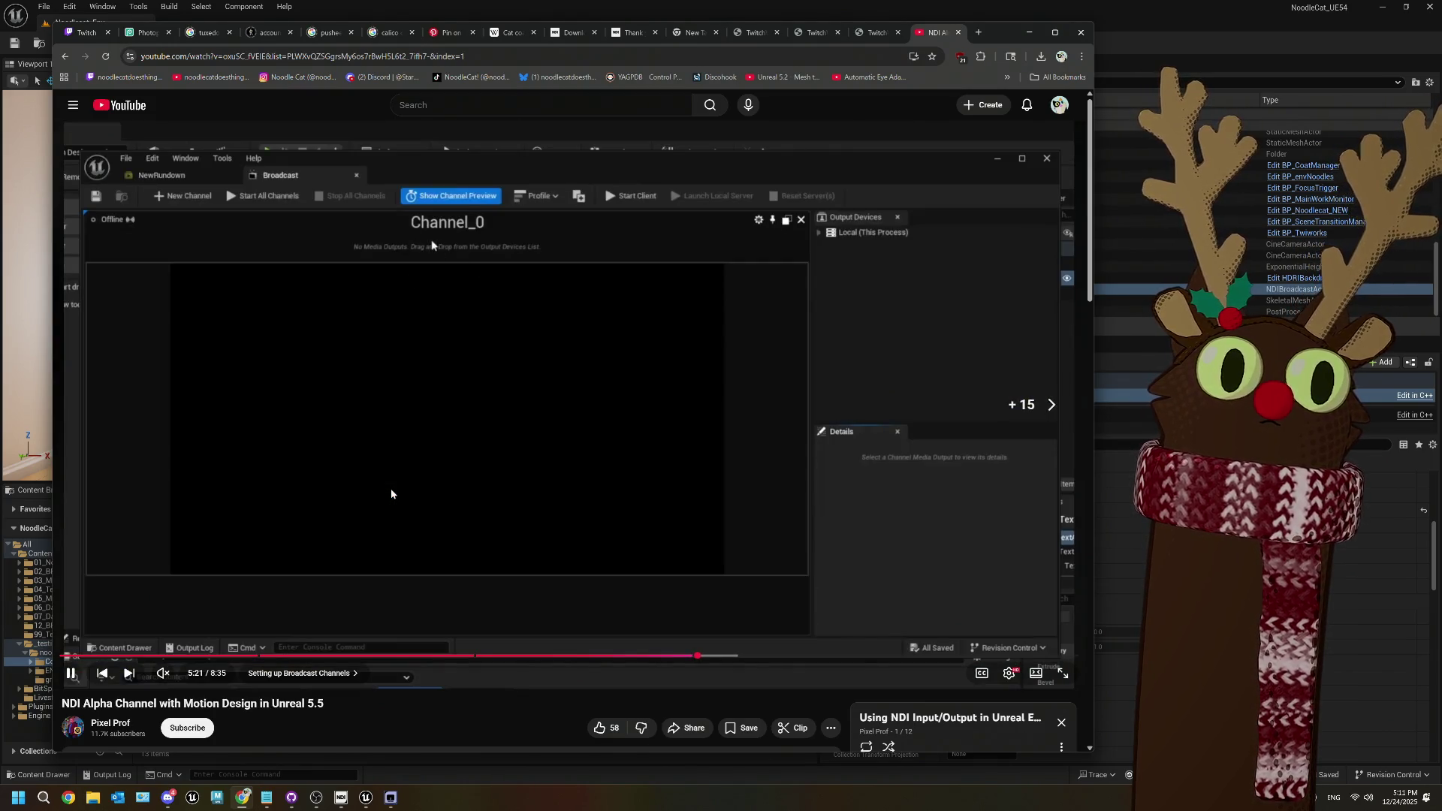
key(Right)
key(Right)
key(Right)
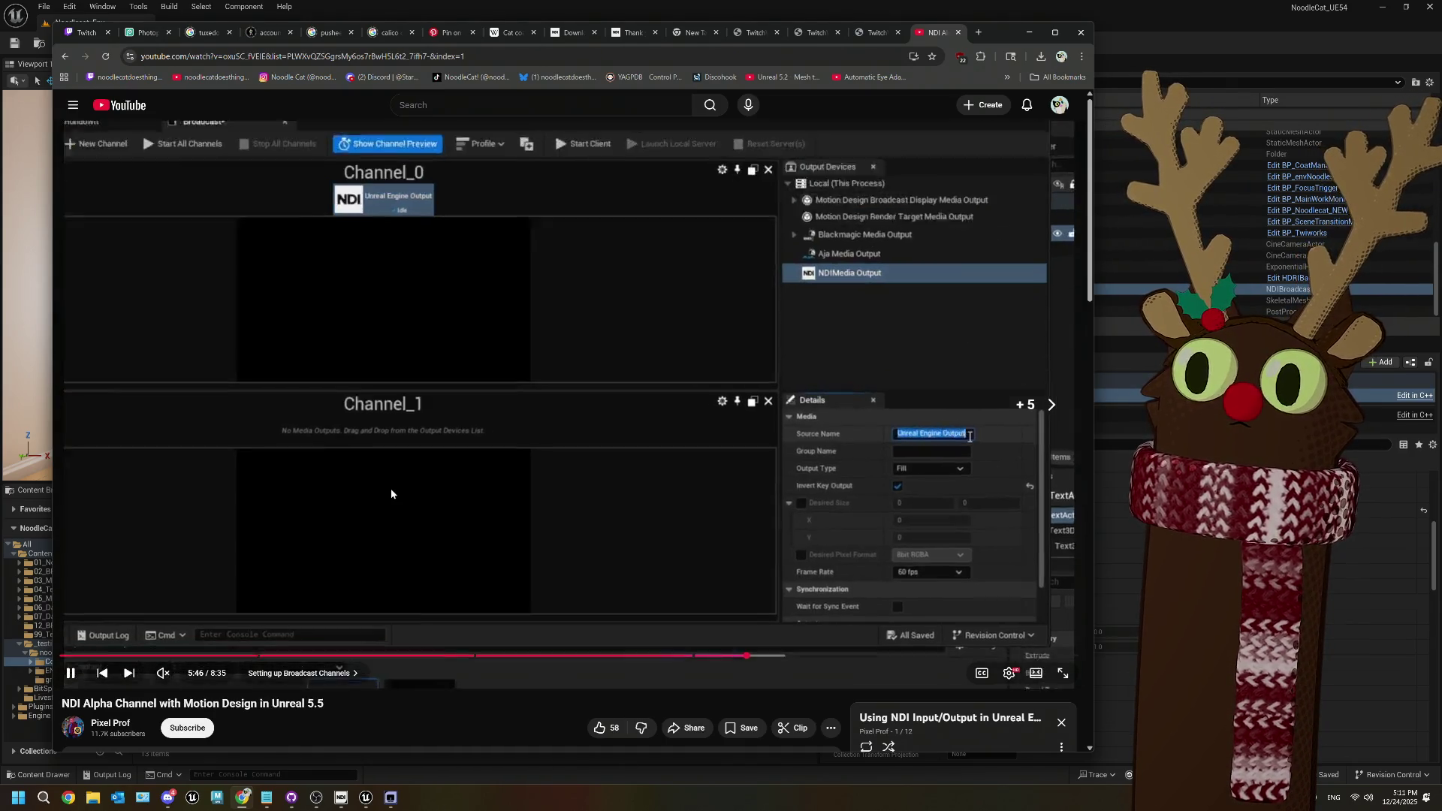
key(Right)
key(Right)
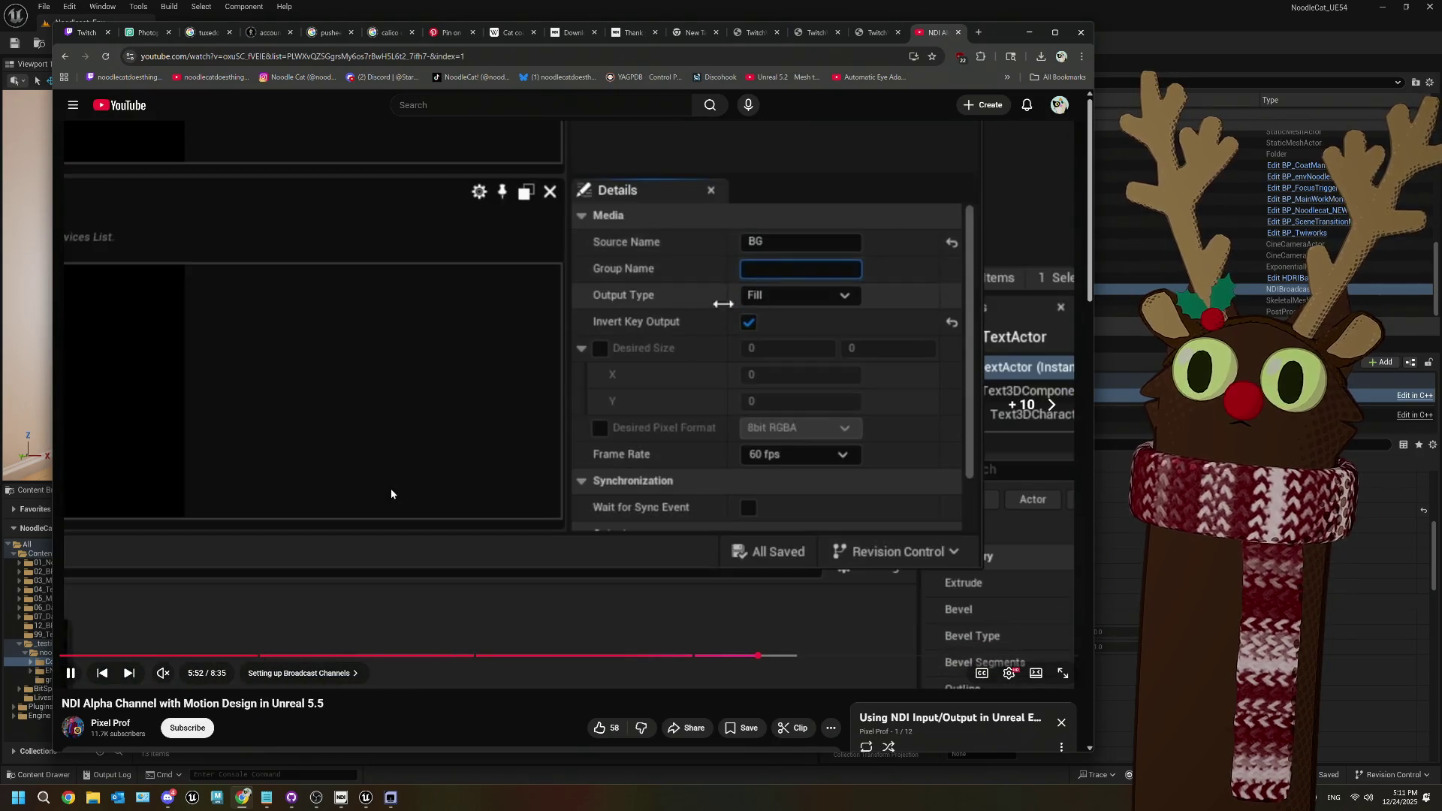
key(Right)
key(Right)
key(Right)
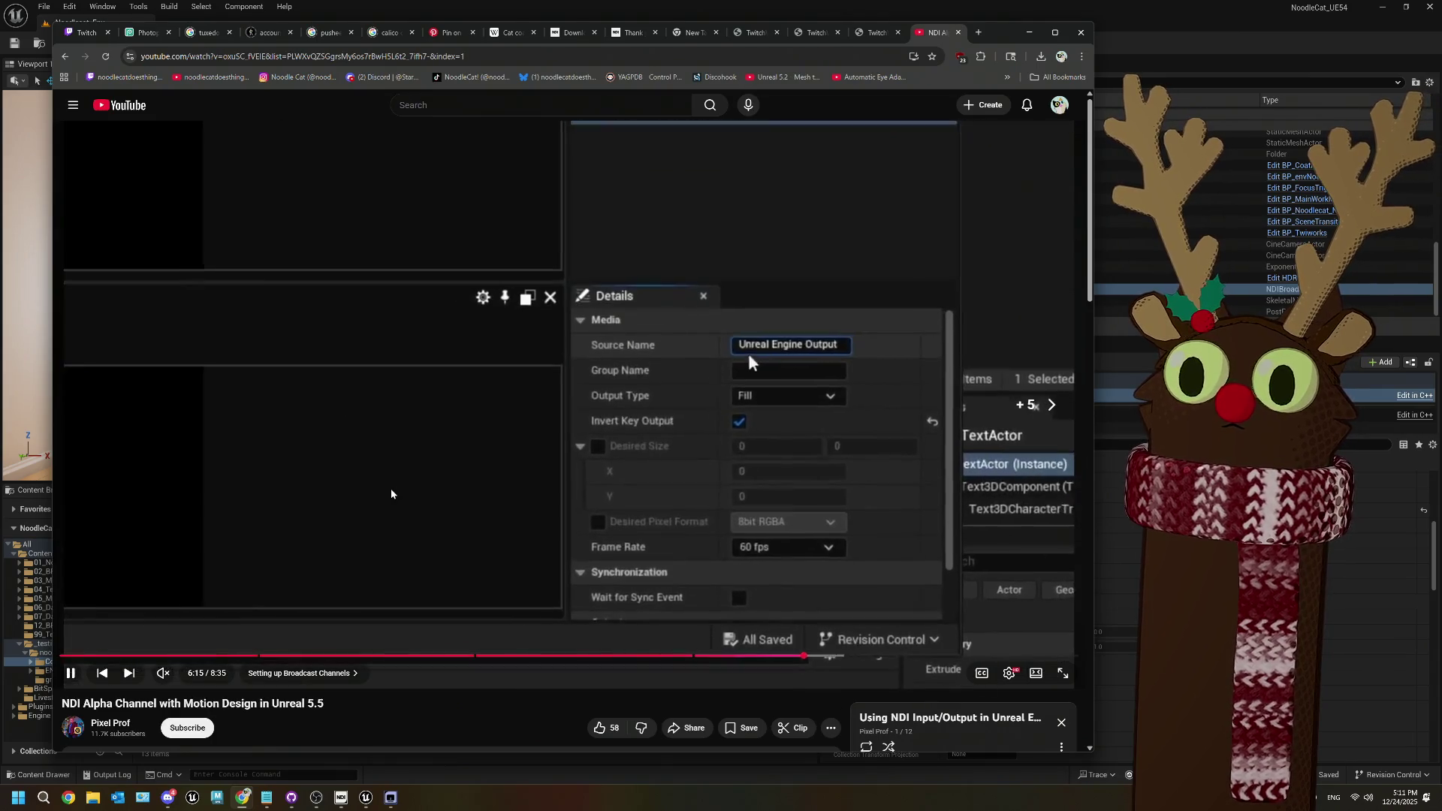
key(Right)
key(Right)
key(Right)
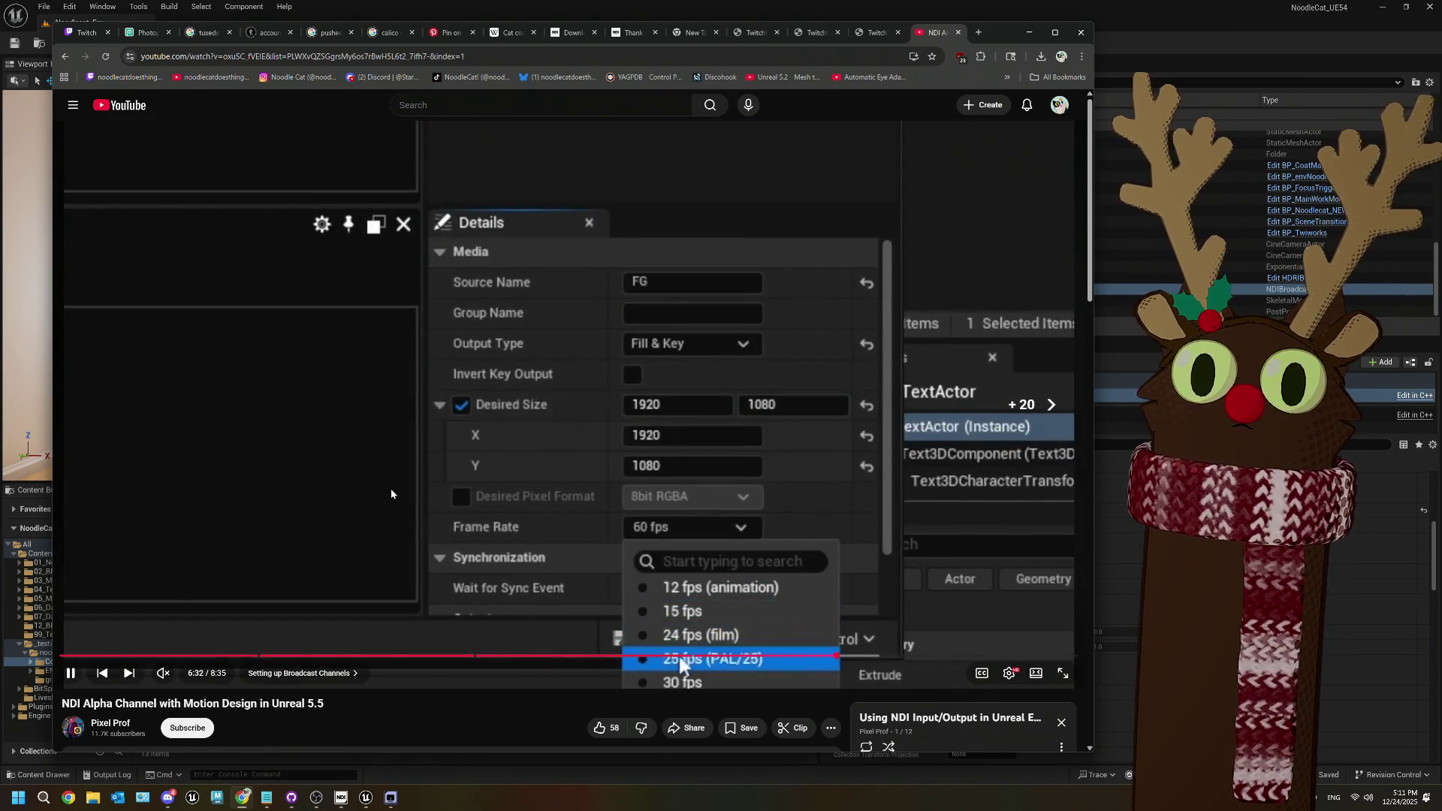
key(Right)
key(Right)
key(Right)
key(Right)
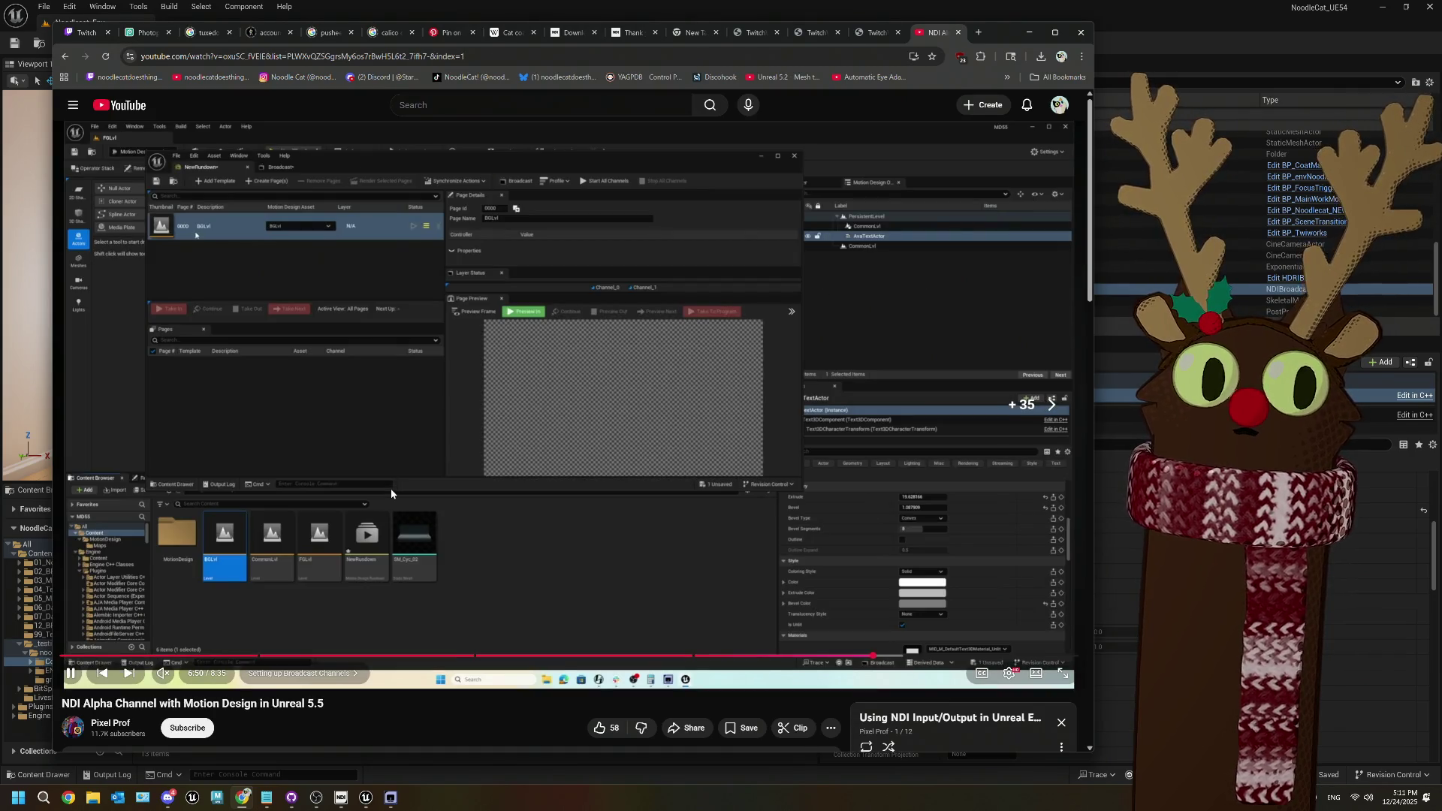
click(65, 56)
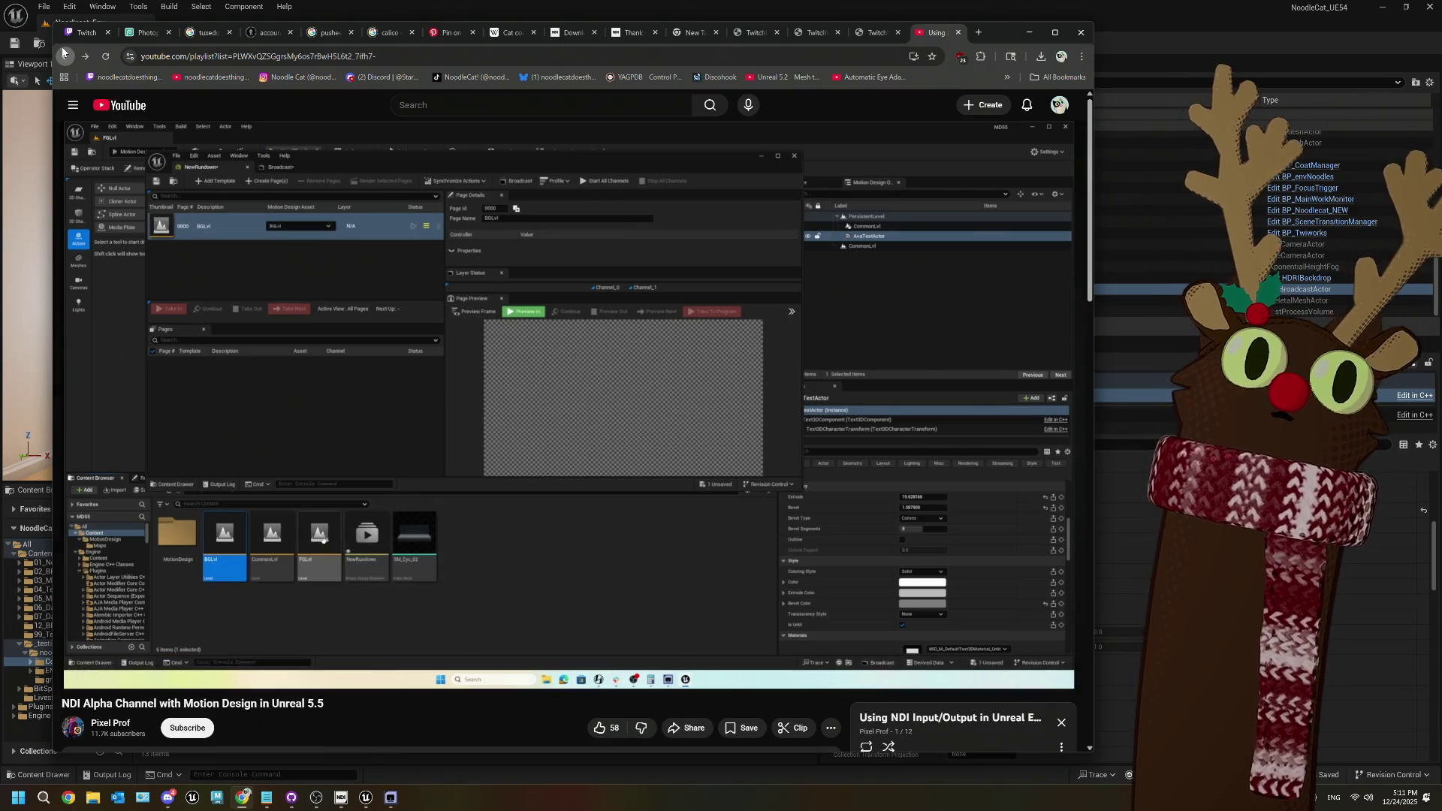
Play 'Native NDI Output in Unreal Engine 5.5' and skip forward through its opening
click(644, 225)
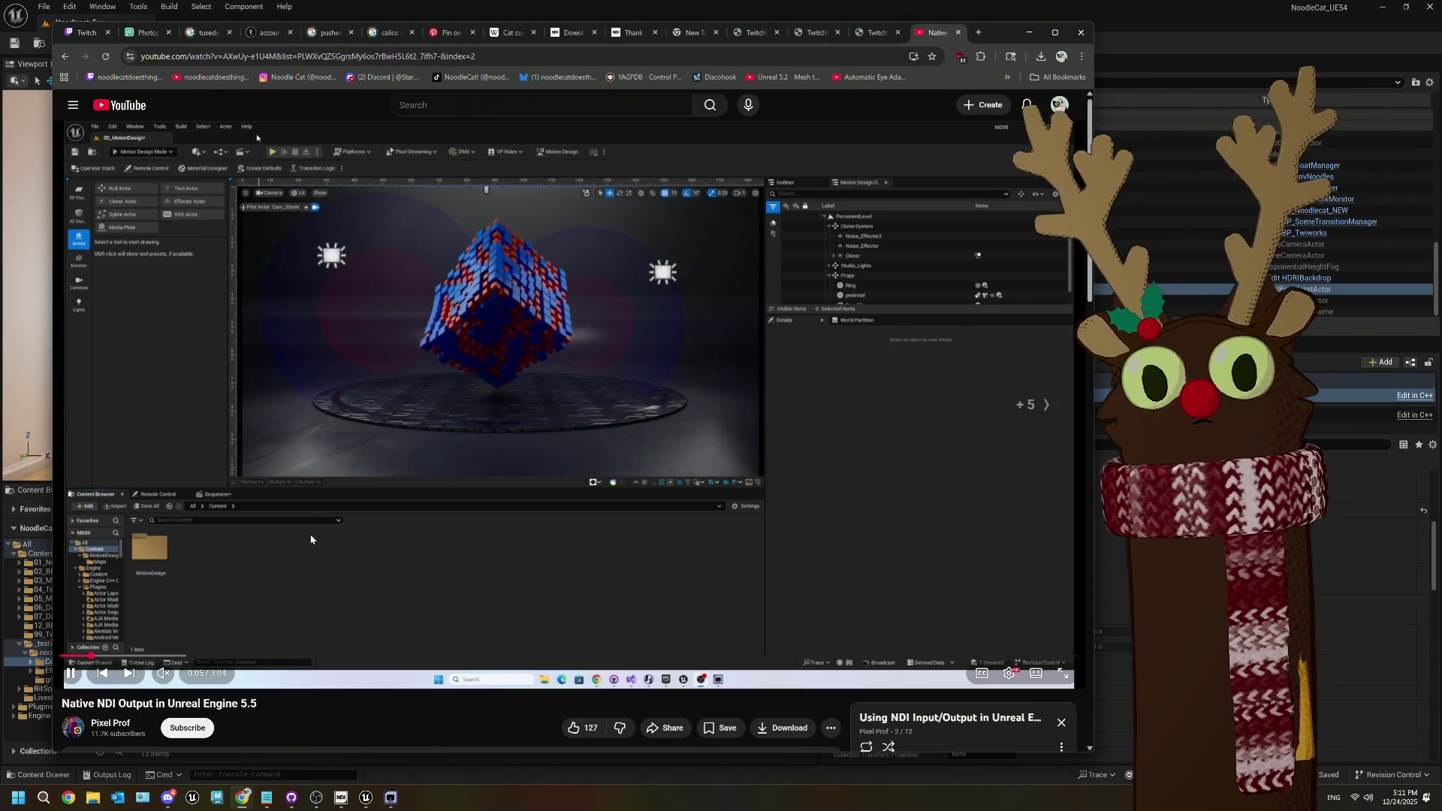
key(Right)
key(Right)
key(Right)
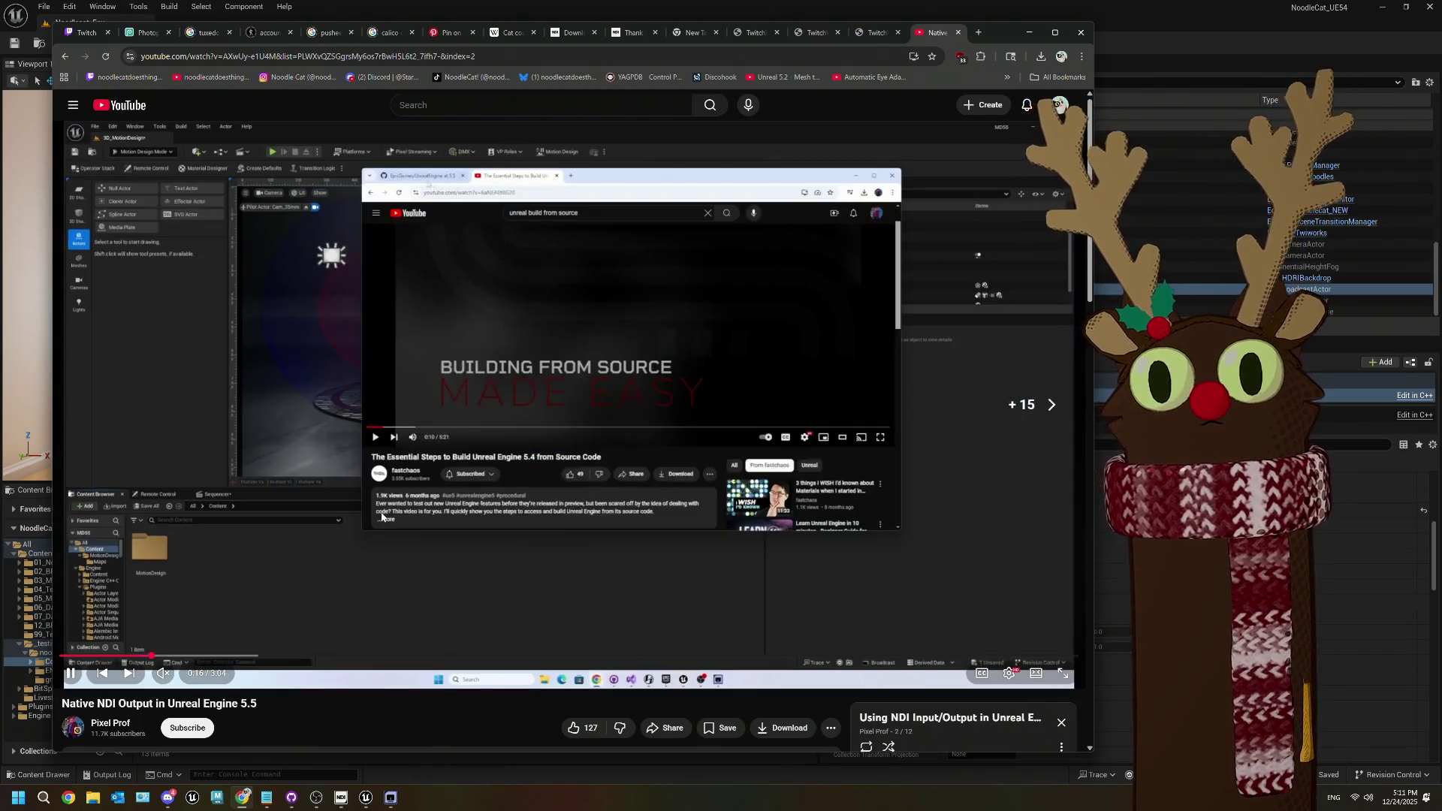
key(Right)
key(Right)
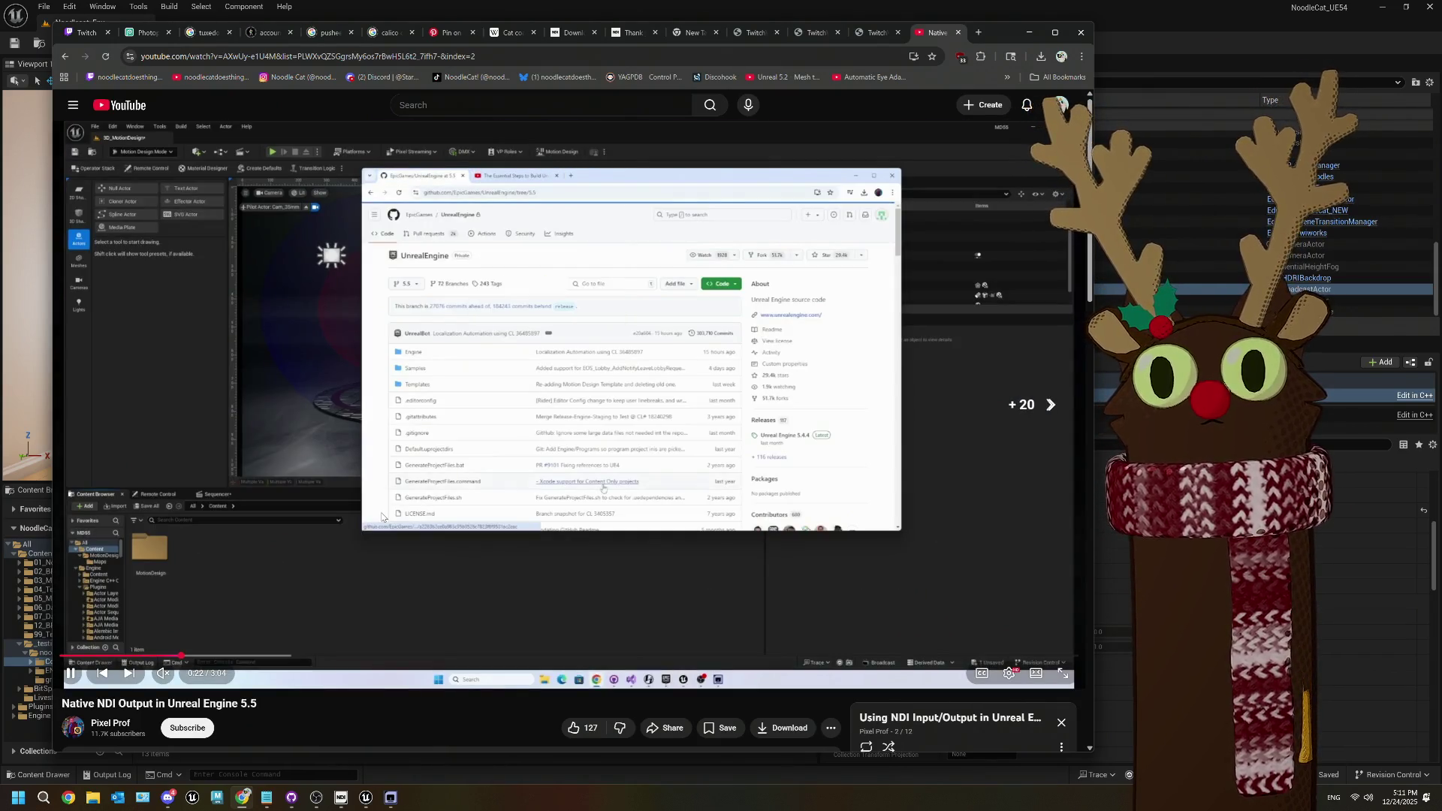
click(470, 428)
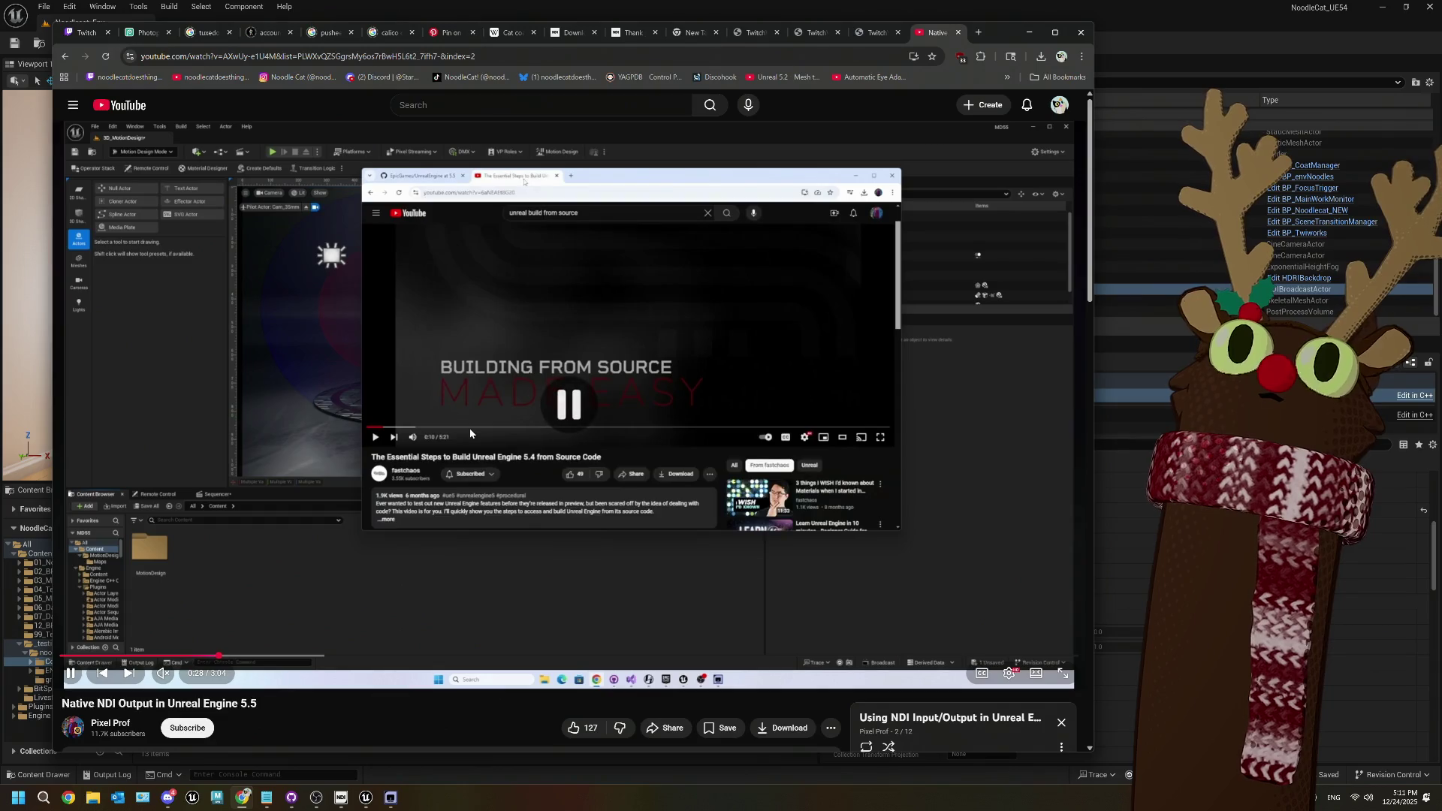
click(524, 385)
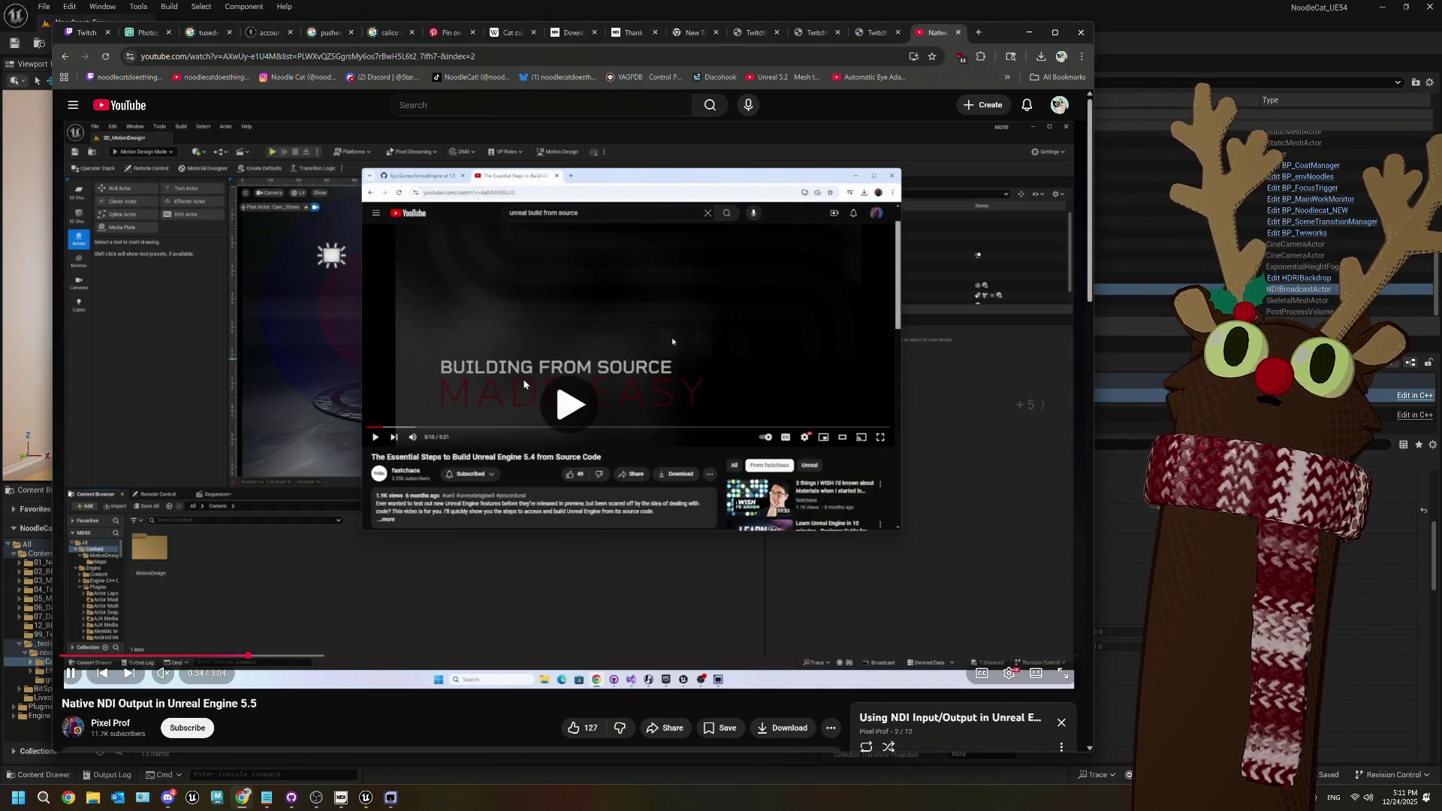
key(Right)
key(Right)
key(Right)
key(Right)
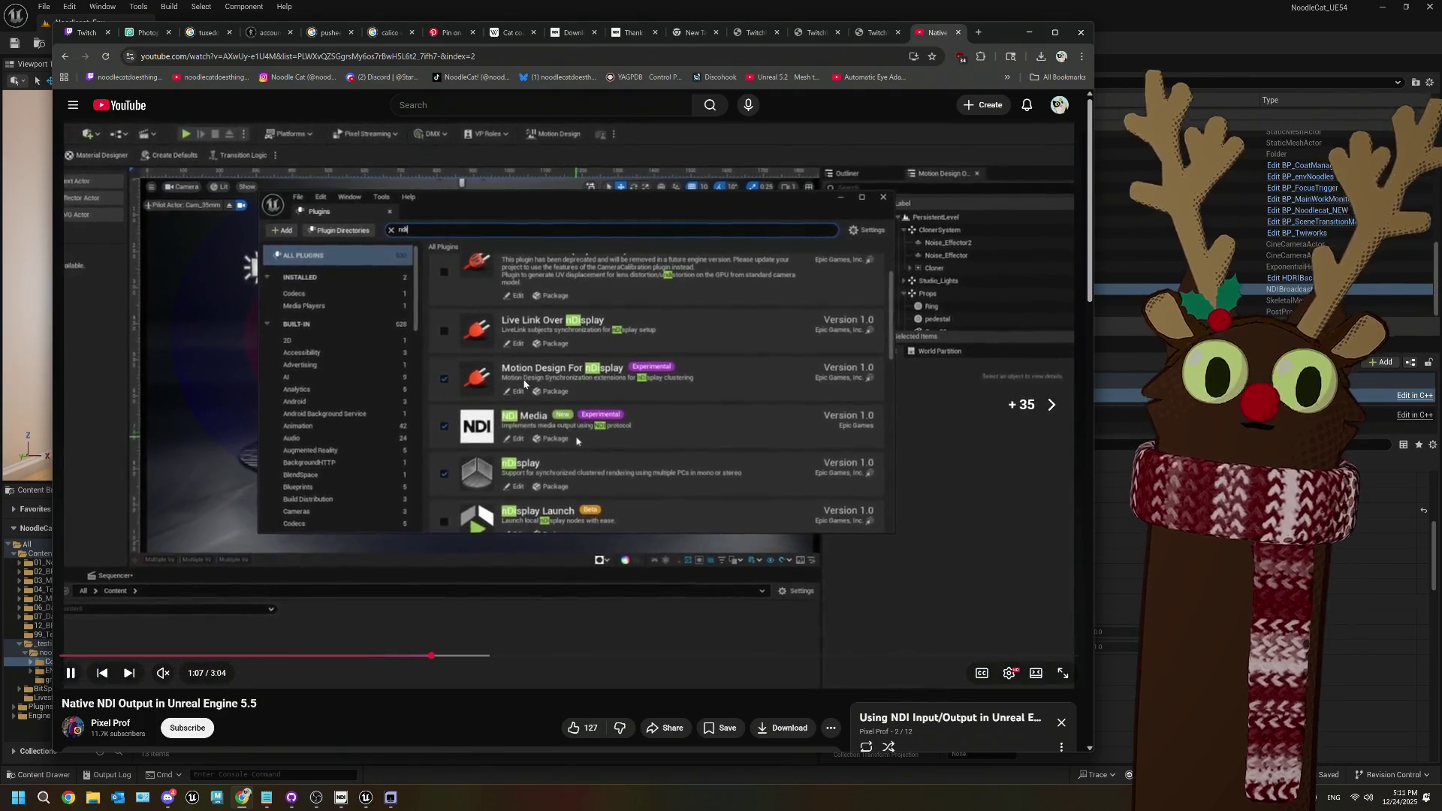
key(Right)
key(Right)
key(Right)
key(Right)
key(Right)
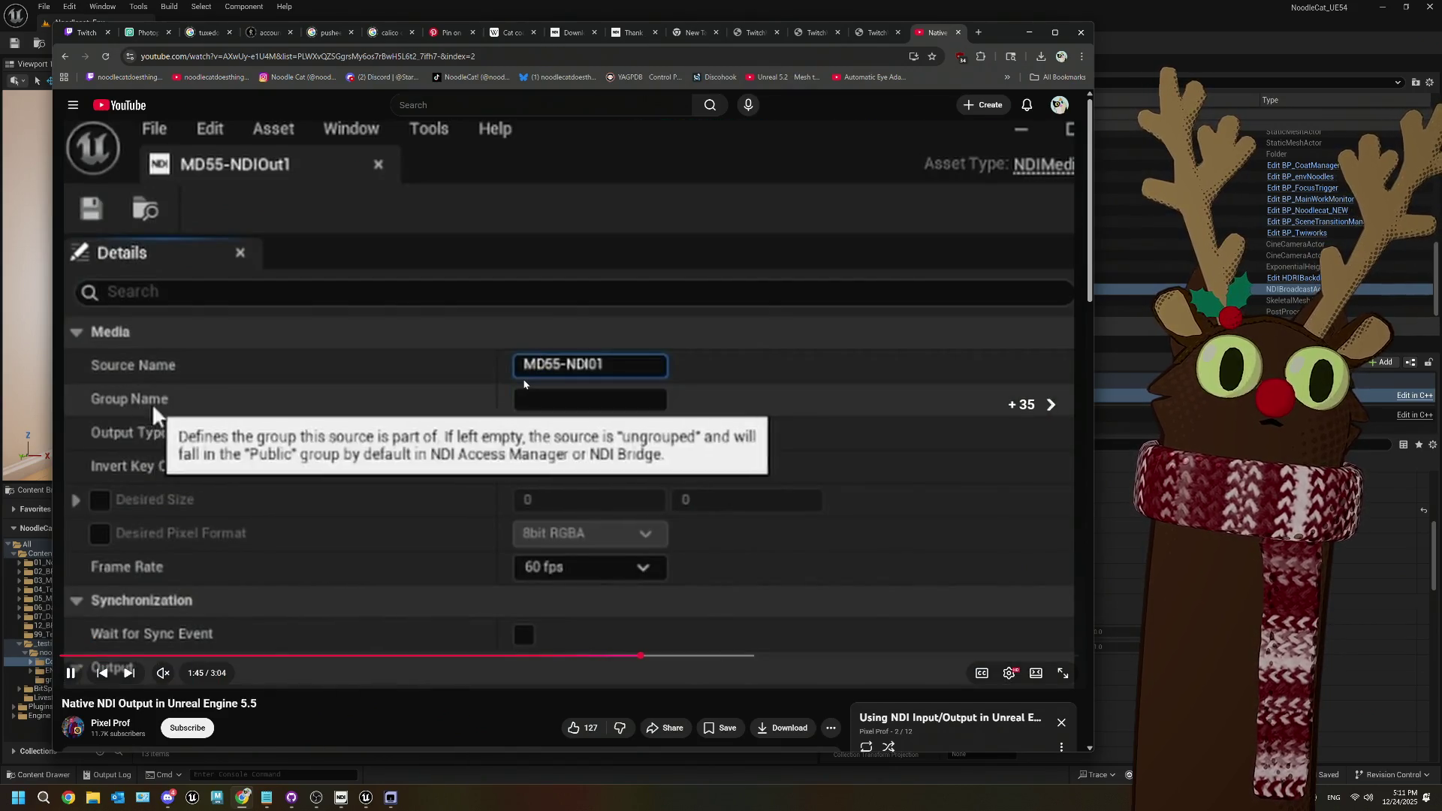
key(Right)
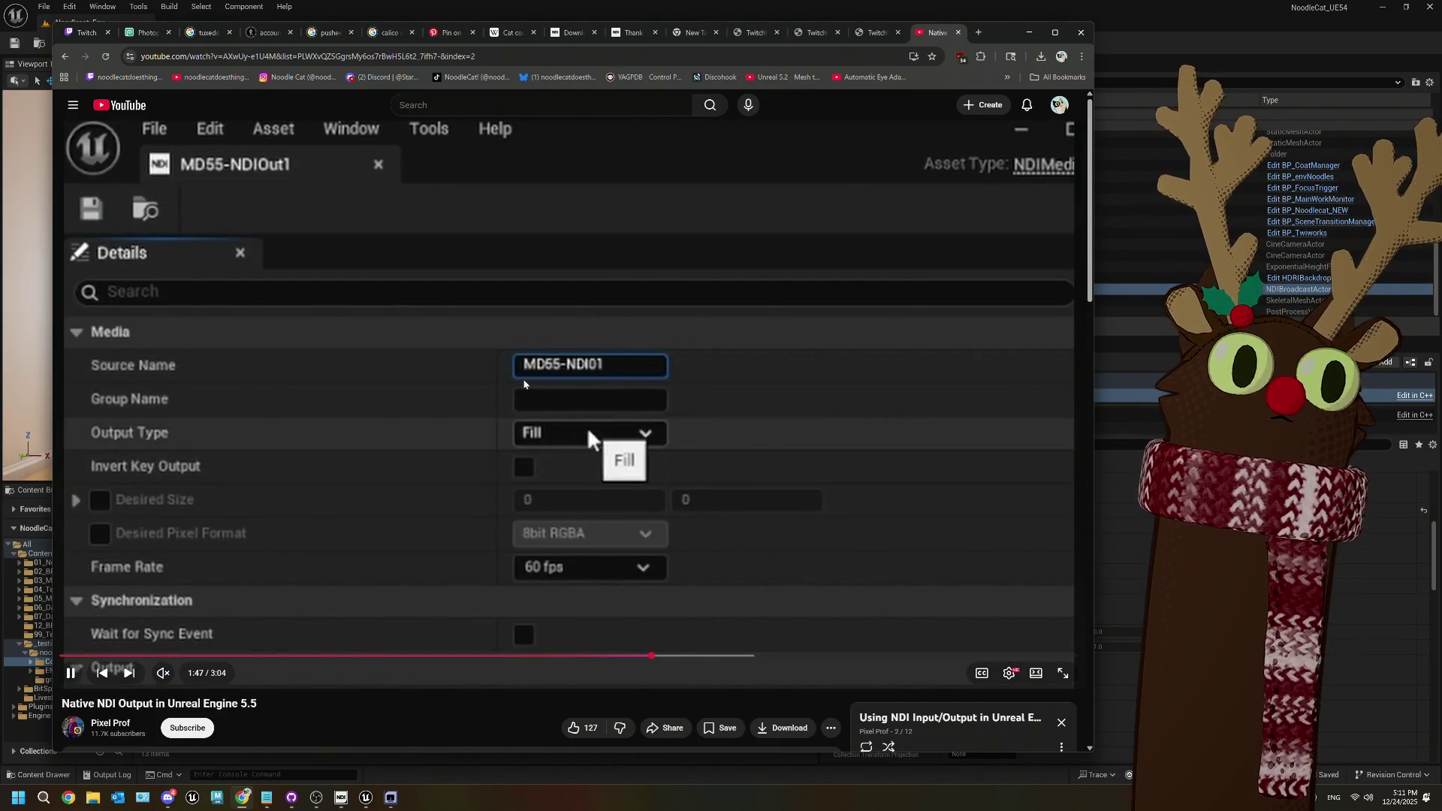
Skip past the output settings and Media Capture setup to the NDI Studio Monitor demo, pause, and minimize Chrome
key(Right)
key(Right)
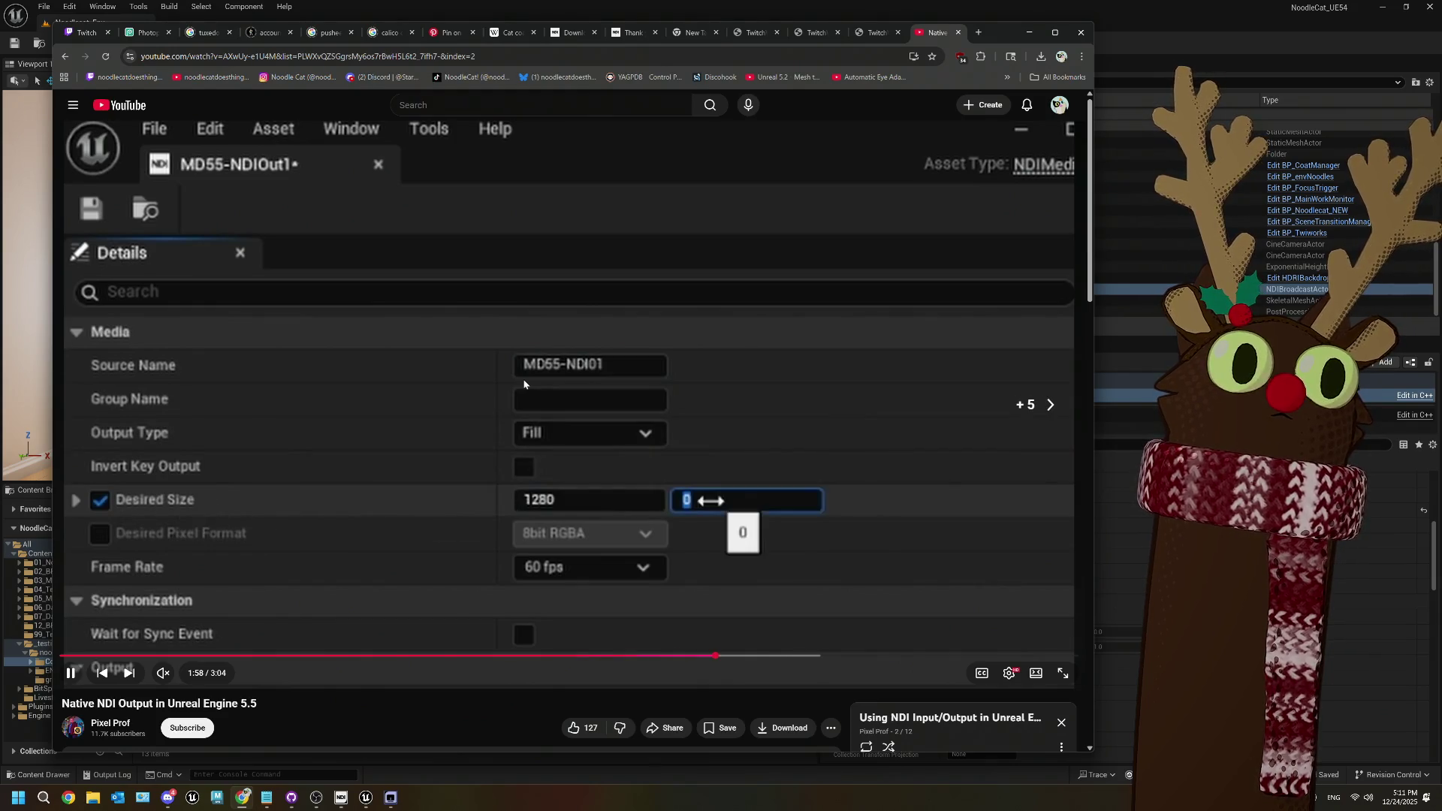
key(Right)
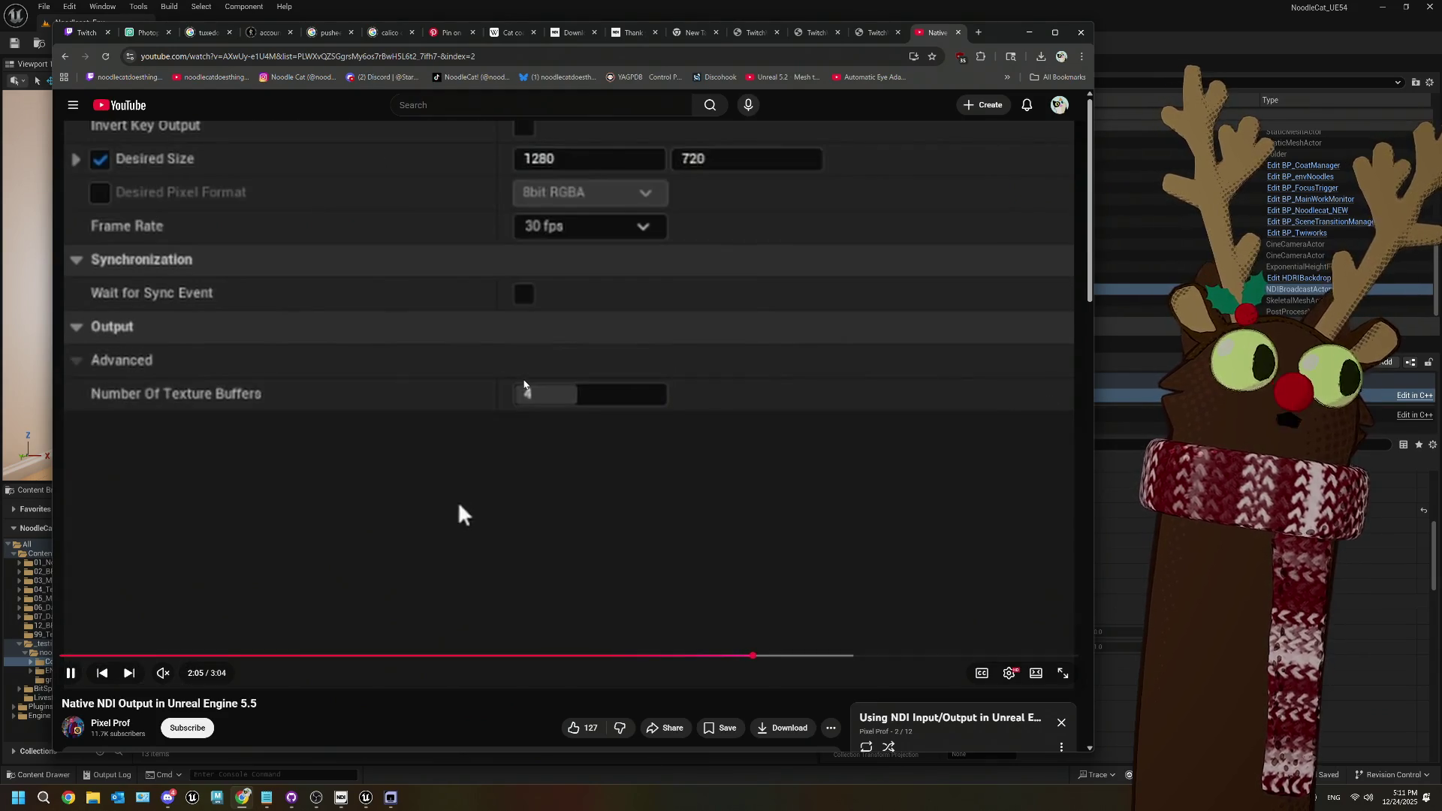
key(Right)
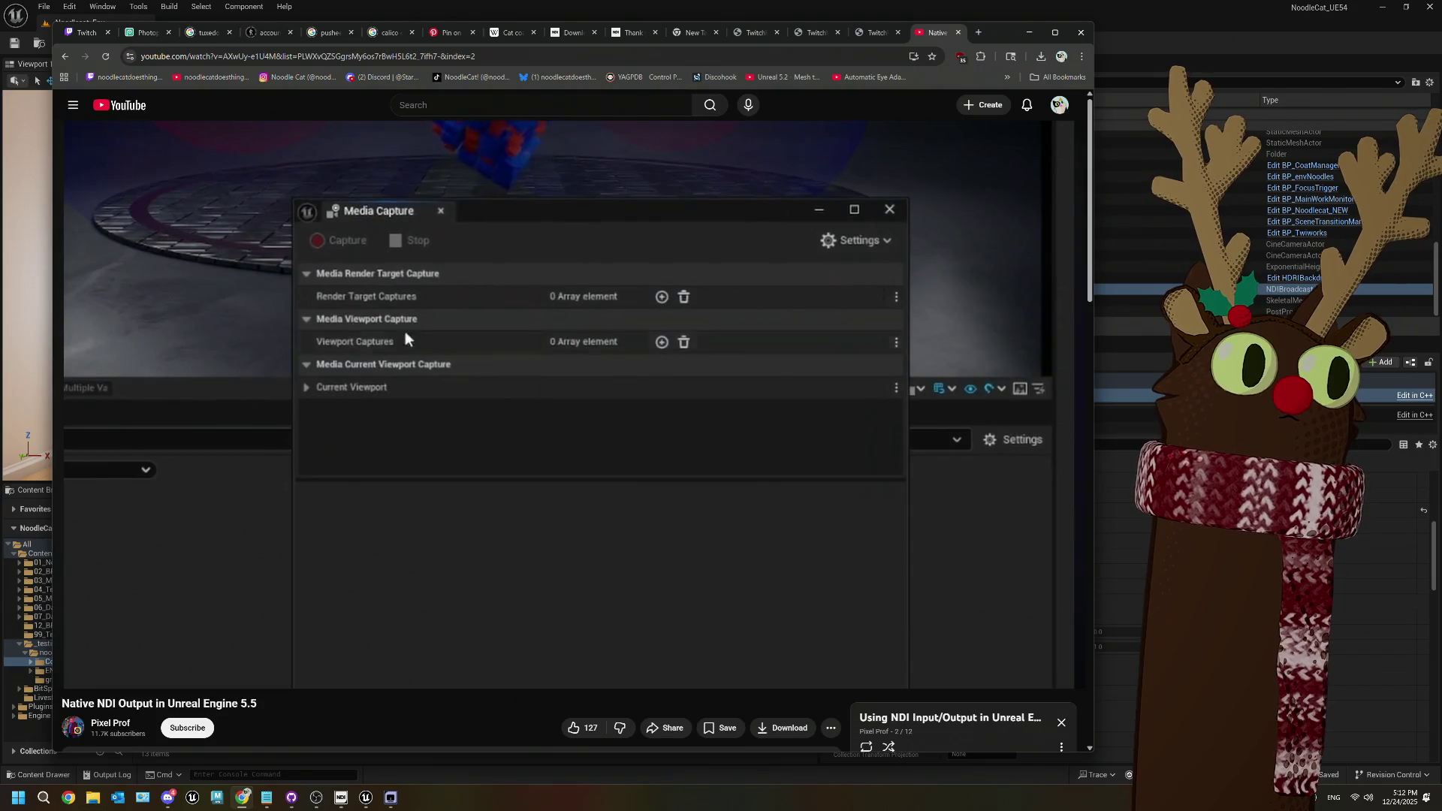
key(Right)
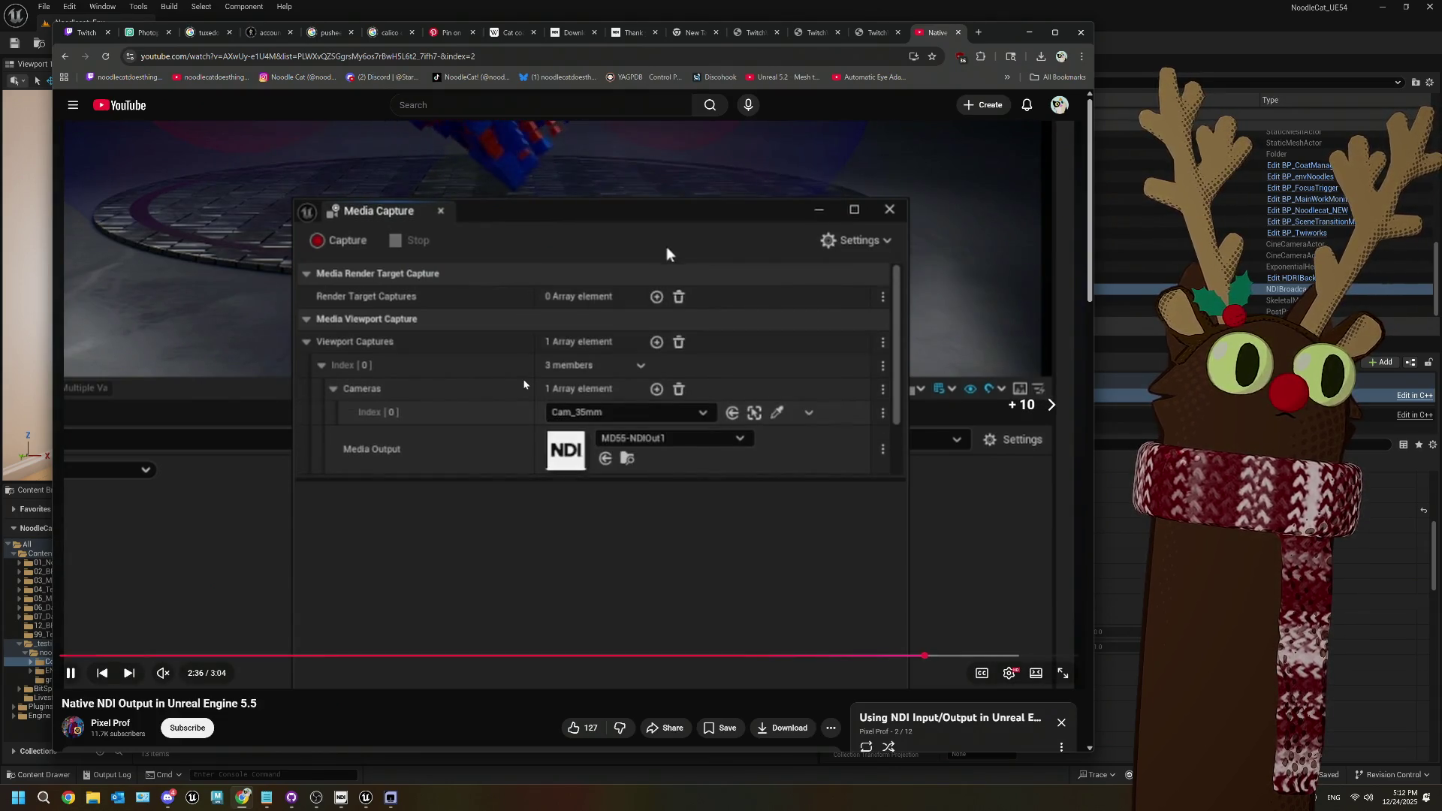
key(Right)
key(Right)
key(Right)
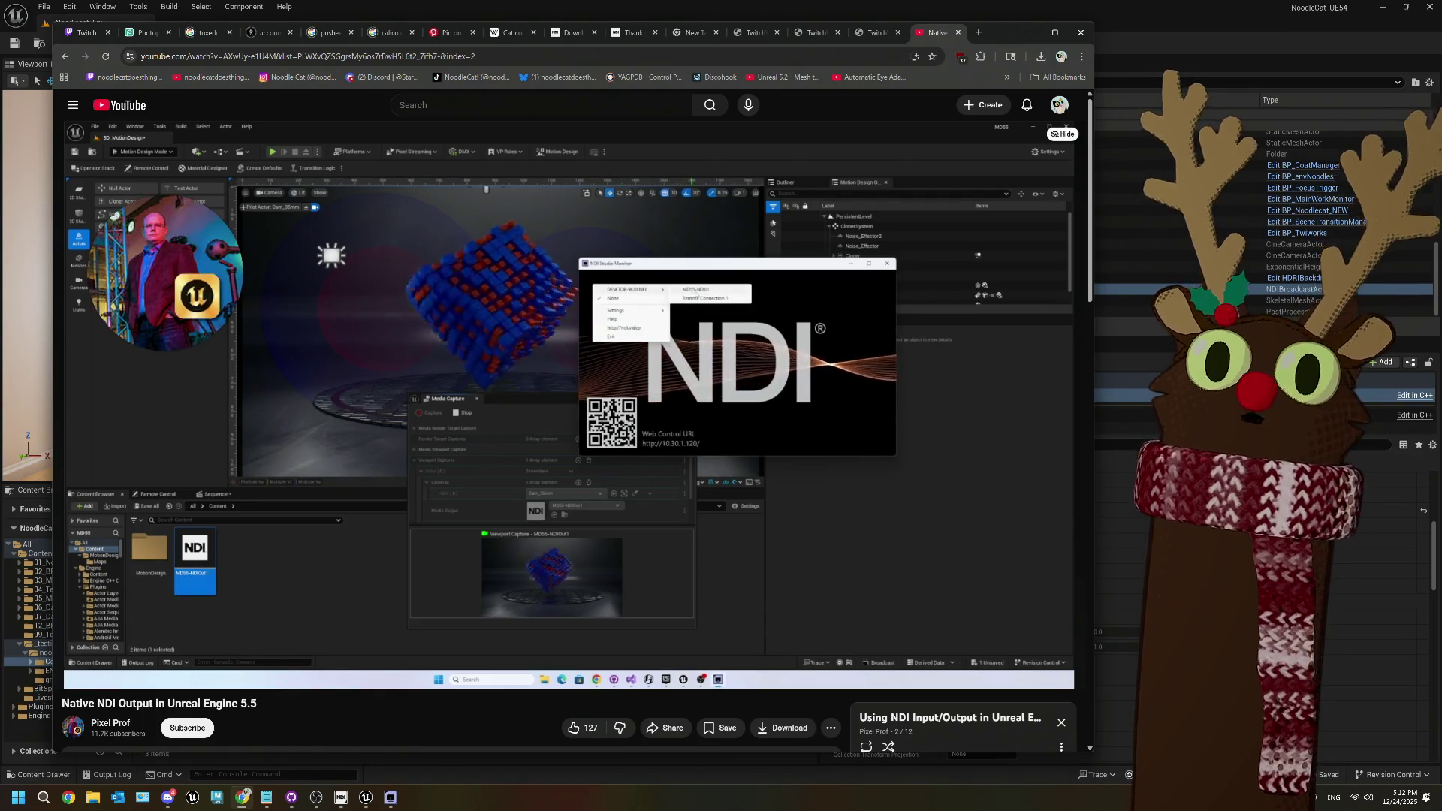
key(space)
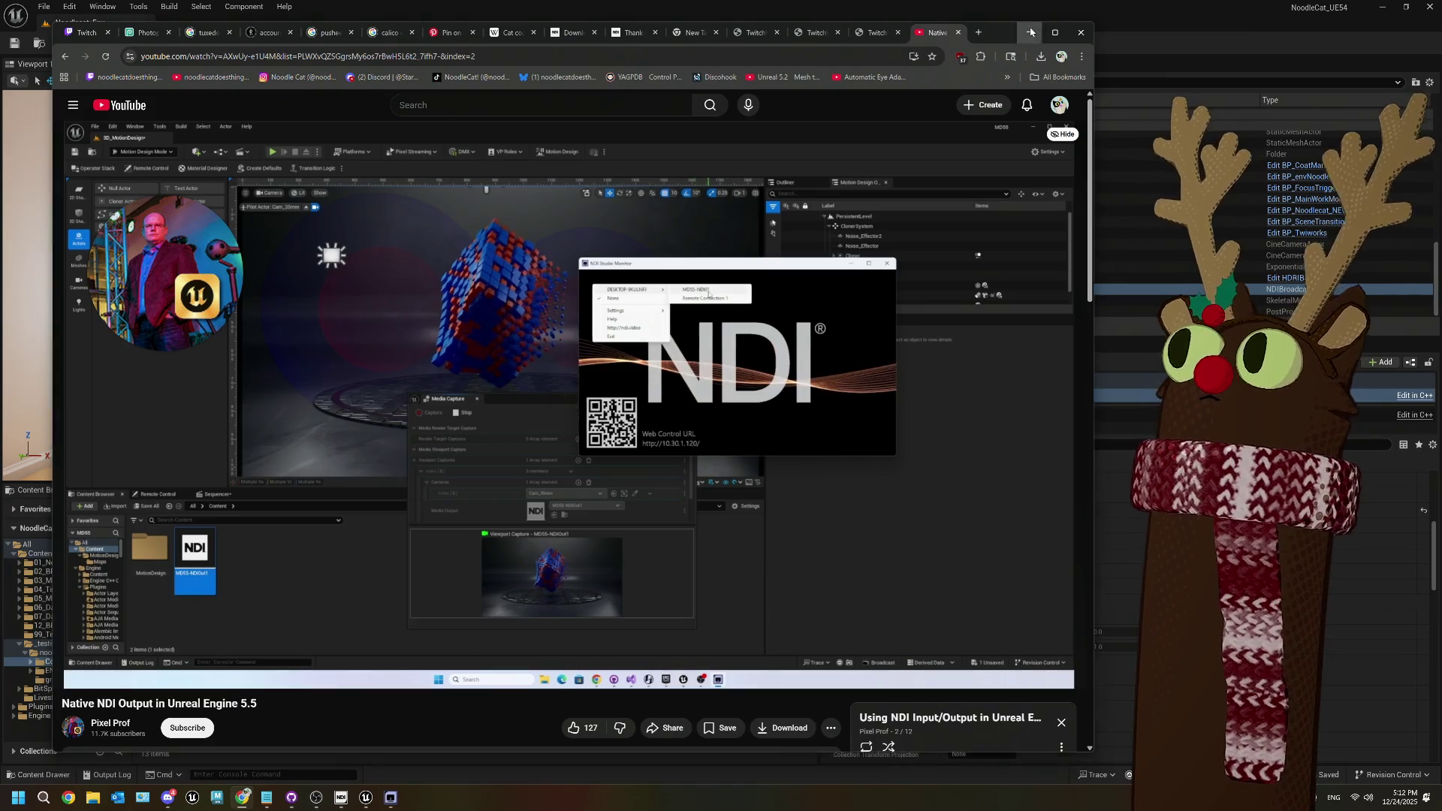
click(1031, 33)
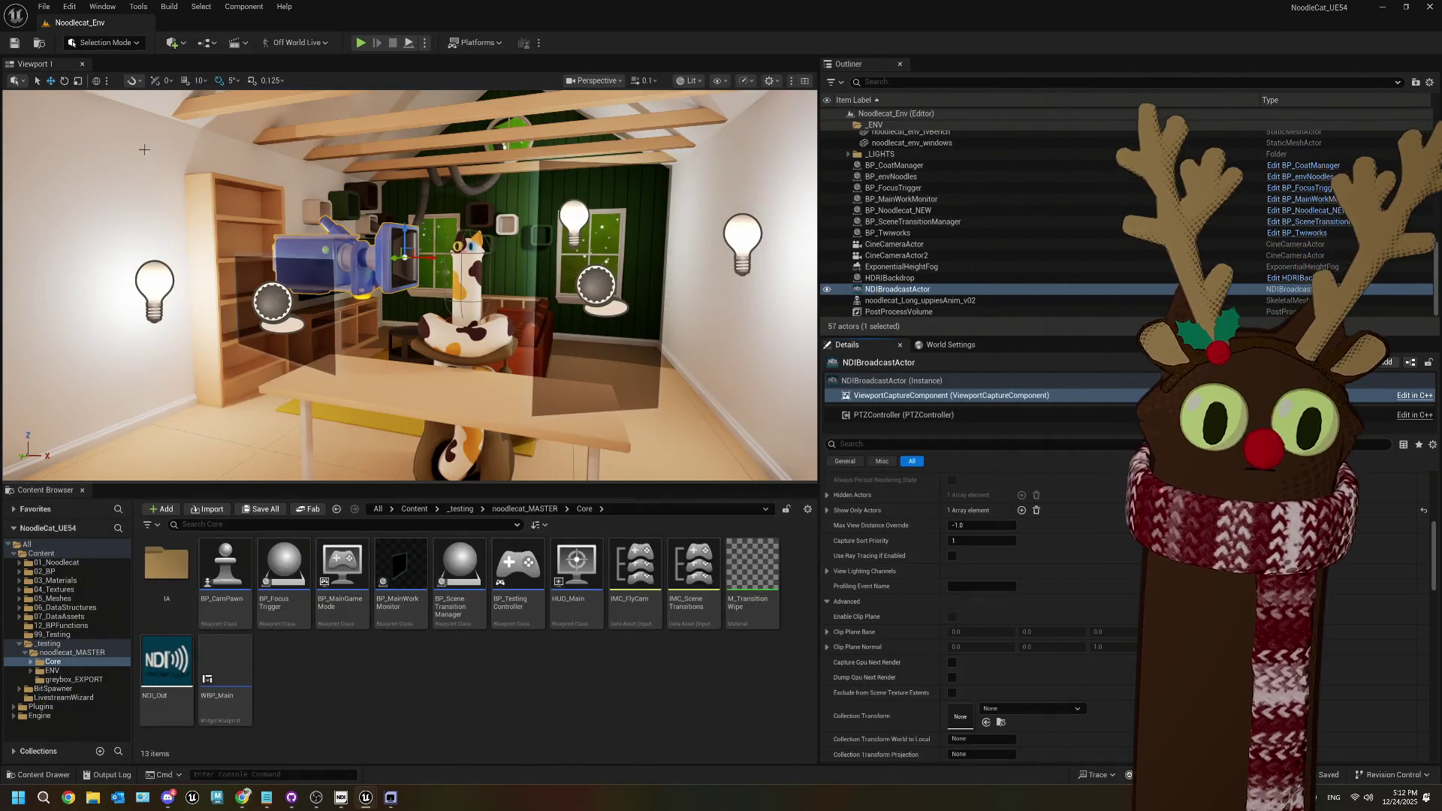
Delete the NDIBroadcastActor from the level and force-delete the old NDI_Out asset
click(915, 288)
key(Delete)
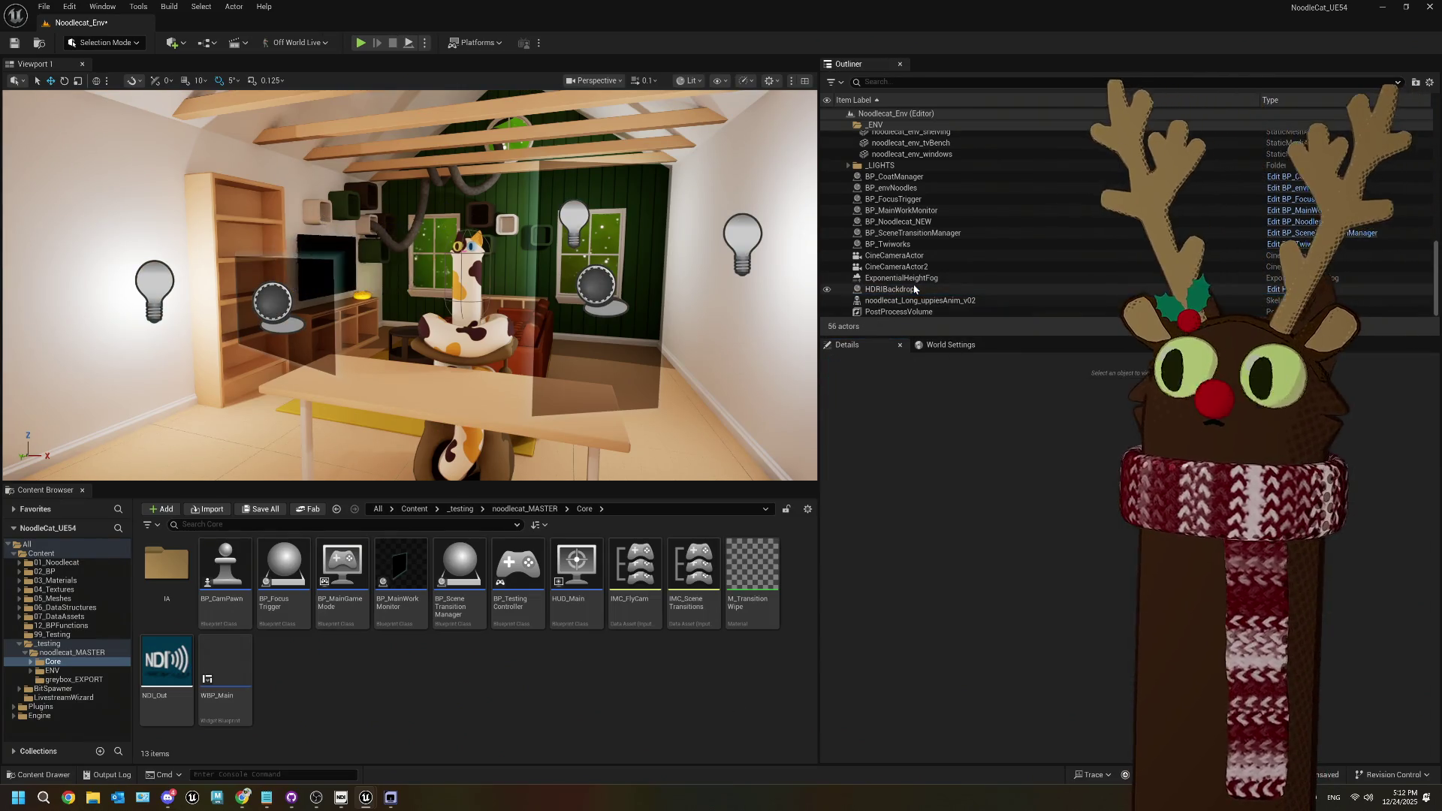
click(156, 674)
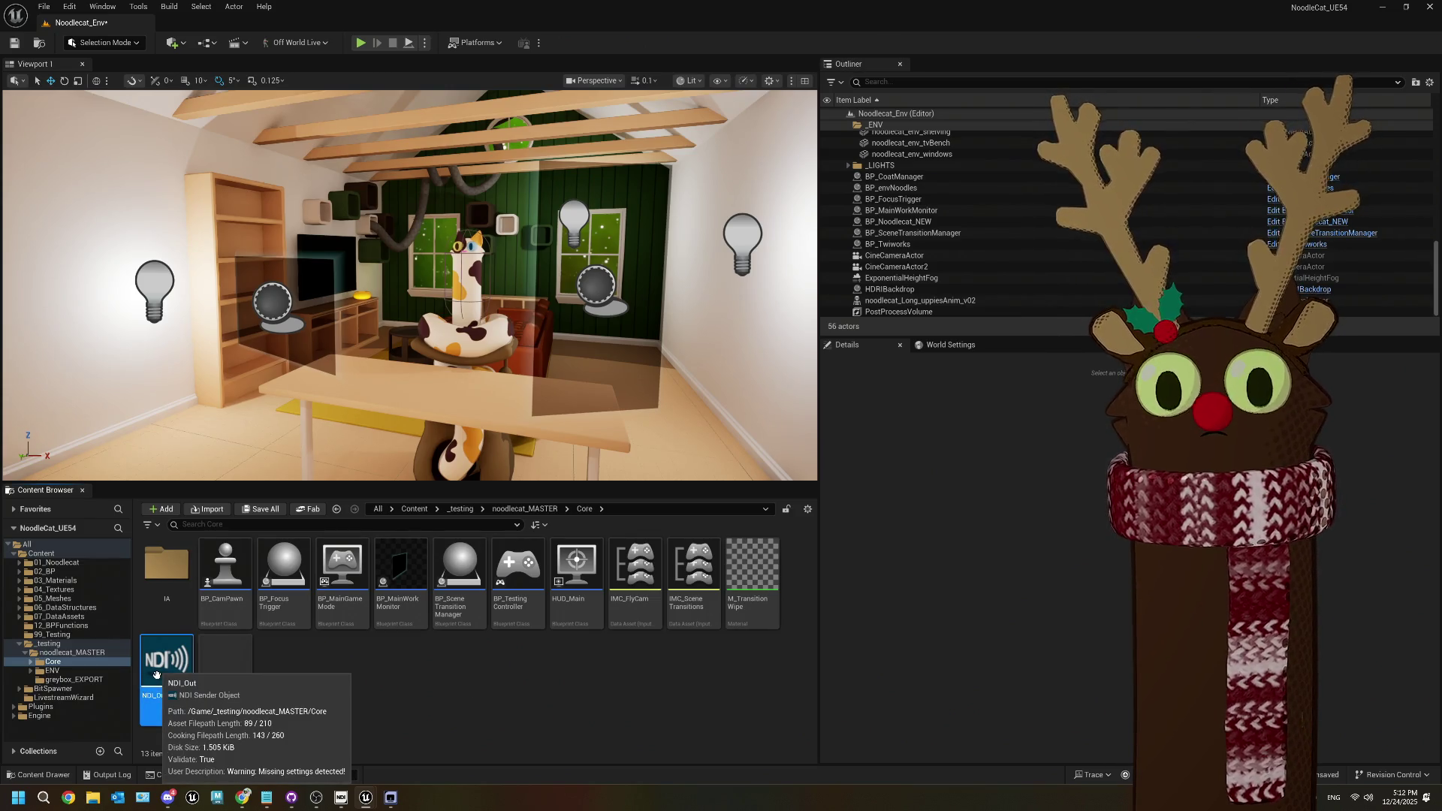
key(Delete)
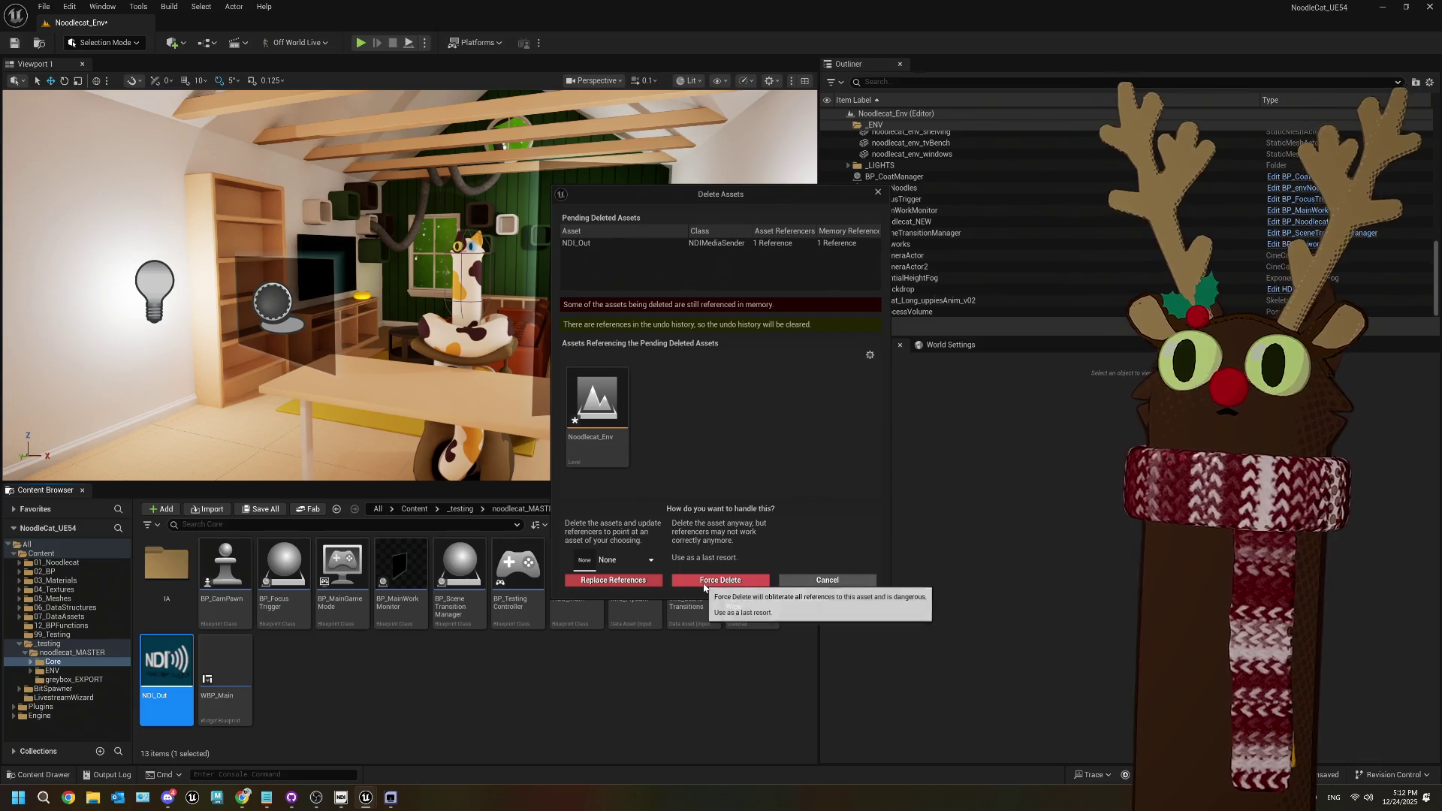
click(704, 583)
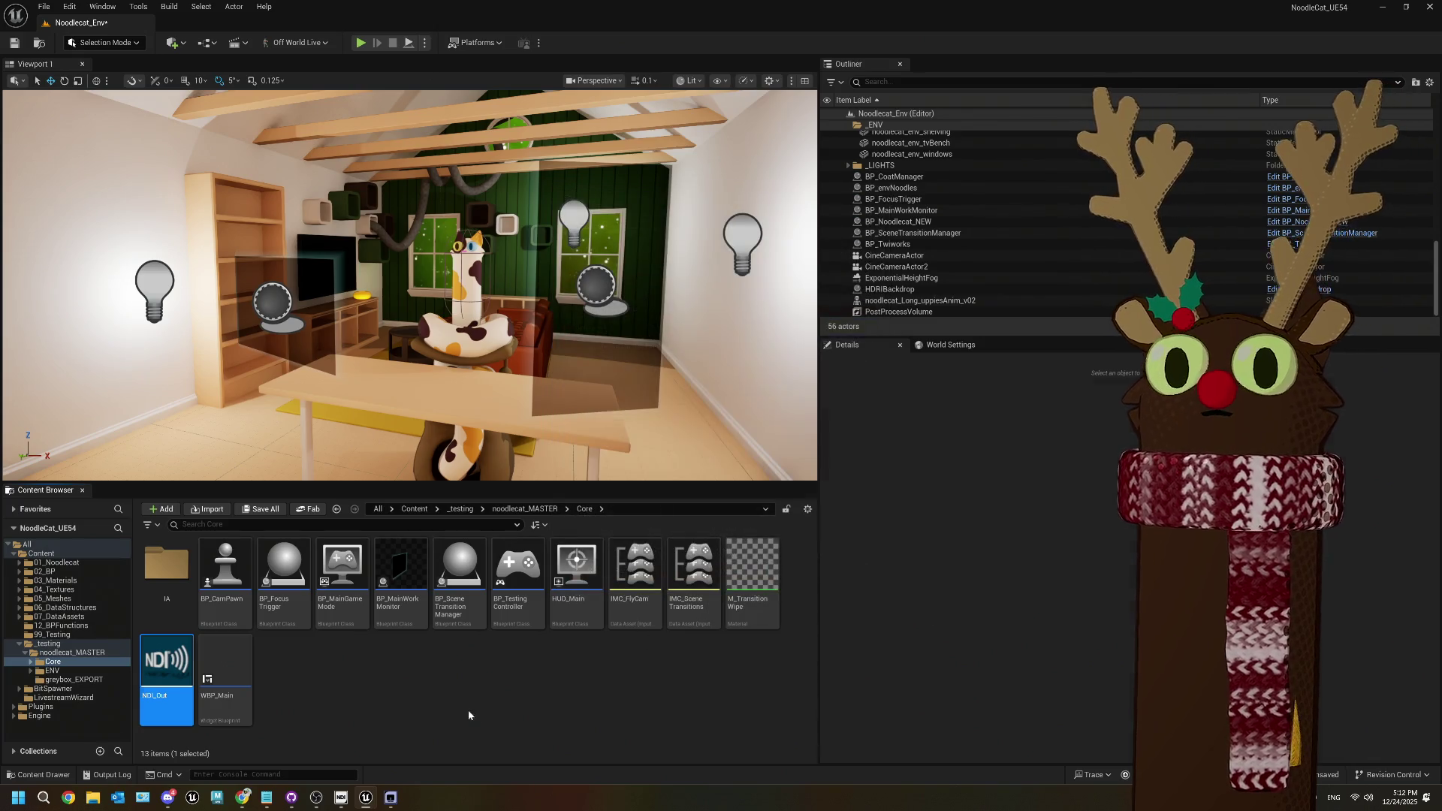
right_click(434, 688)
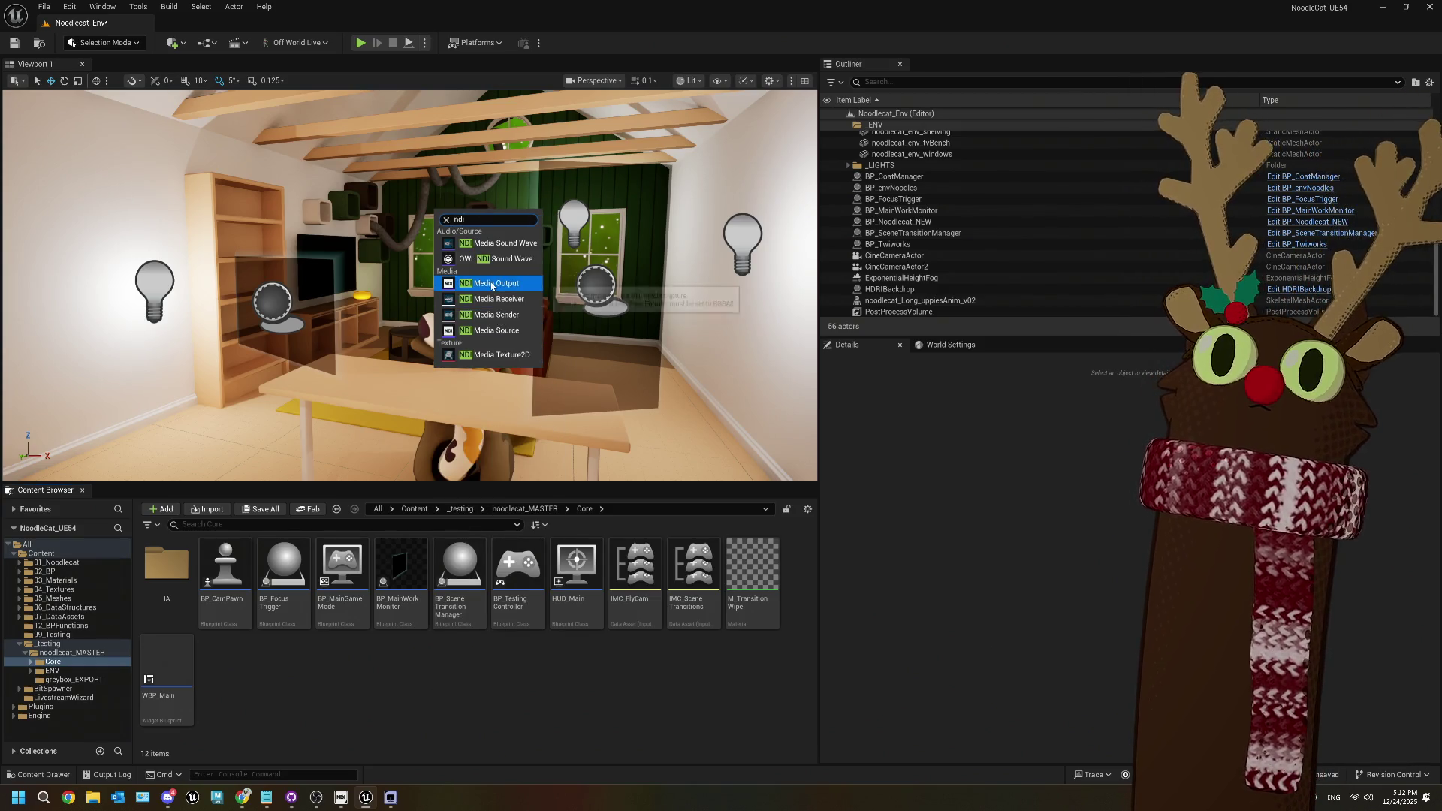
Create NDI Media Output asset NDI_Out with source noodleTest, set Output Type to Fill & Key, and save
click(496, 284)
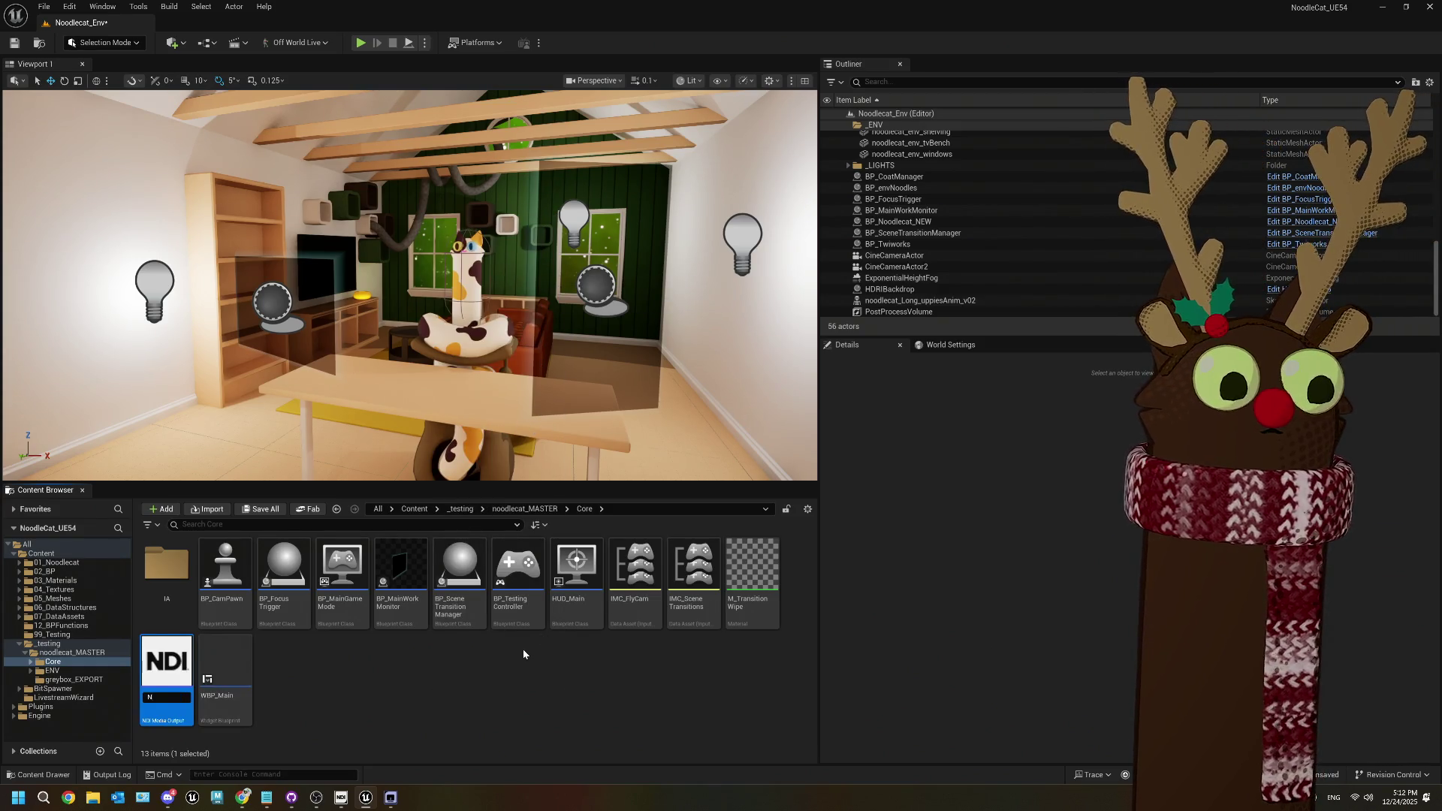
key(Return)
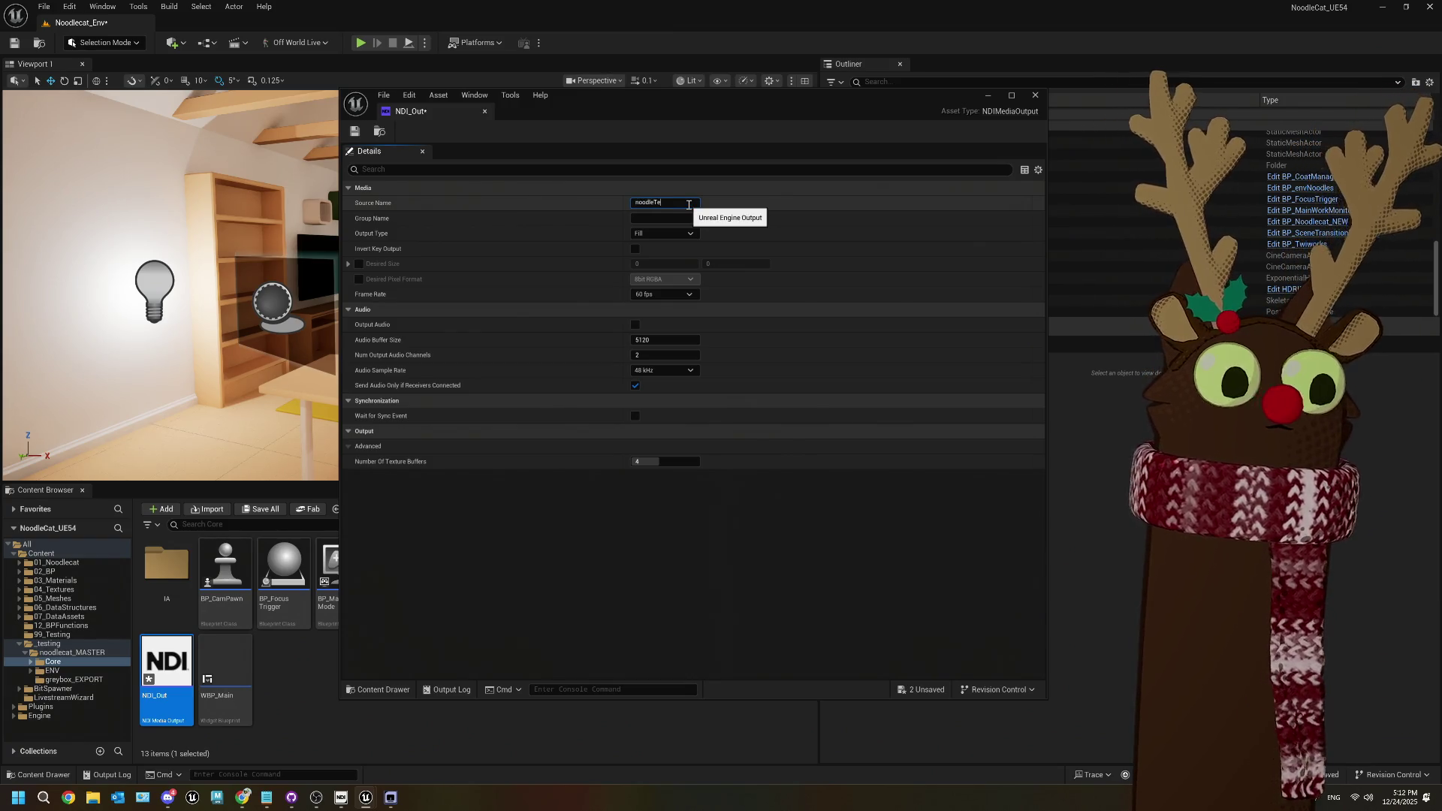
click(659, 234)
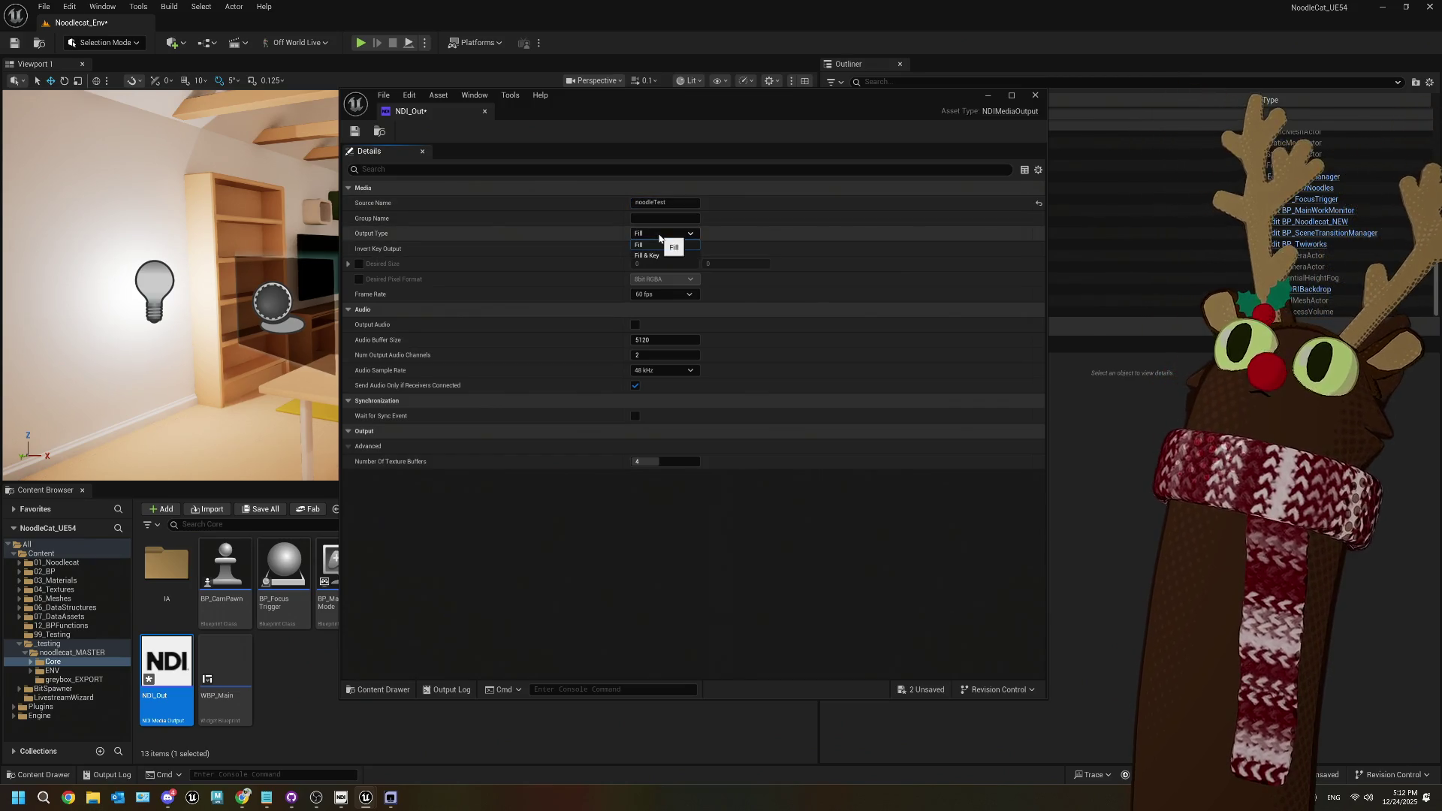
click(648, 255)
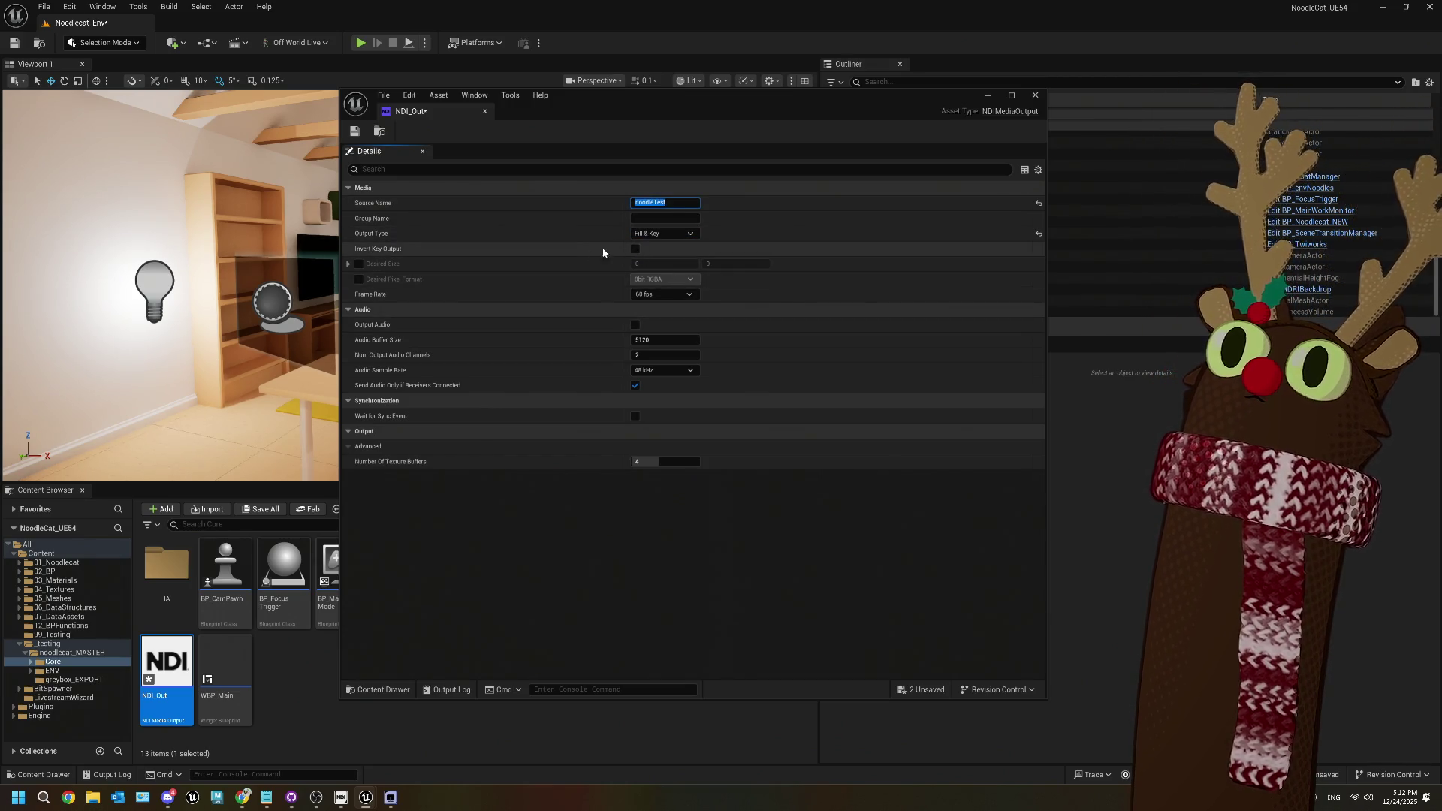
click(354, 132)
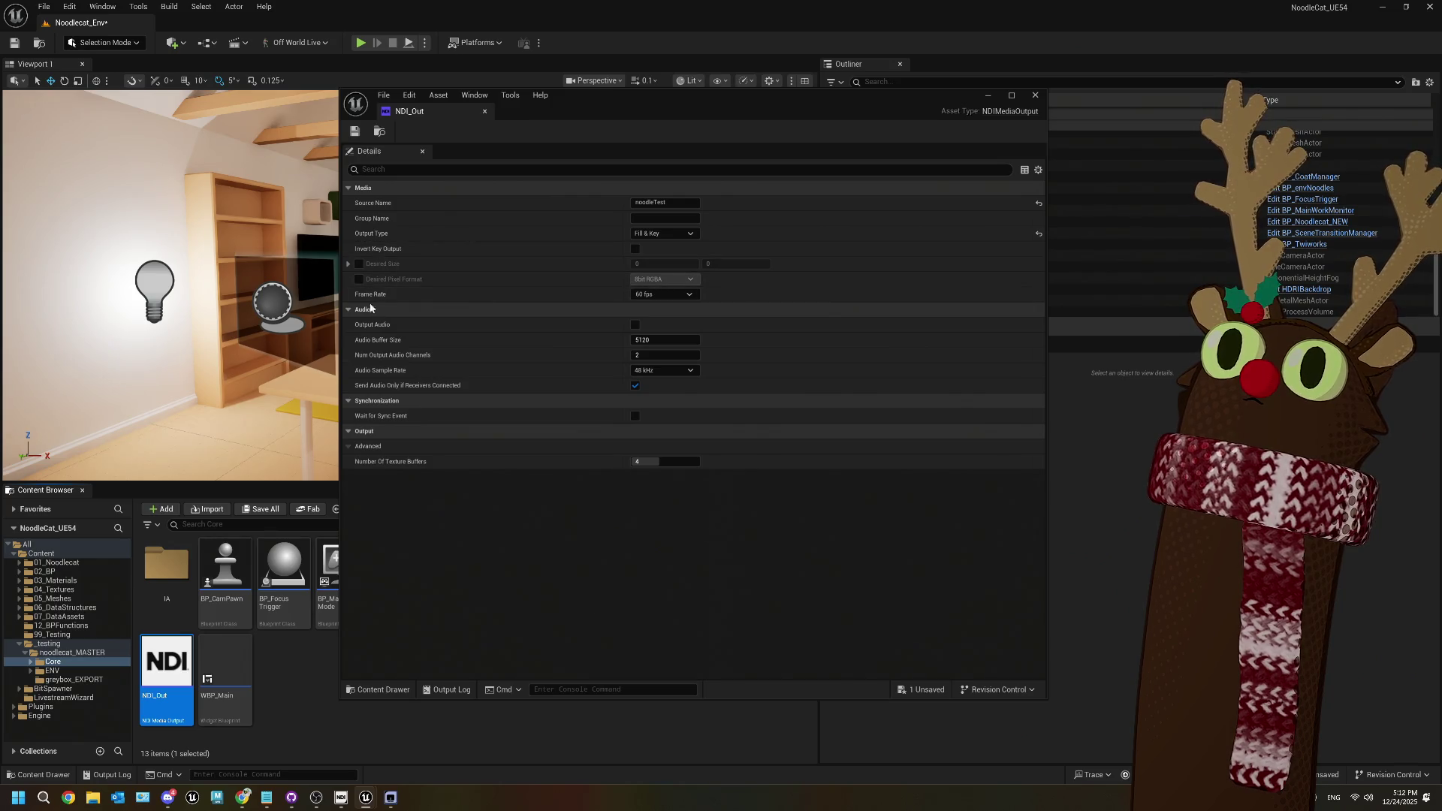
click(349, 265)
click(349, 265)
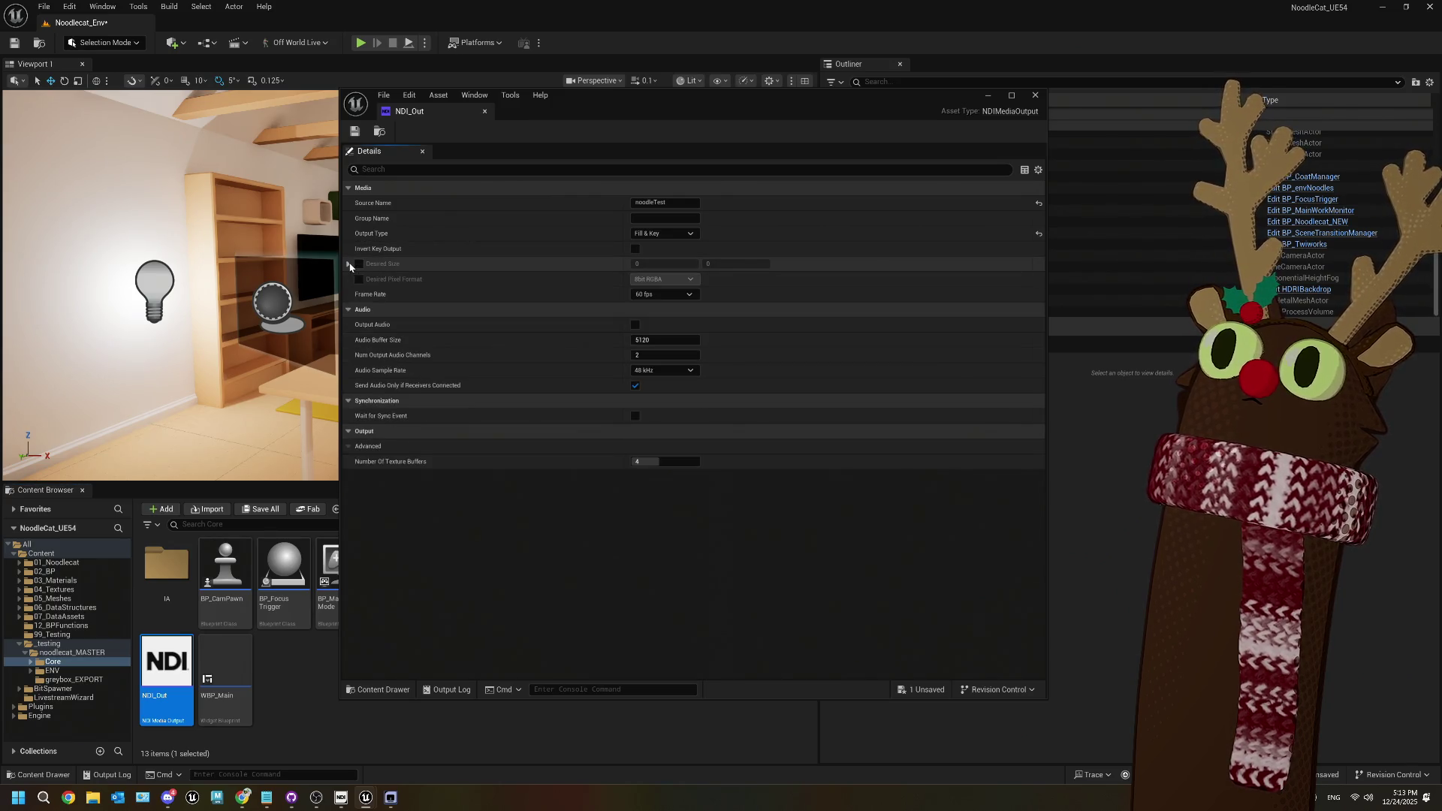
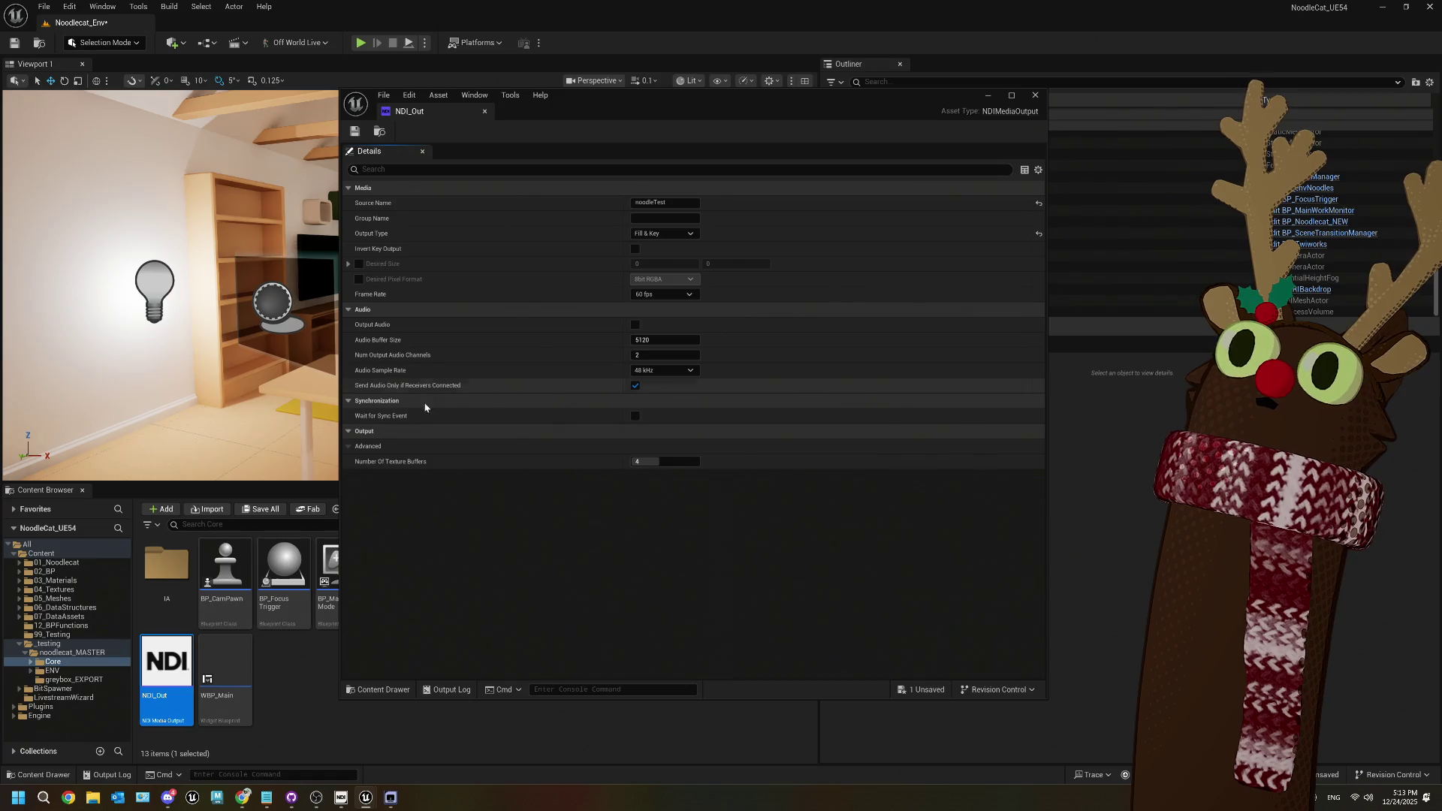
Close the NDI_Out settings editor and bring the NDI tutorial video forward
click(984, 96)
click(435, 698)
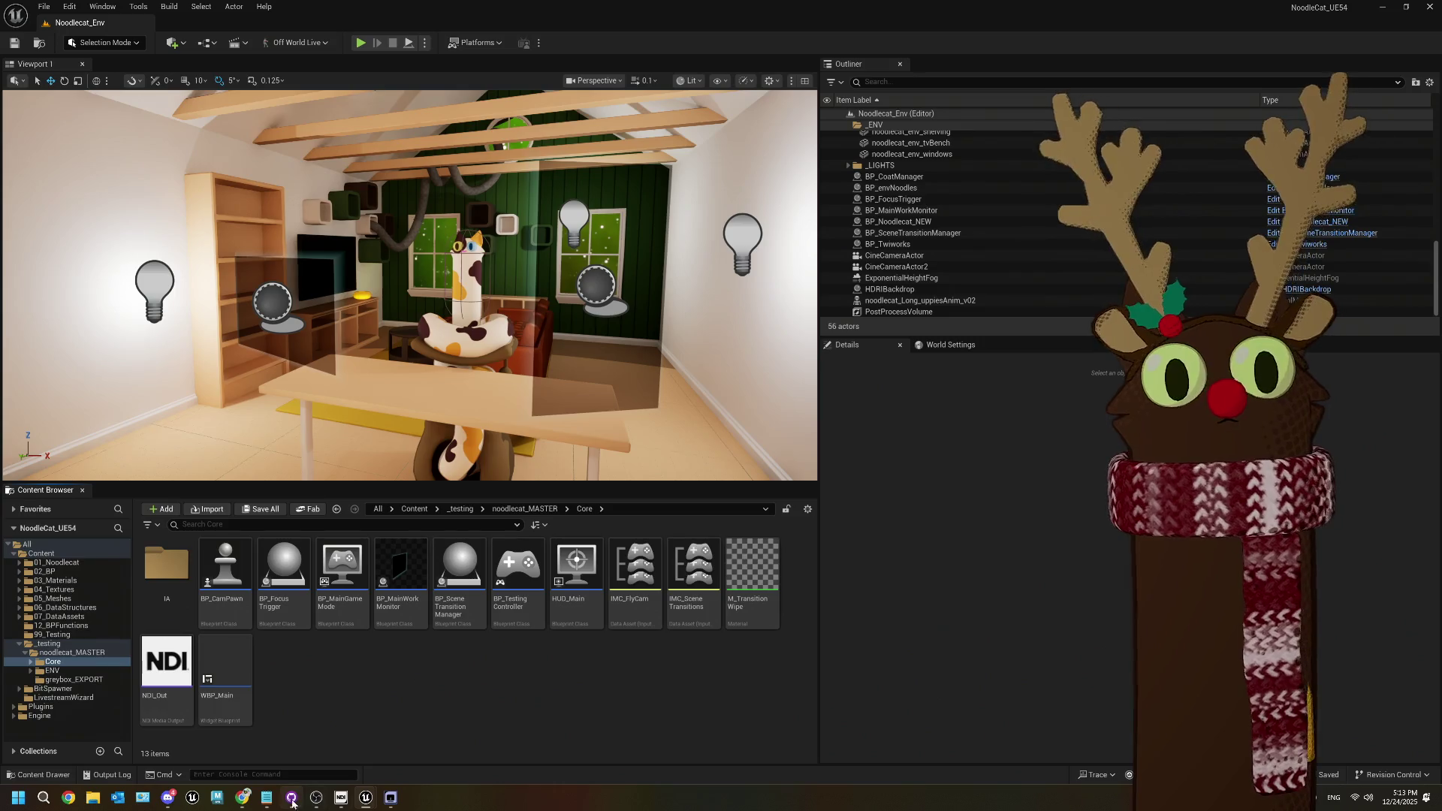
click(242, 798)
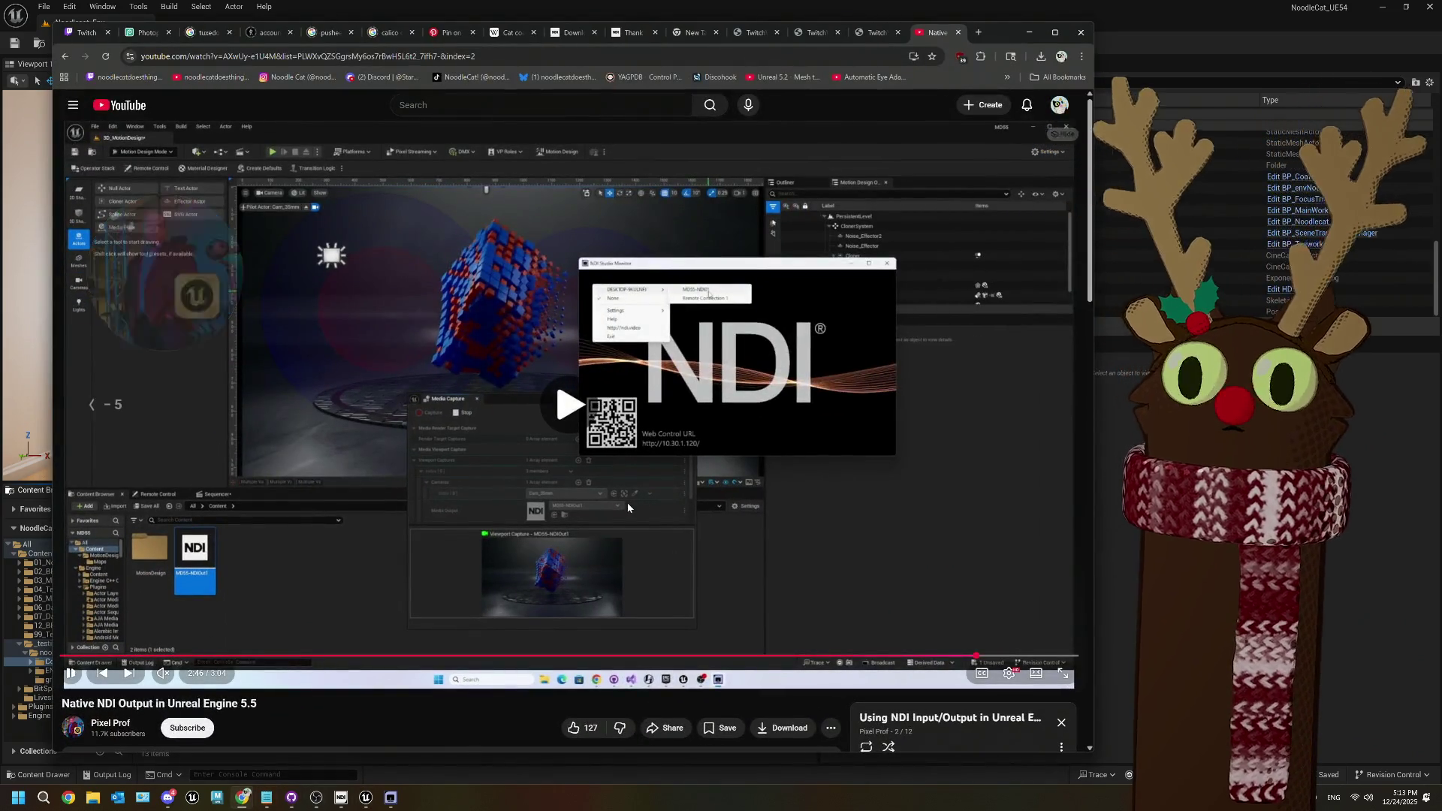
Rewind the tutorial to its Media Capture setup (~2:24), pause, and return to Unreal's Window menu
key(Left)
key(Left)
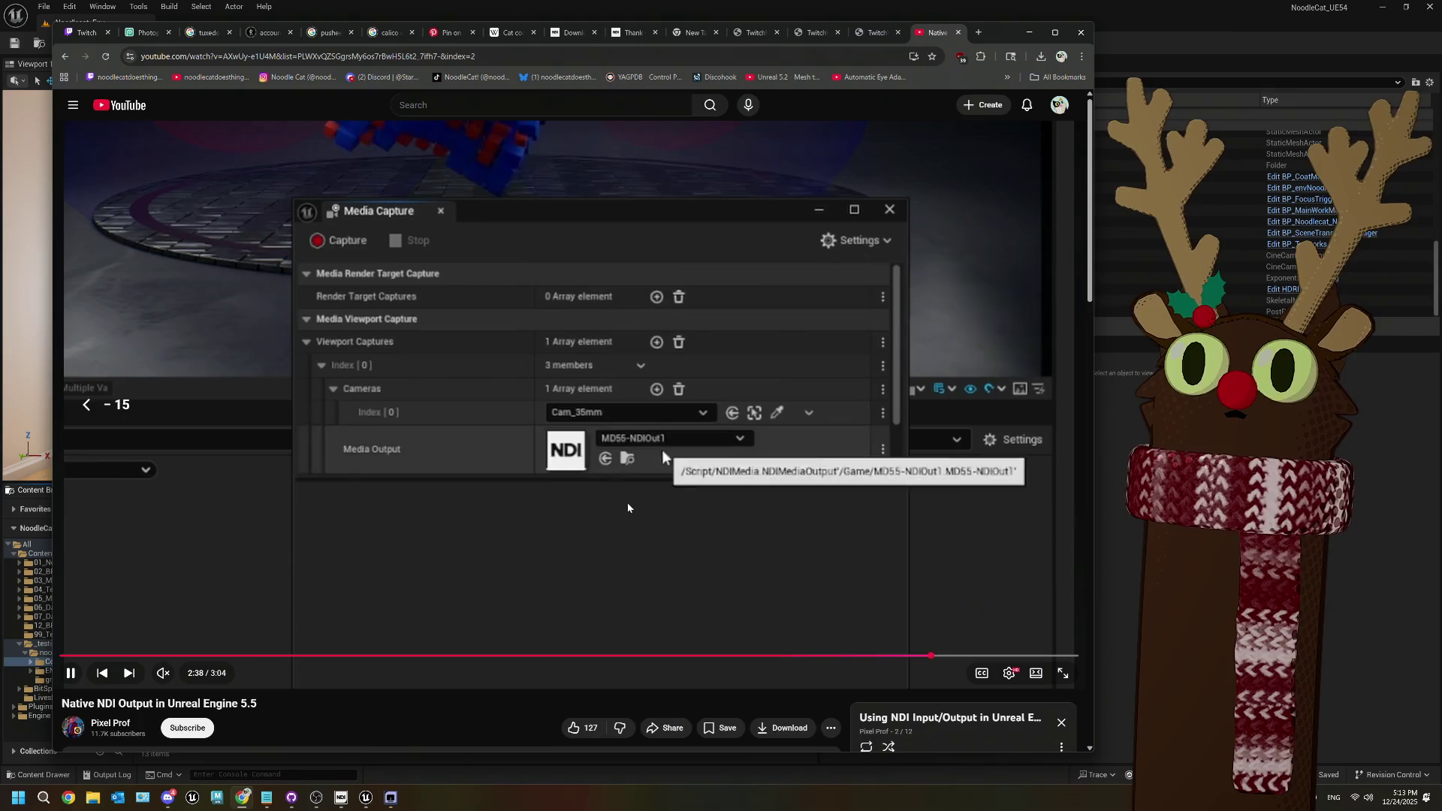
key(Left)
key(Left)
key(Left)
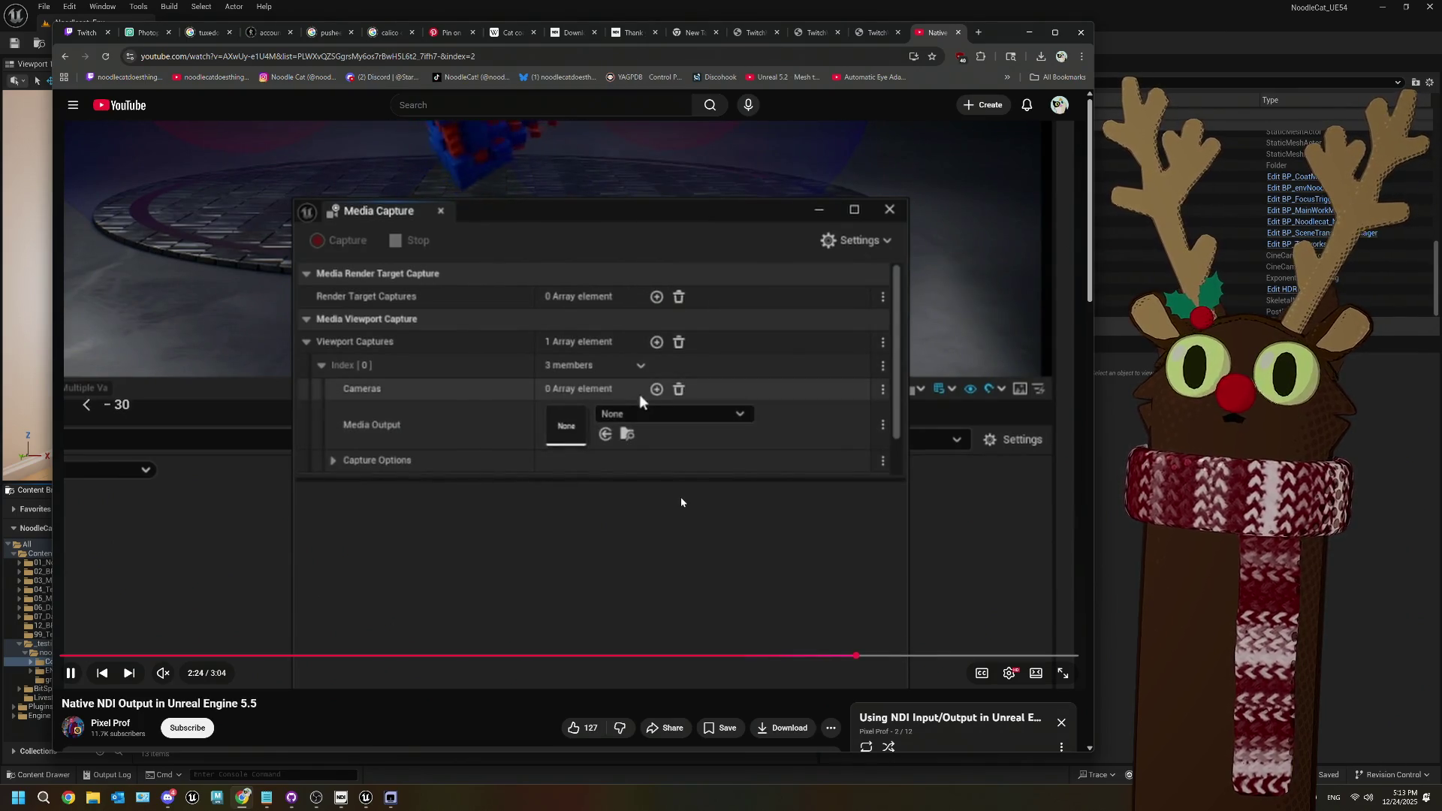
key(space)
key(alt+Tab)
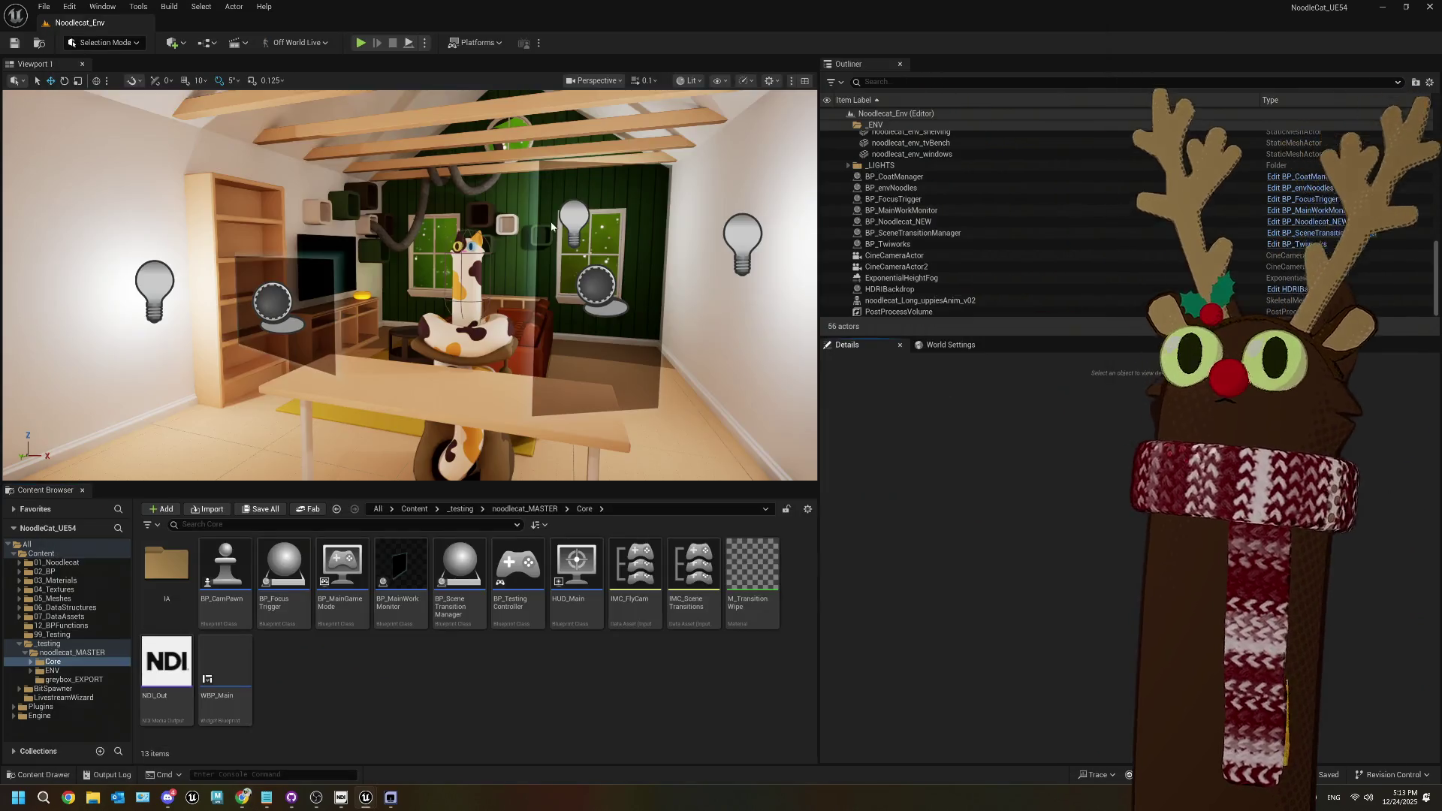
click(105, 7)
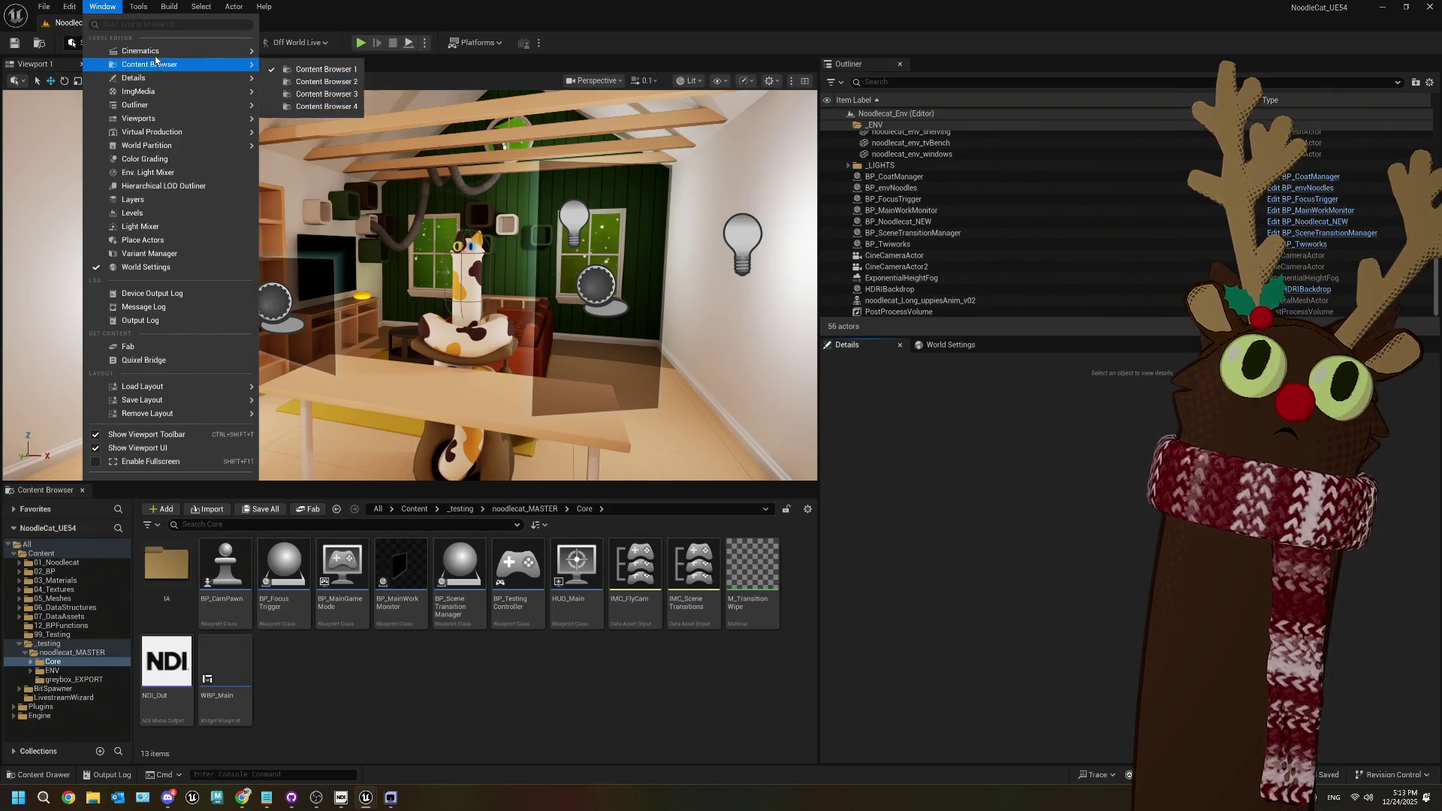
Open the Media Capture panel and add a viewport capture with NDI_Out as its media output
click(154, 27)
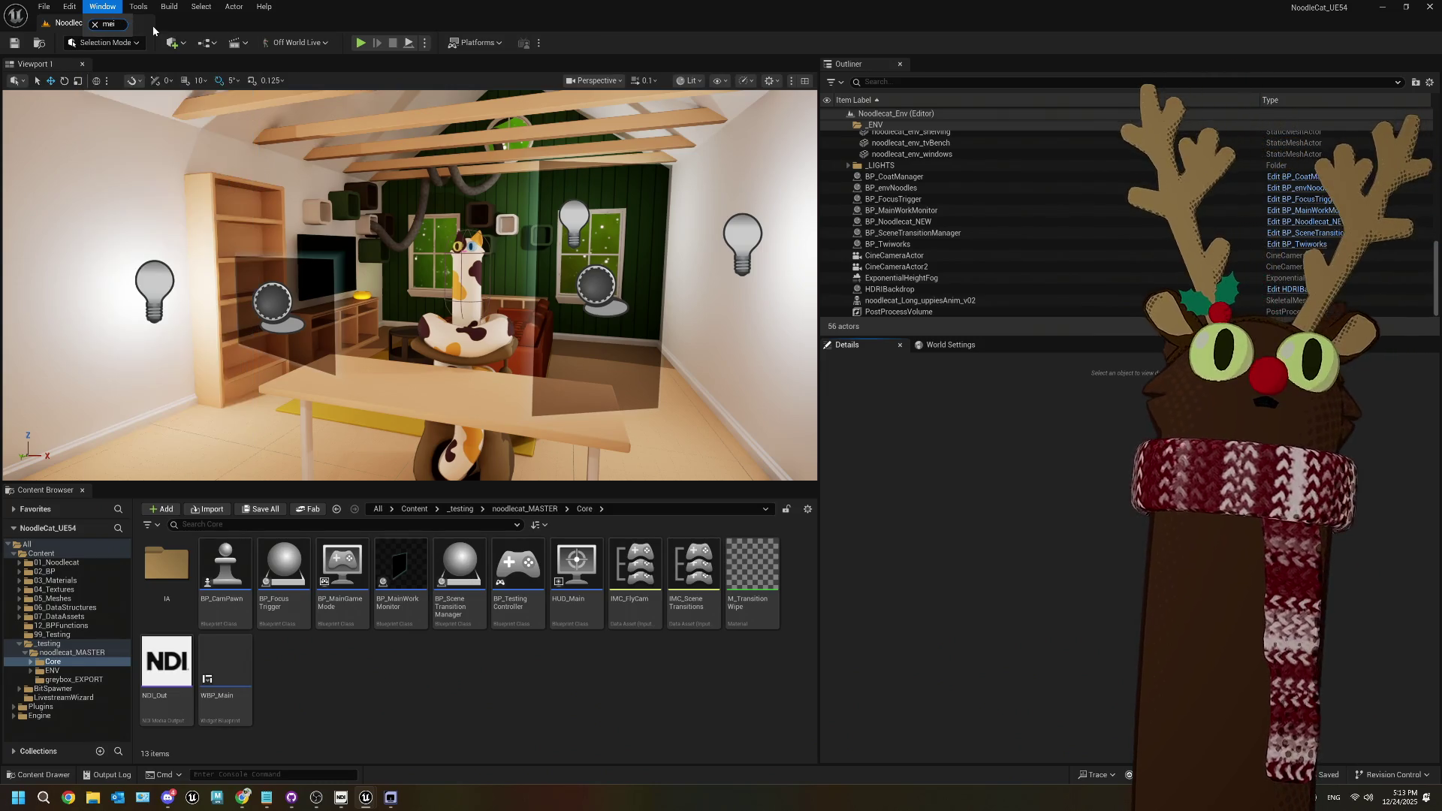
text(d)
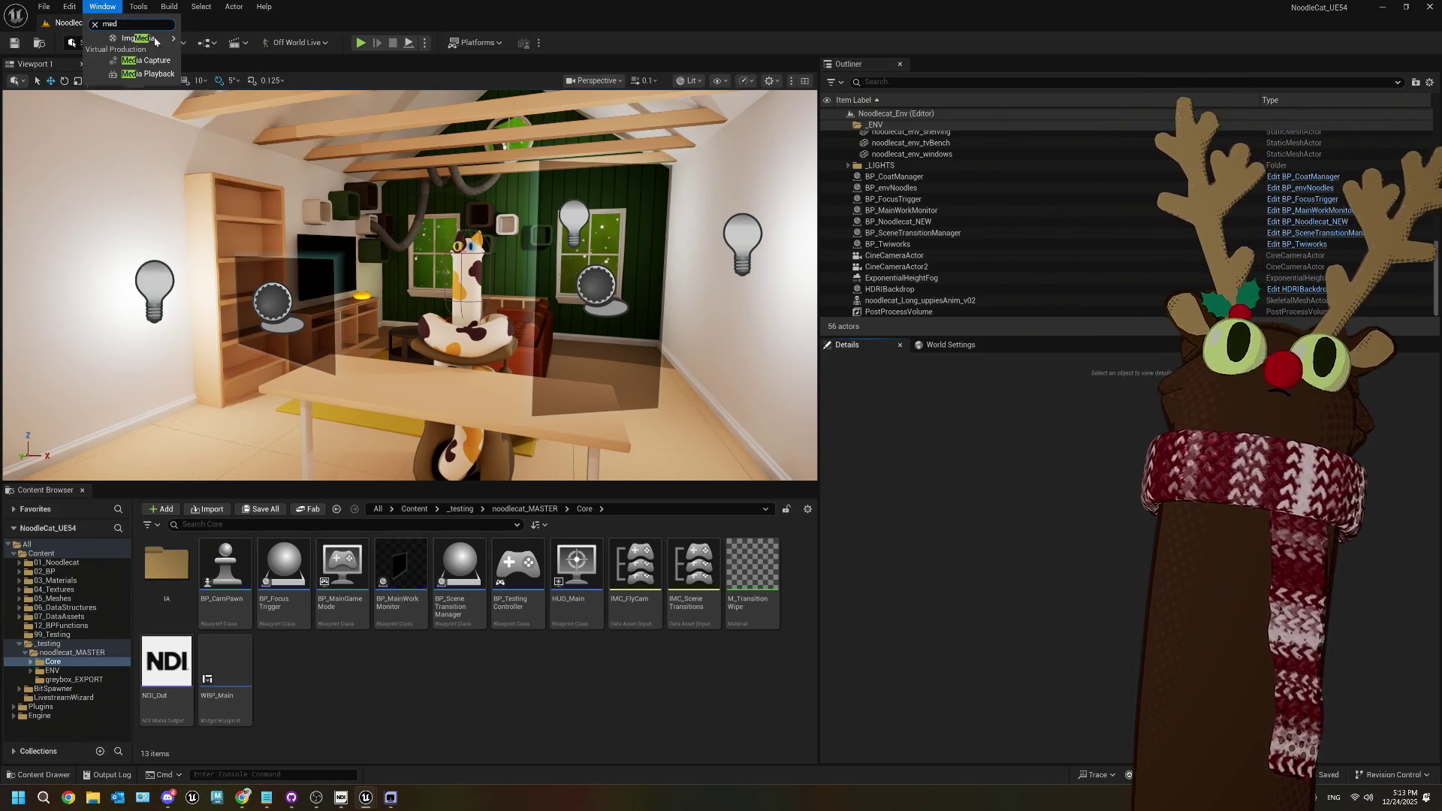
click(146, 60)
drag(584, 238, 268, 120)
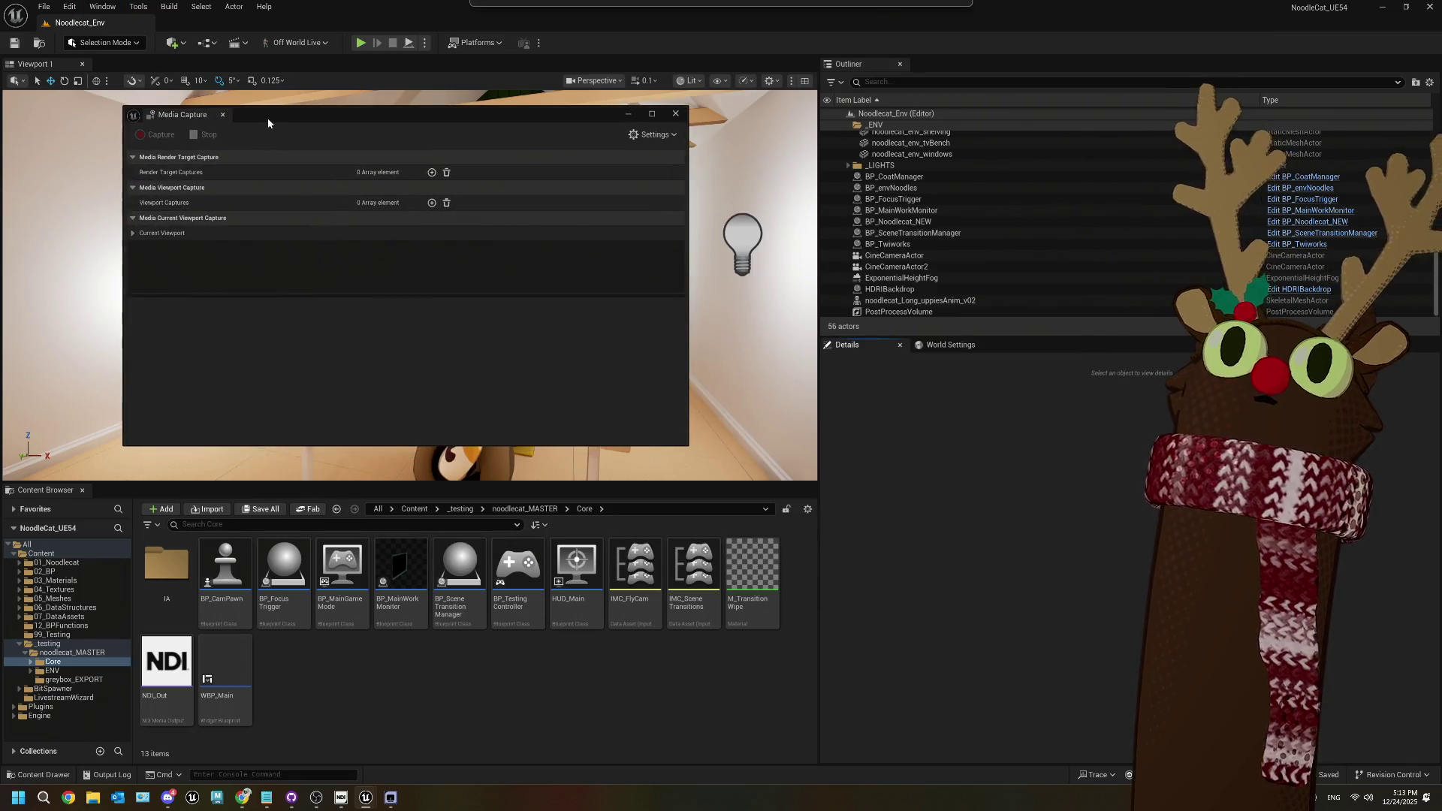
click(432, 203)
click(143, 218)
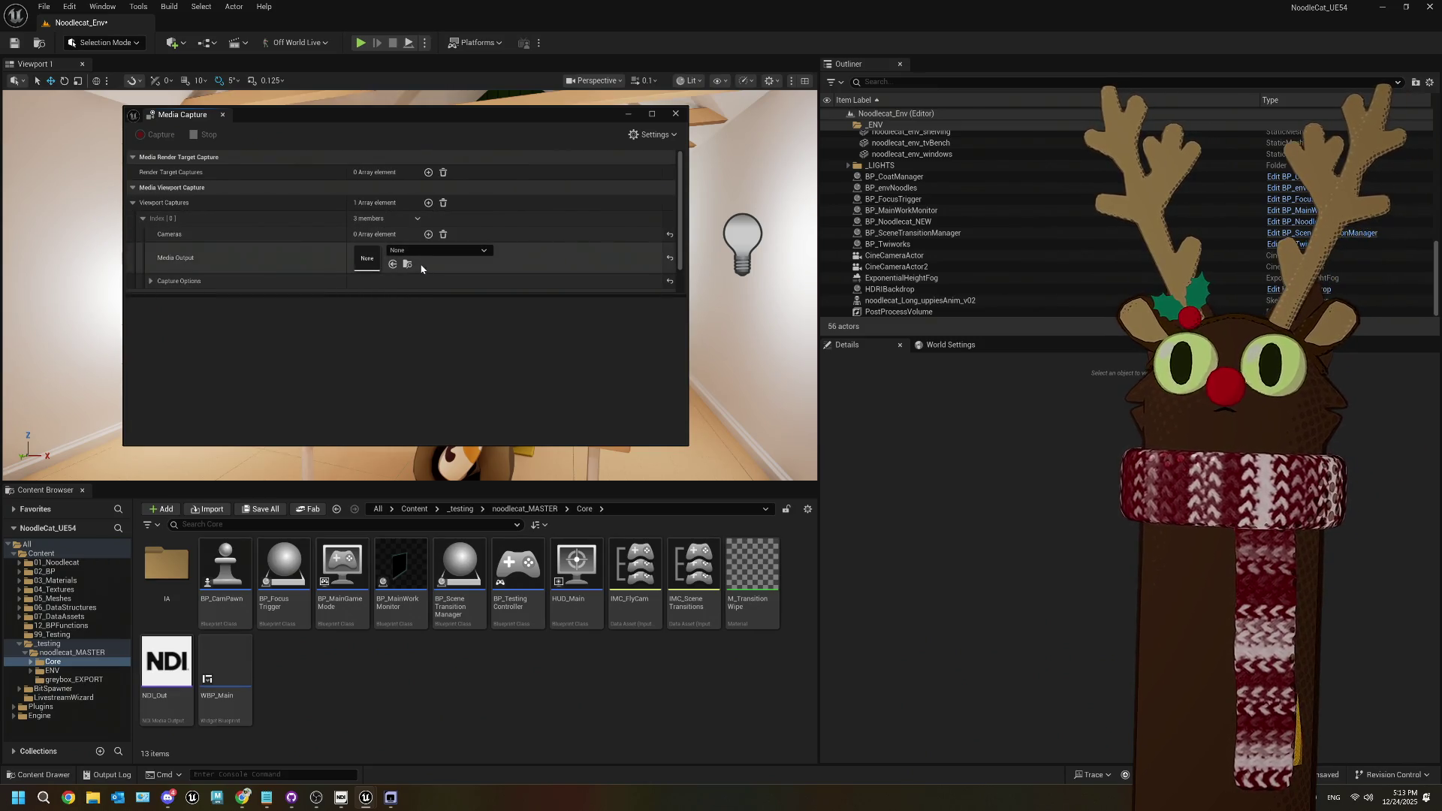
drag(166, 661, 365, 266)
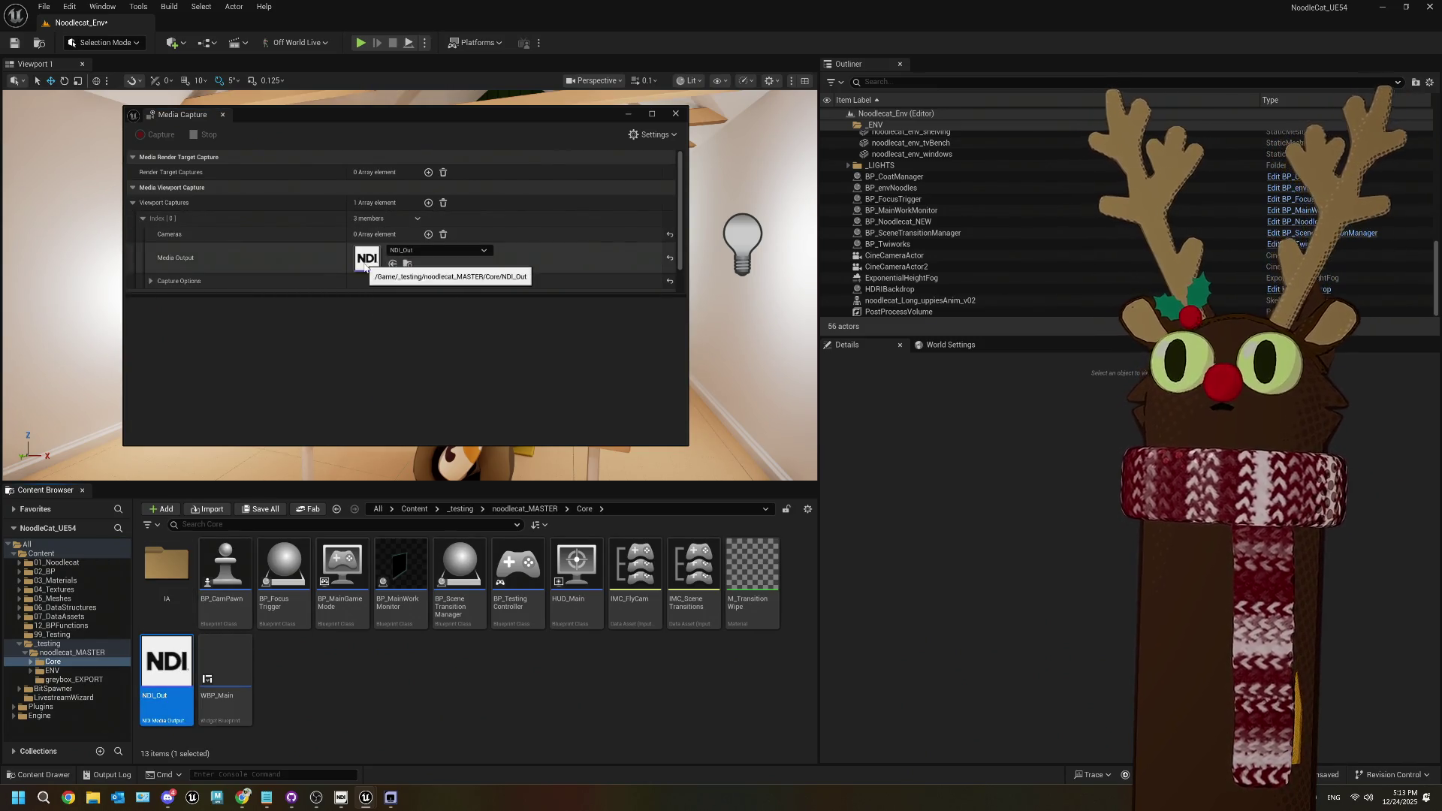
Expand the capture options, enlarge the panel, and keep the resize method at None
click(151, 281)
scroll(240, 244, down, 3)
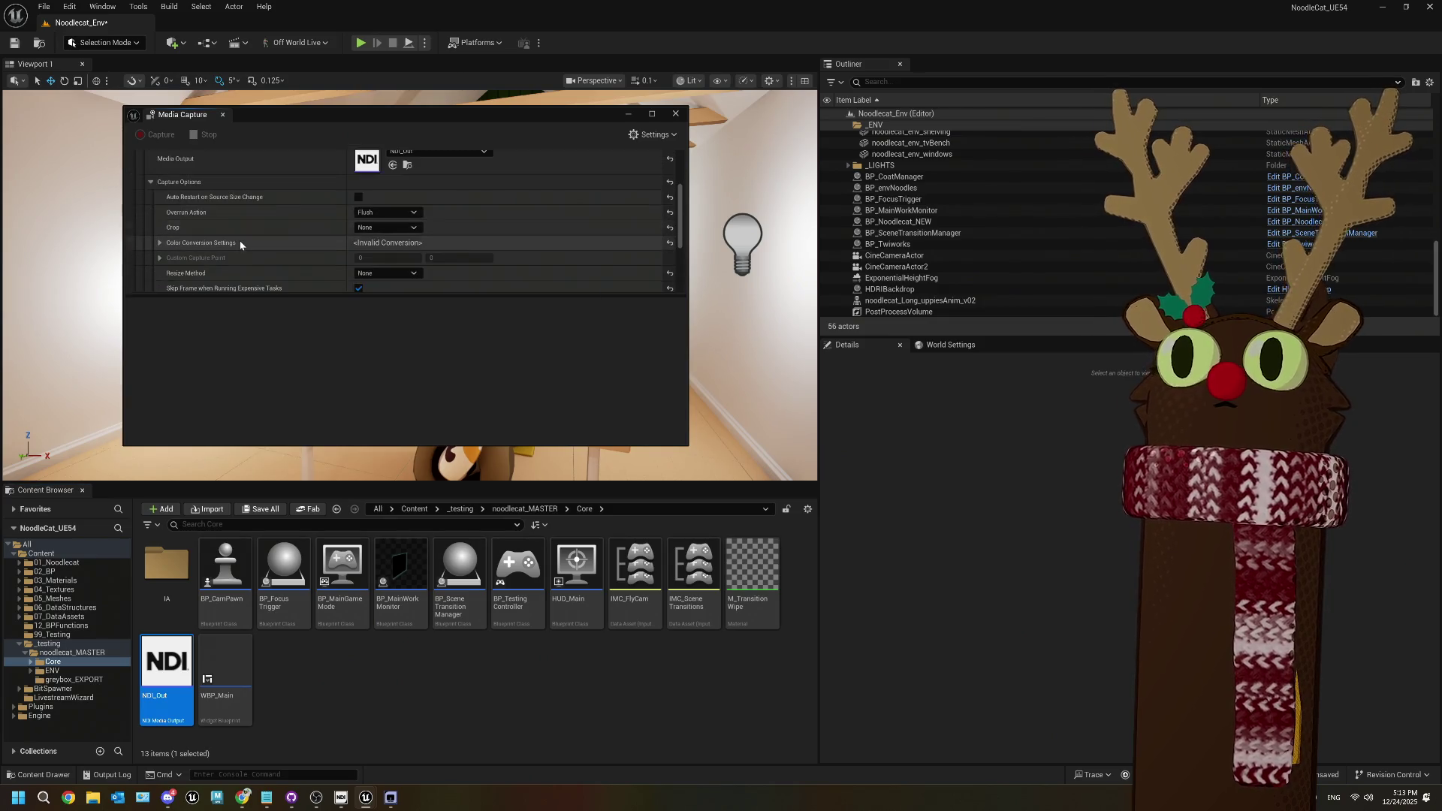
scroll(247, 253, down, 6)
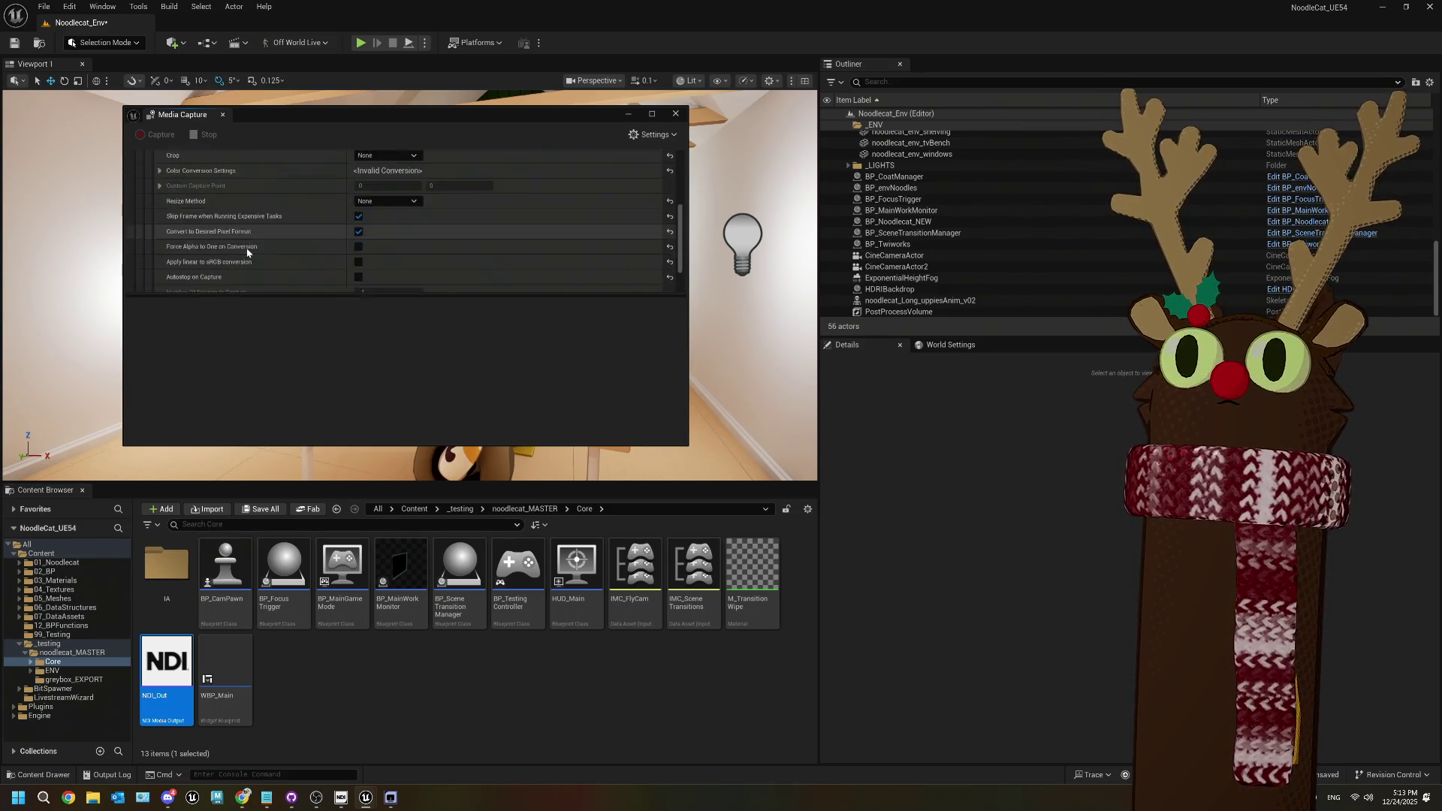
scroll(247, 253, up, 6)
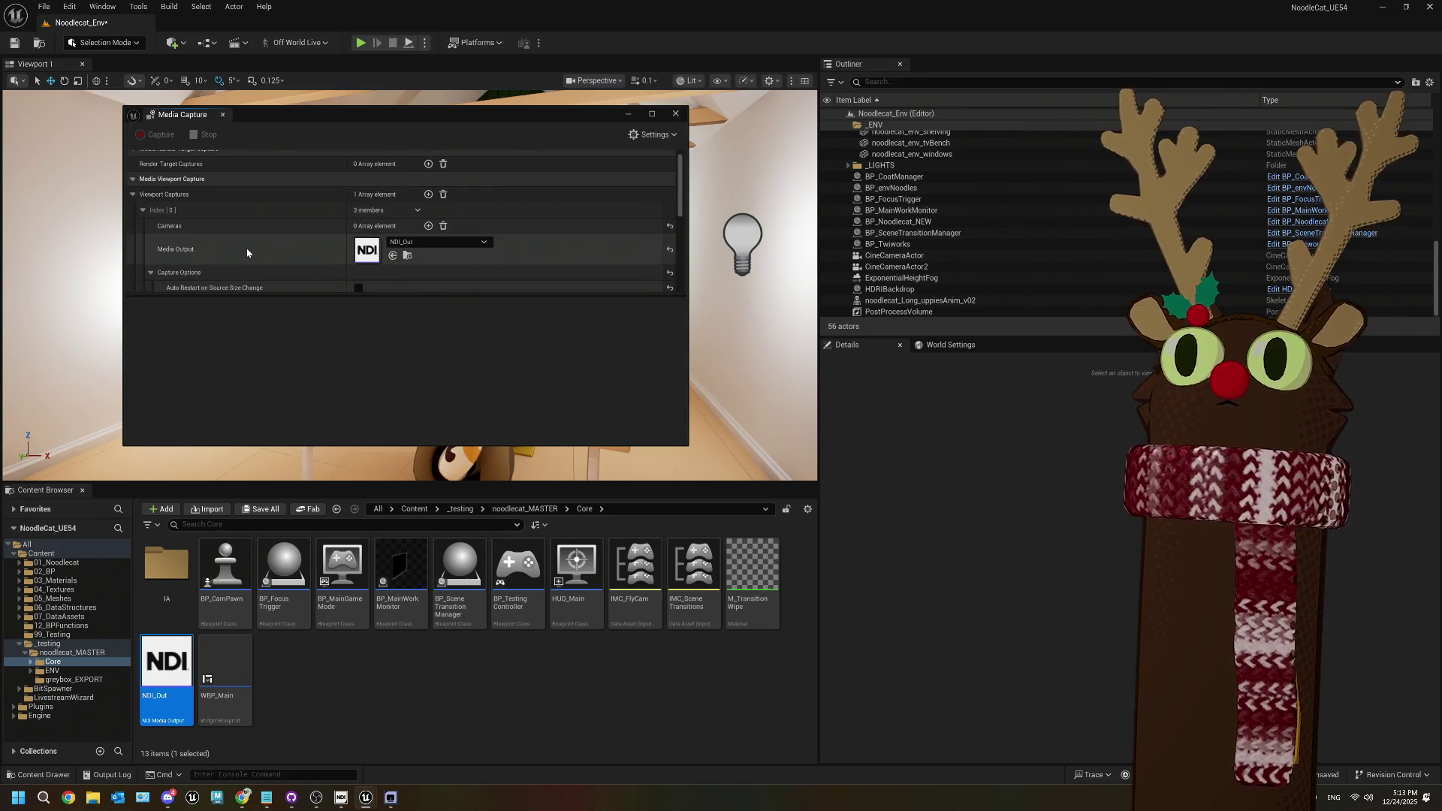
scroll(247, 253, down, 1)
scroll(151, 258, down, 2)
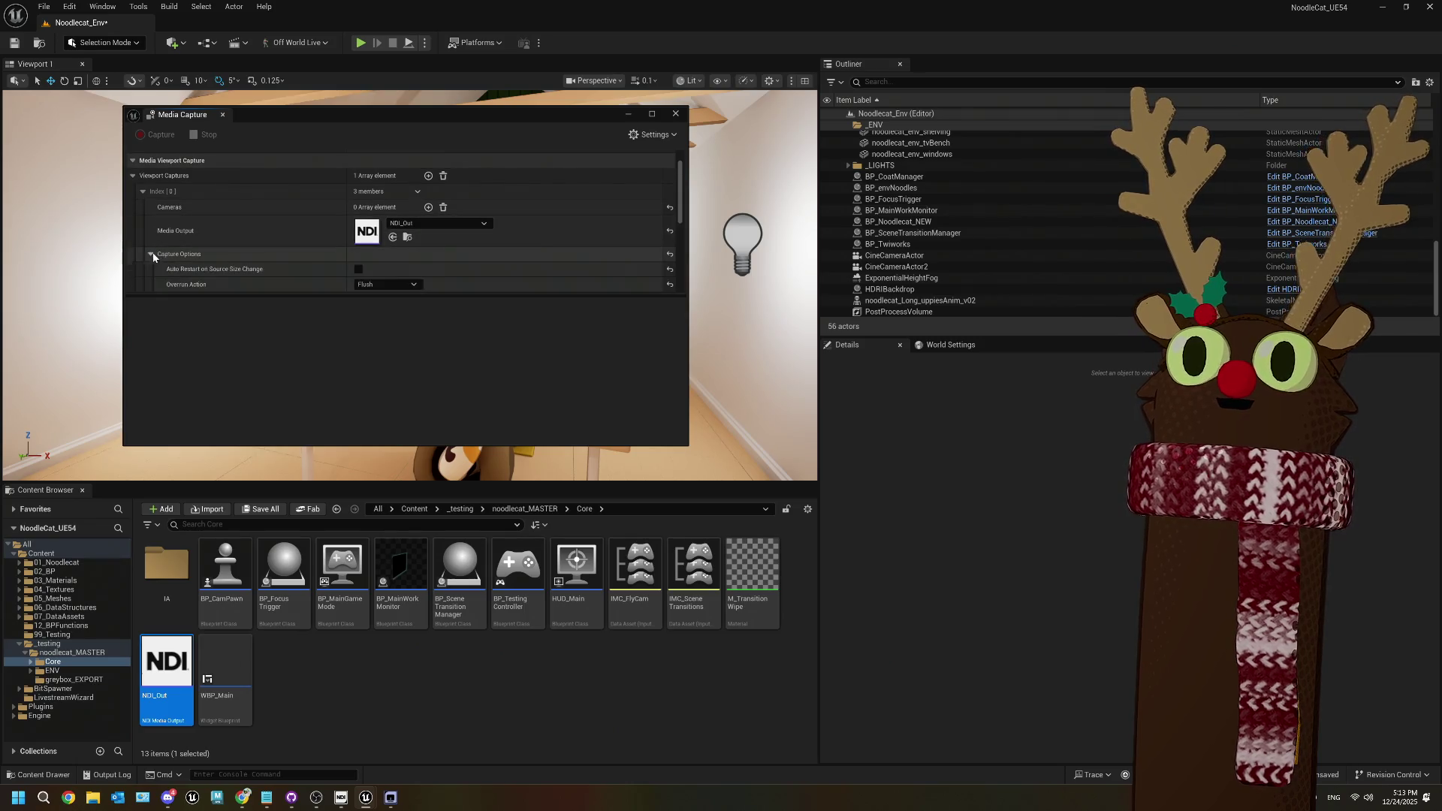
scroll(240, 236, down, 2)
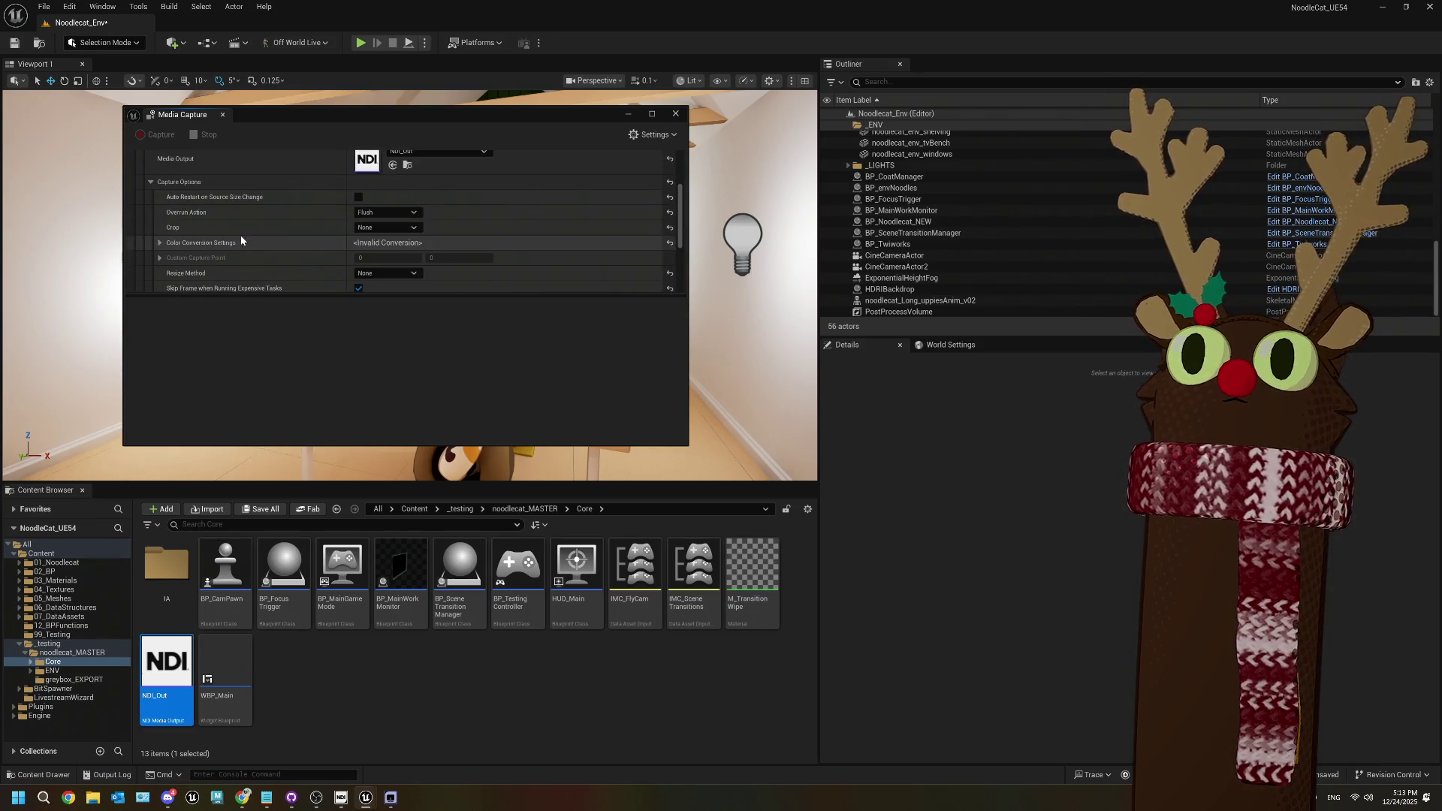
drag(562, 445, 559, 633)
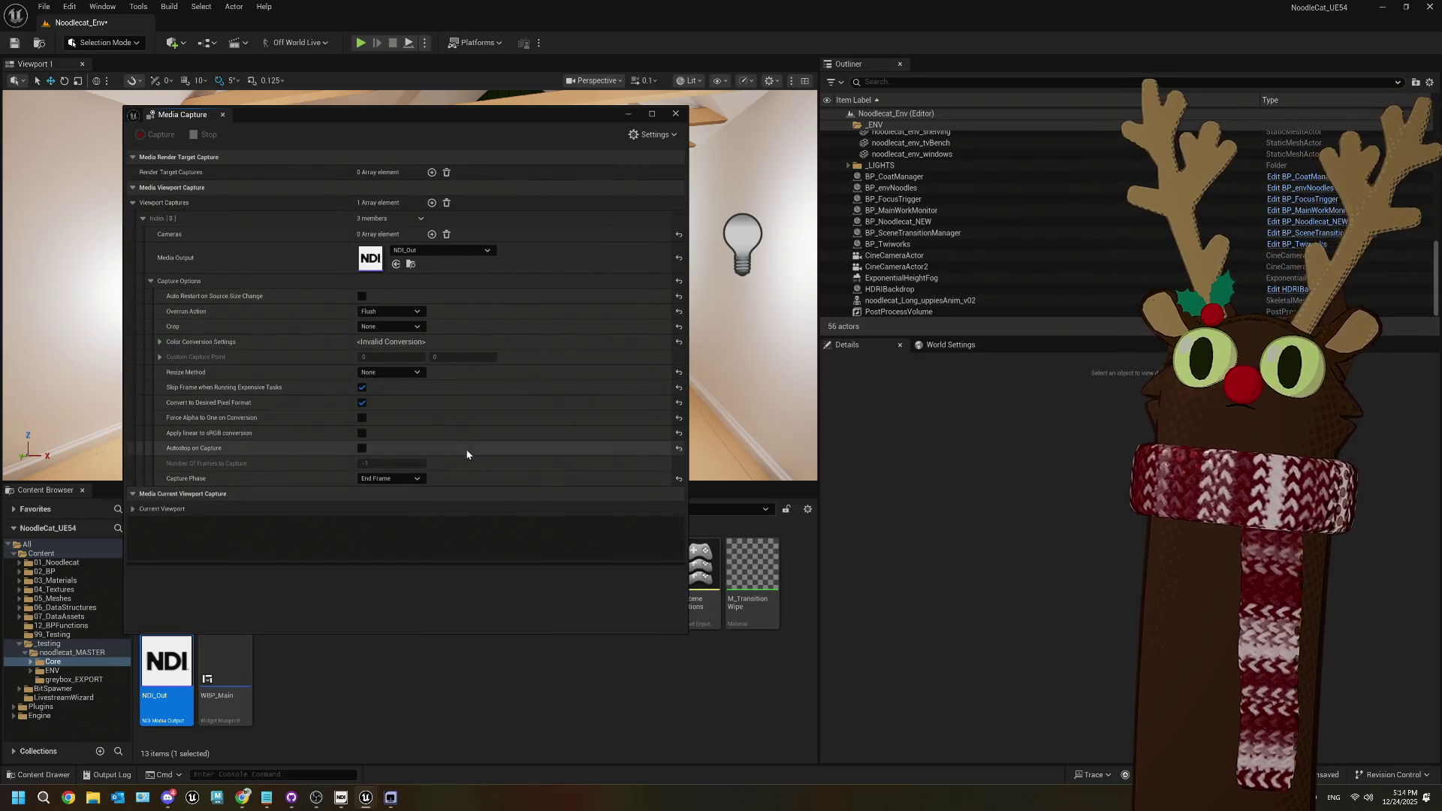
click(390, 372)
click(389, 376)
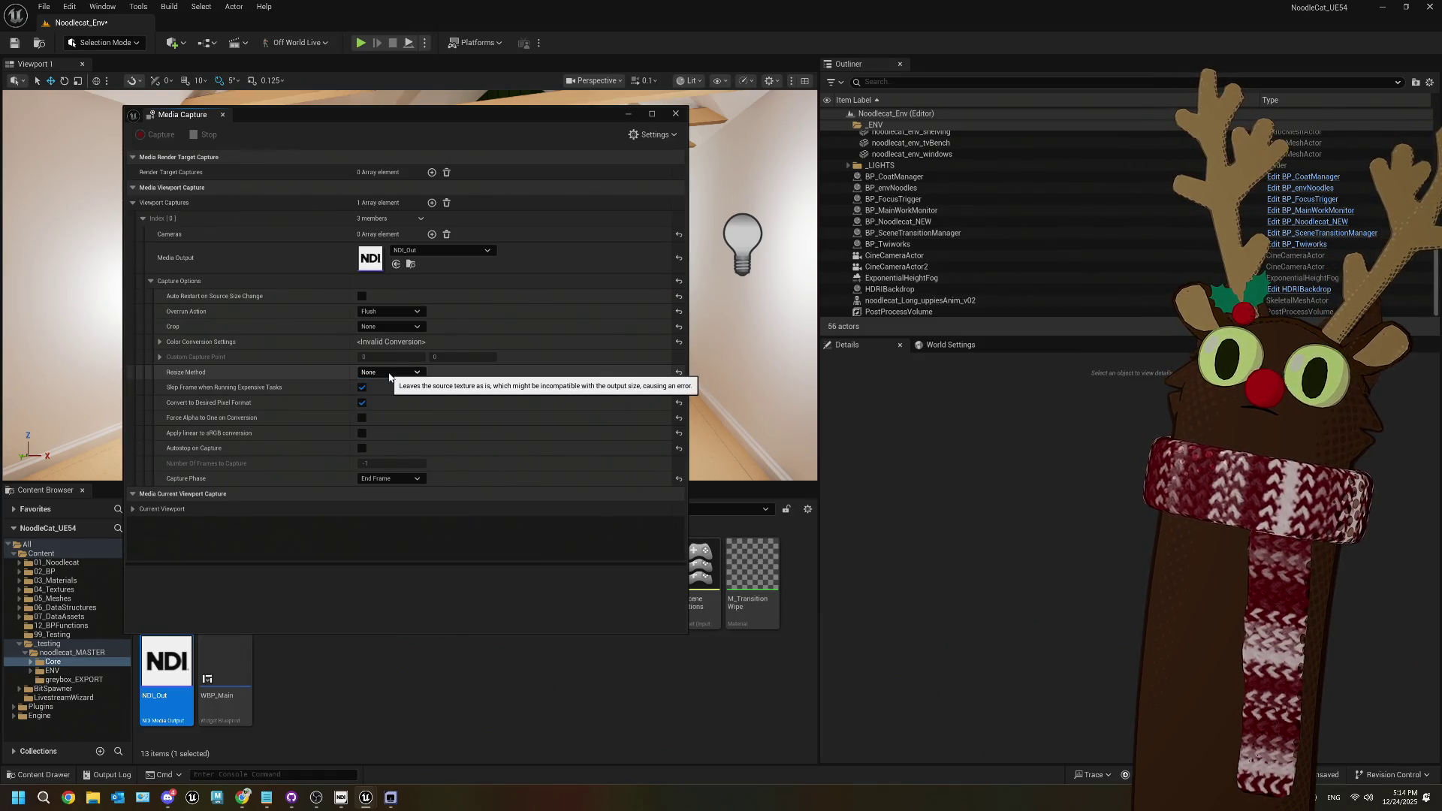
Inspect and collapse the current viewport capture section, then resume the YouTube tutorial
click(134, 508)
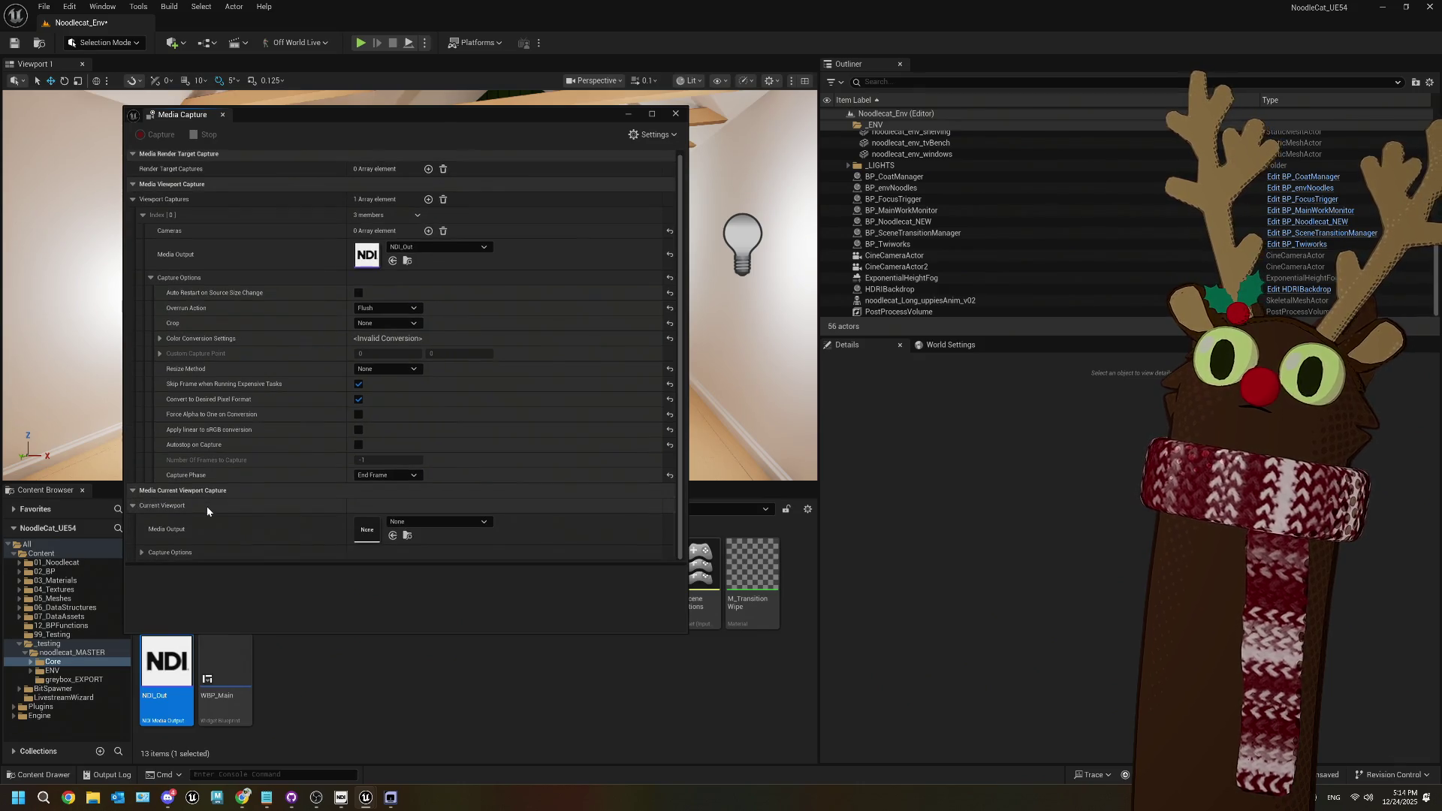
click(134, 509)
click(133, 495)
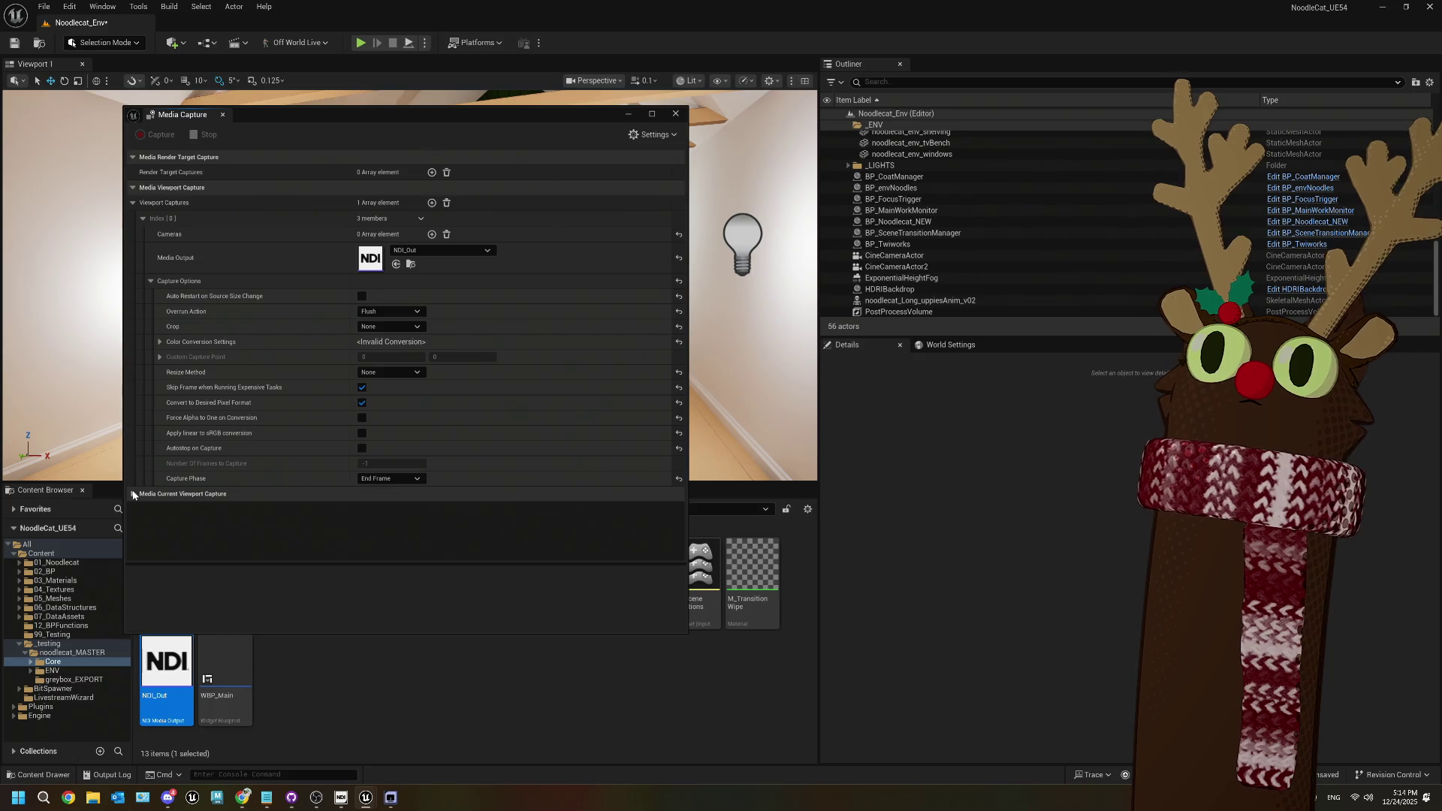
click(133, 494)
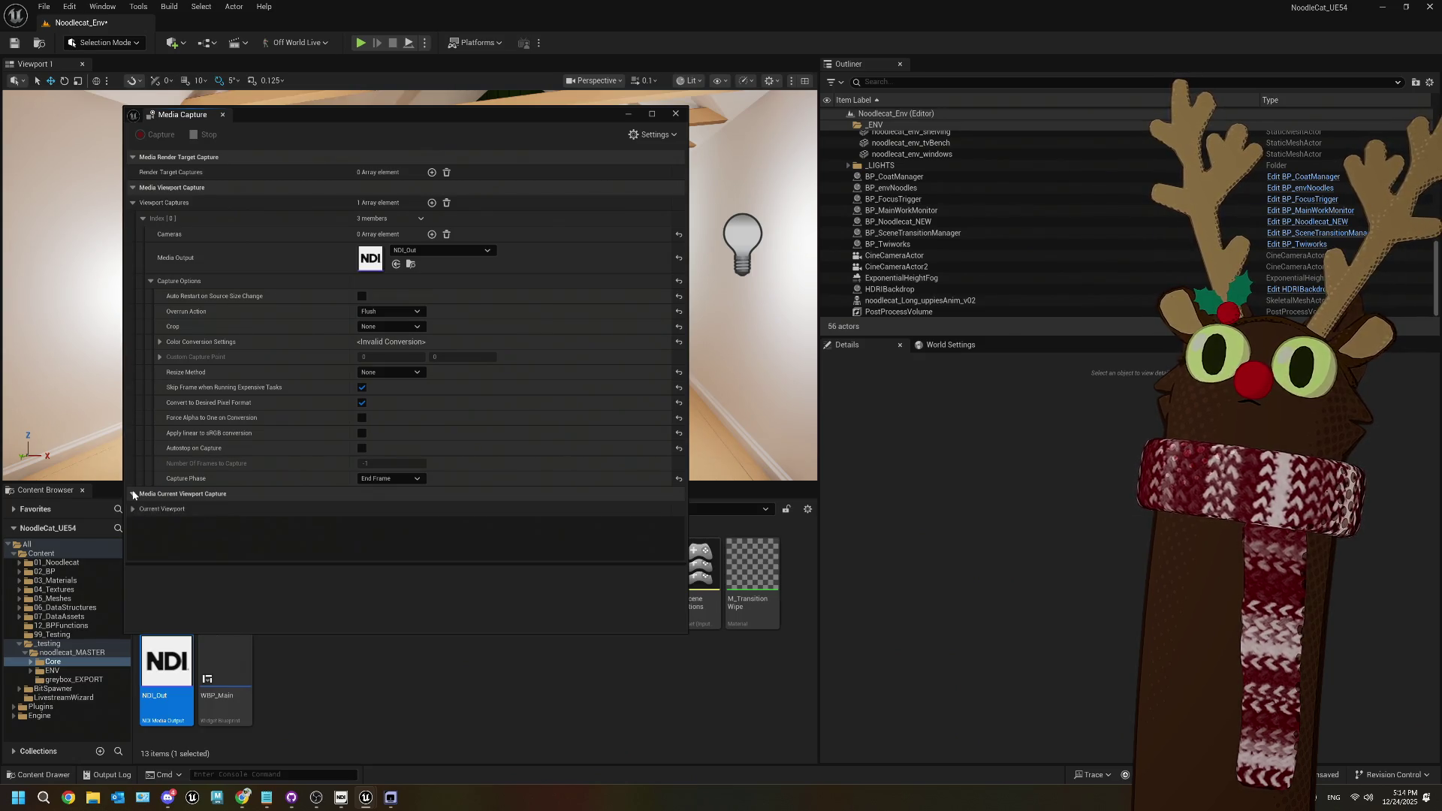
click(133, 509)
click(133, 509)
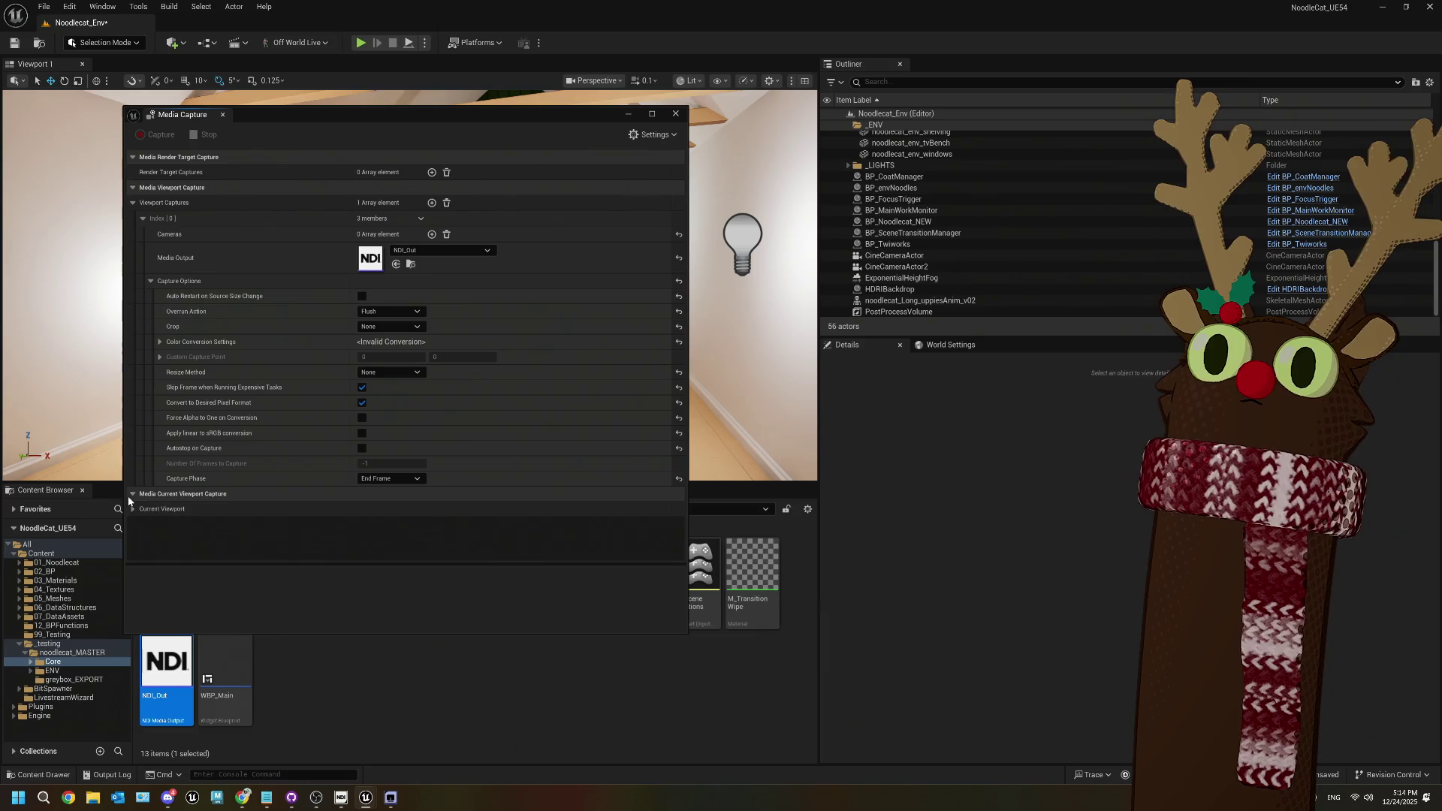
click(132, 494)
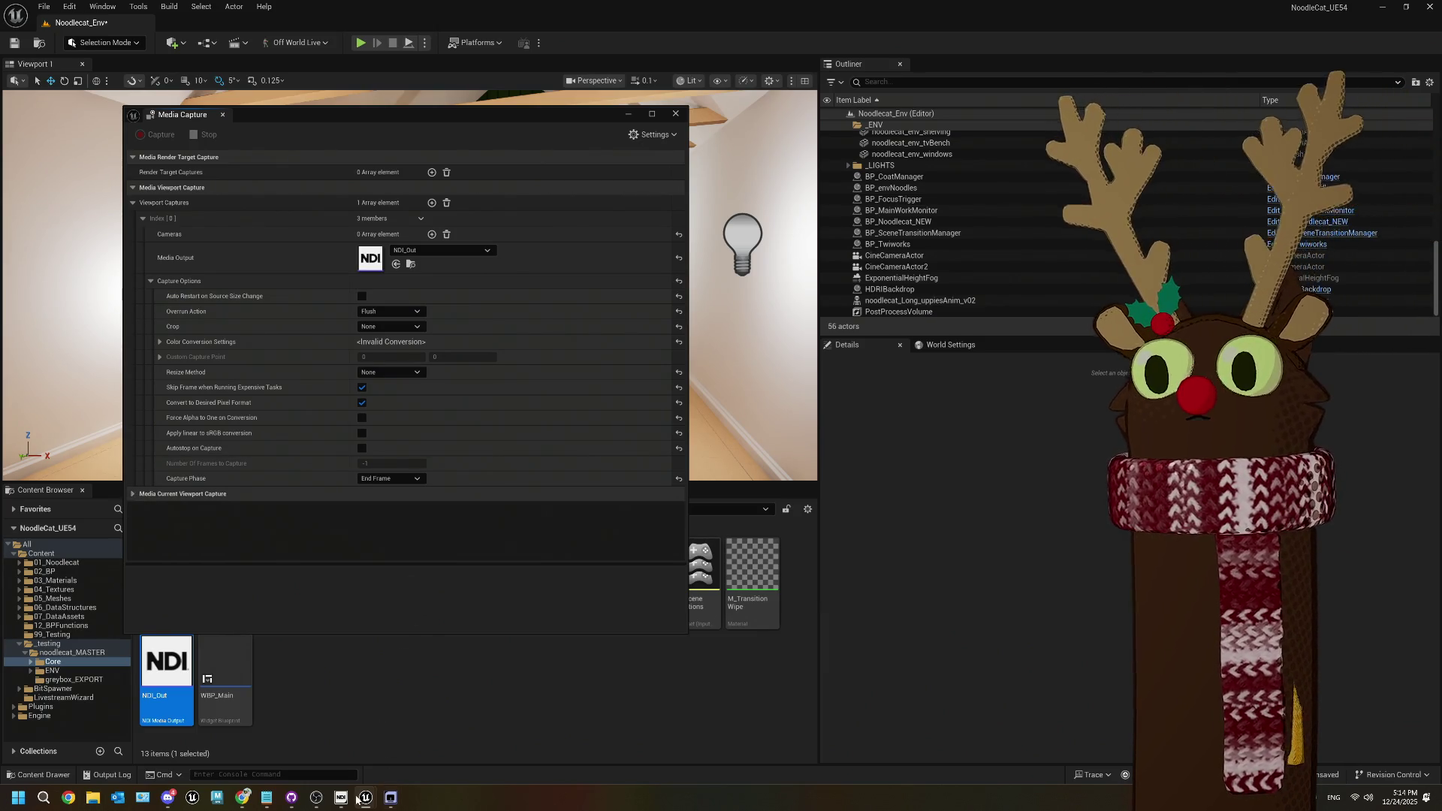
click(242, 798)
click(528, 525)
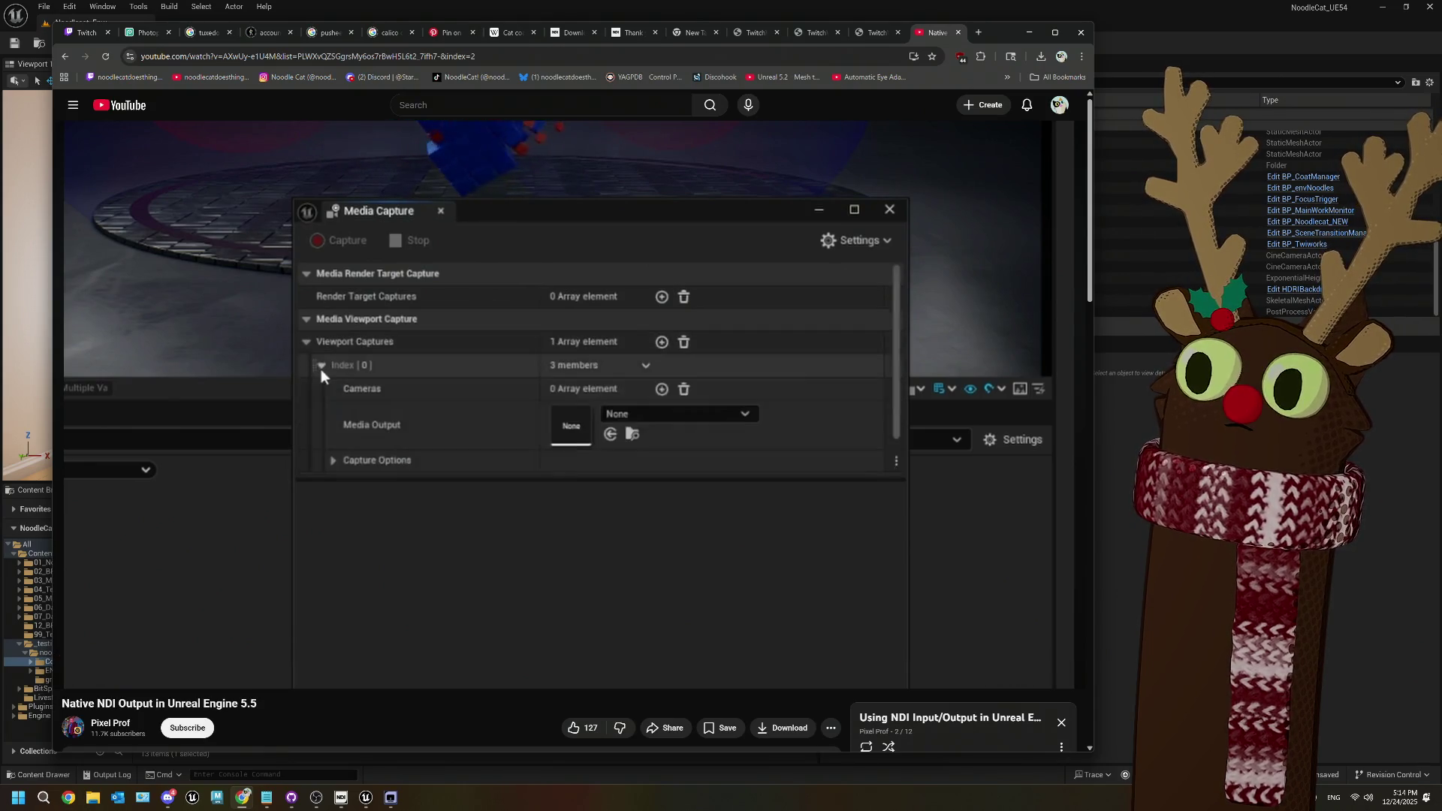
Leave the browser and return to Unreal's Media Capture setup
key(alt+Tab)
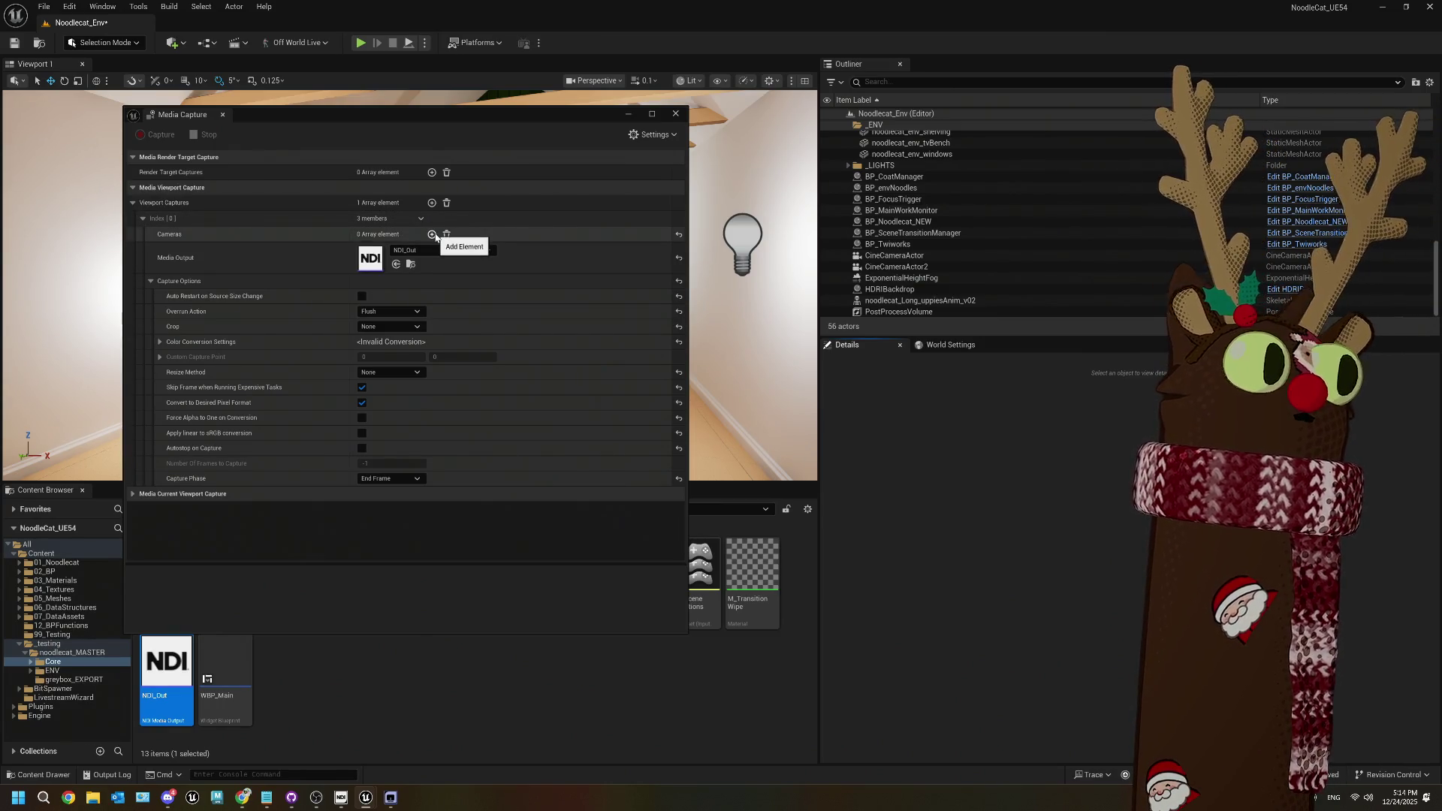
Set the viewport capture's camera index 0 to CineCameraActor and bring up the NDI monitor
click(432, 234)
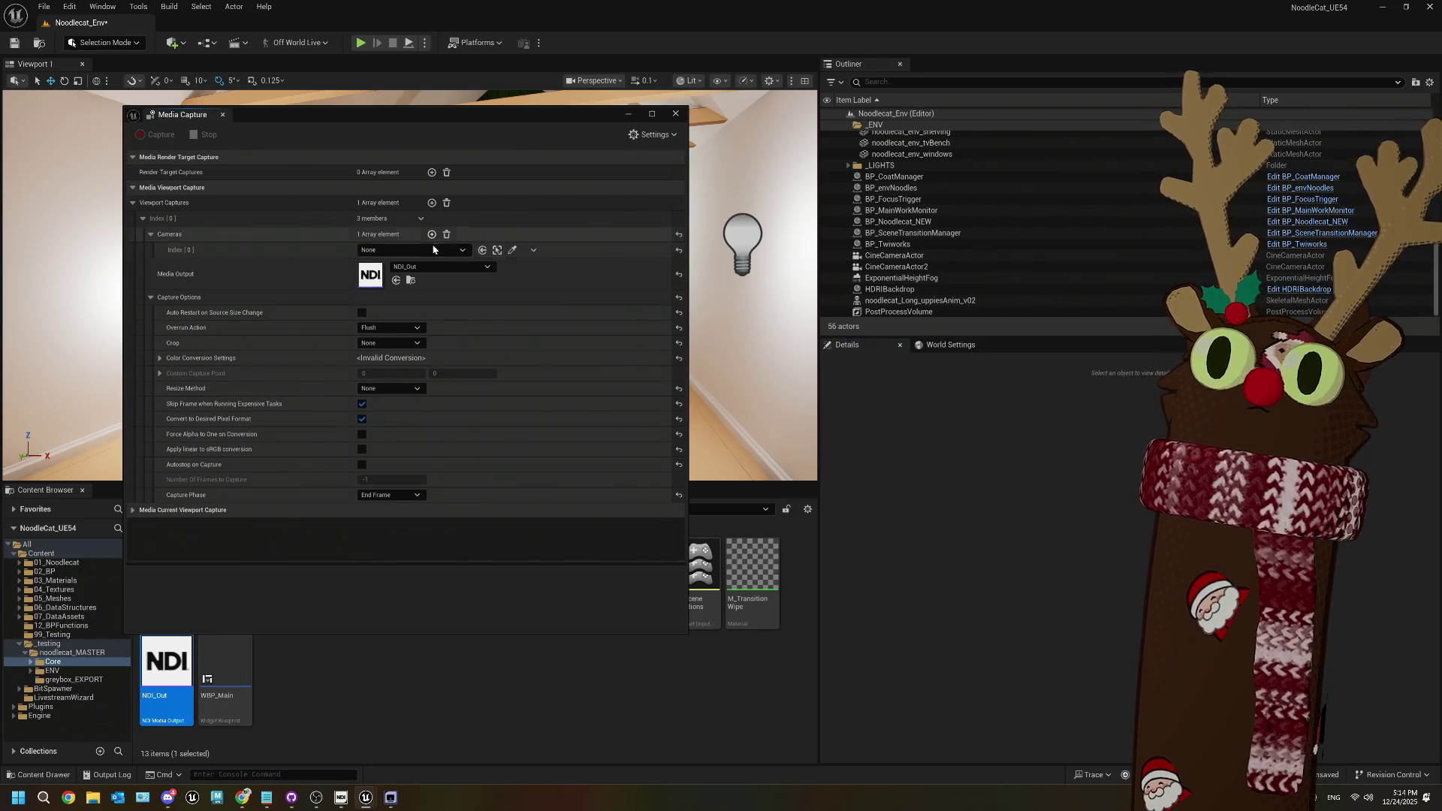
click(434, 251)
scroll(454, 476, down, 5)
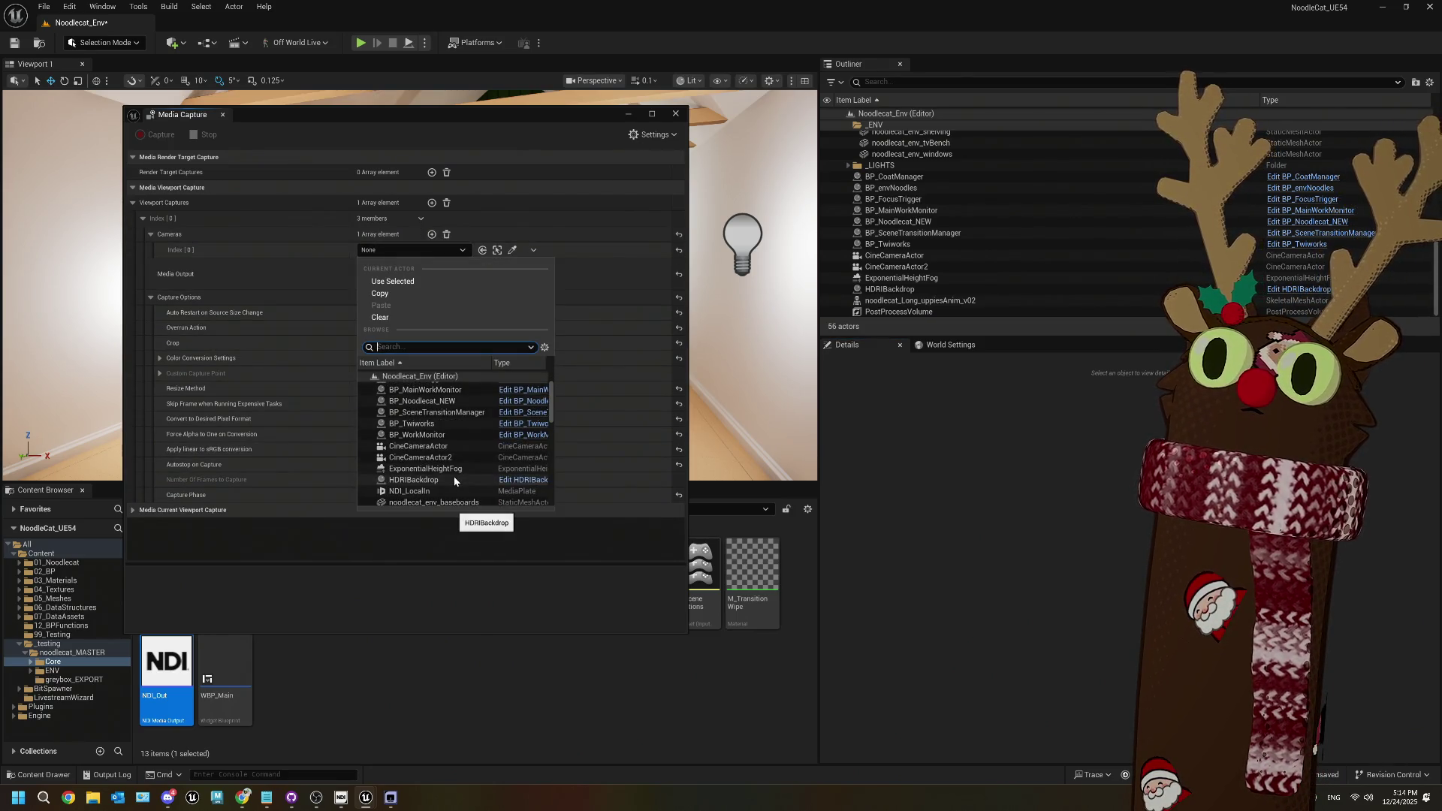
scroll(455, 481, down, 10)
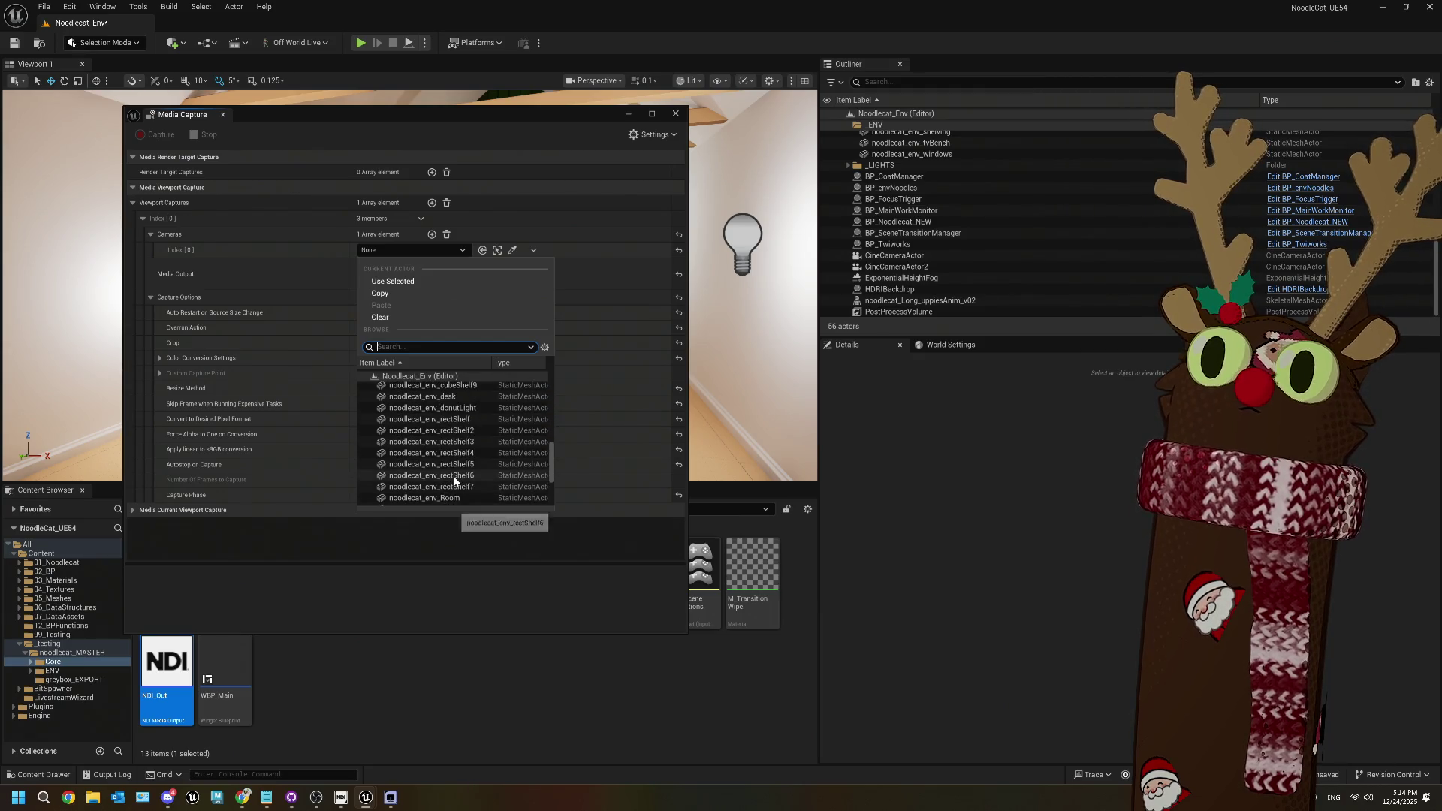
scroll(454, 478, up, 15)
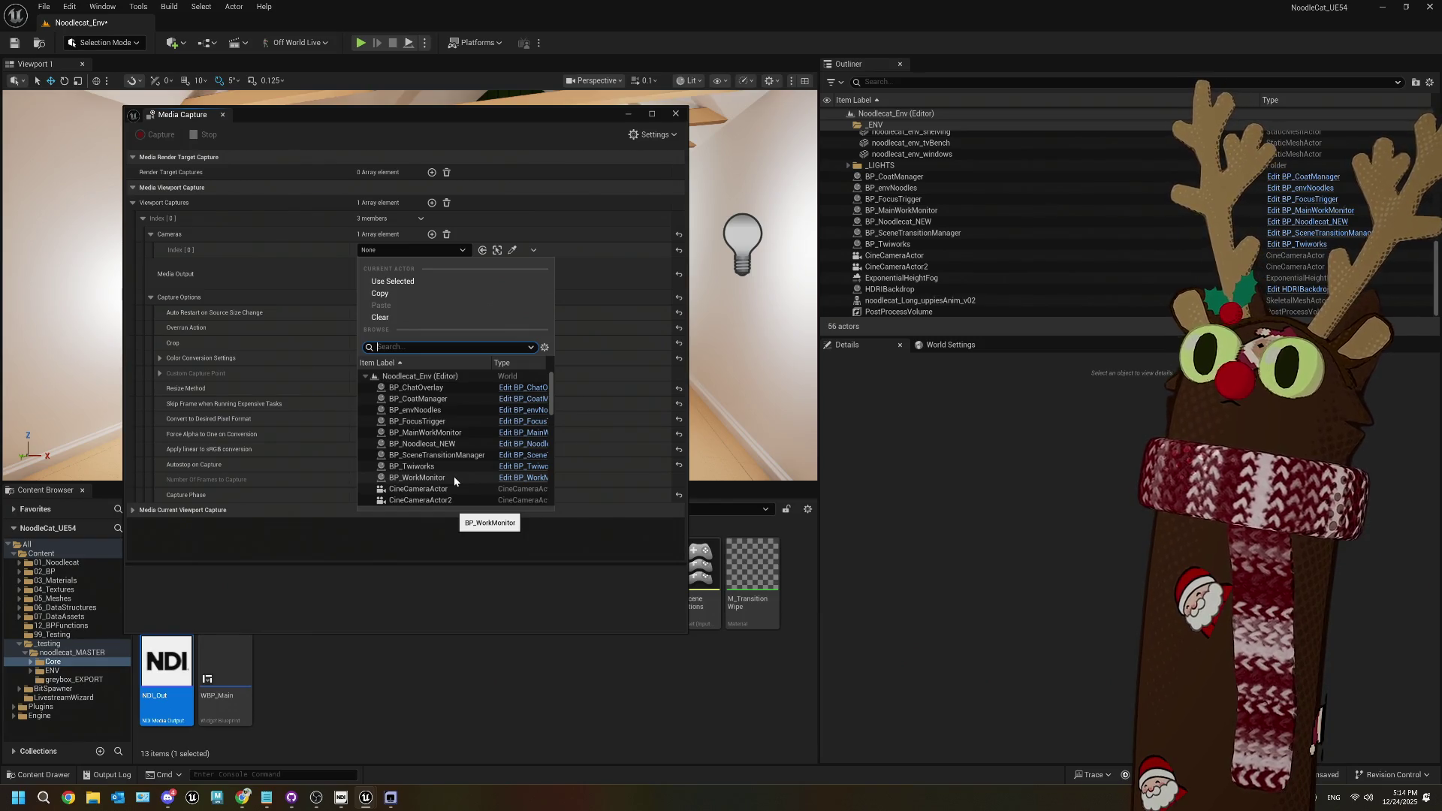
scroll(453, 477, down, 3)
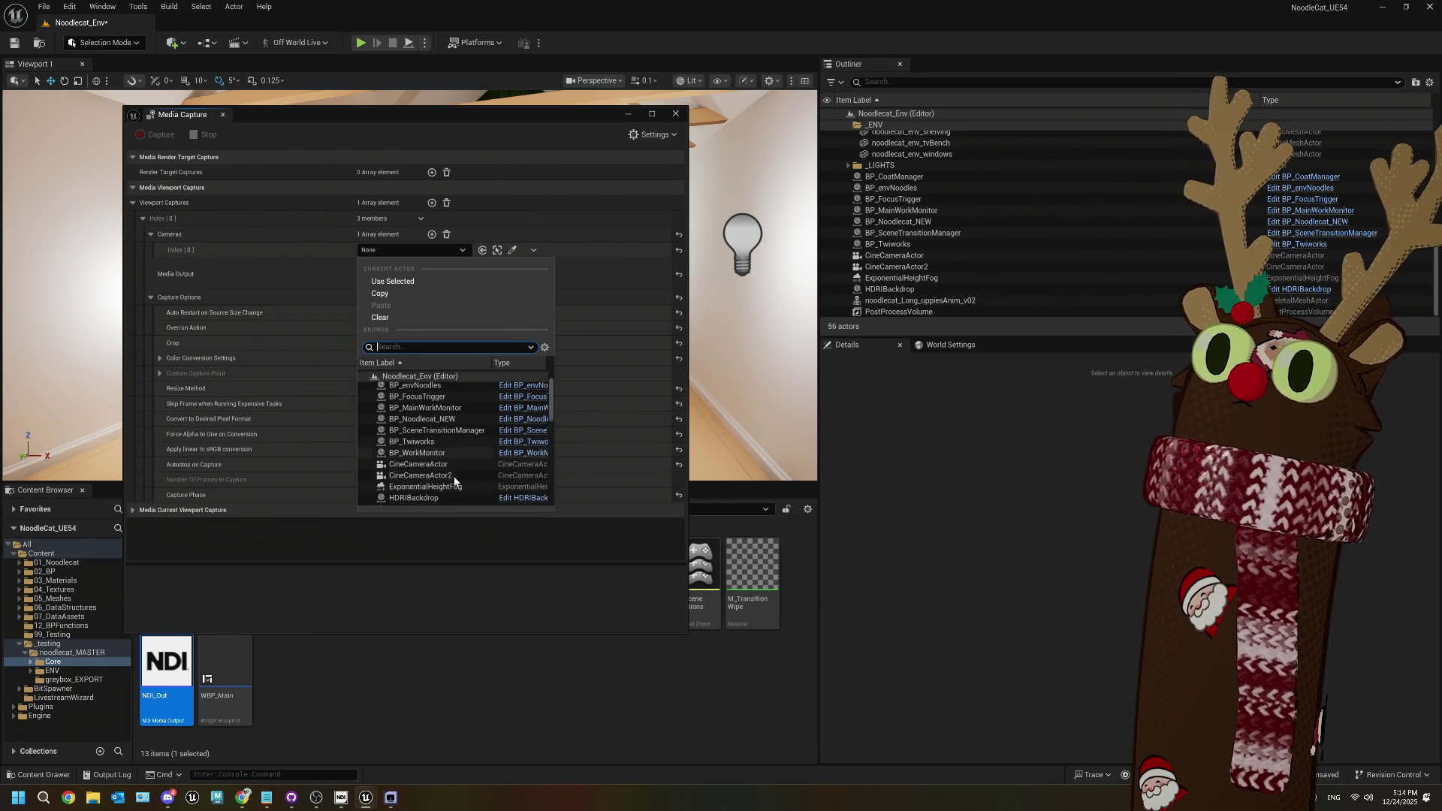
scroll(454, 481, down, 3)
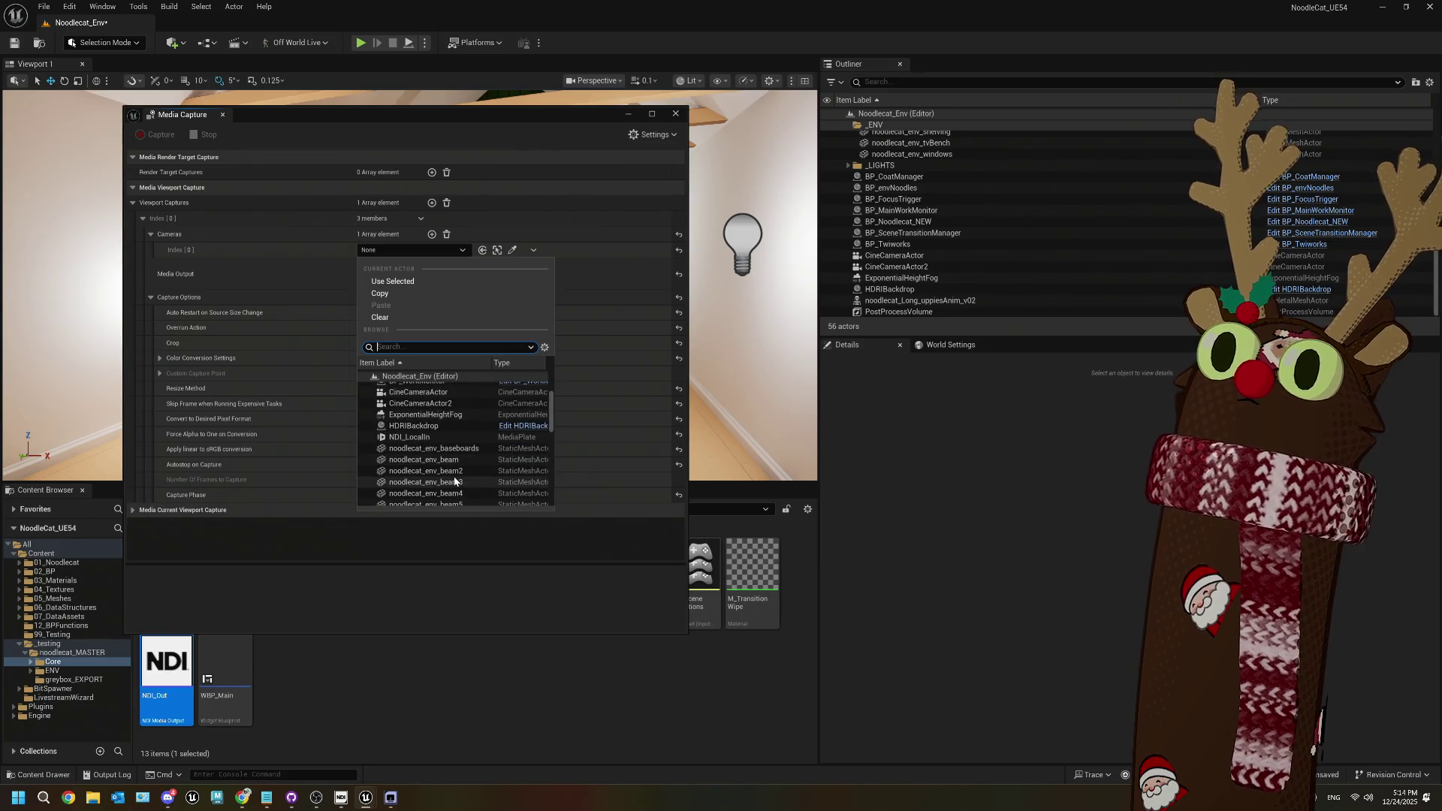
scroll(455, 481, down, 3)
scroll(454, 481, down, 10)
scroll(454, 482, up, 15)
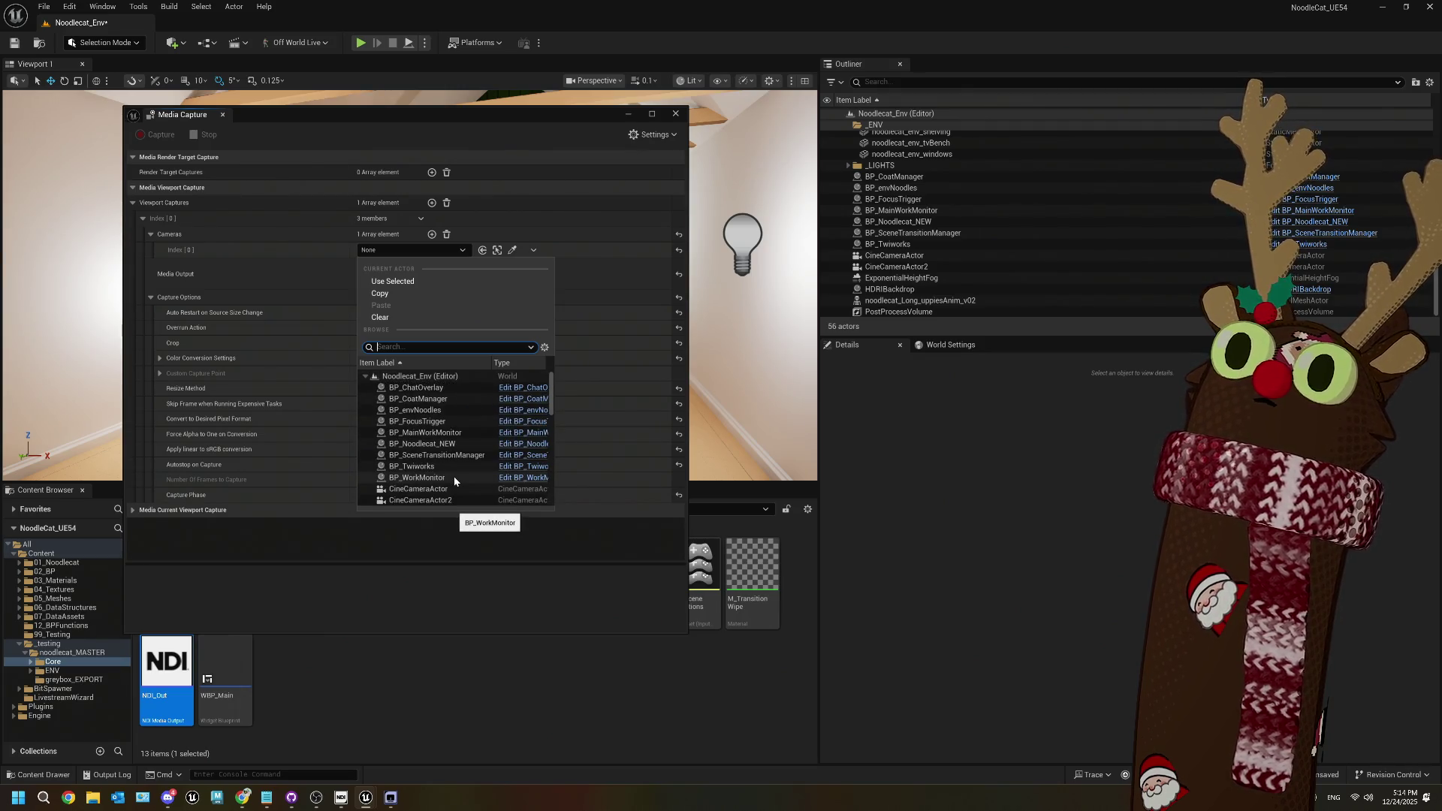
scroll(454, 476, down, 1)
click(452, 478)
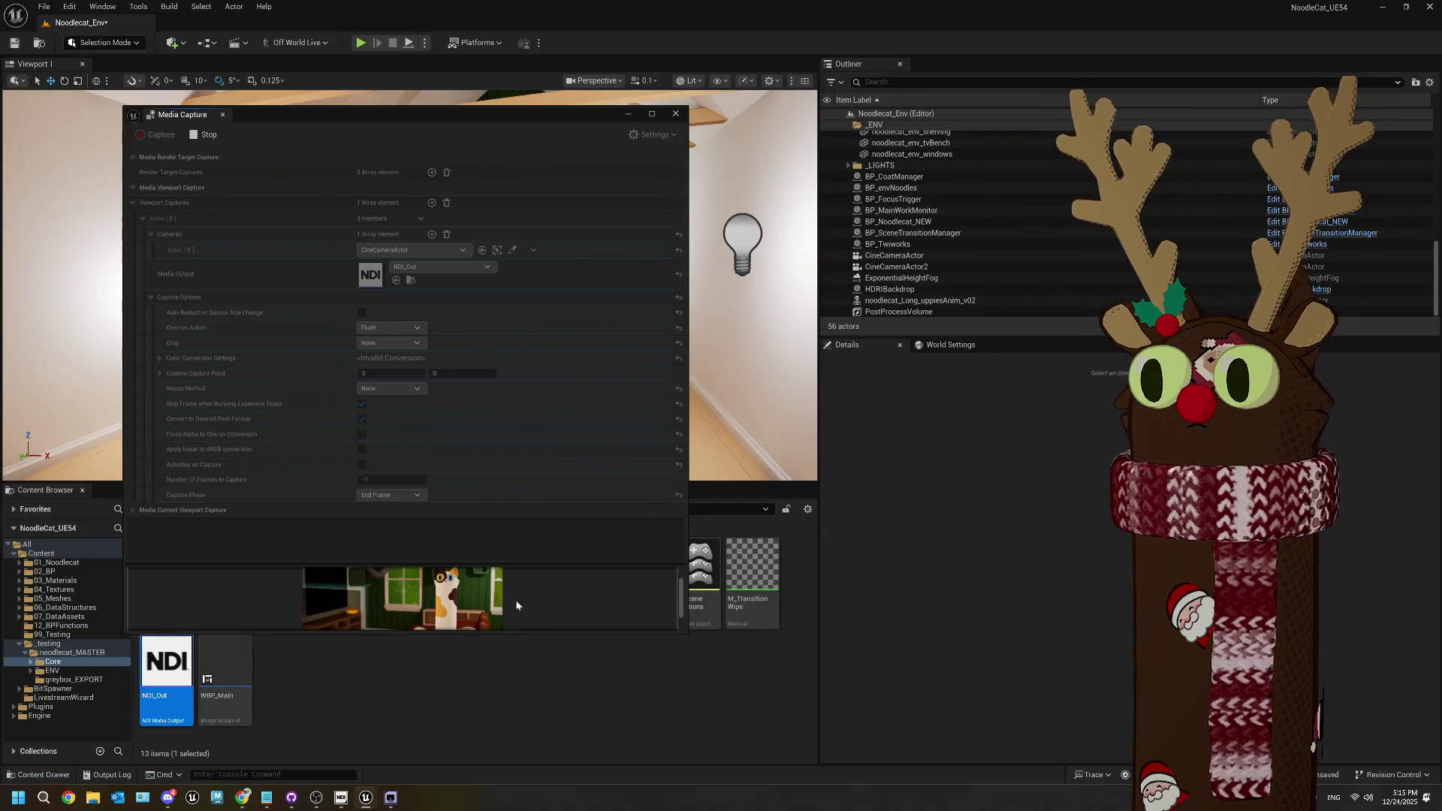
click(387, 801)
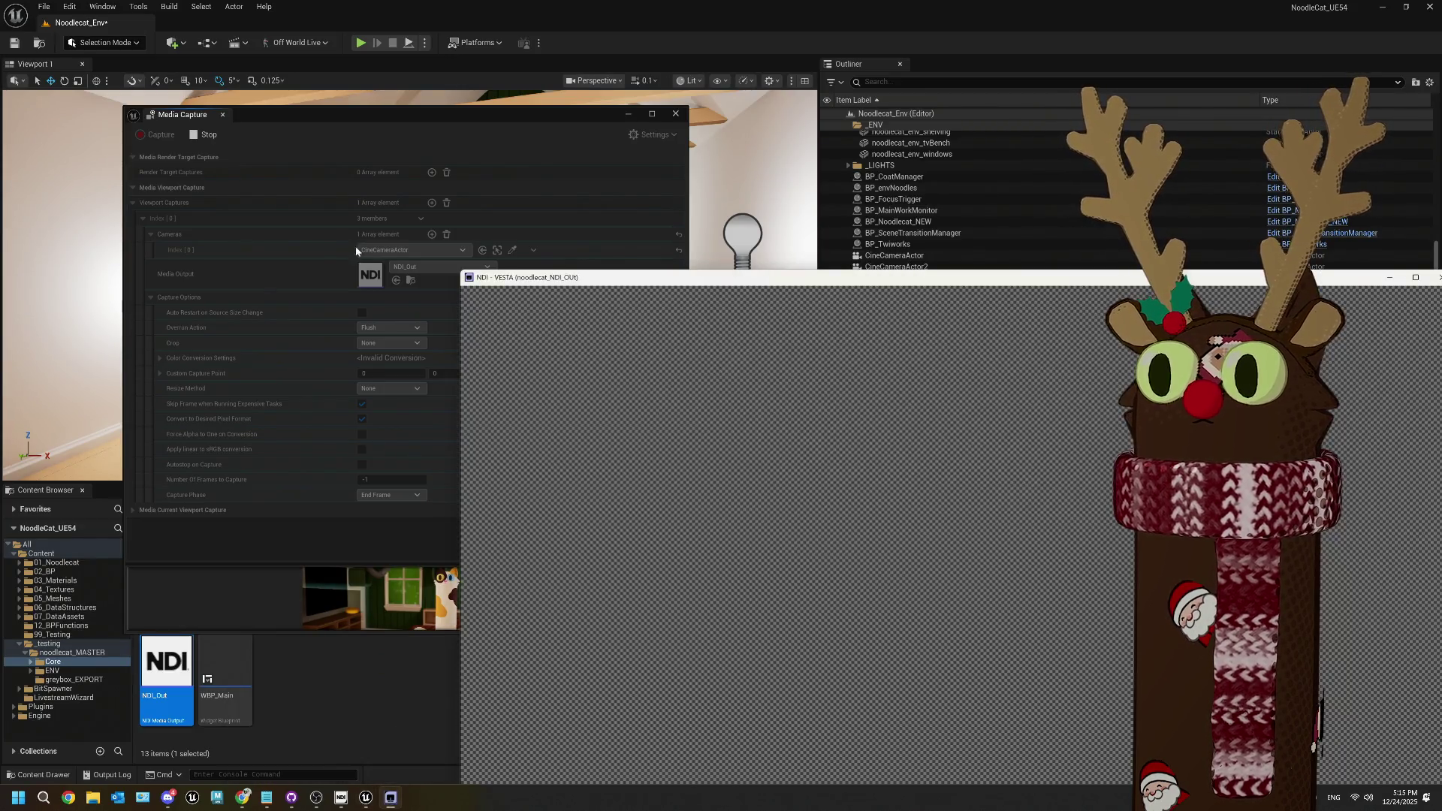
Point NDI Studio Monitor at the VESTA noodleTest source and move its window aside
click(481, 301)
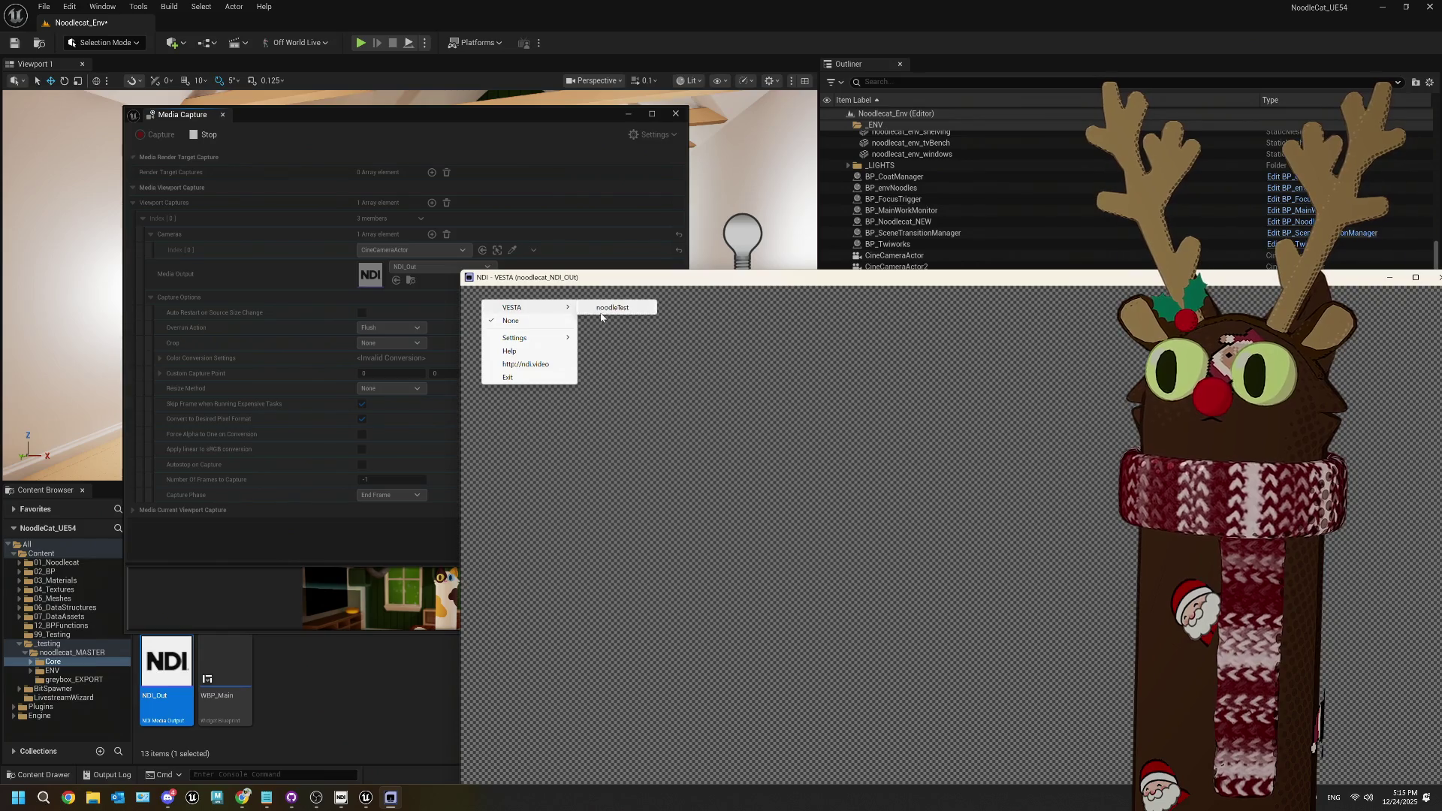
click(608, 308)
click(479, 301)
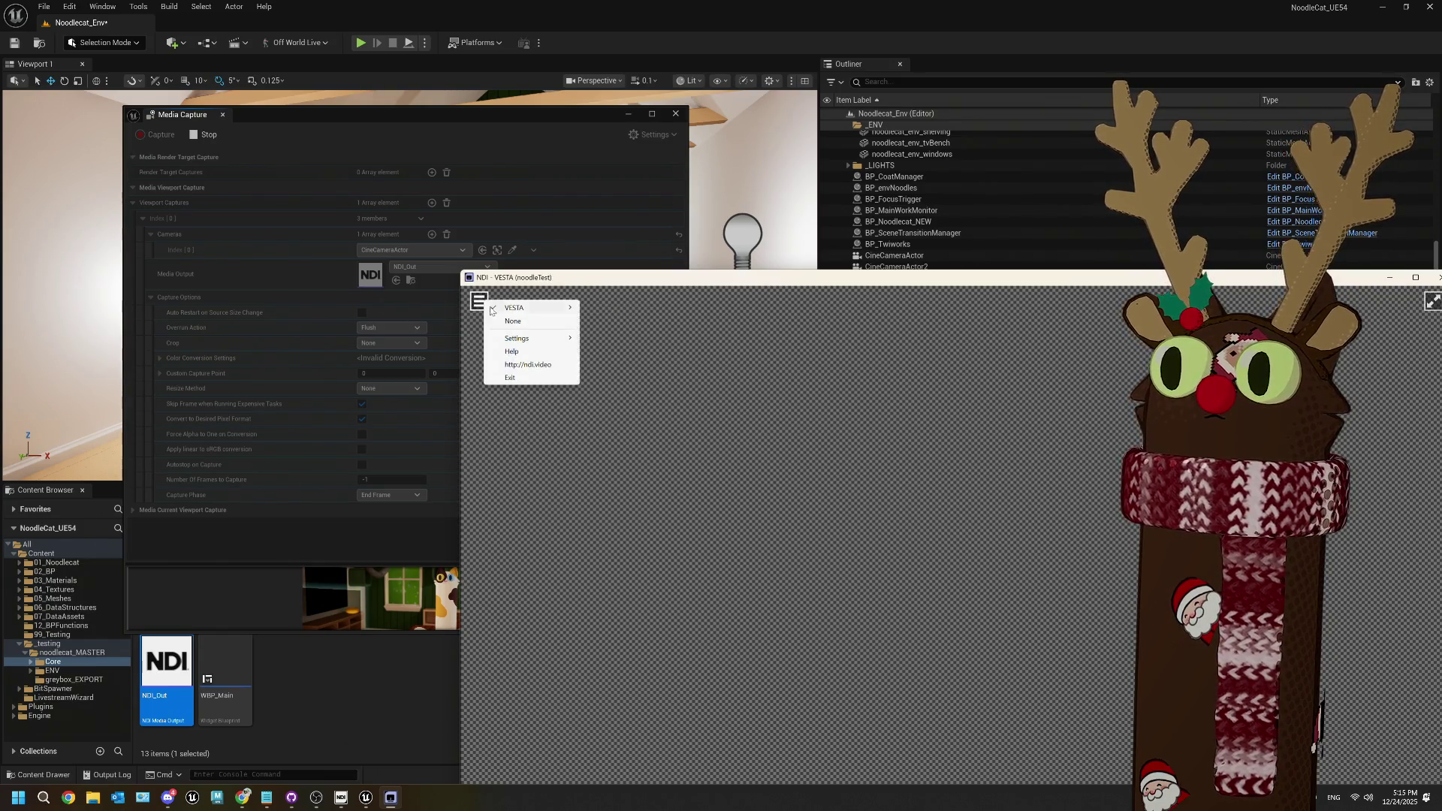
mouse_move(739, 275)
mouse_down()
mouse_move(571, 146)
mouse_move(423, 66)
mouse_move(717, 382)
mouse_up()
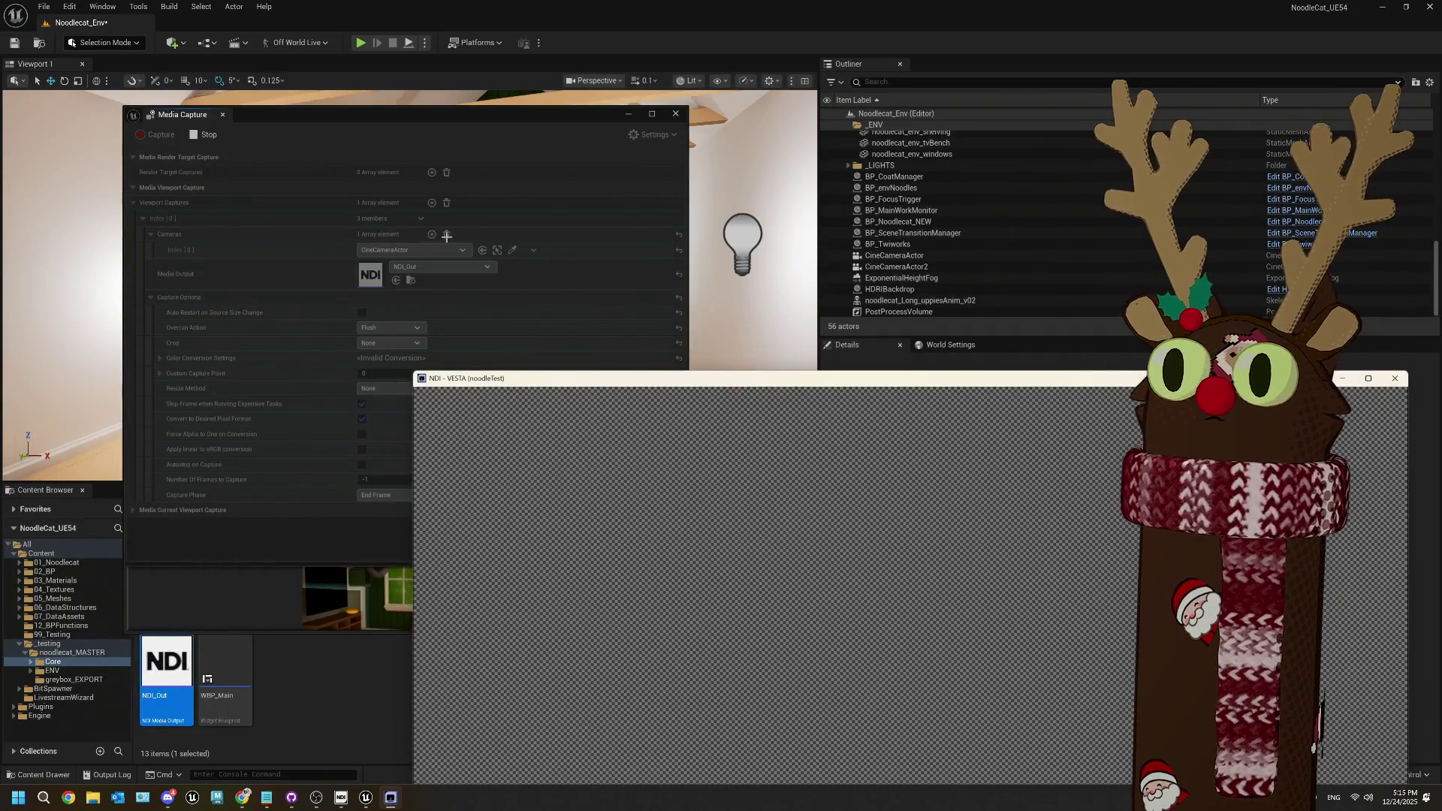
Stop Unreal's media capture and close the Media Capture window
click(203, 142)
click(203, 141)
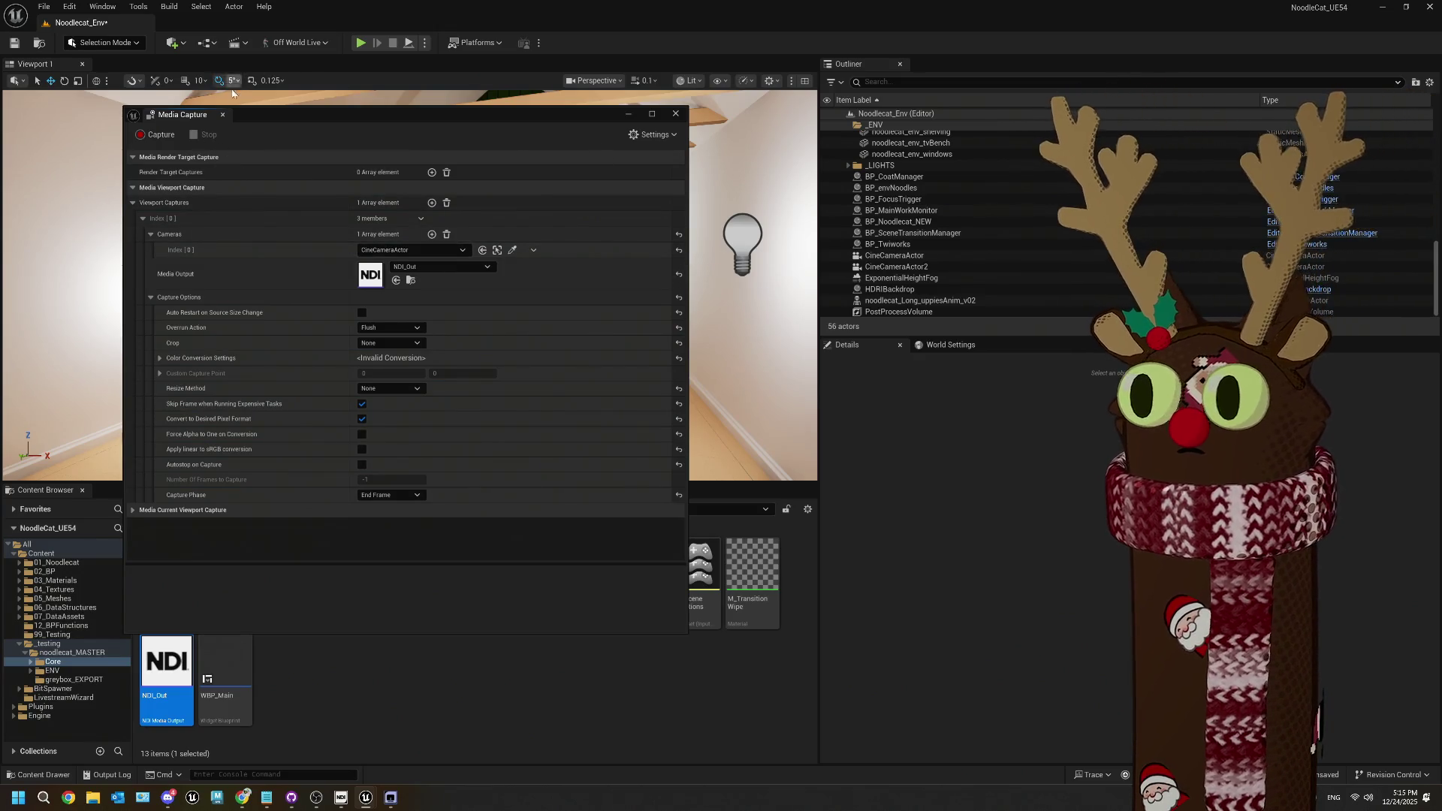
click(223, 116)
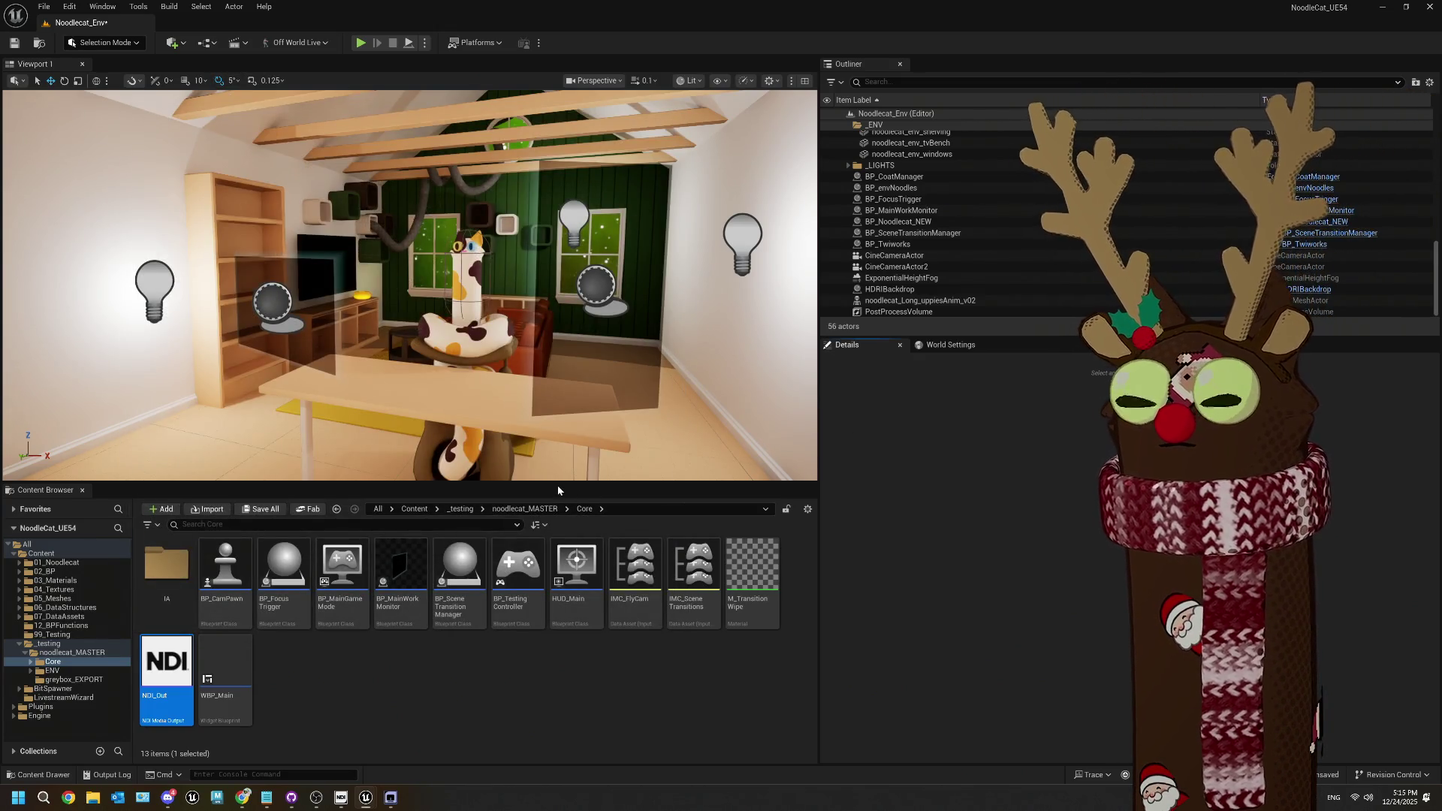
Select and then deselect the NDI_Out asset in the Core folder
click(448, 649)
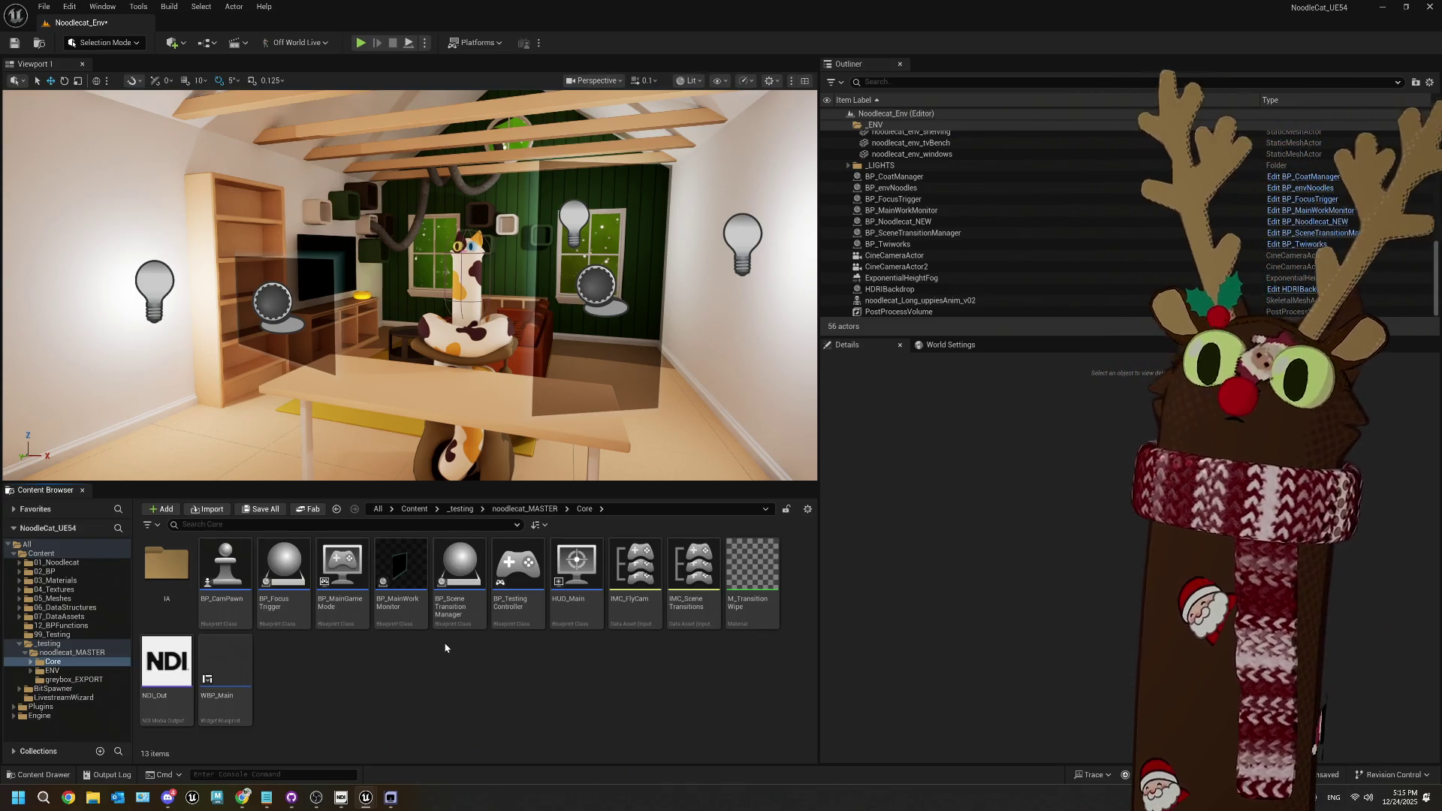
click(166, 661)
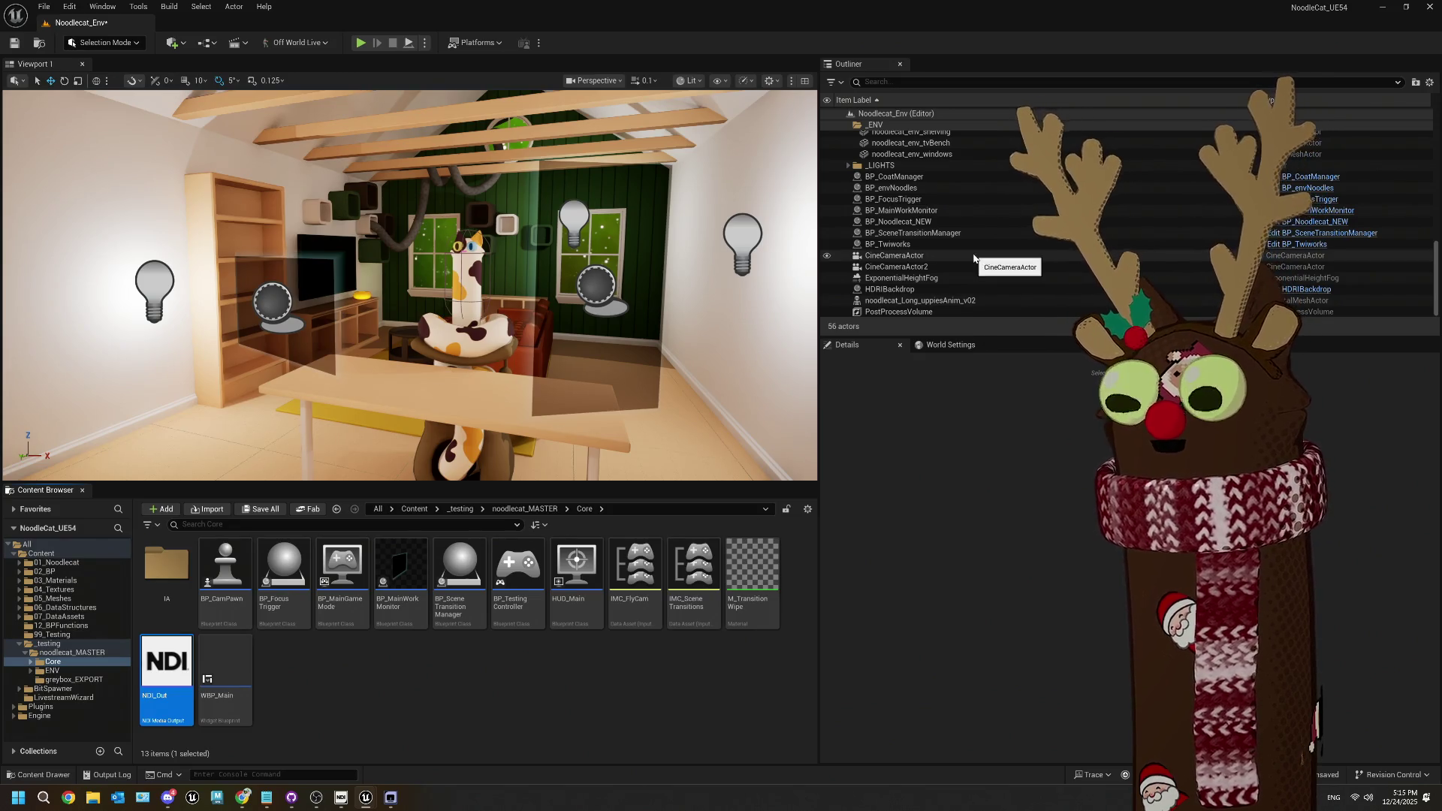
click(501, 666)
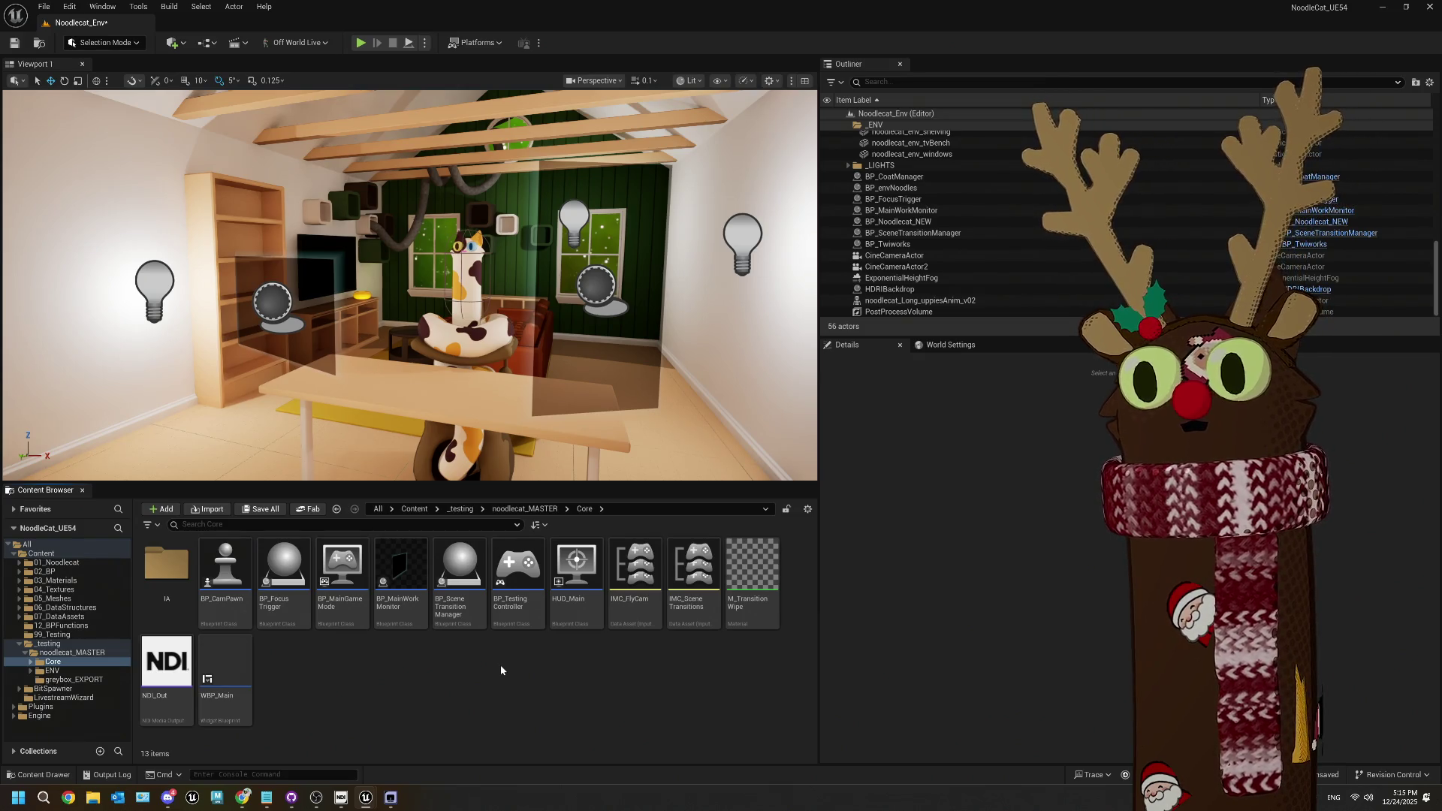
Place an NDI Broadcast Actor in the level via Quick Add search 'ndi'
click(173, 43)
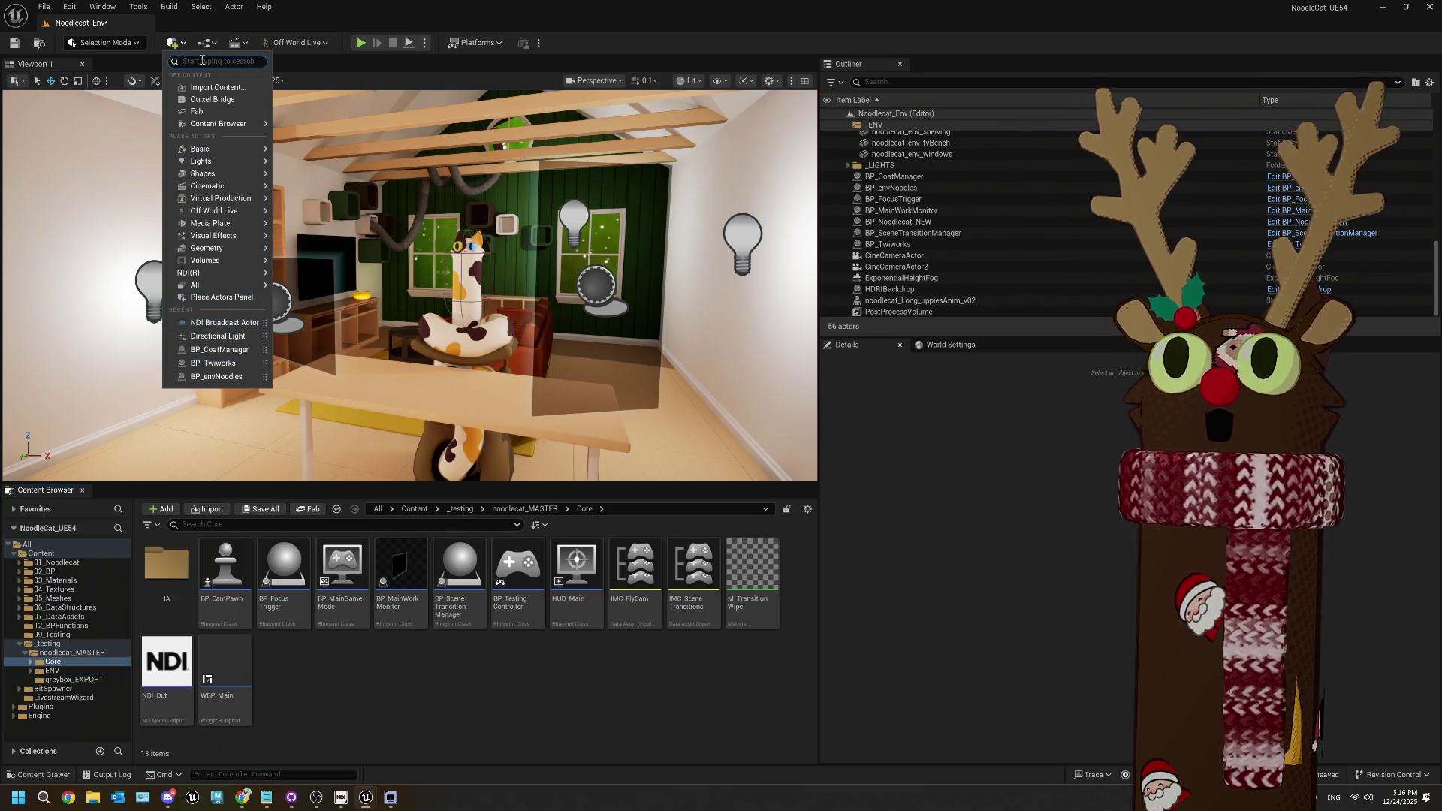
text(ndi)
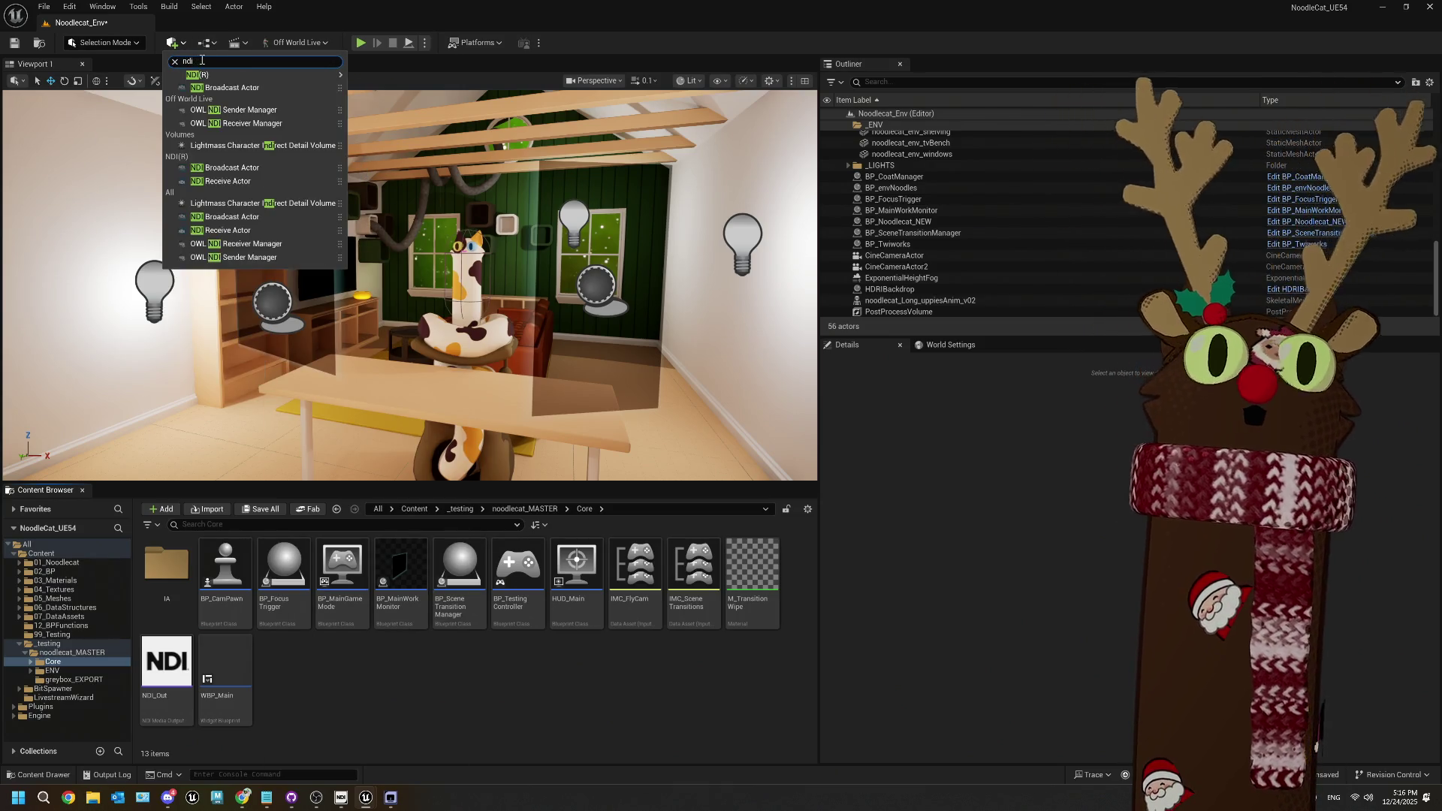
click(218, 202)
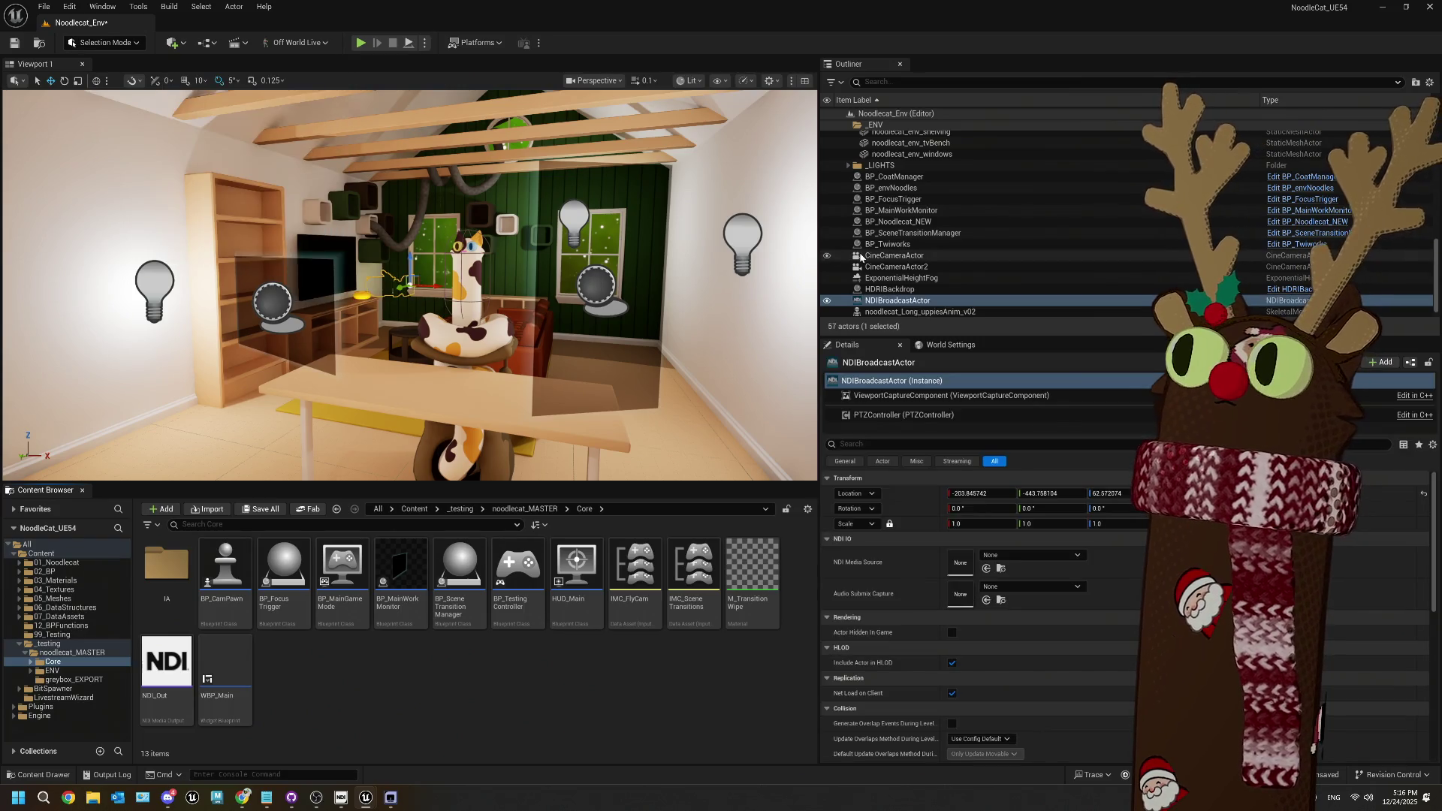
Force-delete the NDI_Out media output asset
mouse_move(166, 662)
mouse_down()
mouse_move(241, 688)
mouse_move(968, 592)
mouse_move(823, 637)
mouse_move(468, 704)
mouse_up()
key(Escape)
key(Delete)
click(678, 582)
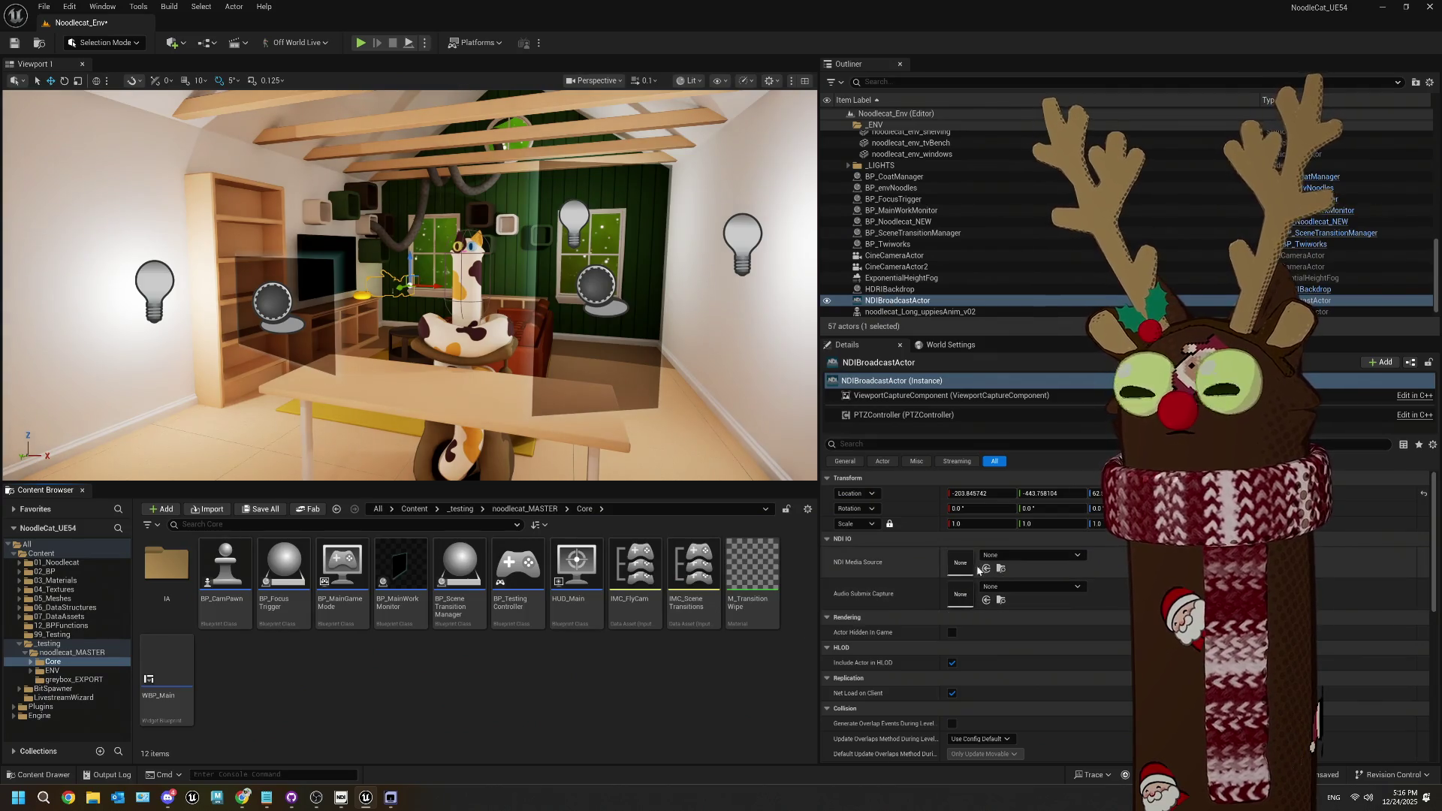
Create a NewNDIMediaSender asset in the Core folder as the NDI Media Source and open it
click(1030, 555)
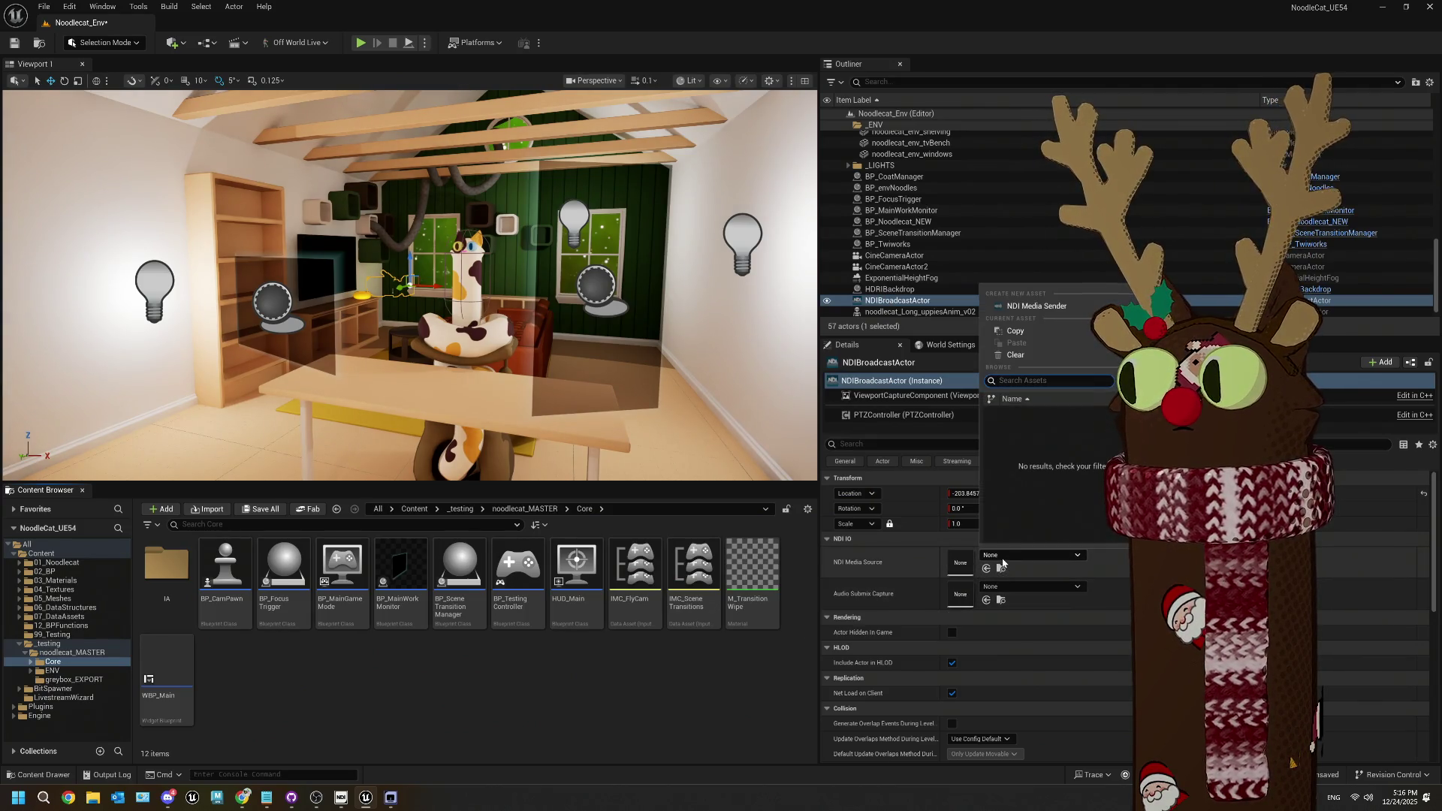
click(1035, 306)
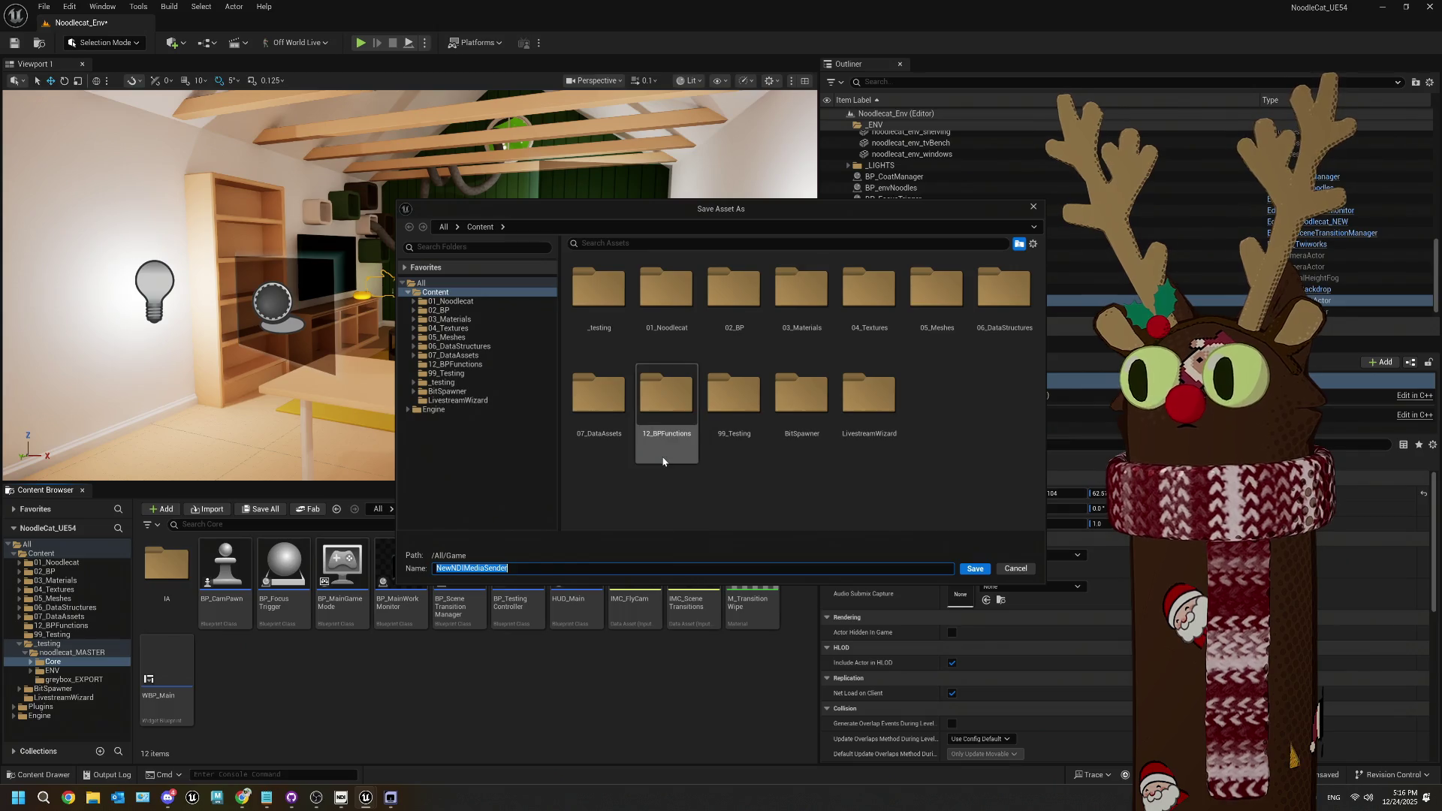
double_click(597, 293)
double_click(601, 295)
double_click(618, 297)
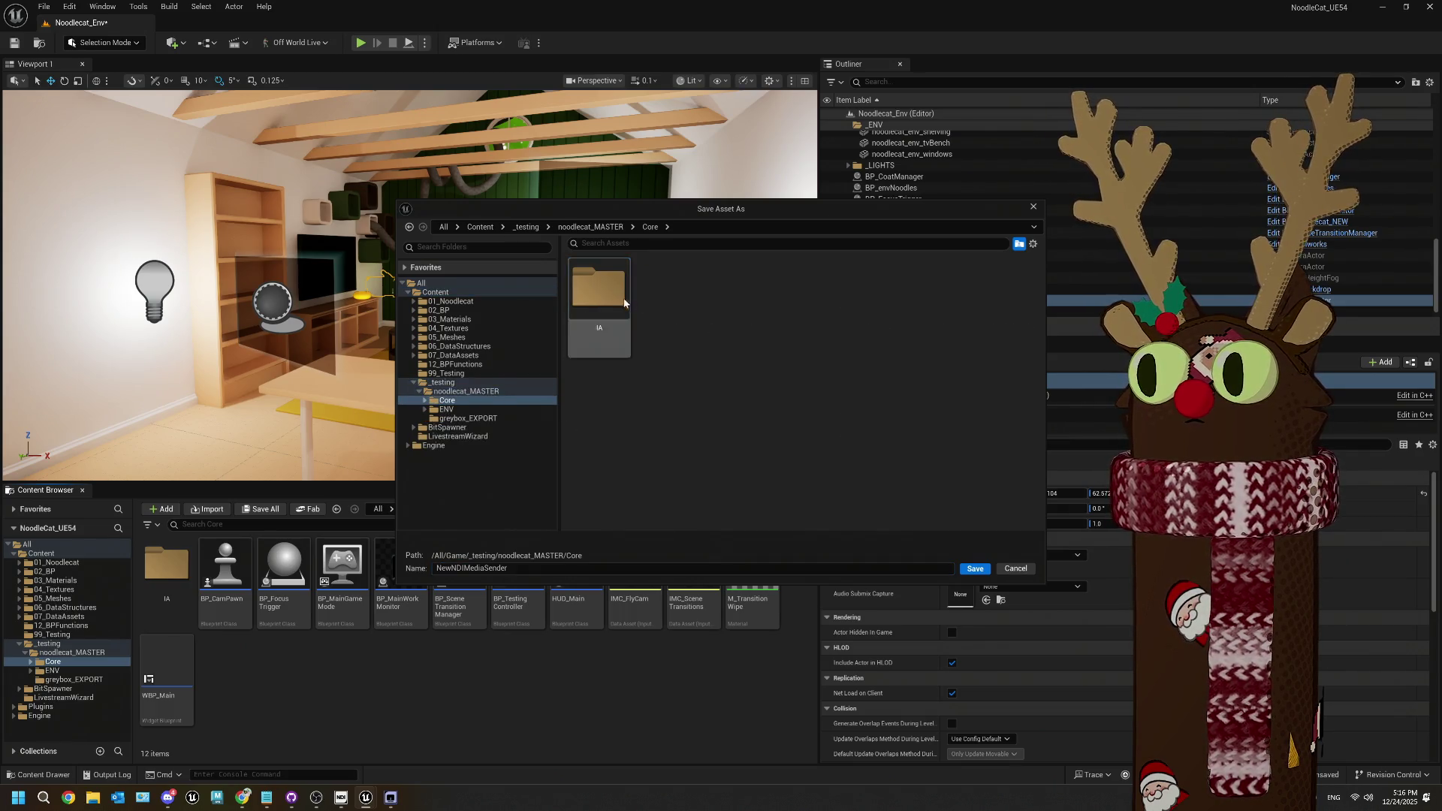
click(976, 570)
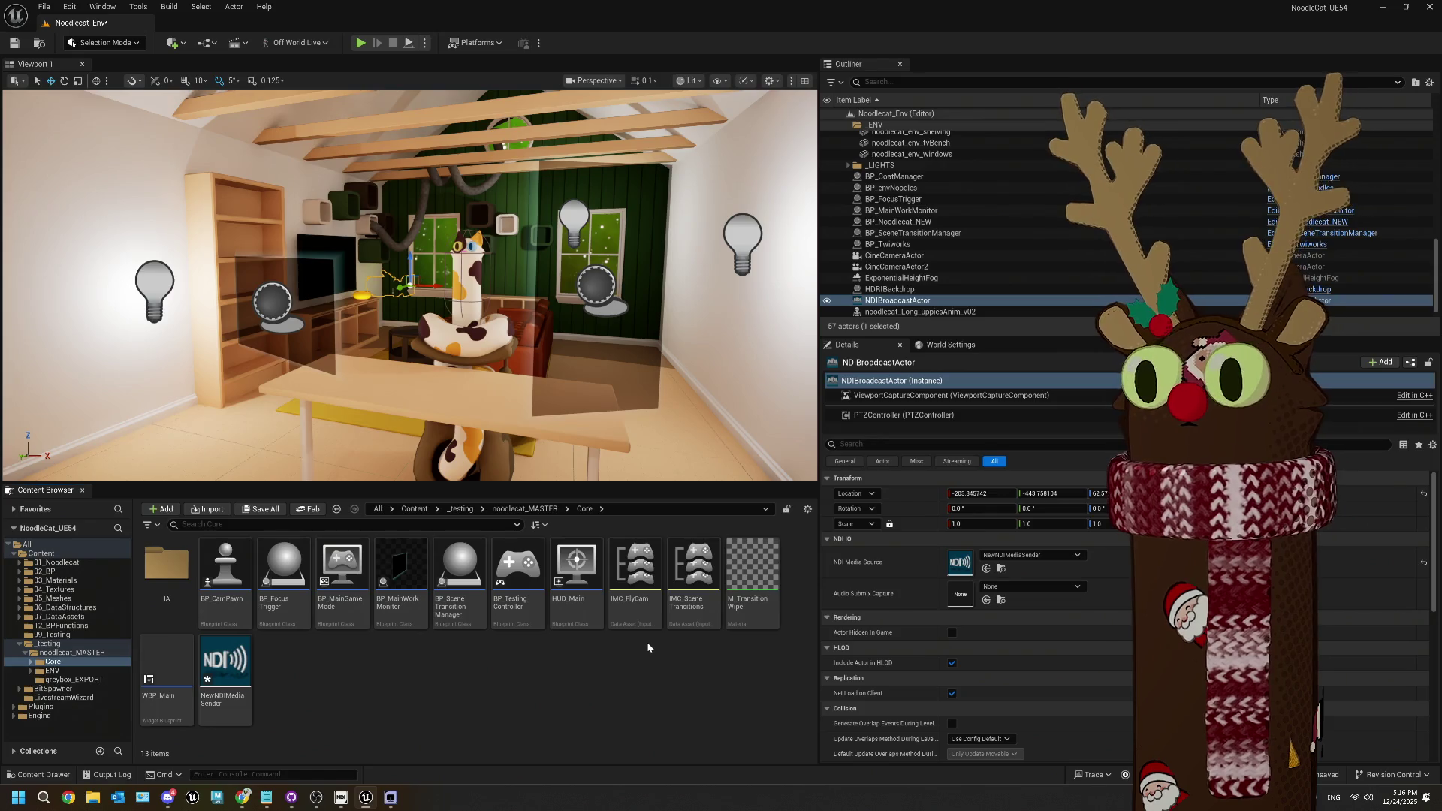
double_click(225, 669)
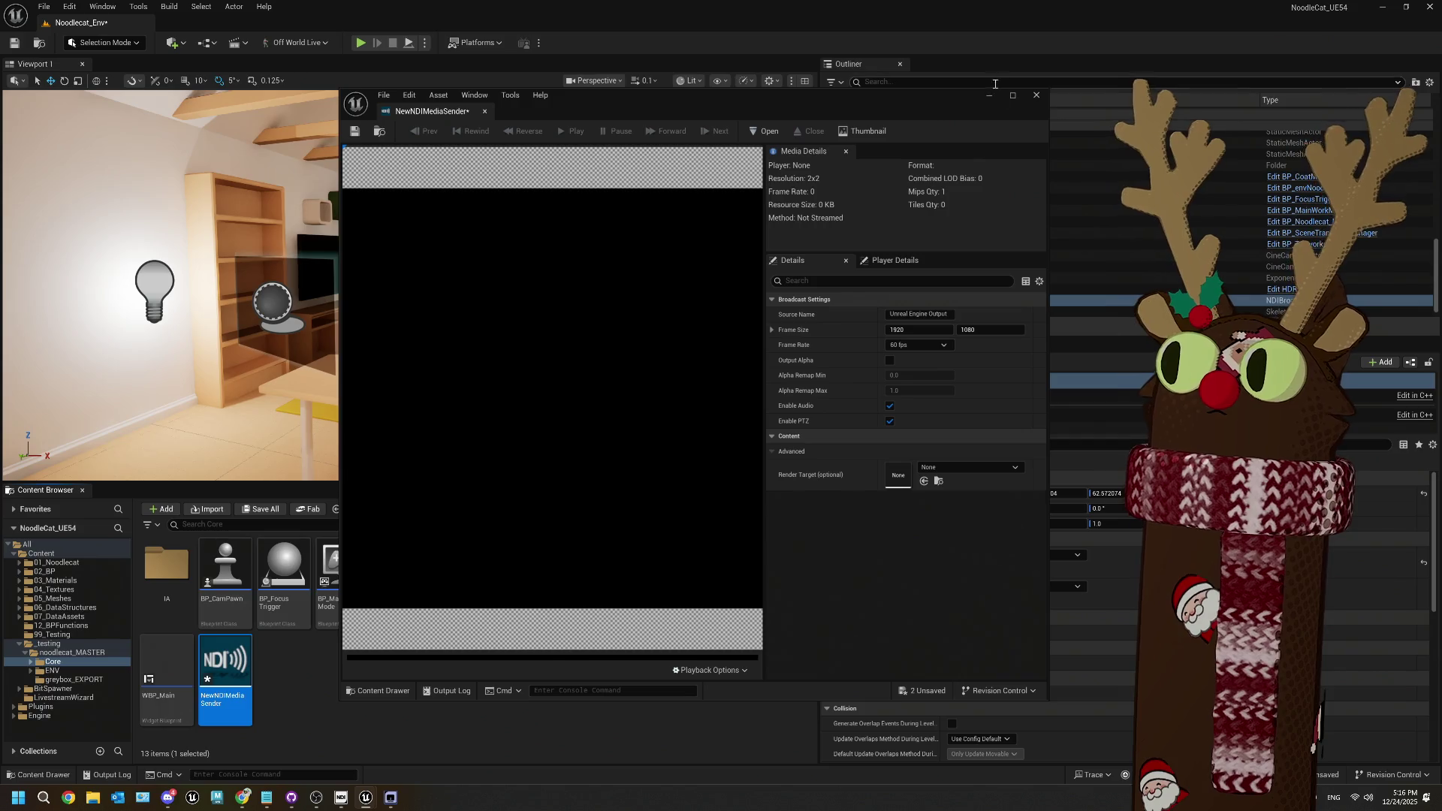
click(989, 96)
Make the ViewportCaptureComponent render only its show-only list, containing BP_Noodlecat_NEW
click(946, 395)
scroll(917, 625, down, 3)
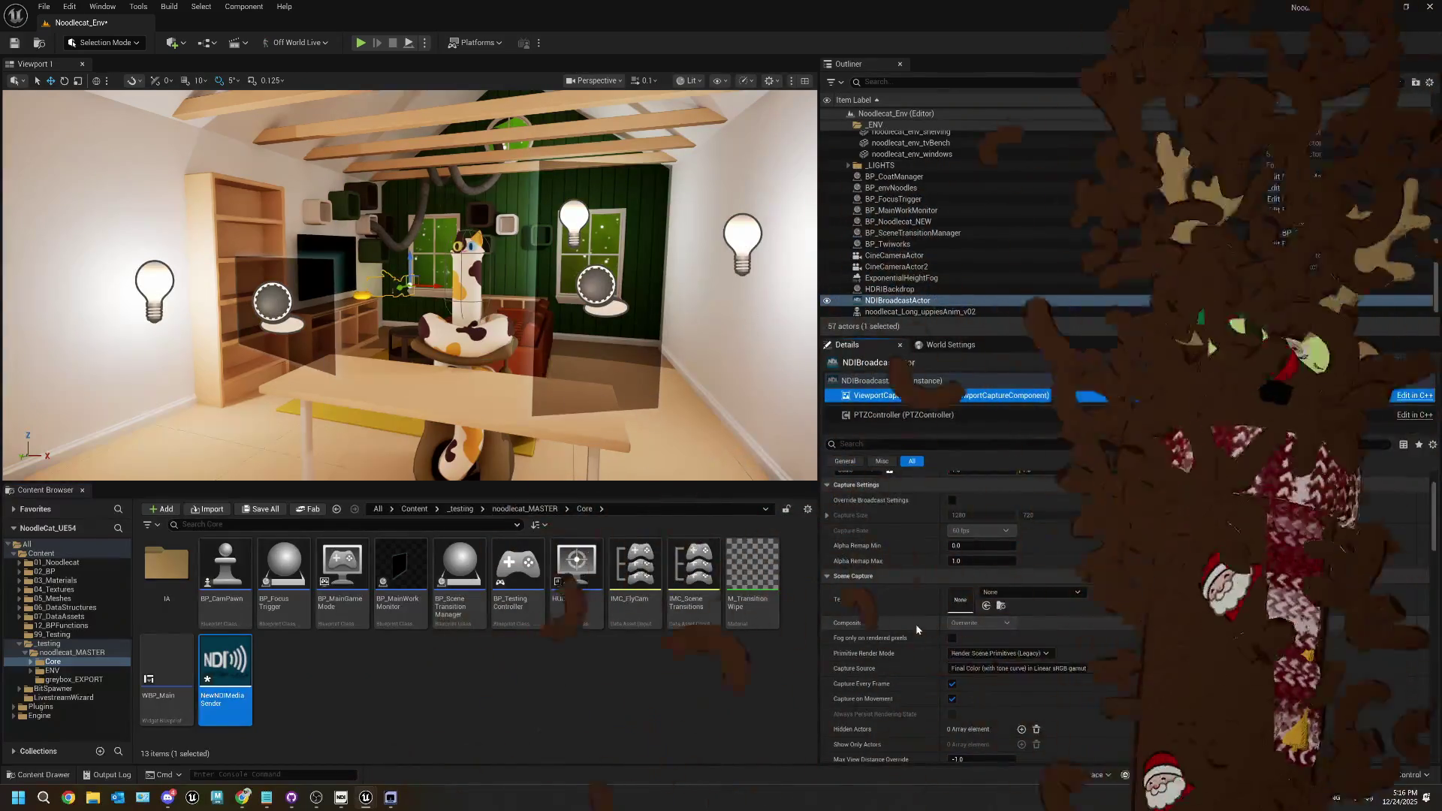
scroll(916, 625, down, 2)
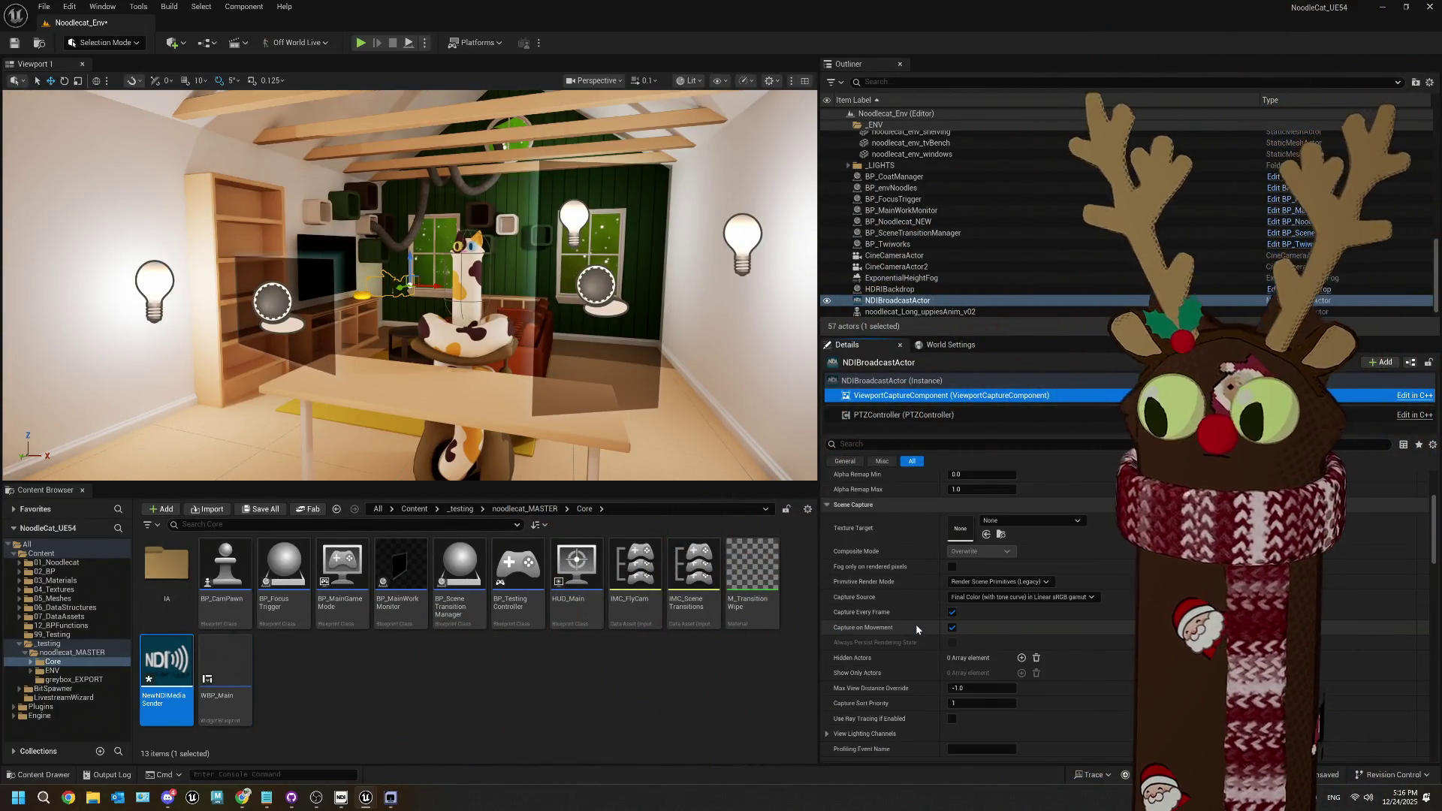
scroll(916, 629, down, 2)
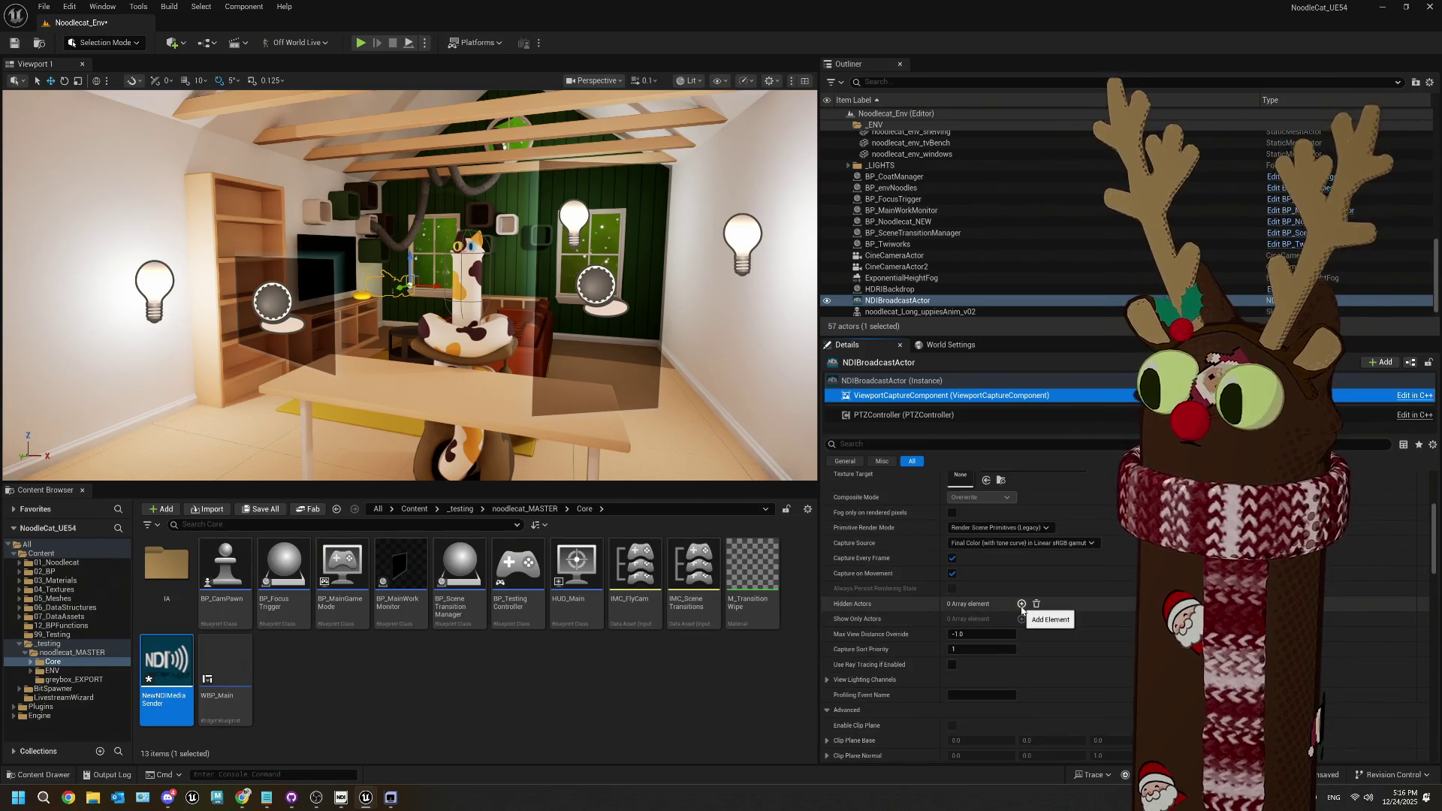
scroll(1021, 610, up, 2)
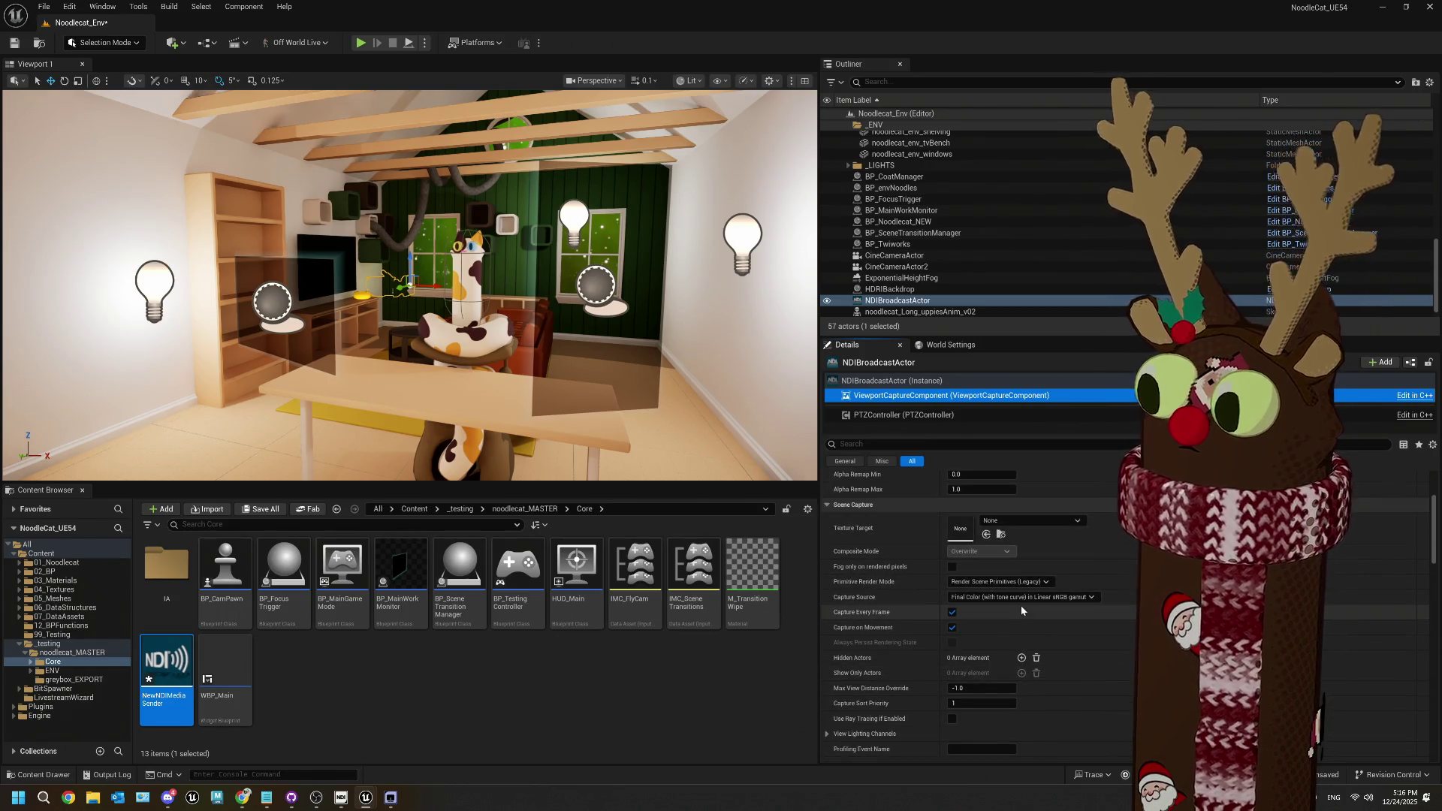
click(1015, 582)
click(1005, 614)
scroll(1003, 611, down, 2)
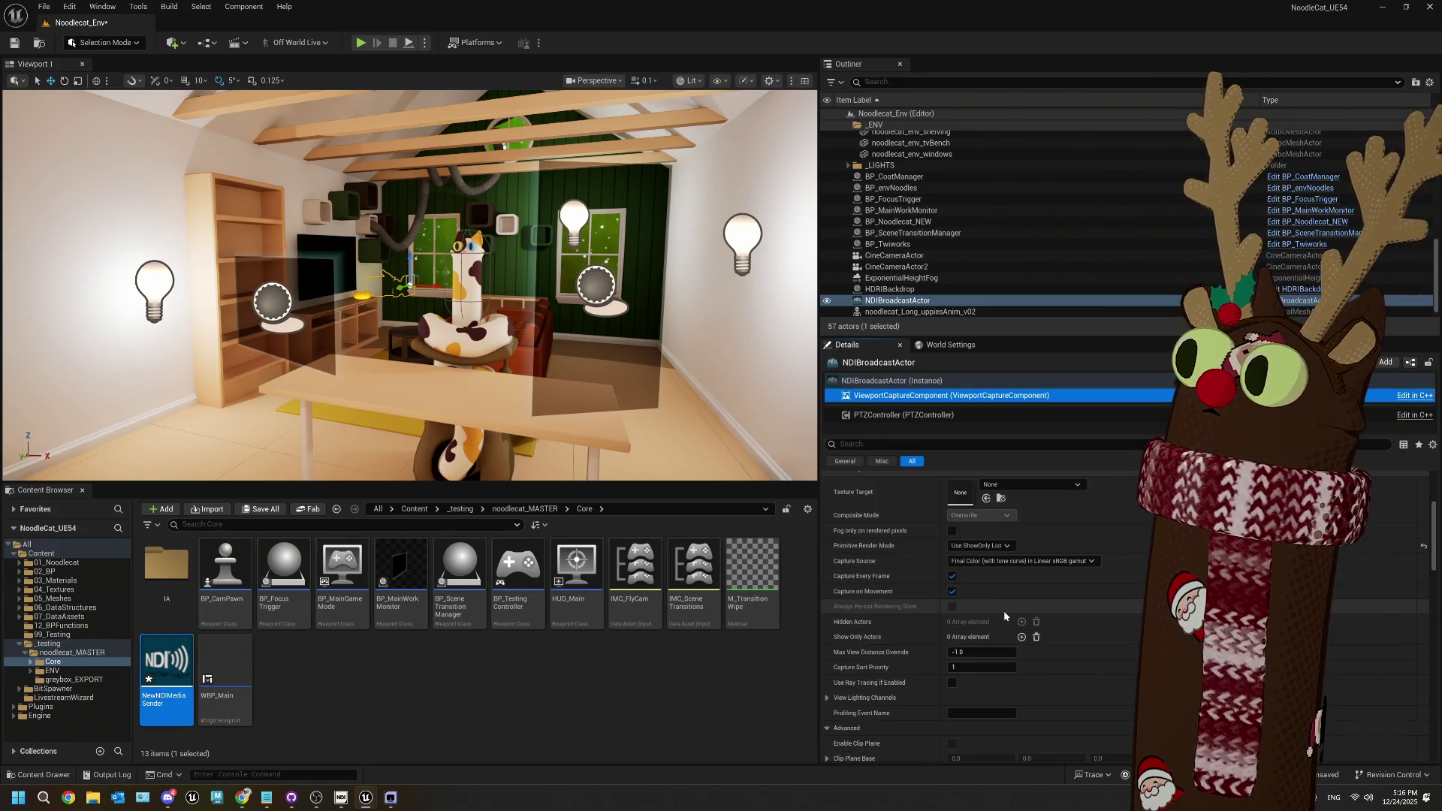
click(1022, 601)
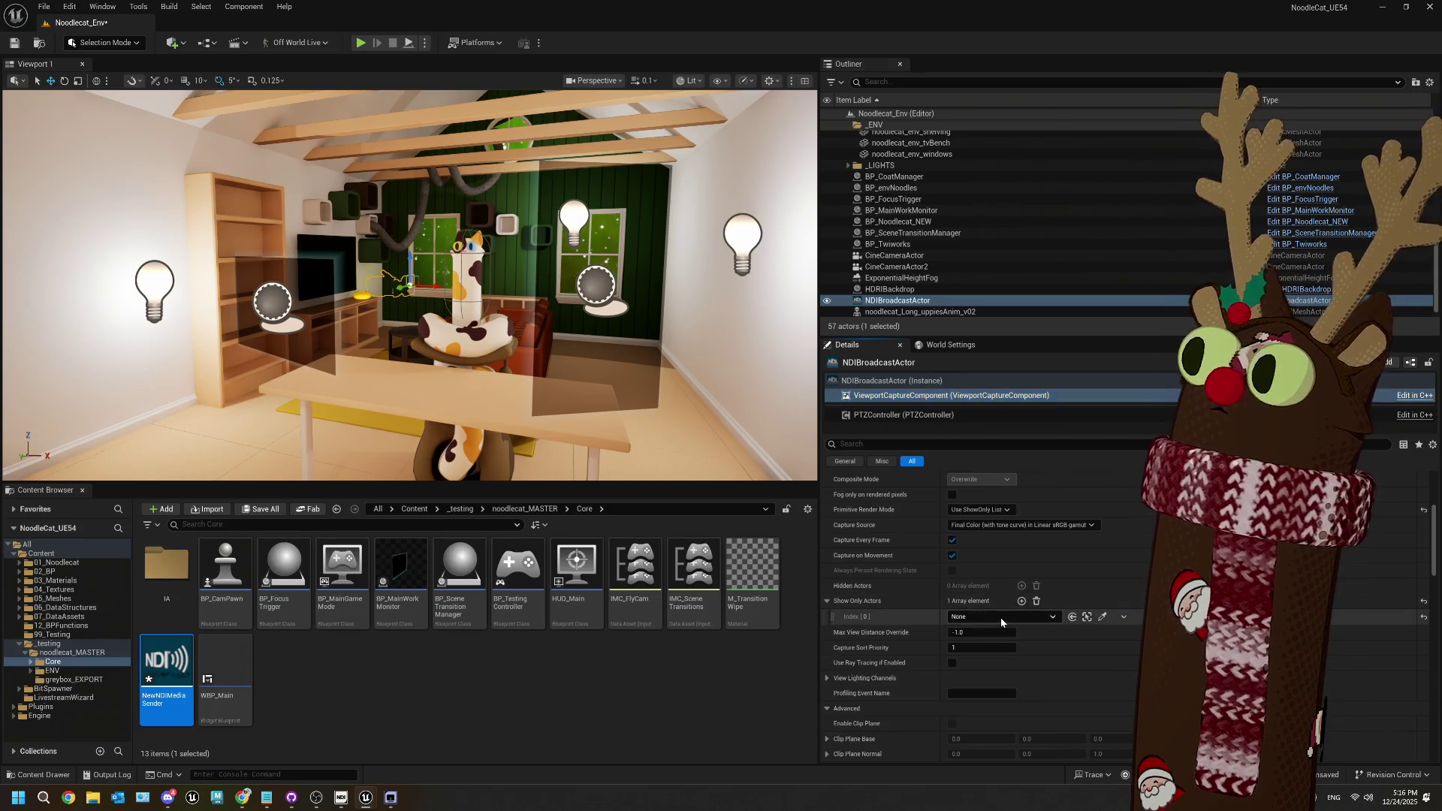
click(1001, 617)
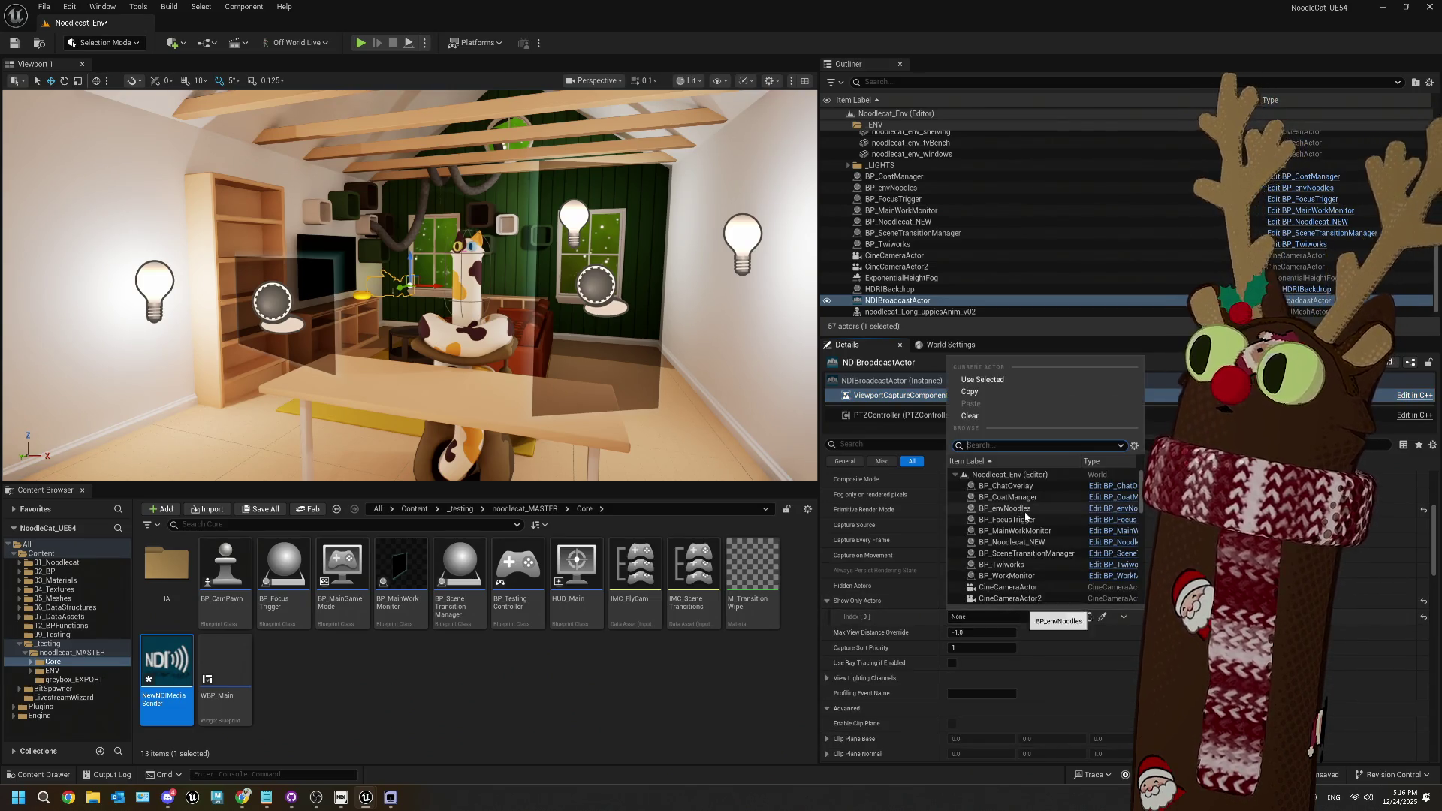
click(1015, 541)
Scroll through the rest of the capture component's properties
scroll(1010, 637, down, 2)
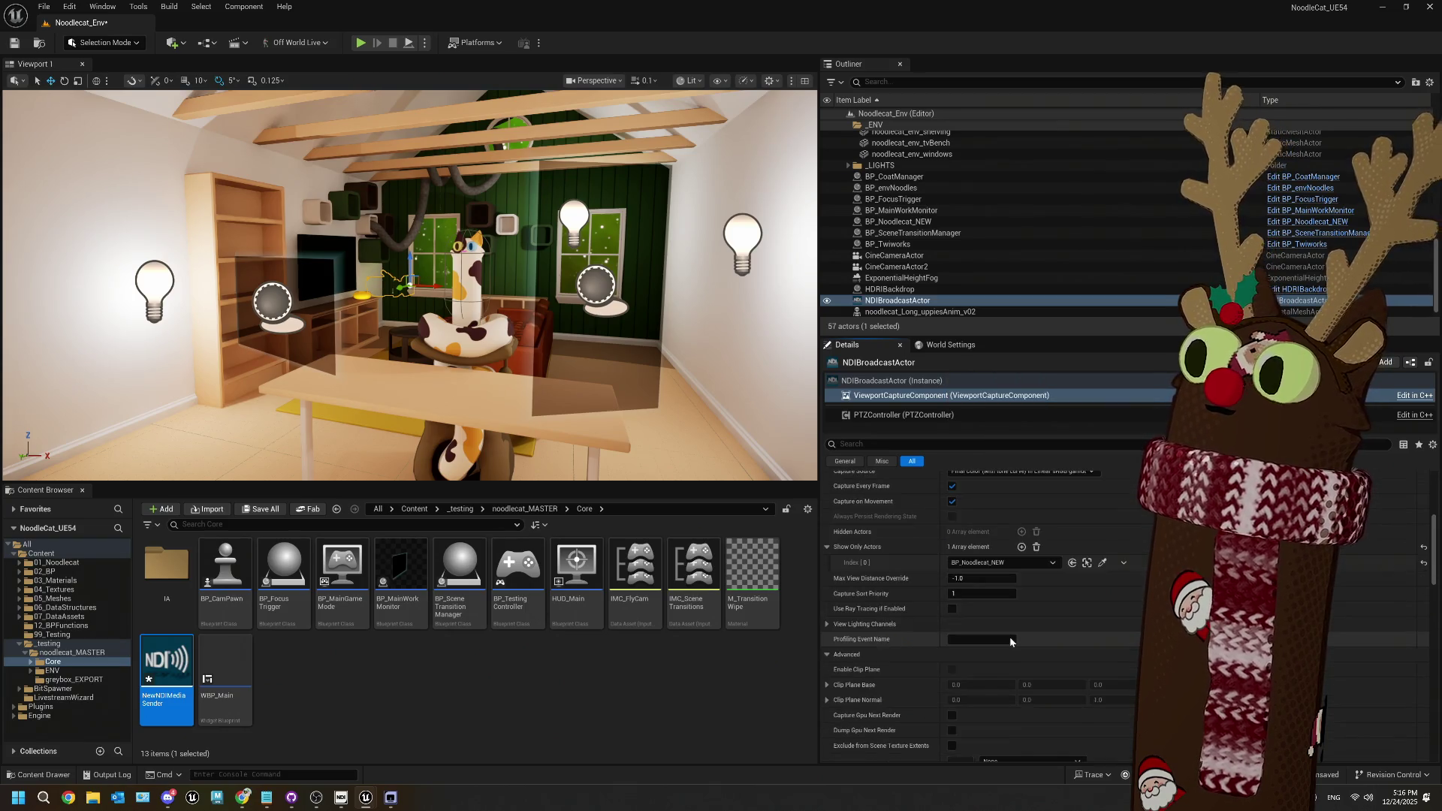
scroll(1009, 637, down, 4)
scroll(1001, 642, down, 4)
scroll(1001, 642, down, 1)
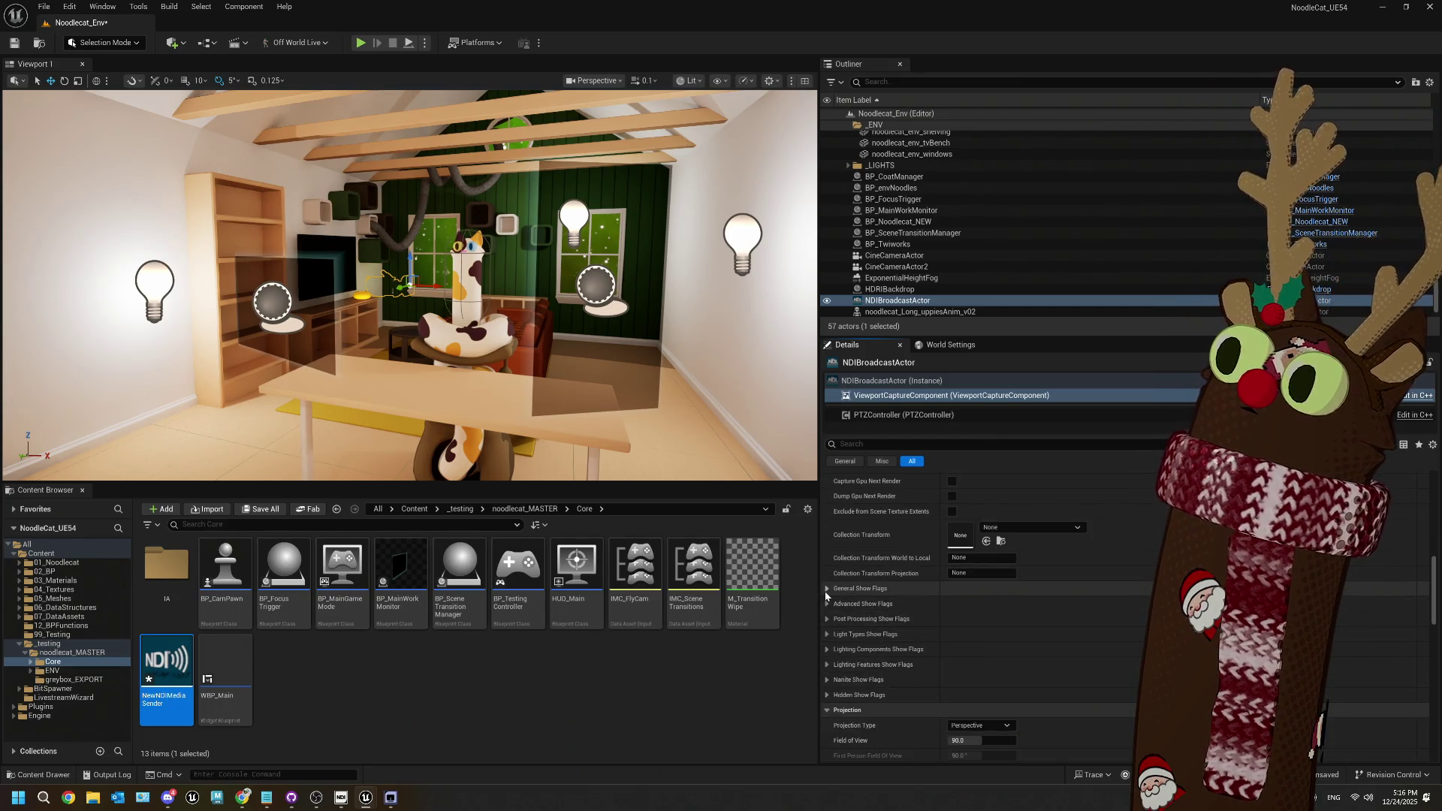
scroll(914, 610, down, 4)
scroll(914, 610, down, 6)
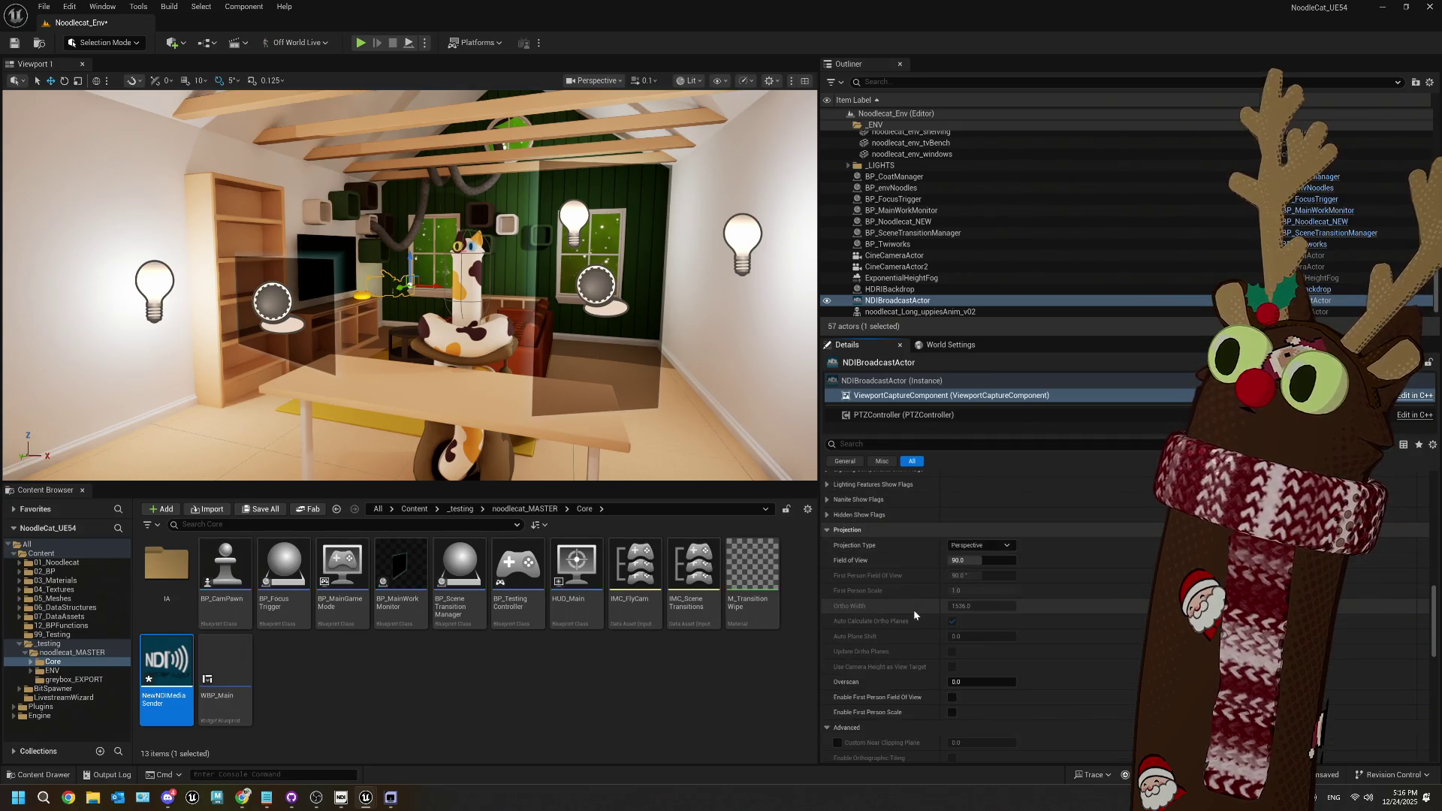
scroll(914, 610, down, 14)
scroll(902, 594, down, 8)
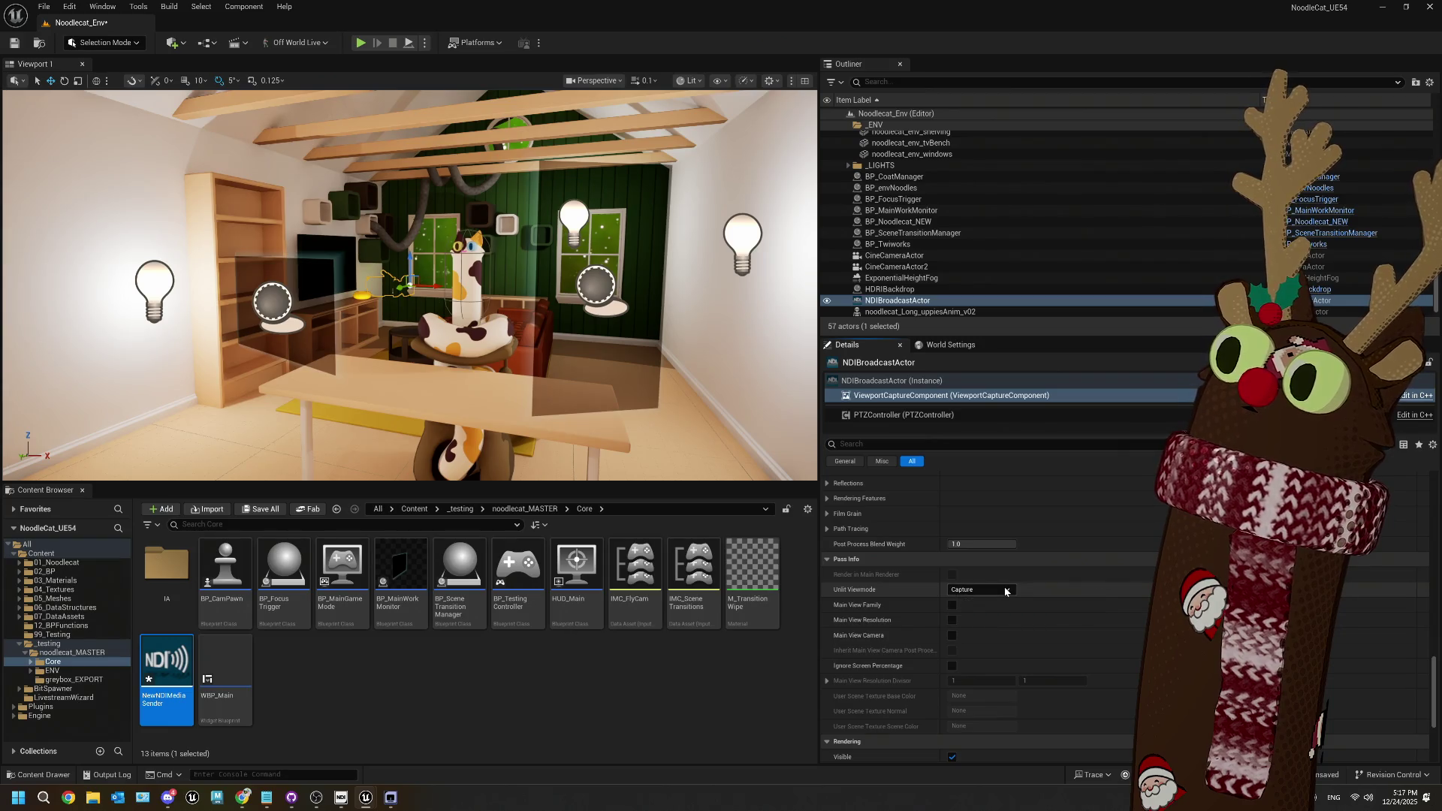
scroll(1006, 591, down, 2)
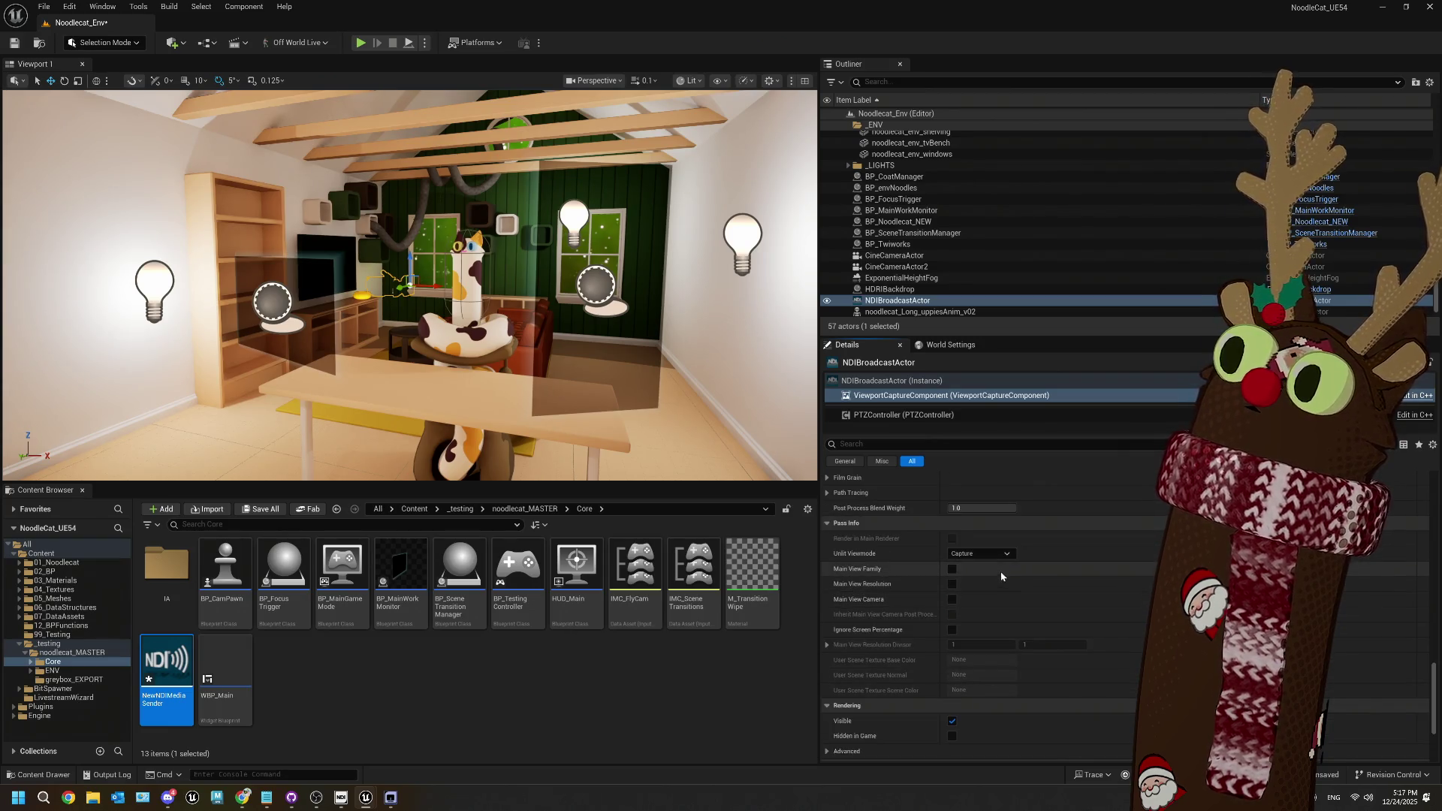
scroll(998, 557, down, 3)
scroll(998, 558, down, 5)
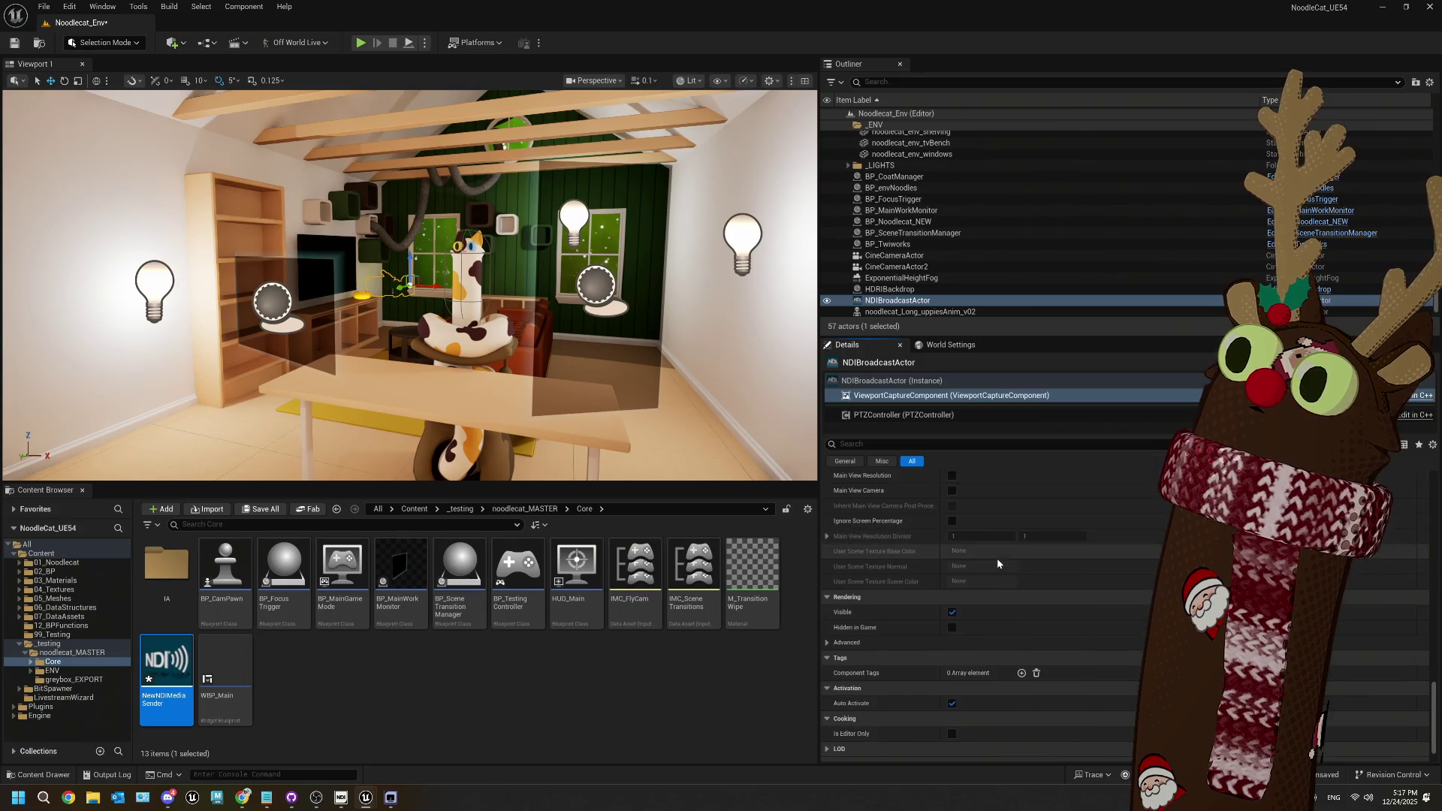
Search the capture component's properties for 'flip' and 'inver', then clear the search
click(935, 445)
text(a)
key(BackSpace)
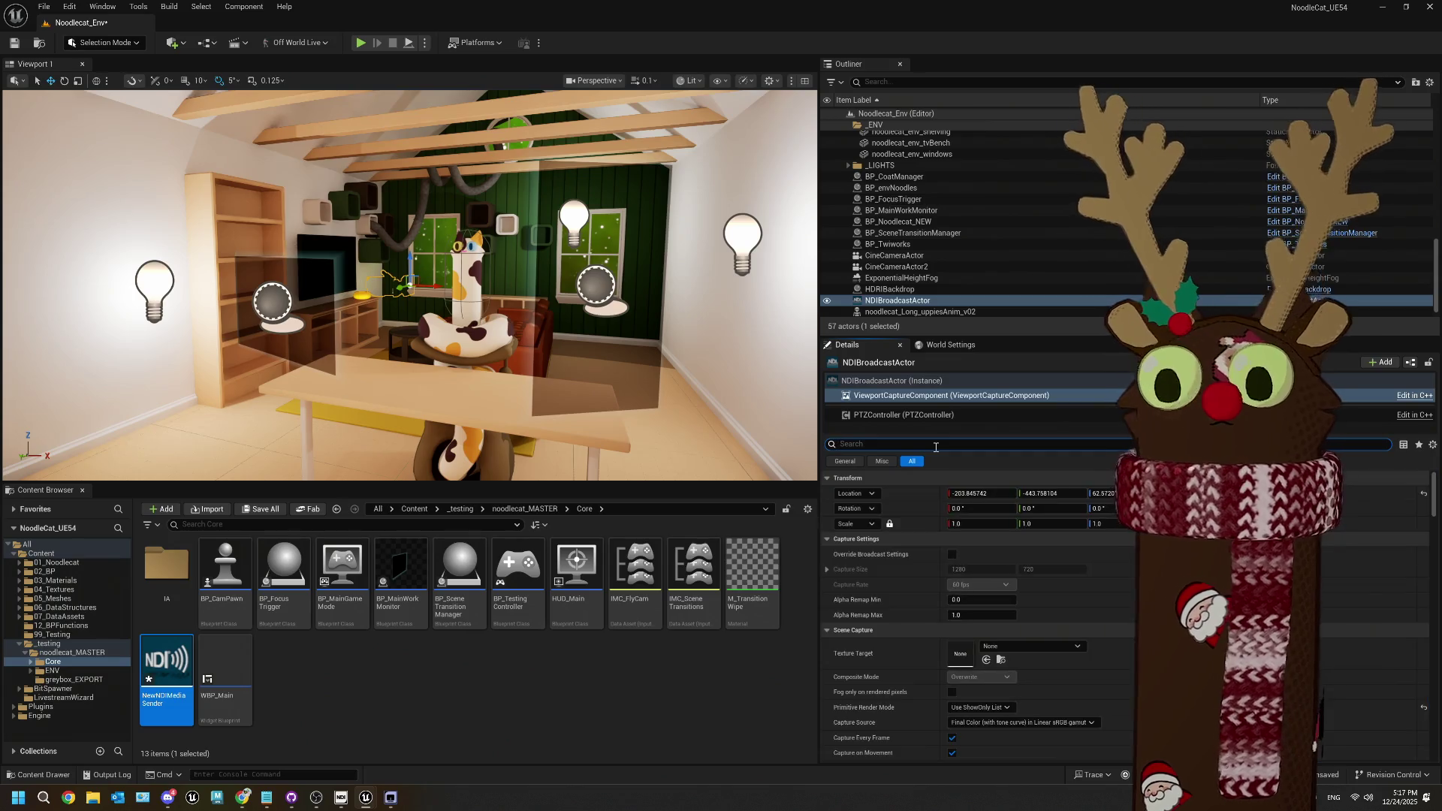
text(flip)
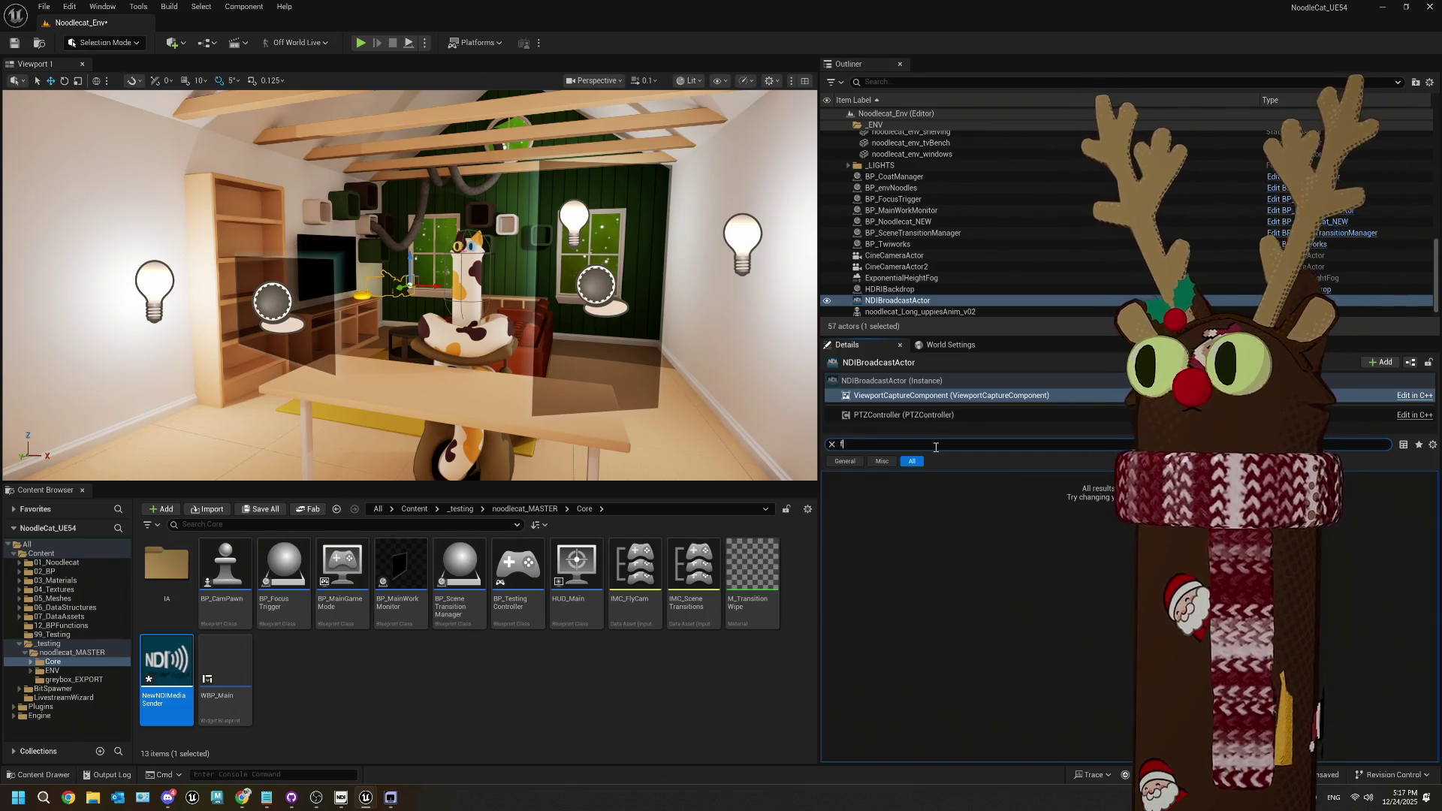
key(BackSpace)
text(inve)
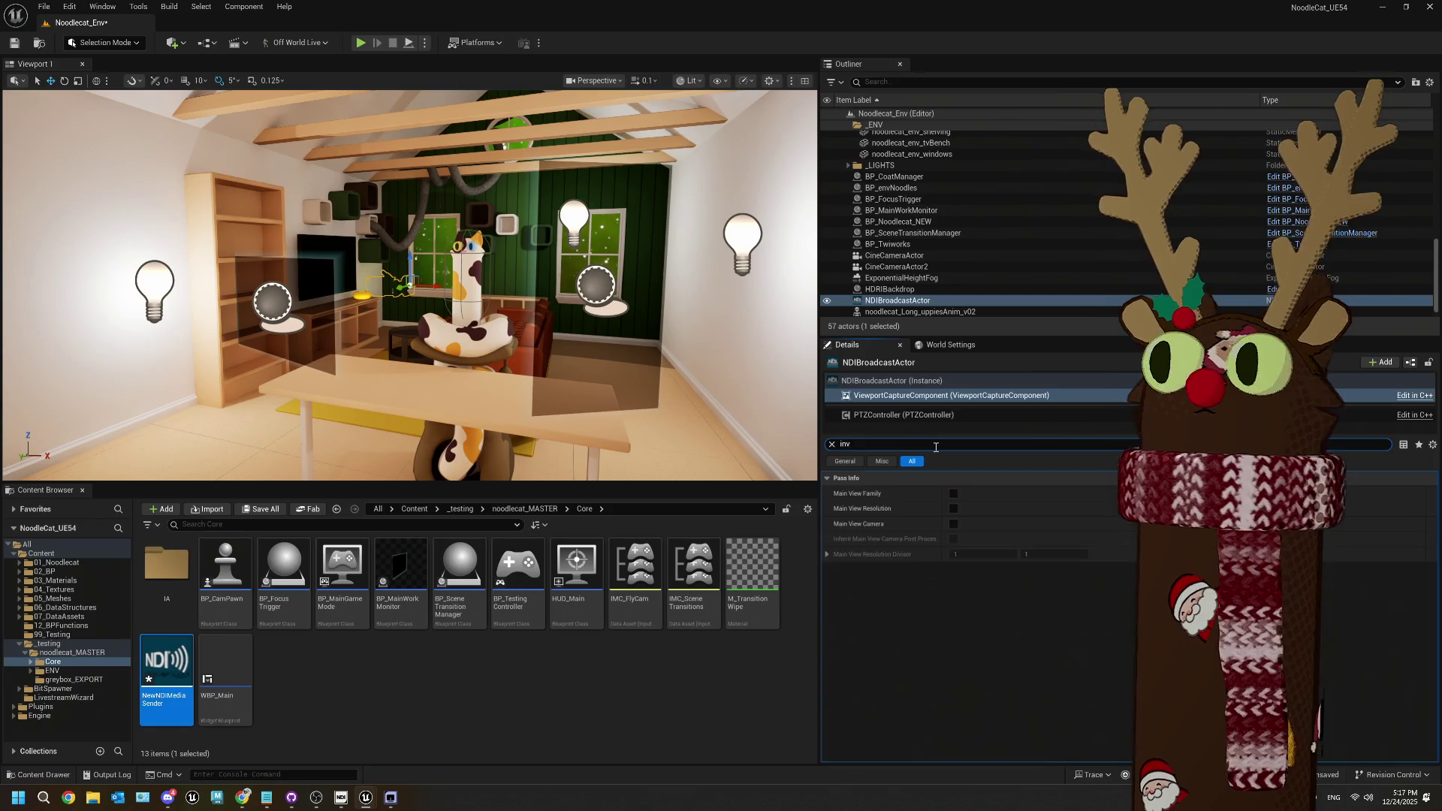
text(r)
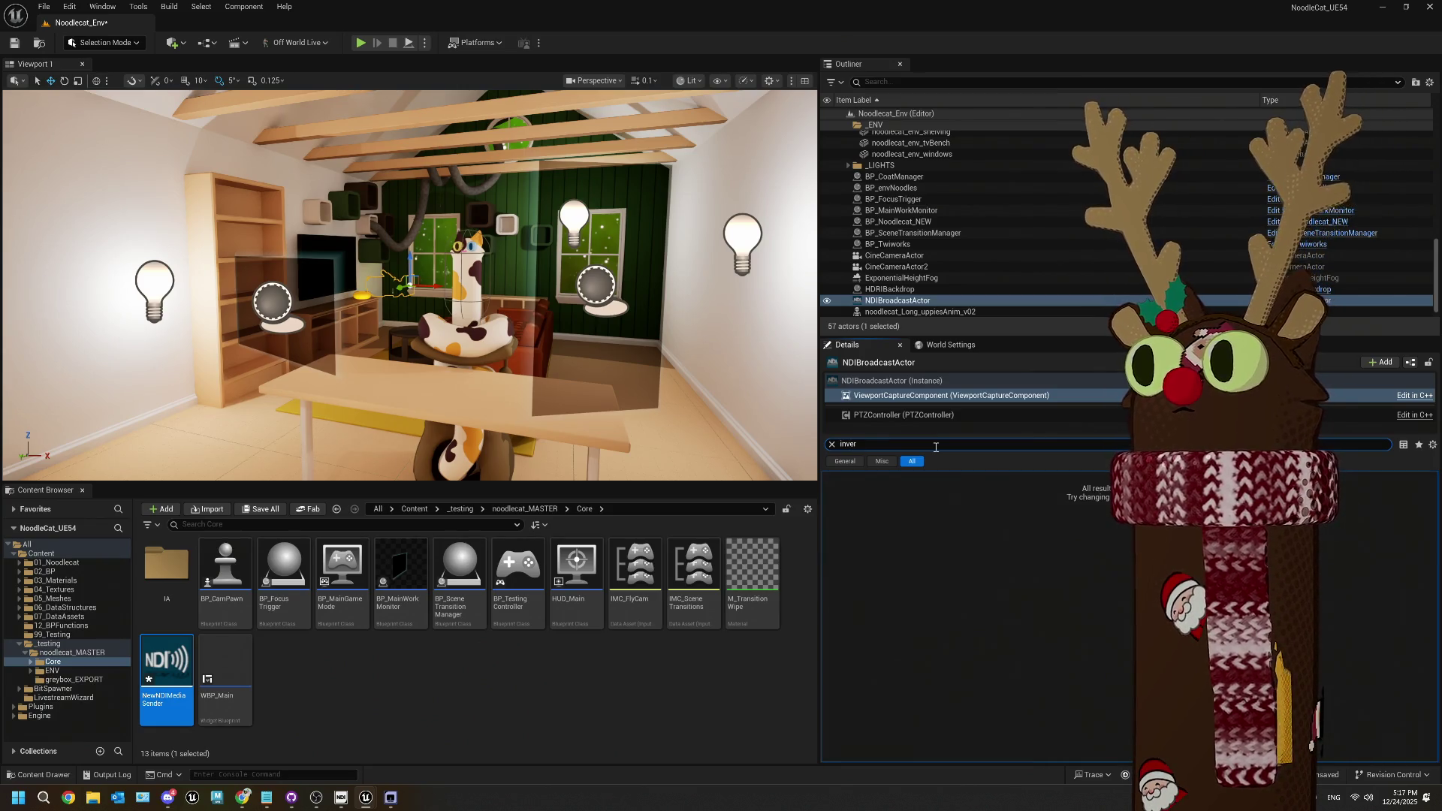
key(BackSpace)
key(BackSpace)
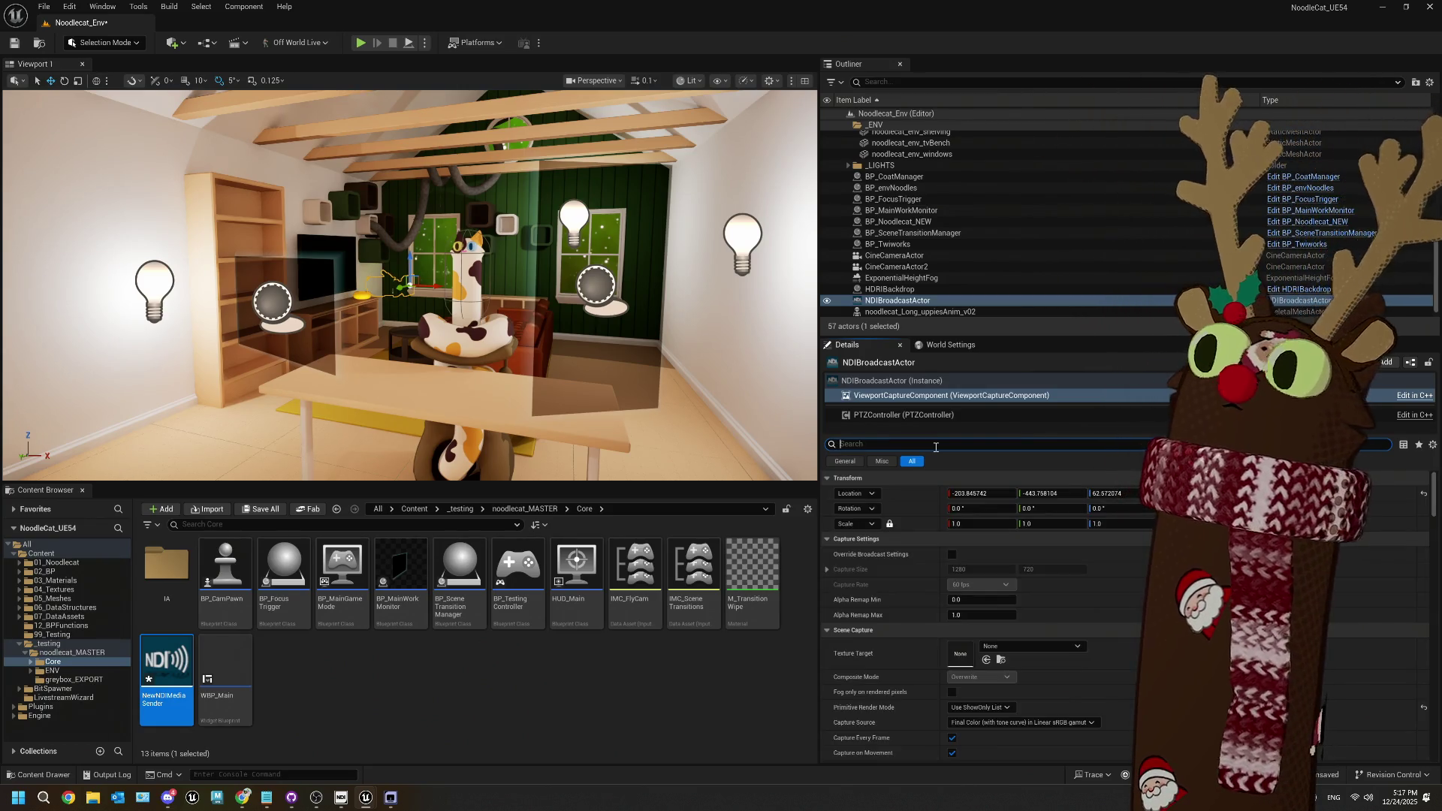
Review the remaining properties, deselect the asset, and save the Noodlecat_Env level
scroll(1076, 694, down, 5)
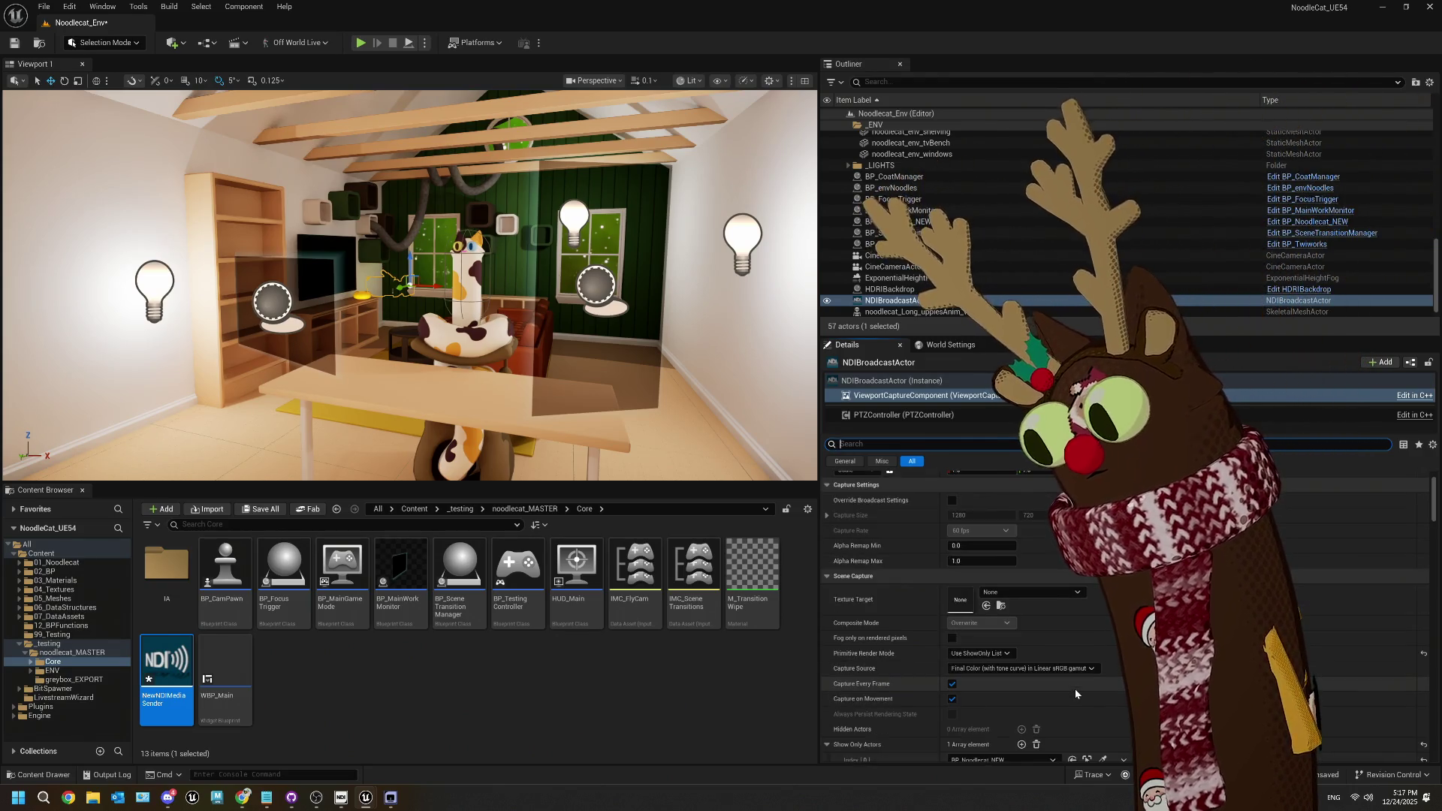
scroll(1075, 688, down, 1)
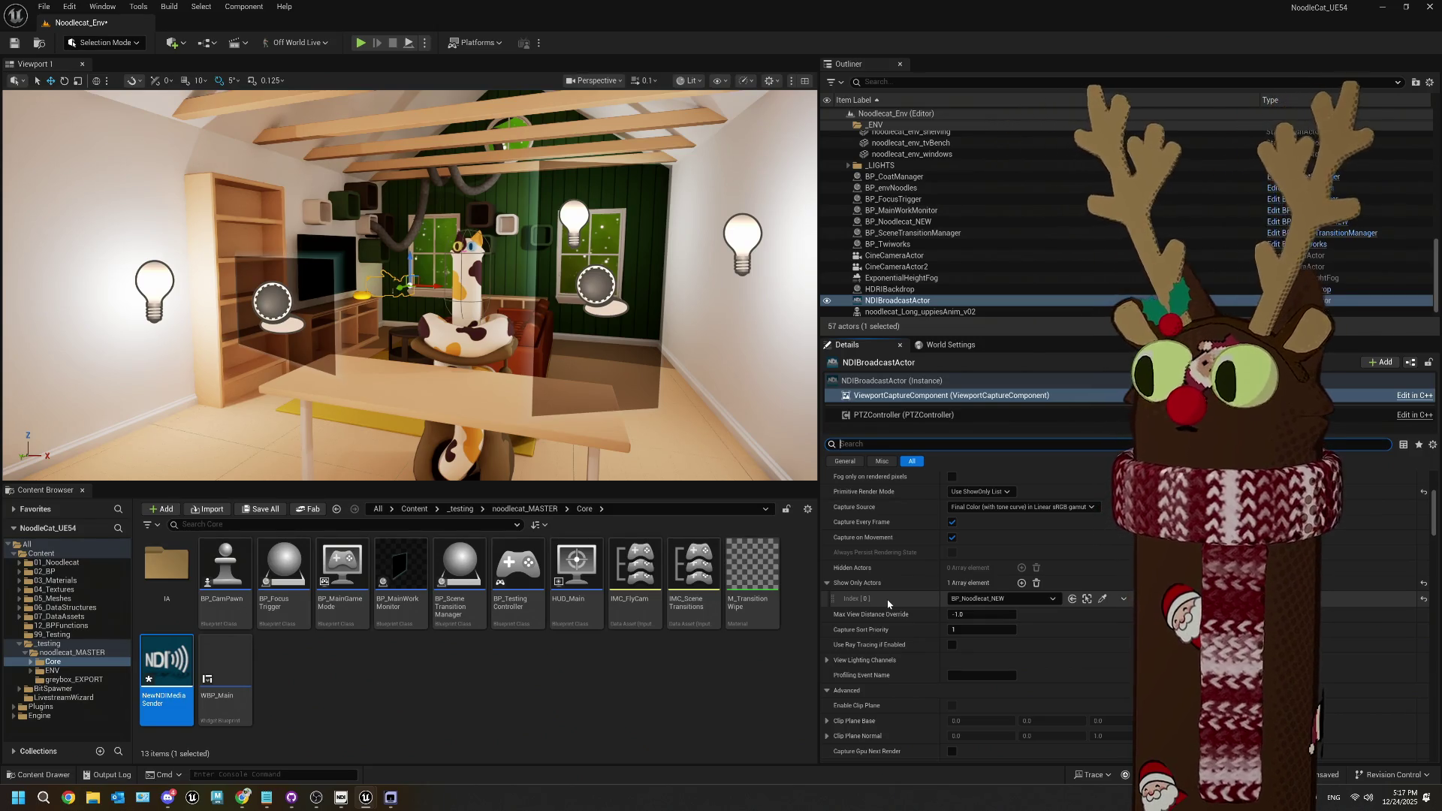
scroll(899, 626, down, 2)
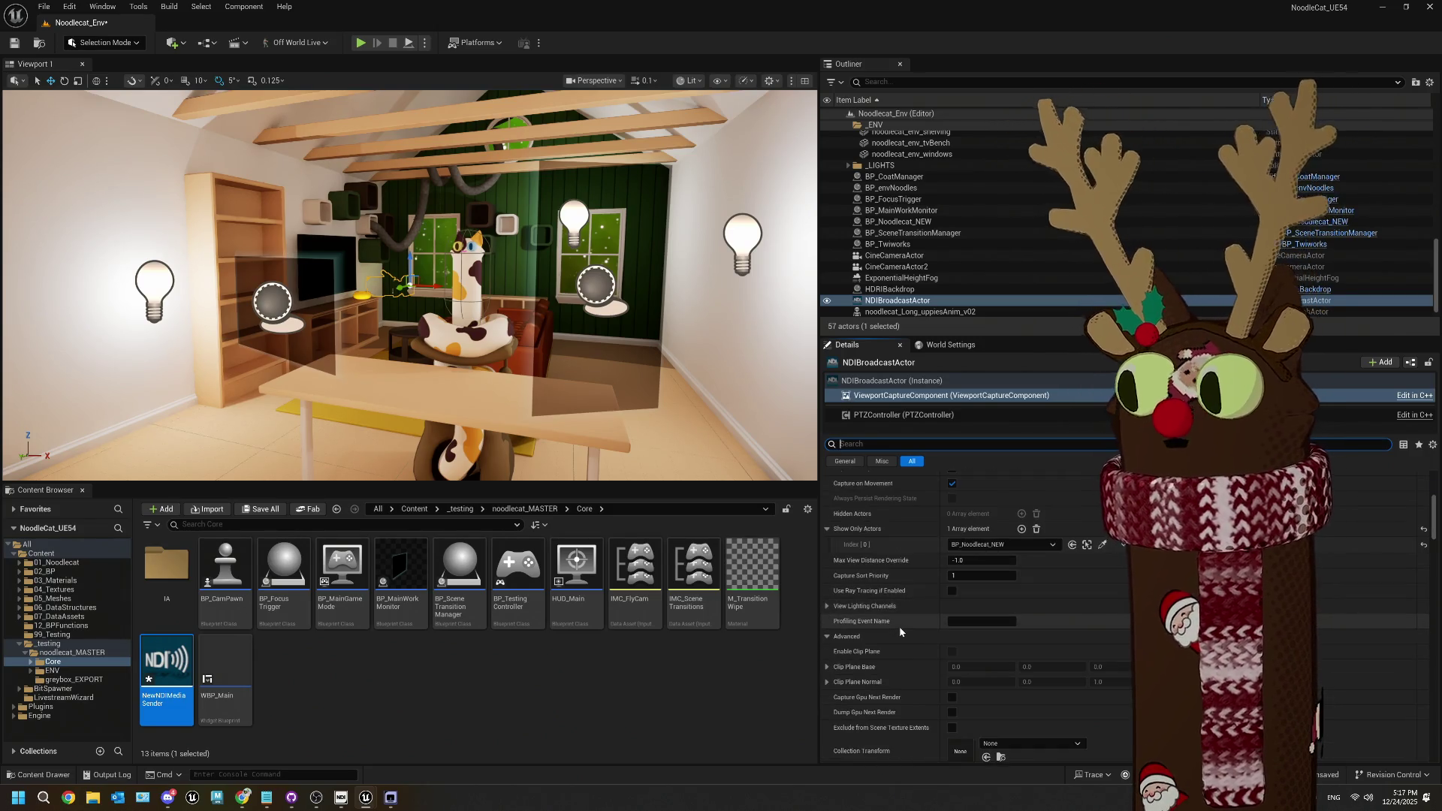
scroll(900, 629, down, 2)
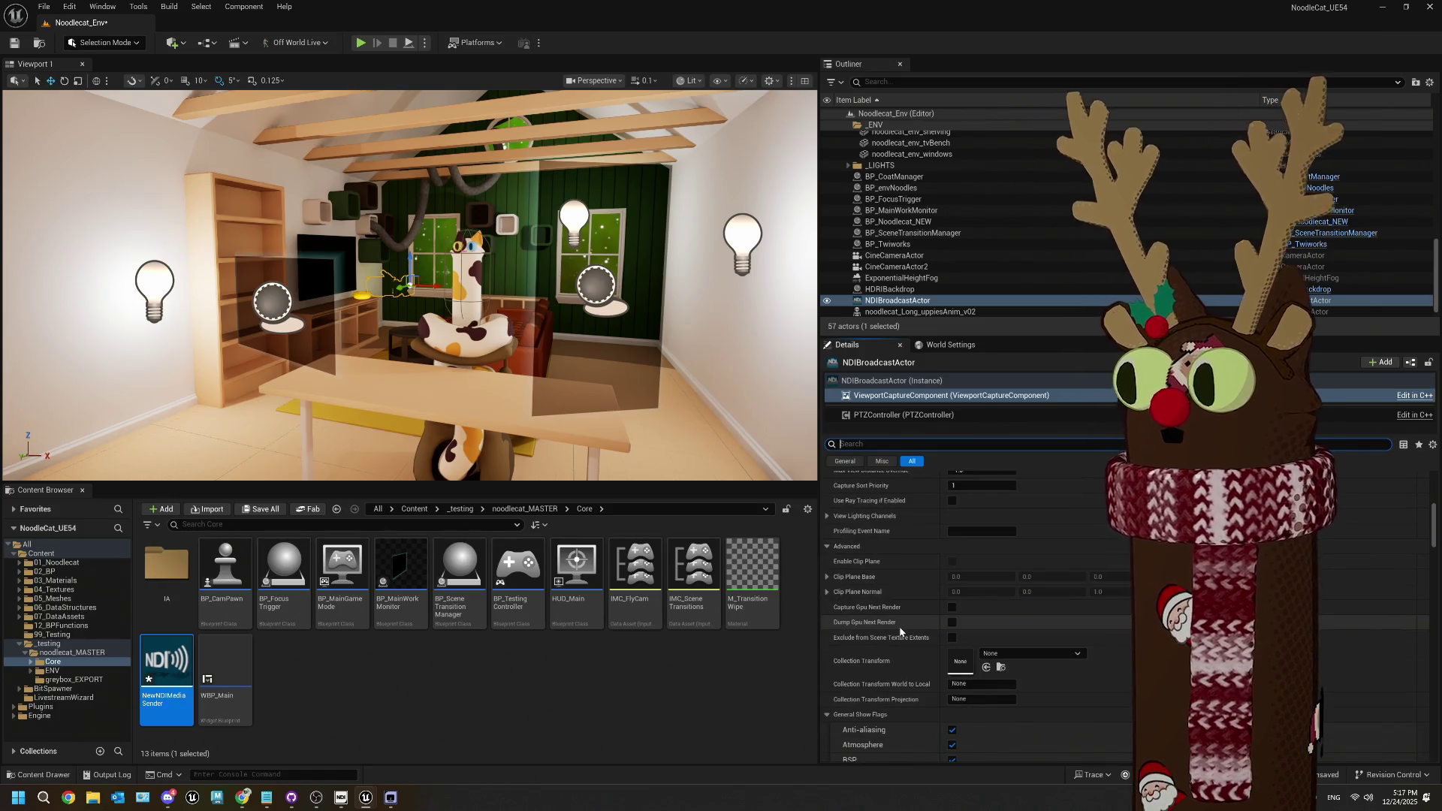
click(489, 724)
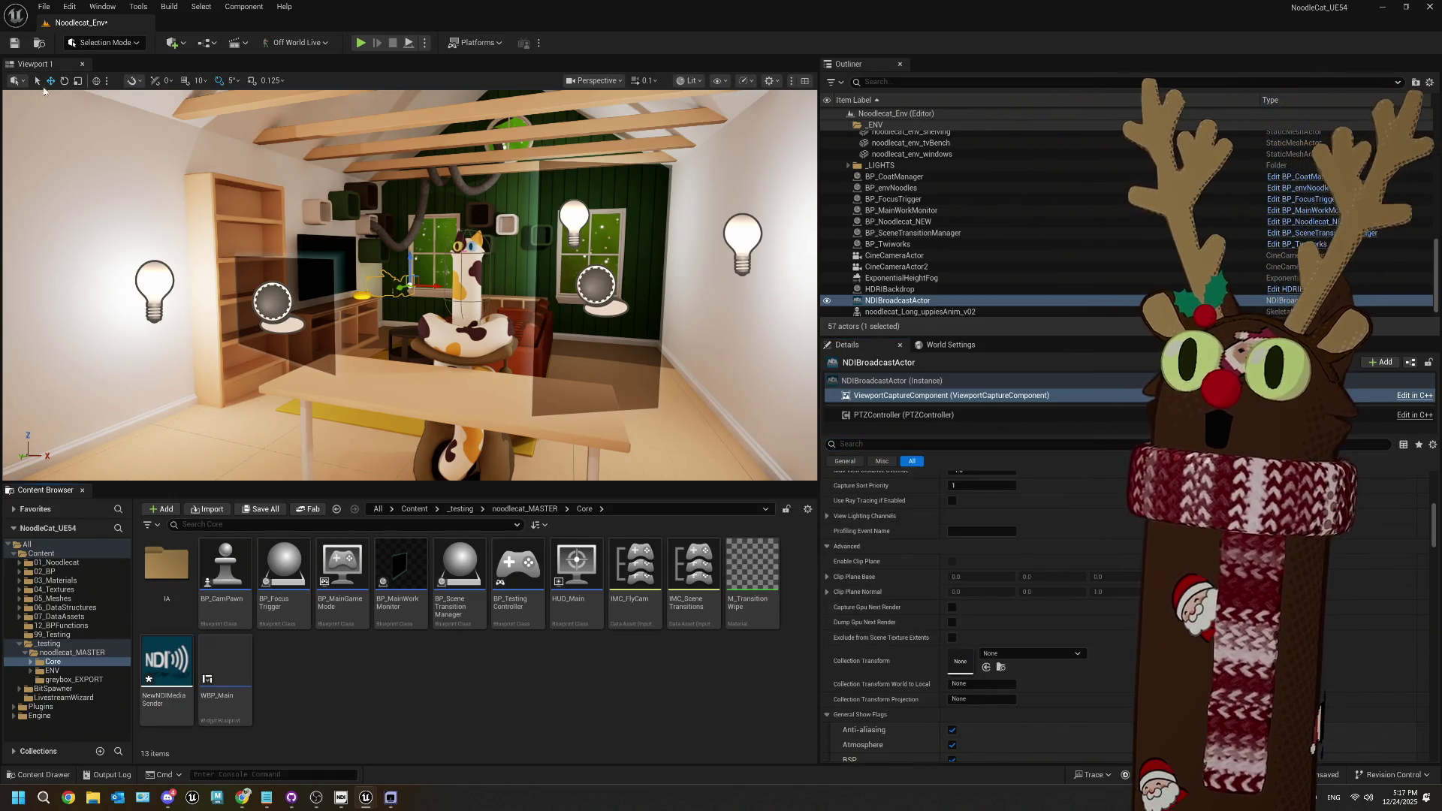
key(ctrl+s)
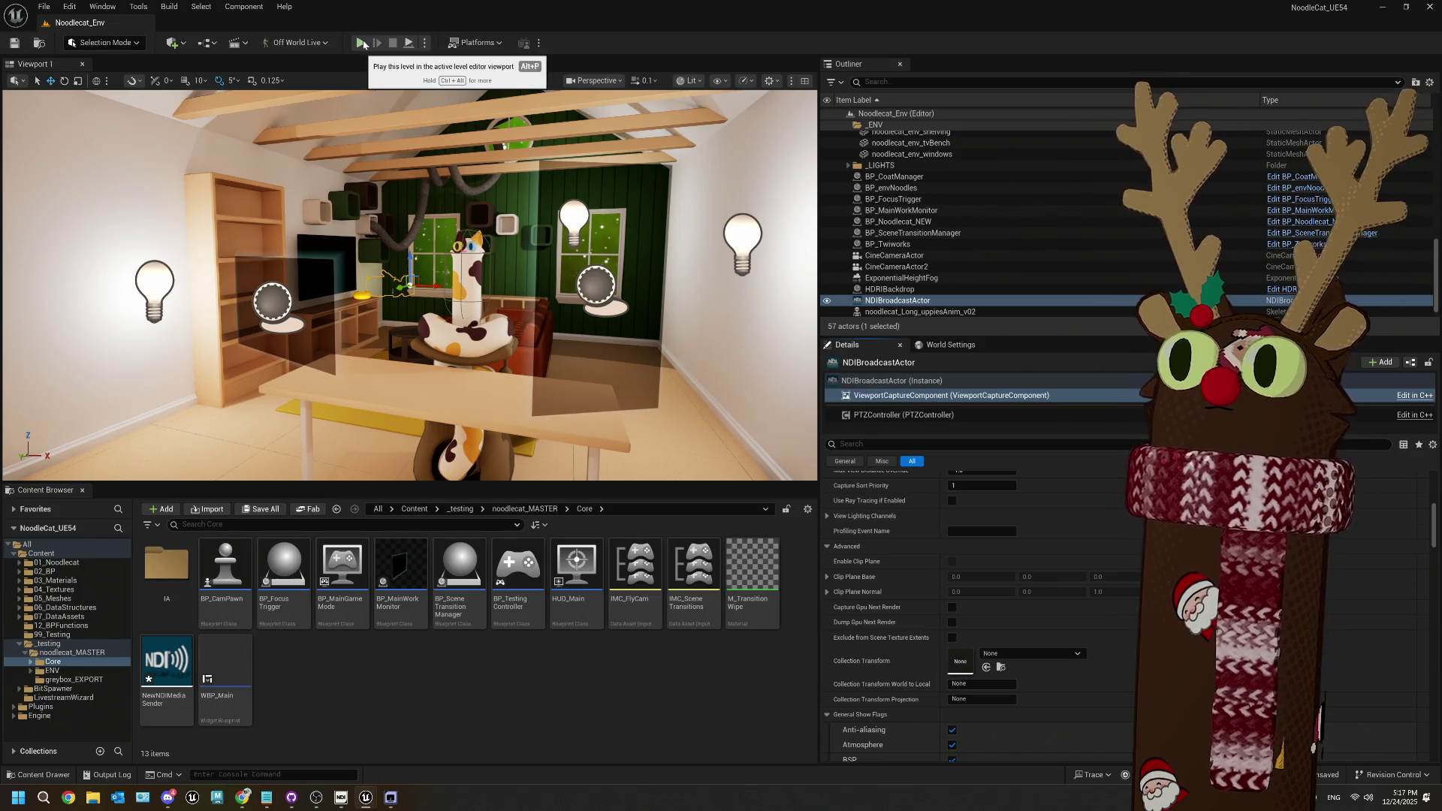
Play the level, view VESTA Unreal Engine Output in NDI Studio Monitor, then stop playing
click(360, 43)
drag(1094, 178, 735, 201)
click(827, 419)
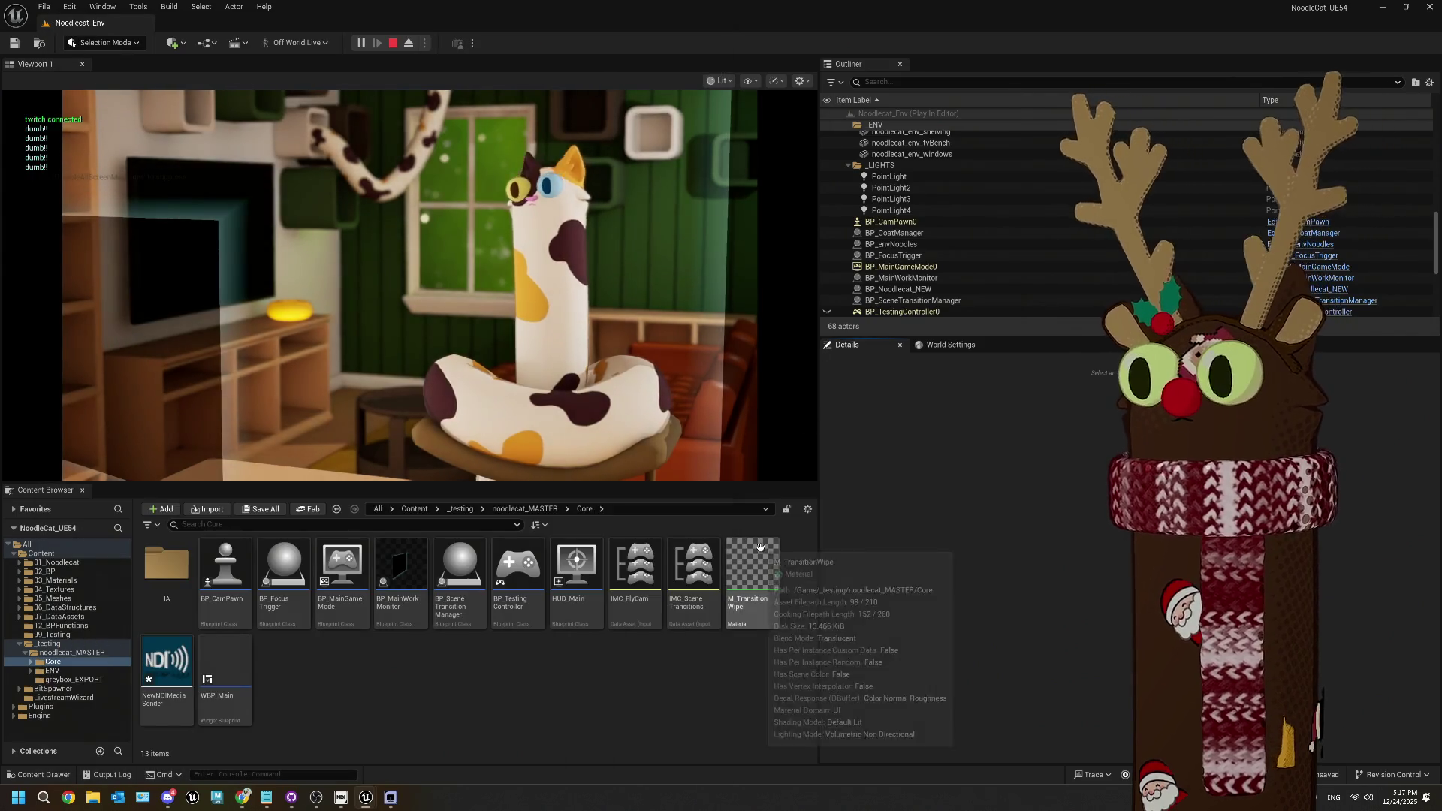
click(433, 402)
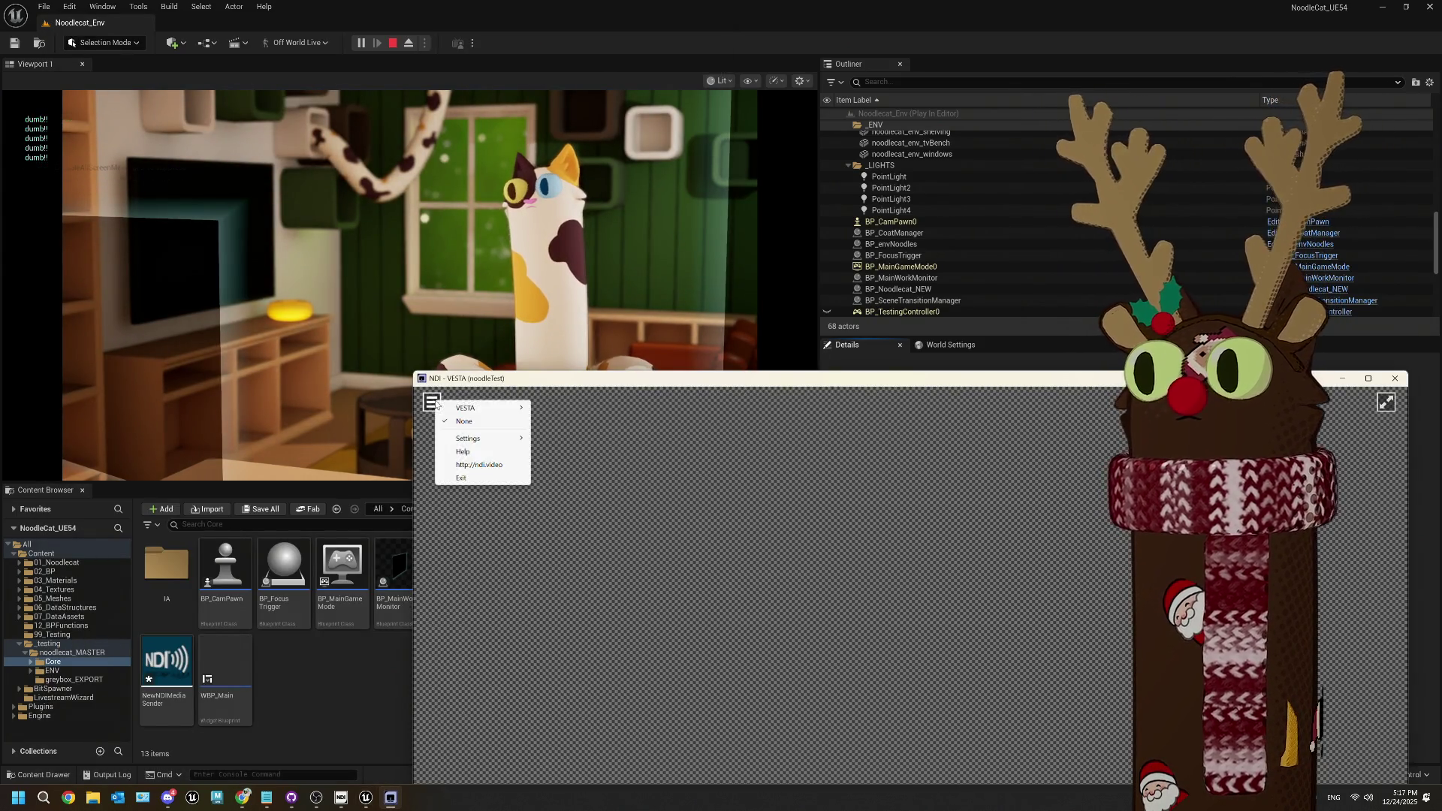
mouse_move(514, 409)
click(582, 406)
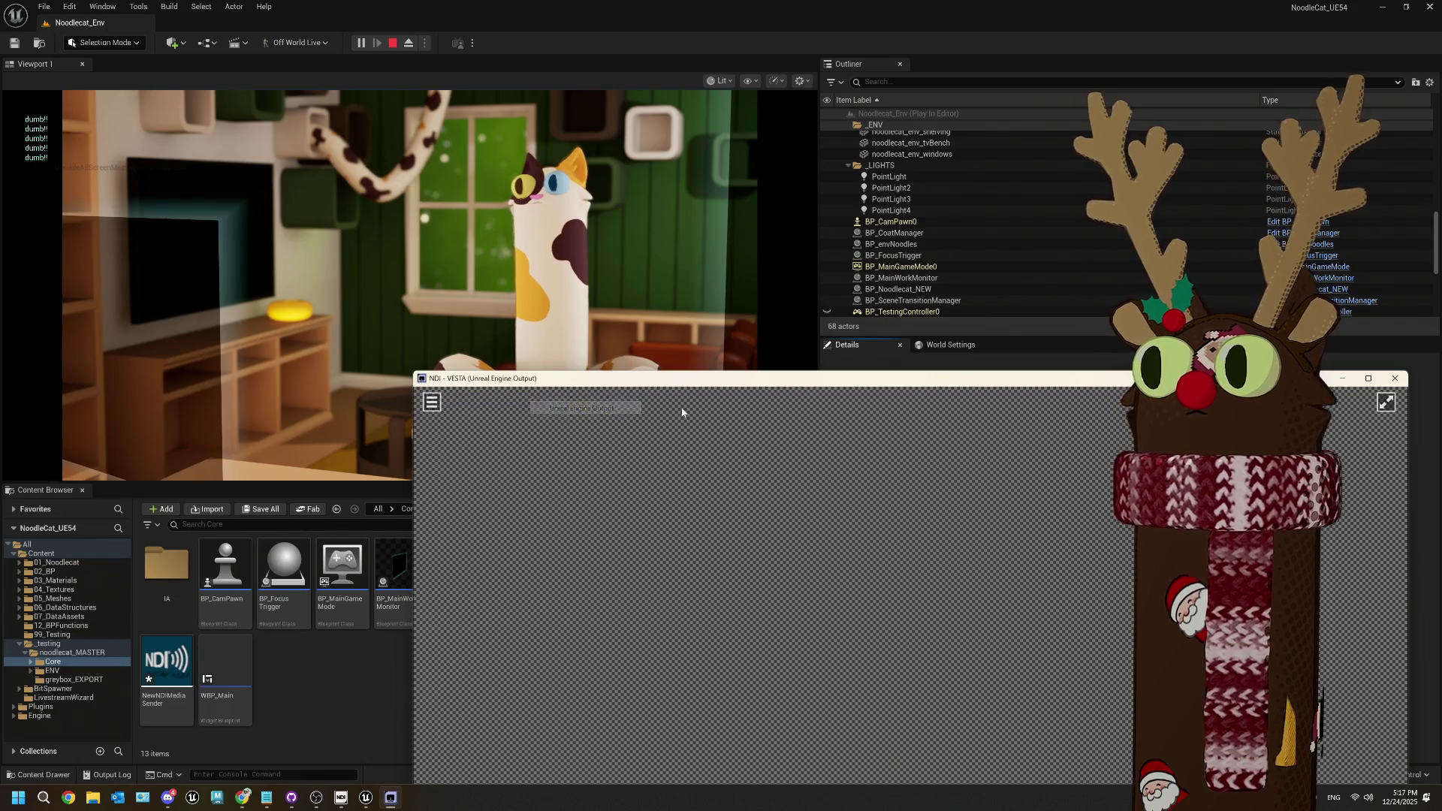
drag(689, 384, 421, 107)
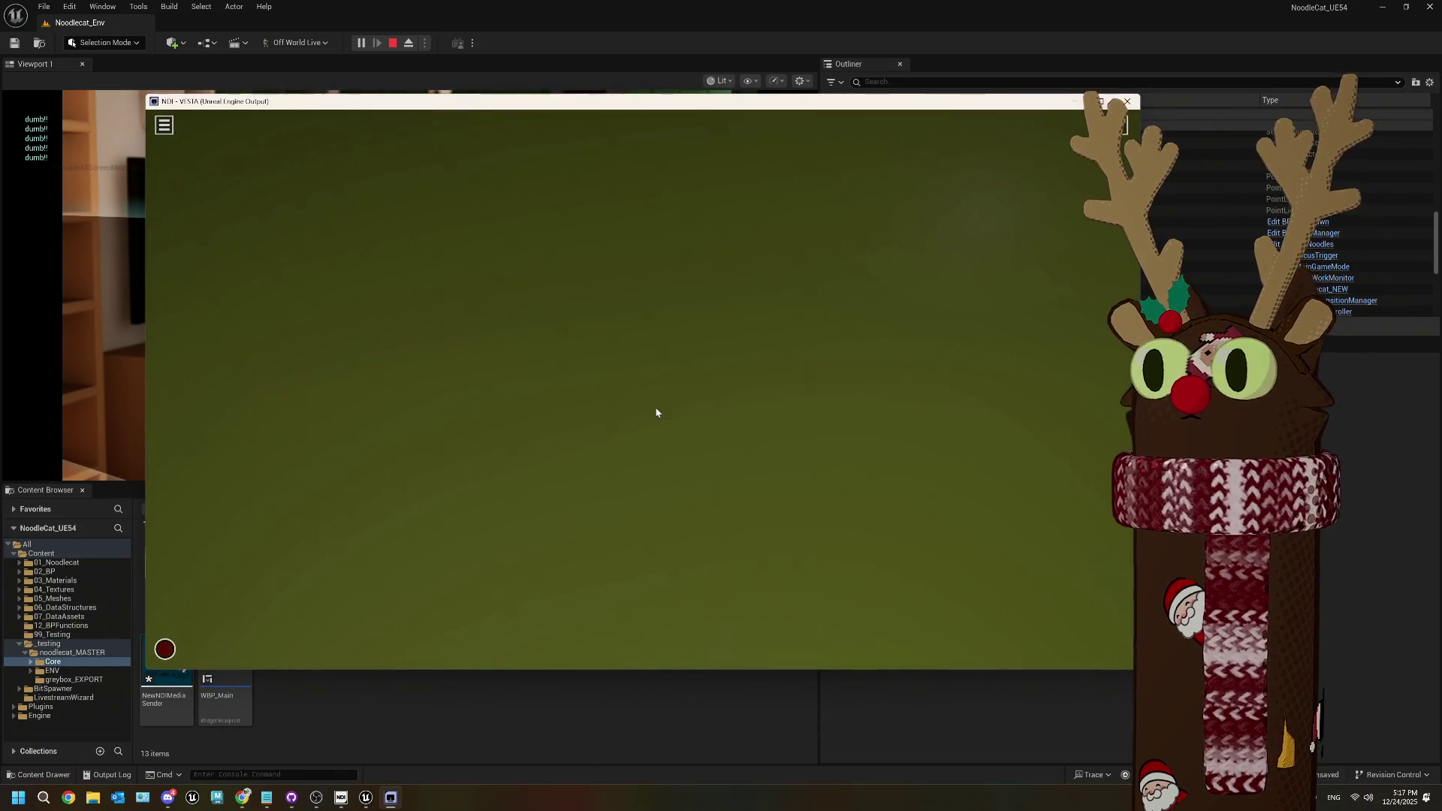
drag(593, 104, 1109, 223)
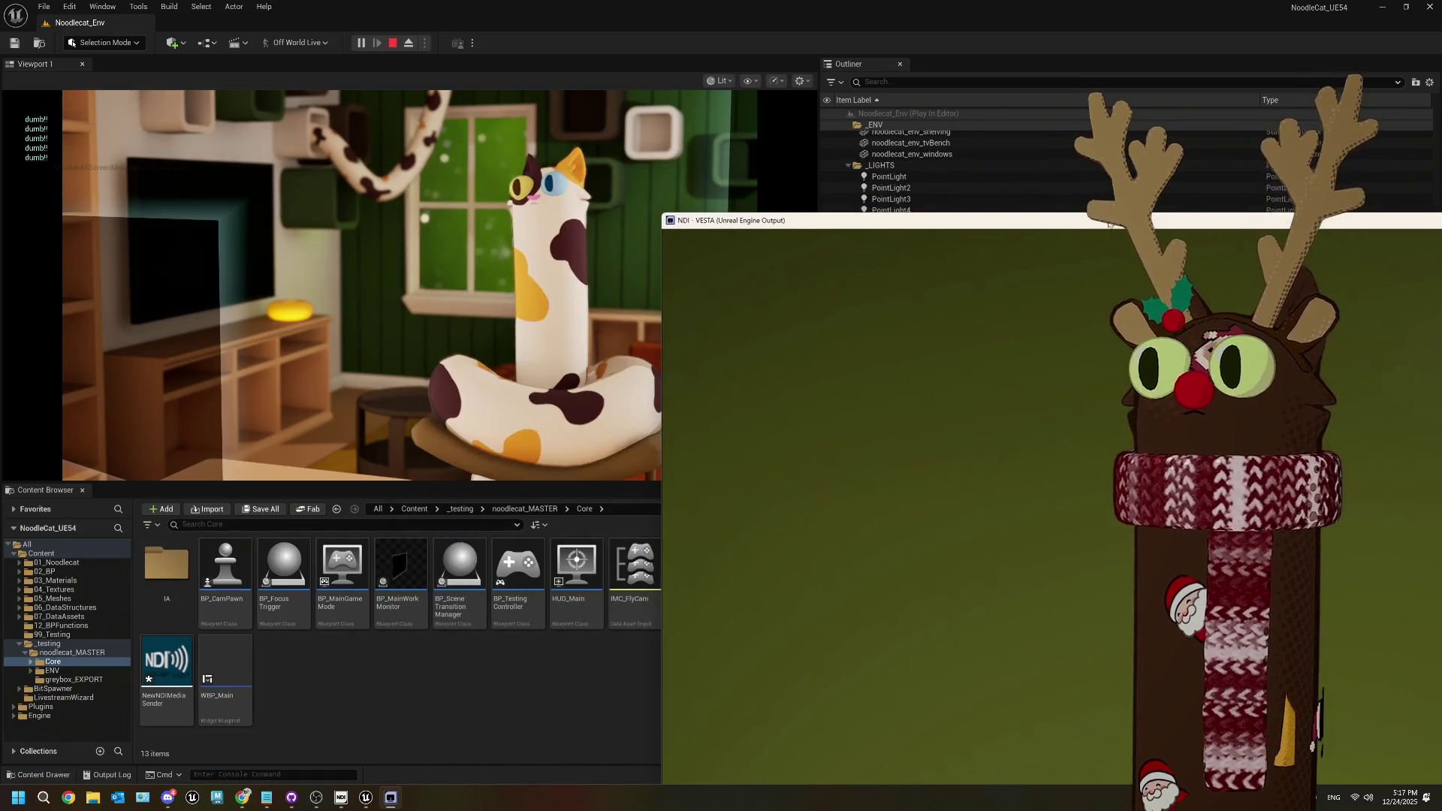
click(393, 43)
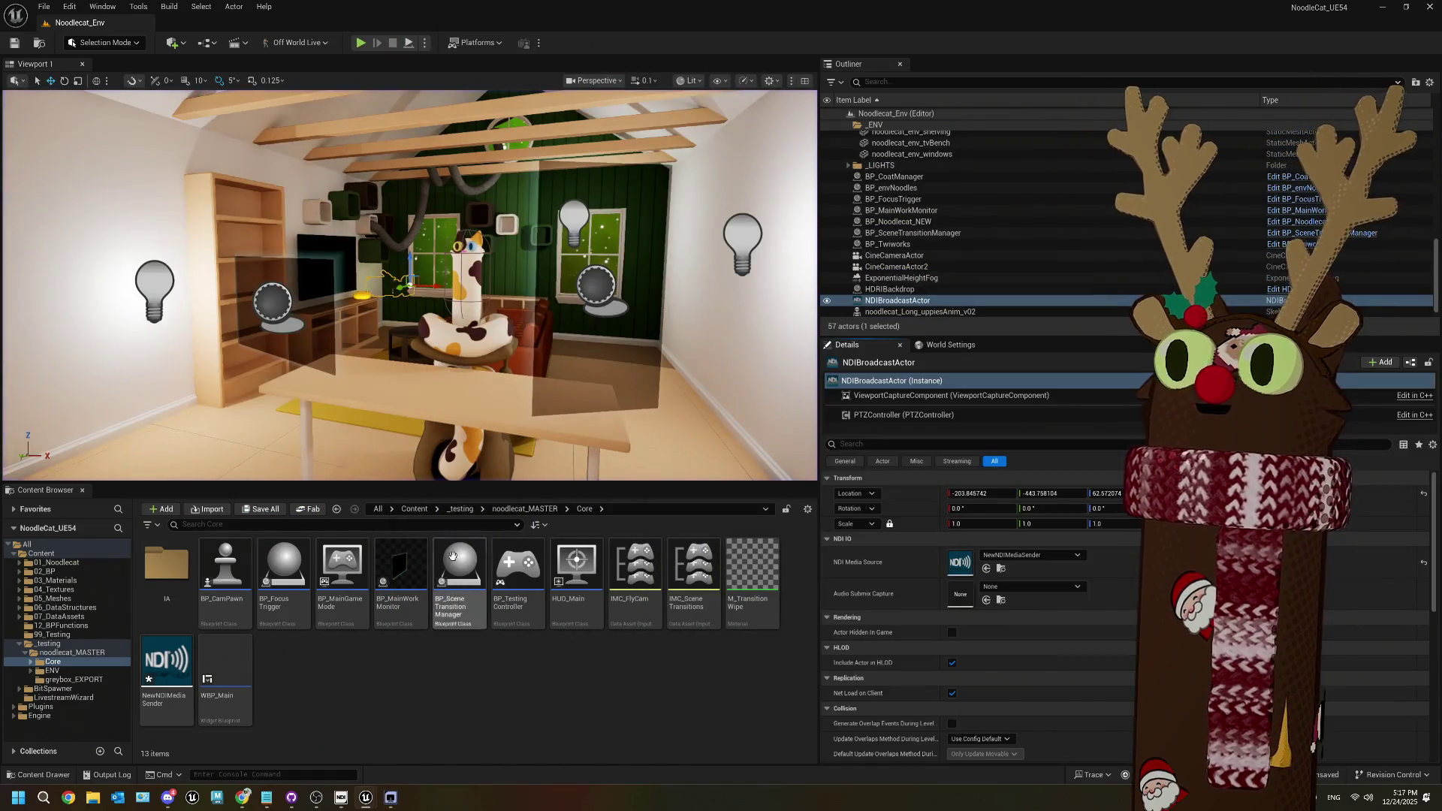
Frame the NDIBroadcastActor and raise it higher inside the room
key(f)
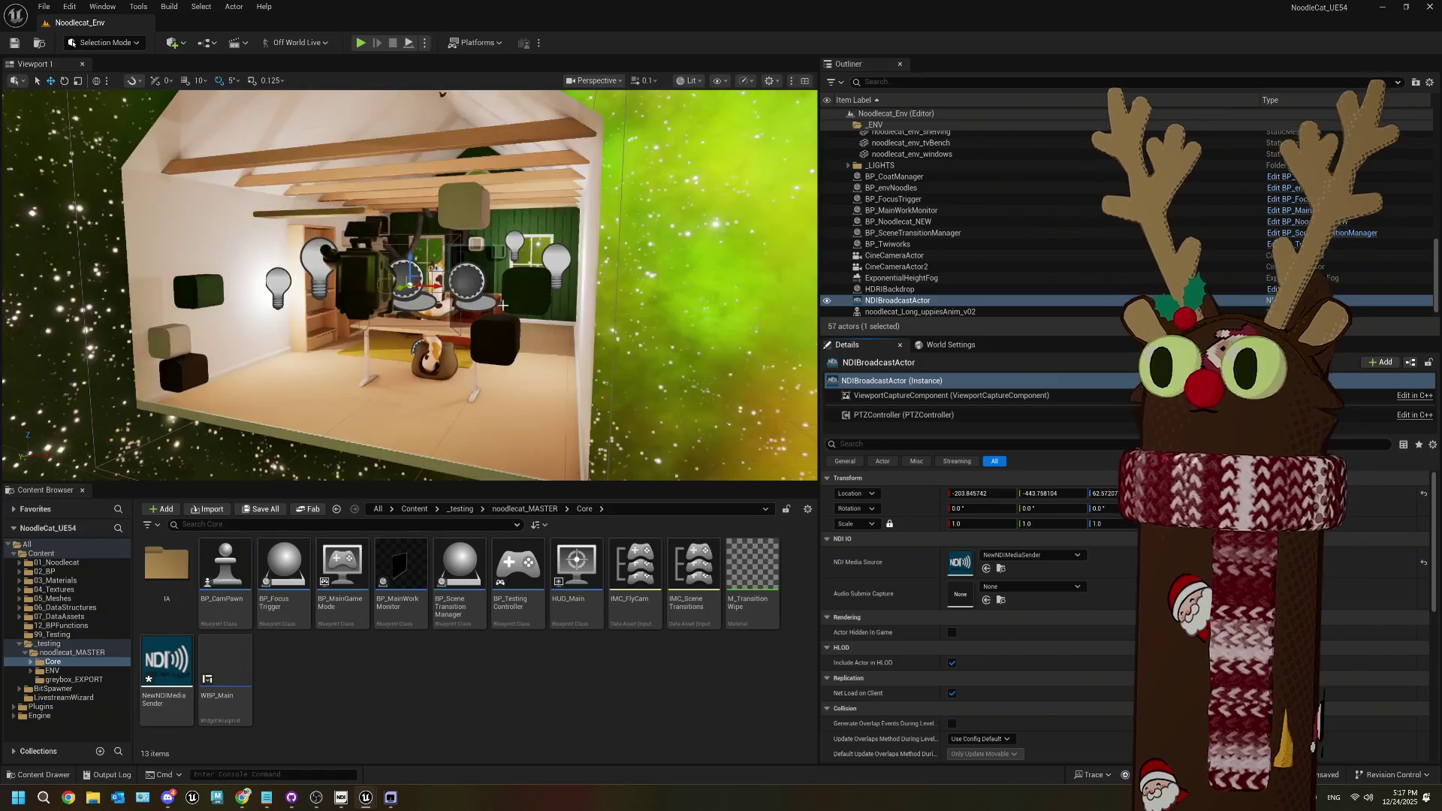
drag(410, 286, 443, 390)
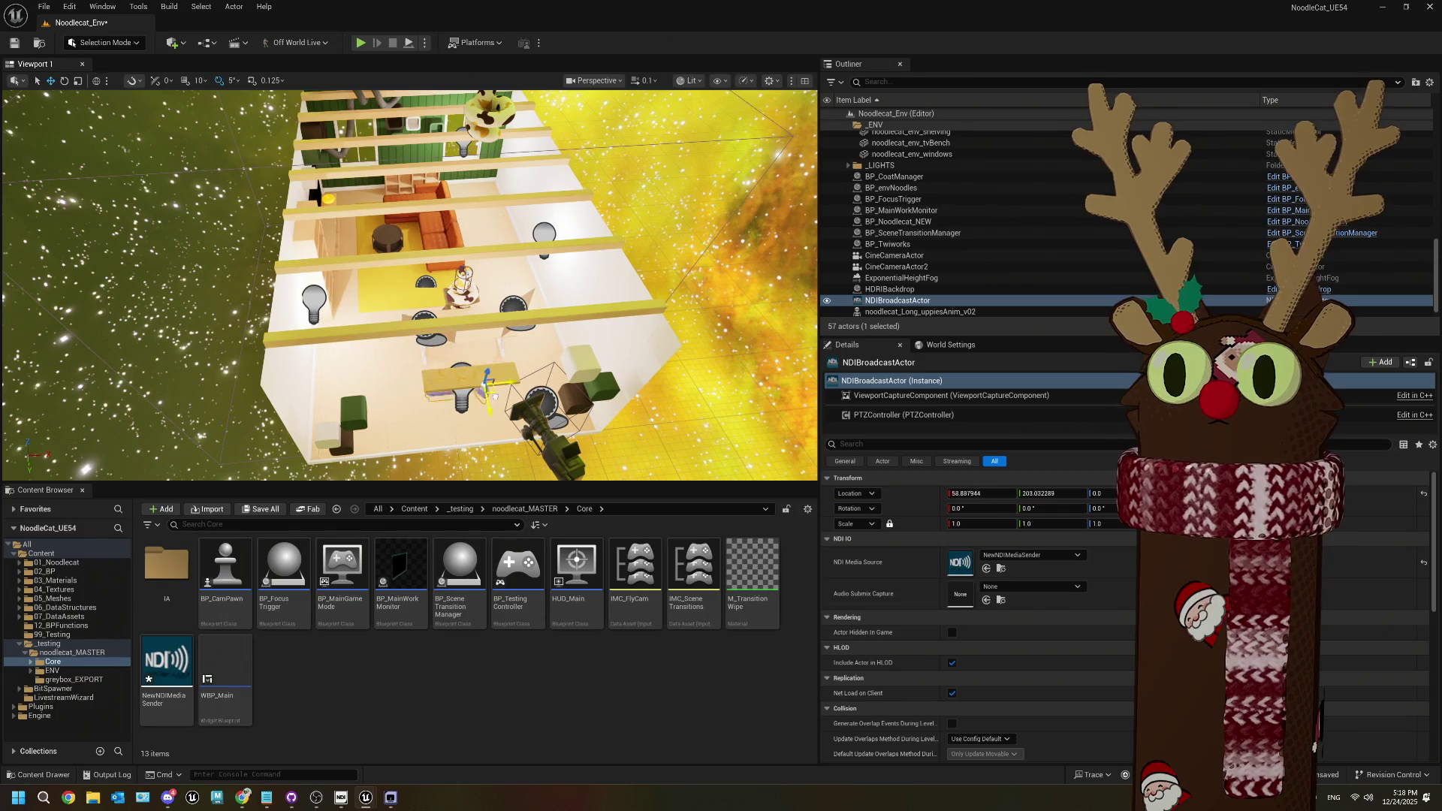
mouse_move(501, 401)
mouse_down()
mouse_move(494, 343)
mouse_move(526, 362)
mouse_up()
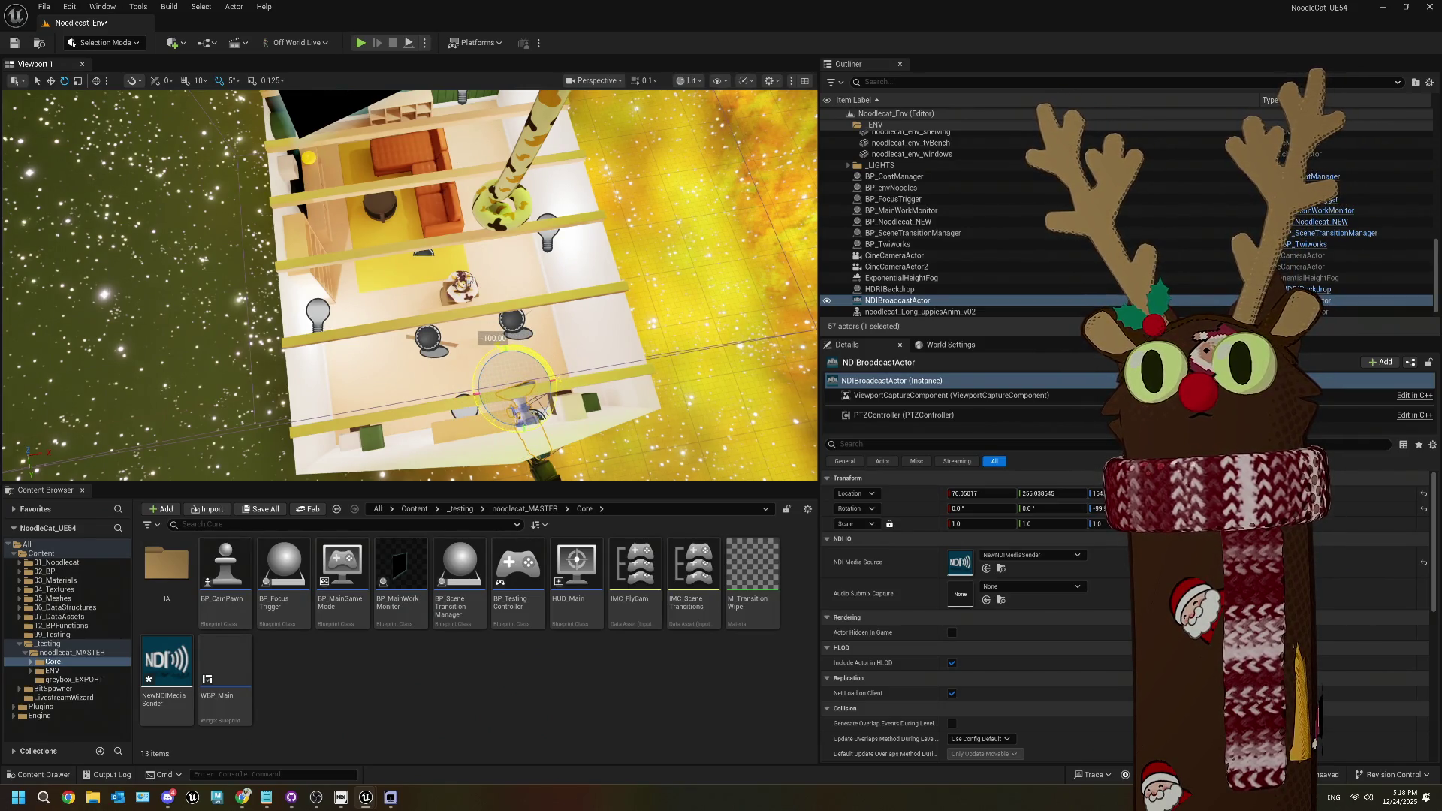
Rotate the NDIBroadcastActor to face noodlecat and play the level again
drag(494, 339, 496, 342)
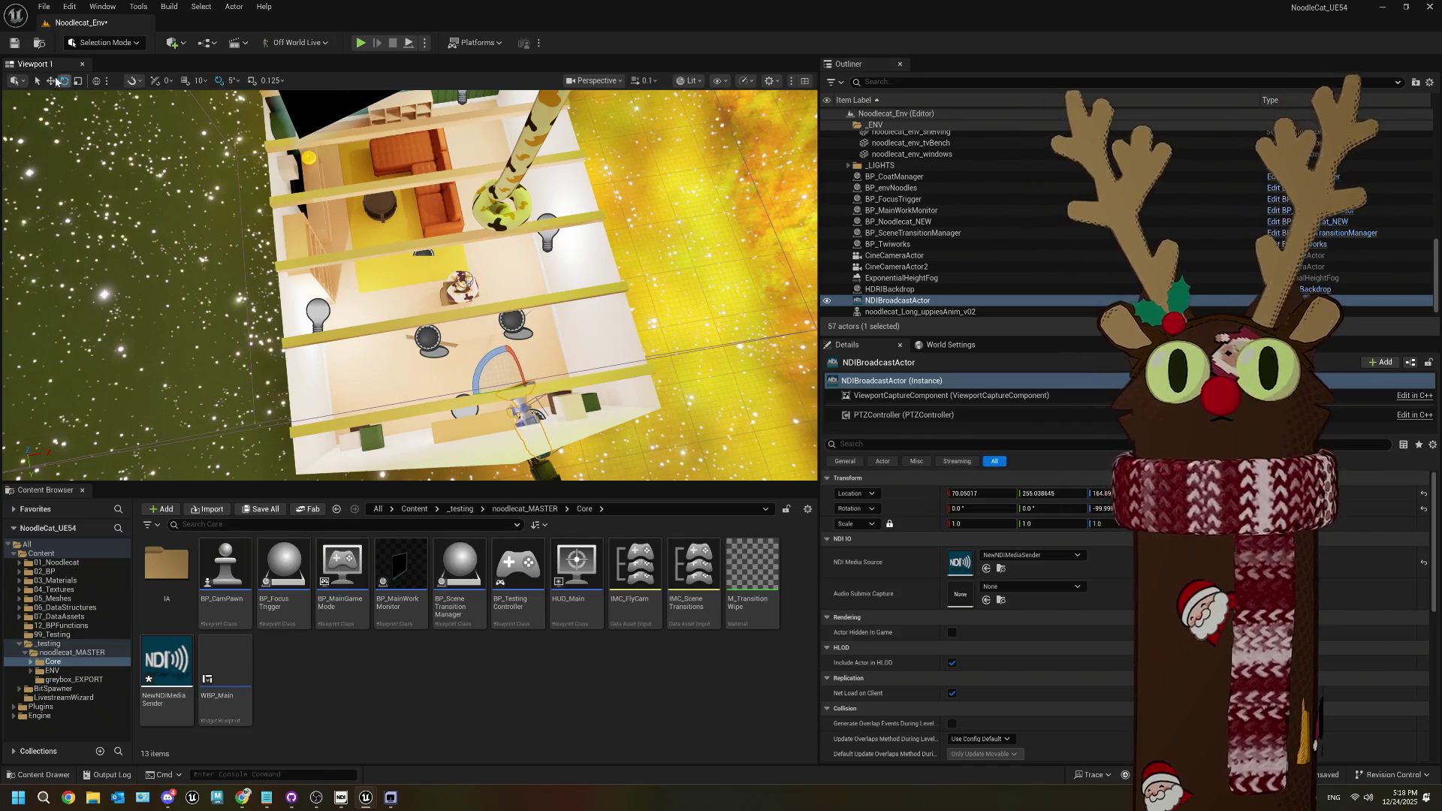
click(360, 43)
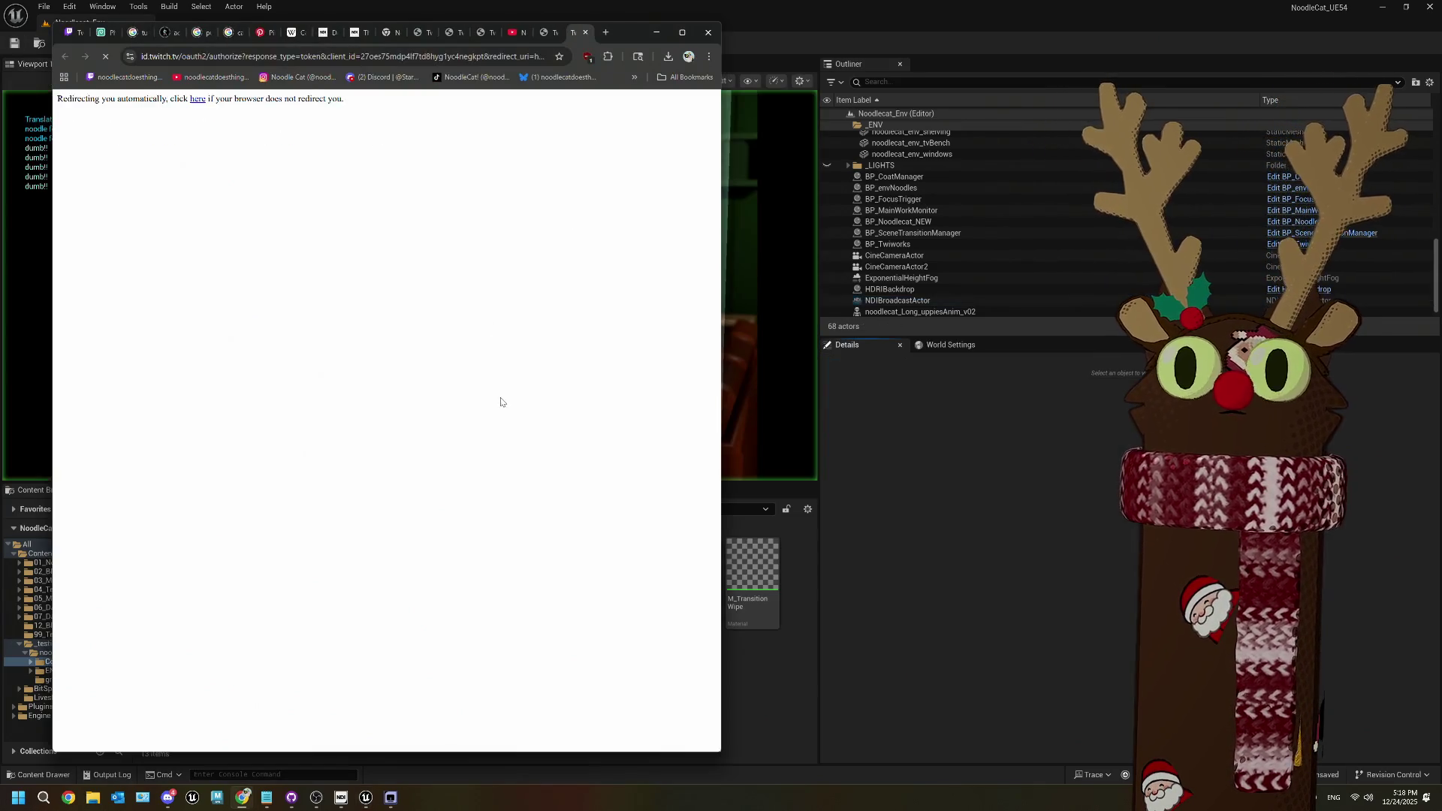
click(390, 800)
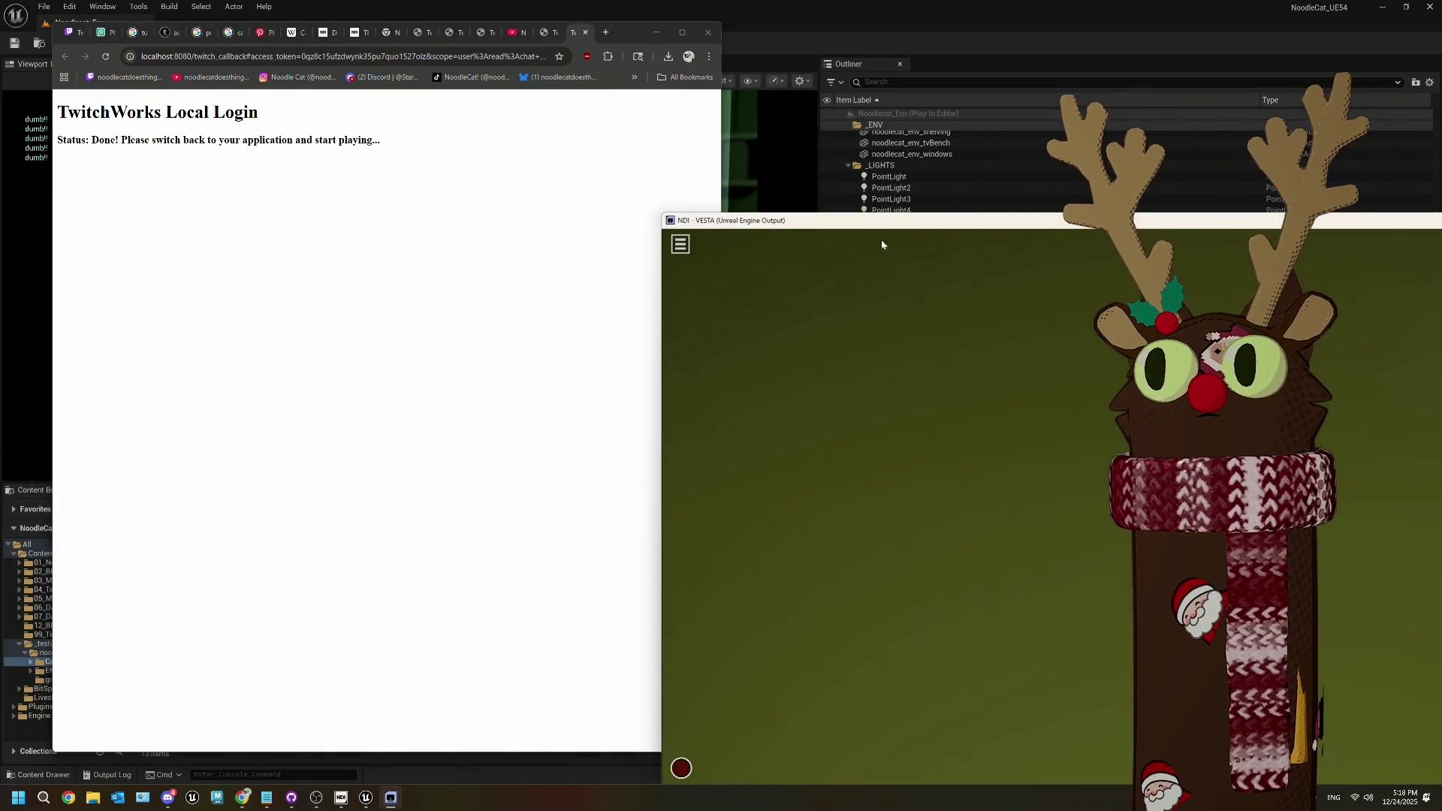
Snap the NDI output window to the left half and Unreal to the right
drag(894, 227, 361, 76)
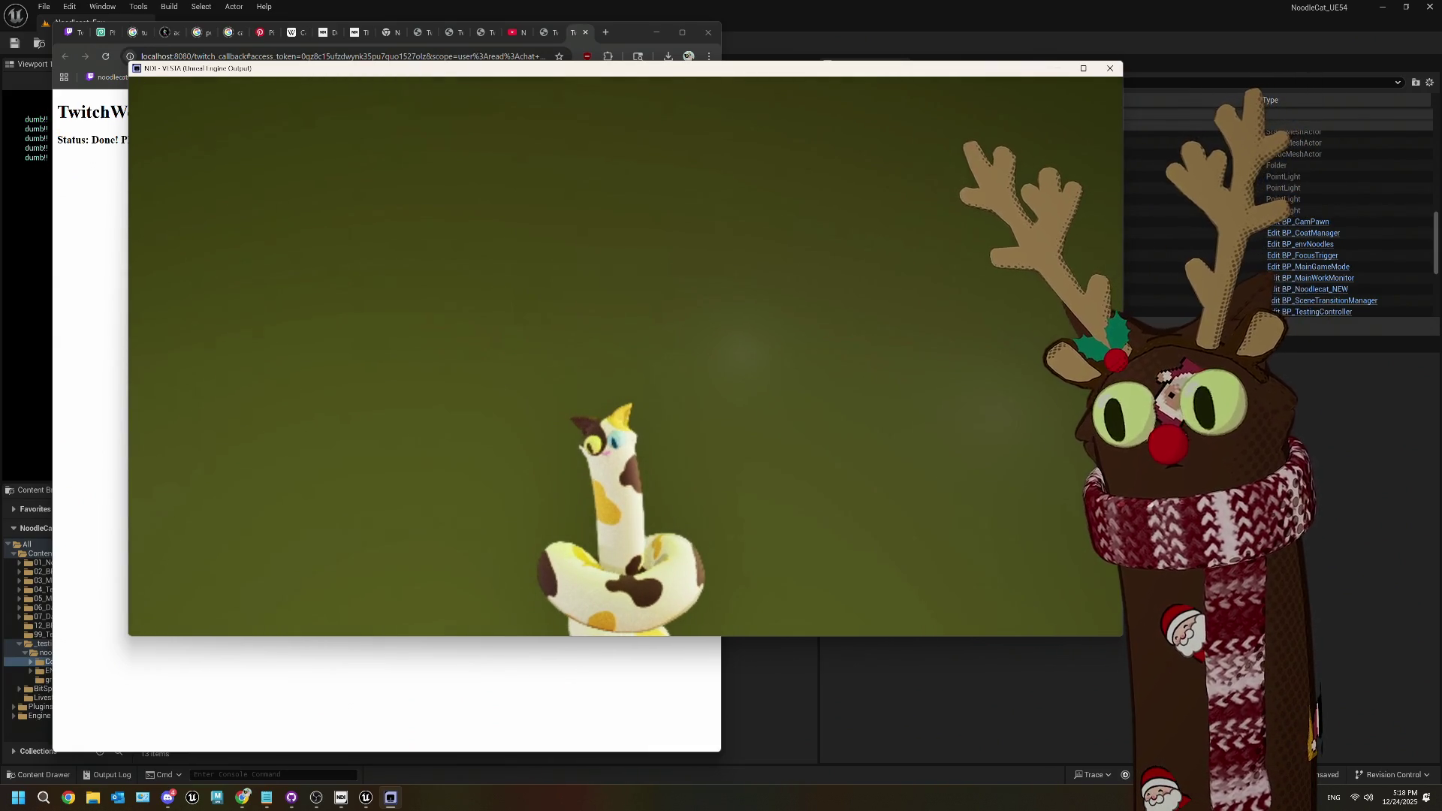
mouse_move(706, 68)
mouse_down()
mouse_move(579, 90)
mouse_move(0, 301)
mouse_up()
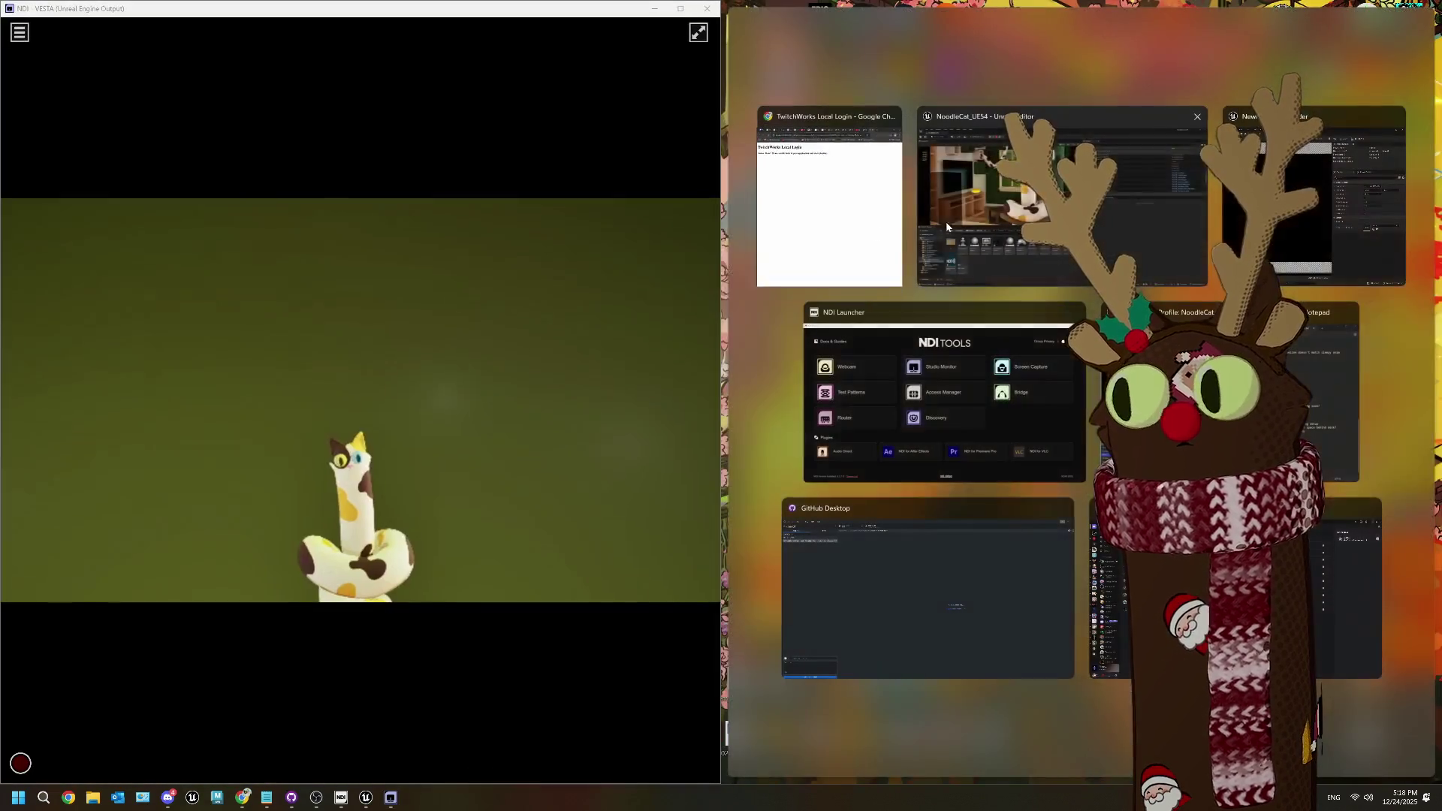
click(1091, 216)
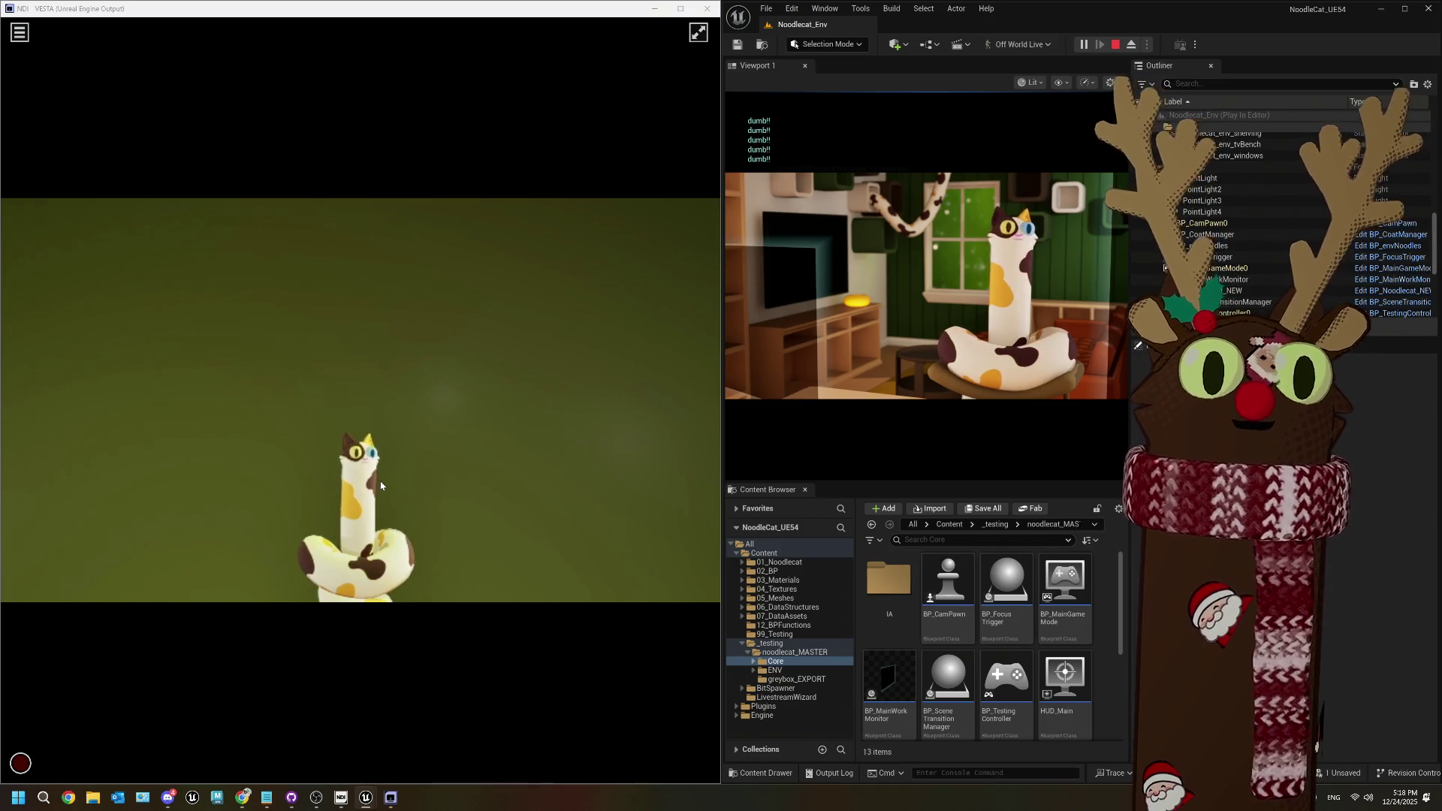
Browse NDI Studio Monitor's Settings > Video options, then stop Unreal's play session
click(20, 33)
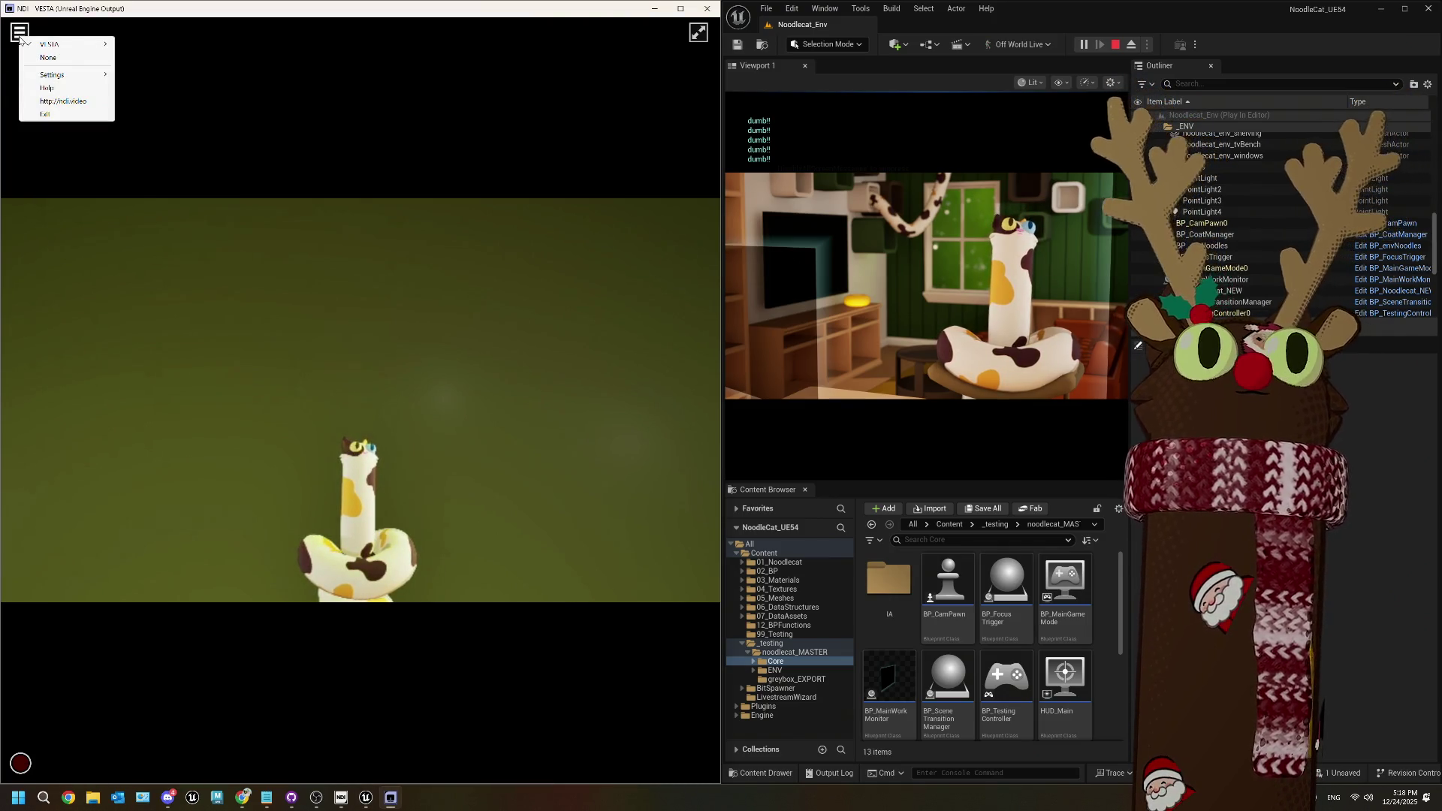
mouse_move(76, 75)
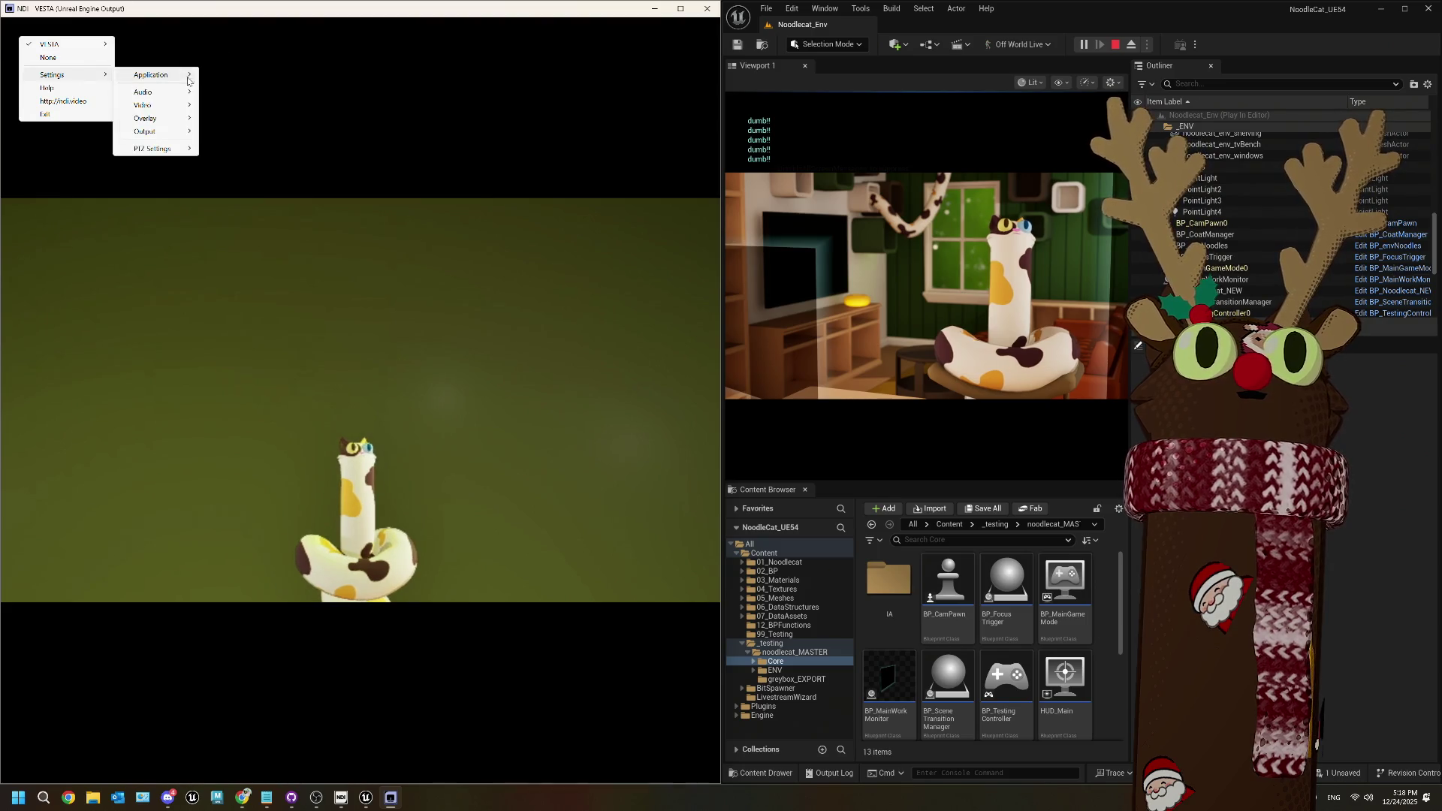
mouse_move(189, 82)
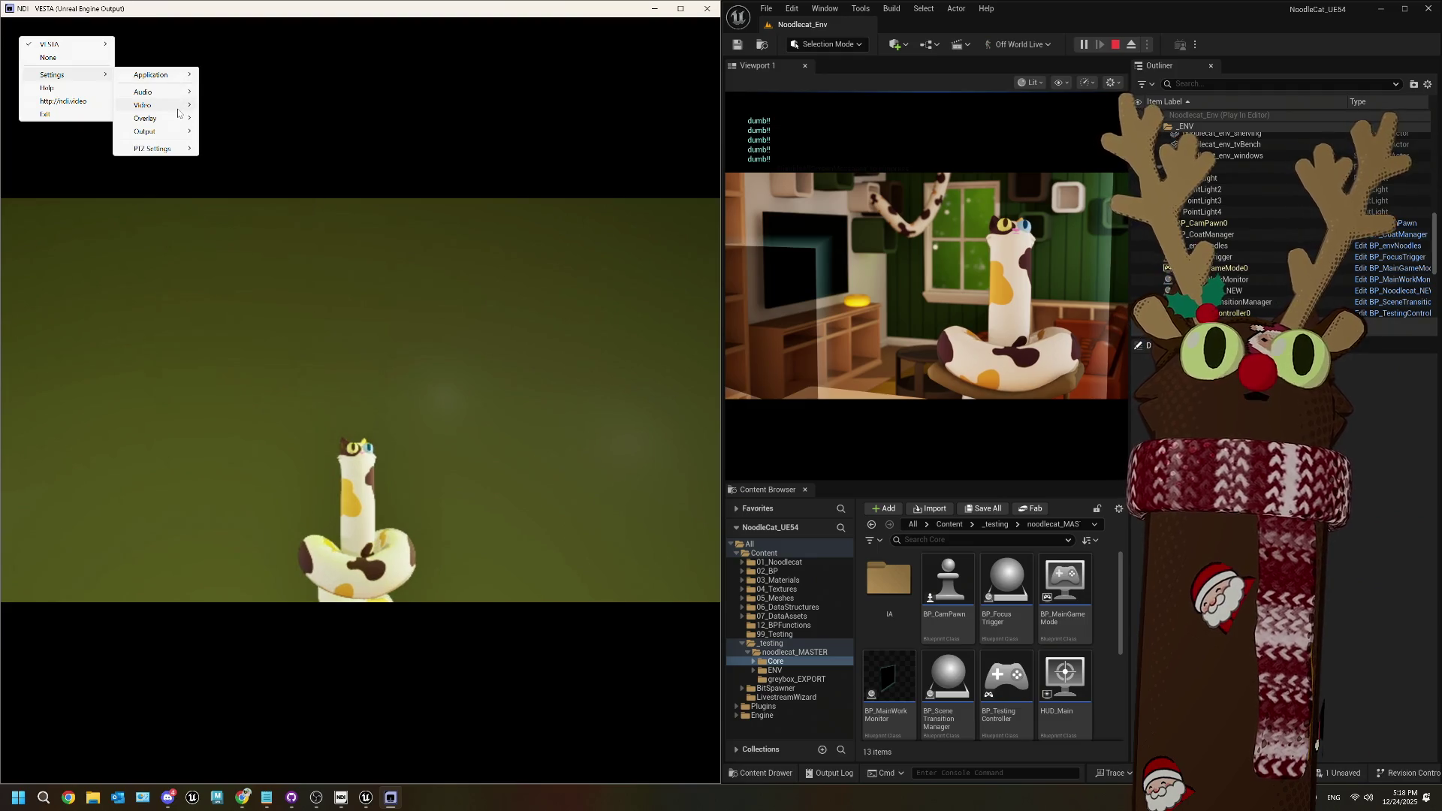
mouse_move(178, 110)
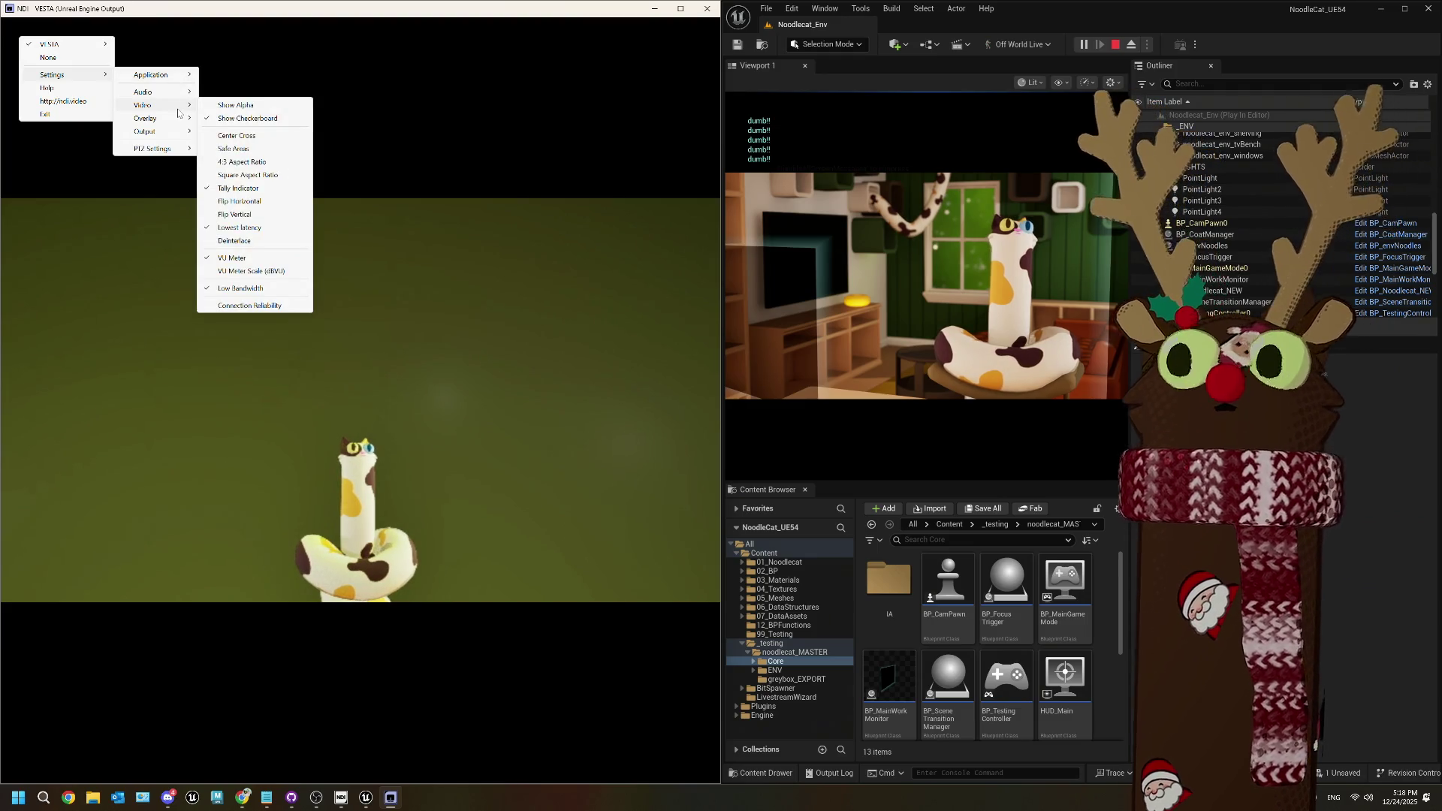
click(1132, 79)
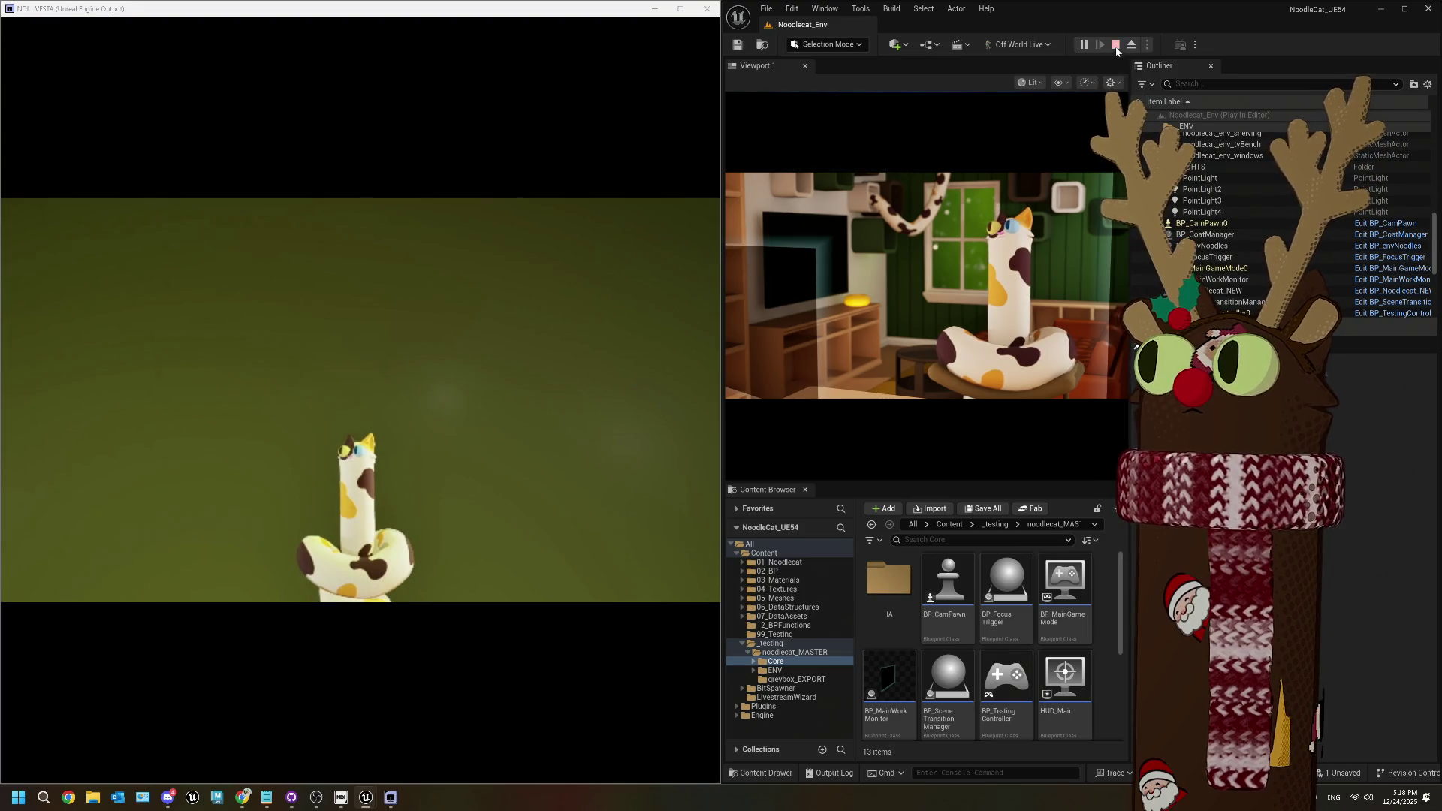
click(1116, 46)
scroll(1067, 654, down, 2)
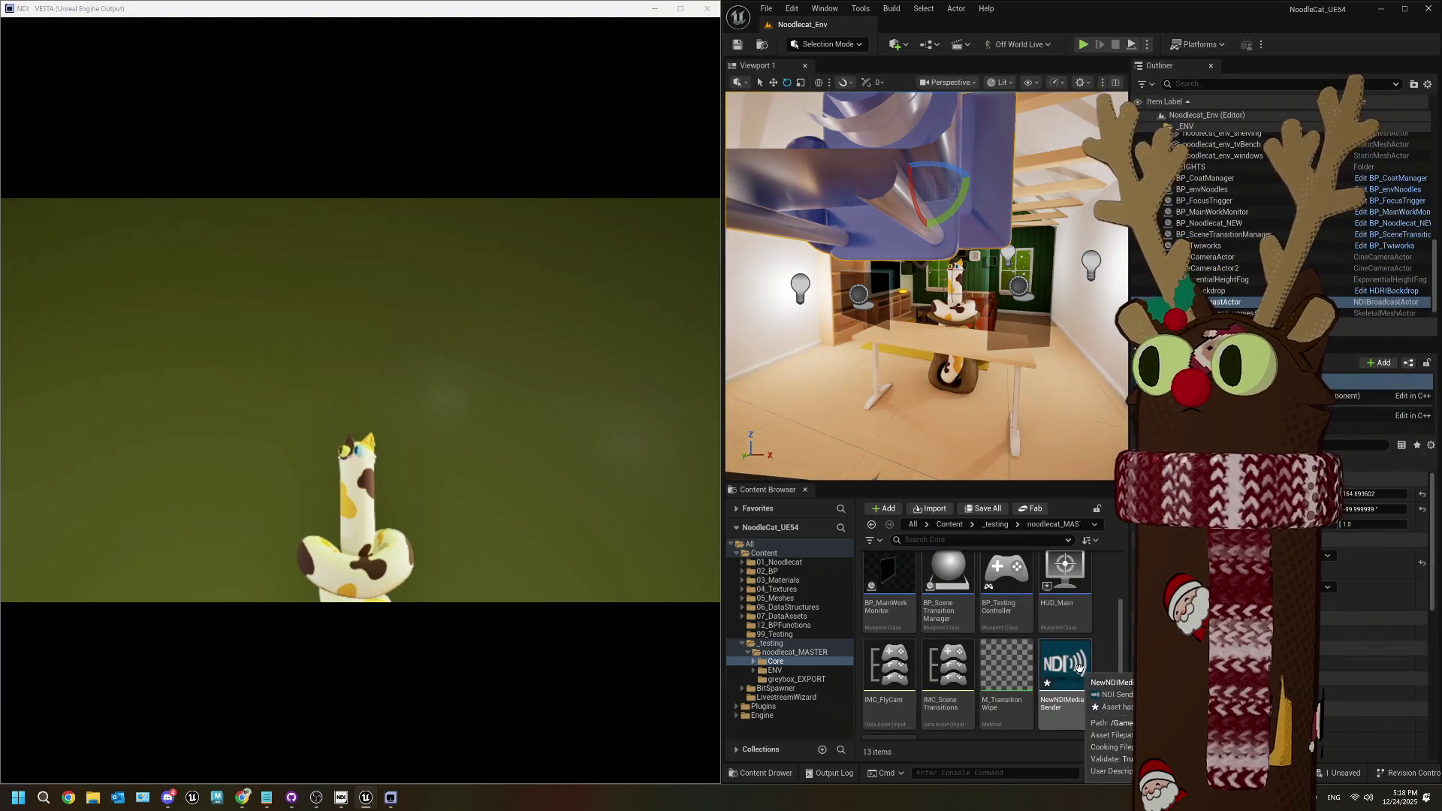
Enable Output Alpha and disable Enable Audio on NewNDIMediaSender, checking its Player Details
double_click(1066, 668)
click(891, 362)
click(891, 406)
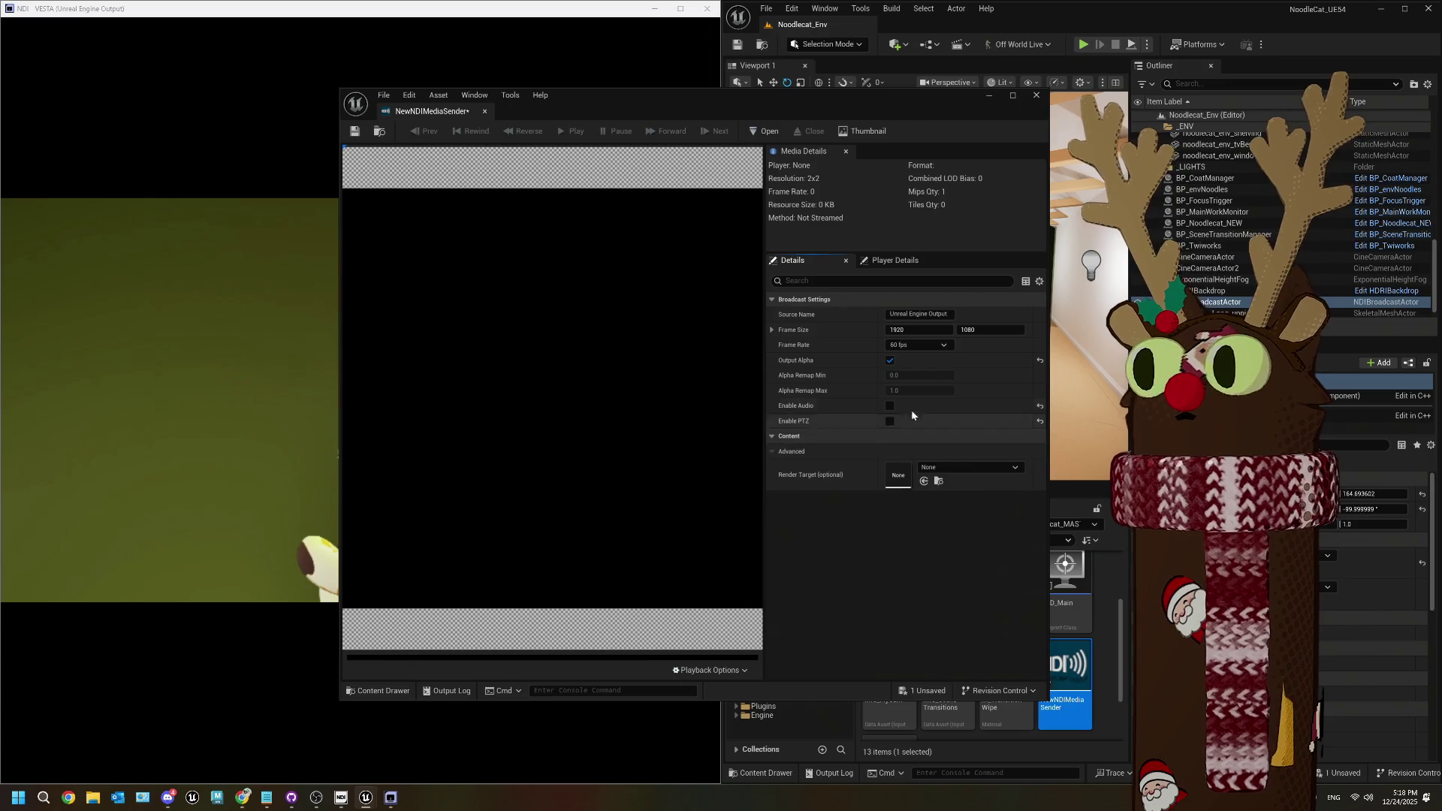
click(917, 263)
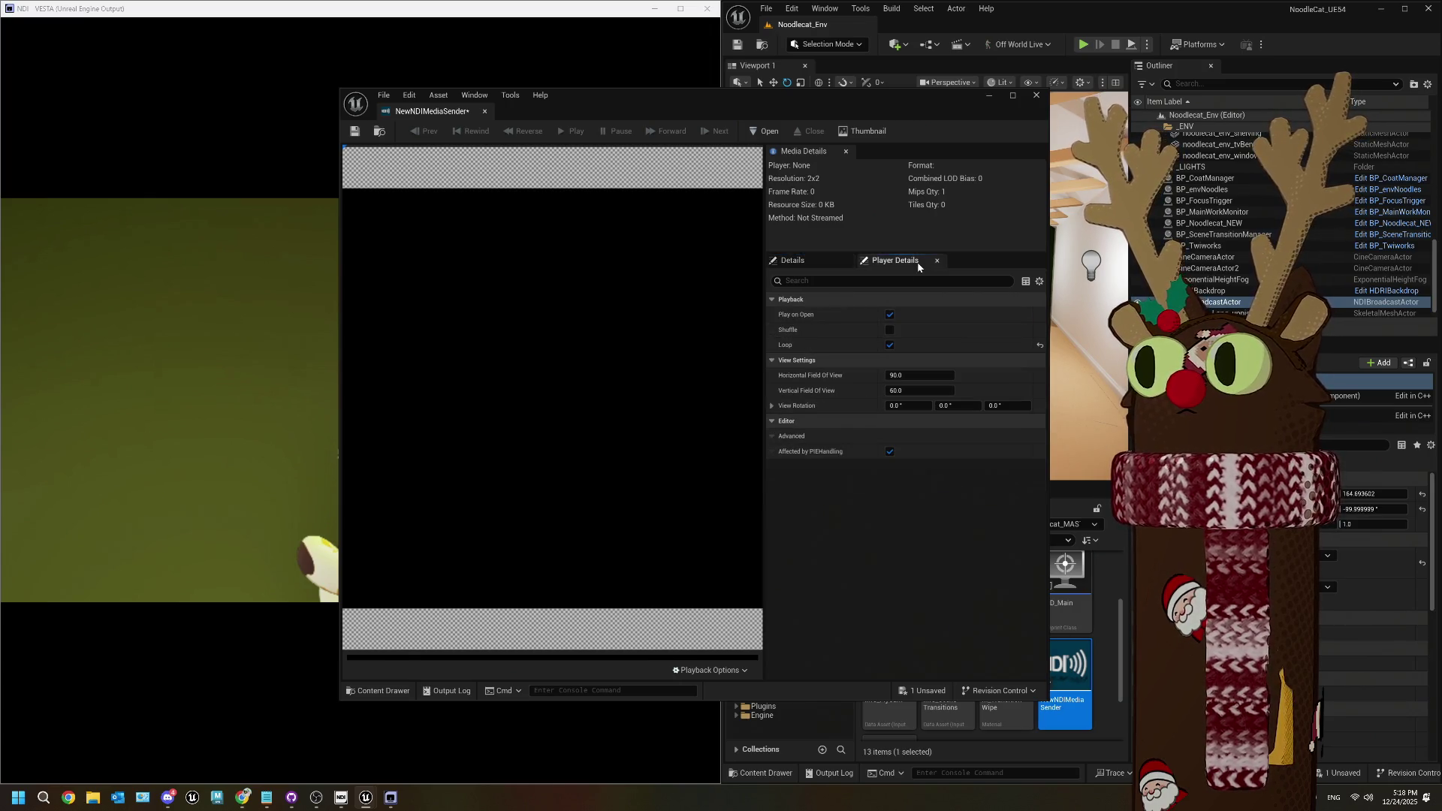
click(808, 263)
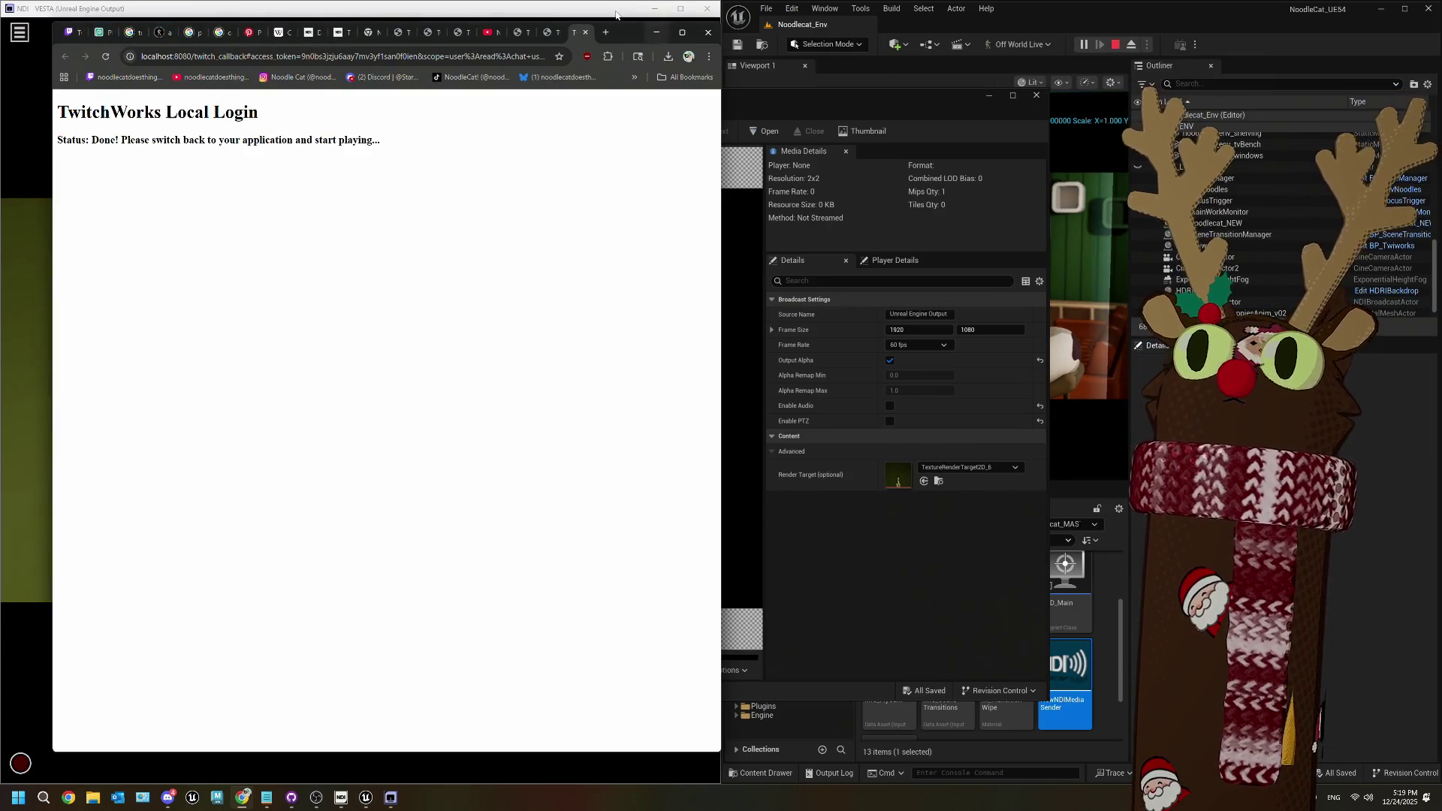
Check the NDI output window, stop the play session and maximise the editor
click(618, 15)
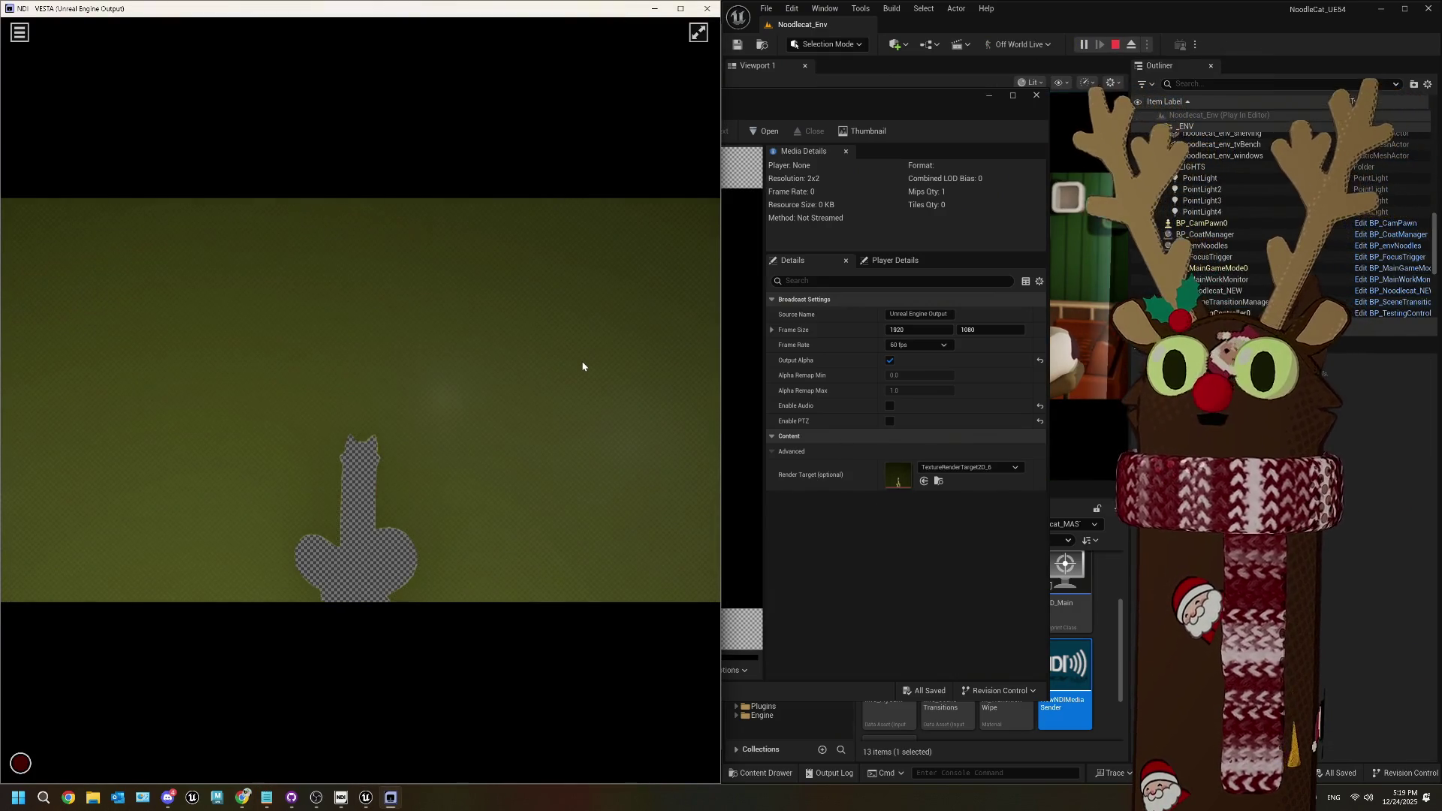
mouse_move(582, 368)
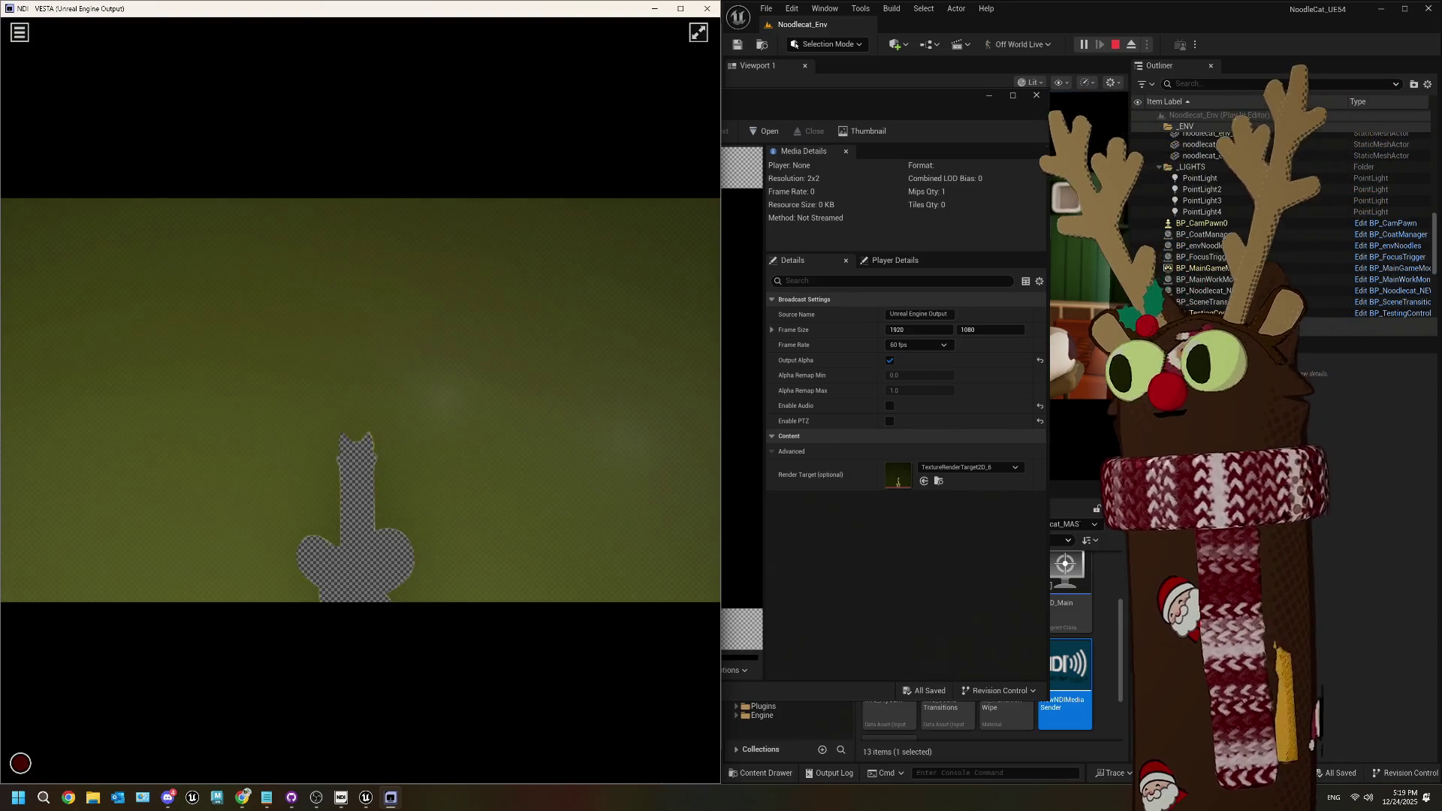
mouse_move(365, 468)
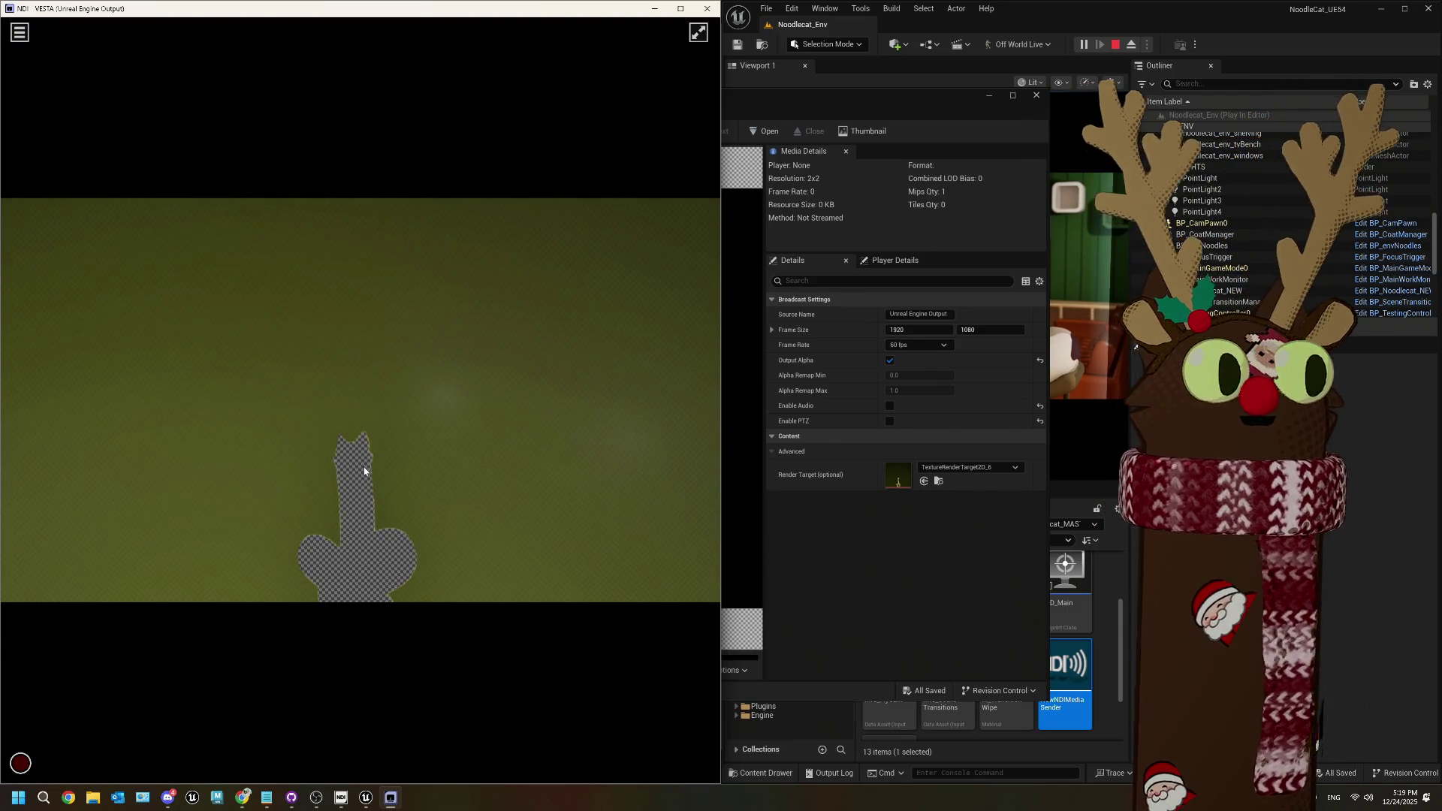
click(1116, 45)
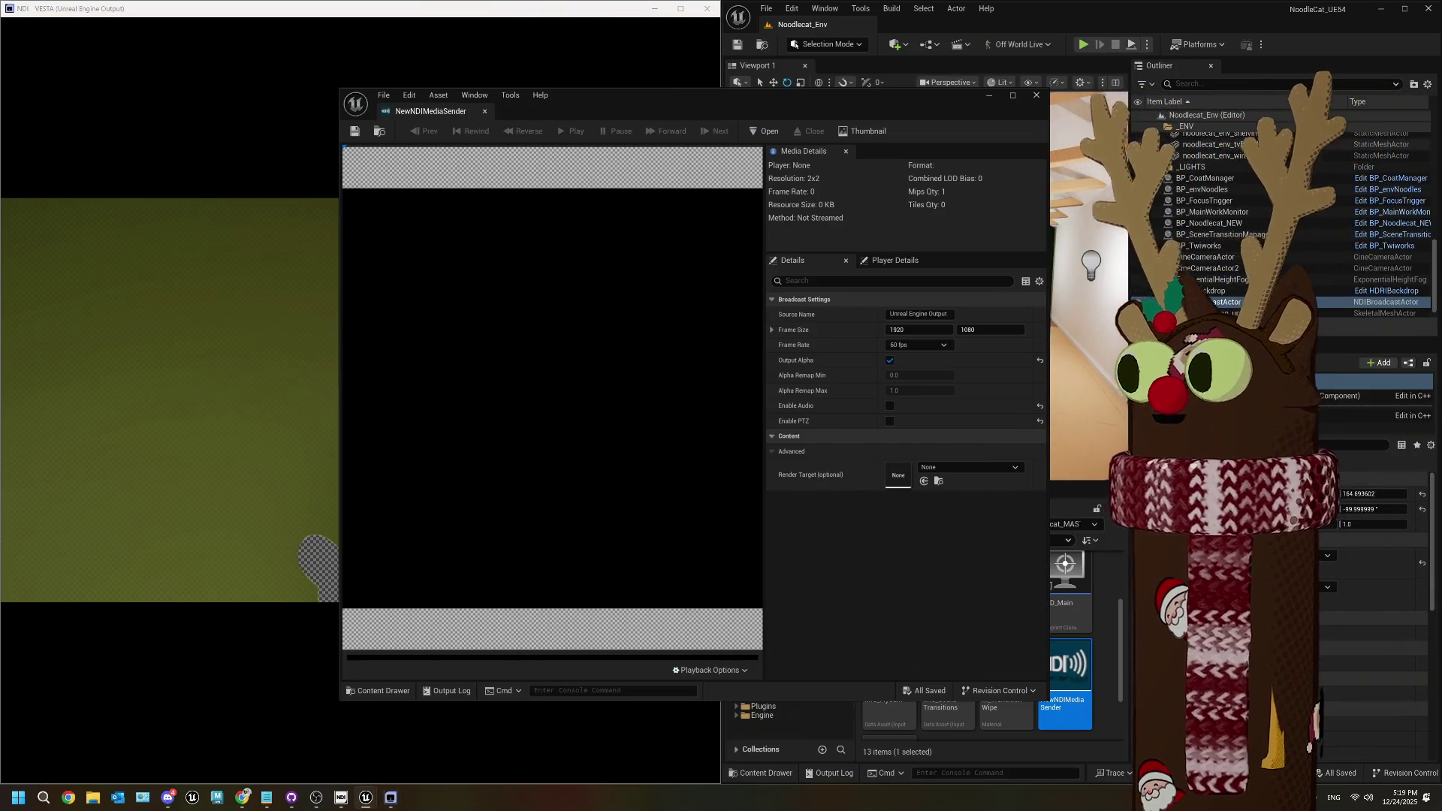
click(1402, 12)
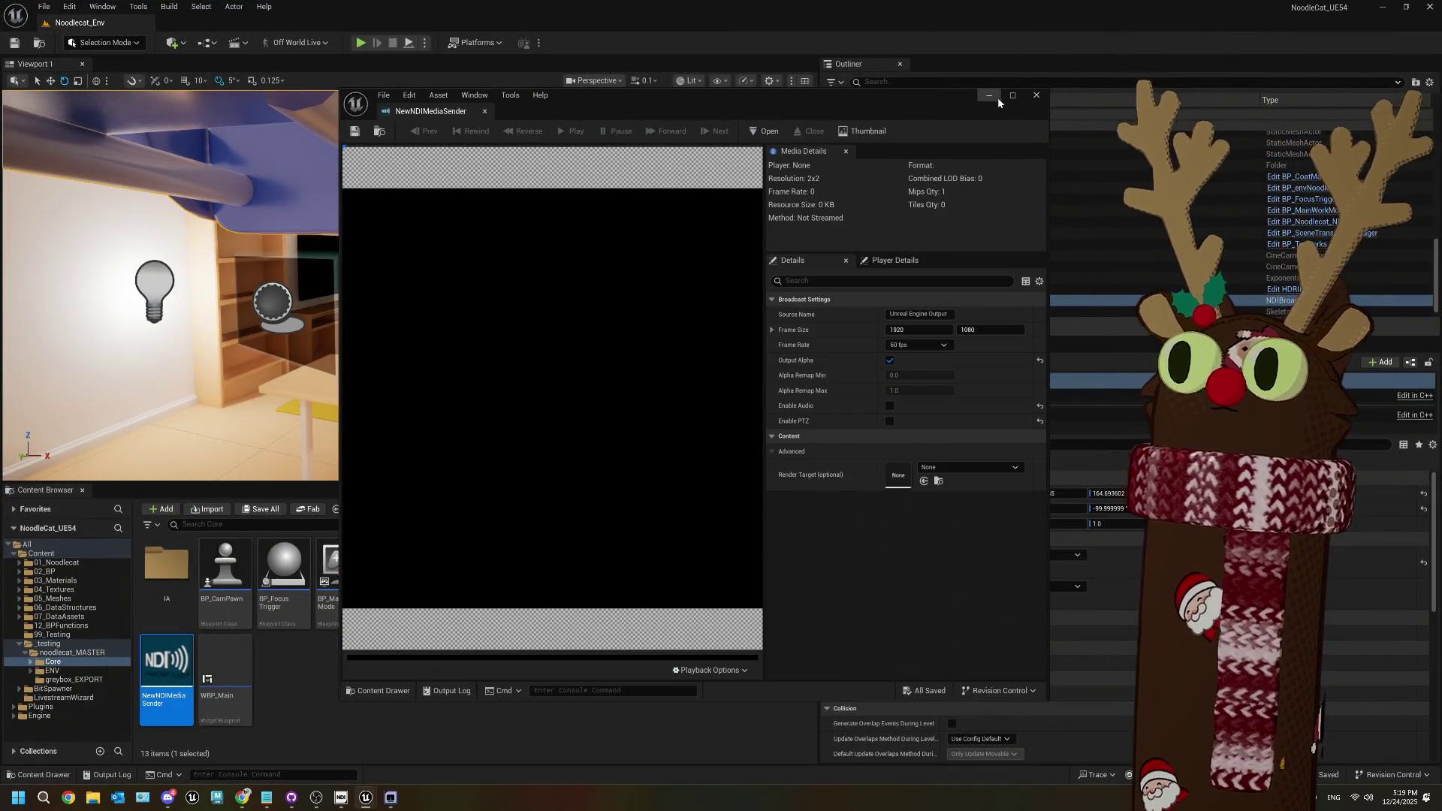
Set ViewportCaptureComponent's Primitive Render Mode to Render Scene Primitives
click(990, 95)
scroll(1074, 659, down, 3)
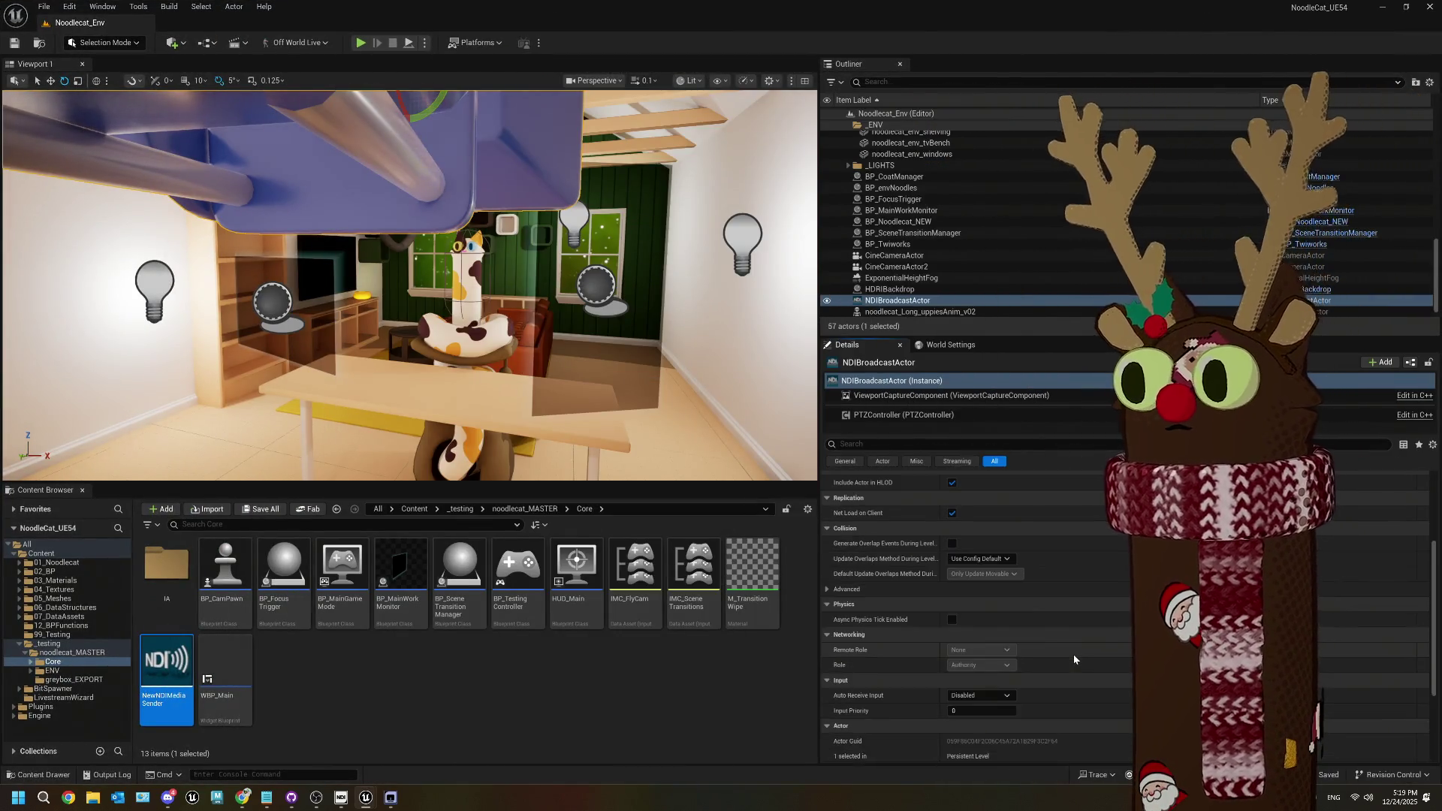
scroll(1075, 655, up, 3)
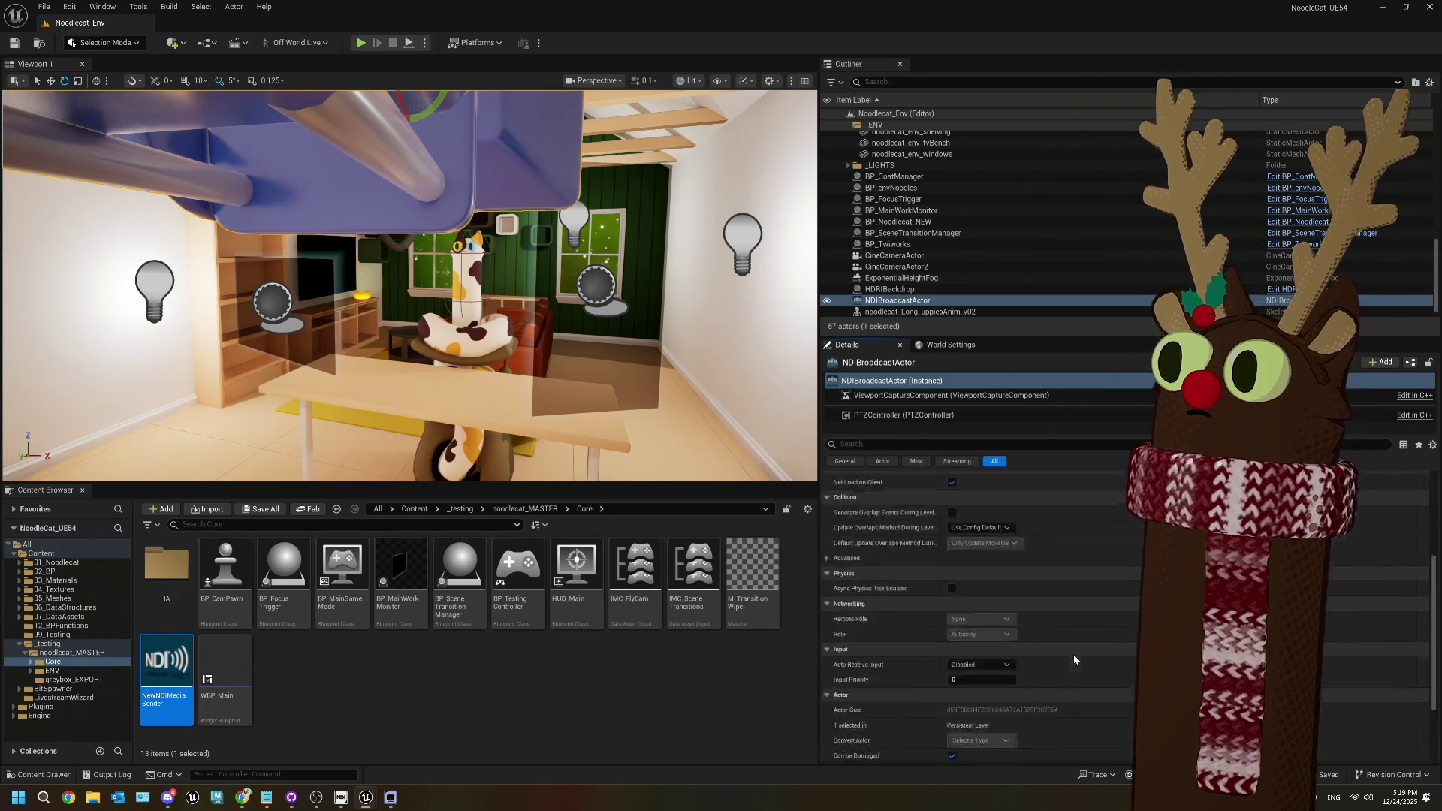
click(952, 395)
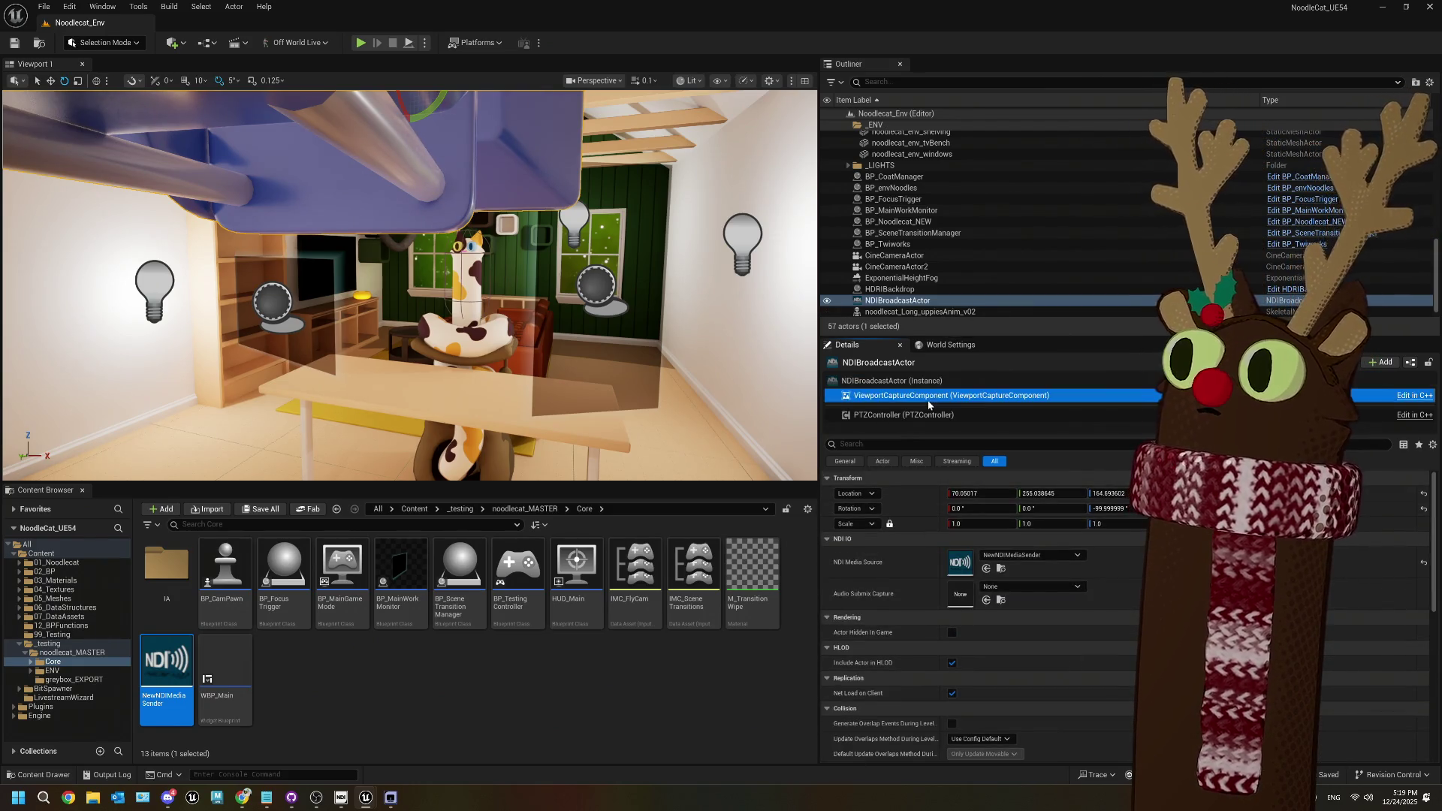
scroll(1031, 635, down, 5)
scroll(1031, 635, down, 1)
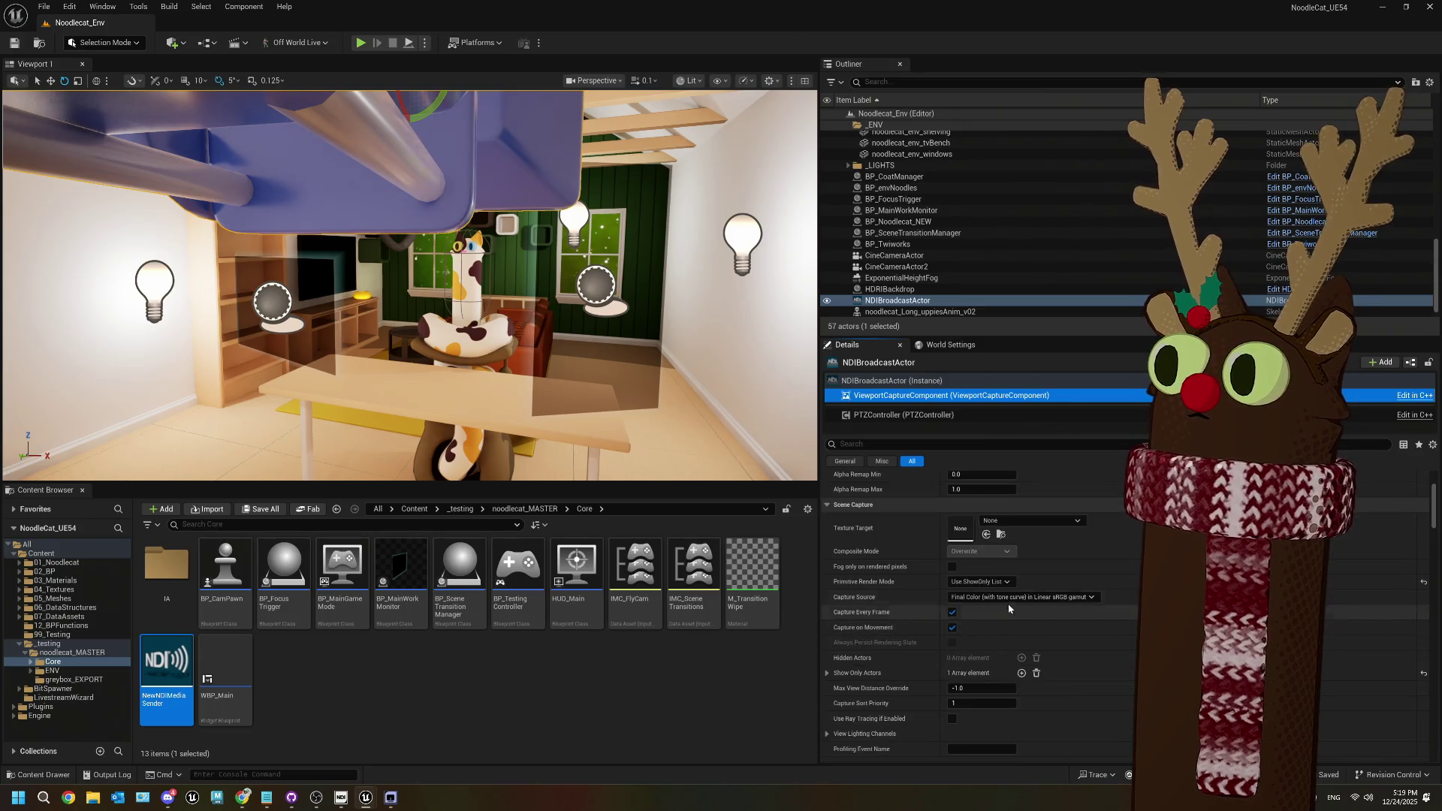
click(980, 582)
click(990, 605)
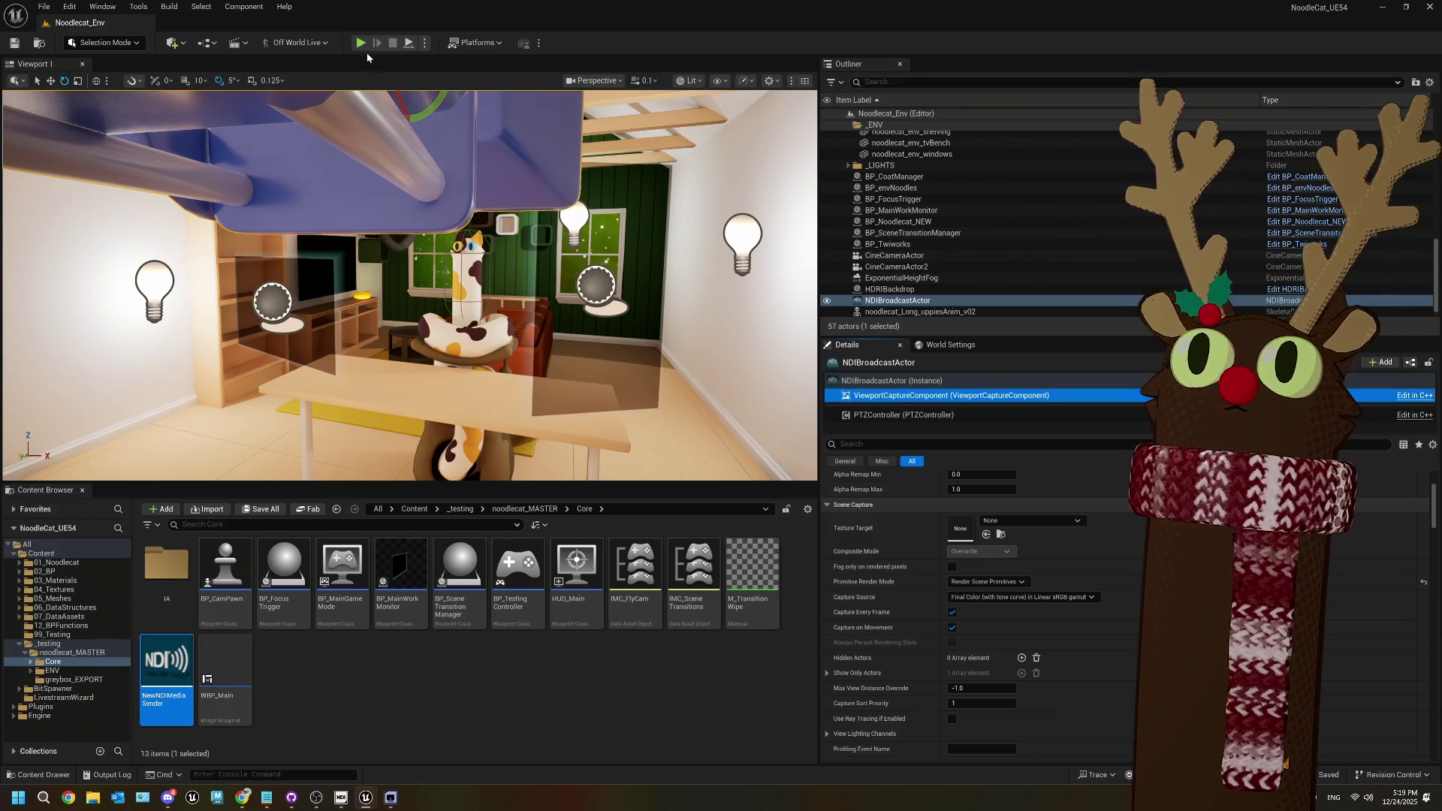
Play the level, compare the NDI output with the editor, then stop
click(362, 43)
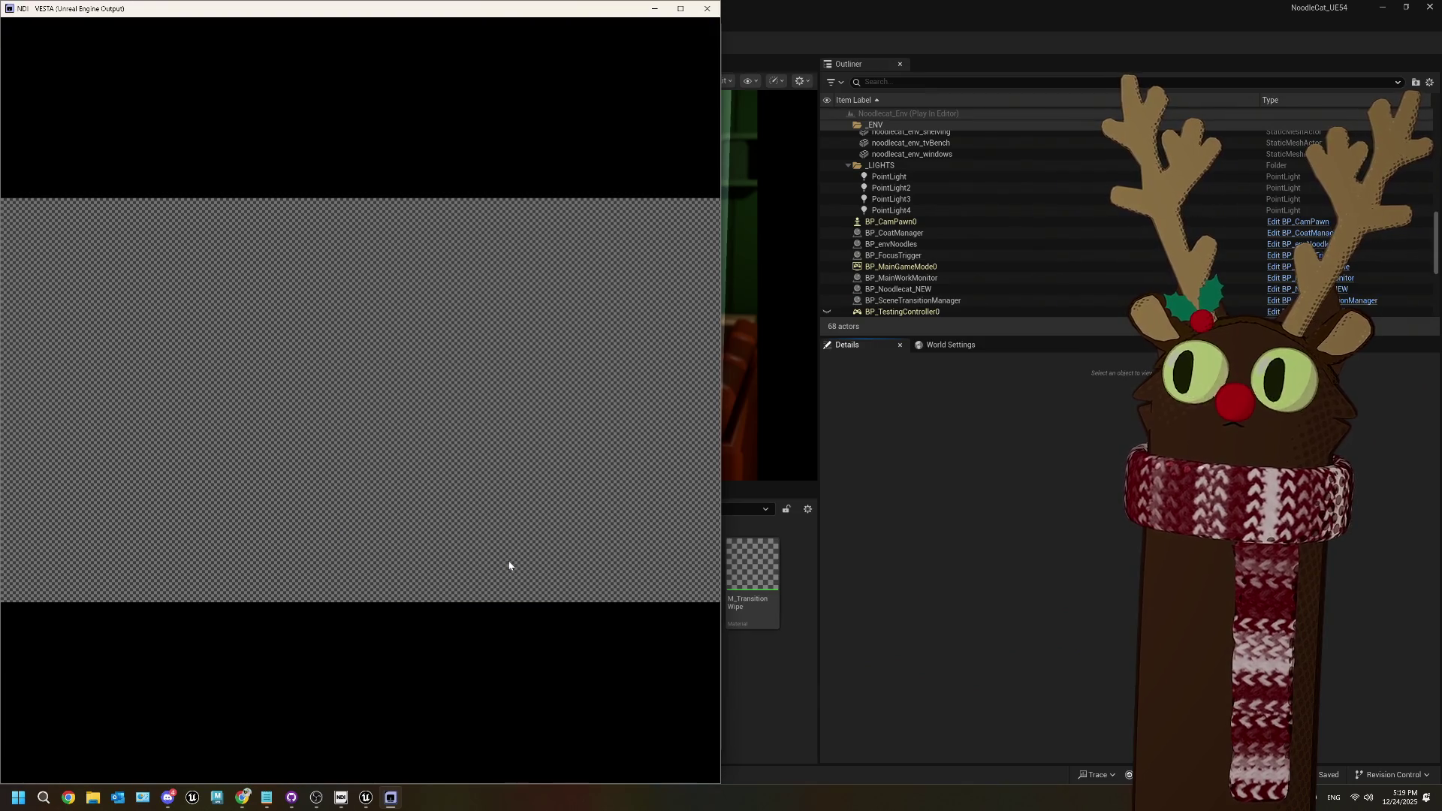
click(999, 588)
click(391, 798)
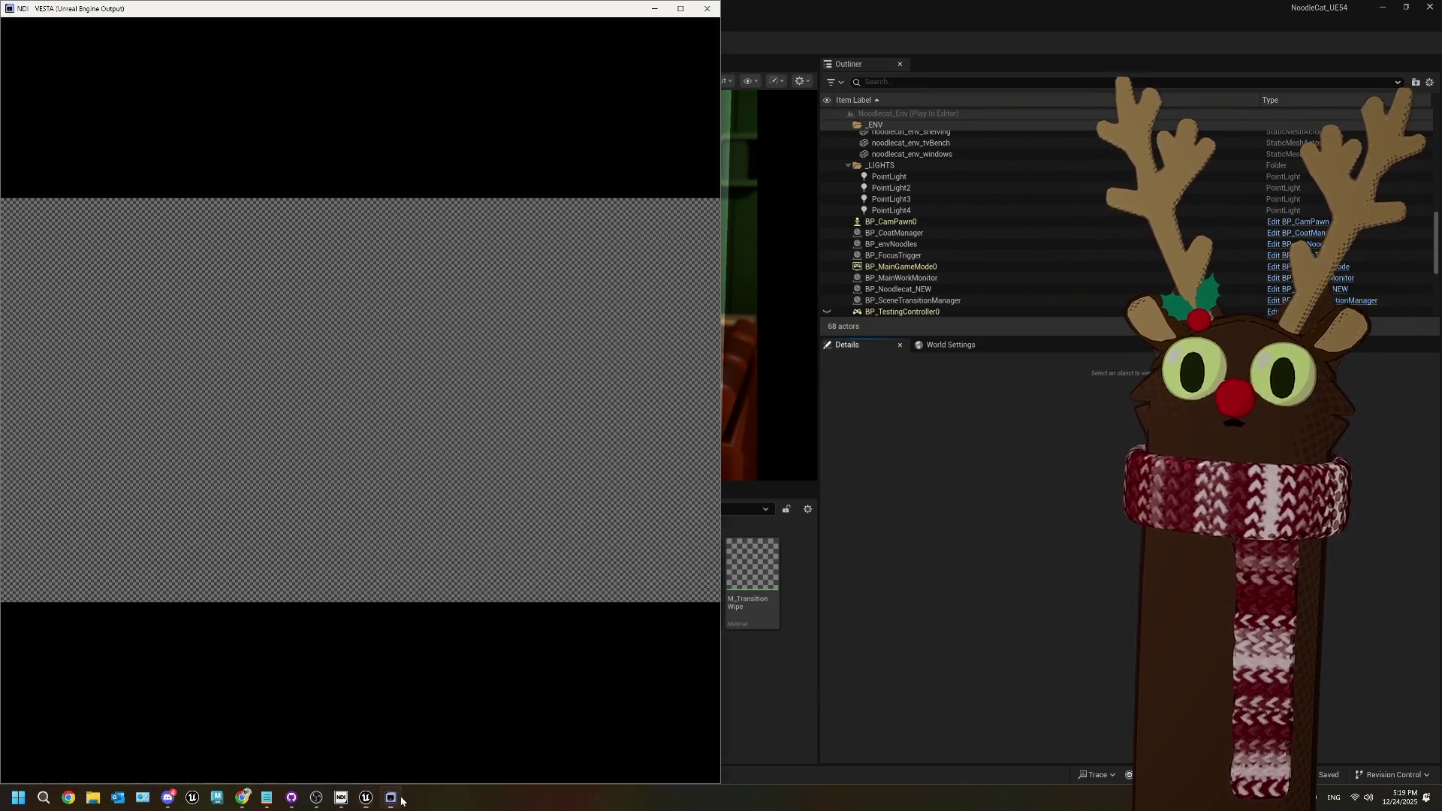
click(654, 8)
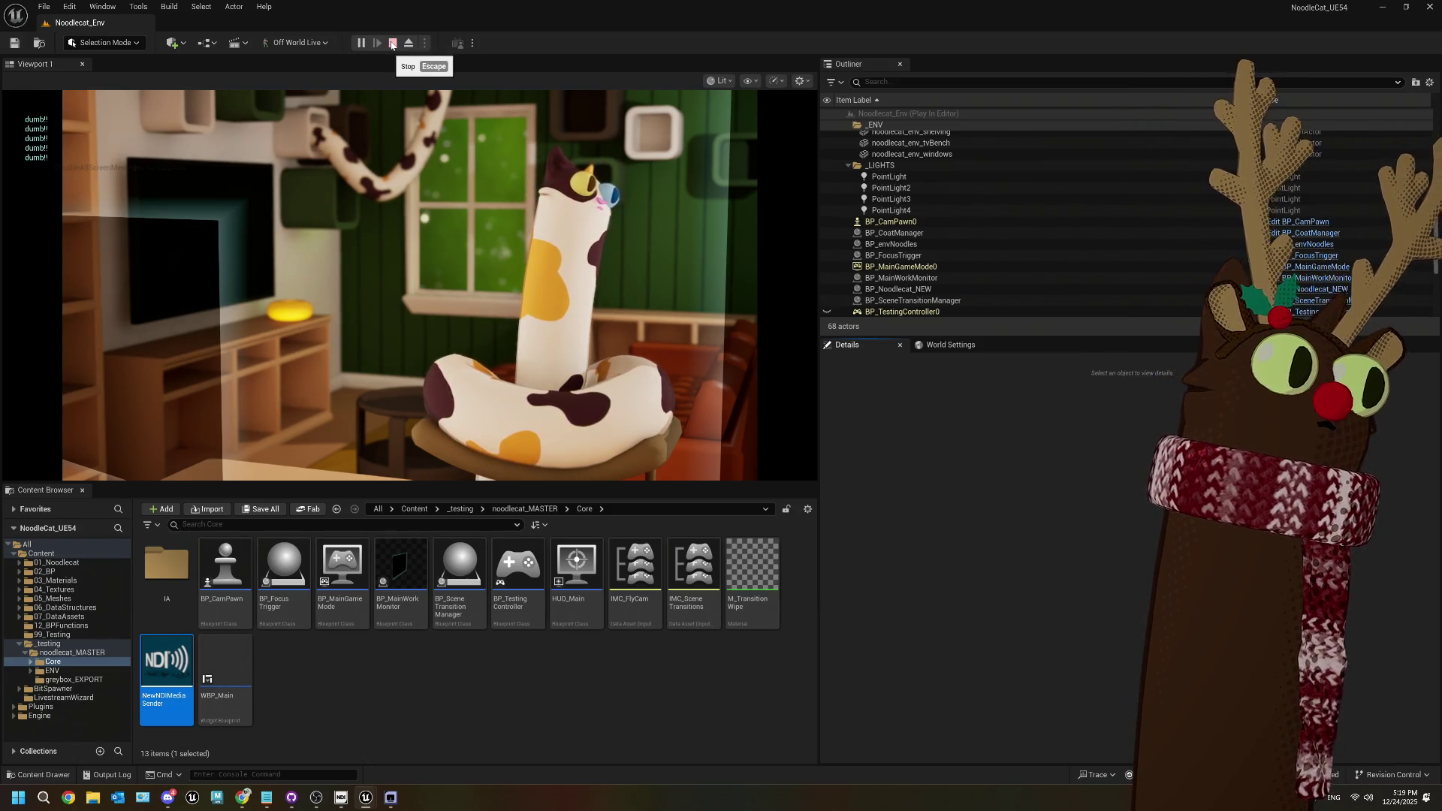
click(392, 44)
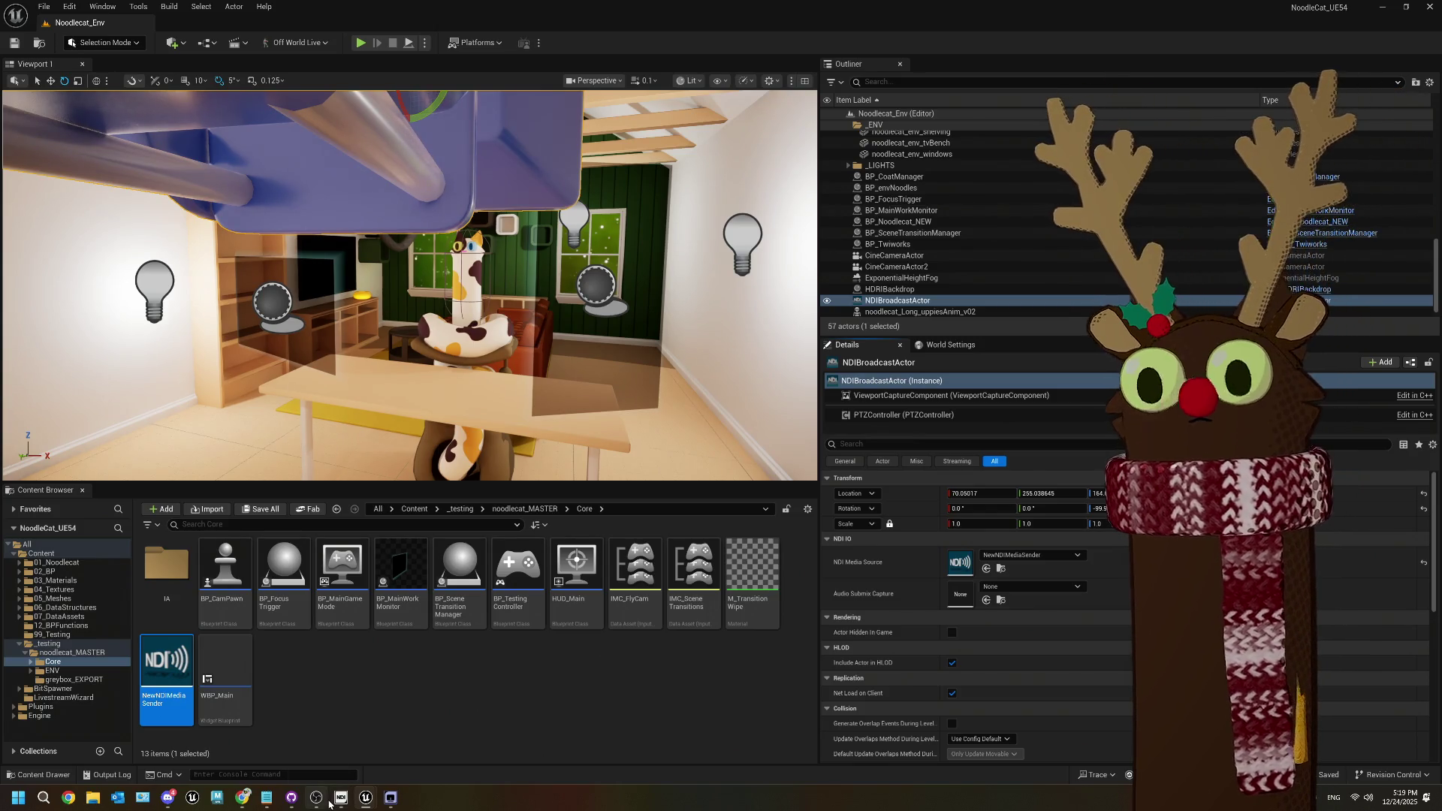
mouse_move(329, 804)
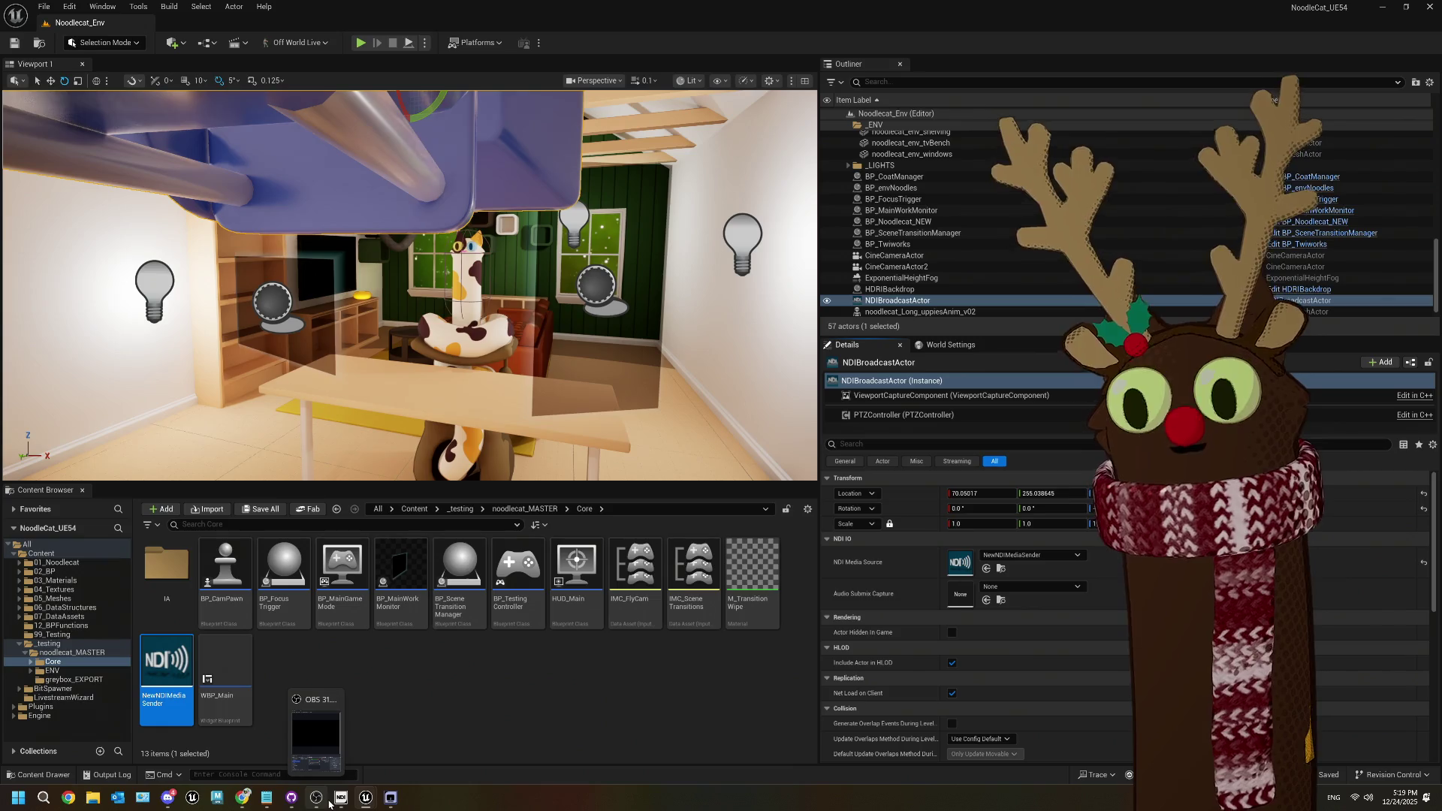
click(361, 44)
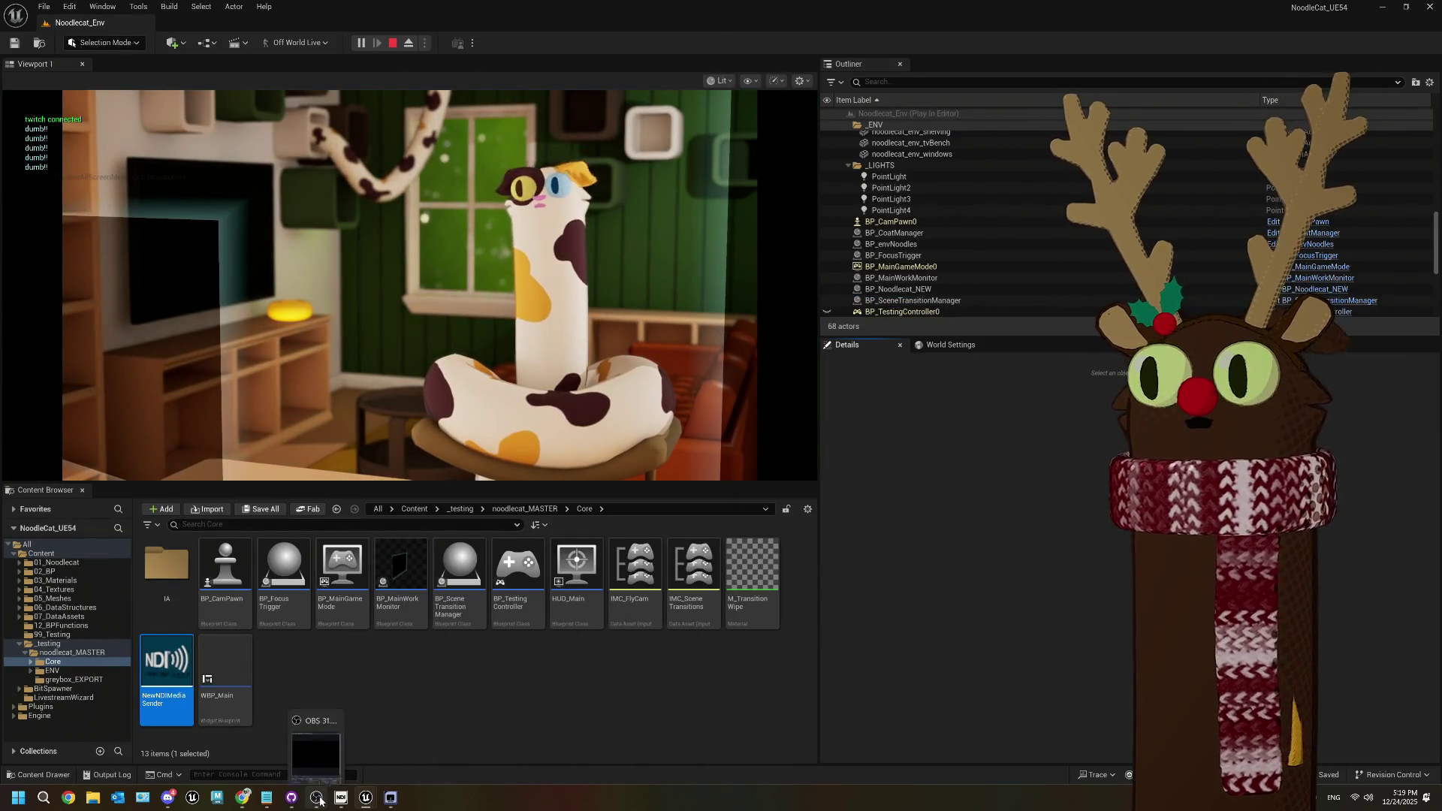
click(318, 800)
click(541, 14)
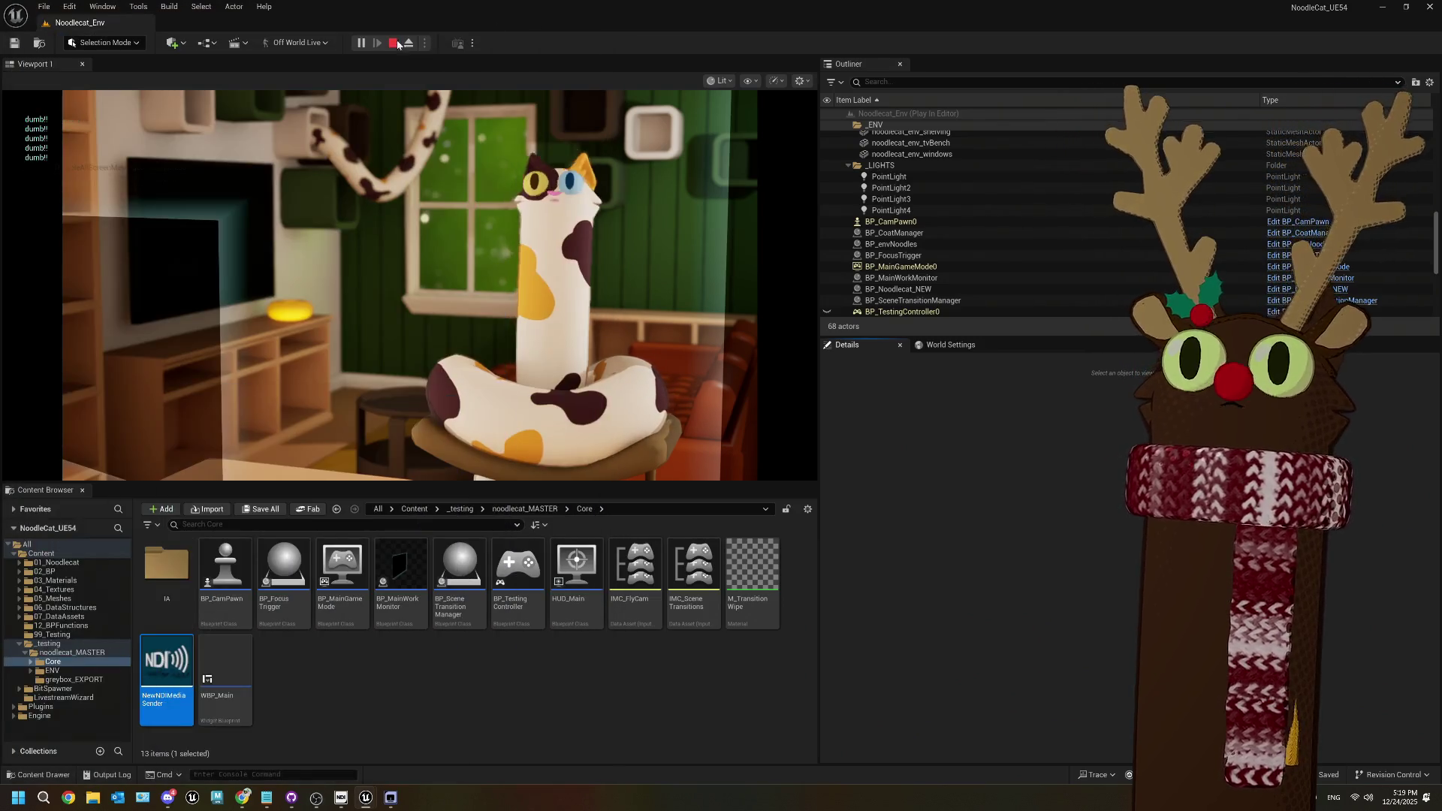
key(Escape)
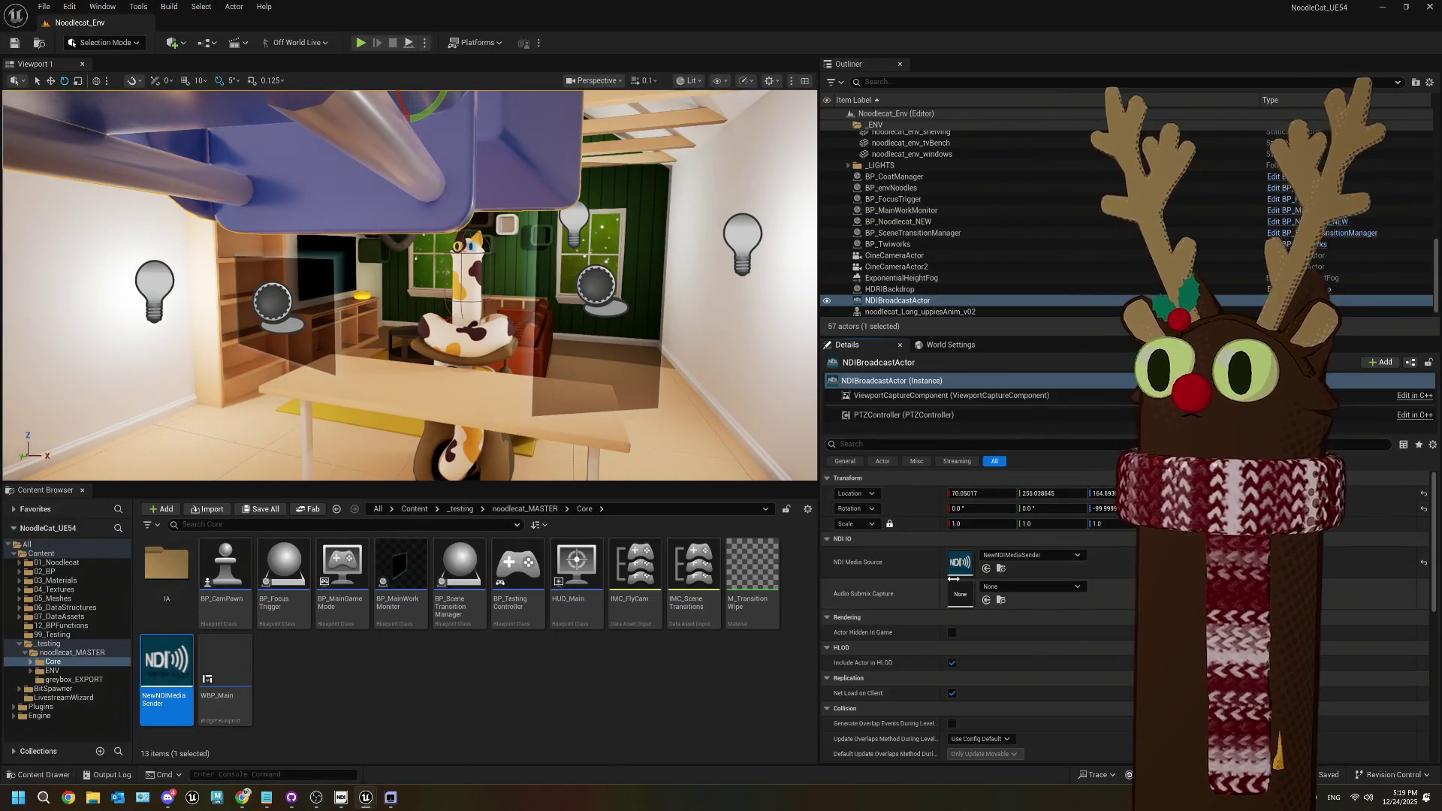
click(947, 395)
scroll(984, 680, down, 2)
click(988, 654)
click(980, 686)
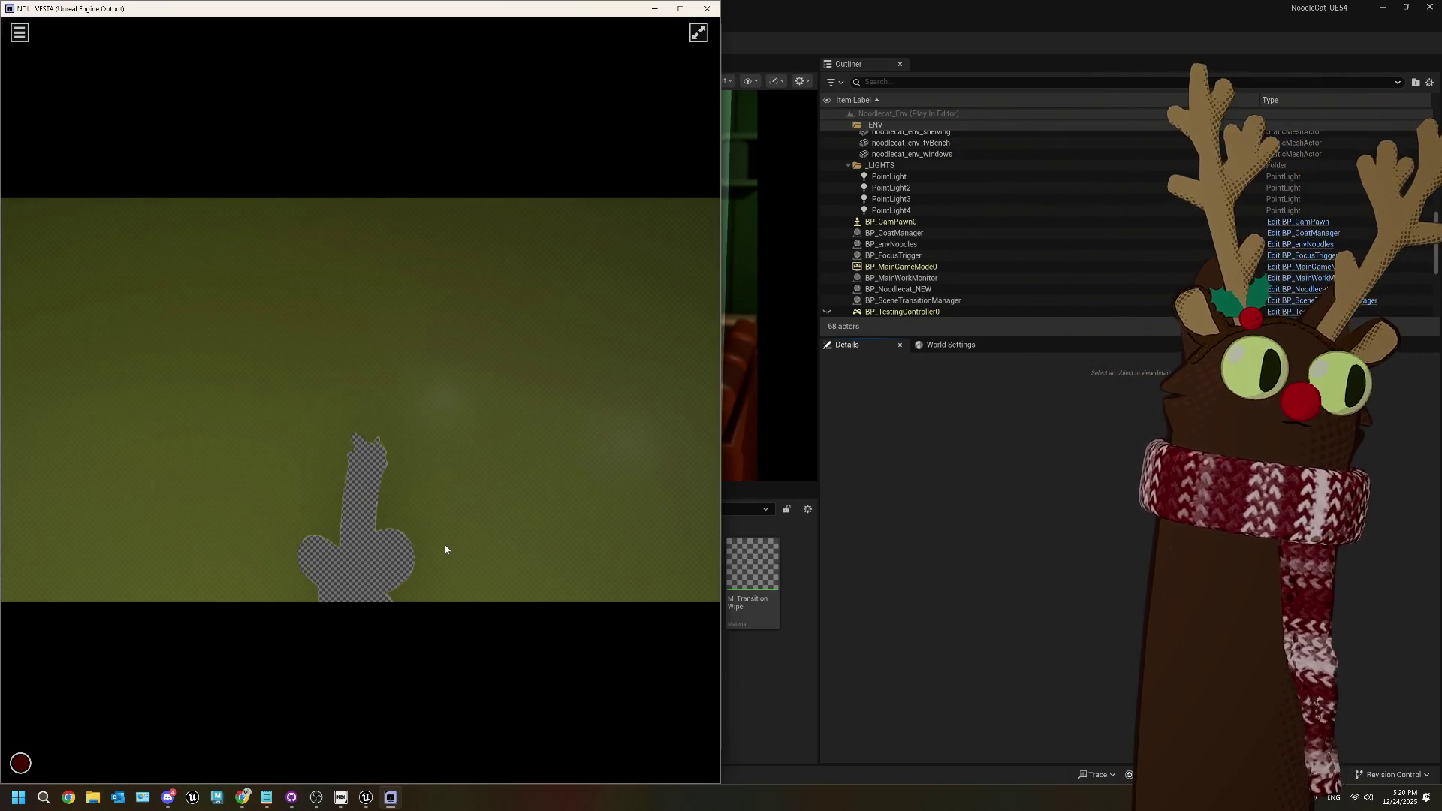
click(875, 574)
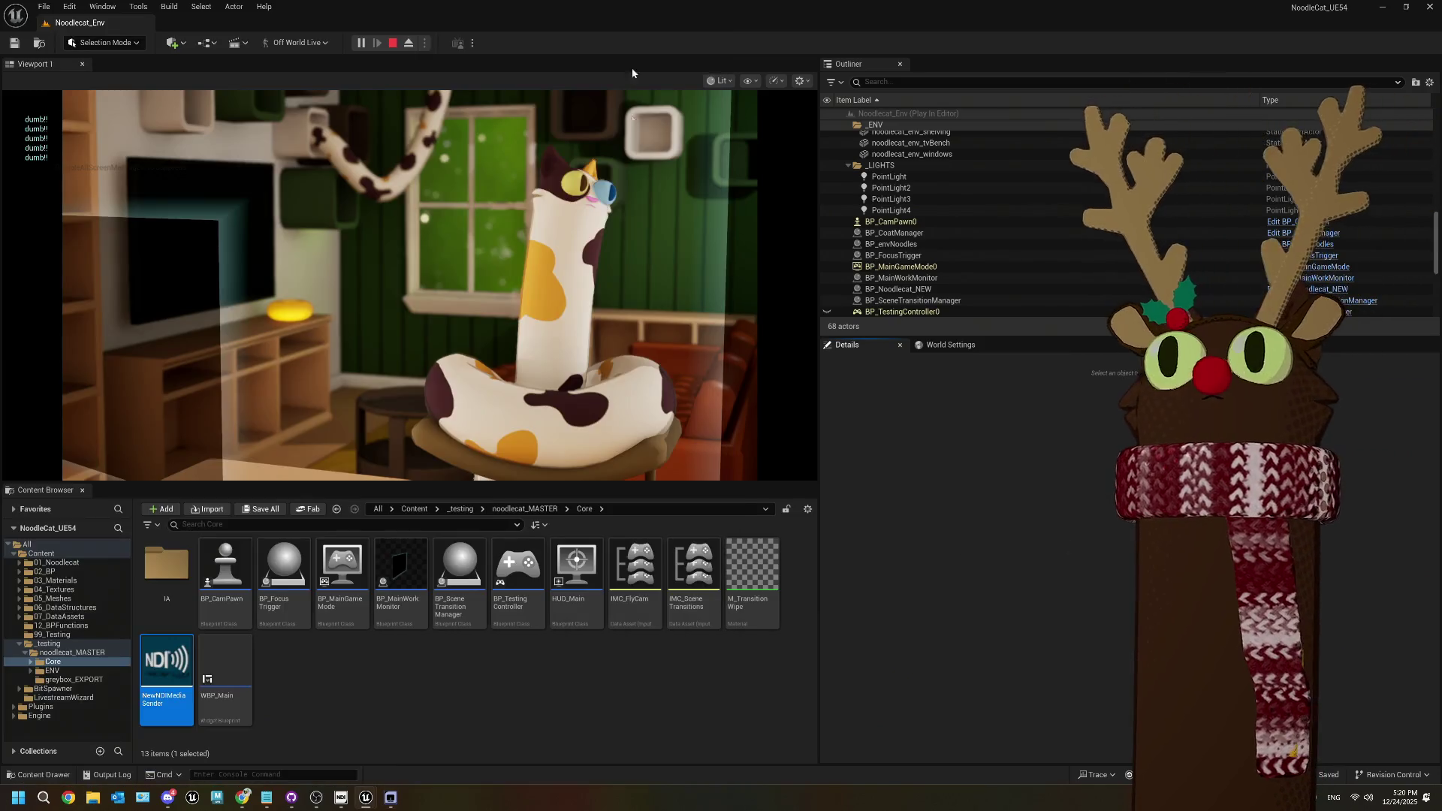
mouse_move(646, 9)
mouse_down()
mouse_move(1062, 168)
mouse_move(910, 187)
mouse_move(1013, 160)
mouse_move(1383, 258)
mouse_move(1441, 258)
mouse_up()
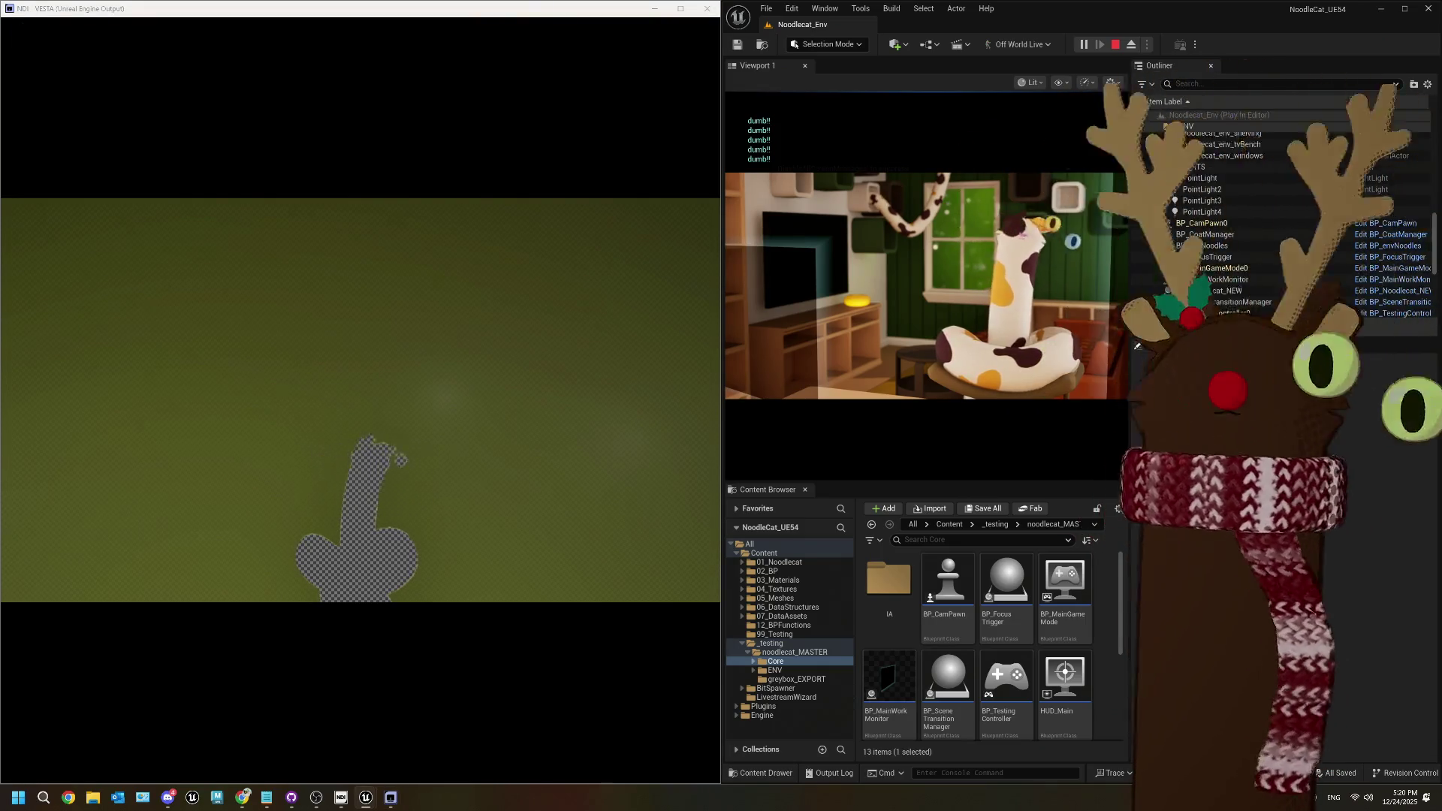
mouse_move(332, 457)
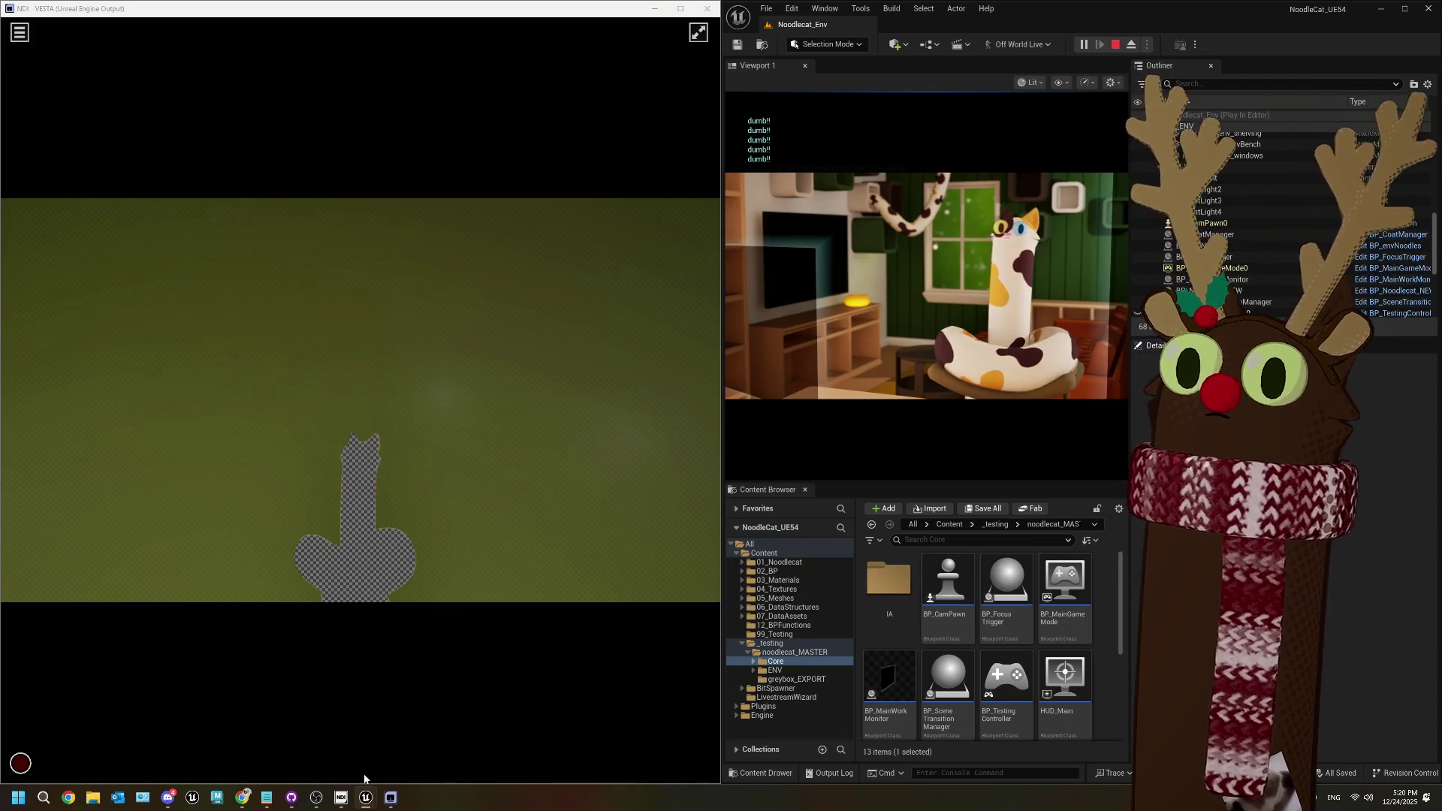
click(319, 798)
Set the noodle Out source's Source name to VESTA (Unreal Engine Output)
right_click(164, 603)
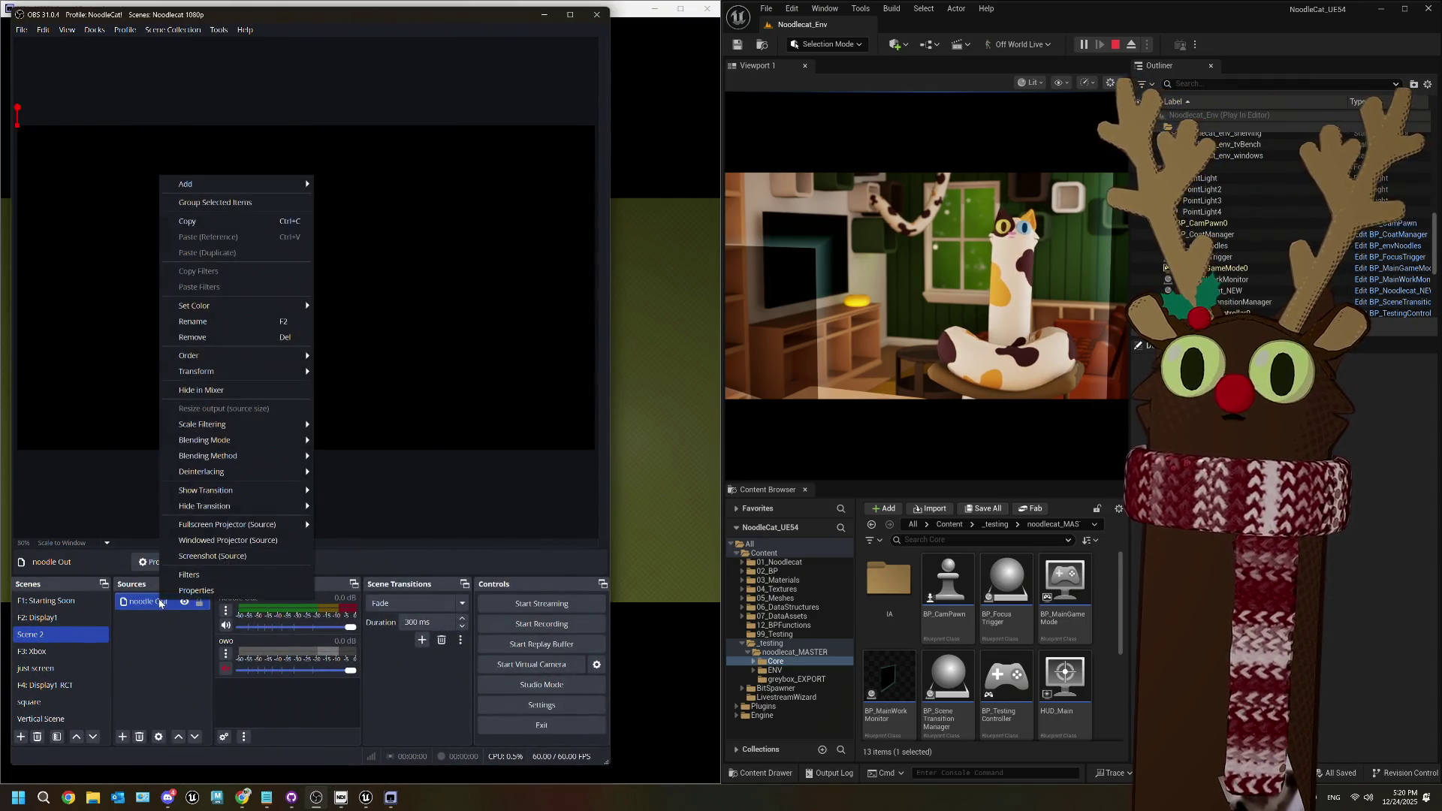
click(193, 591)
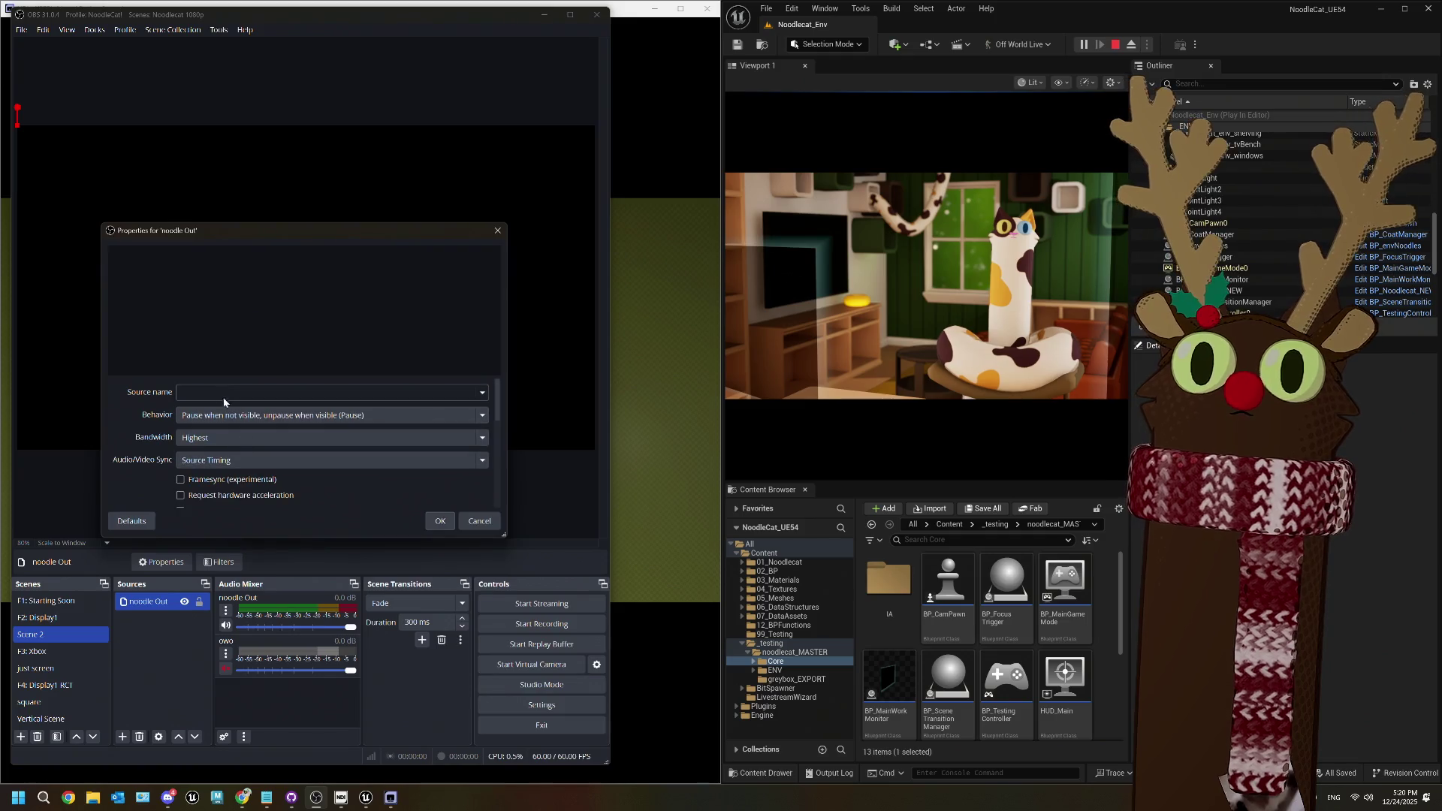
click(484, 393)
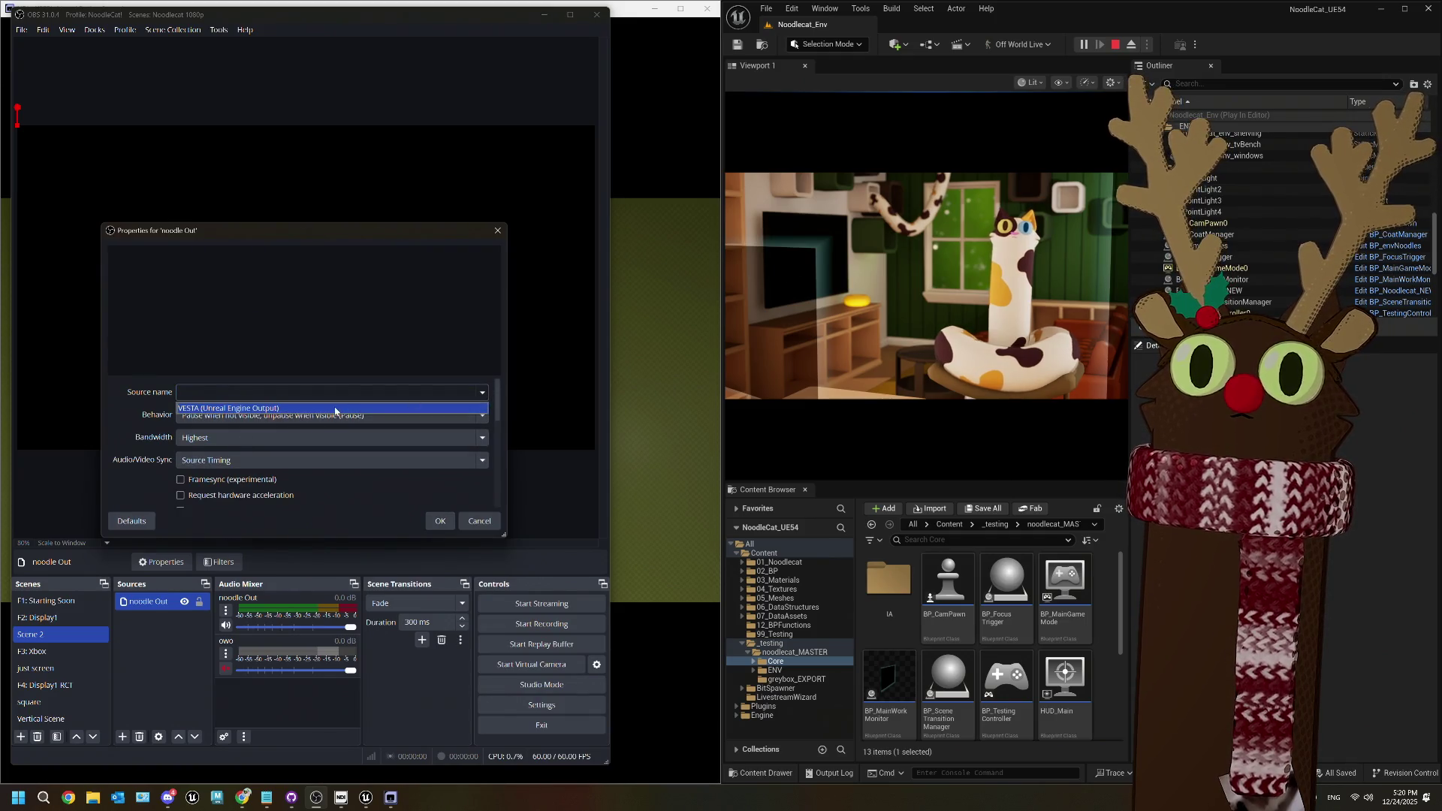
click(335, 408)
click(441, 522)
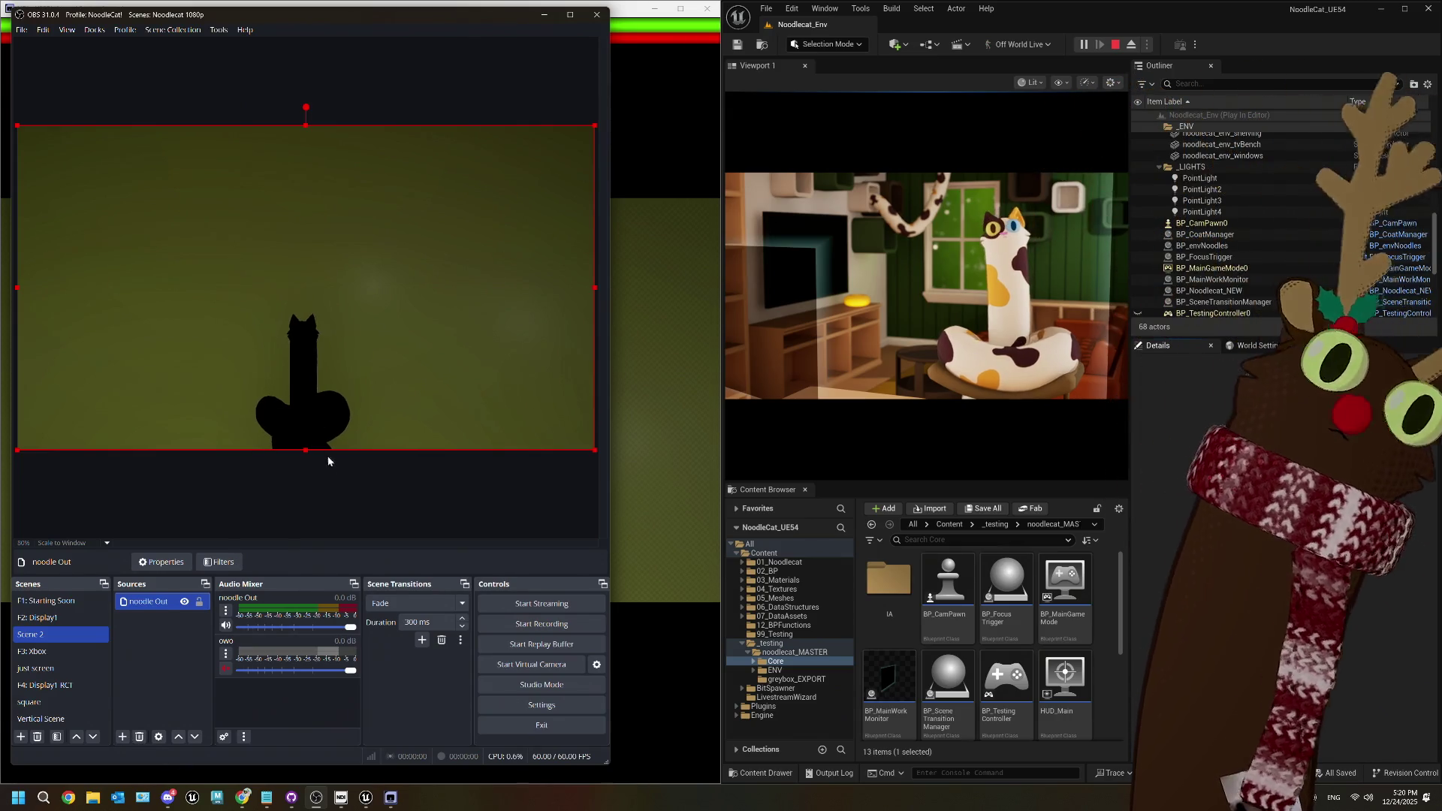
click(347, 499)
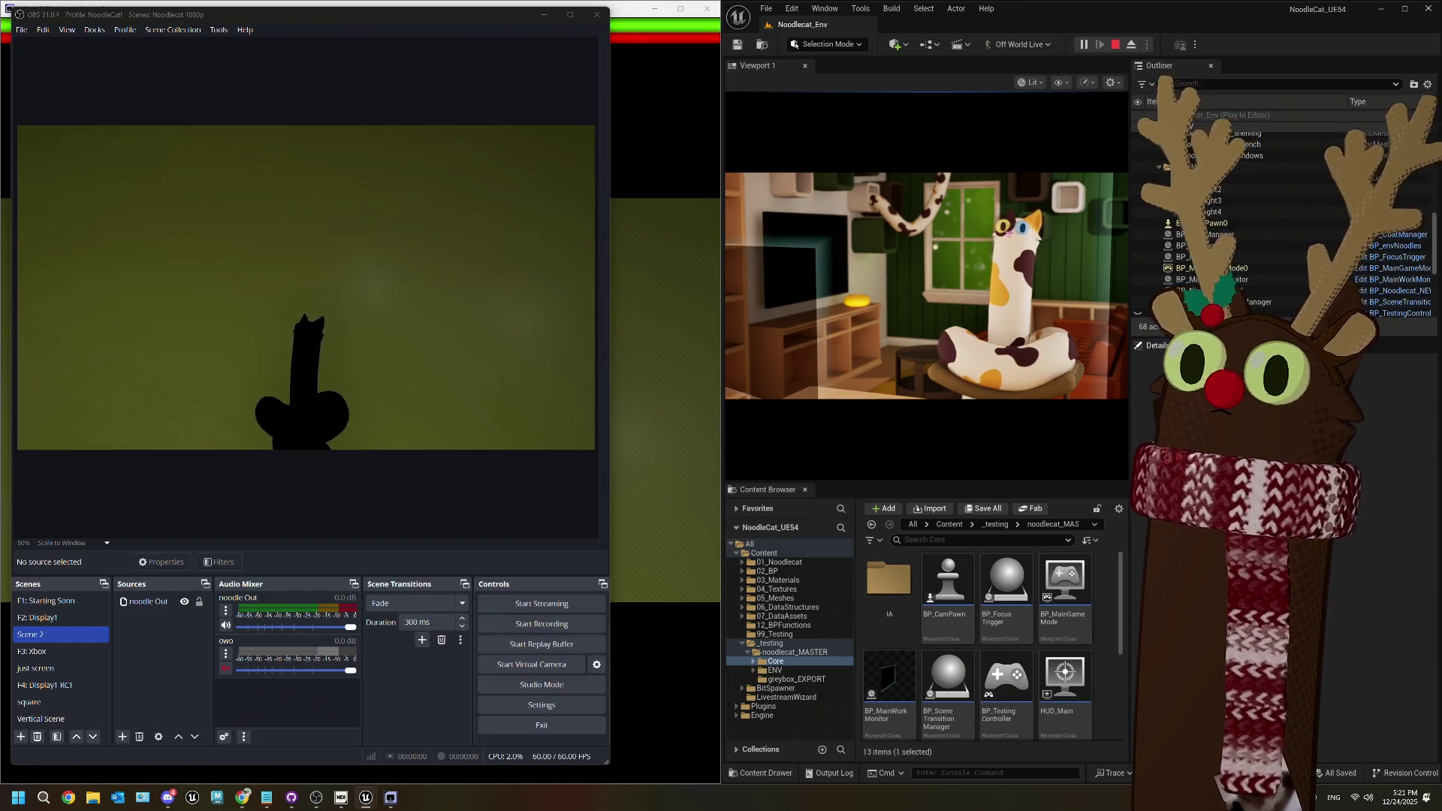
Minimise OBS, close the NDI viewer and bring Unreal back full screen
click(544, 15)
click(716, 13)
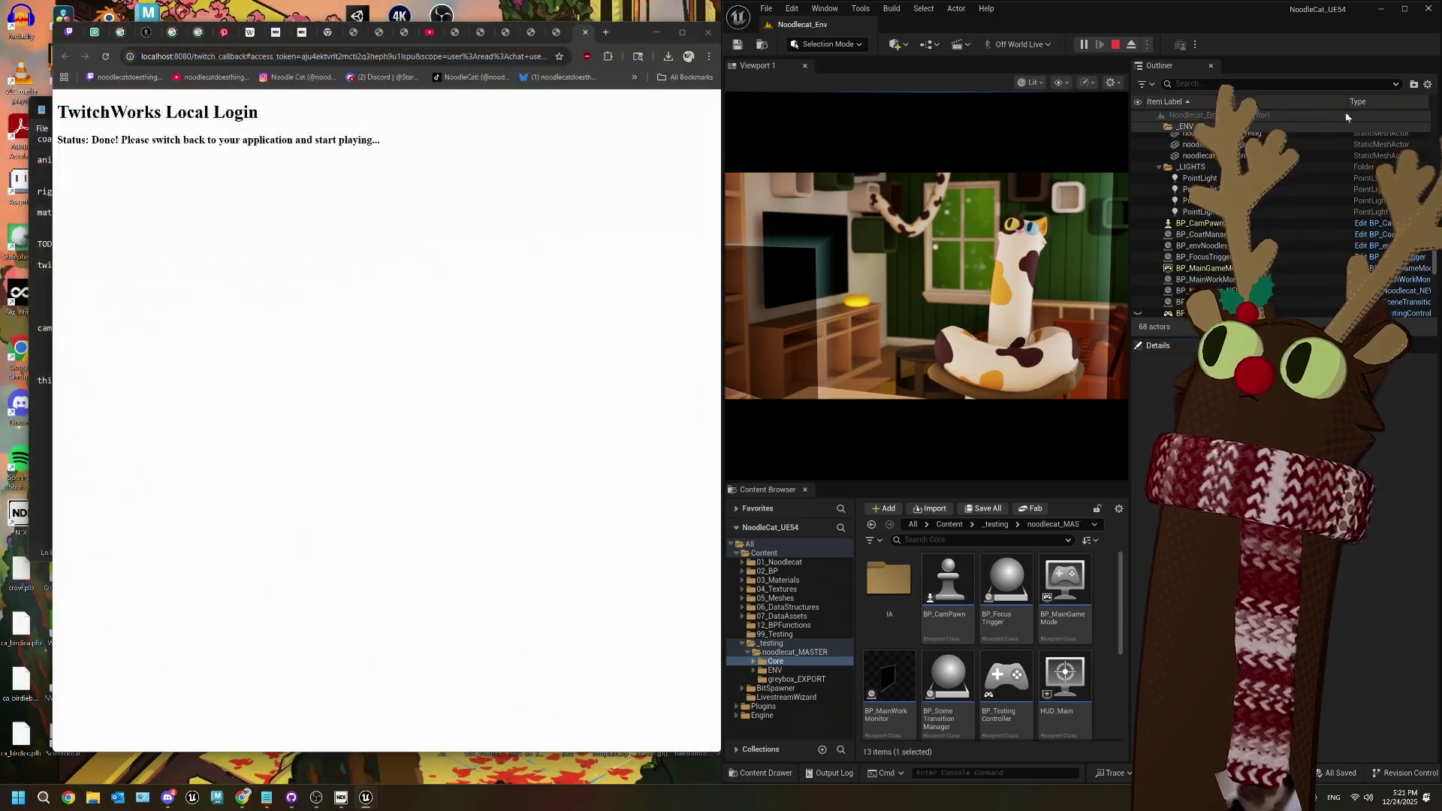
click(1405, 9)
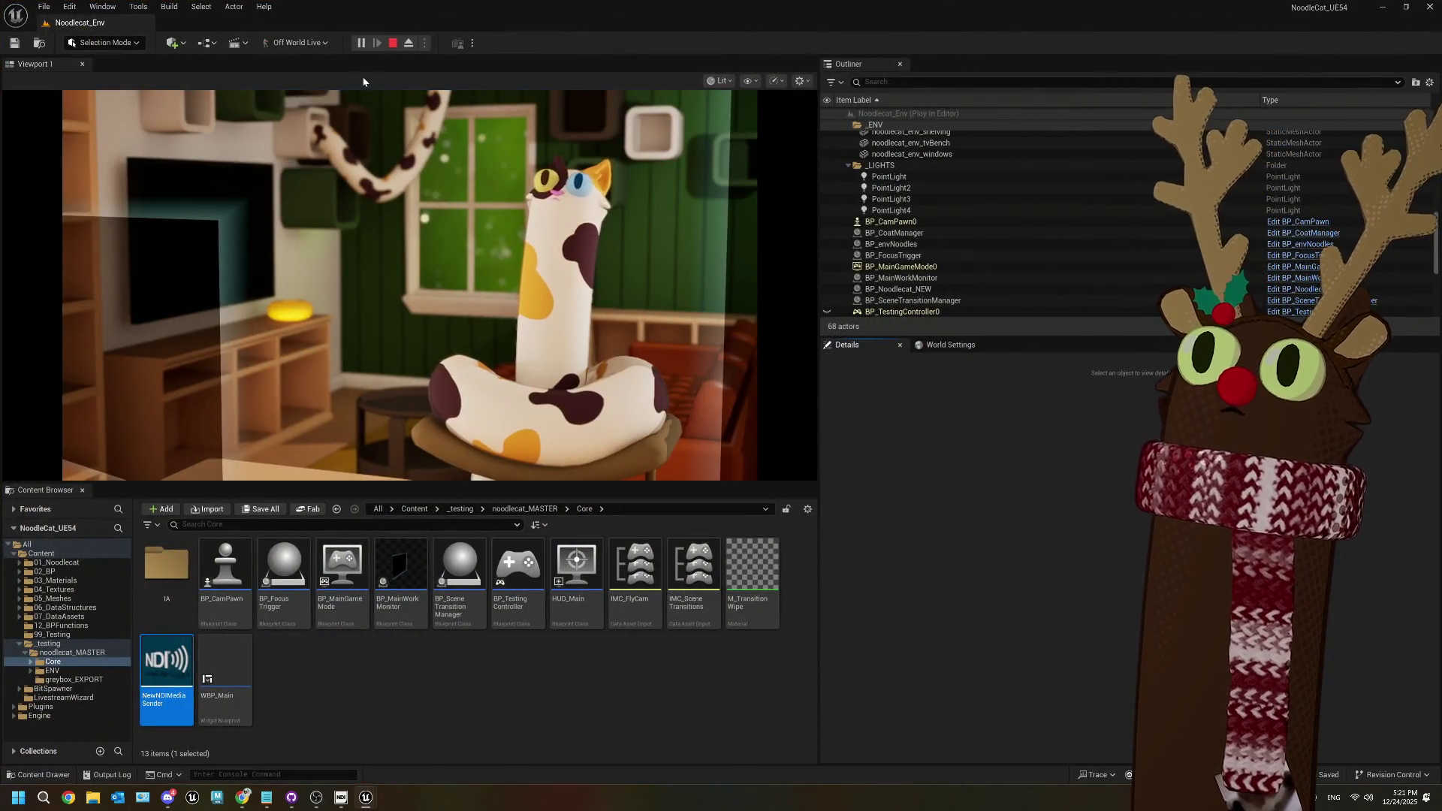
Stop play, then delete NDIBroadcastActor from the level and the NewNDIMediaSender asset
key(Escape)
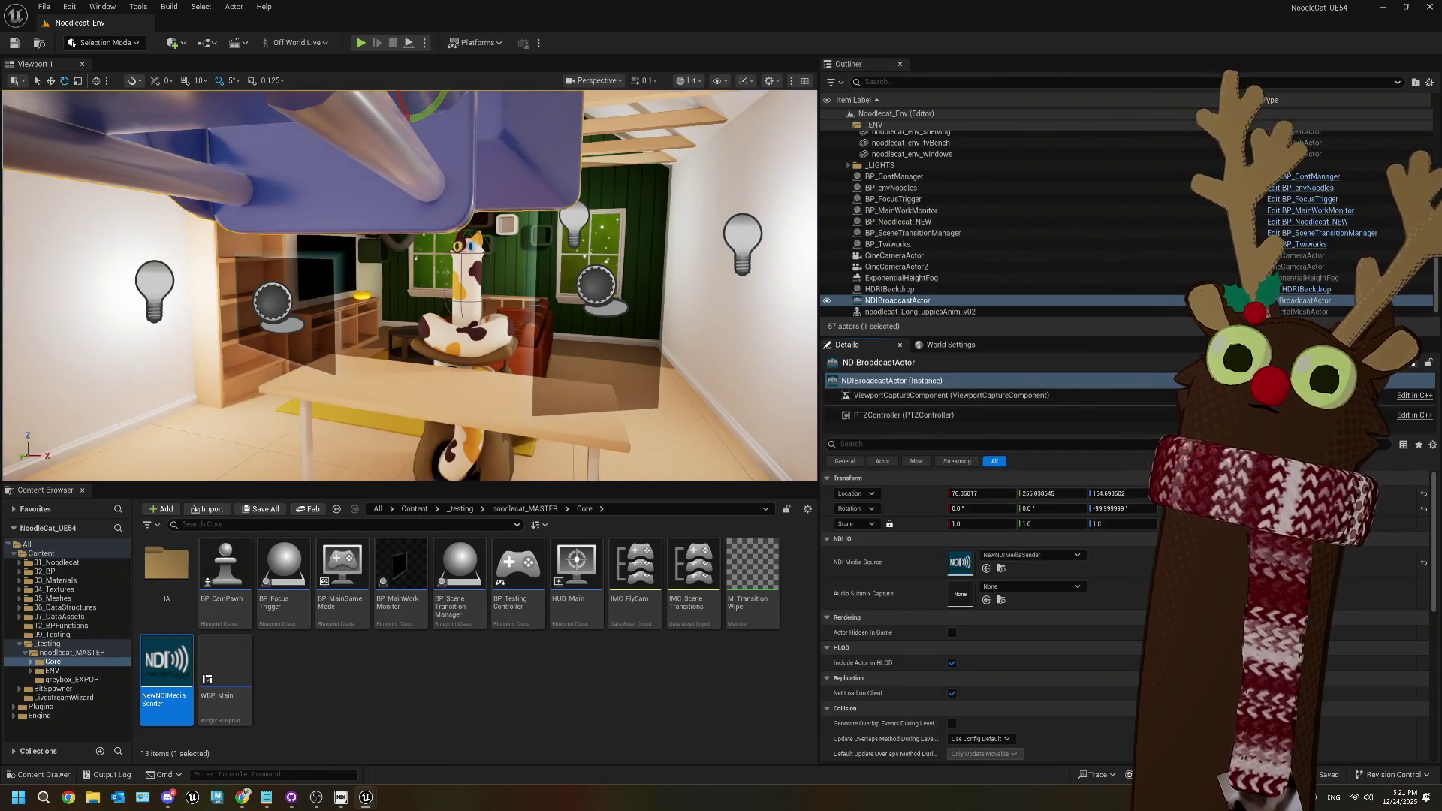
click(939, 290)
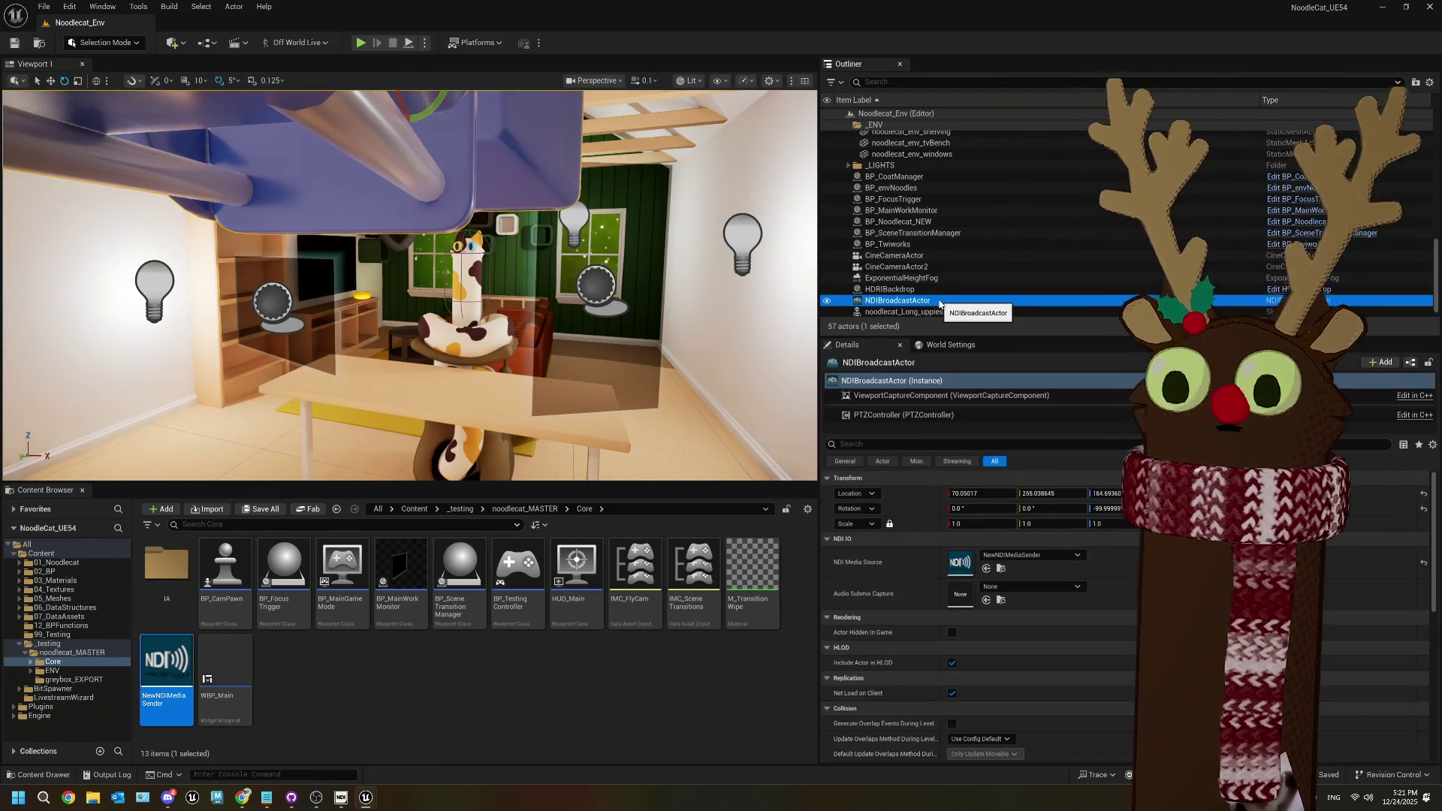
key(Delete)
click(167, 664)
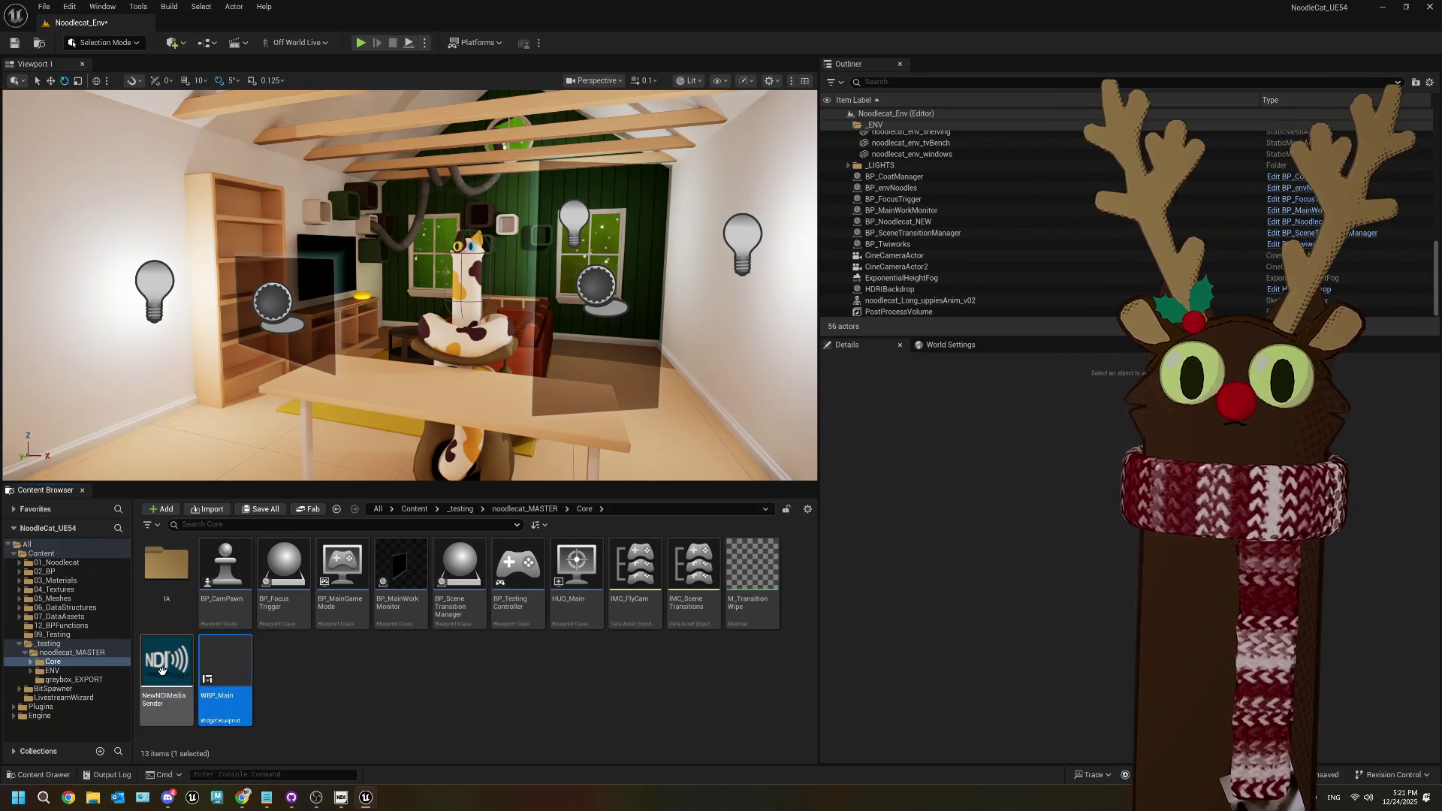
key(Delete)
click(721, 580)
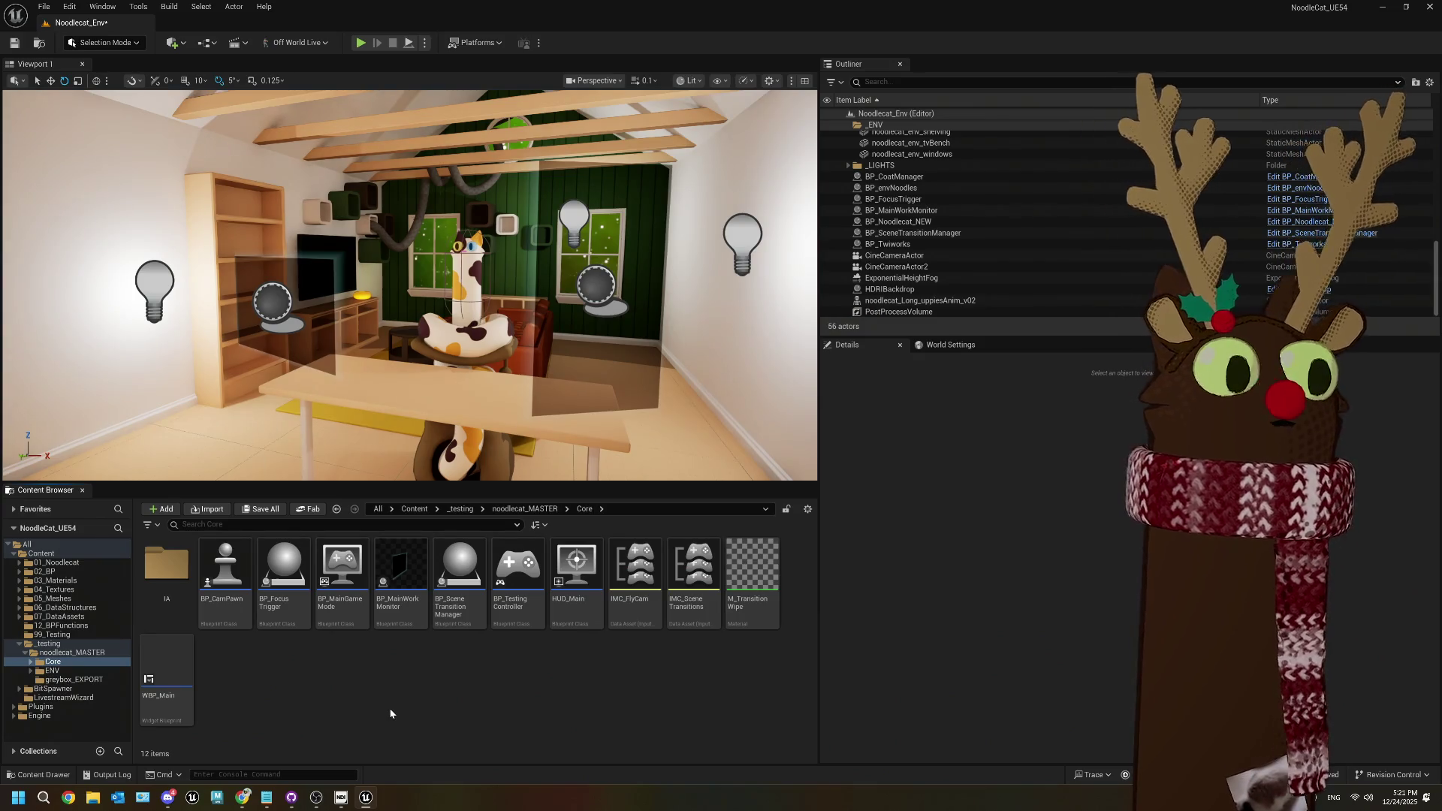
Save the level and browse the Content Browser to the noodlecat_MASTER folder
key(ctrl+s)
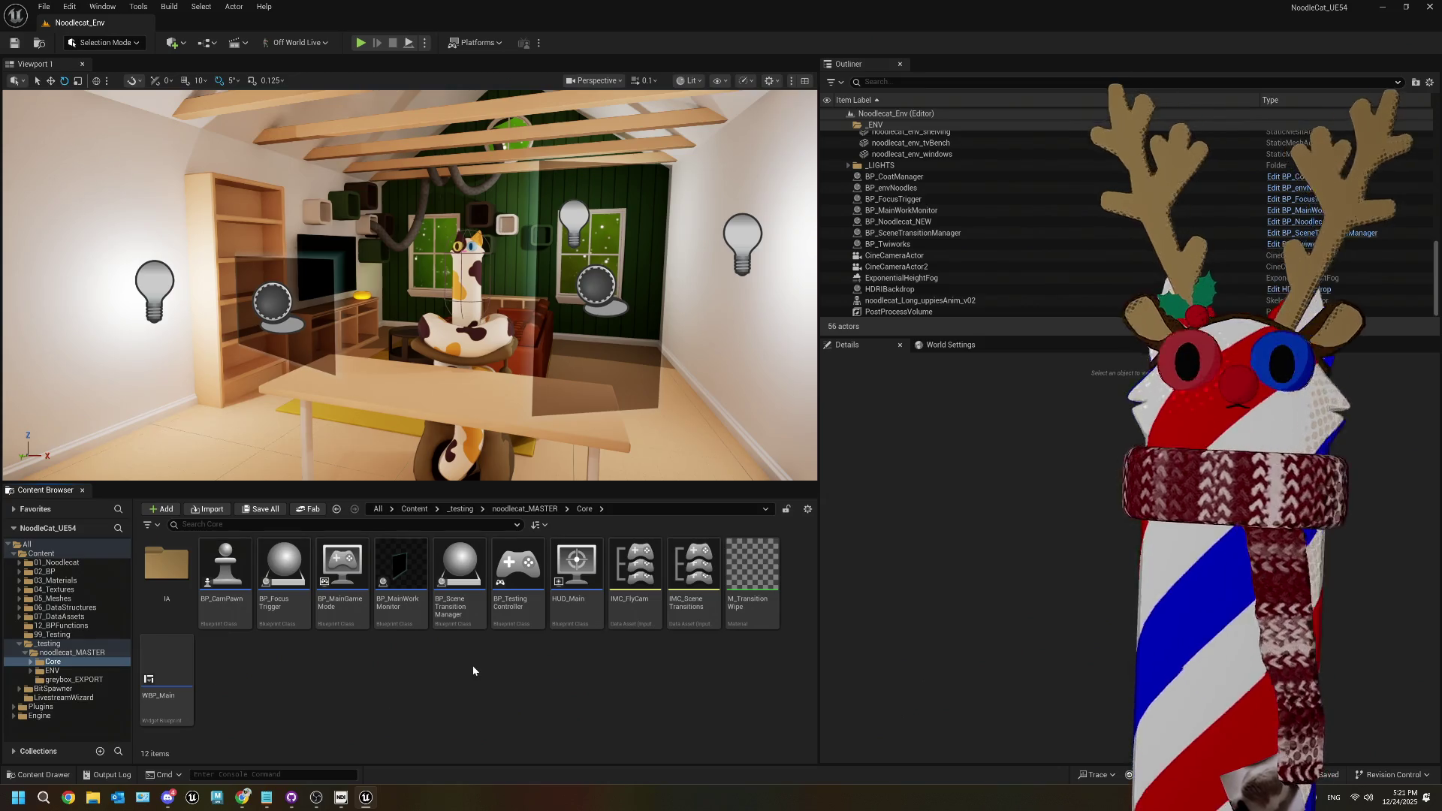
click(524, 509)
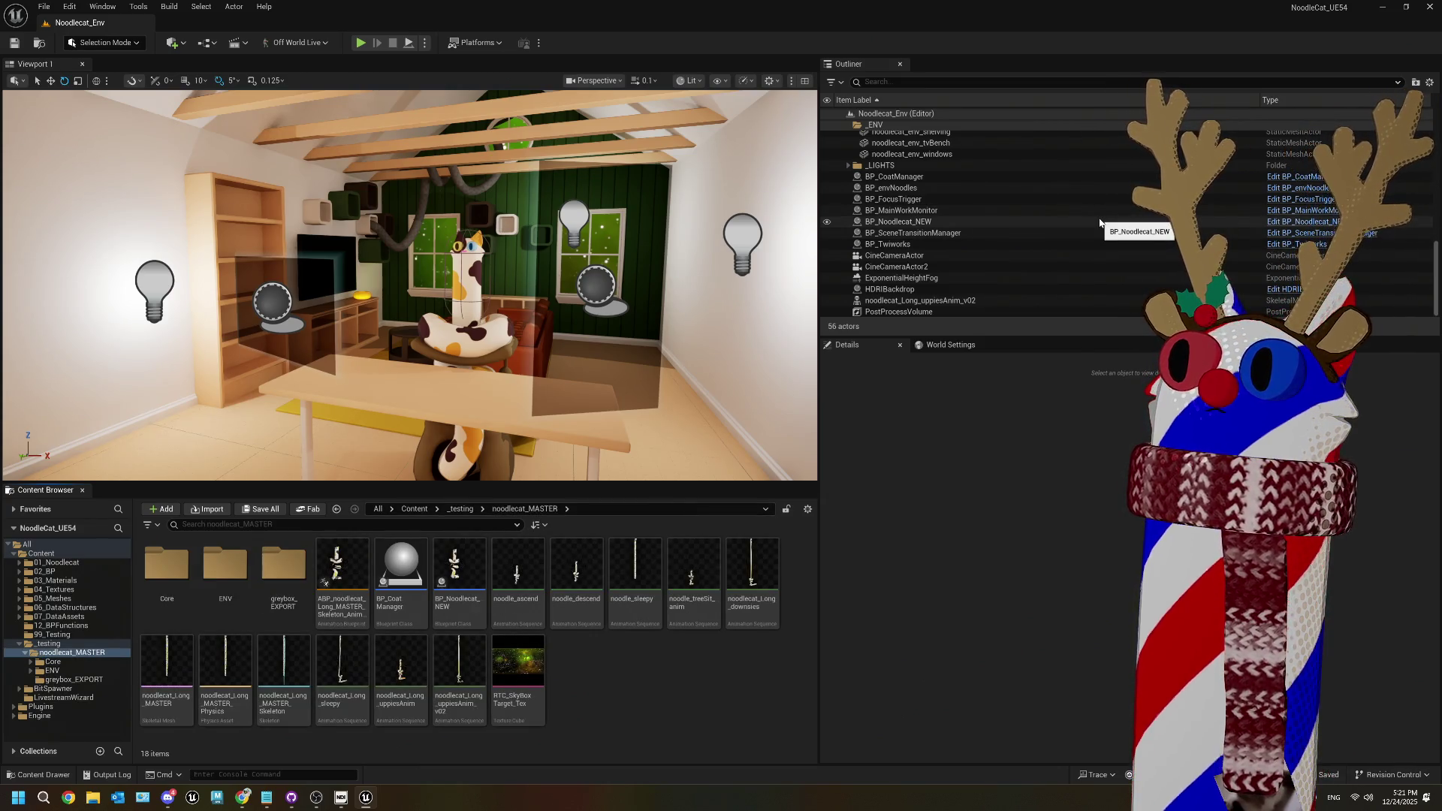
scroll(999, 210, up, 6)
scroll(940, 173, up, 3)
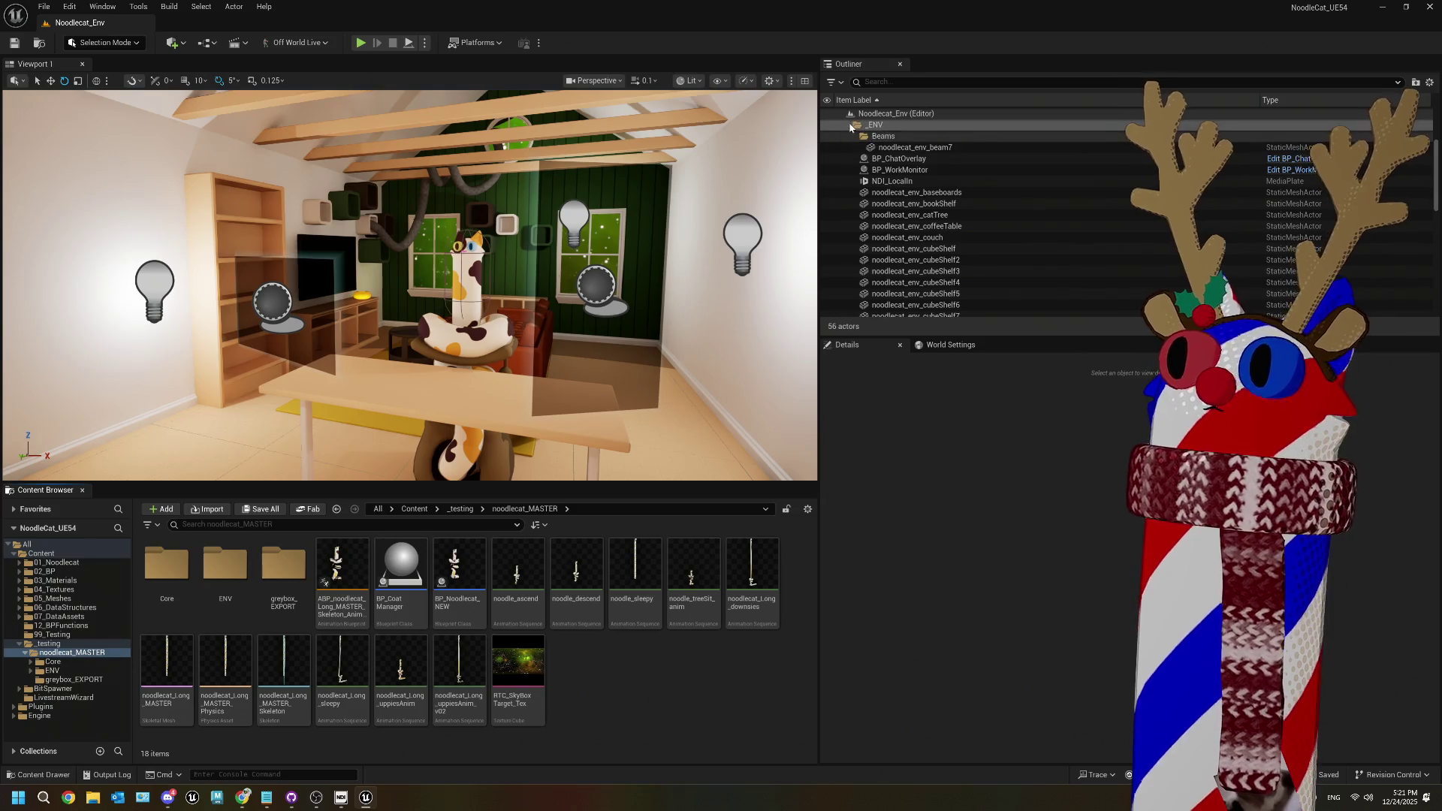
click(849, 125)
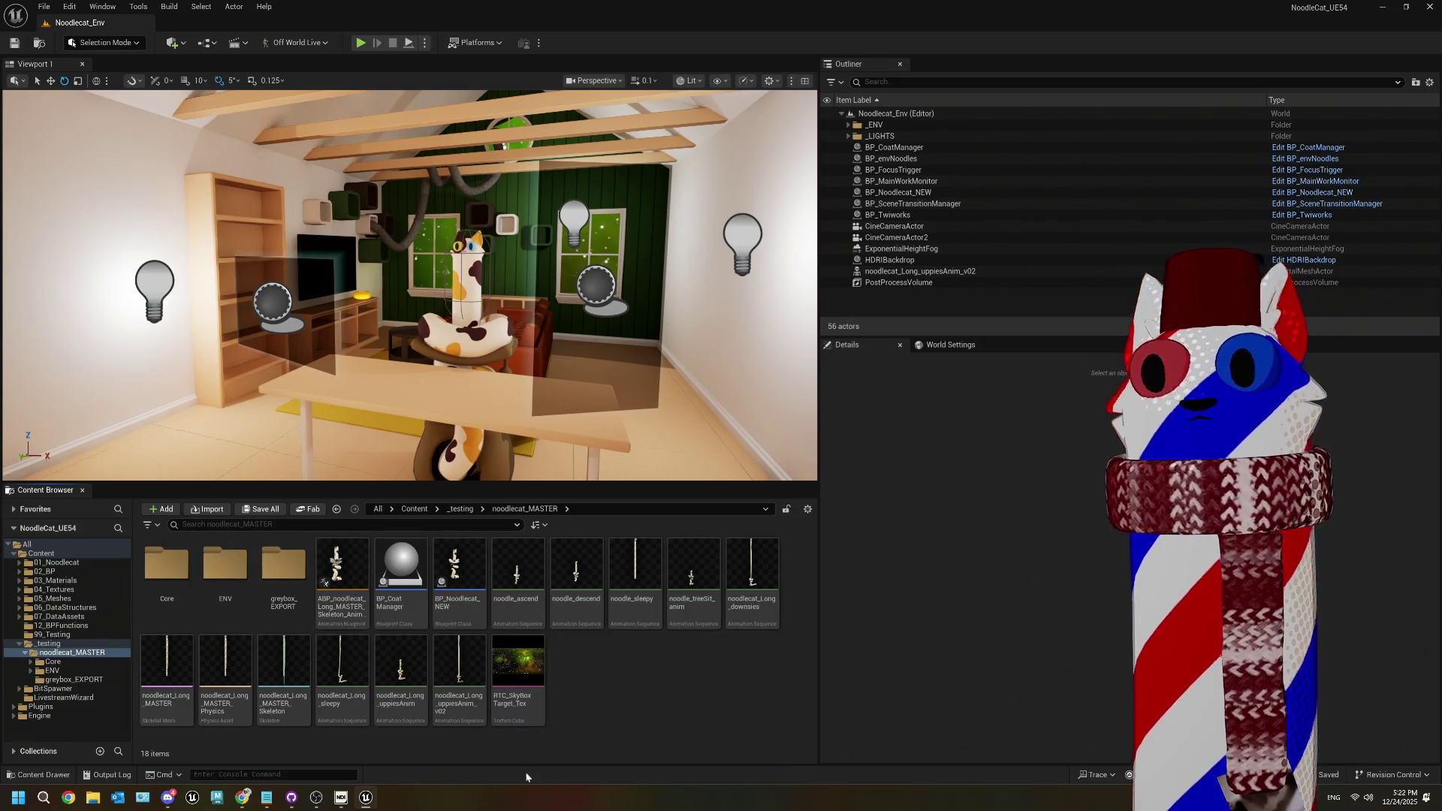
Bring up ThePlan.txt and close OBS Studio and the NDI Launcher
click(265, 798)
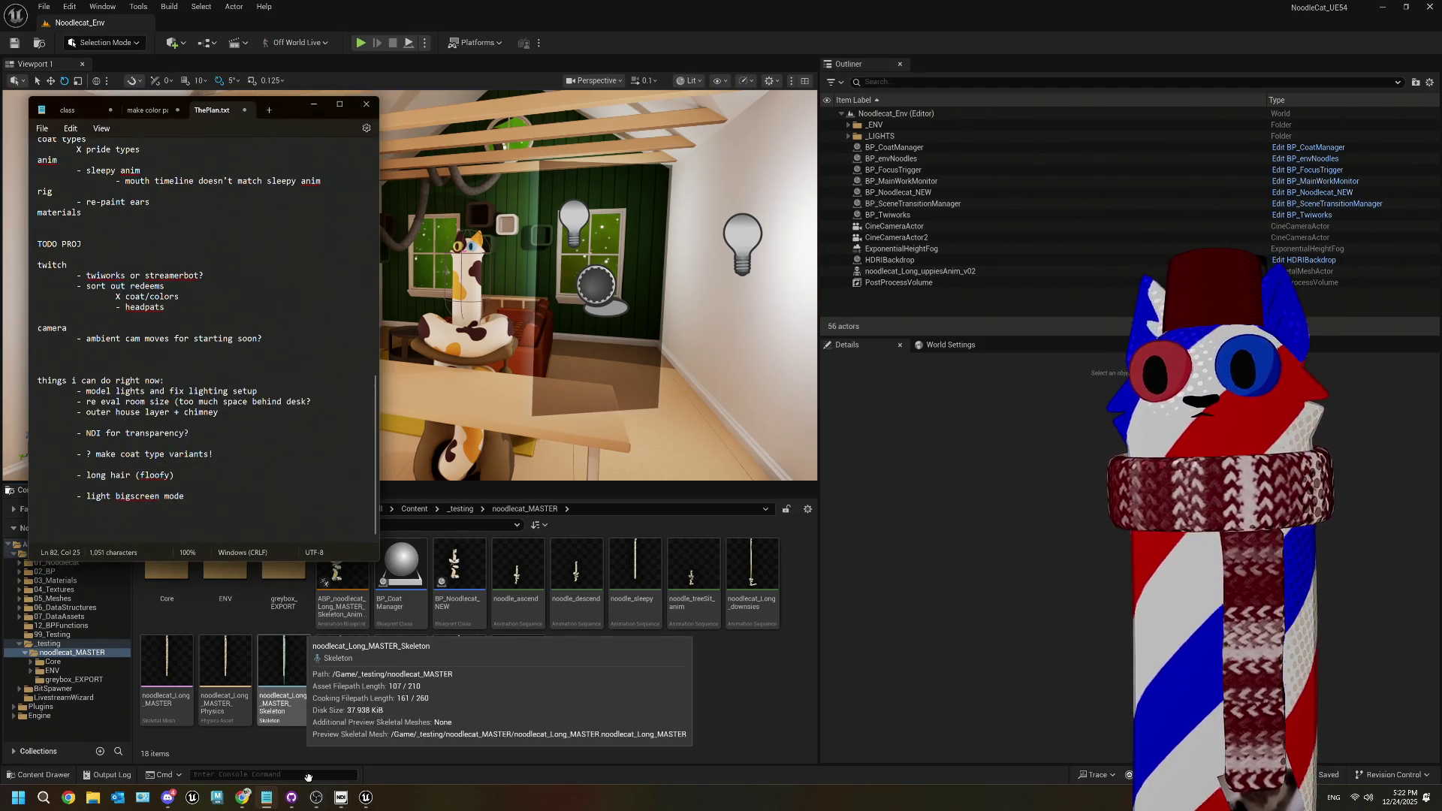
mouse_move(316, 797)
click(335, 700)
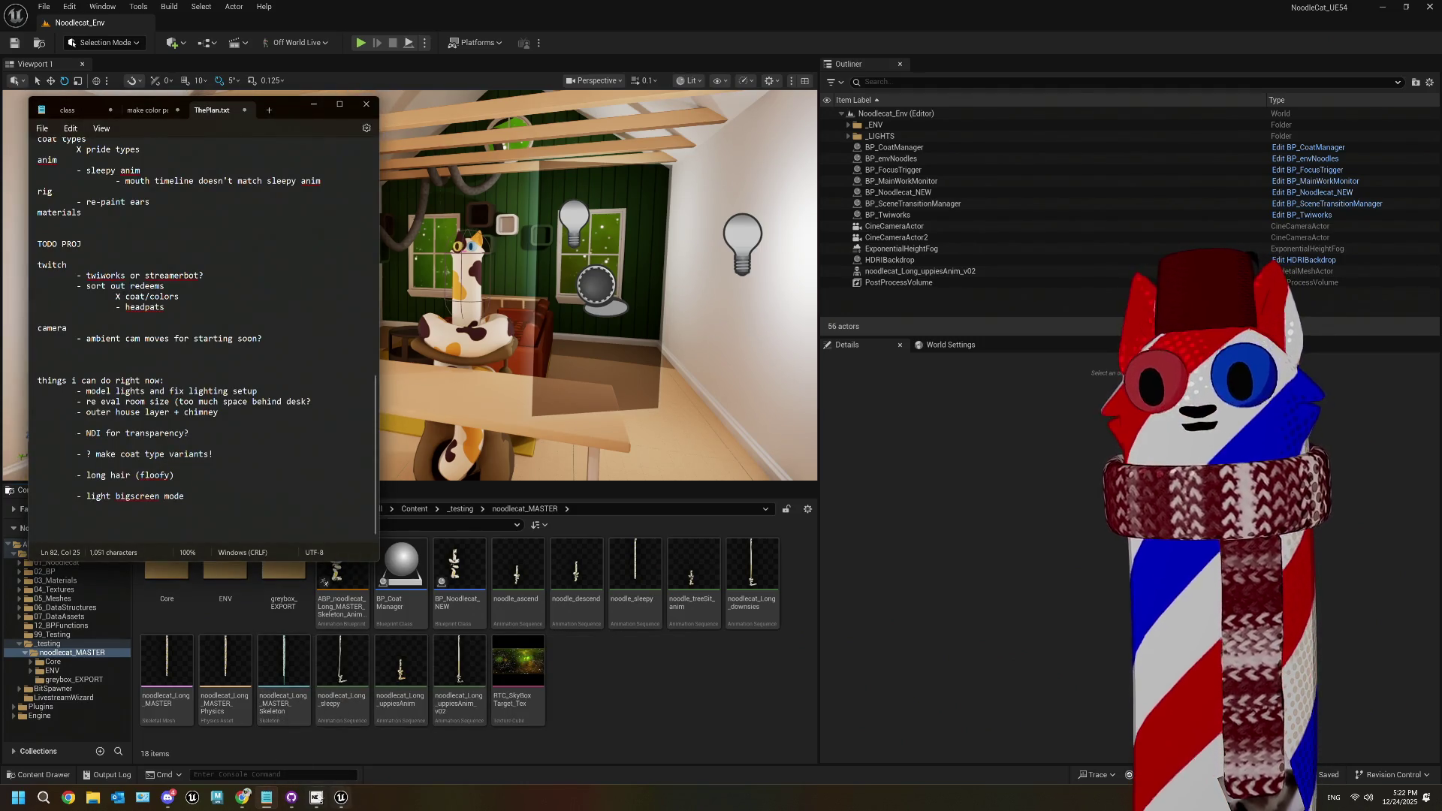
click(365, 699)
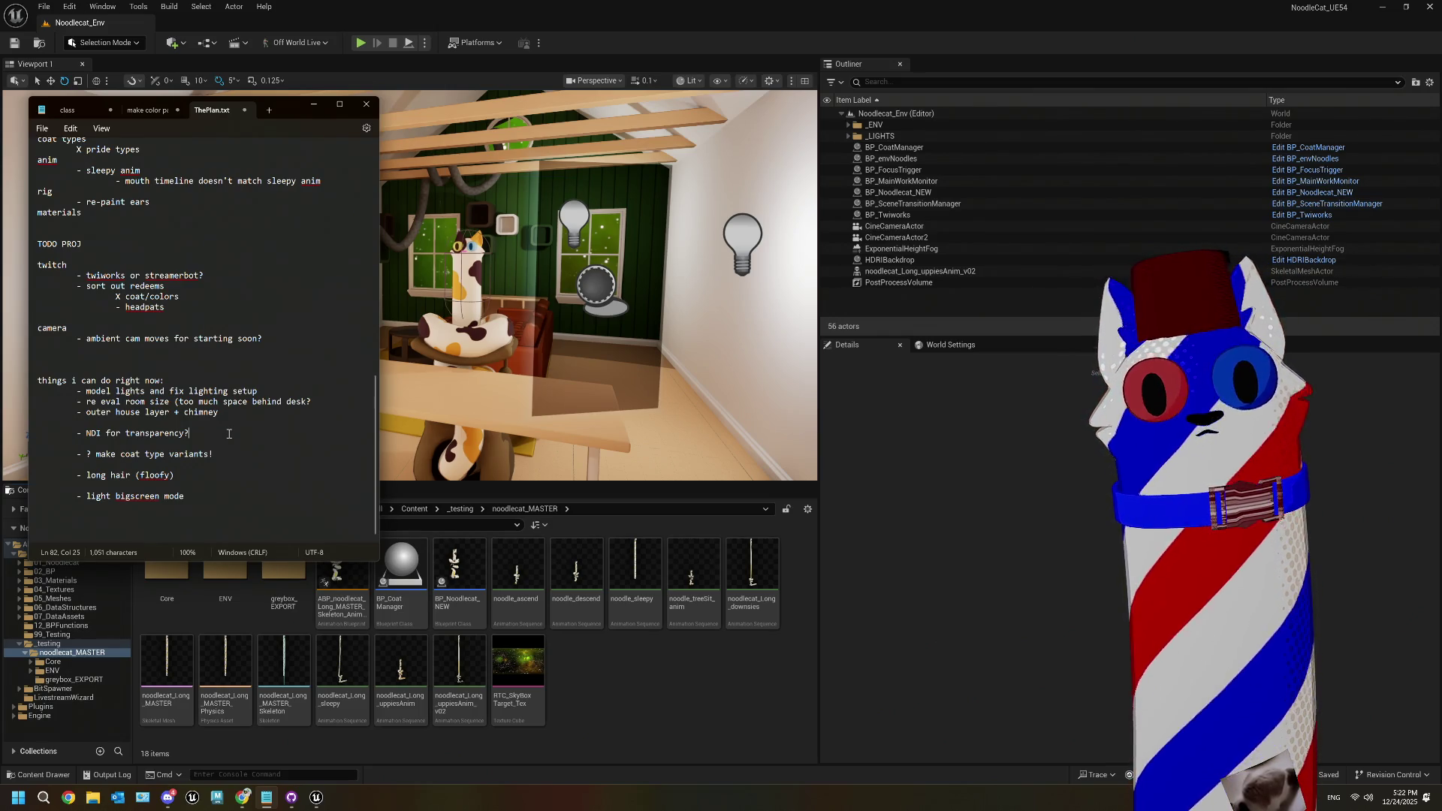
Review the room and lighting to-do lines, then minimise Notepad
mouse_move(226, 412)
mouse_down()
mouse_move(150, 383)
mouse_move(85, 391)
mouse_up()
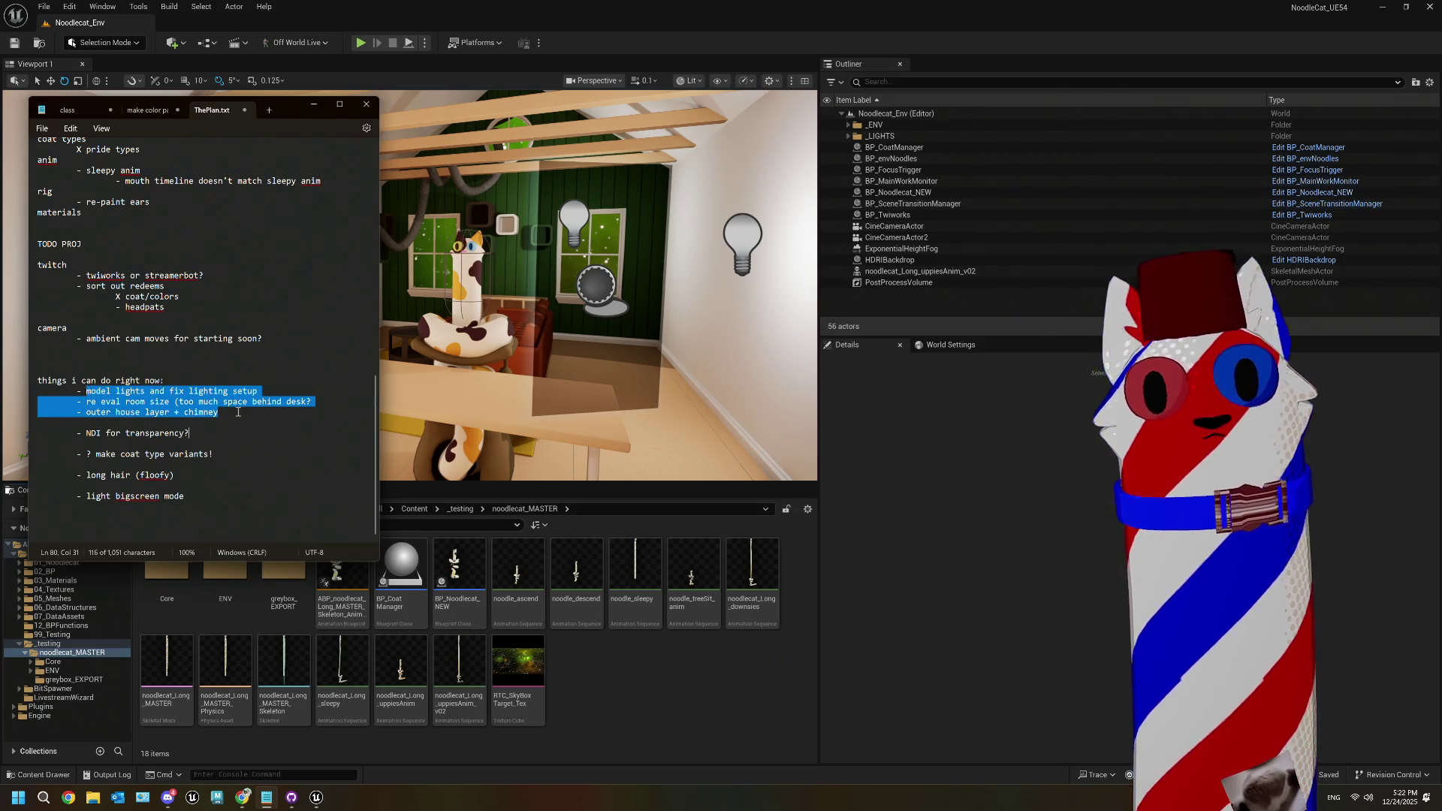
click(238, 412)
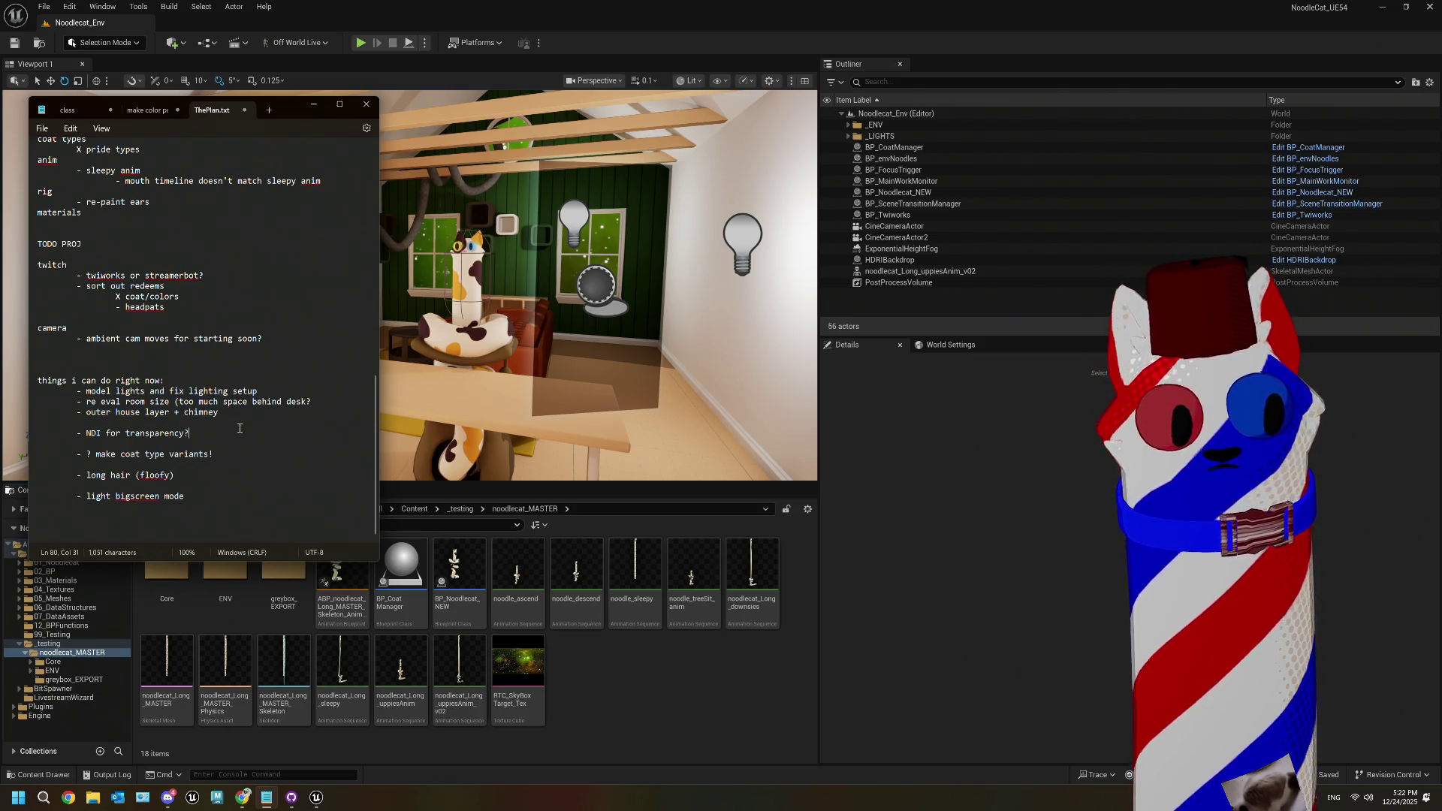
click(654, 679)
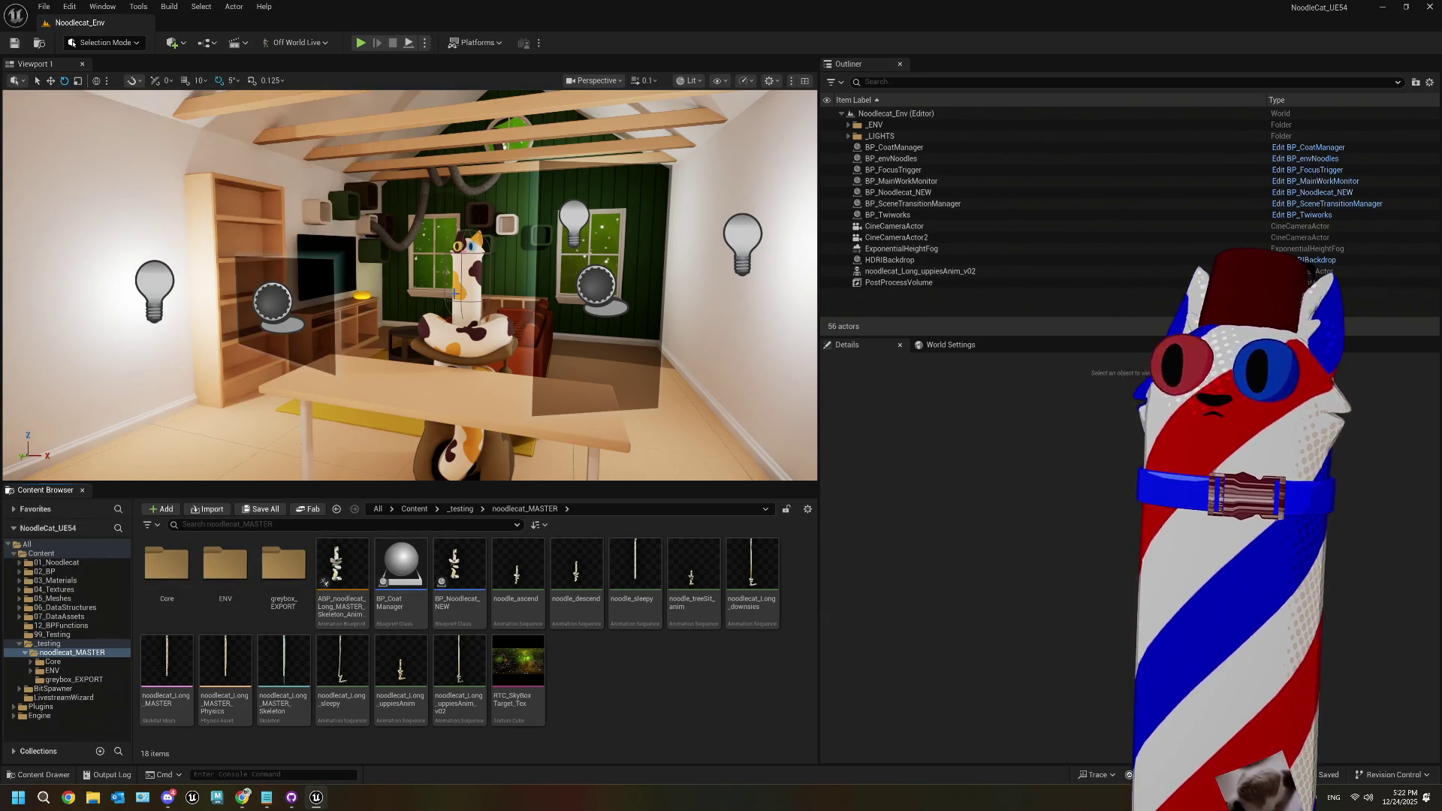
Select the PostProcessVolume and widen the Outliner and Details panels
click(907, 284)
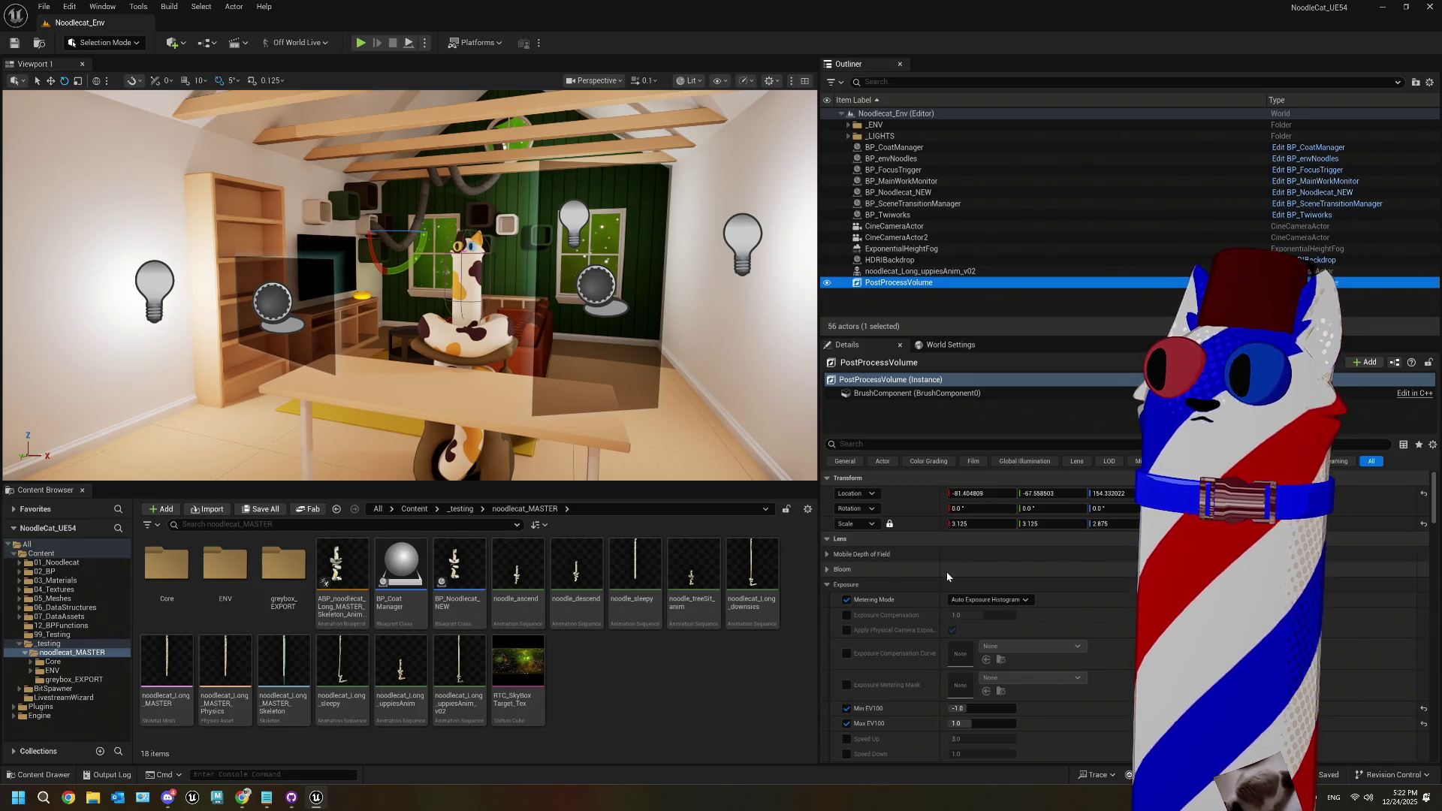
mouse_move(819, 309)
mouse_down()
mouse_move(701, 309)
mouse_move(716, 309)
mouse_up()
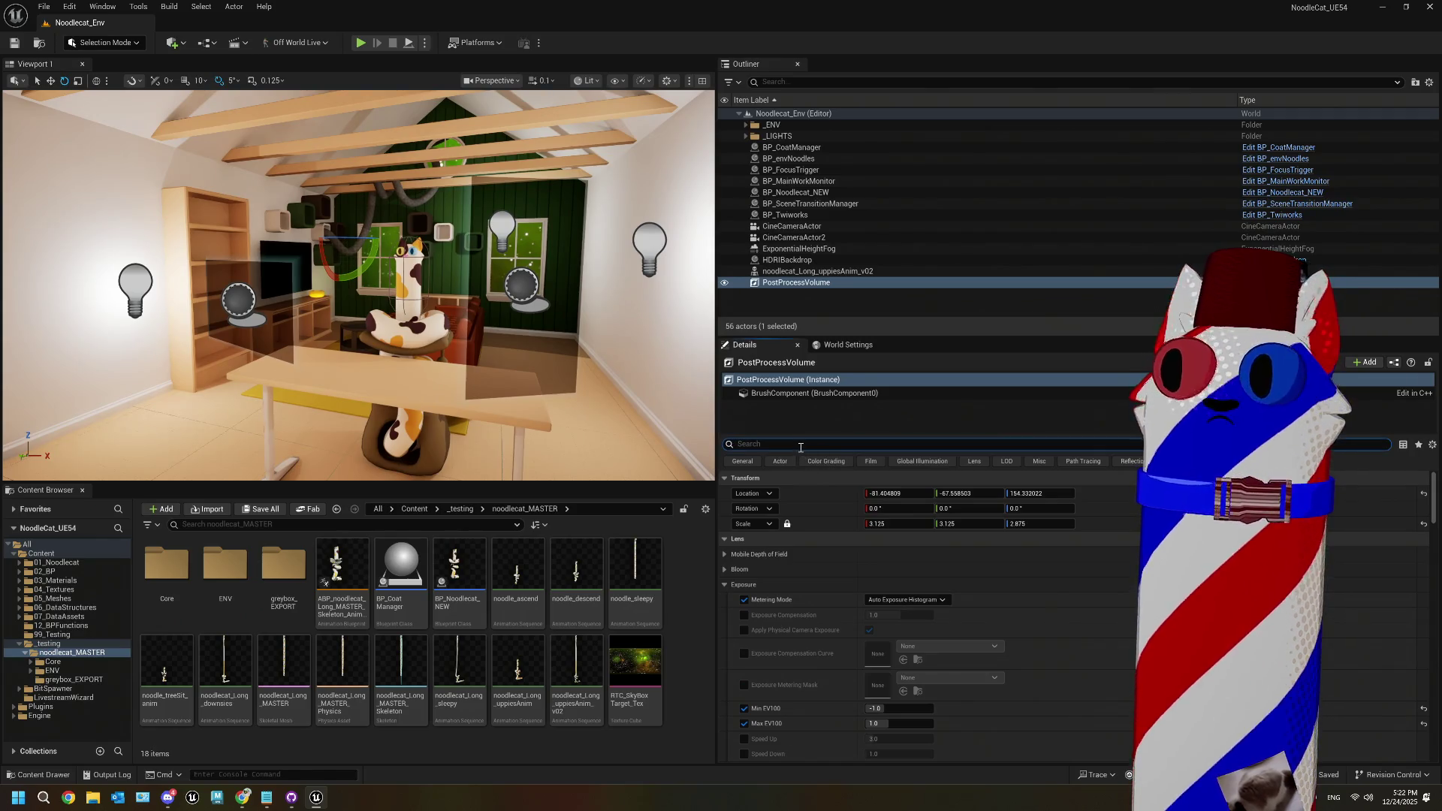
text(ten)
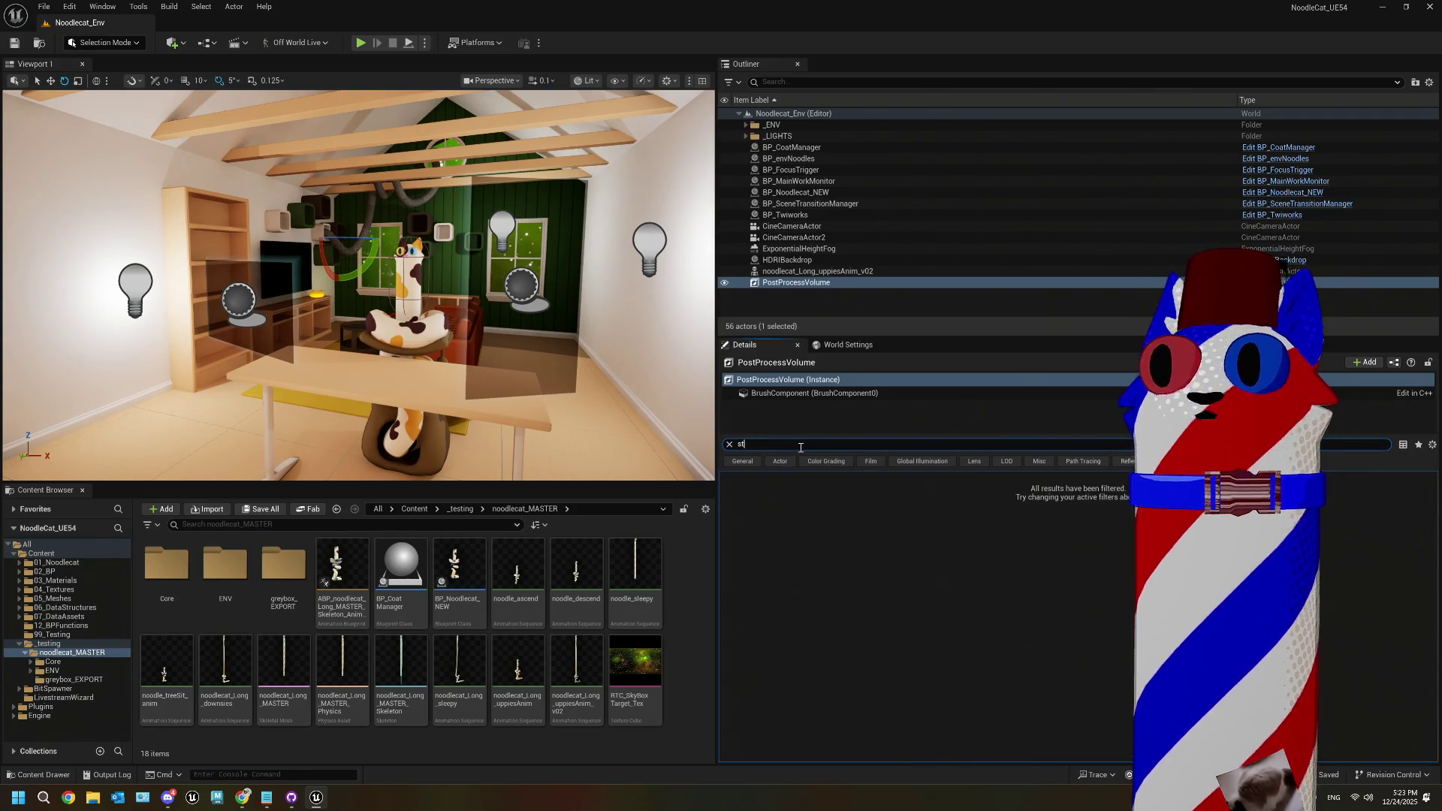
key(BackSpace)
key(BackSpace)
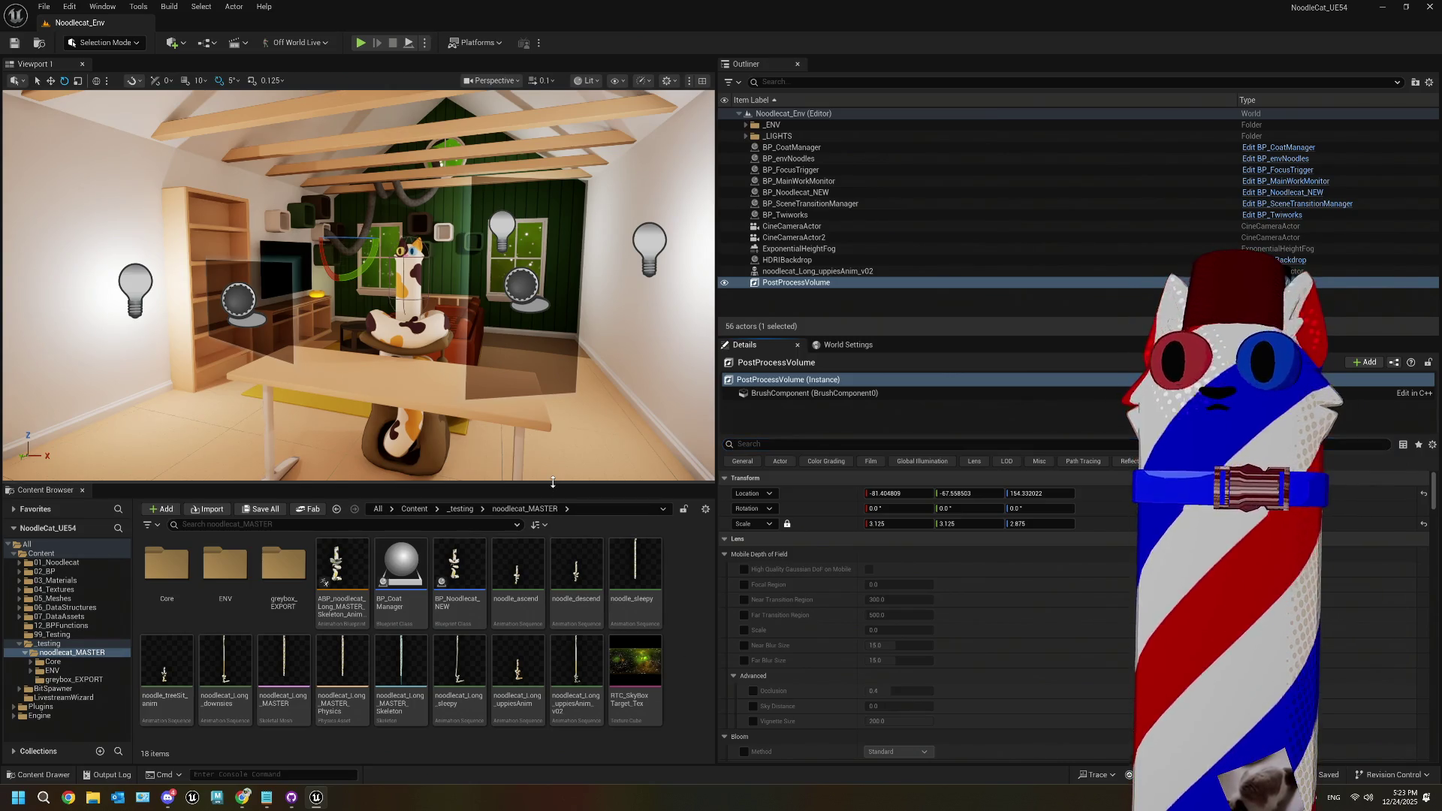
Enlarge the Content Browser, check the volume's brush settings, then switch to the TwitchWorks Chrome window
drag(553, 484, 547, 442)
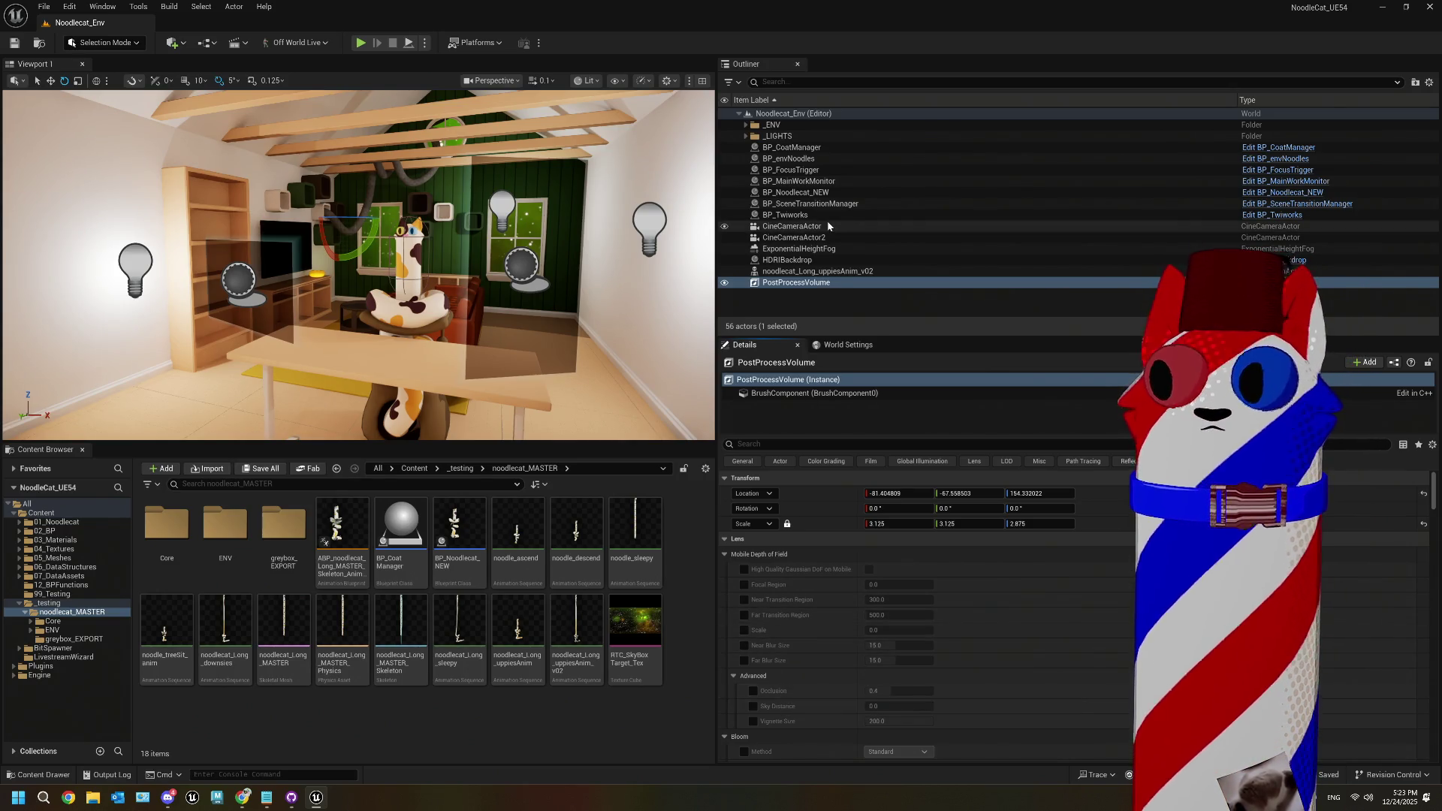
click(849, 392)
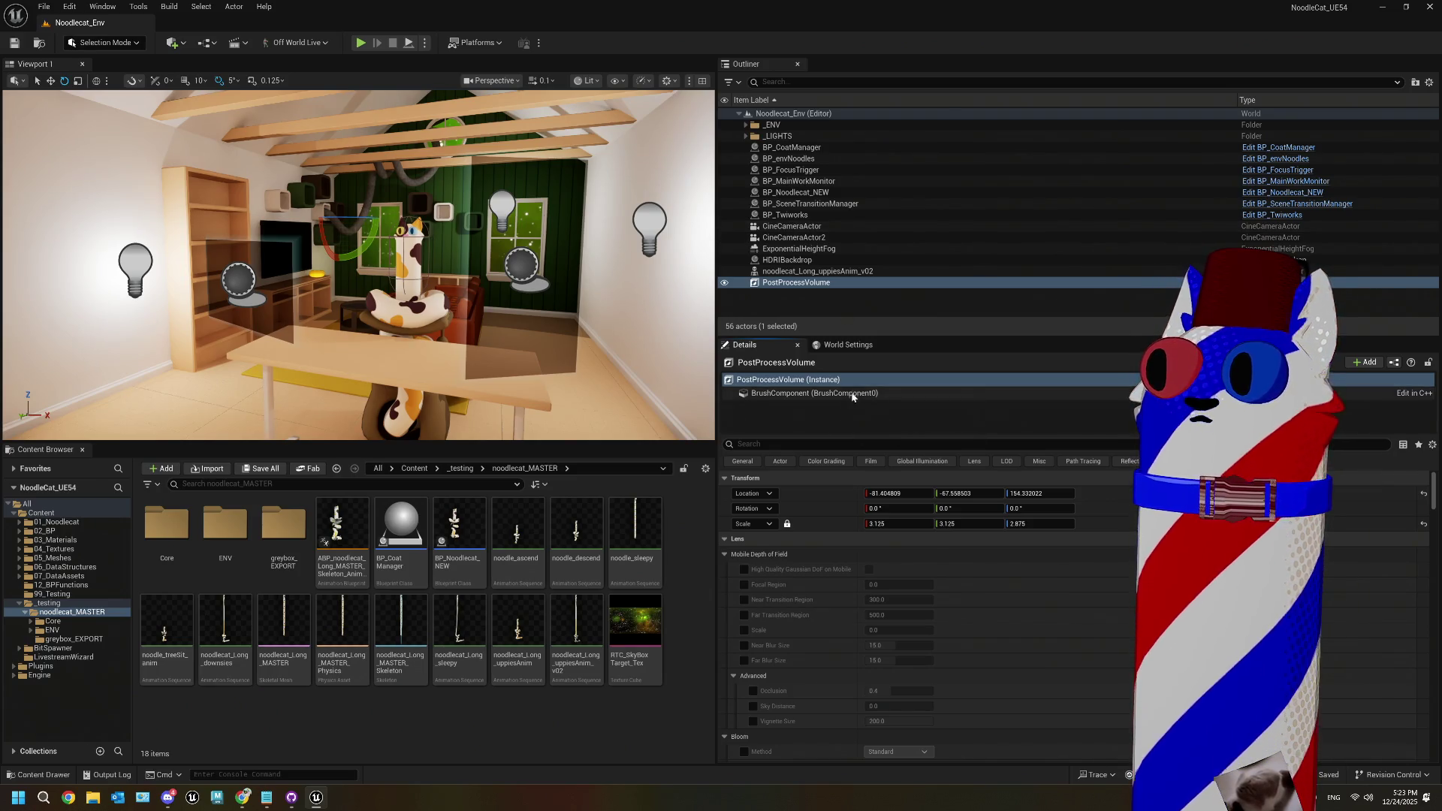
scroll(819, 625, down, 5)
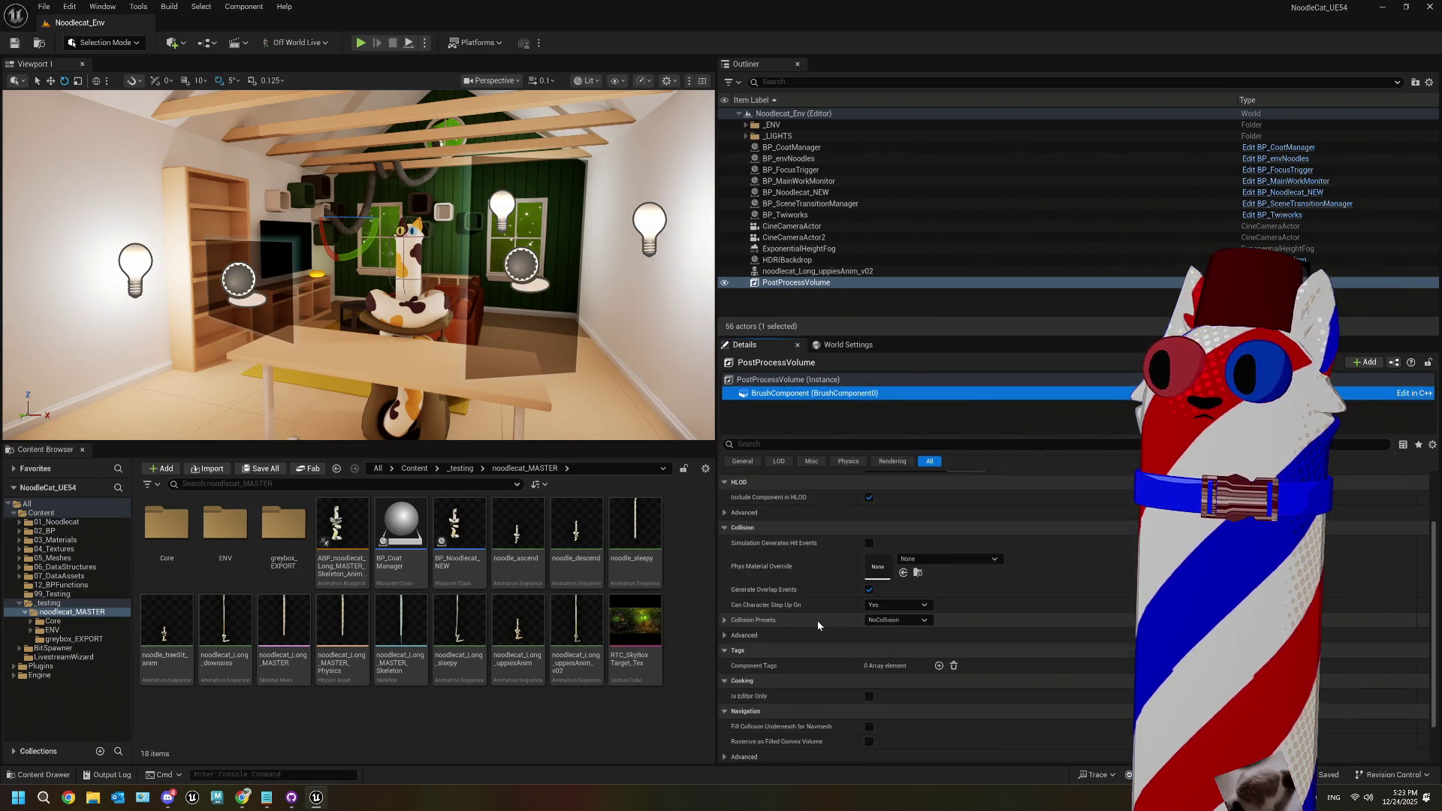
scroll(818, 620, up, 5)
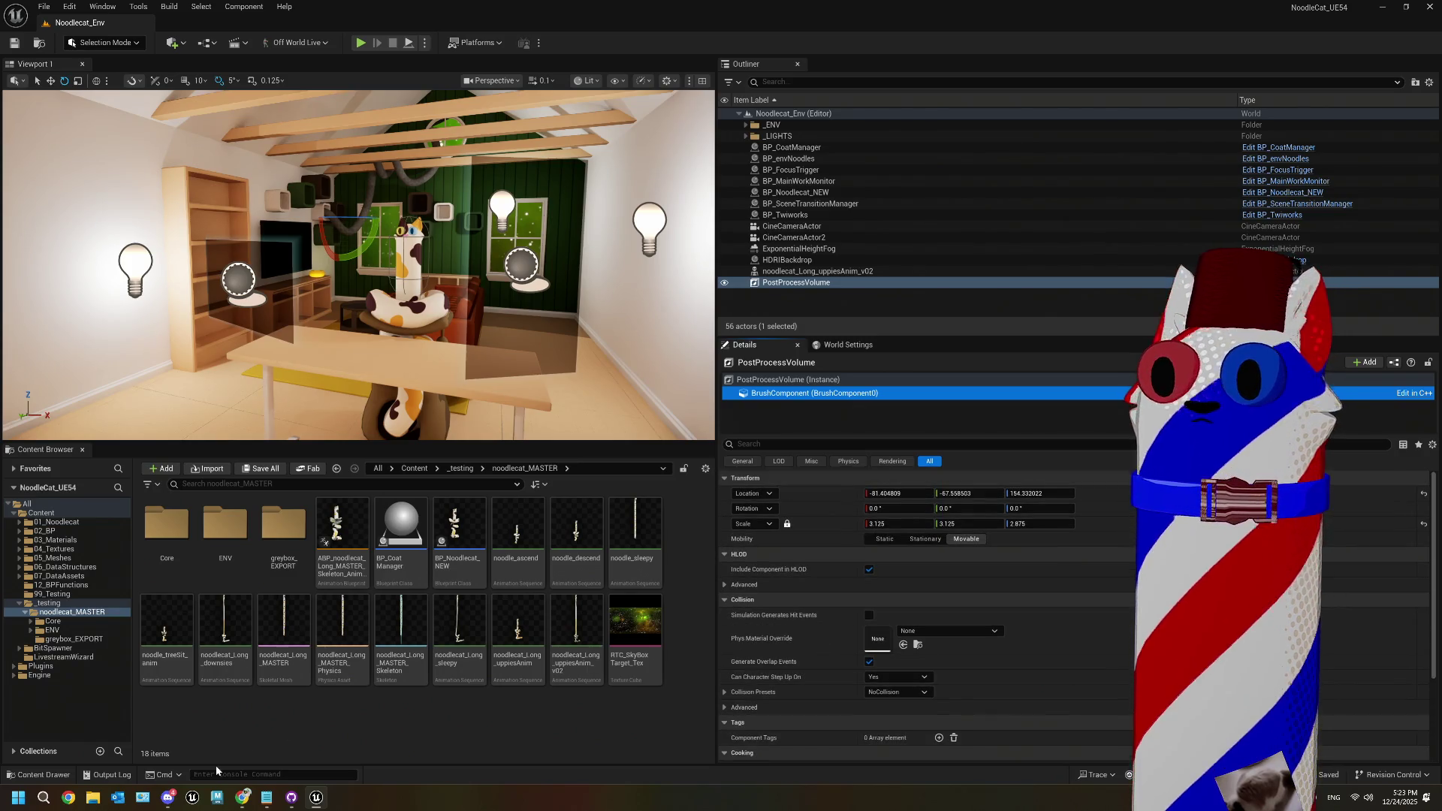
mouse_move(246, 802)
click(252, 757)
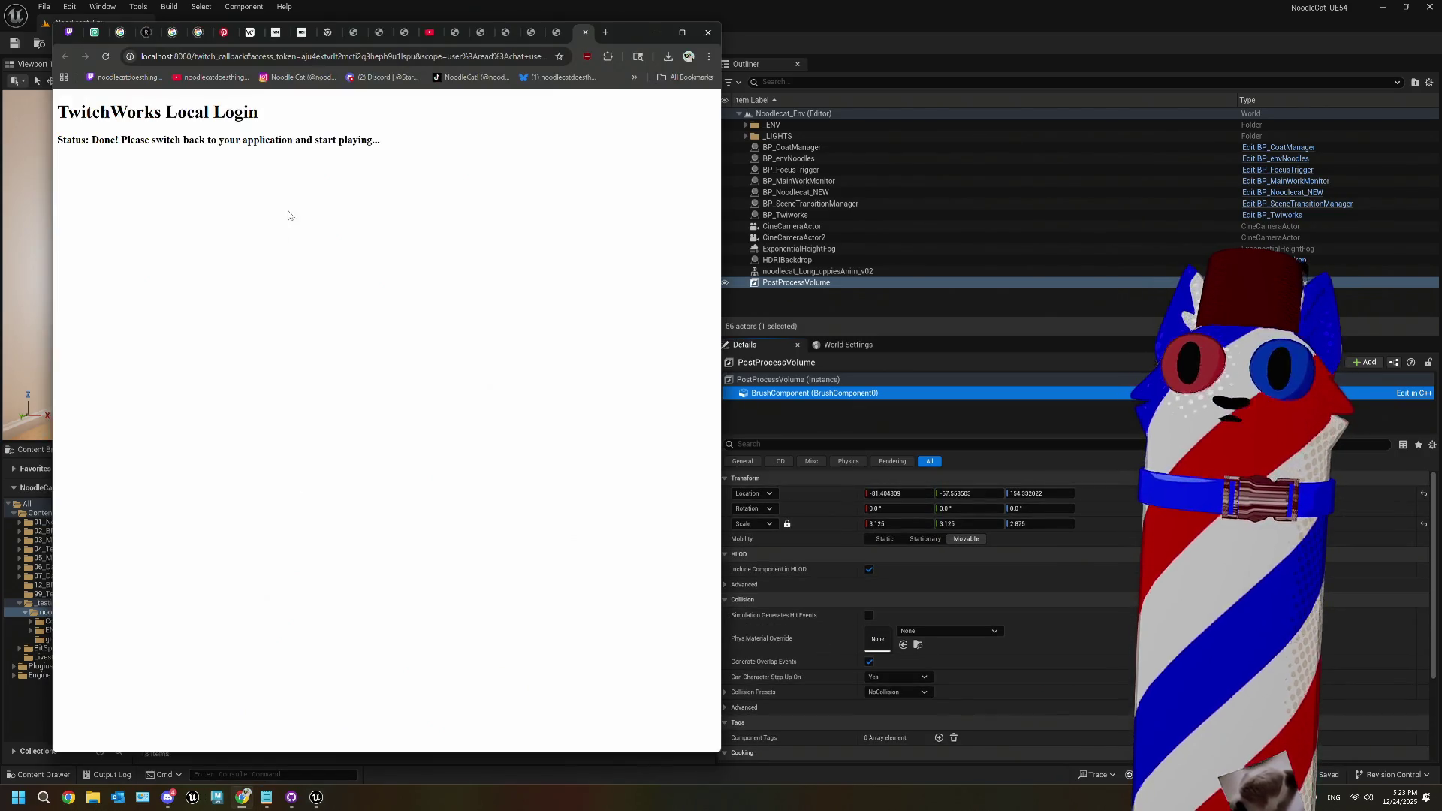
Search the web for 'ue5 stencil'
click(289, 56)
text(ue5 sten)
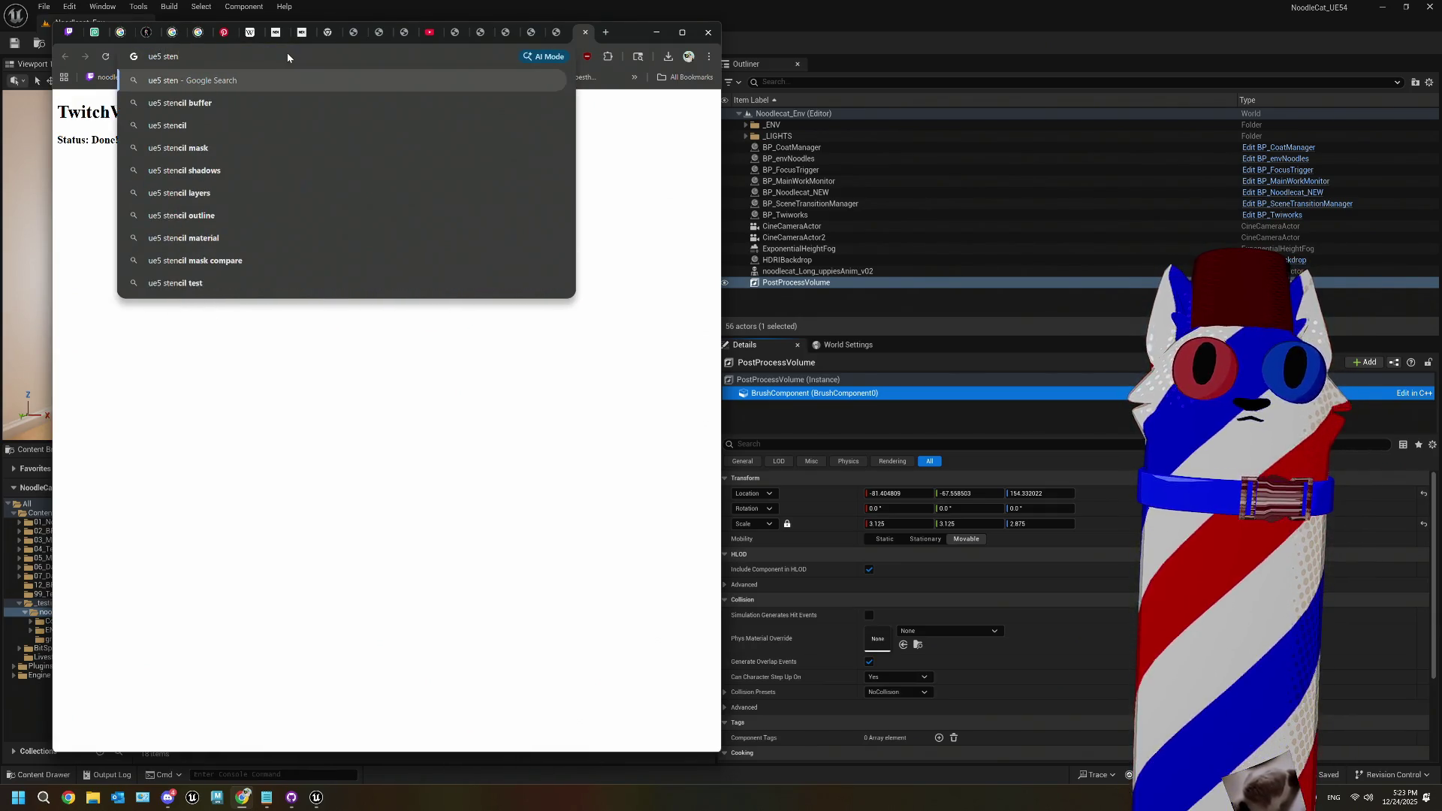
text(cil)
key(BackSpace)
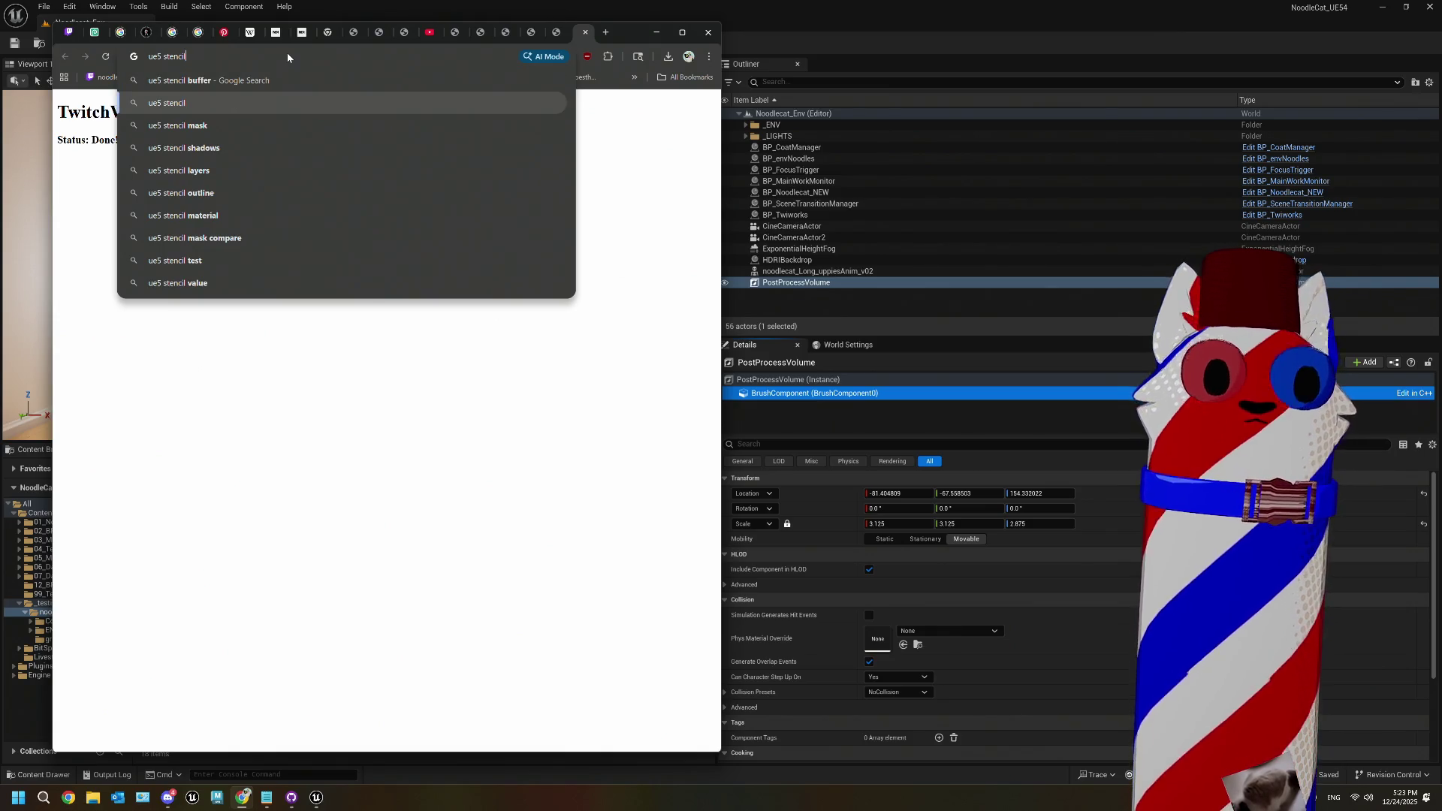
key(Return)
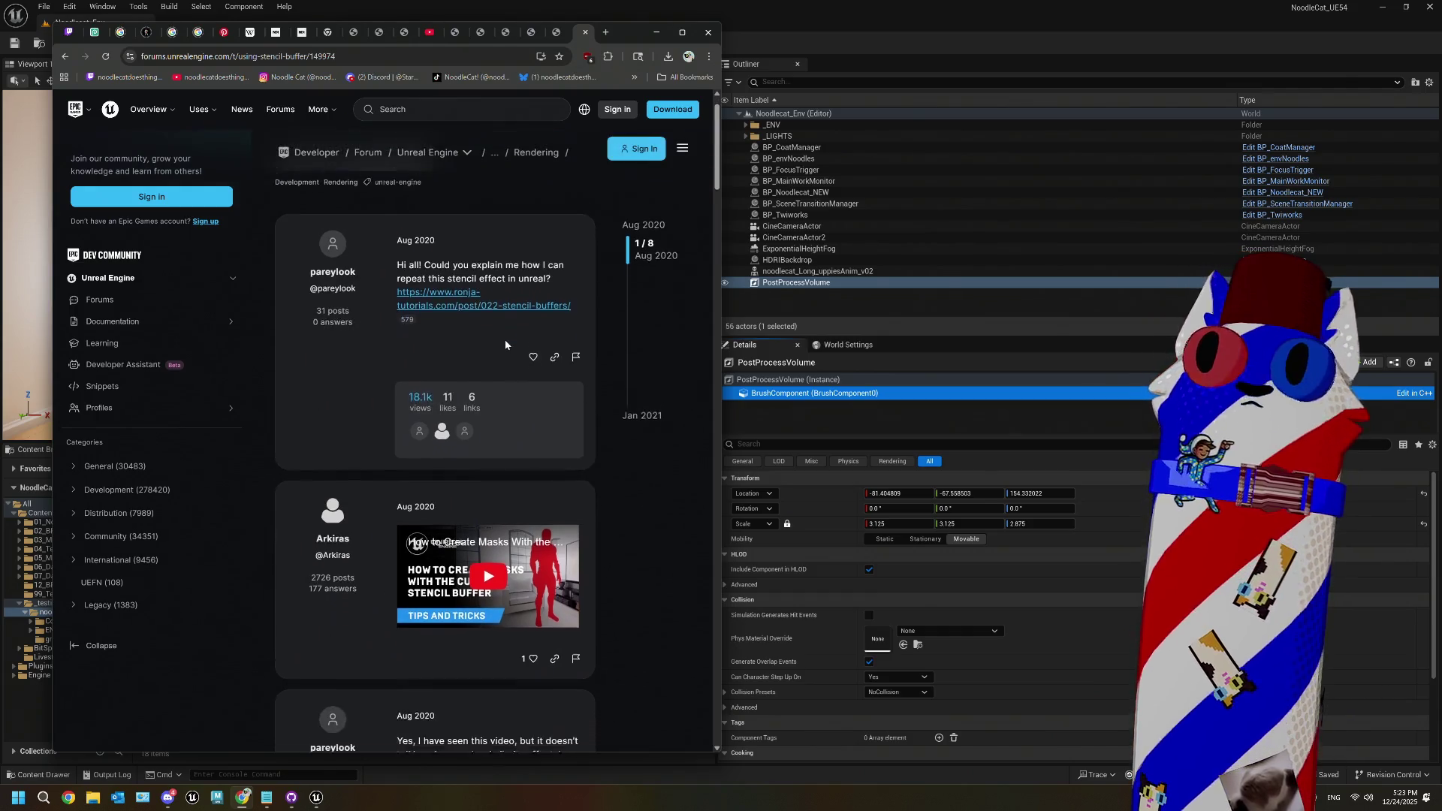
Open the YouTube link from Twitch chat and move its tab to the end
click(72, 35)
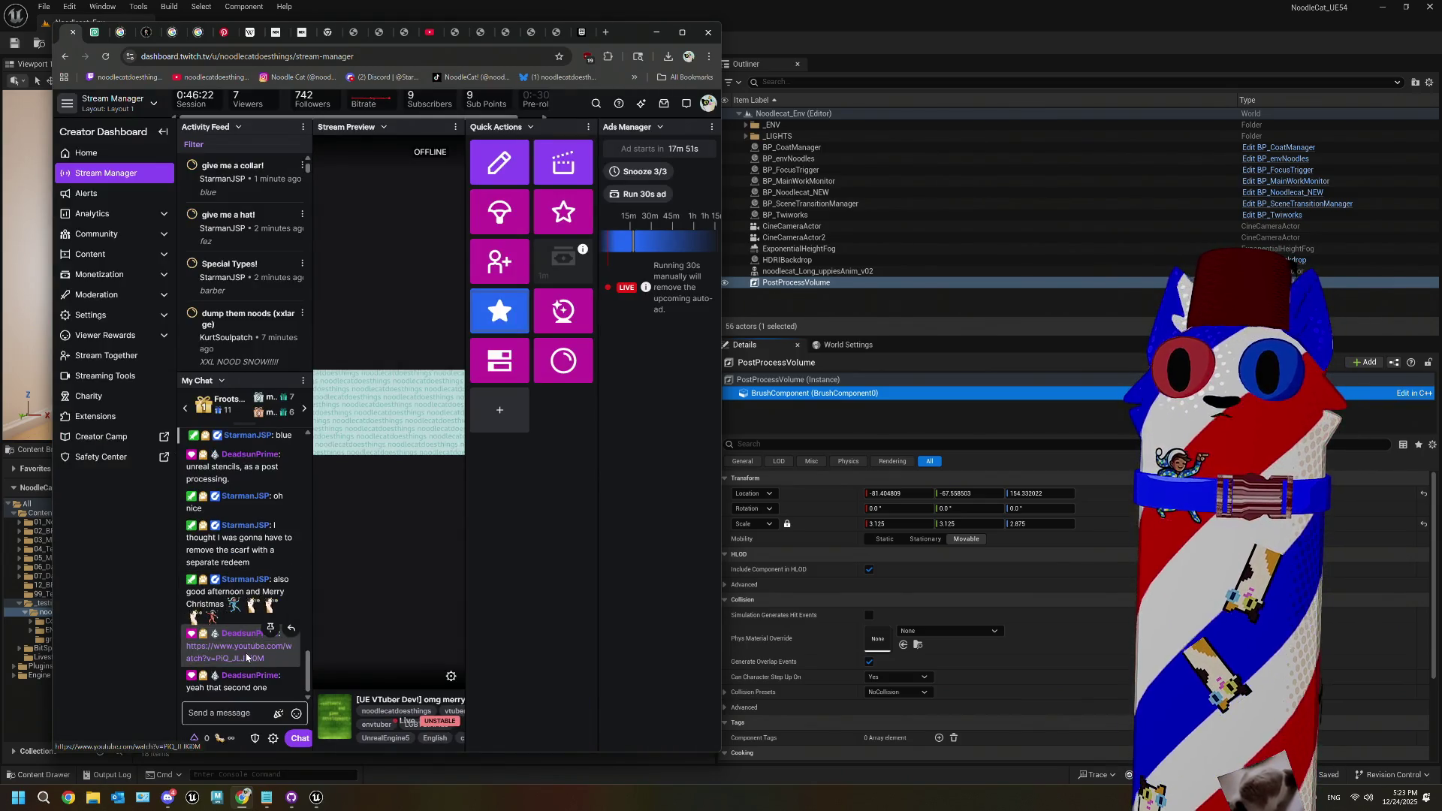
click(247, 661)
drag(93, 32, 594, 30)
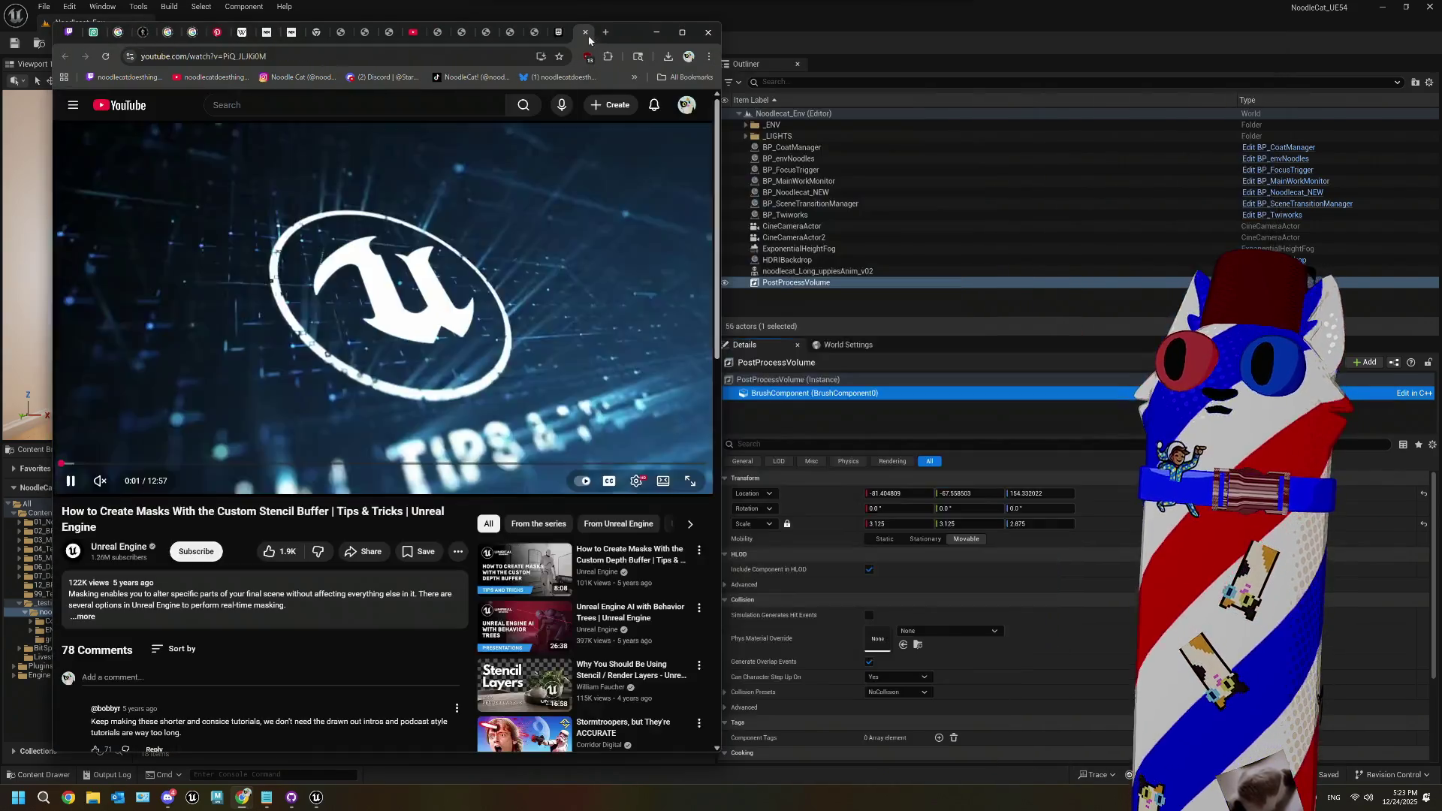
Skim the tutorial to the buffer visualization around 2:16, pausing there briefly
click(273, 399)
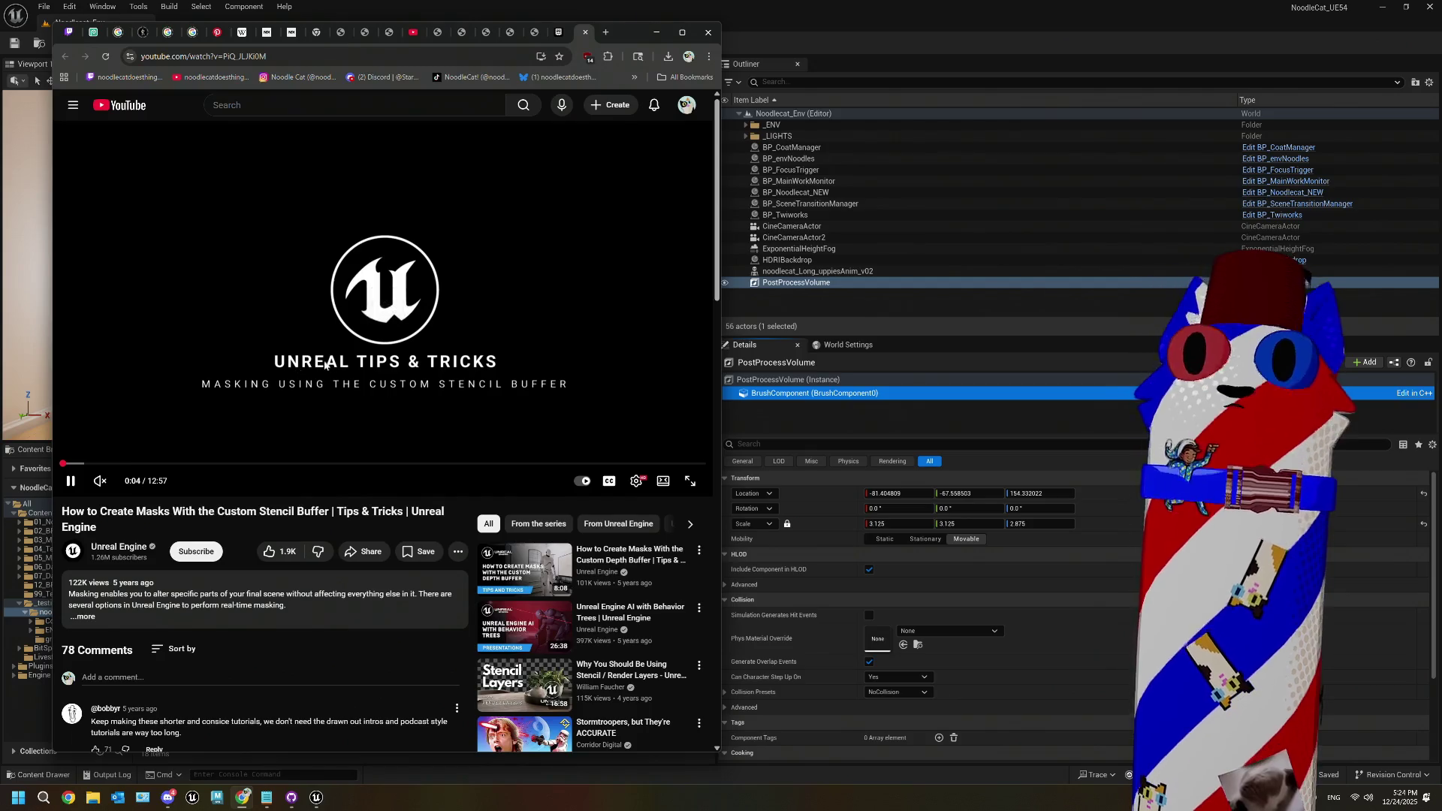
key(Right)
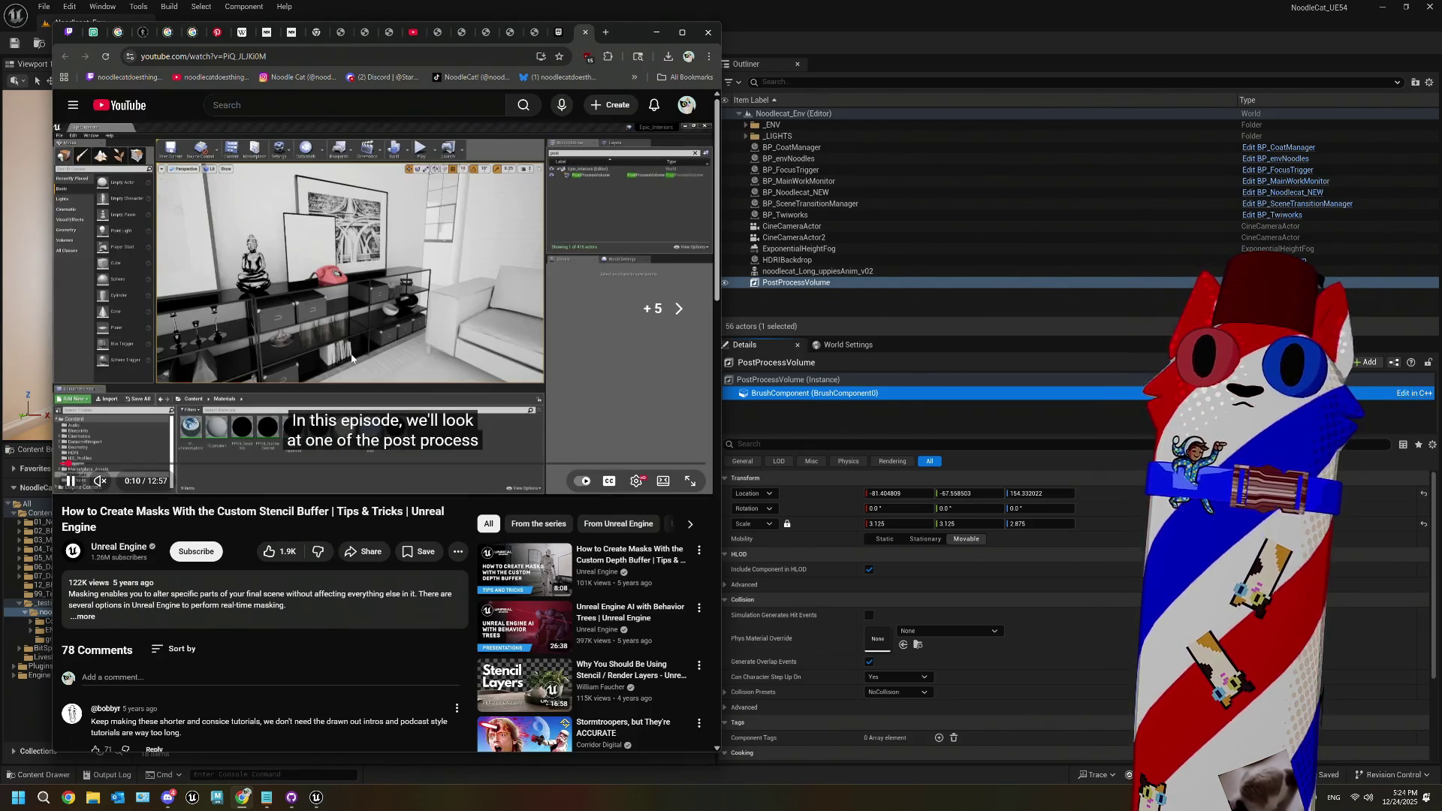
key(Right)
key(Right)
key(Right)
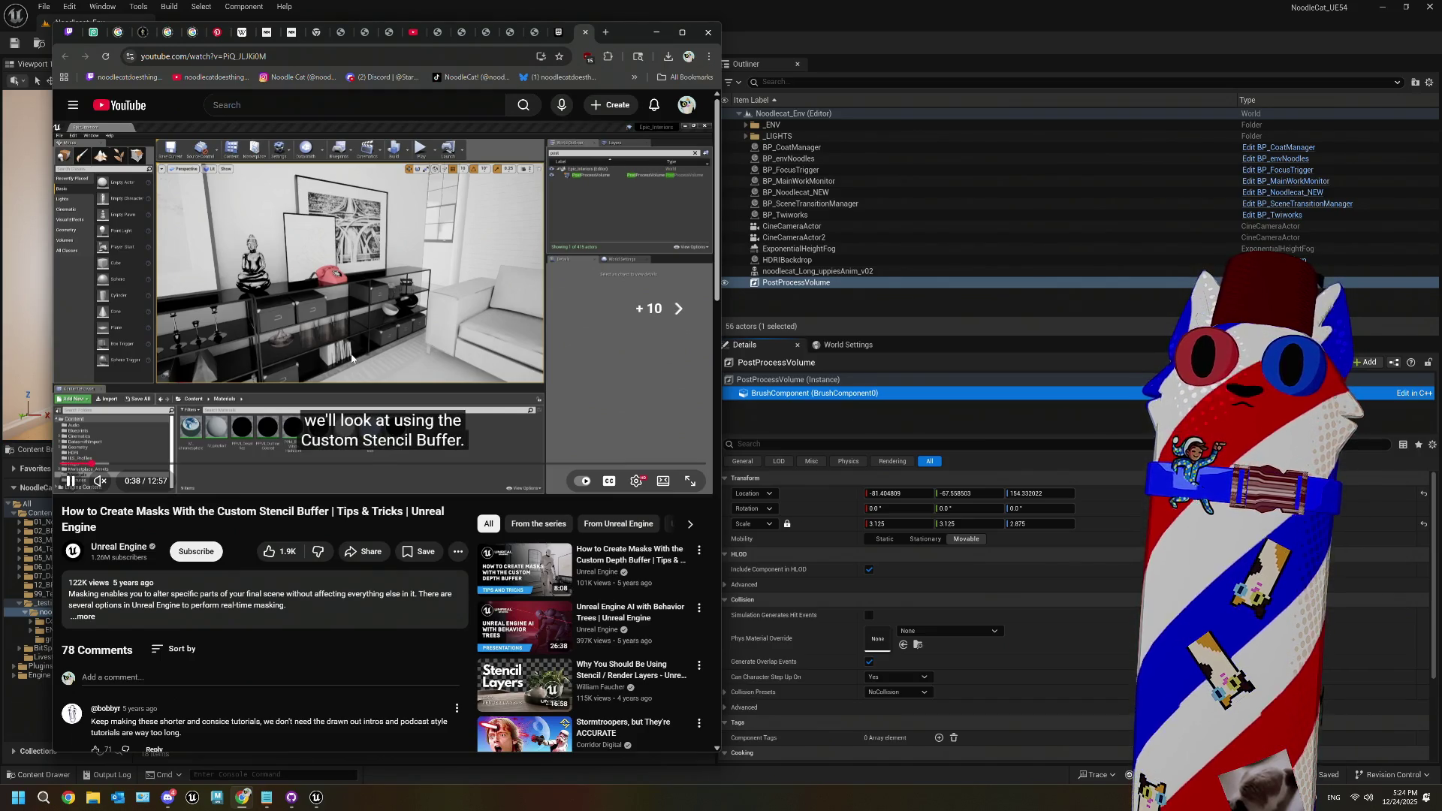
key(Right)
key(Right)
key(Right)
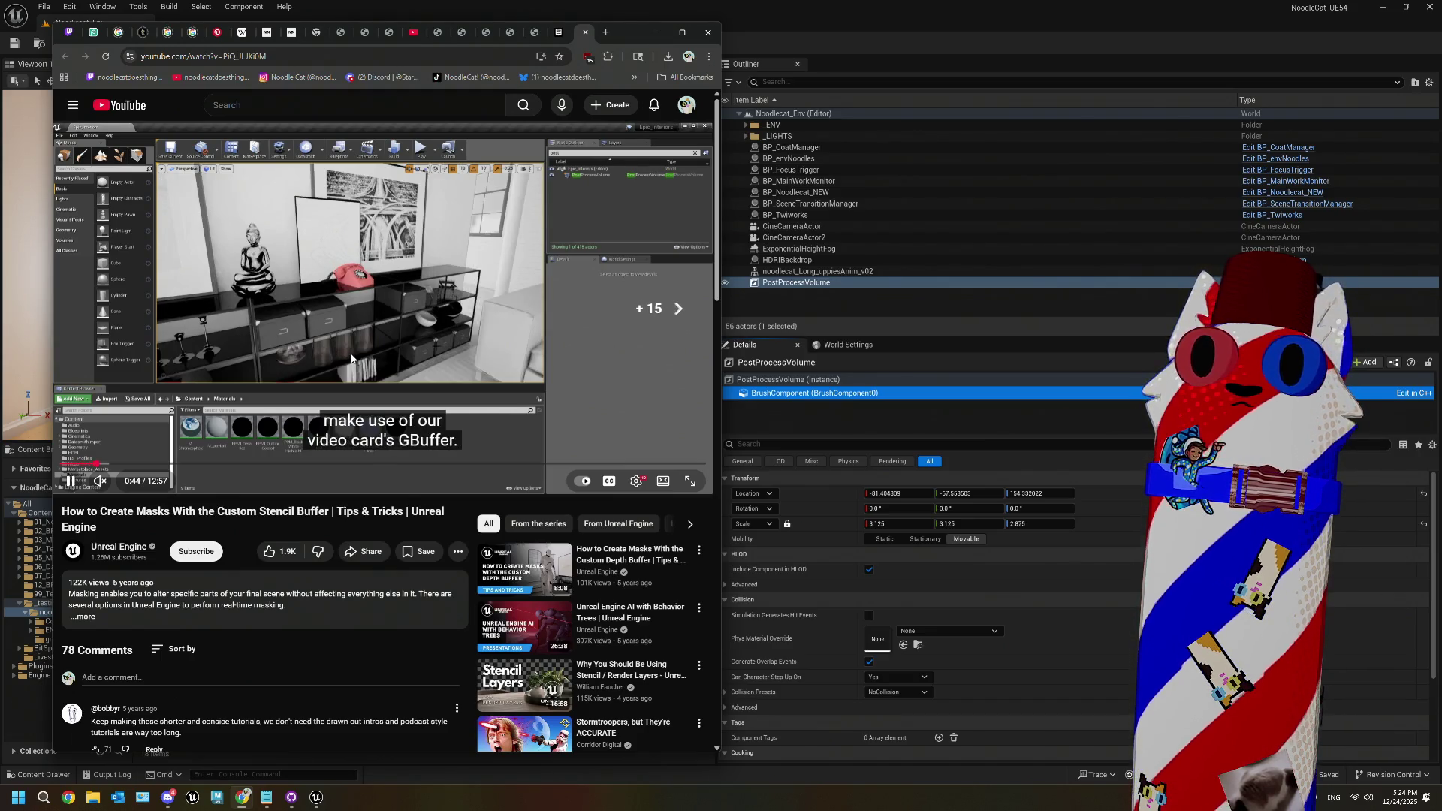
key(Right)
key(Right)
key(Right)
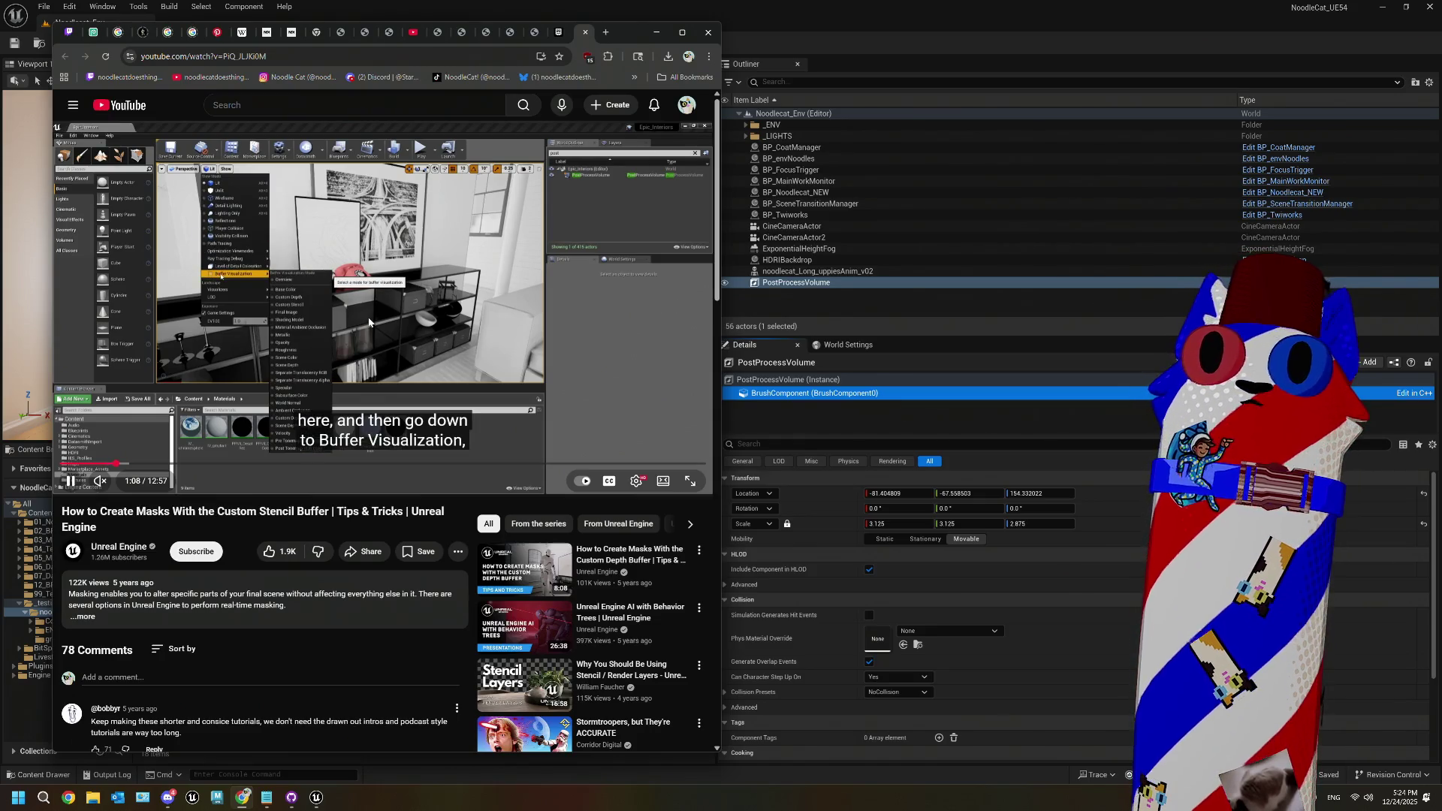
key(Right)
key(Right)
key(Right)
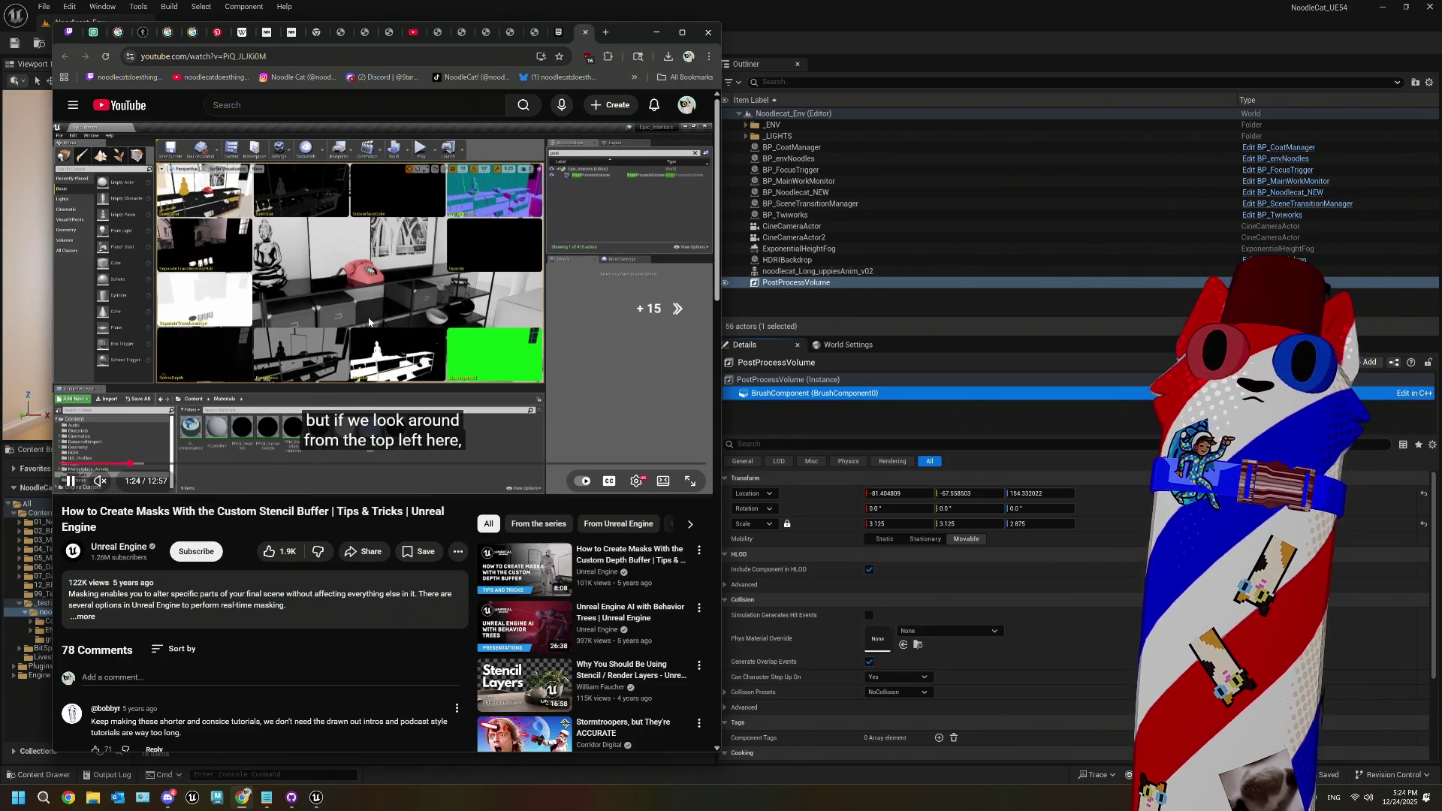
key(Right)
key(Right)
key(Right)
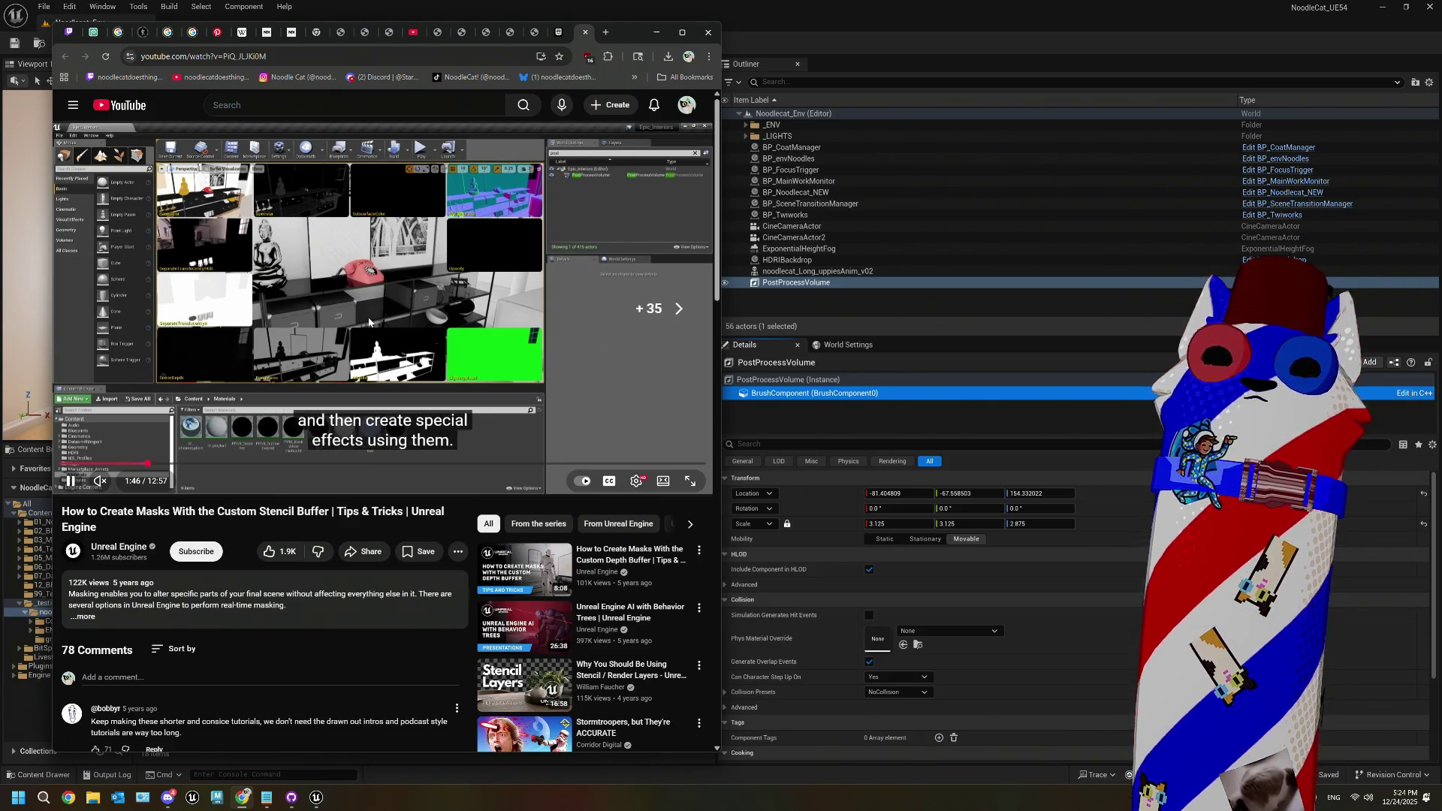
key(Right)
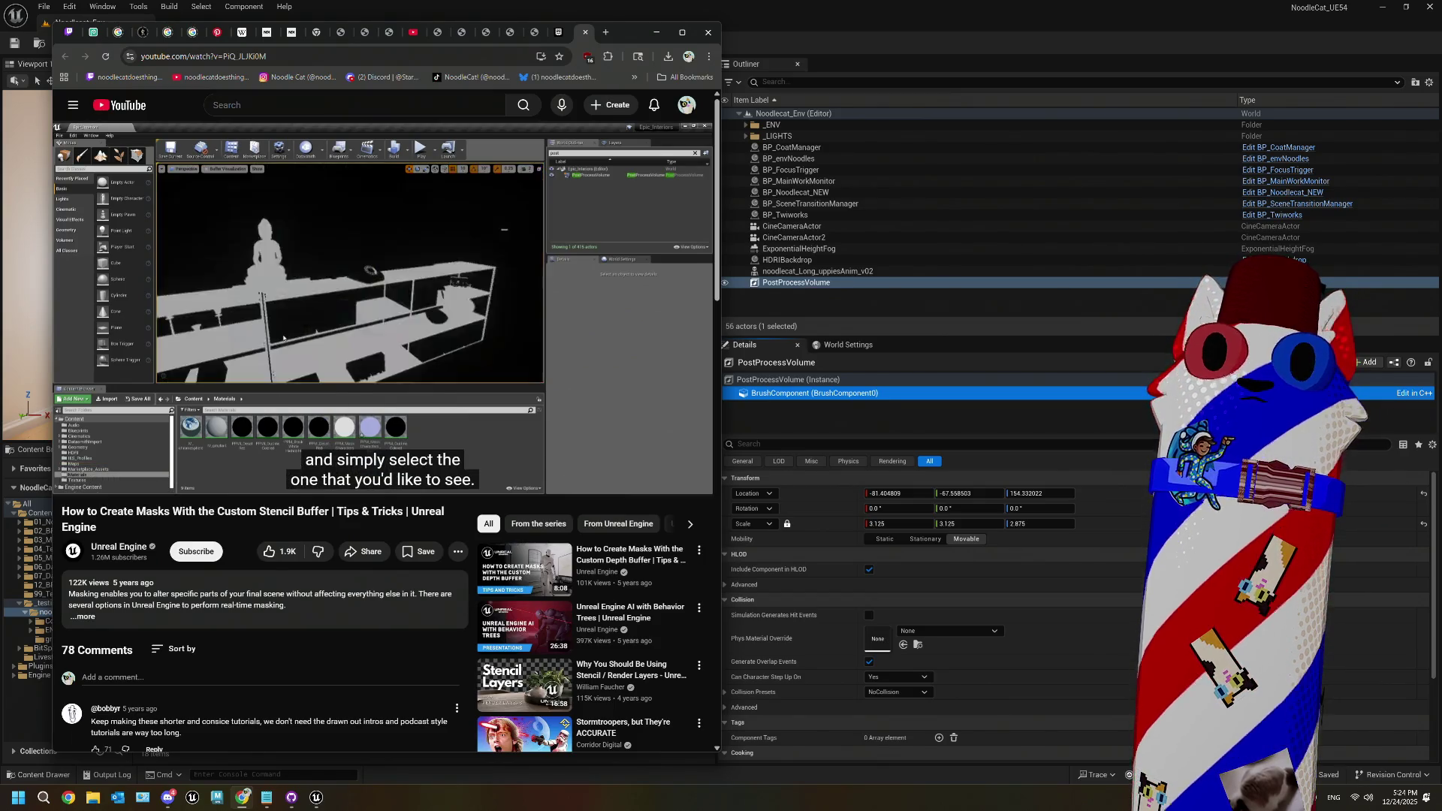
key(Right)
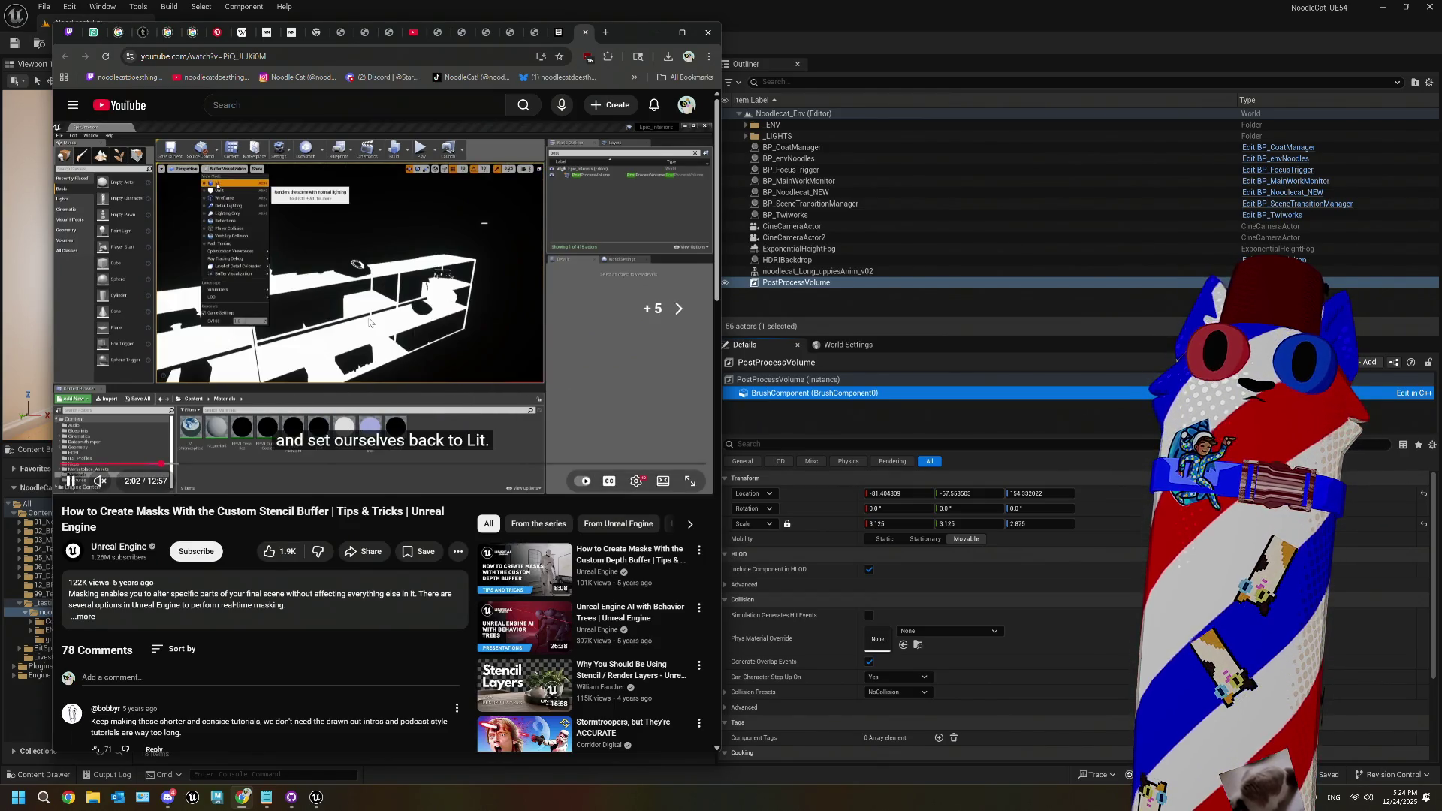
key(Right)
key(Right)
key(Right)
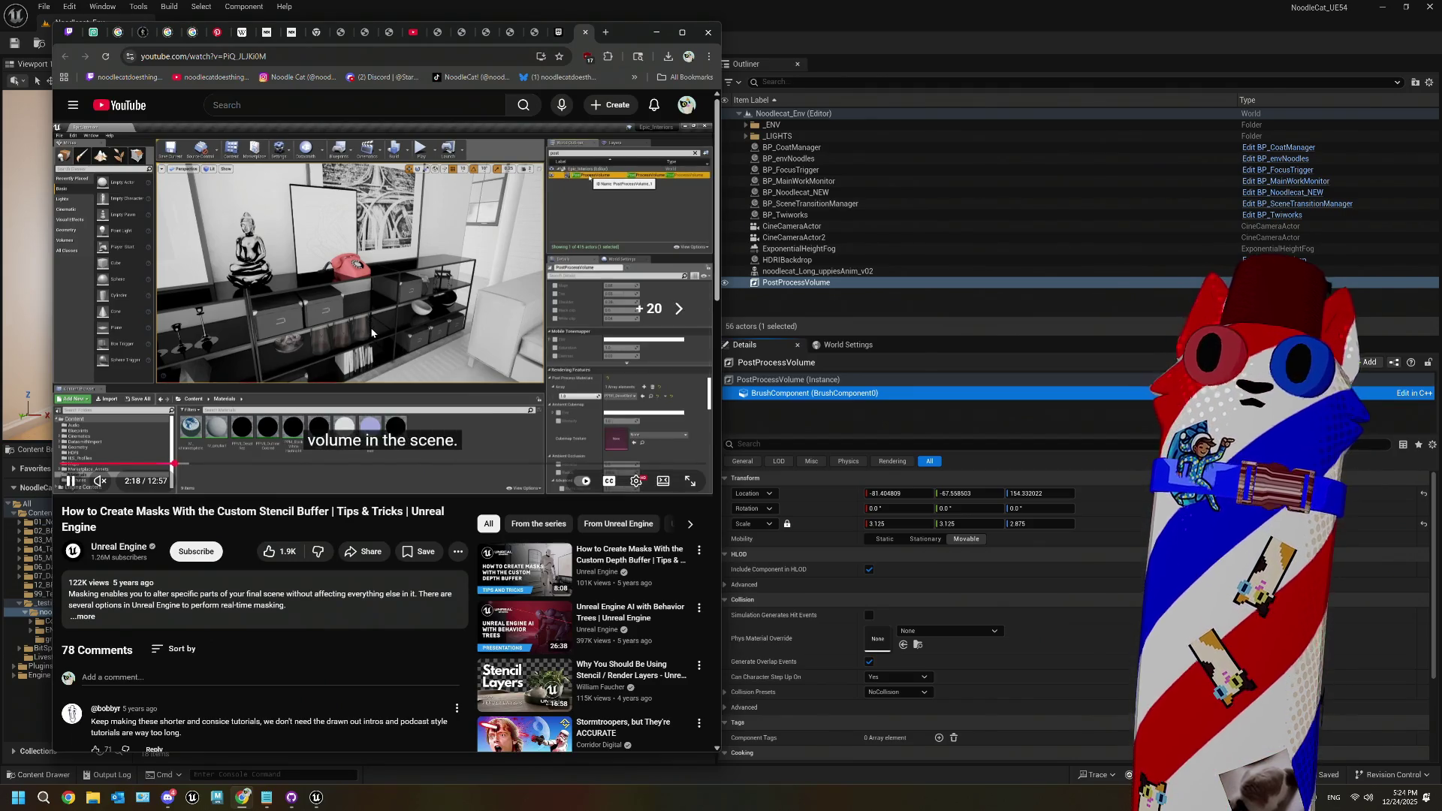
key(Left)
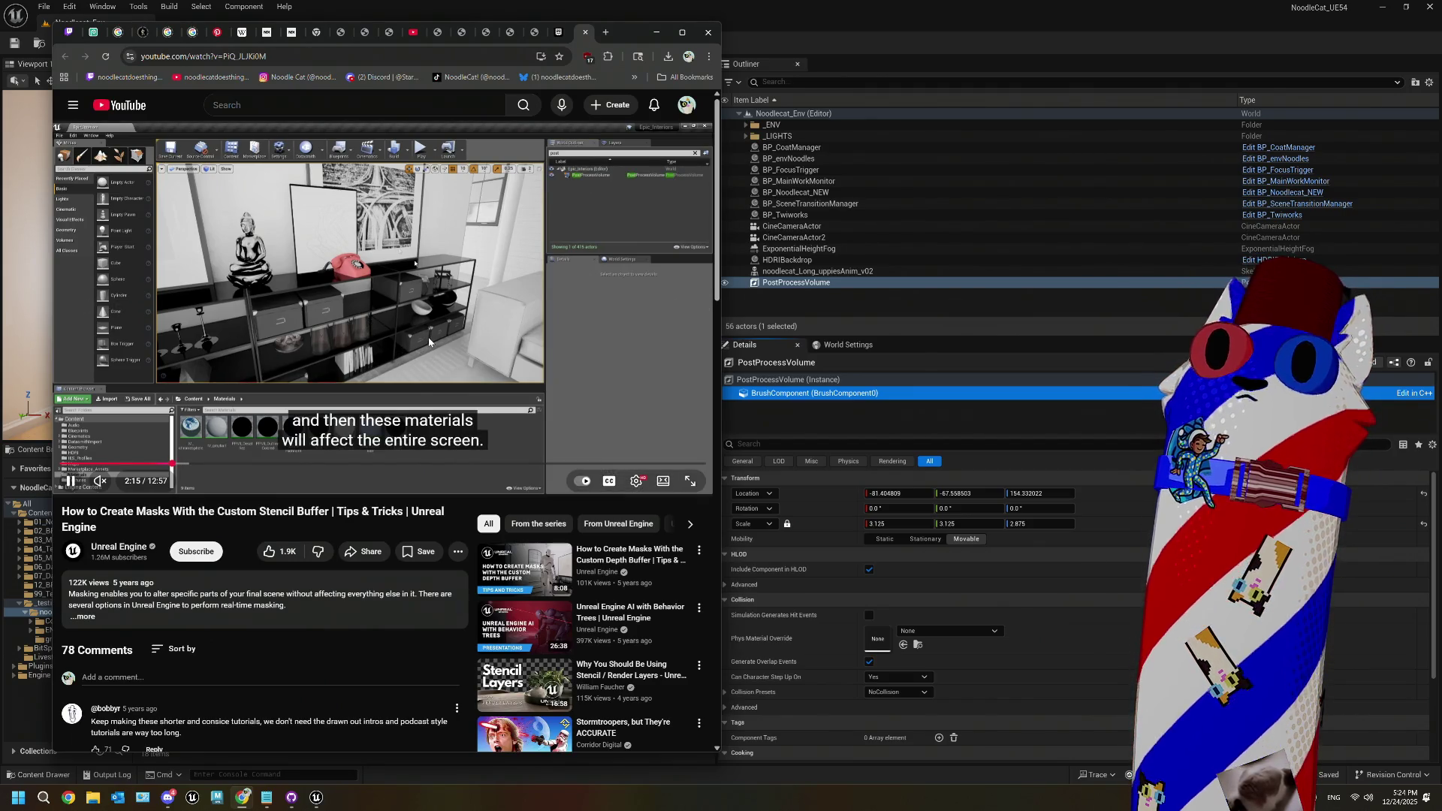
key(space)
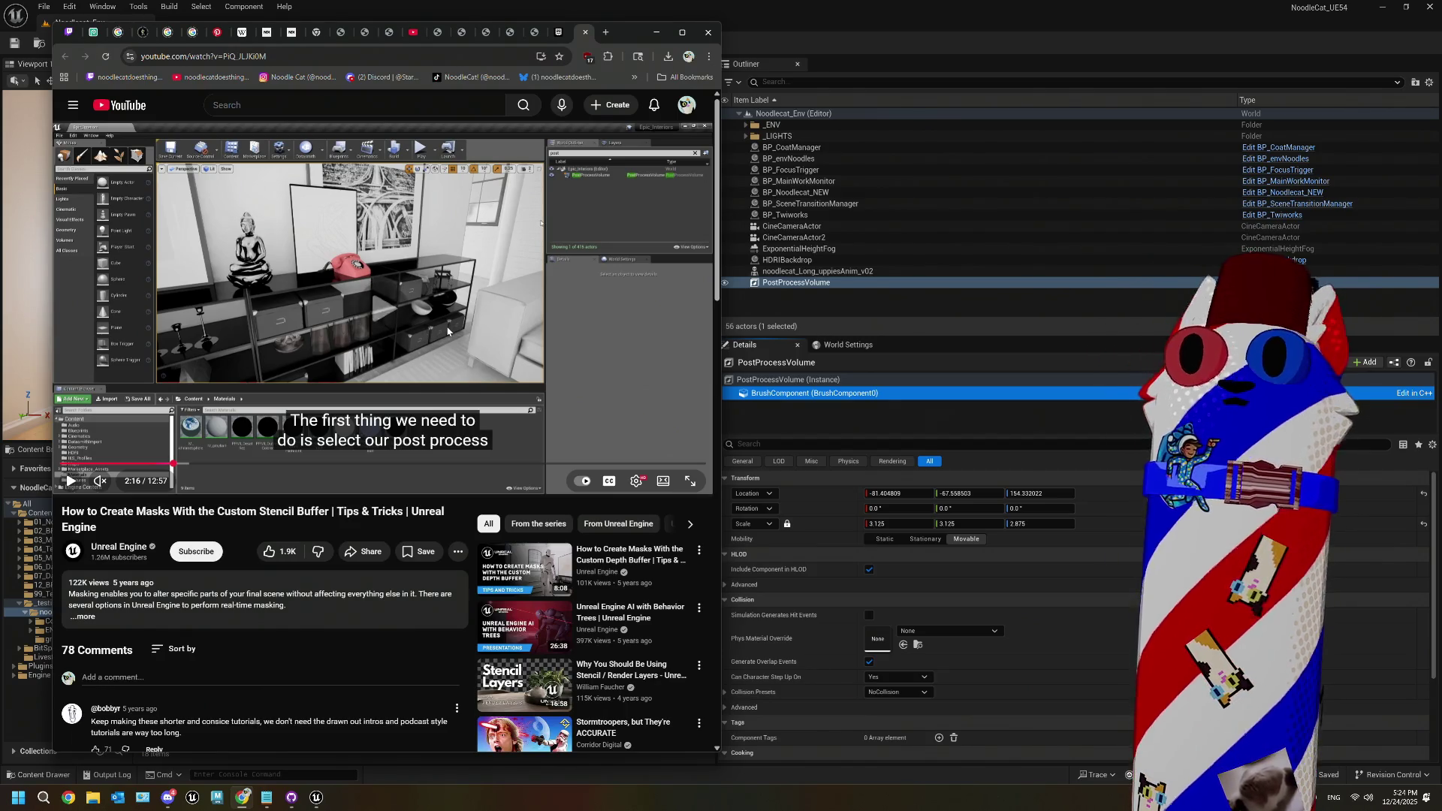
key(space)
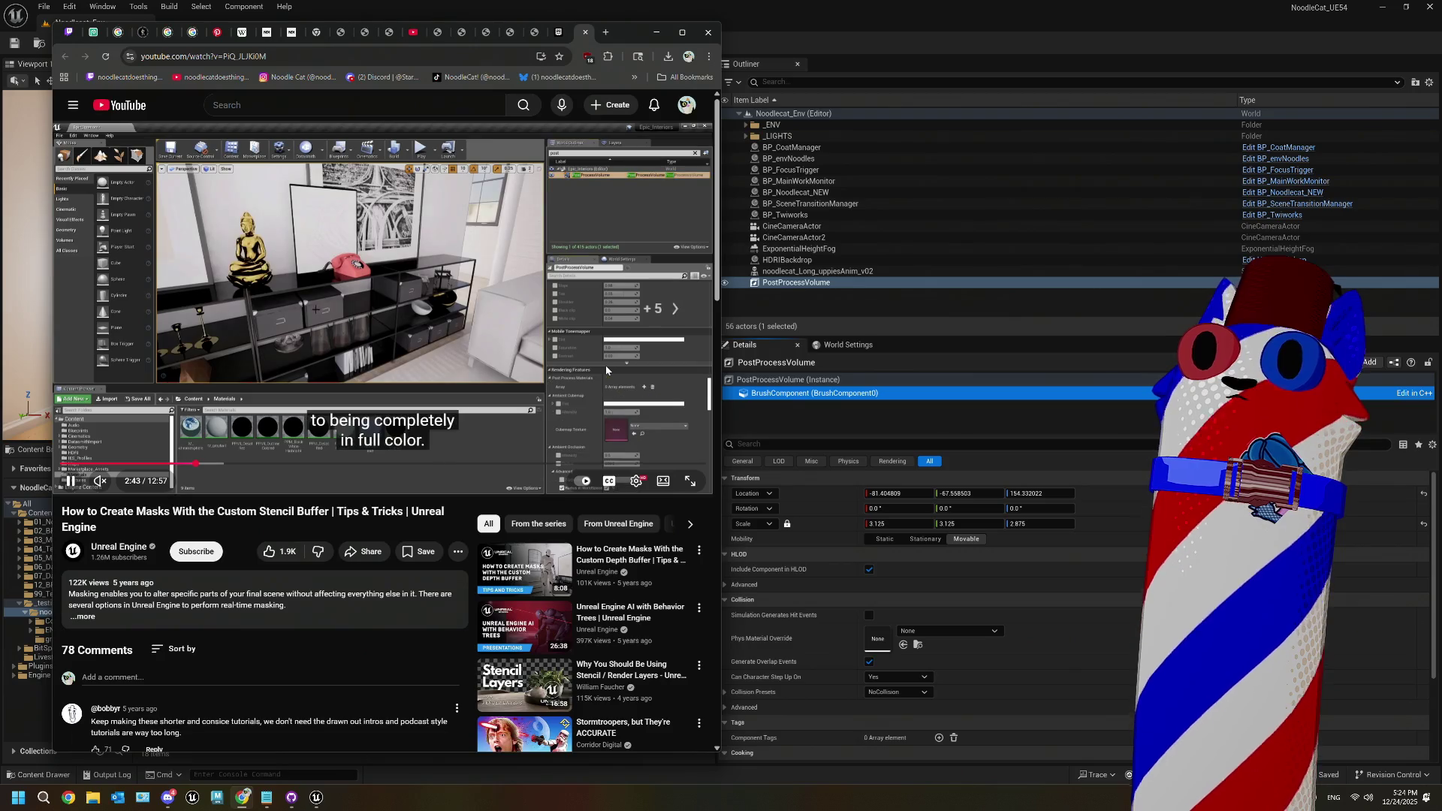
Skip to the Enabled With Stencil setting near 3:23, then on to about 5:32
key(l)
key(l)
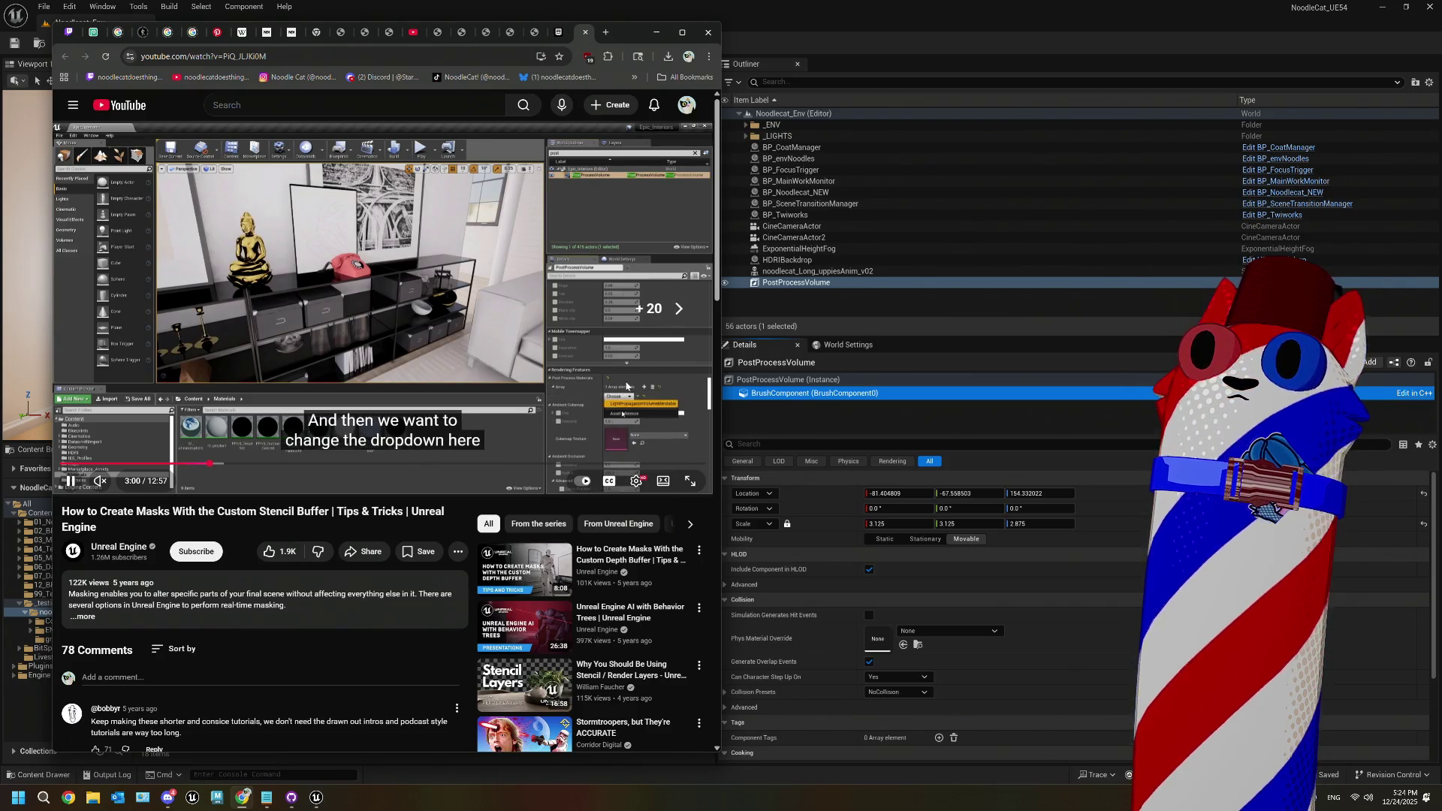
key(l)
key(l)
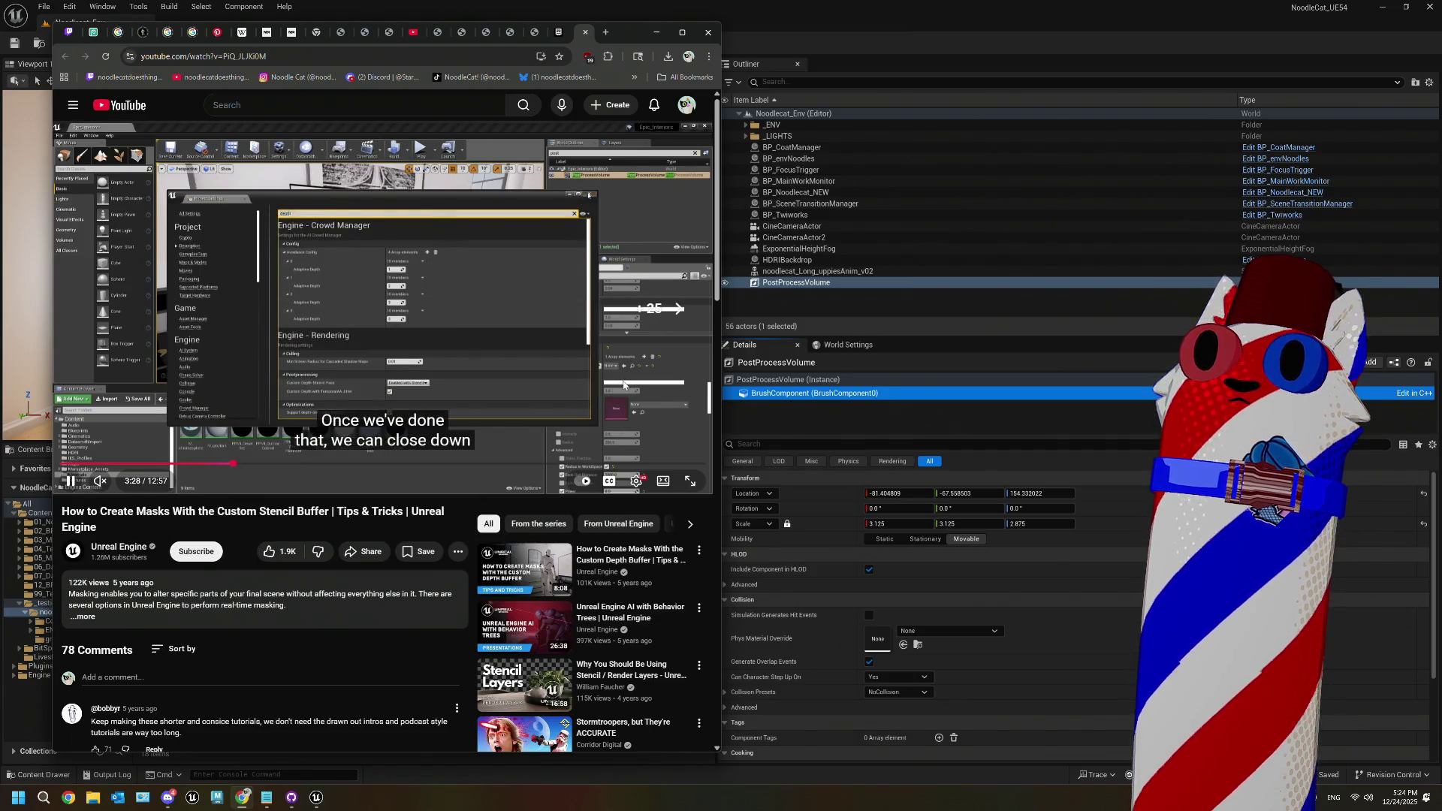
key(Left)
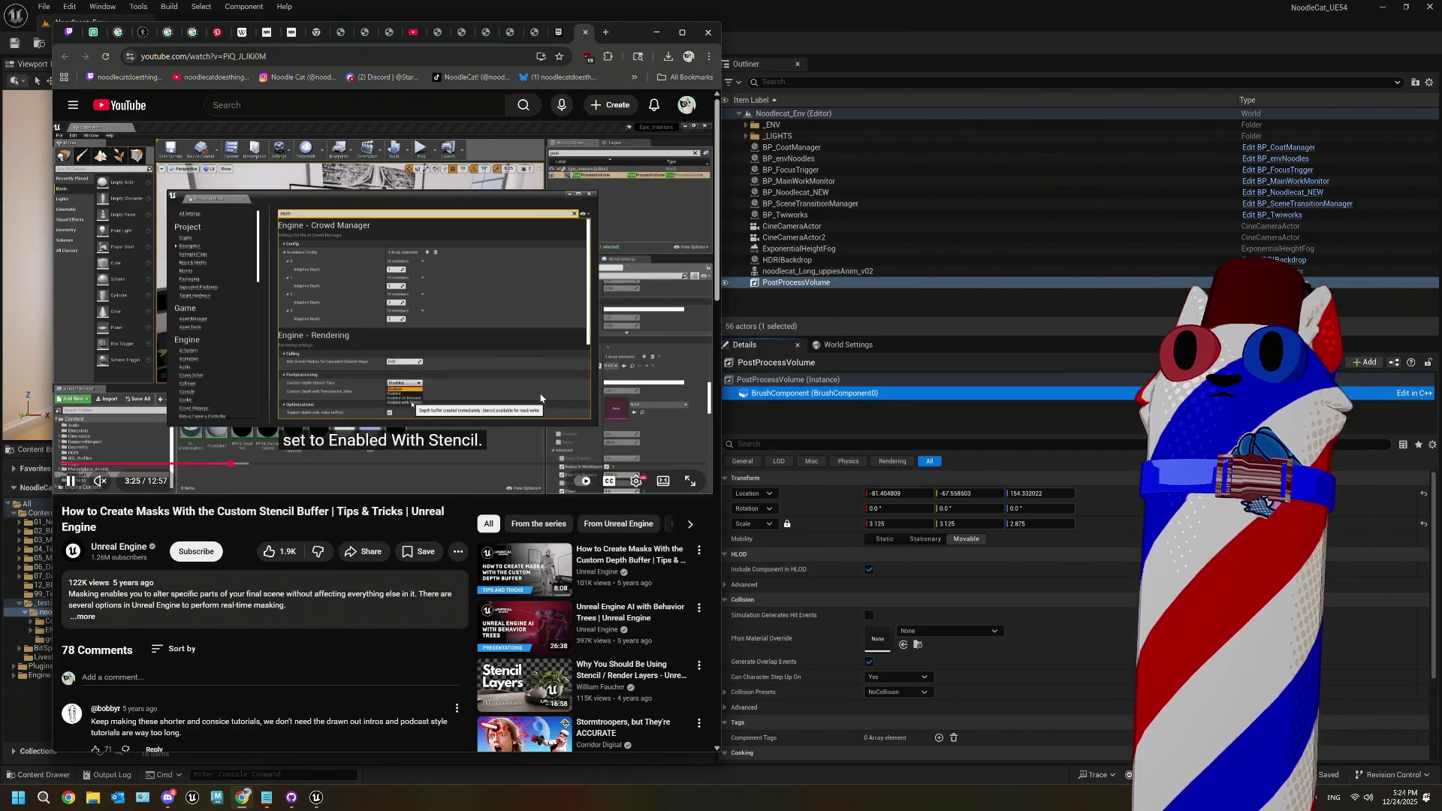
key(k)
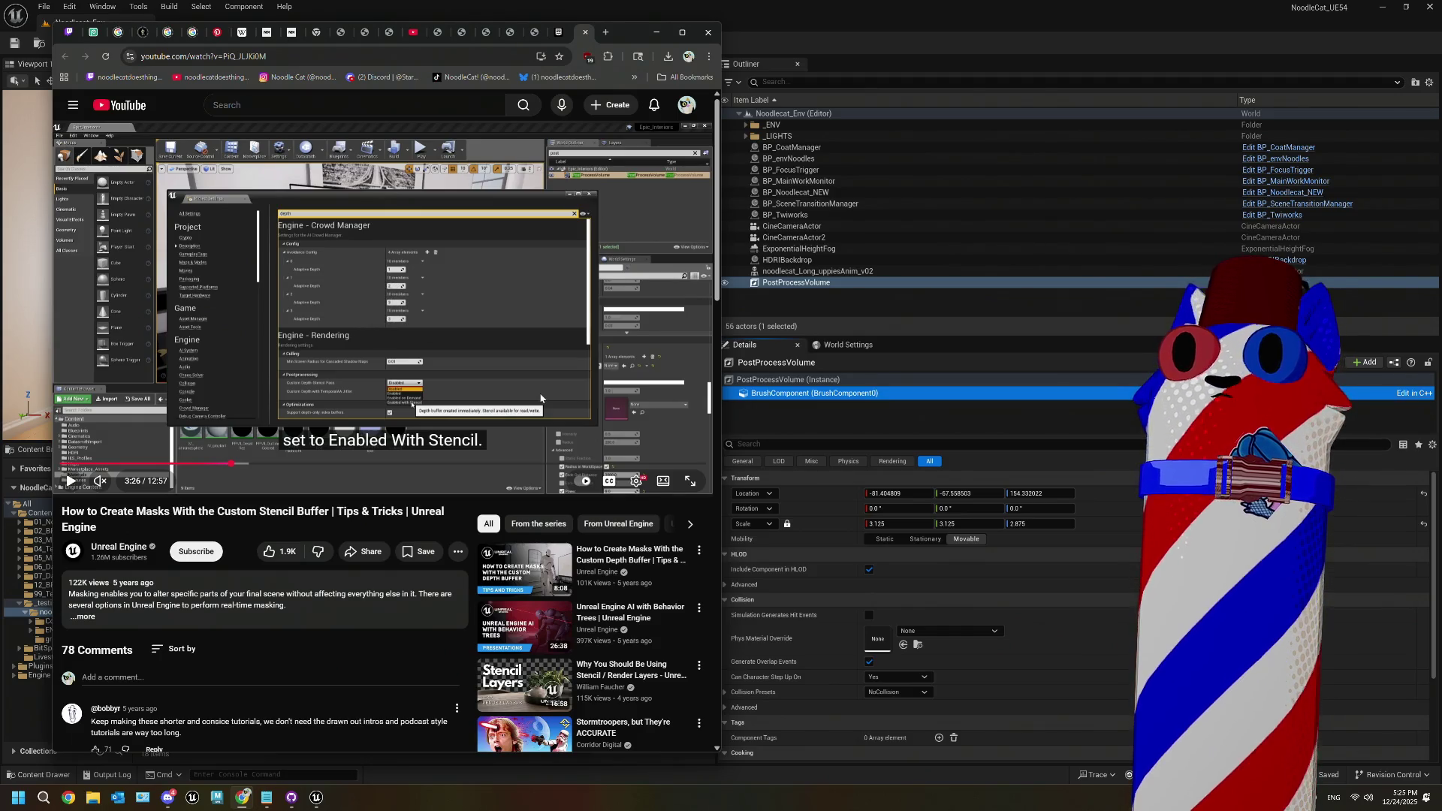
key(k)
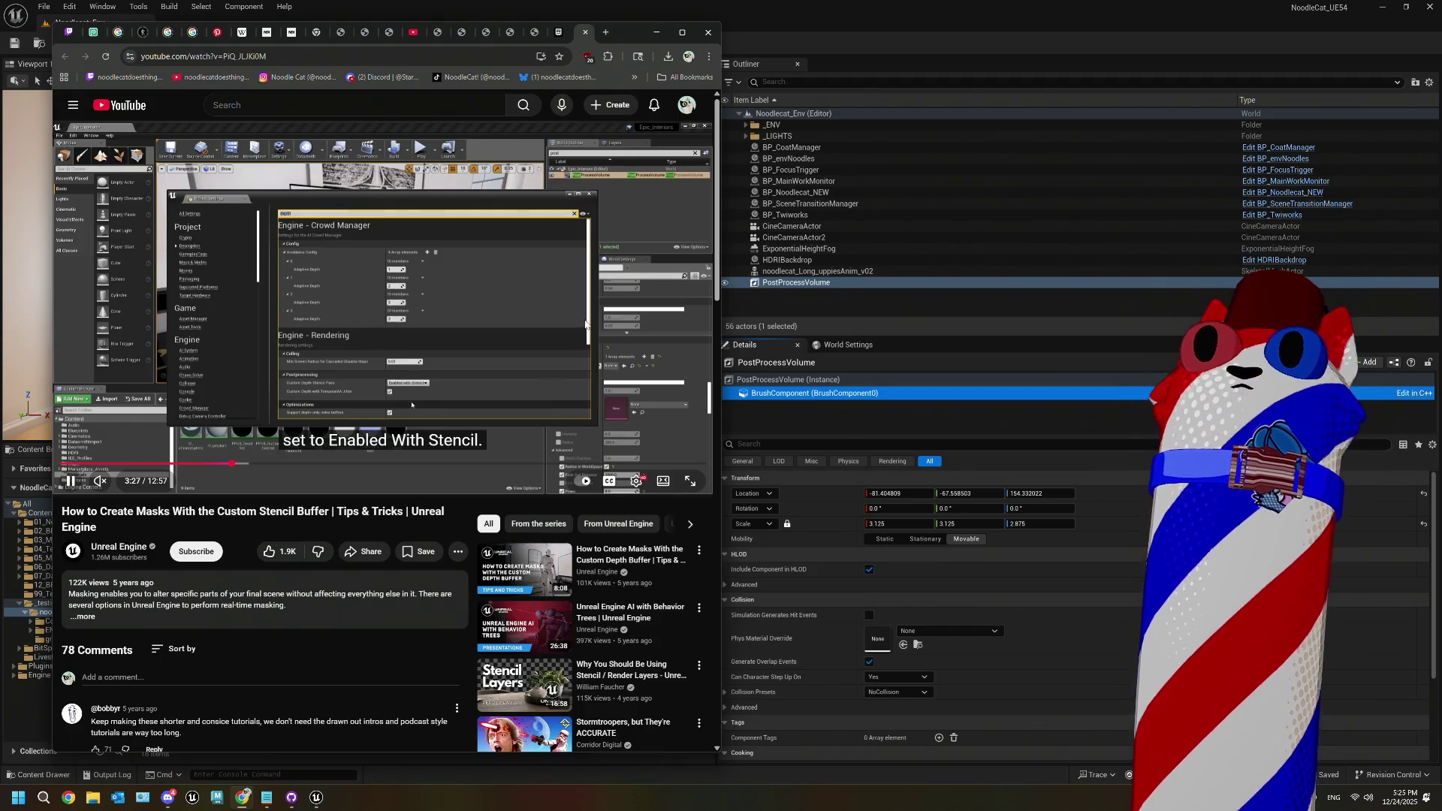
key(Right)
key(Right)
key(Right)
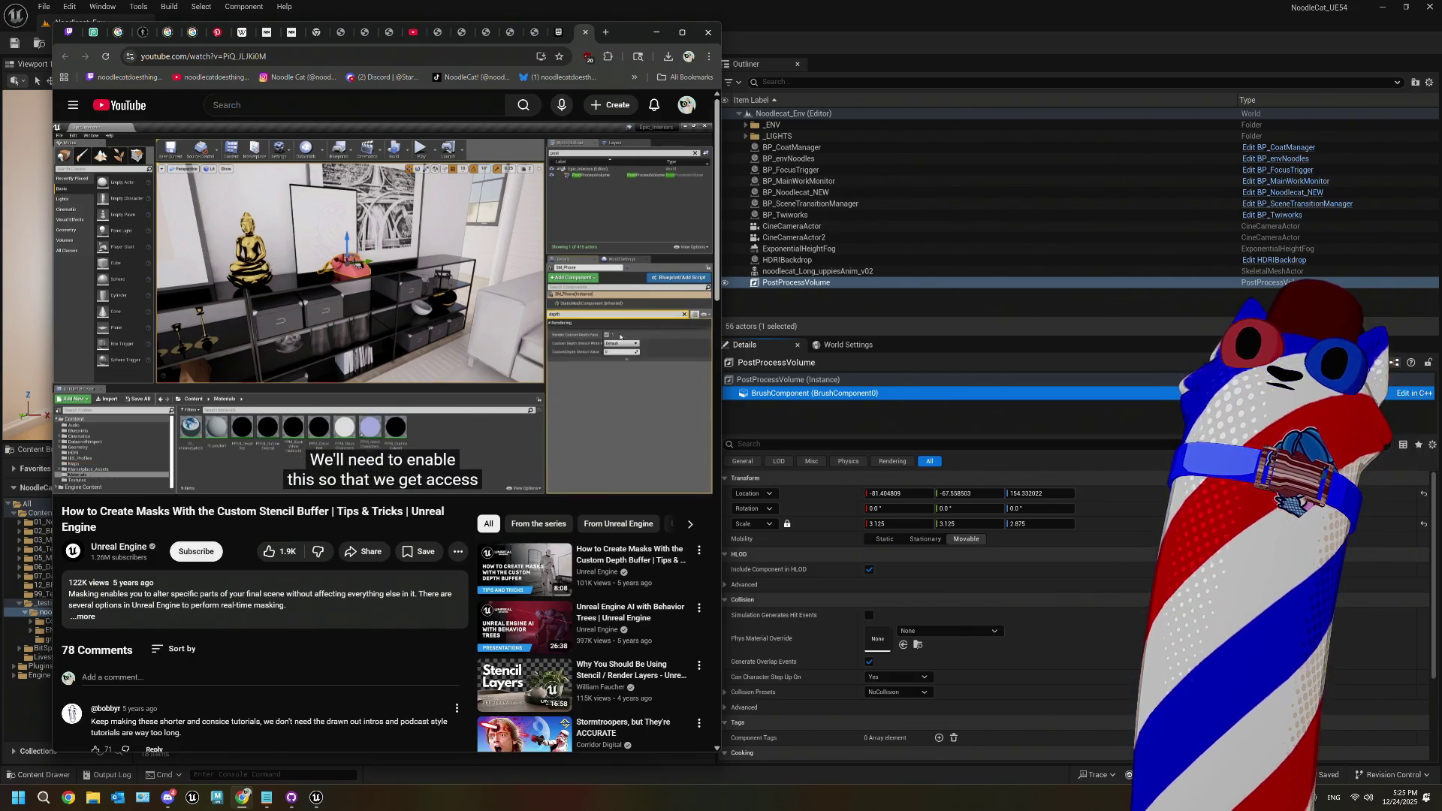
key(Right)
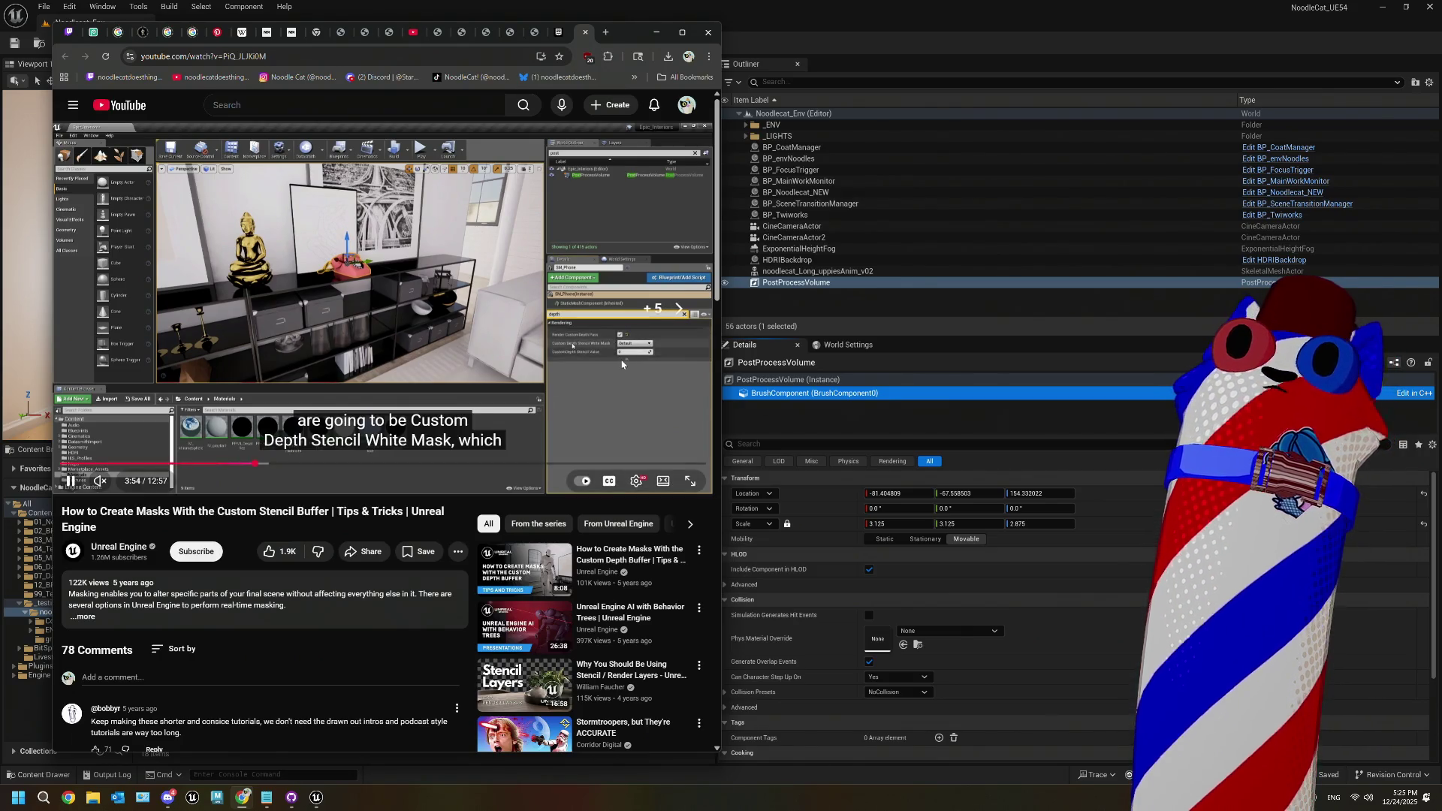
key(Right)
key(Right)
key(Right)
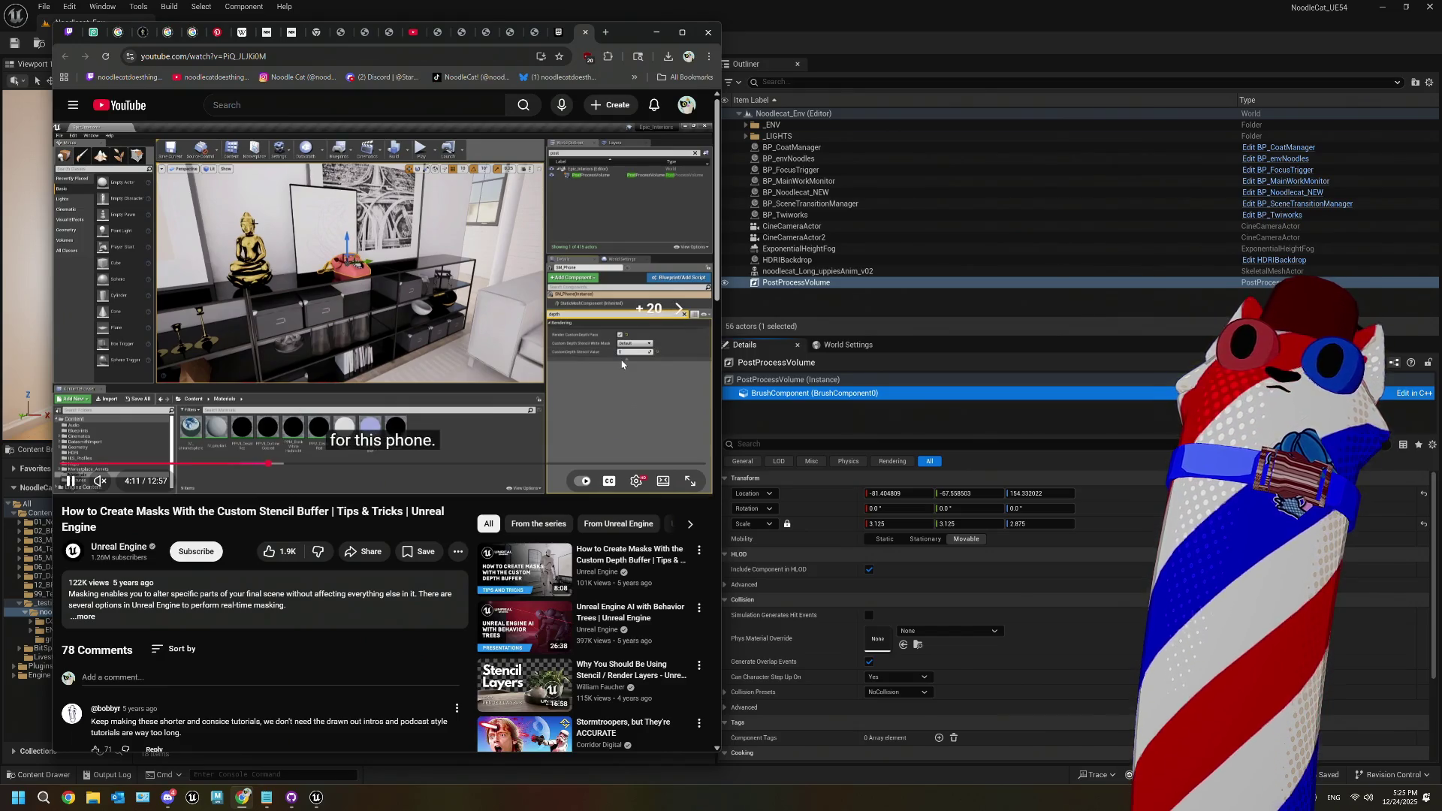
key(Right)
key(Right)
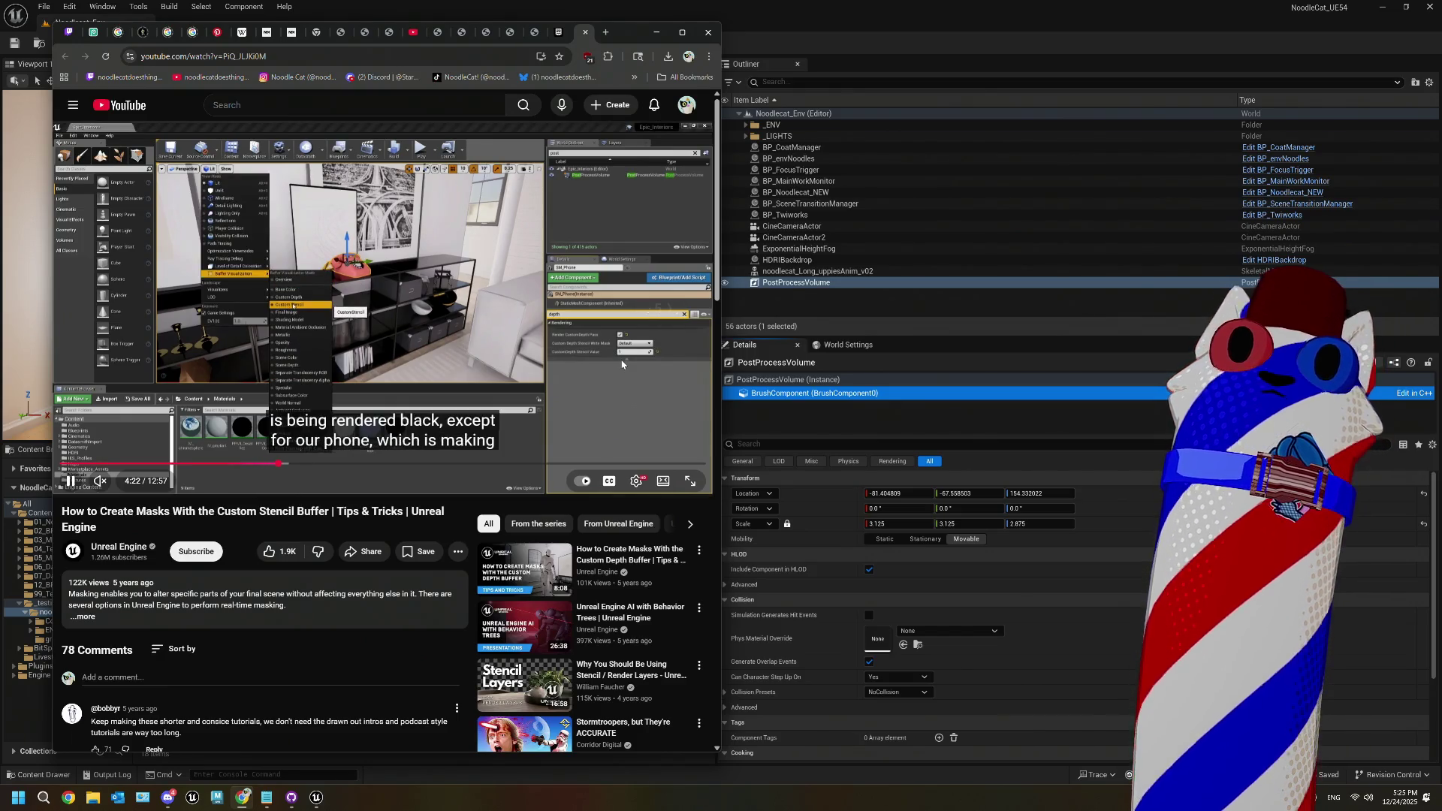
key(Right)
key(Right)
key(Right)
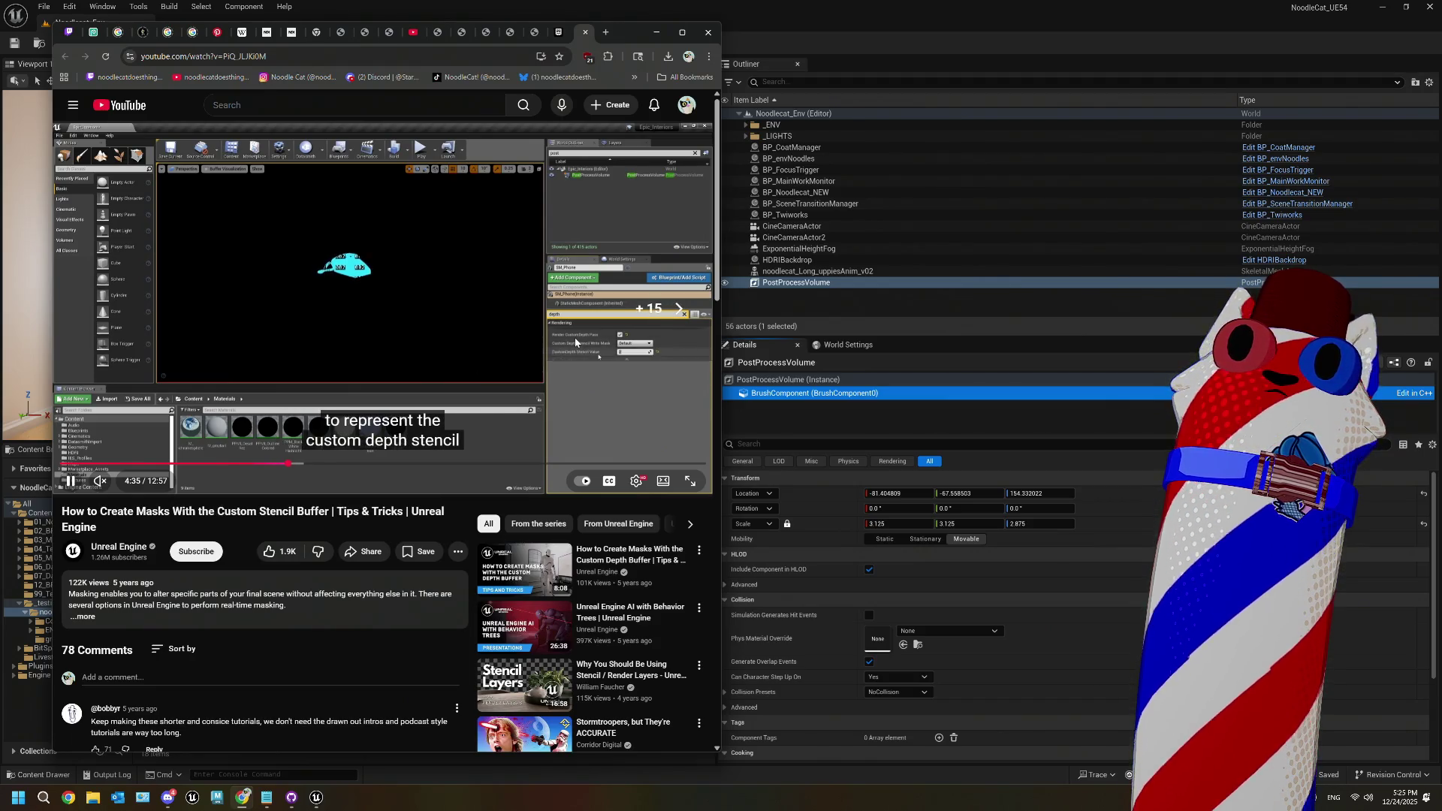
key(Right)
key(Right)
key(Right)
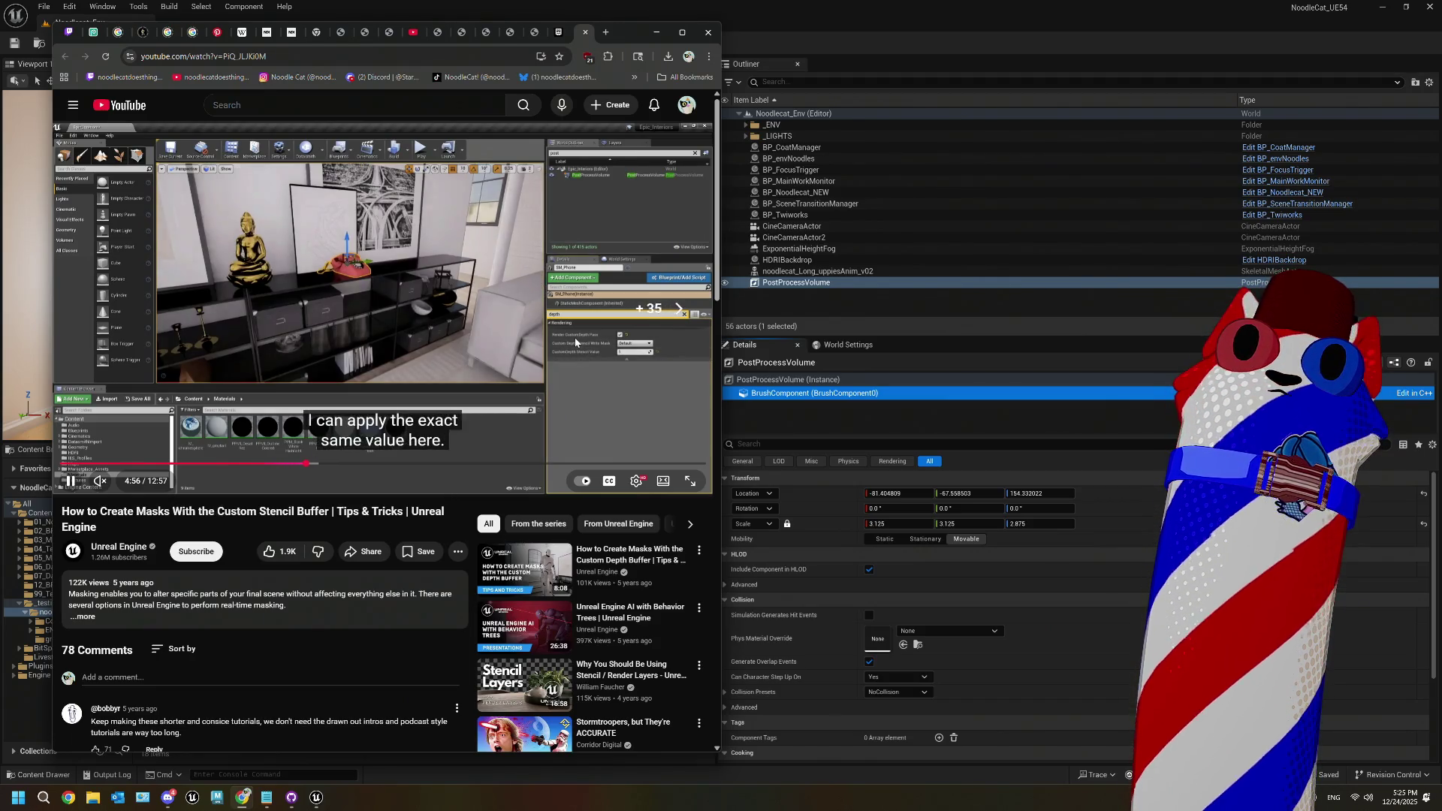
key(Right)
key(Right)
key(Right)
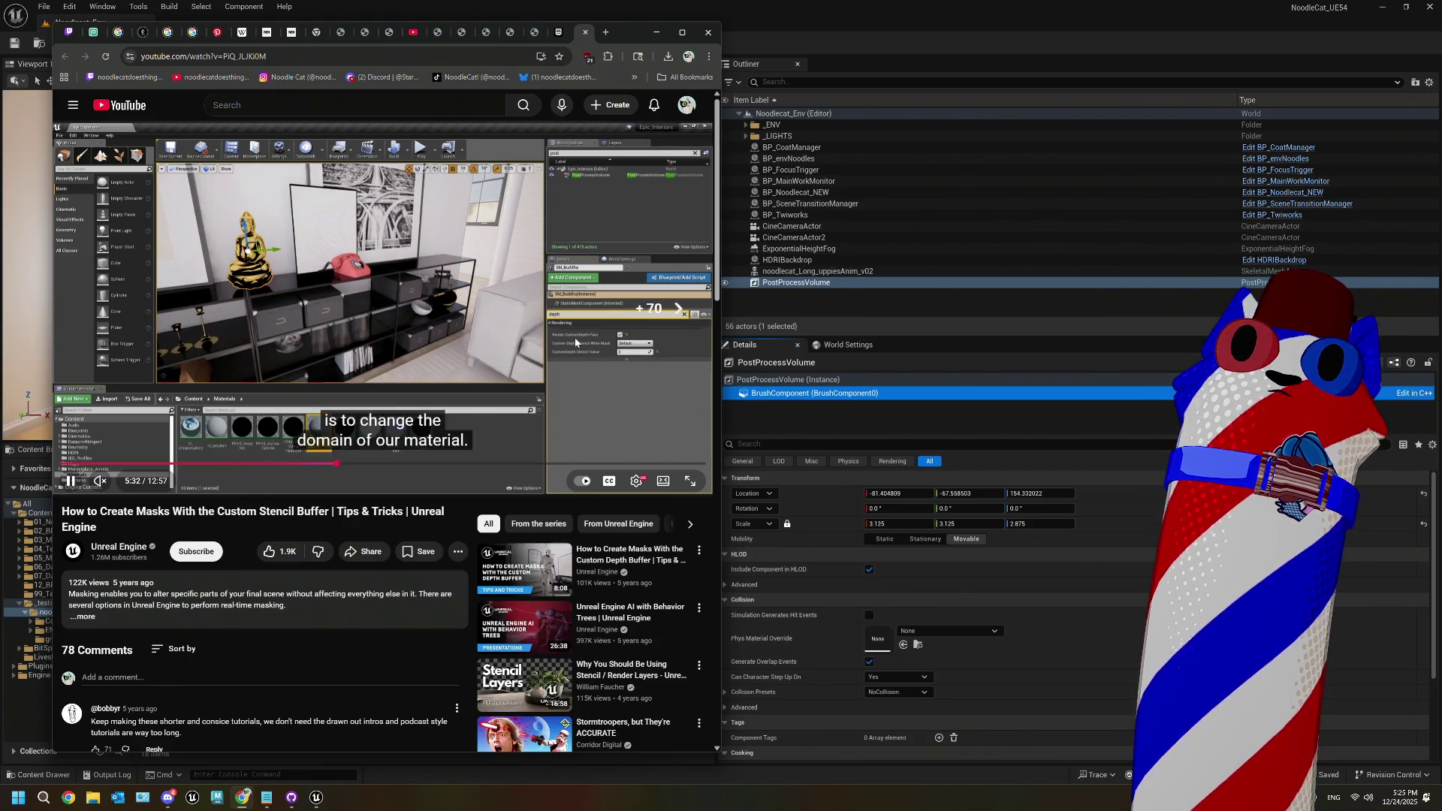
key(Right)
key(Right)
key(Right)
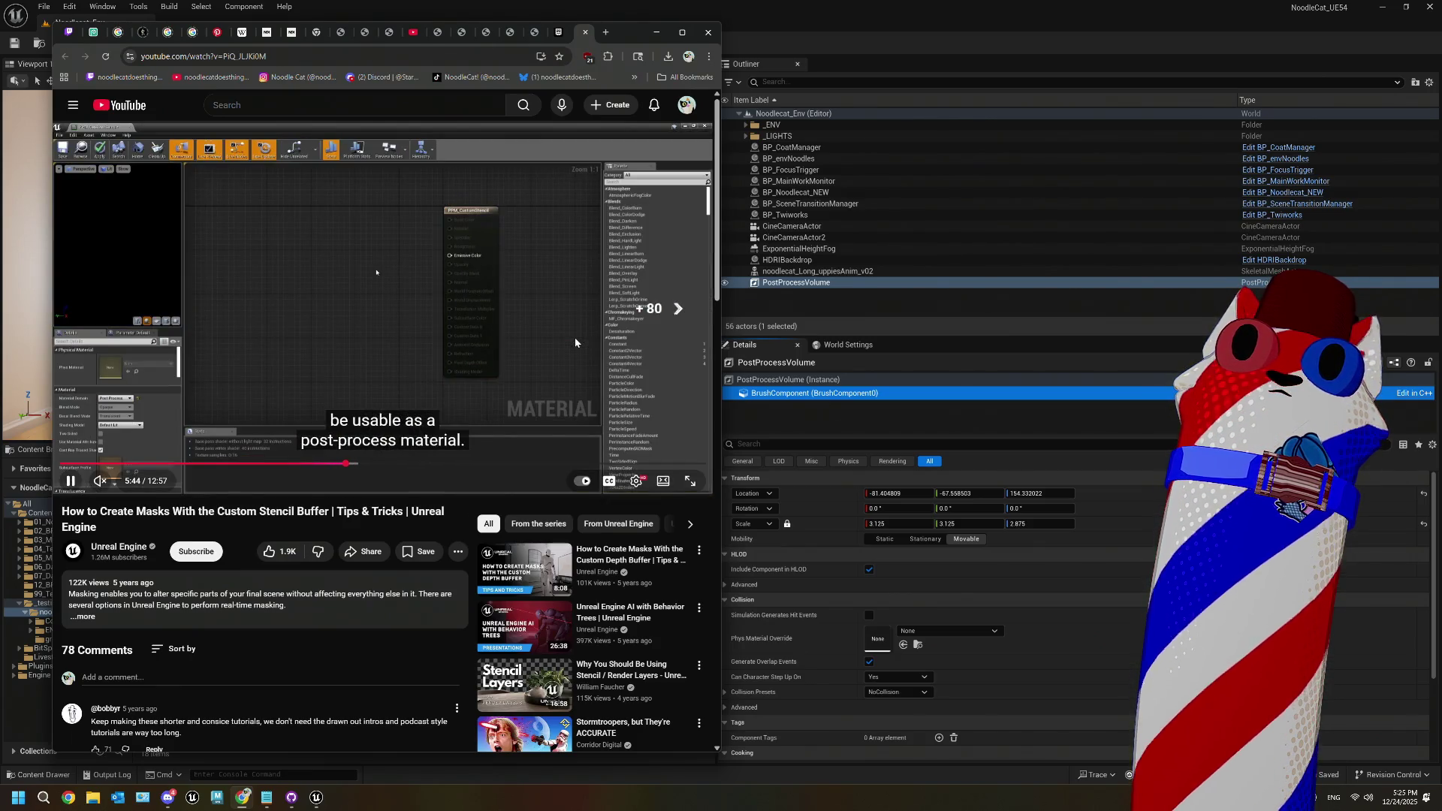
Skip the tutorial from about 5:44 to 11:57, the mask material's lerp setup
key(Right)
key(Right)
key(Right)
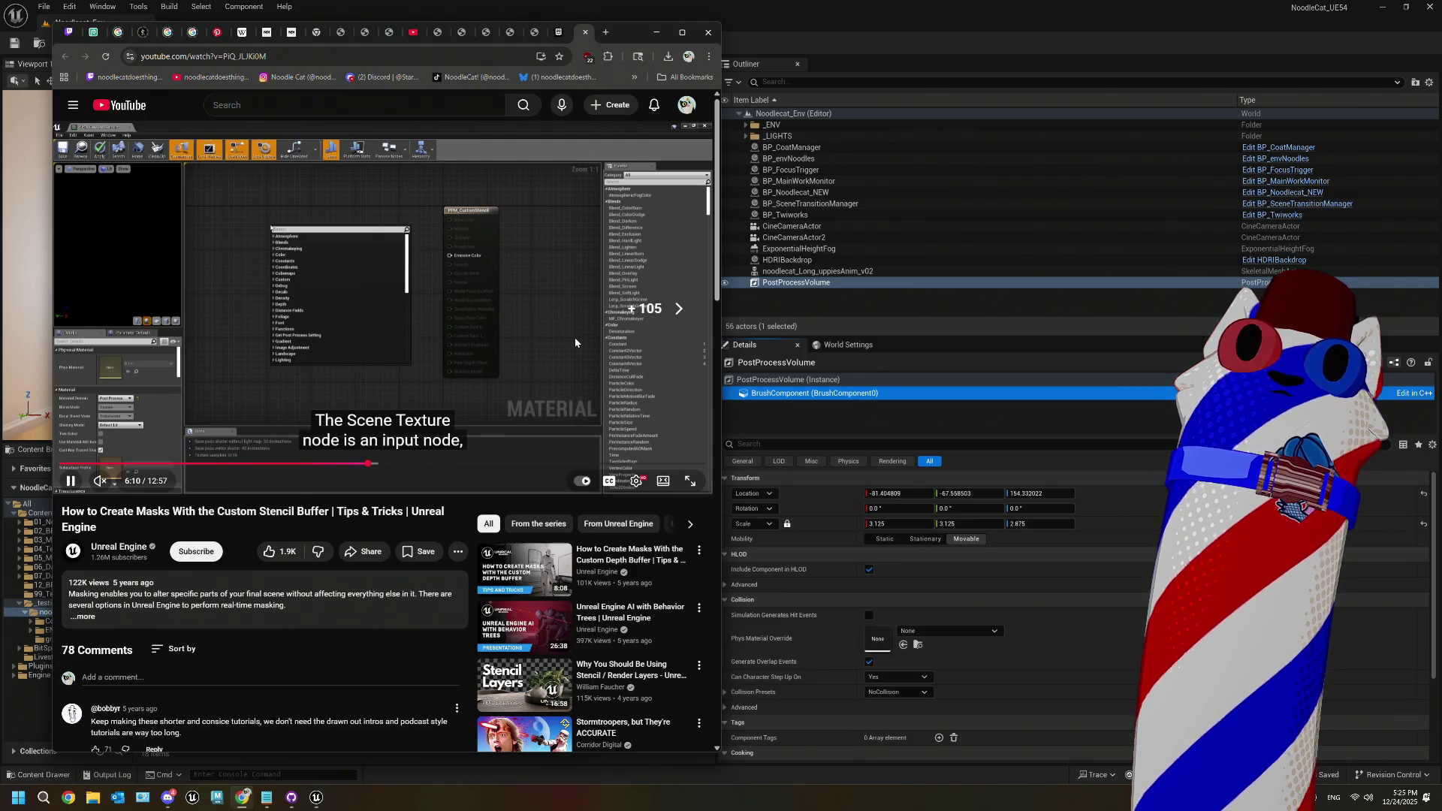
key(Right)
key(Right)
key(Right)
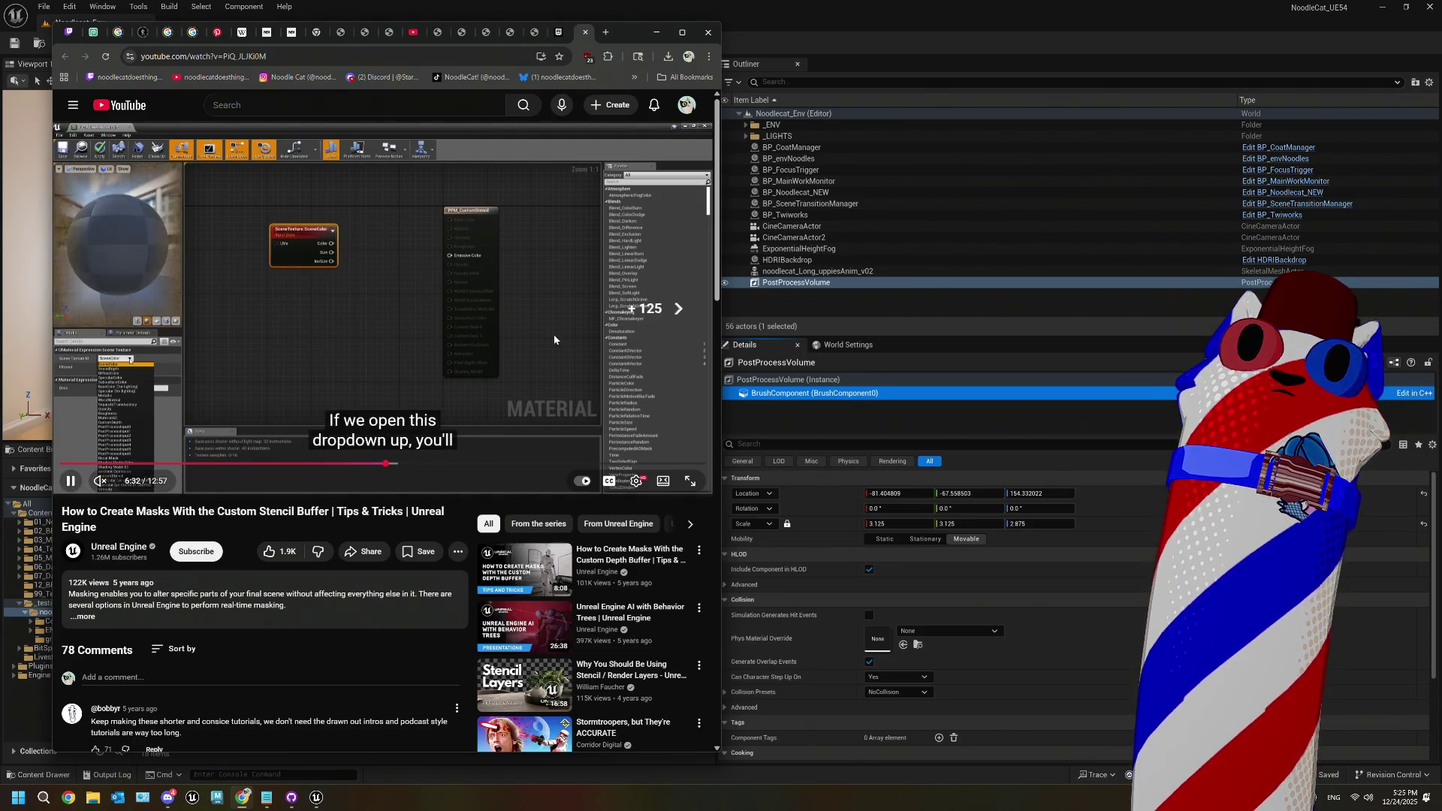
key(Right)
key(Right)
key(Right)
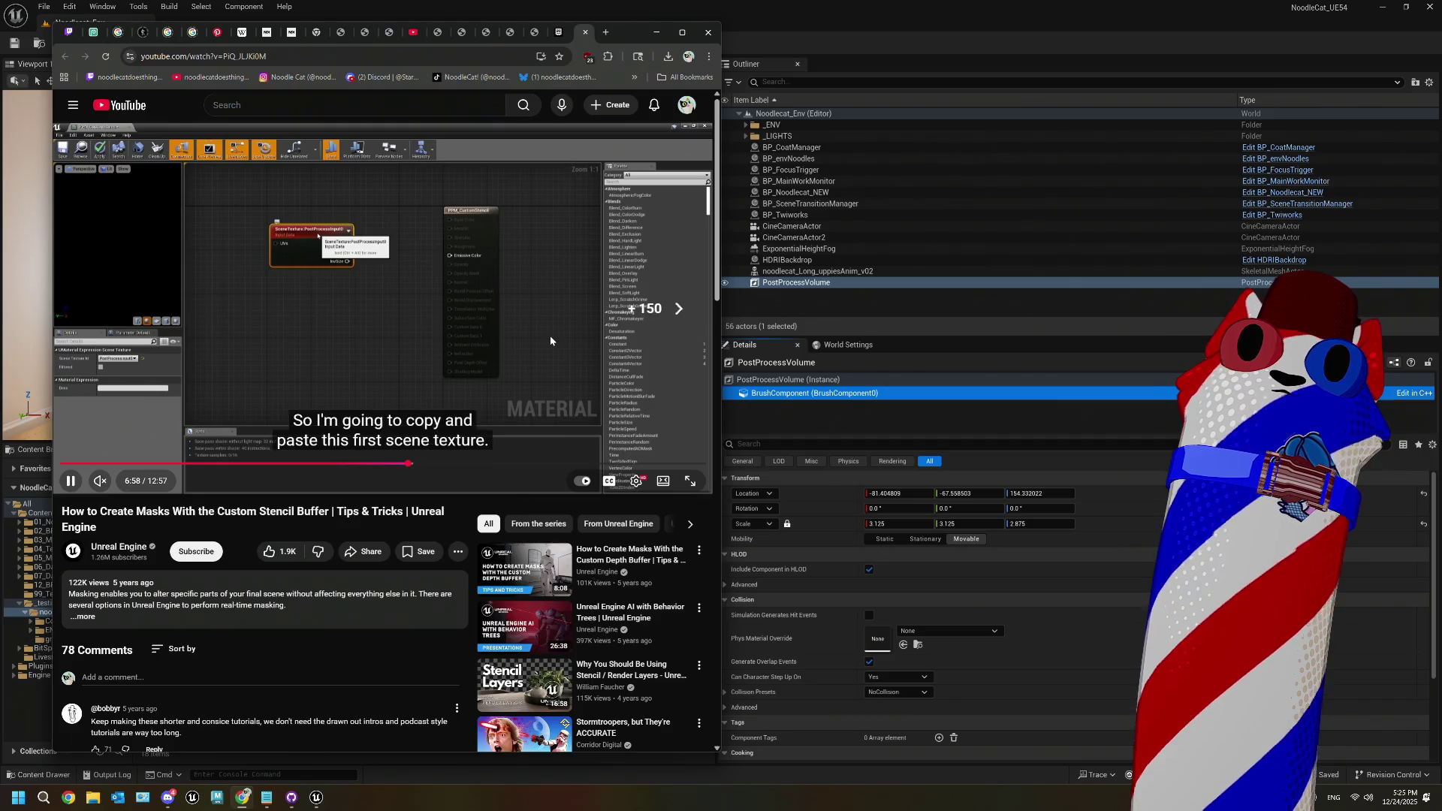
key(Right)
key(Right)
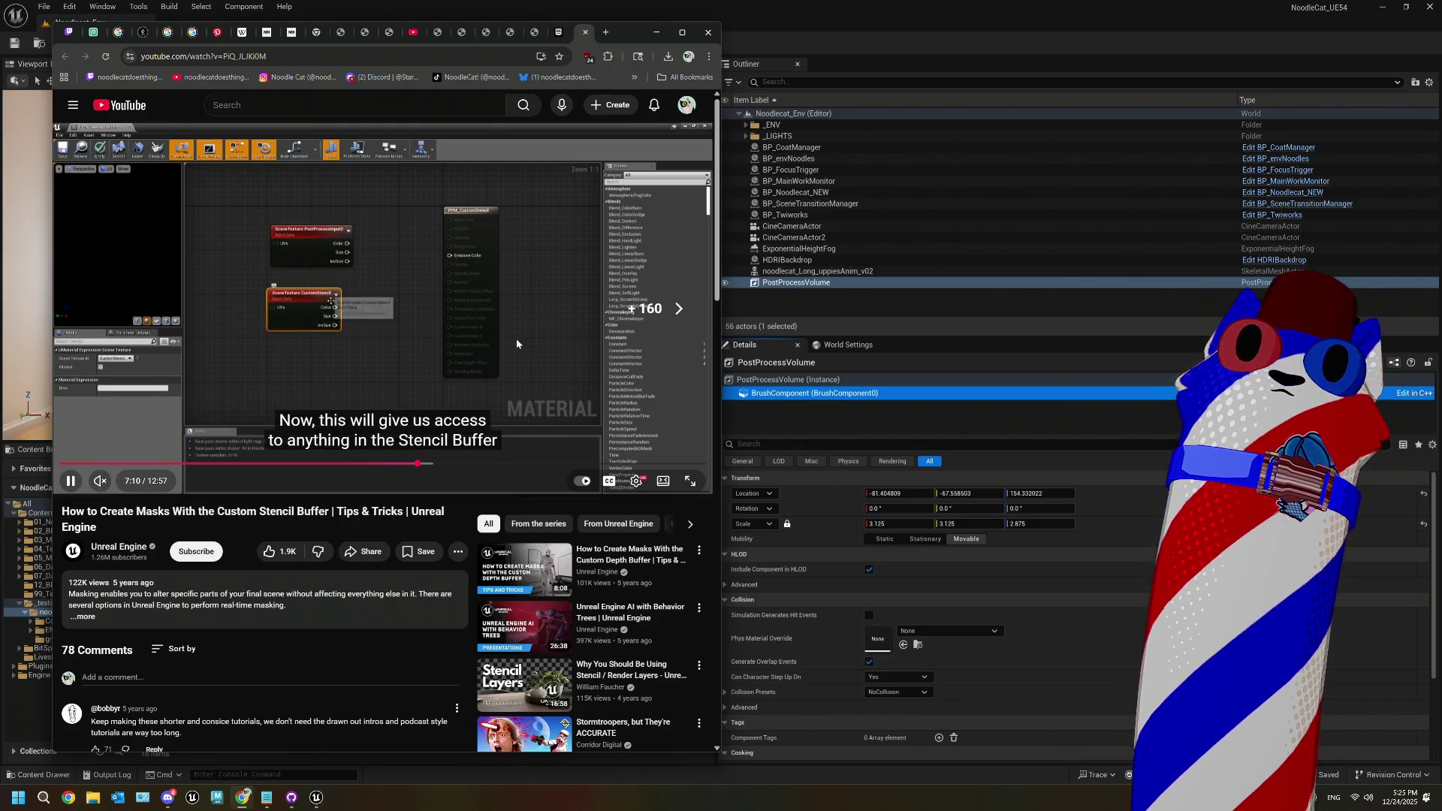
key(Right)
key(Right)
key(Right)
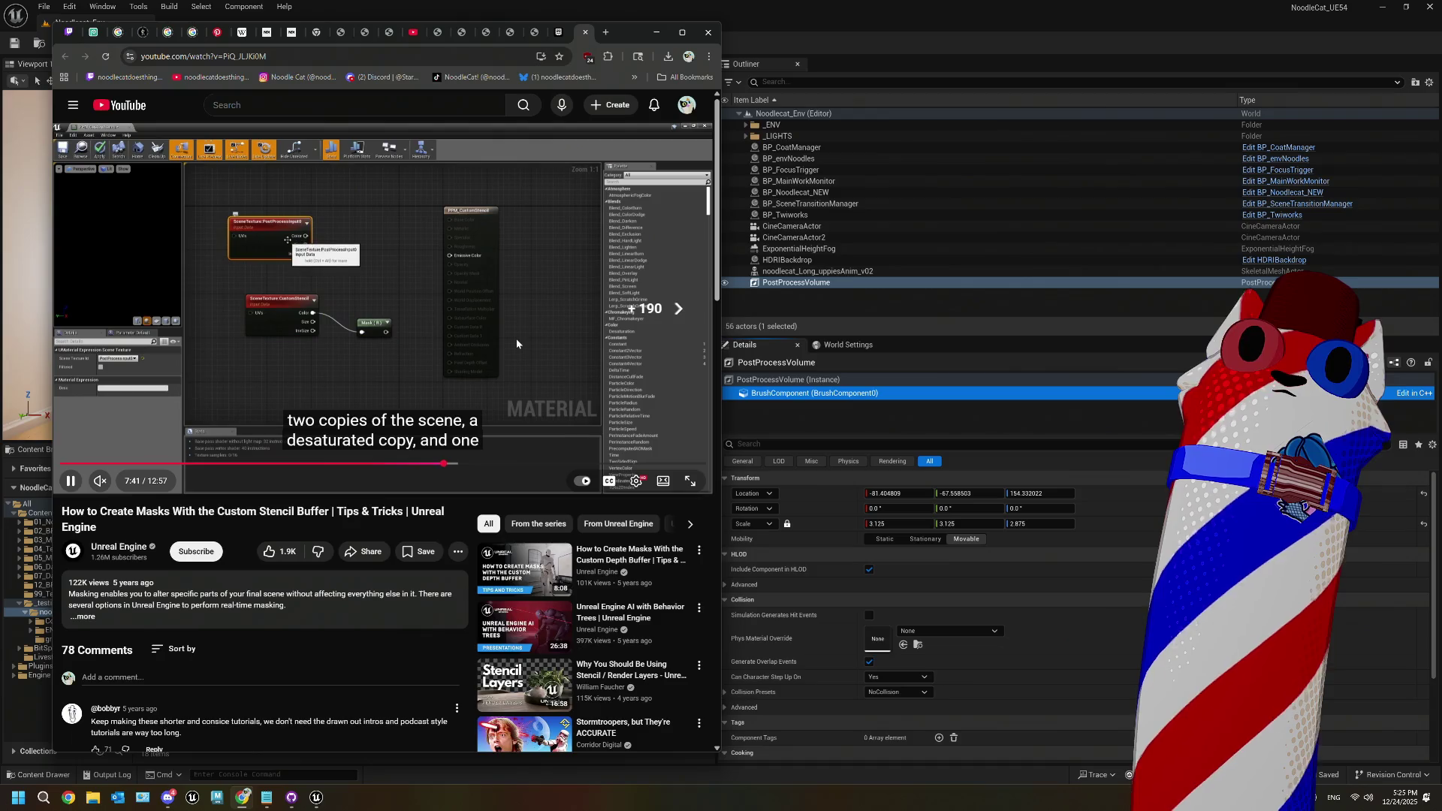
key(Right)
key(Right)
key(Right)
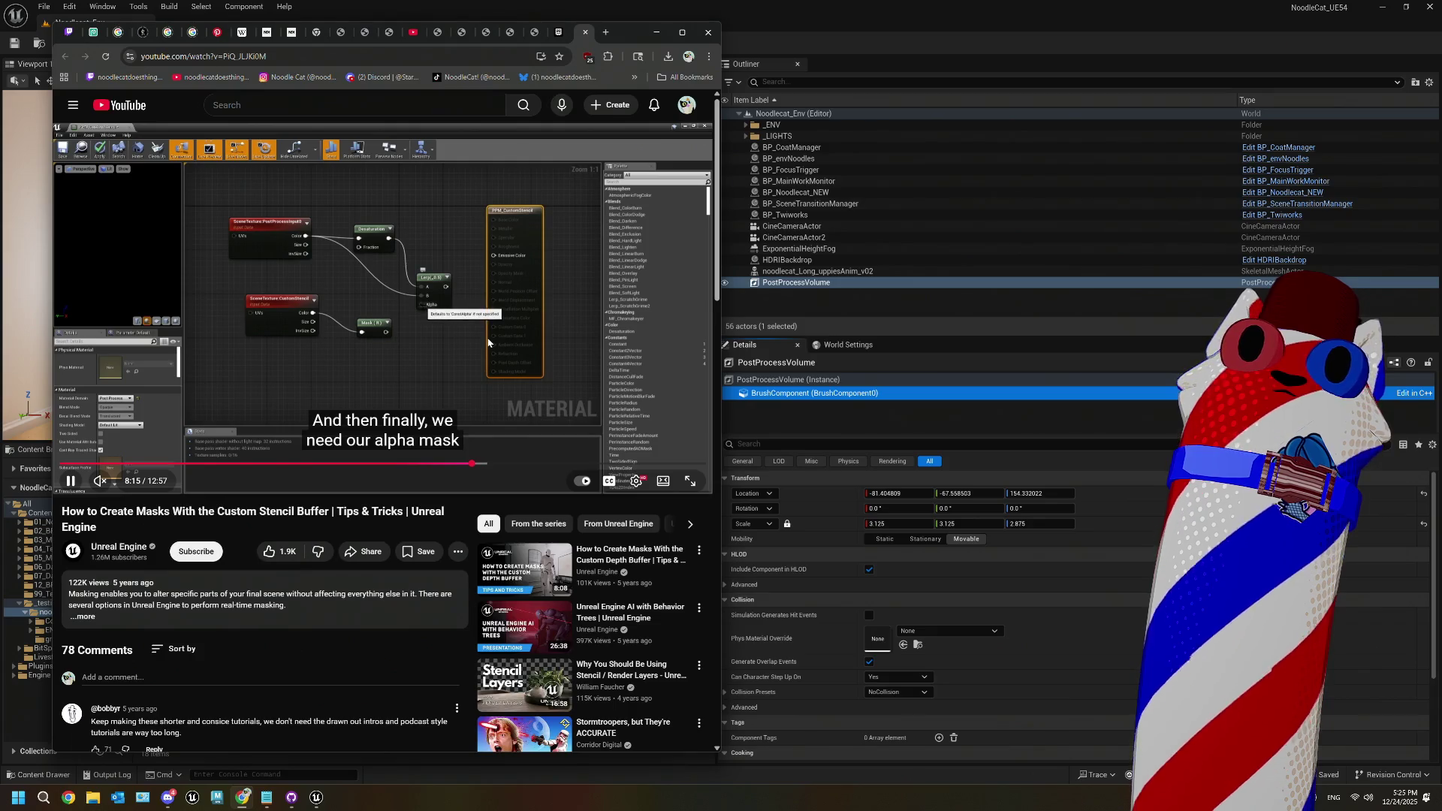
key(Right)
key(Right)
key(Right)
key(Right)
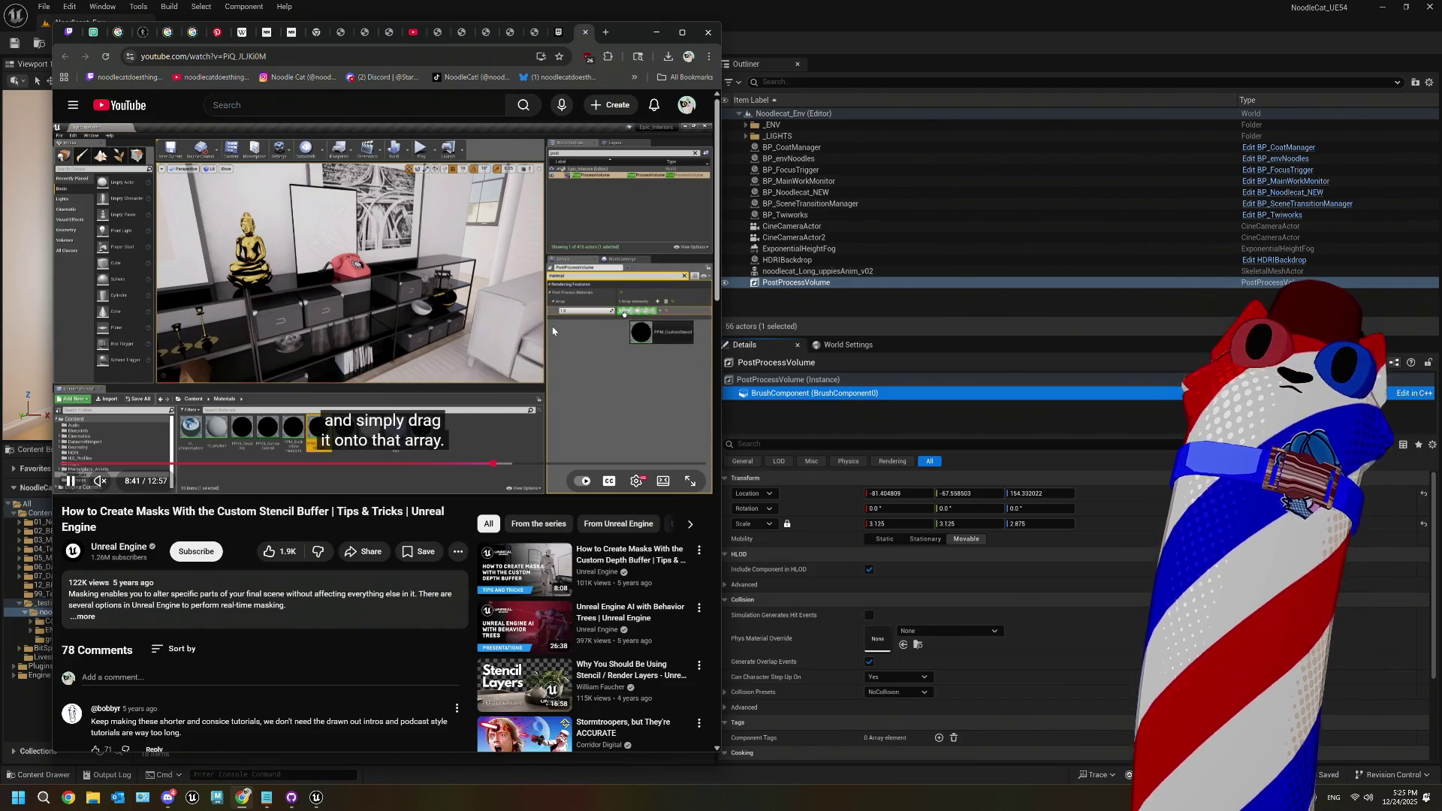
key(Right)
key(Right)
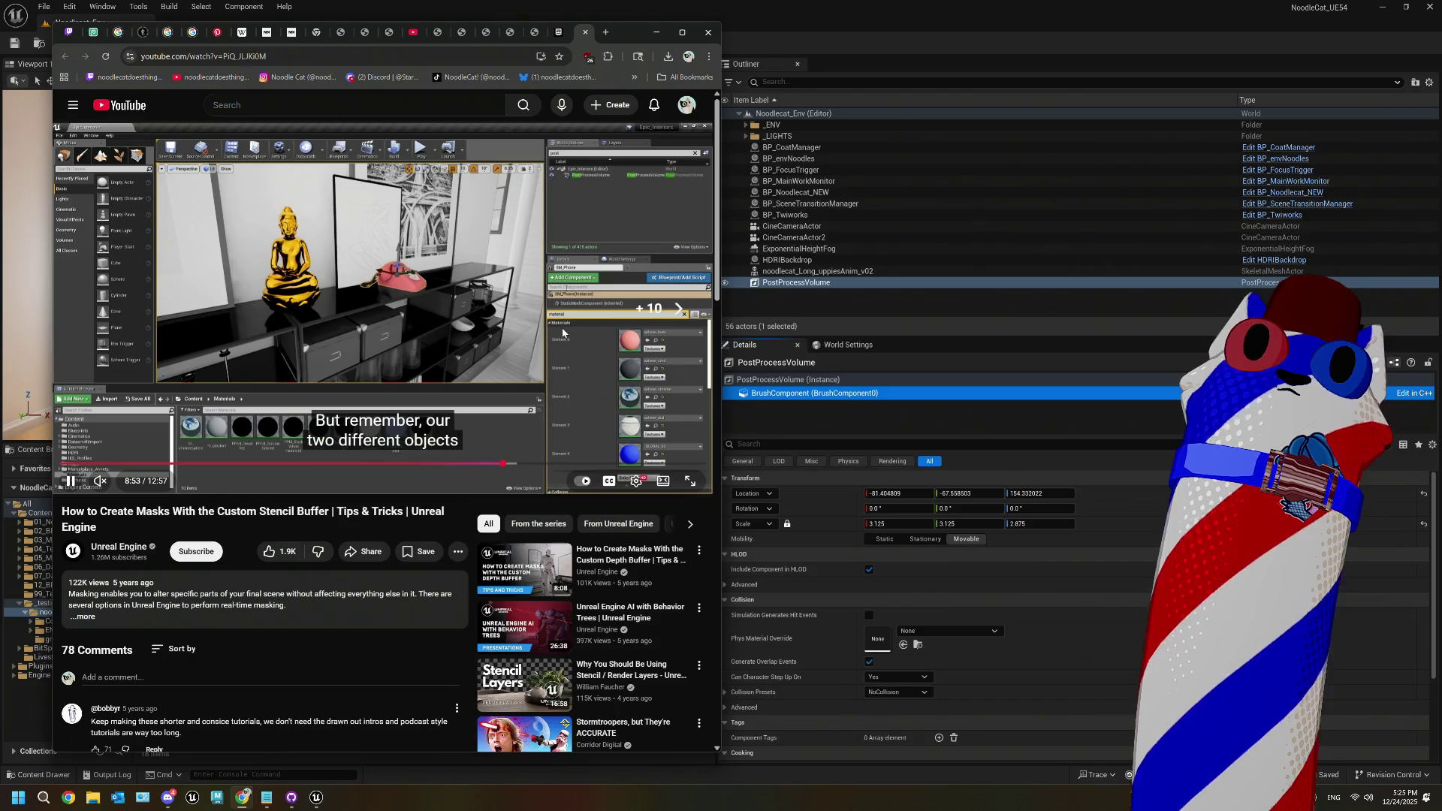
key(Right)
key(Right)
key(Right)
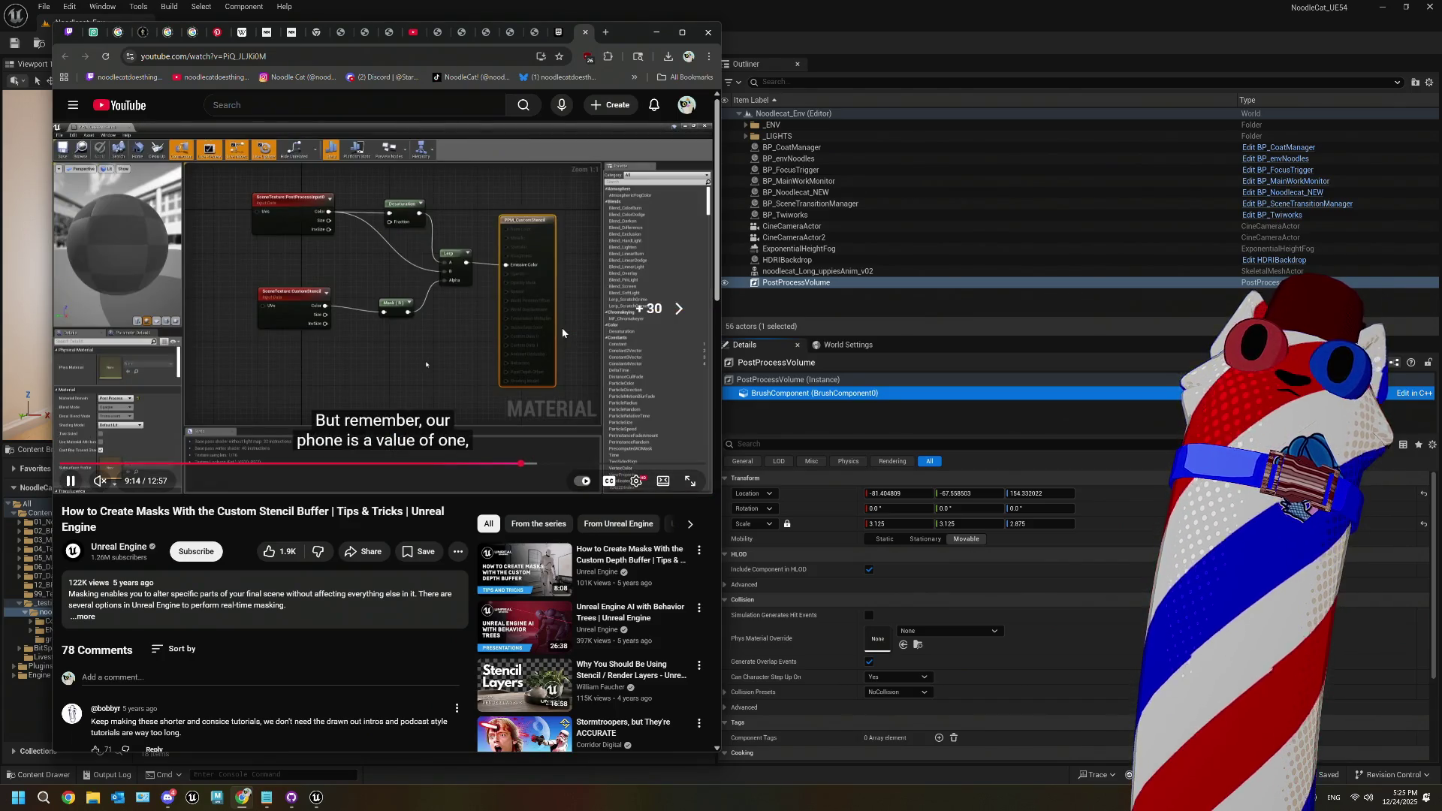
key(Right)
key(Right)
key(Right)
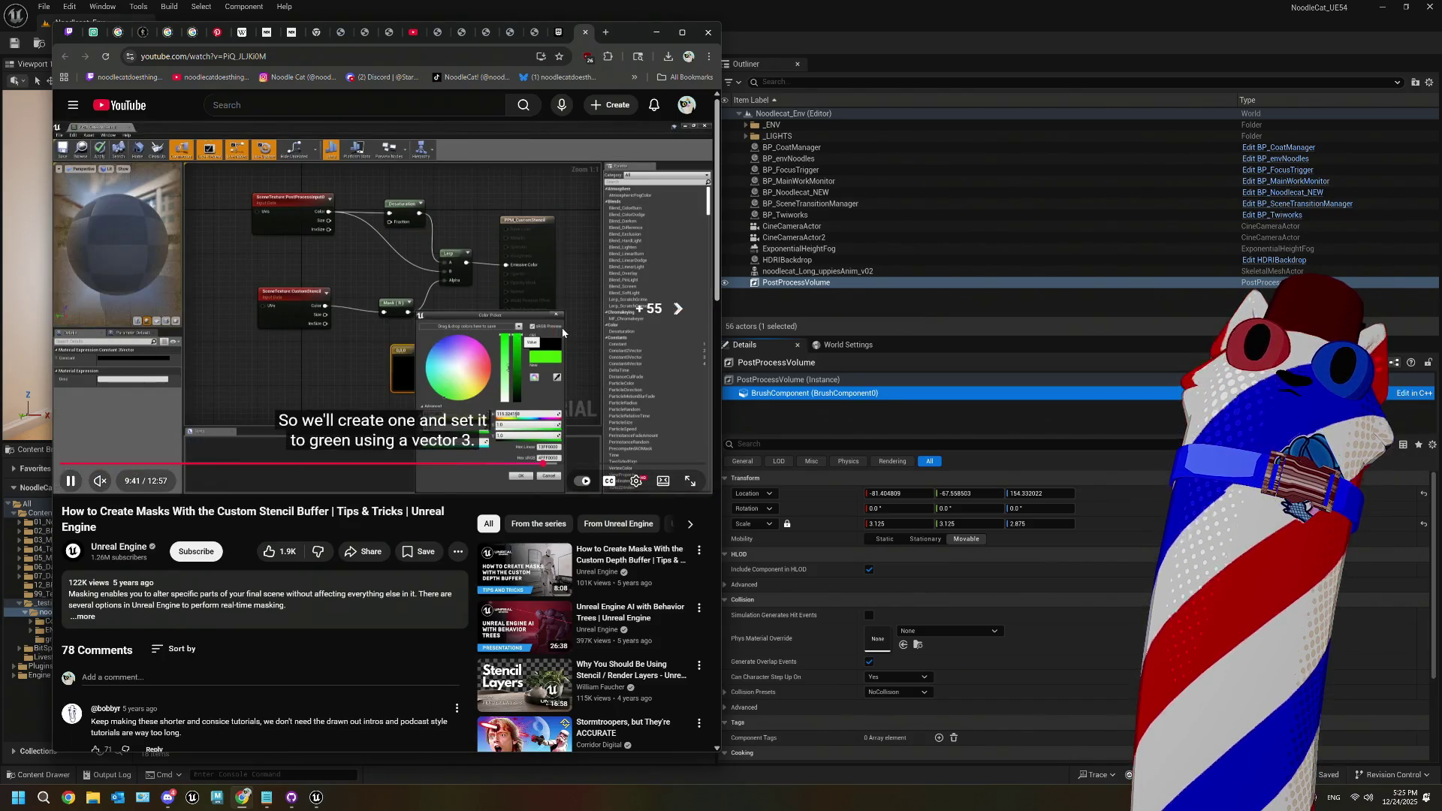
key(Right)
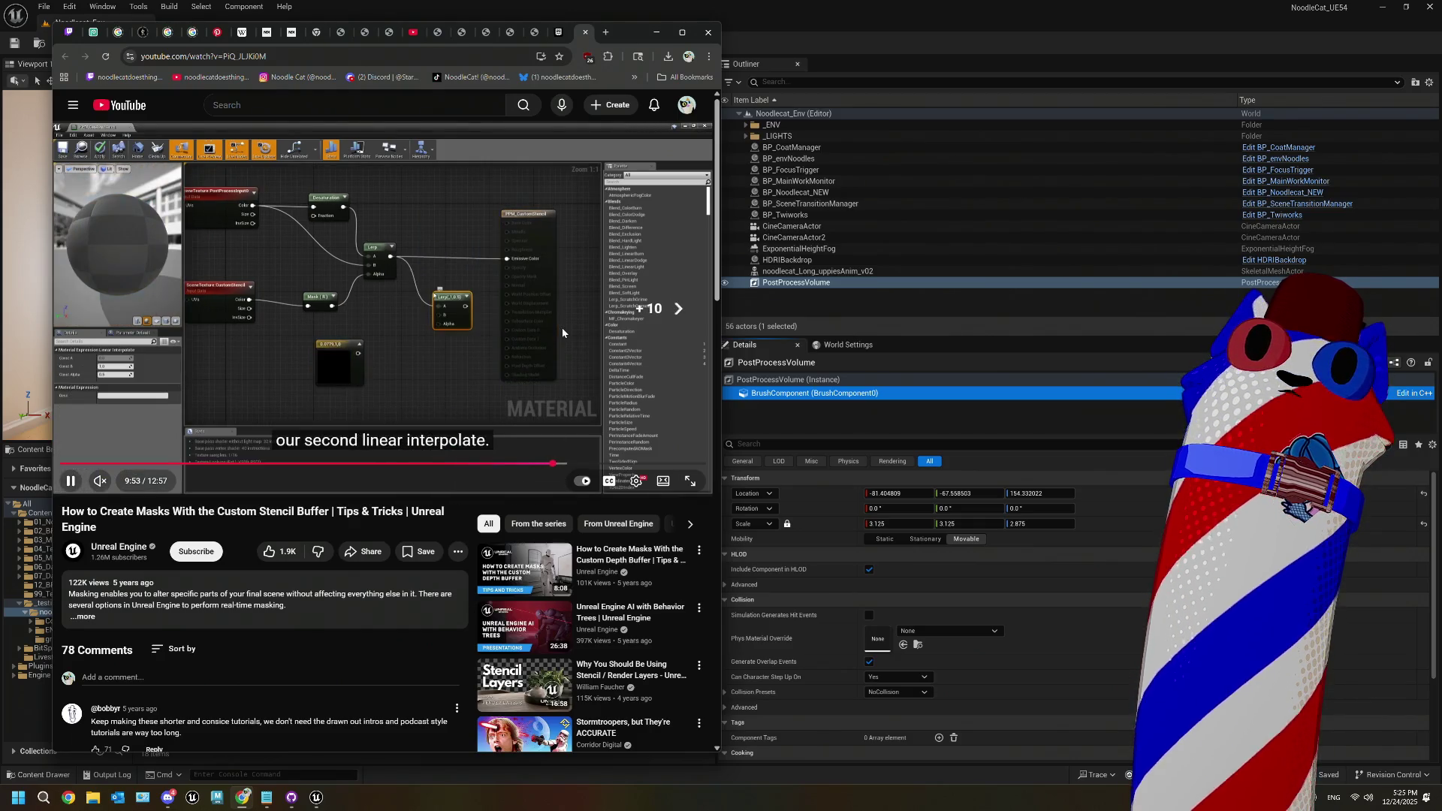
key(Right)
key(Right)
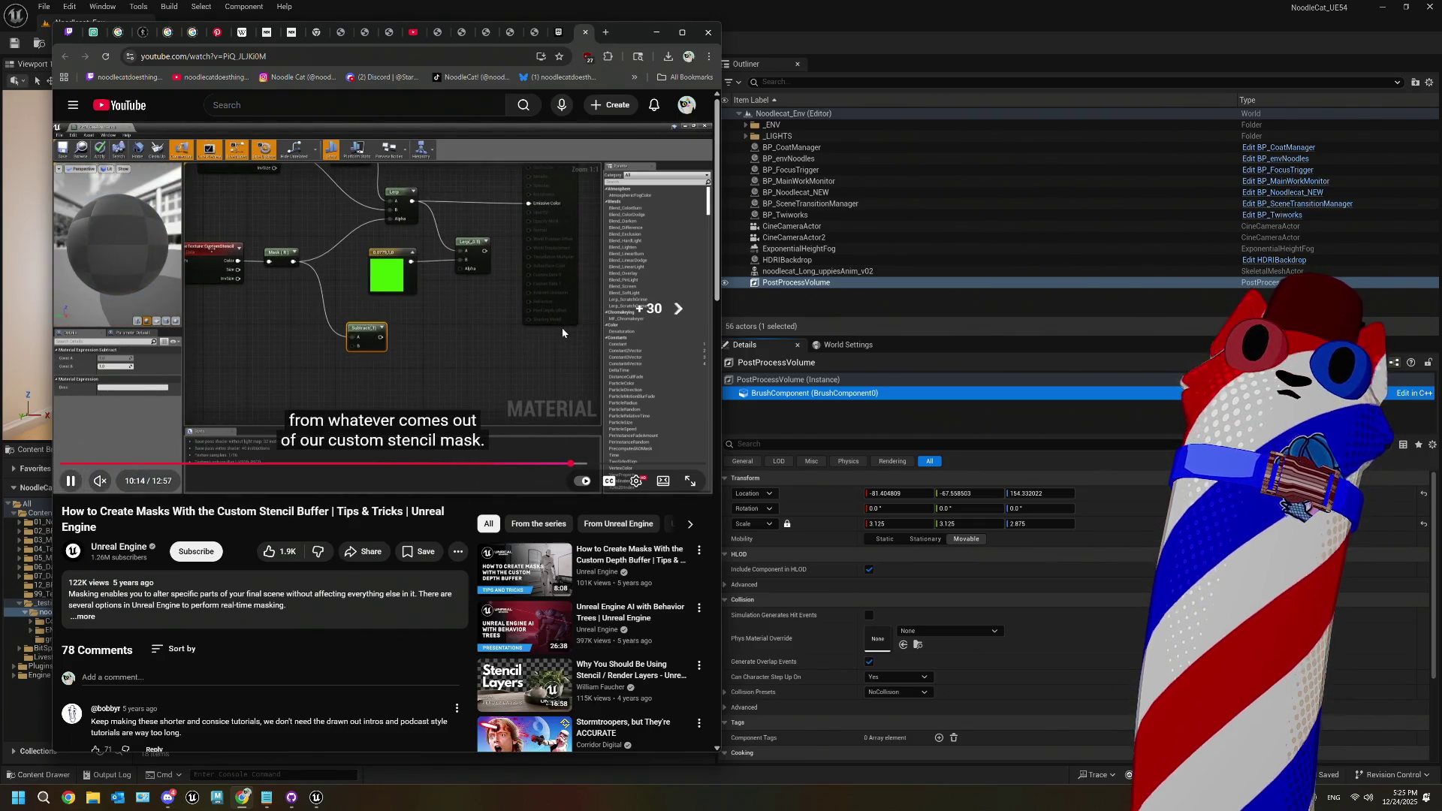
key(Right)
key(Right)
key(Right)
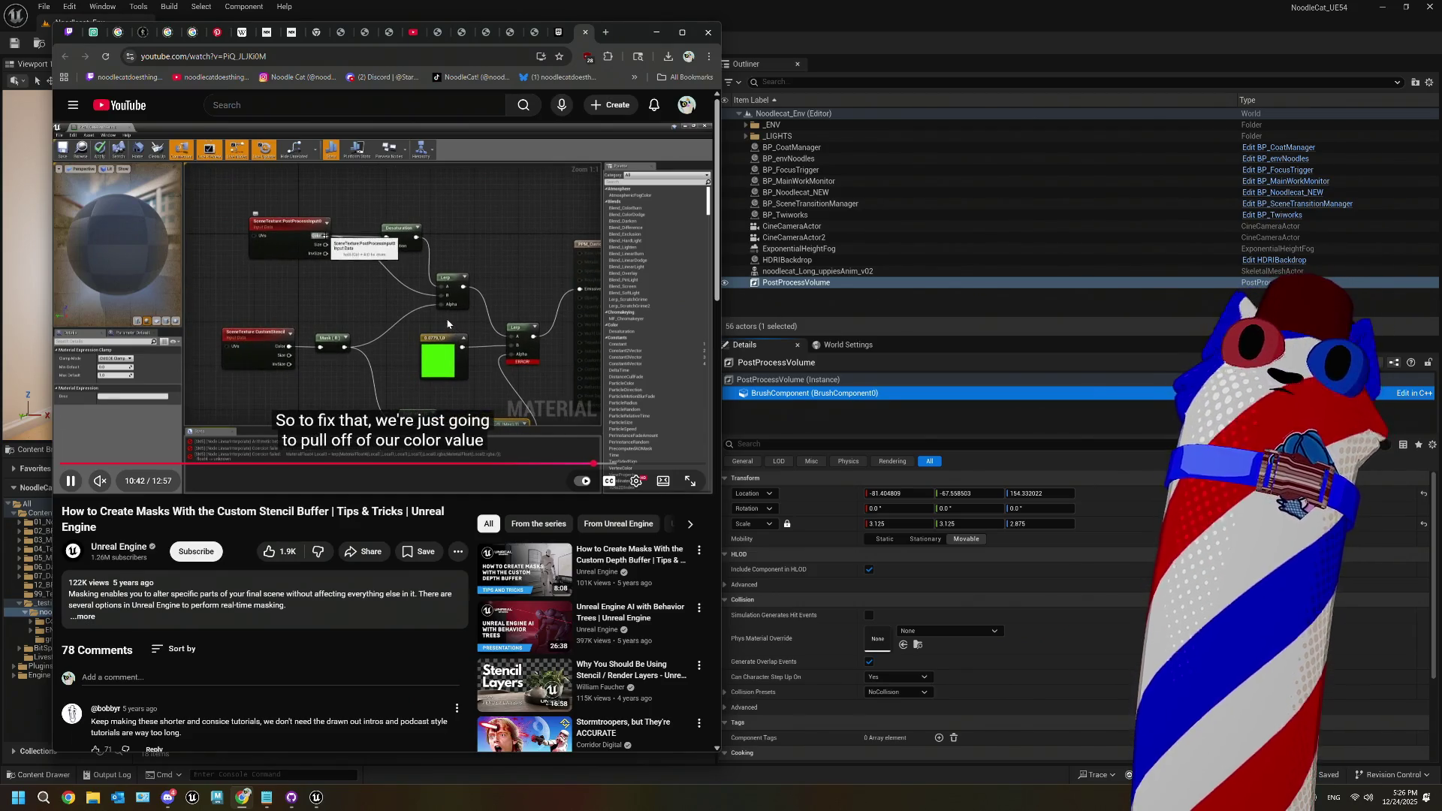
key(l)
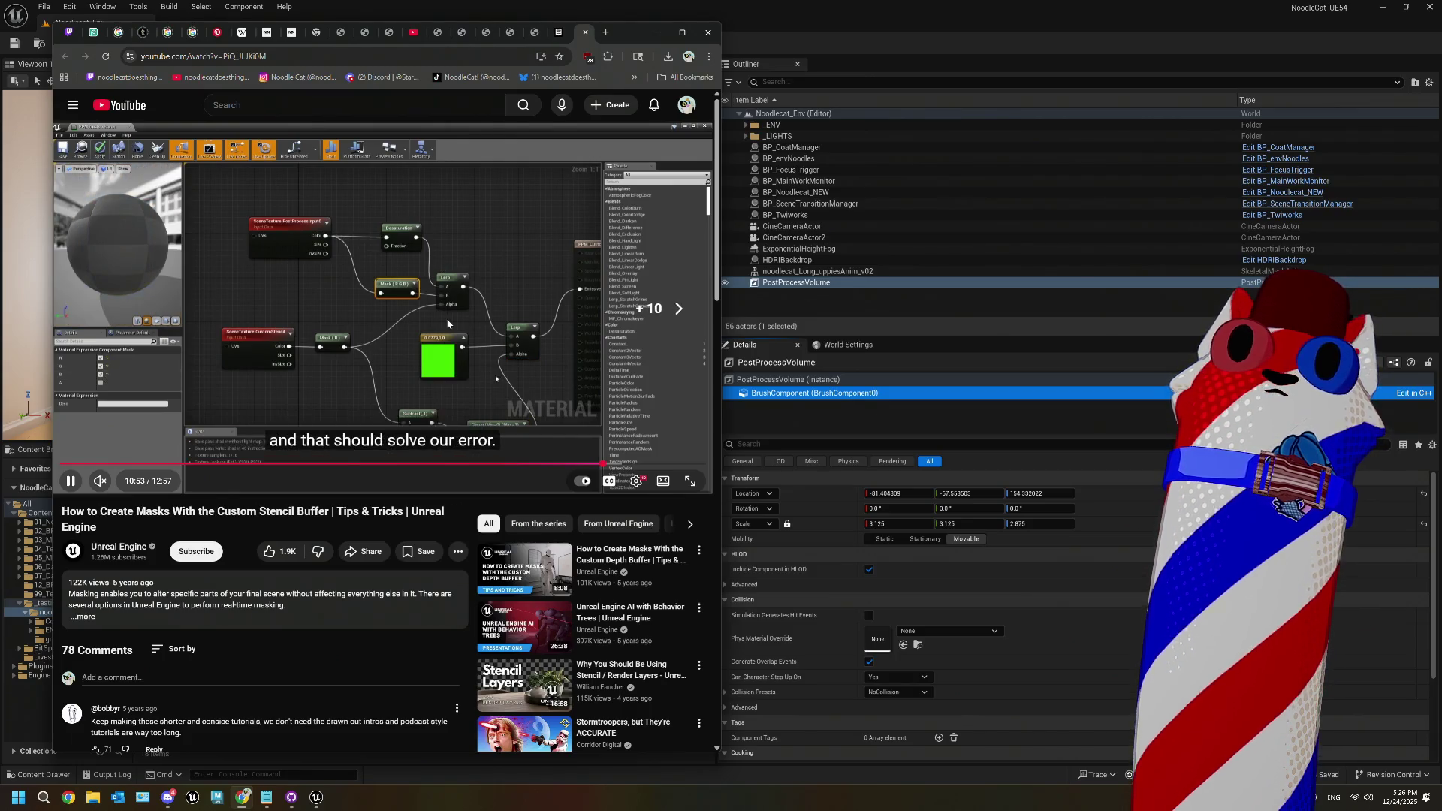
key(l)
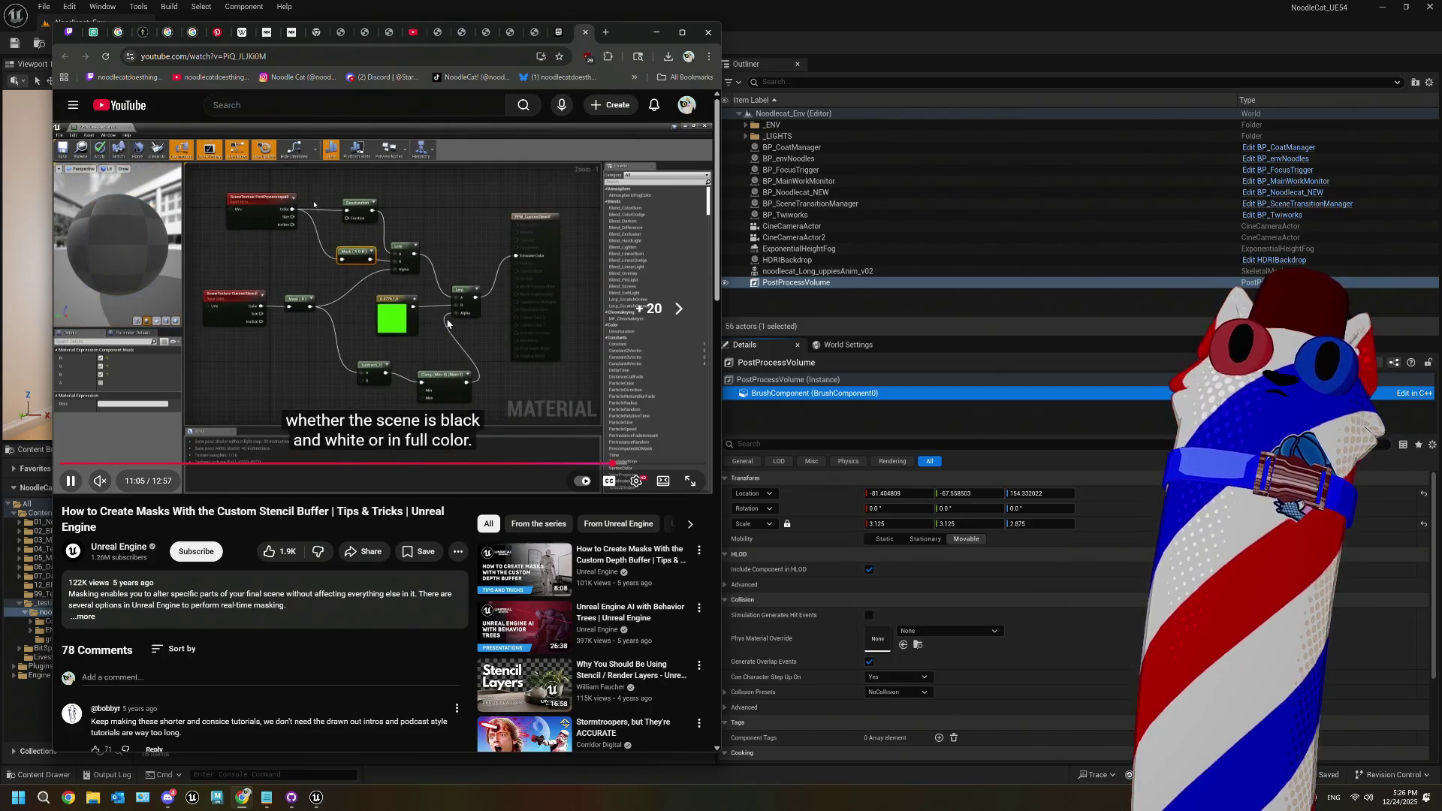
key(l)
key(l)
key(l)
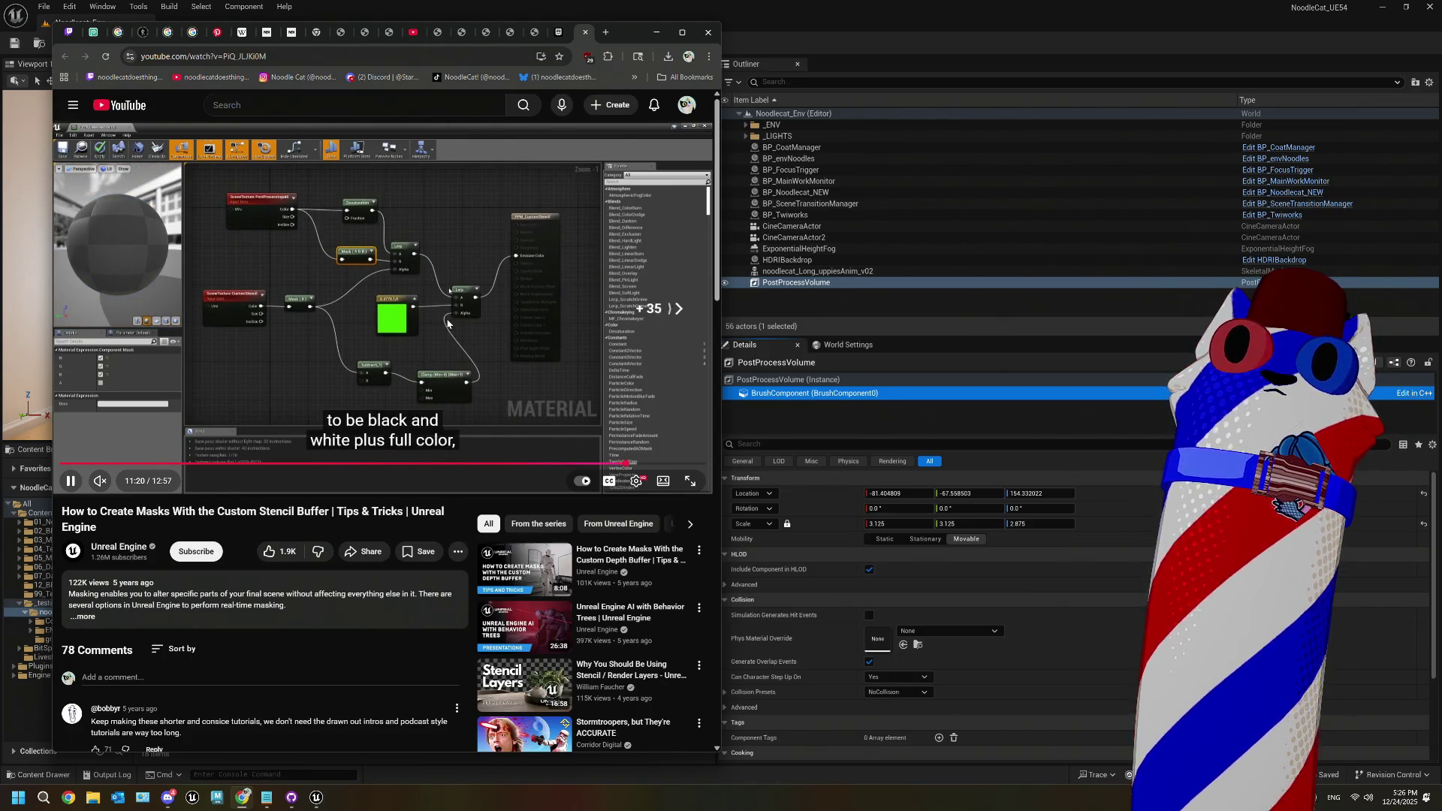
key(l)
key(l)
key(l)
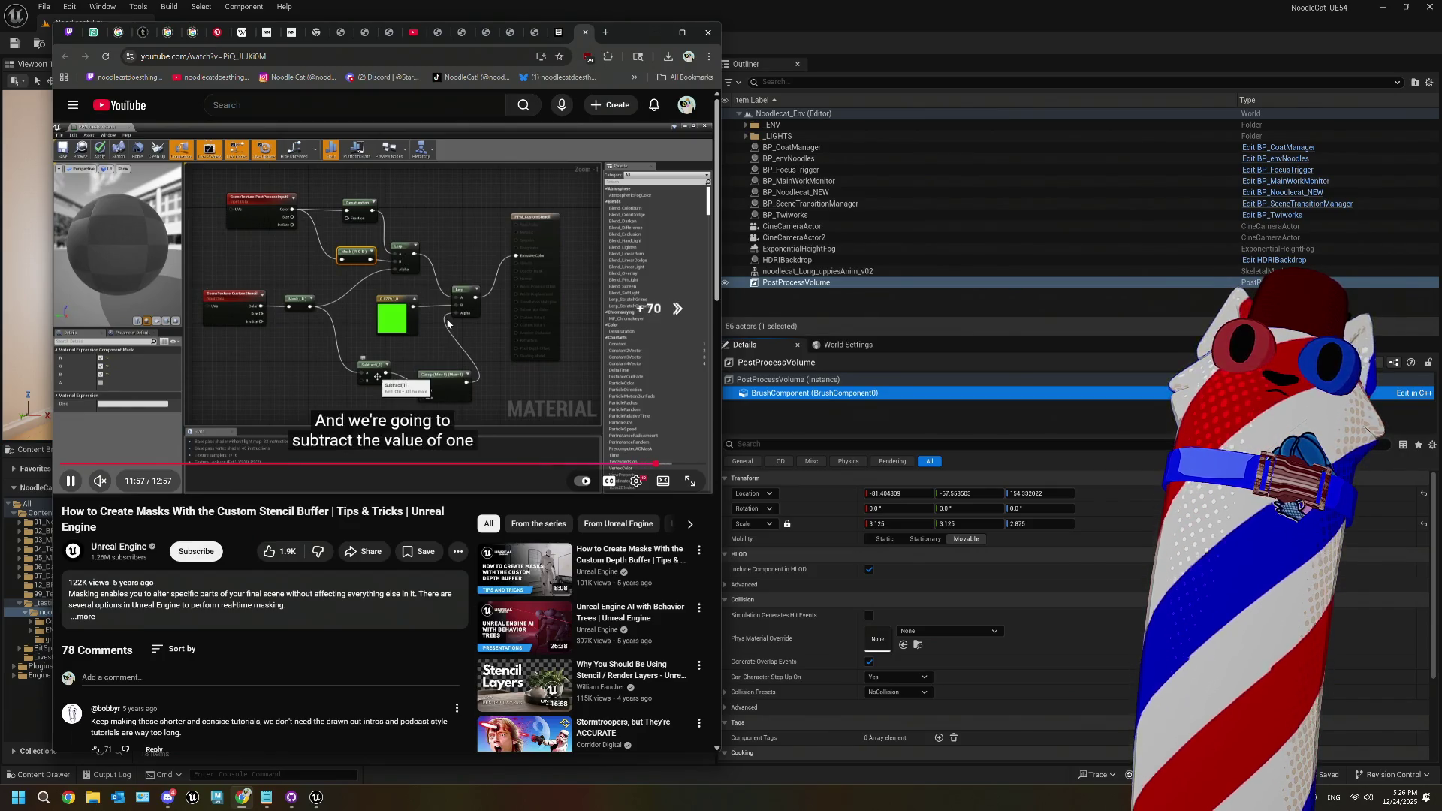
key(l)
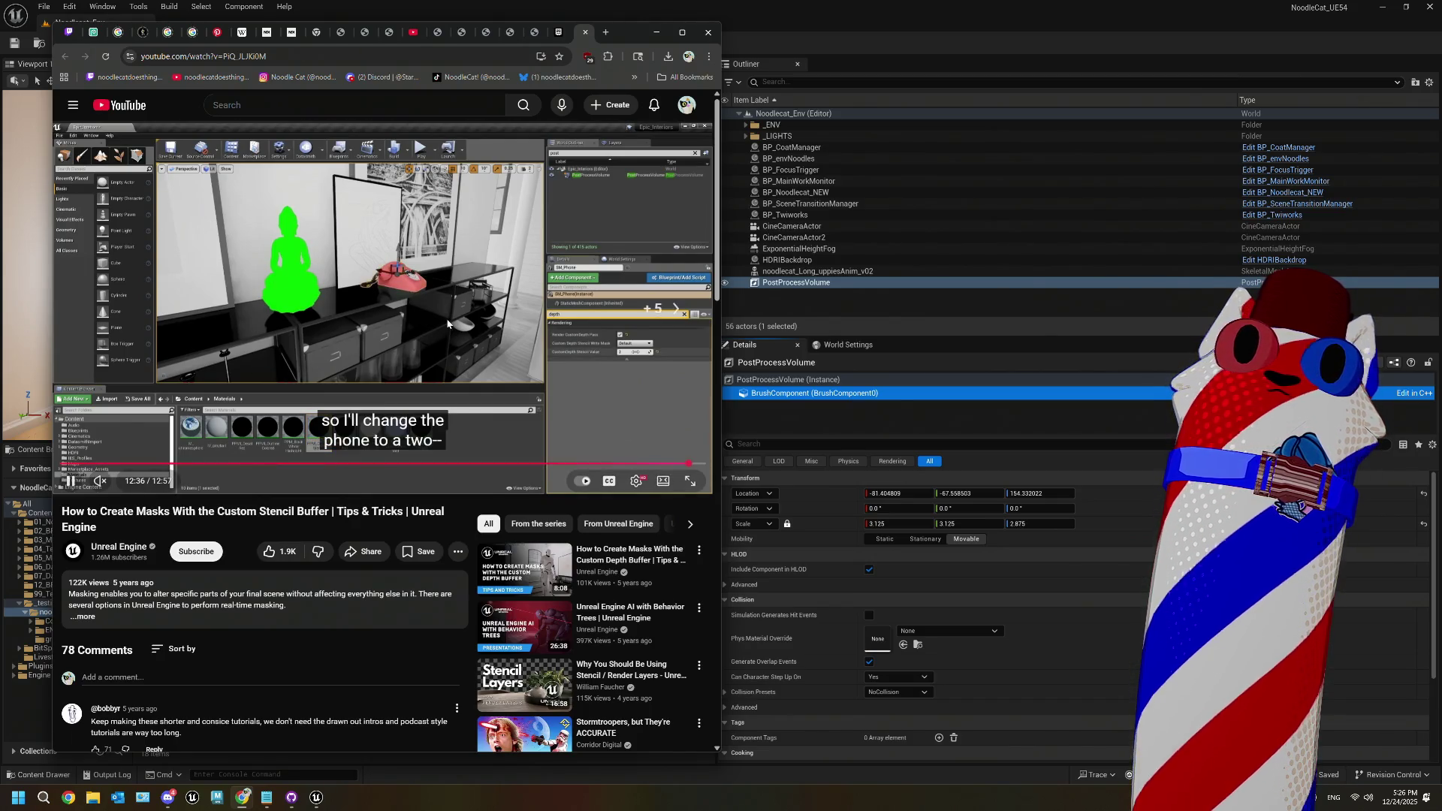
Pause the custom stencil buffer tutorial, bookmark its page, and rewind playback to 0:28
key(Right)
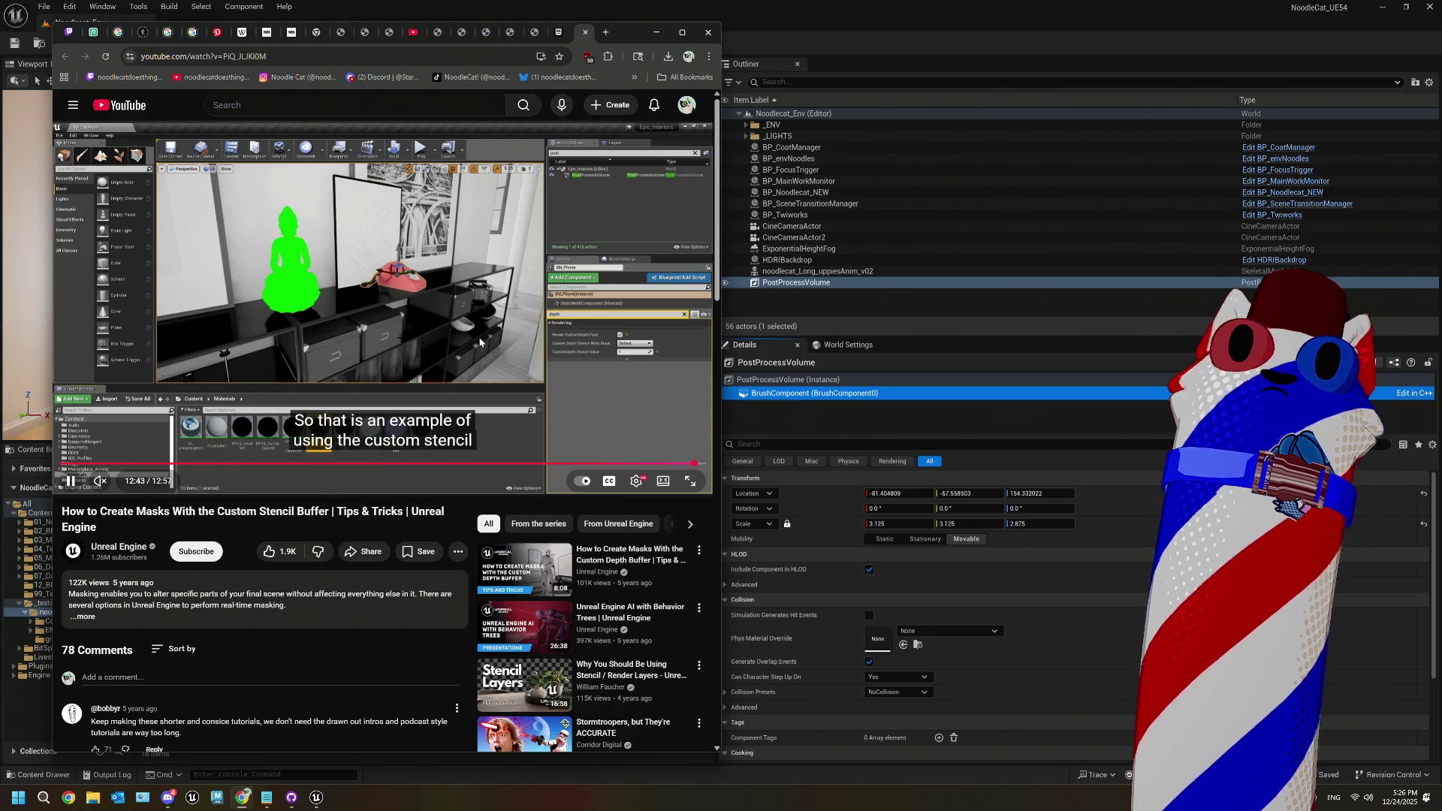
click(482, 330)
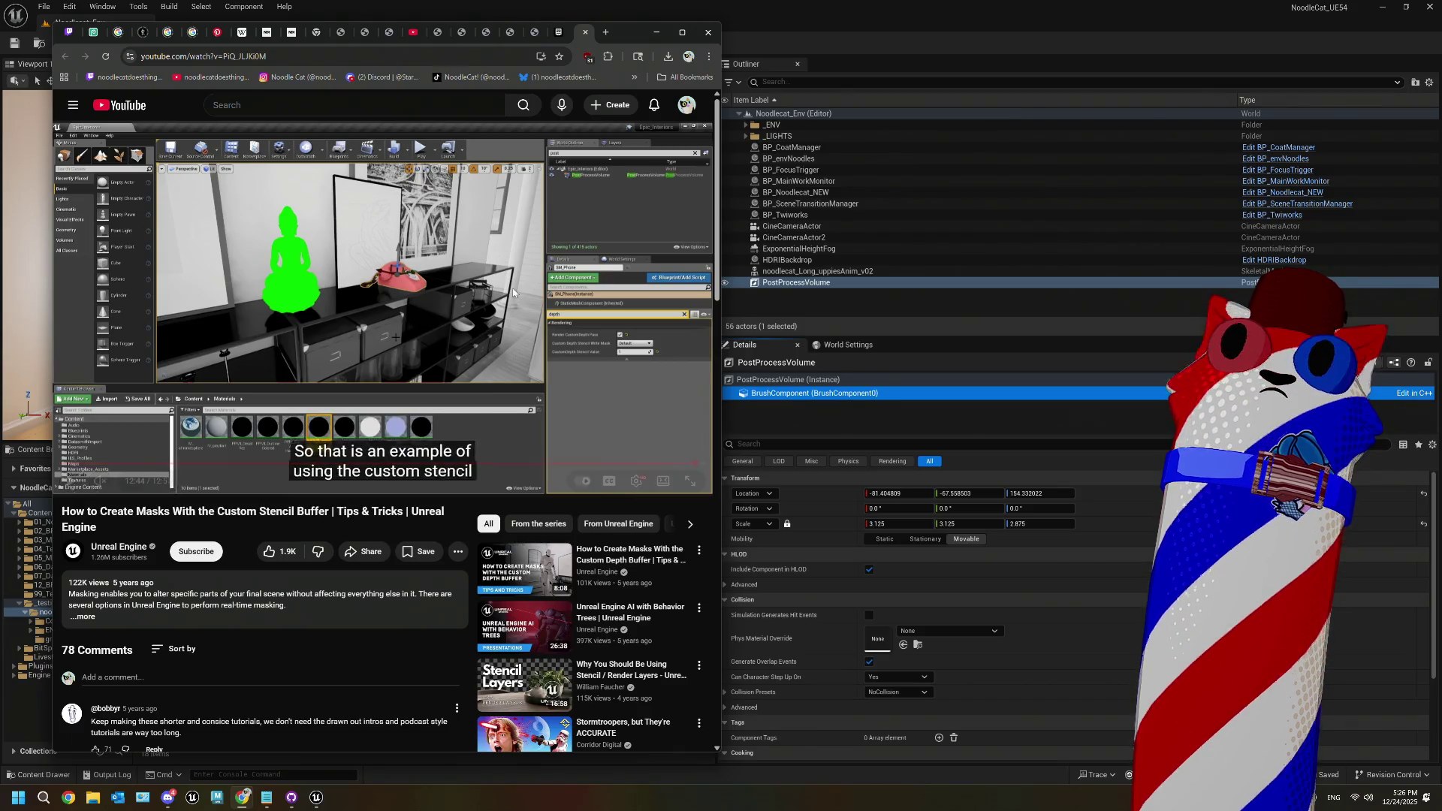
click(710, 57)
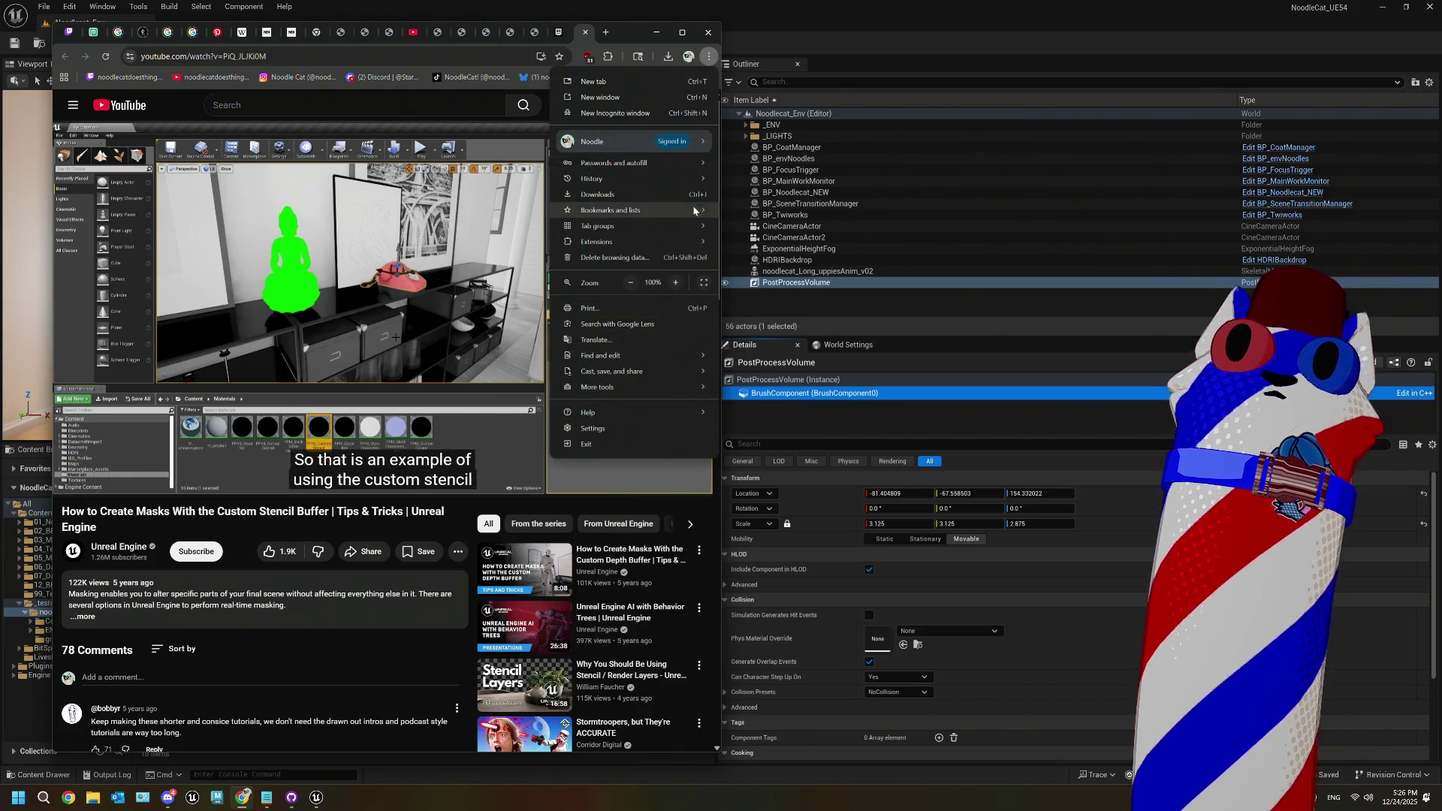
mouse_move(693, 207)
click(755, 213)
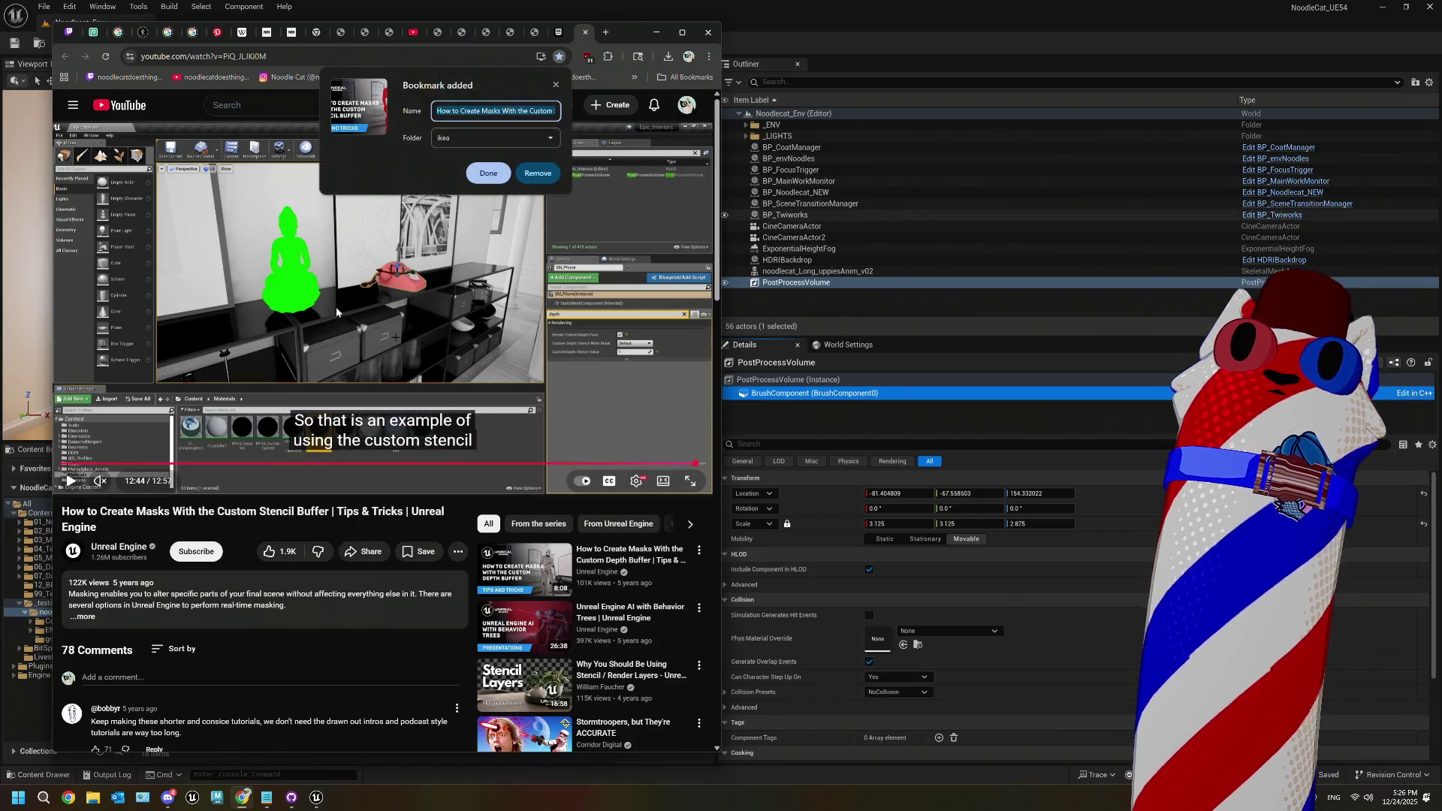
click(481, 175)
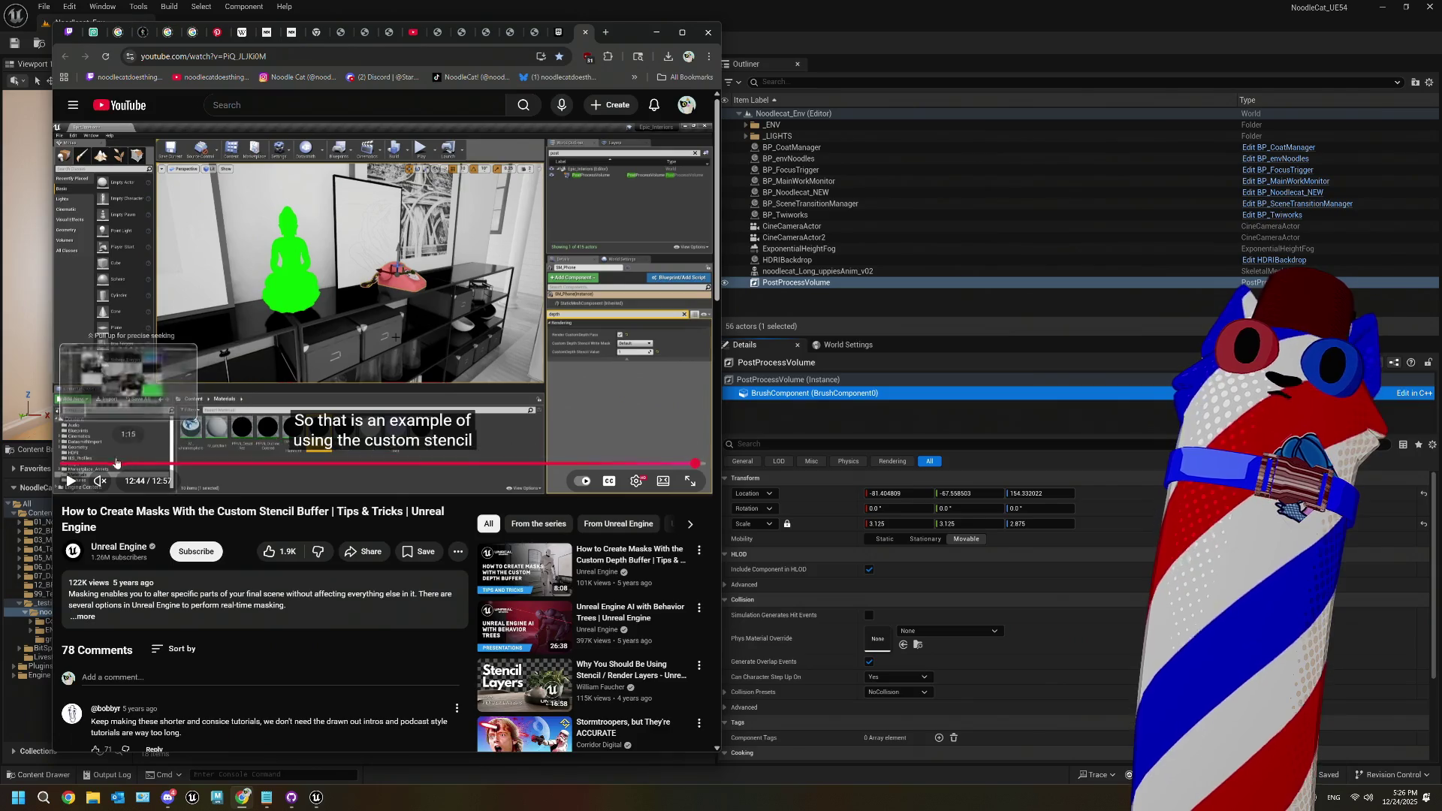
click(83, 464)
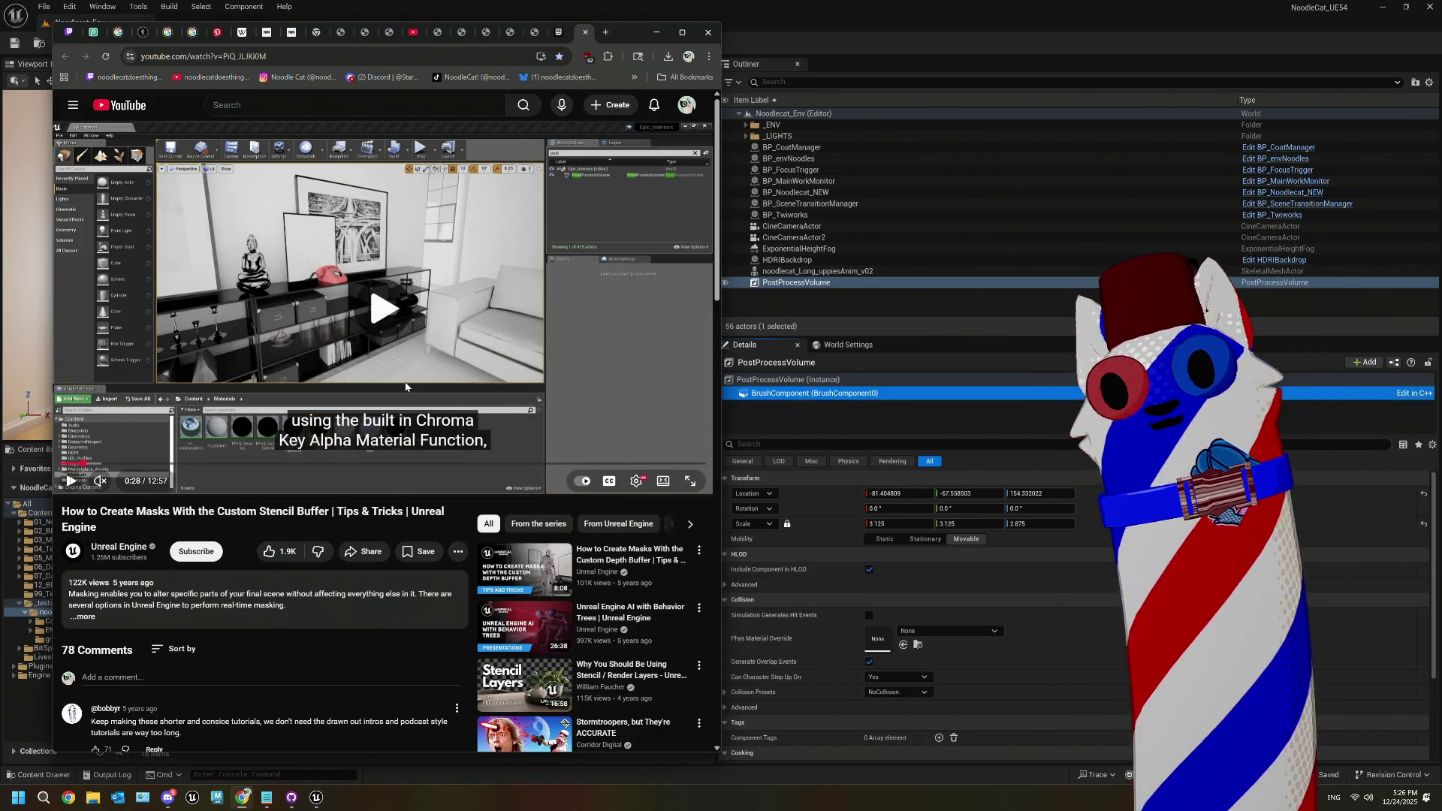
Play a few seconds of the stencil tutorial's intro, pause it, and return to Unreal
click(405, 387)
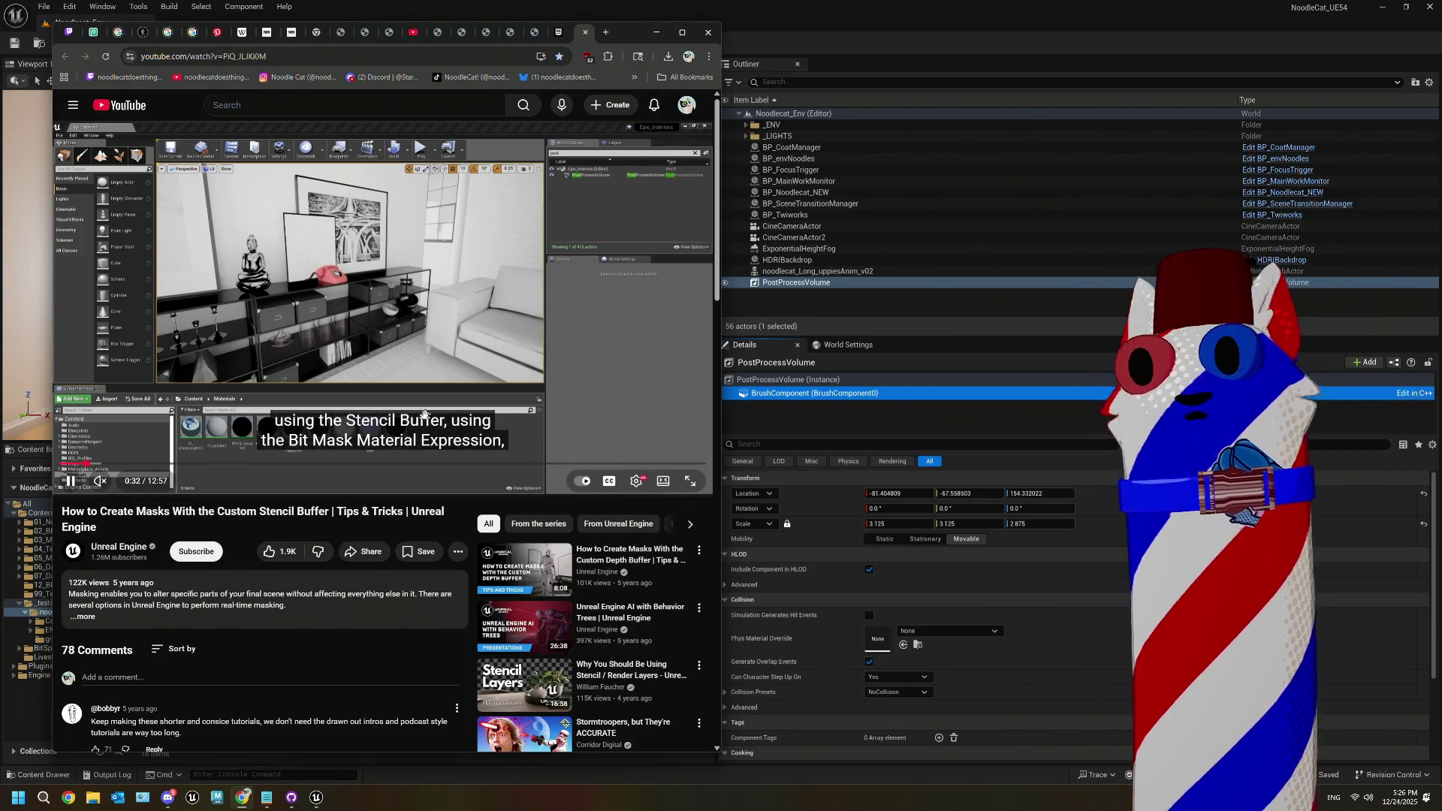
click(460, 365)
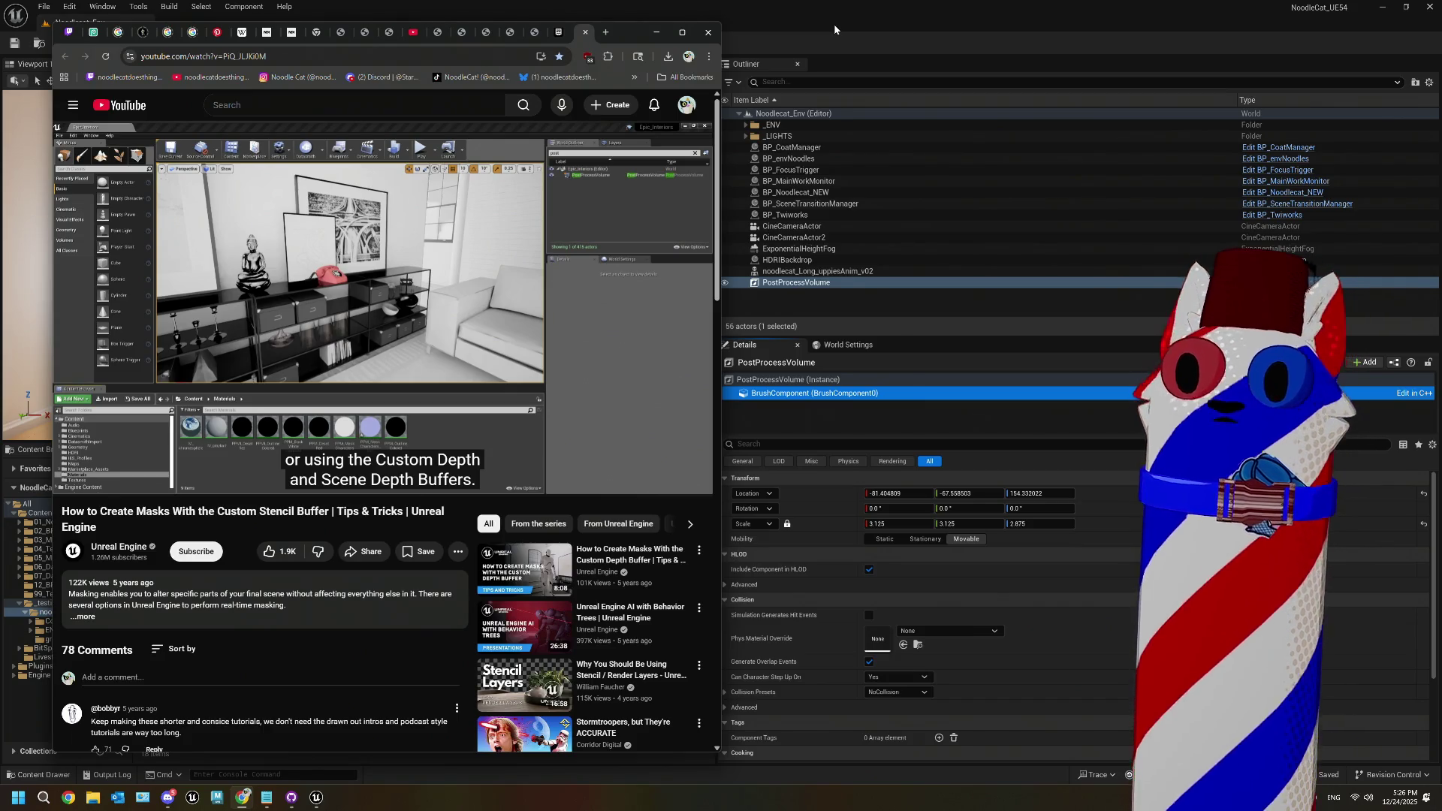
click(835, 33)
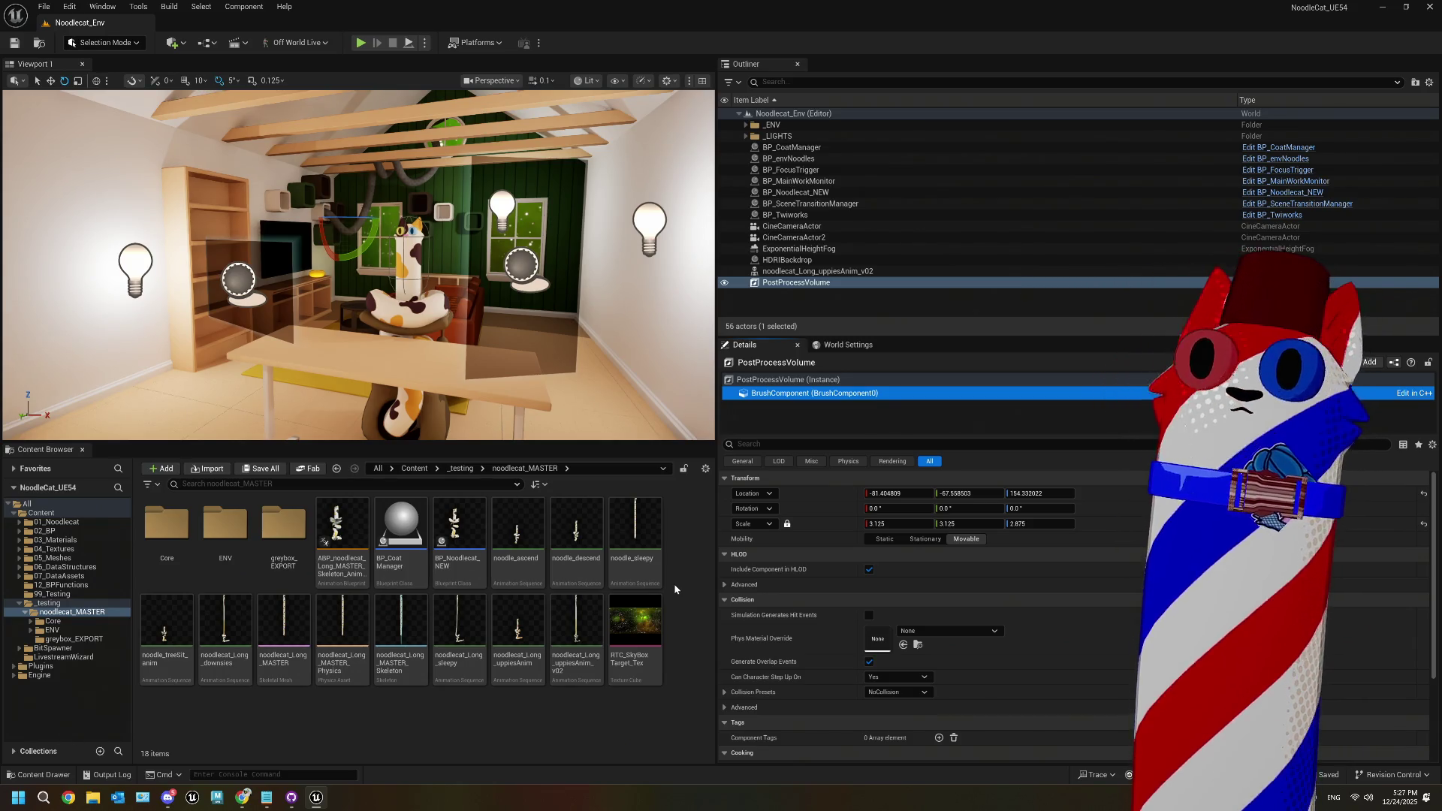
Select BP_Noodlecat_NEW in the viewport, then resume the YouTube tutorial around 0:44
click(418, 314)
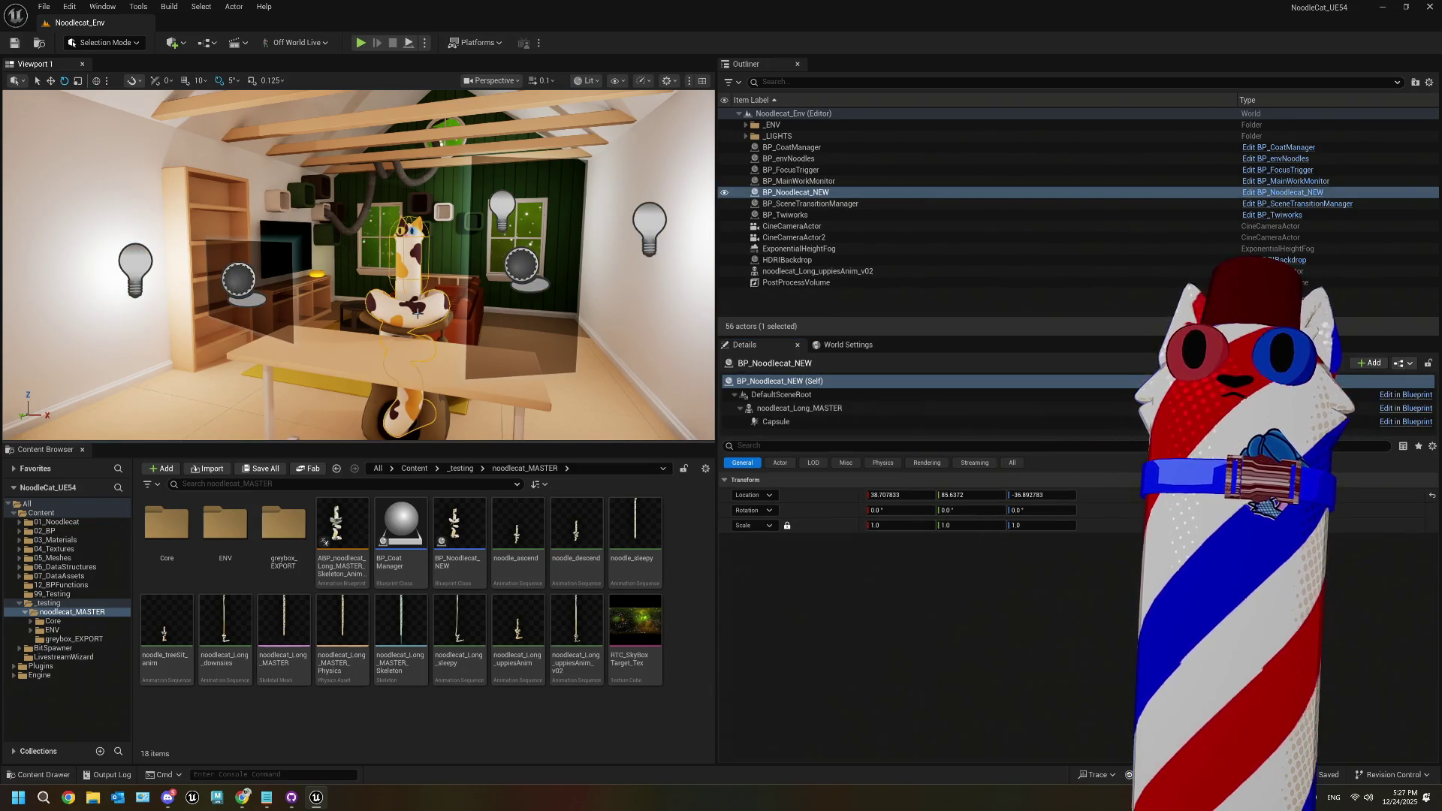
mouse_move(662, 633)
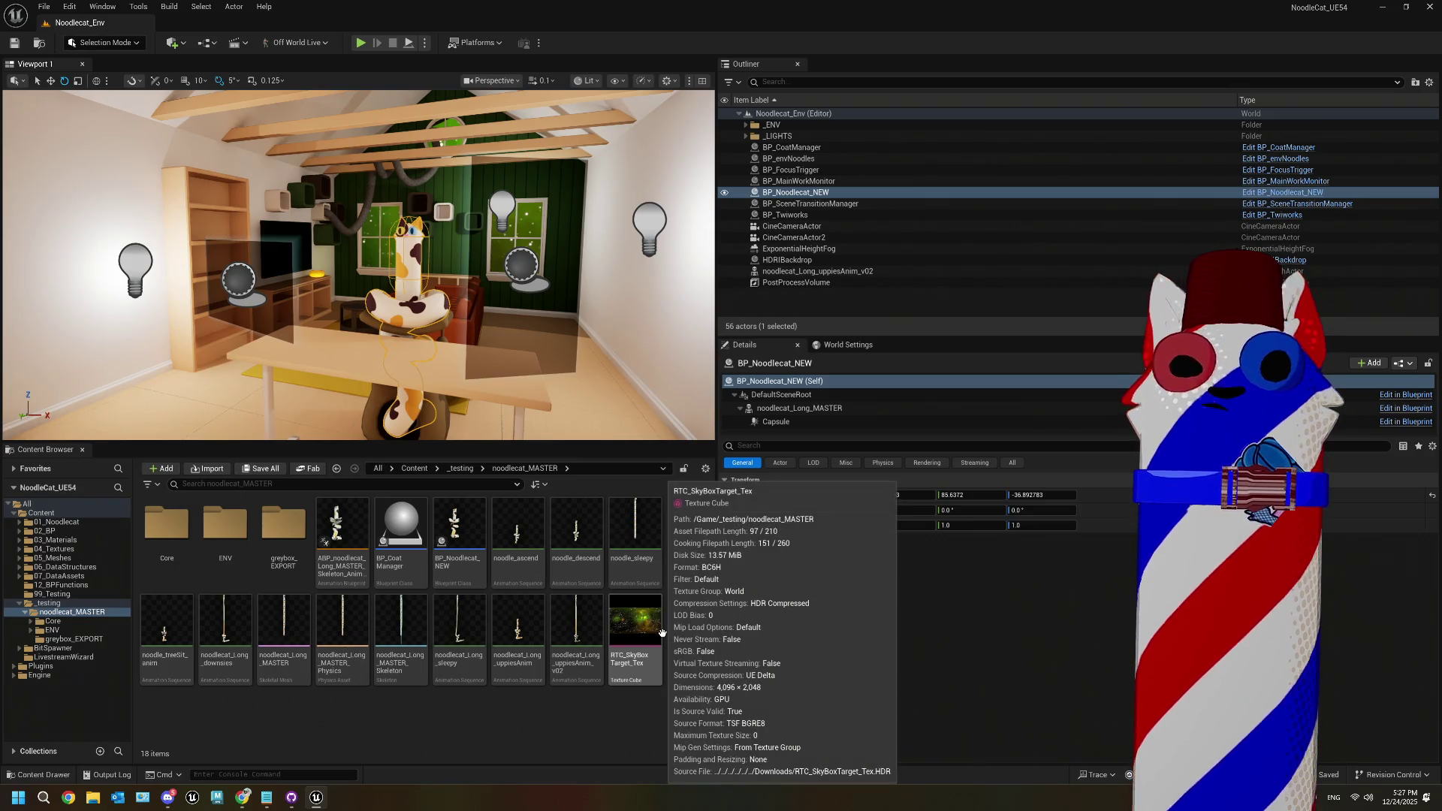
click(250, 795)
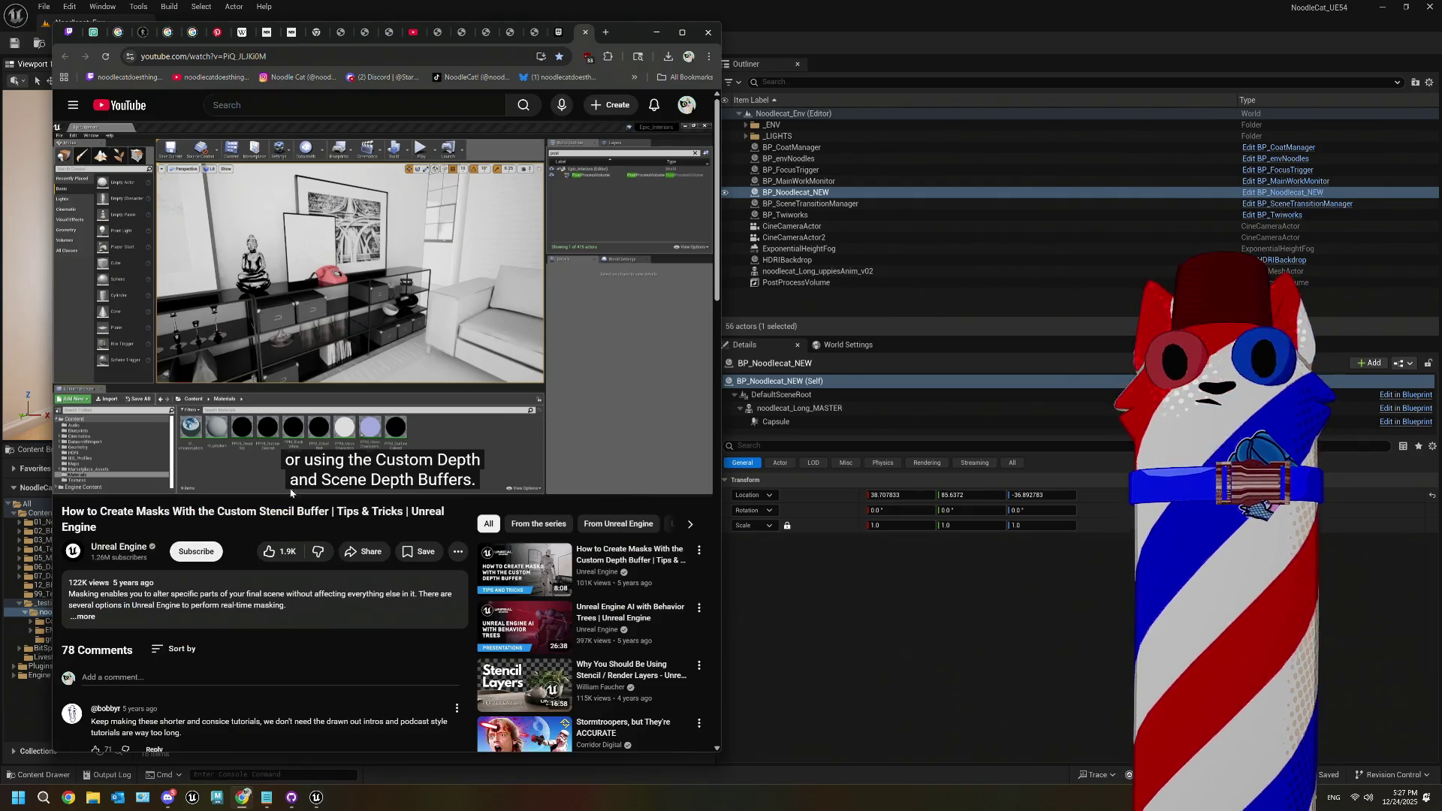
click(293, 458)
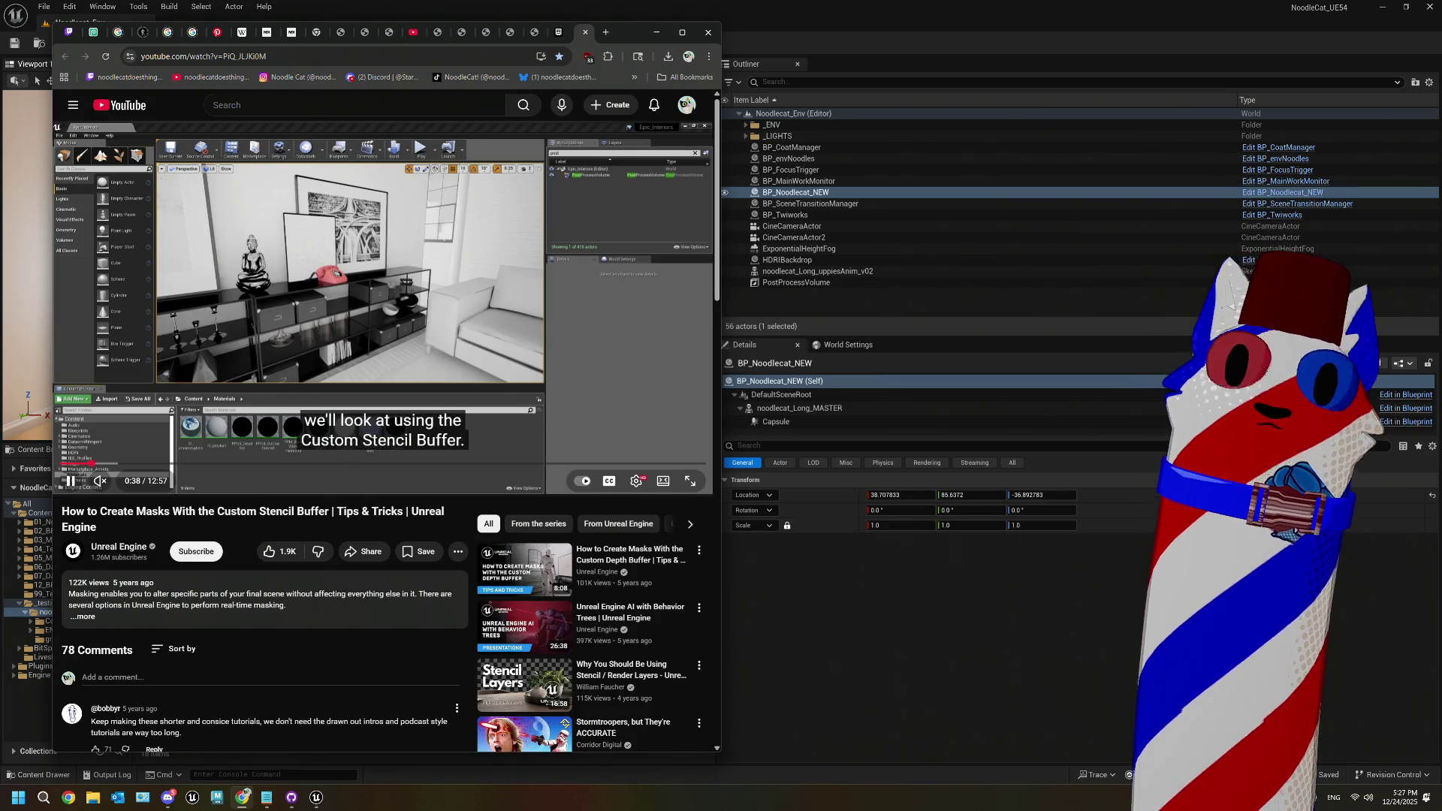
key(Right)
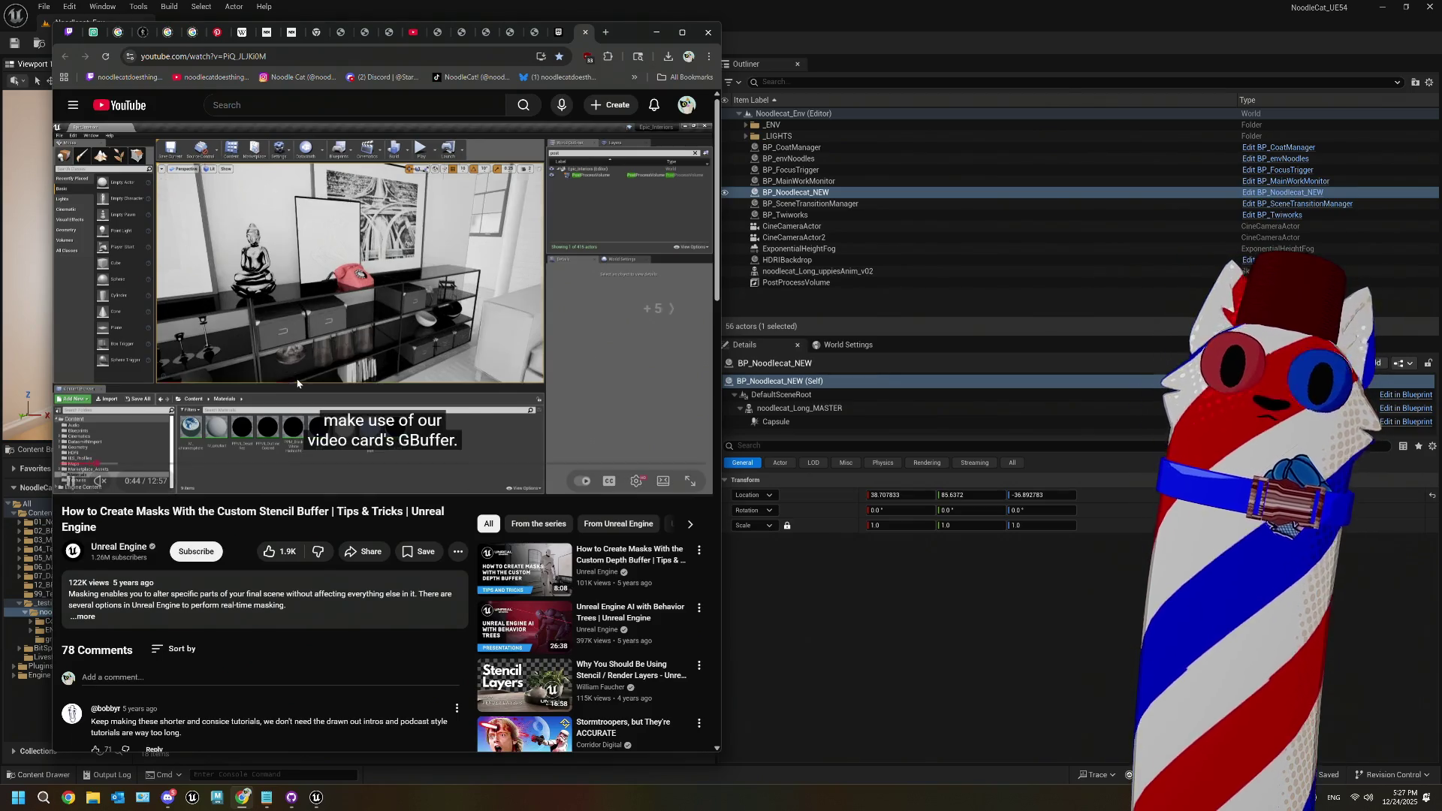
Skip the stencil tutorial ahead to the Project Settings post-processing step, pause it, and minimize Chrome
key(Right)
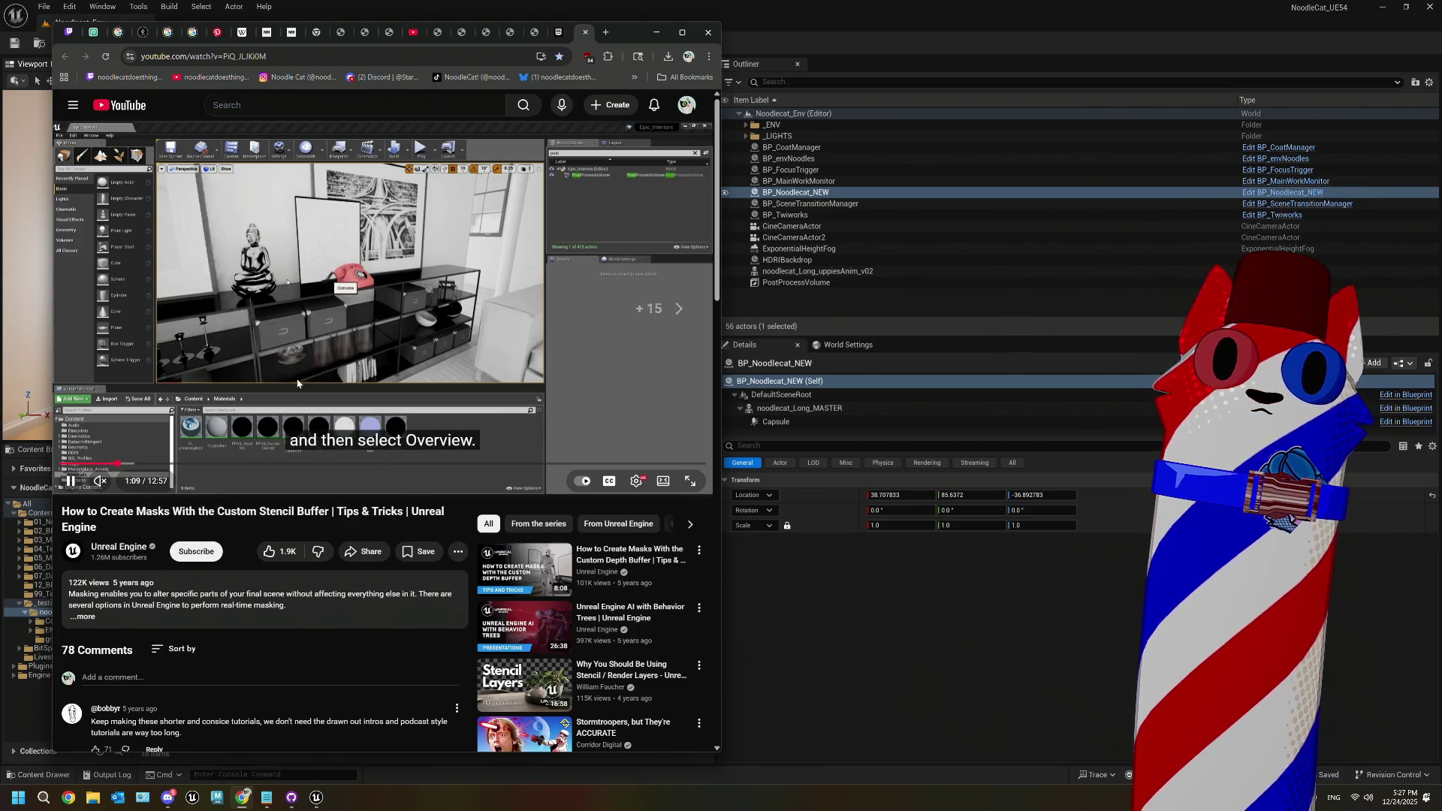
key(Right)
key(Right)
key(Right)
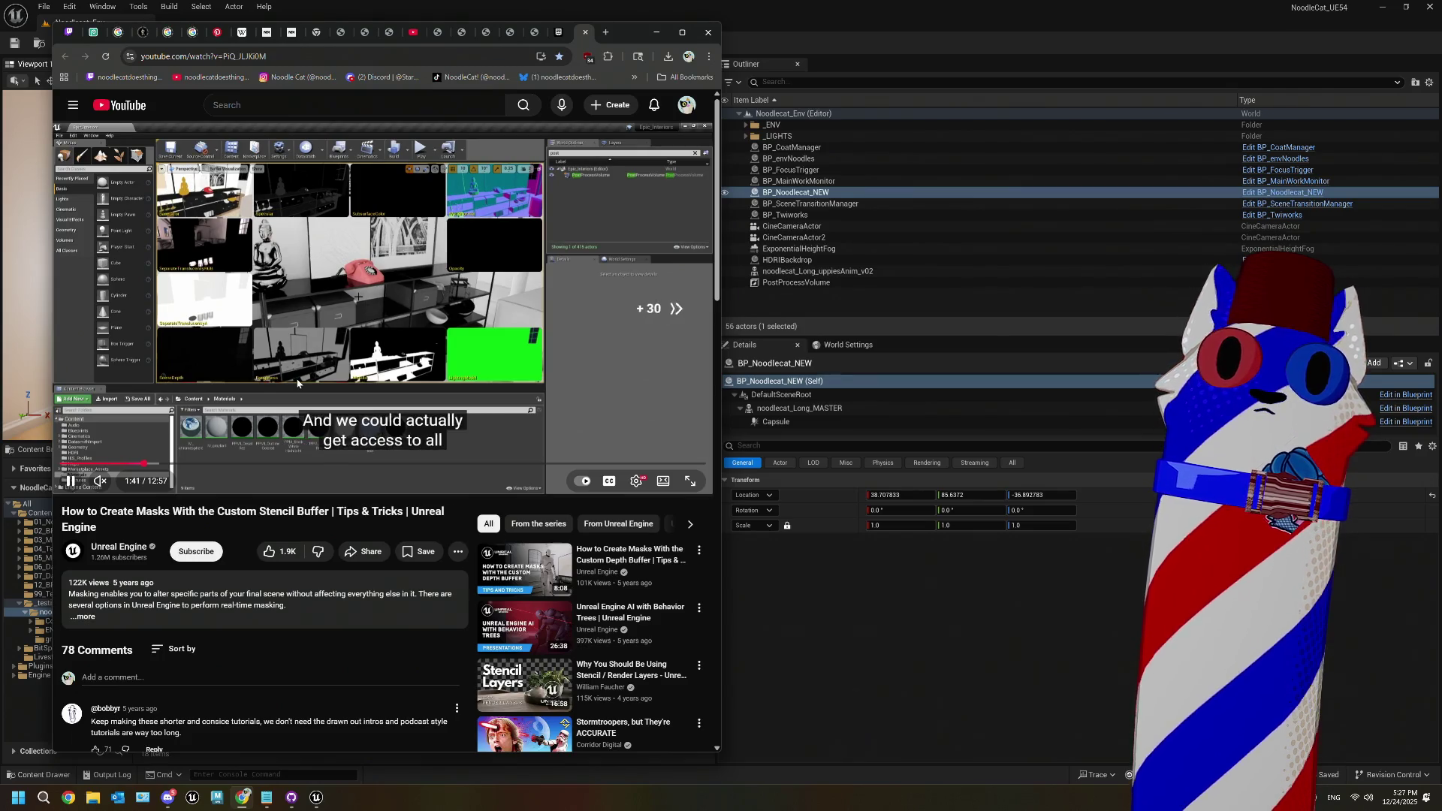
key(Right)
key(Right)
key(Right)
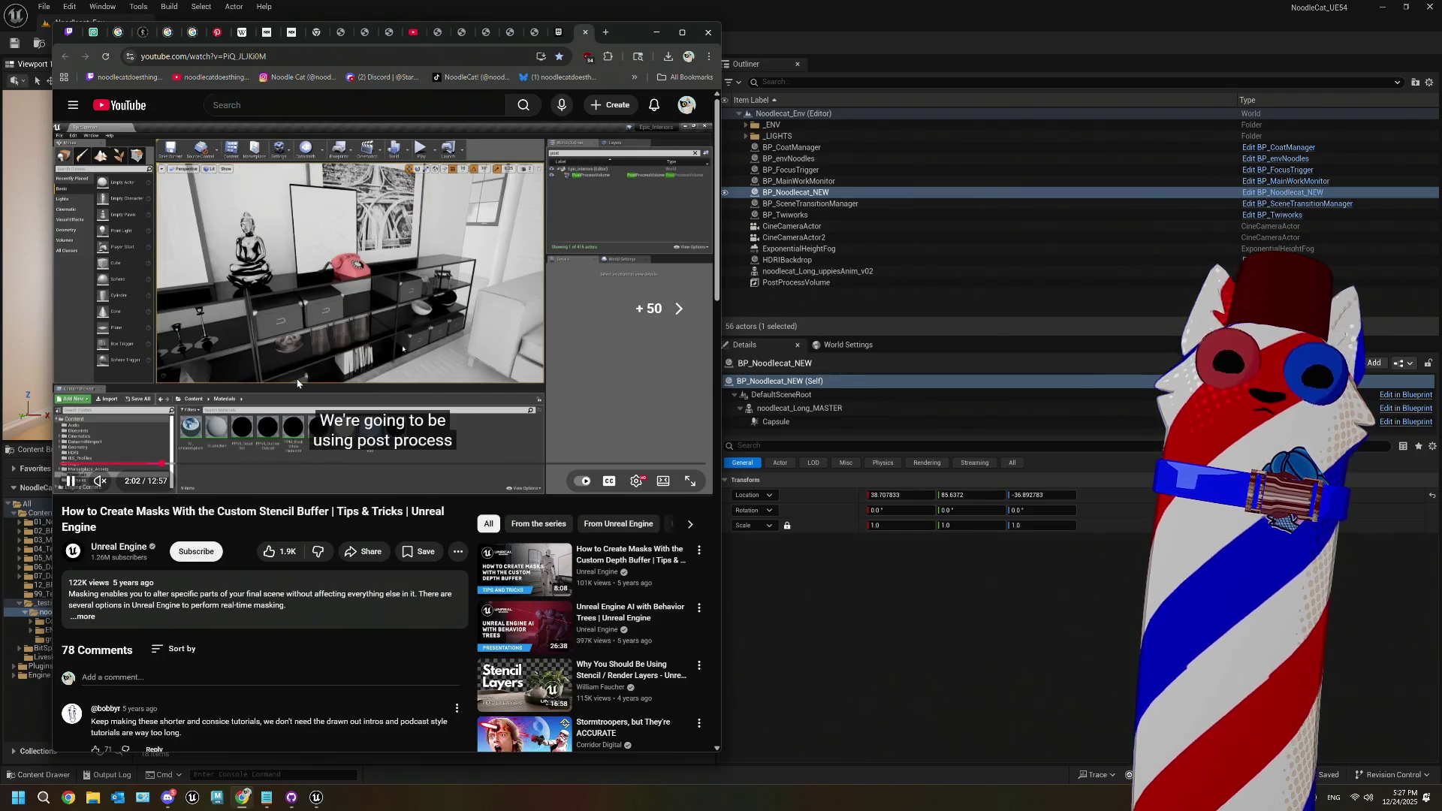
key(Right)
key(Right)
key(Right)
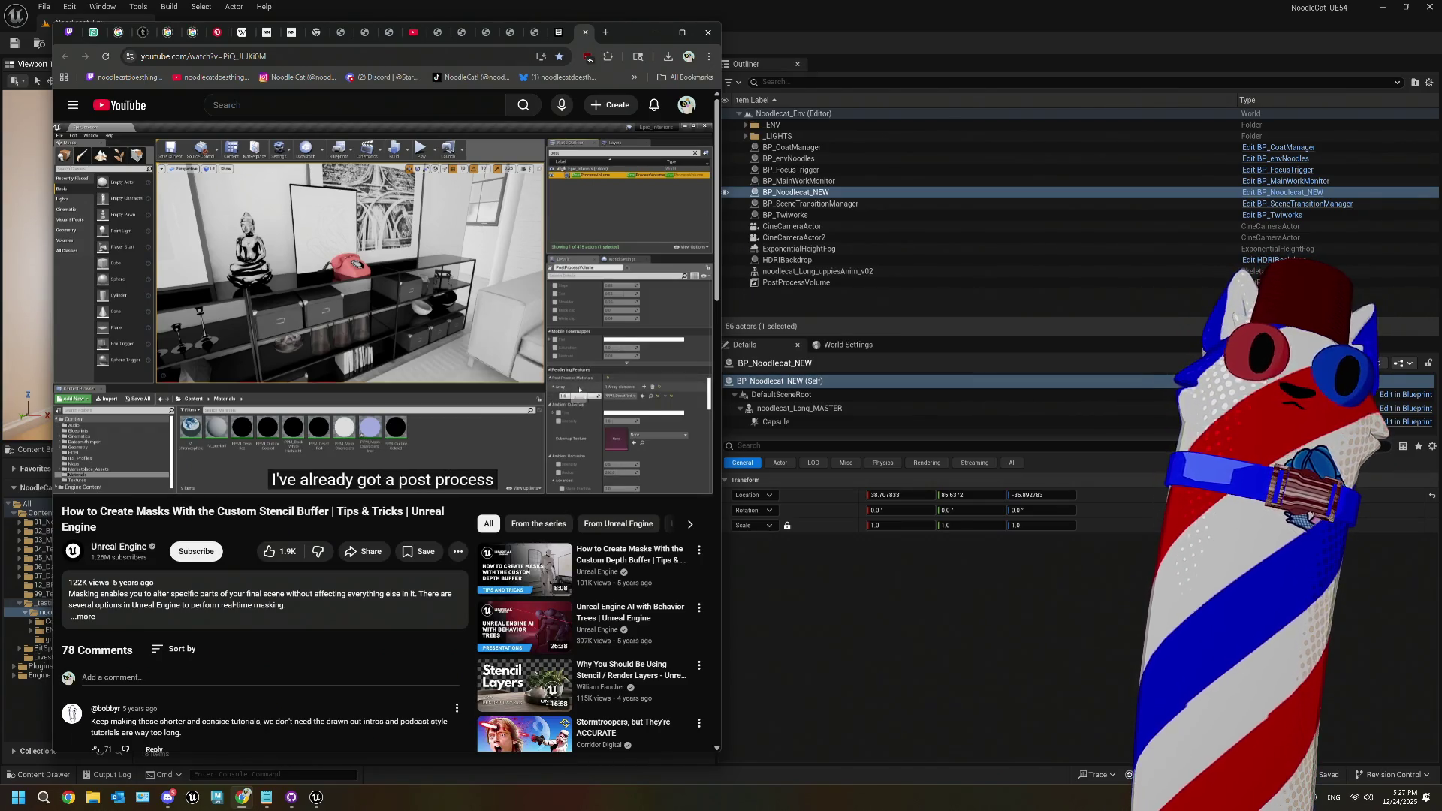
key(Right)
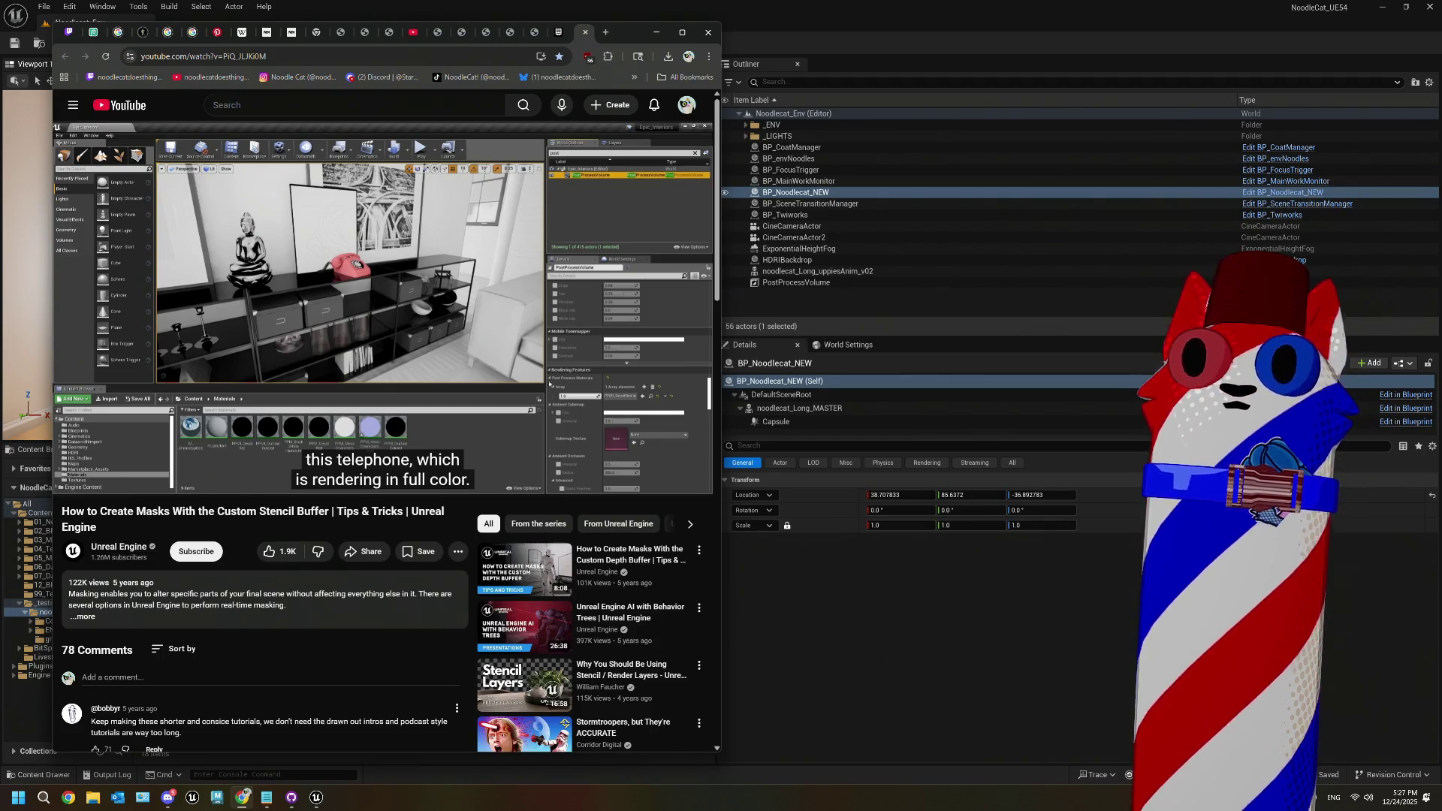
key(Right)
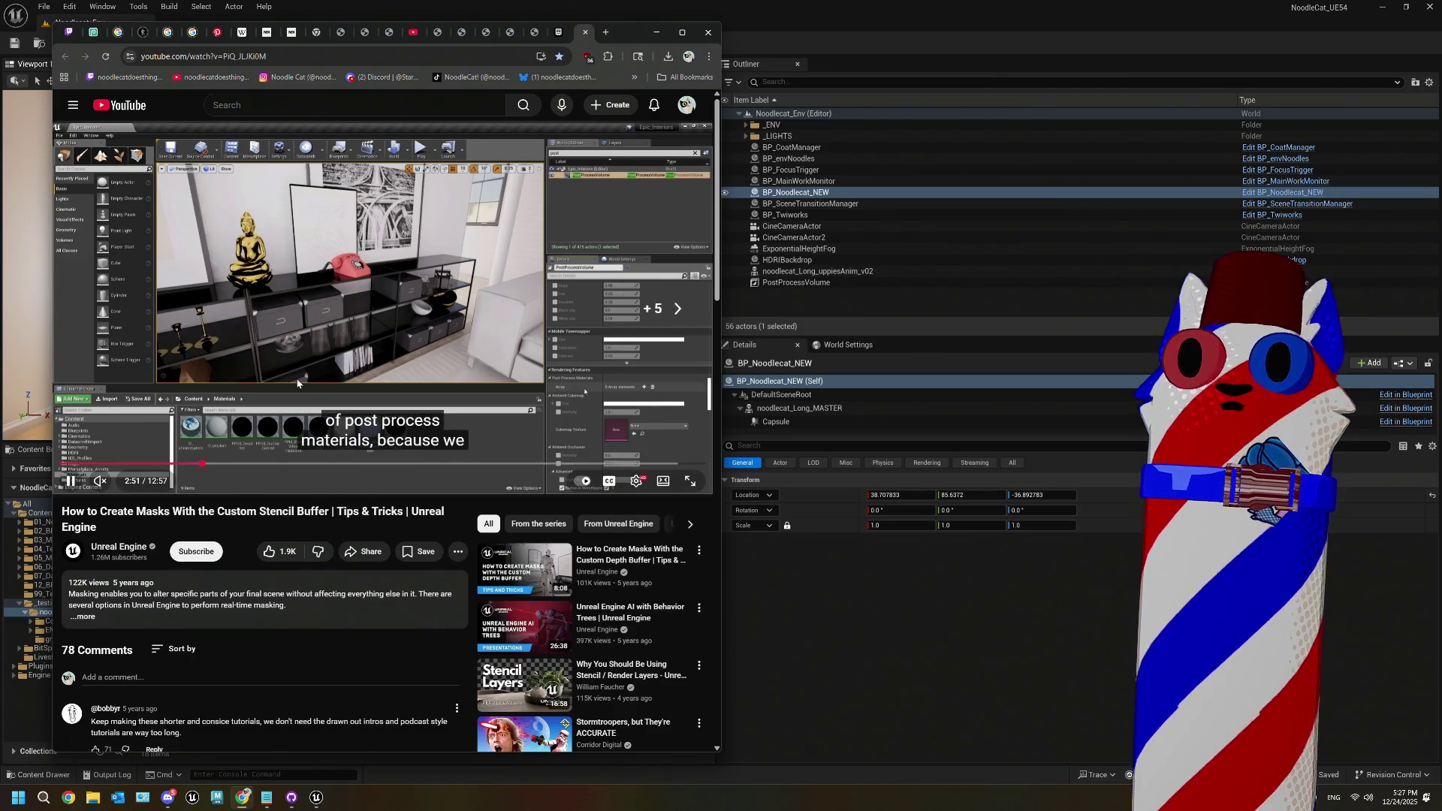
key(Right)
key(Right)
key(Right)
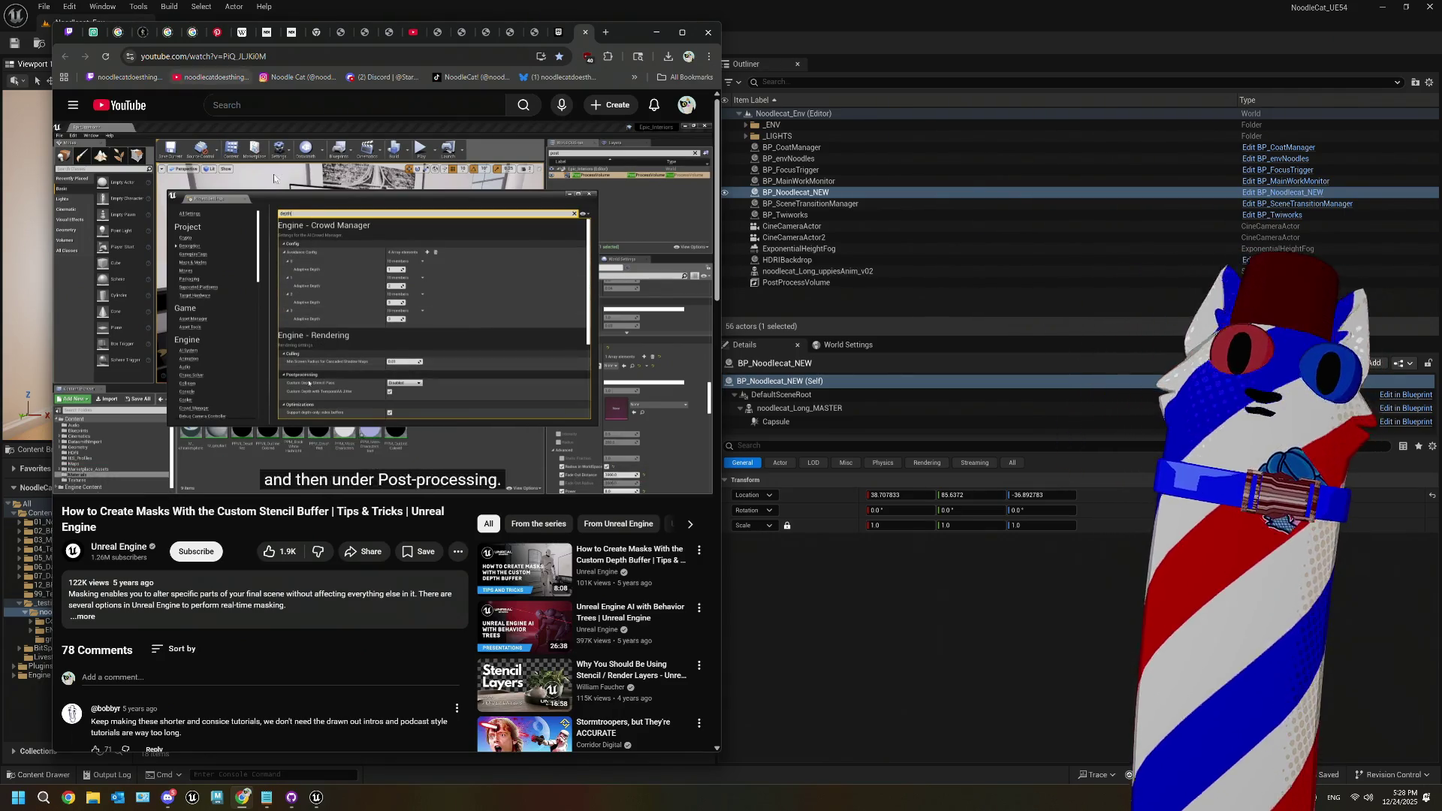
key(space)
click(655, 33)
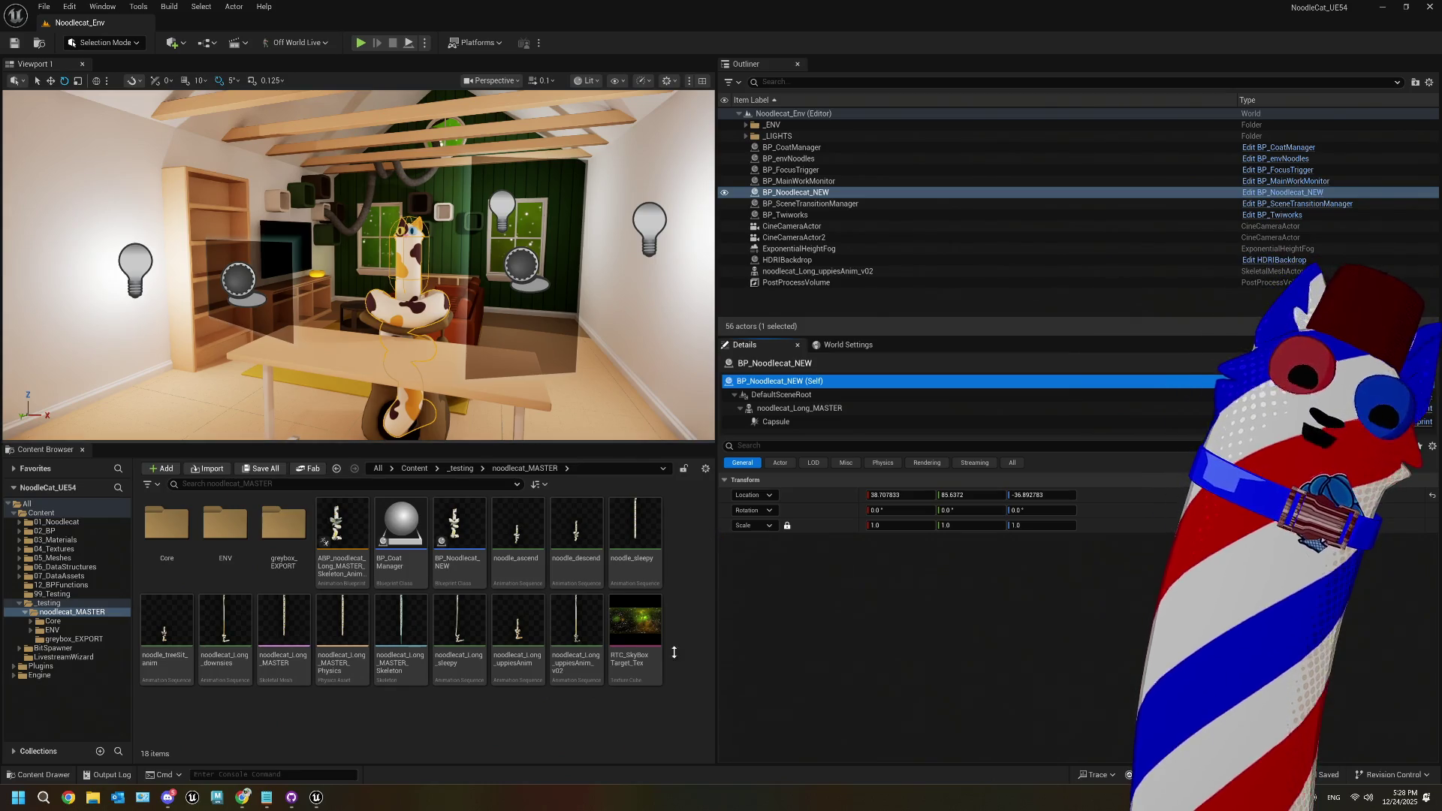
Select the HDRIBackdrop actor in Unreal, then bring ThePlan.txt to the front
click(697, 614)
click(525, 217)
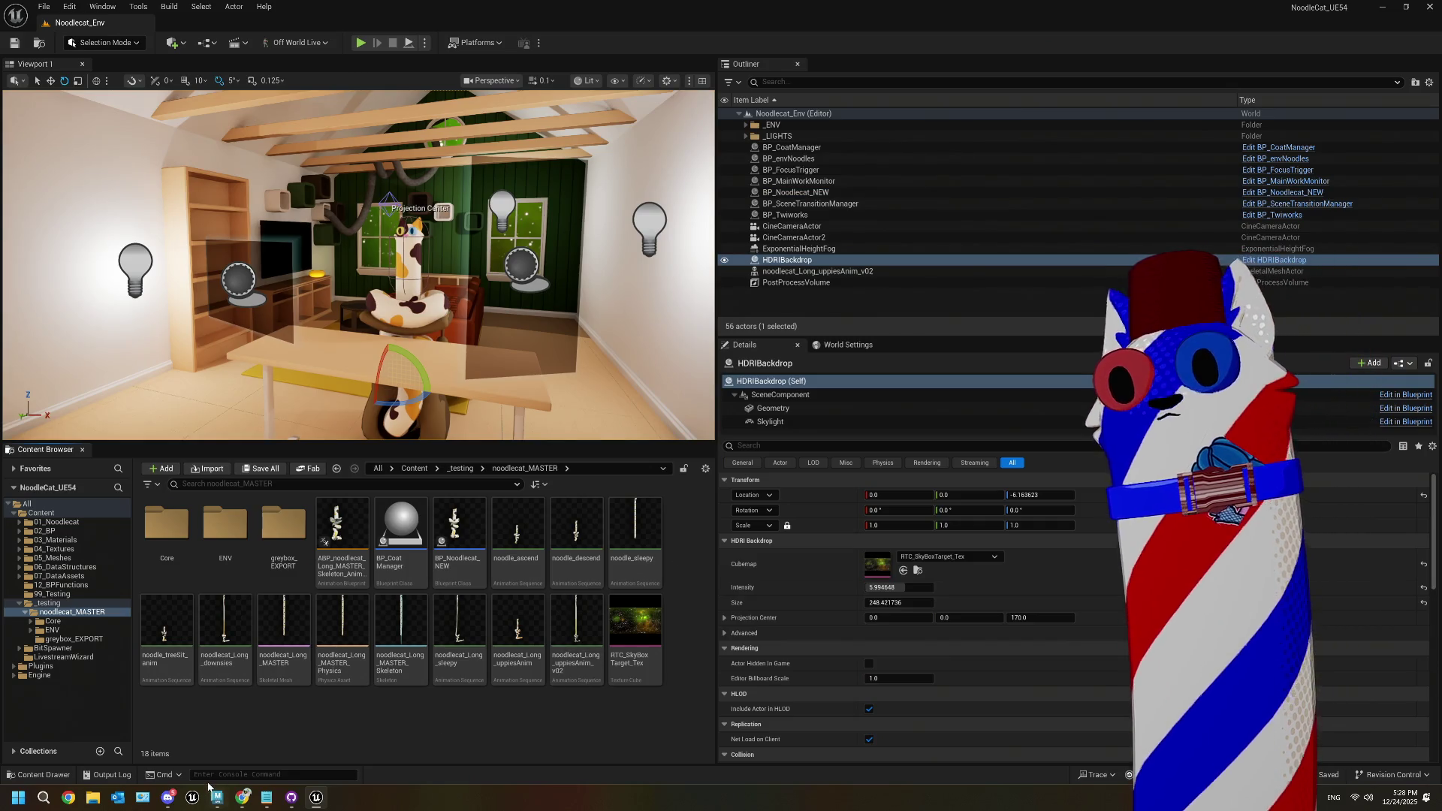
click(266, 798)
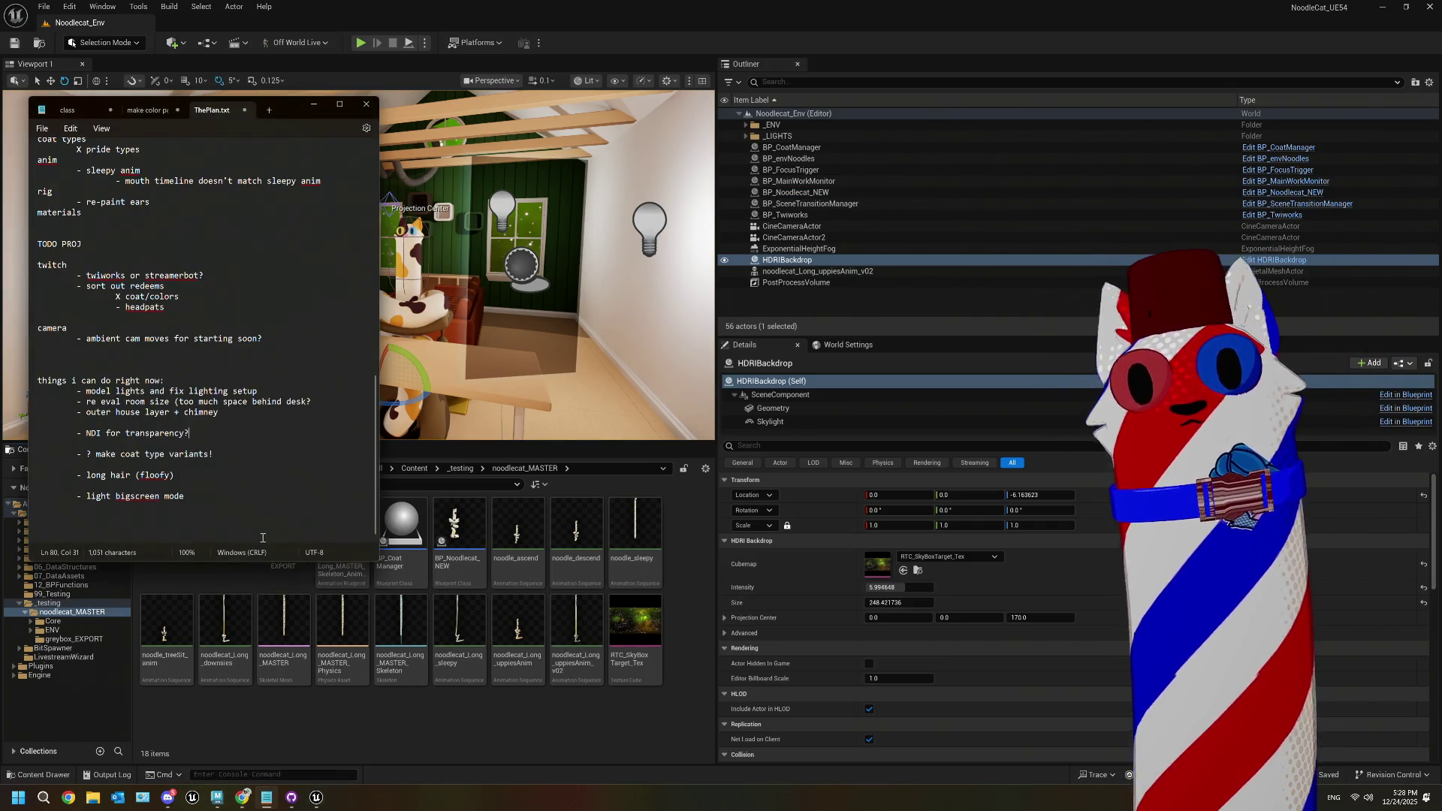
Move the '- light bigscreen mode' item to just below the chimney item
click(203, 494)
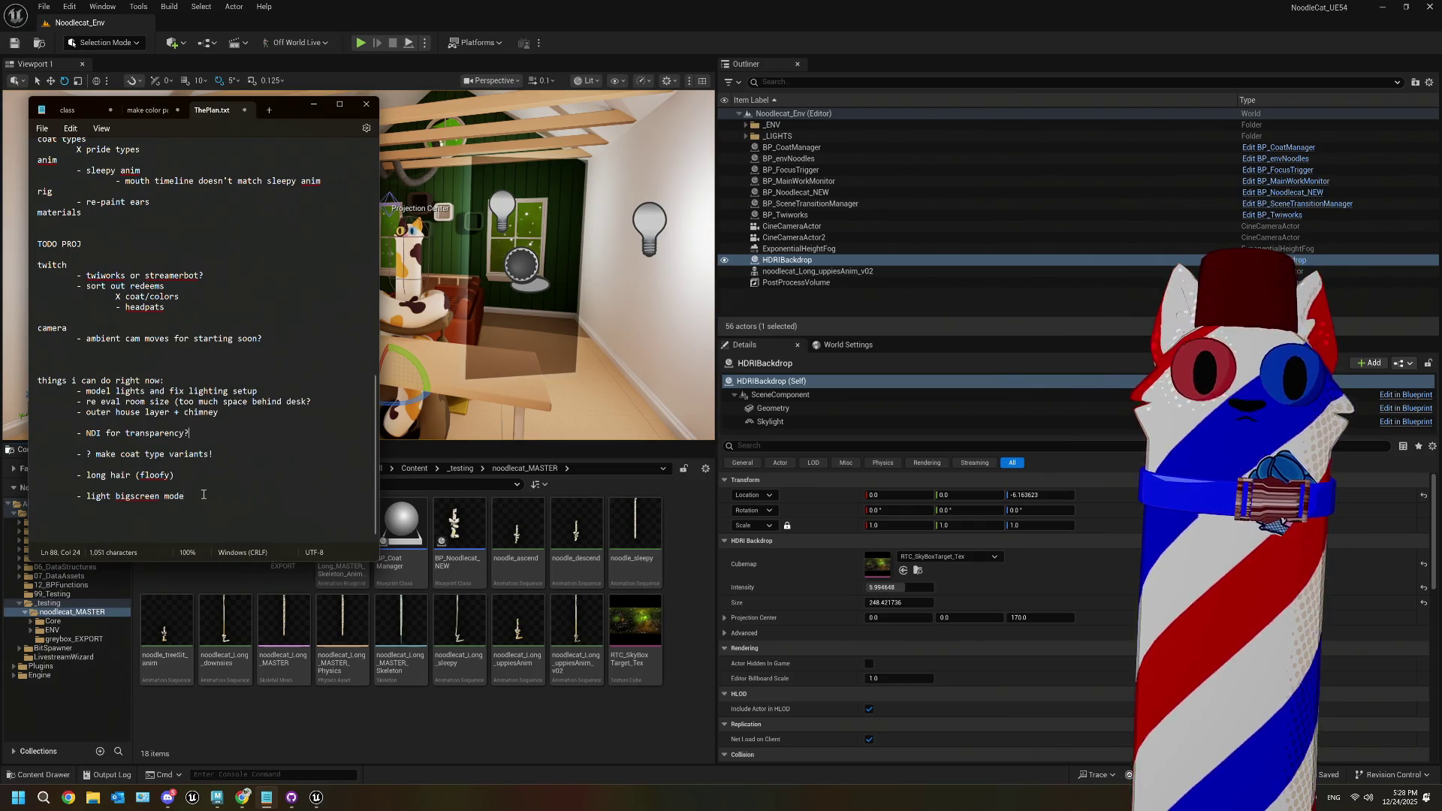
drag(189, 495, 85, 496)
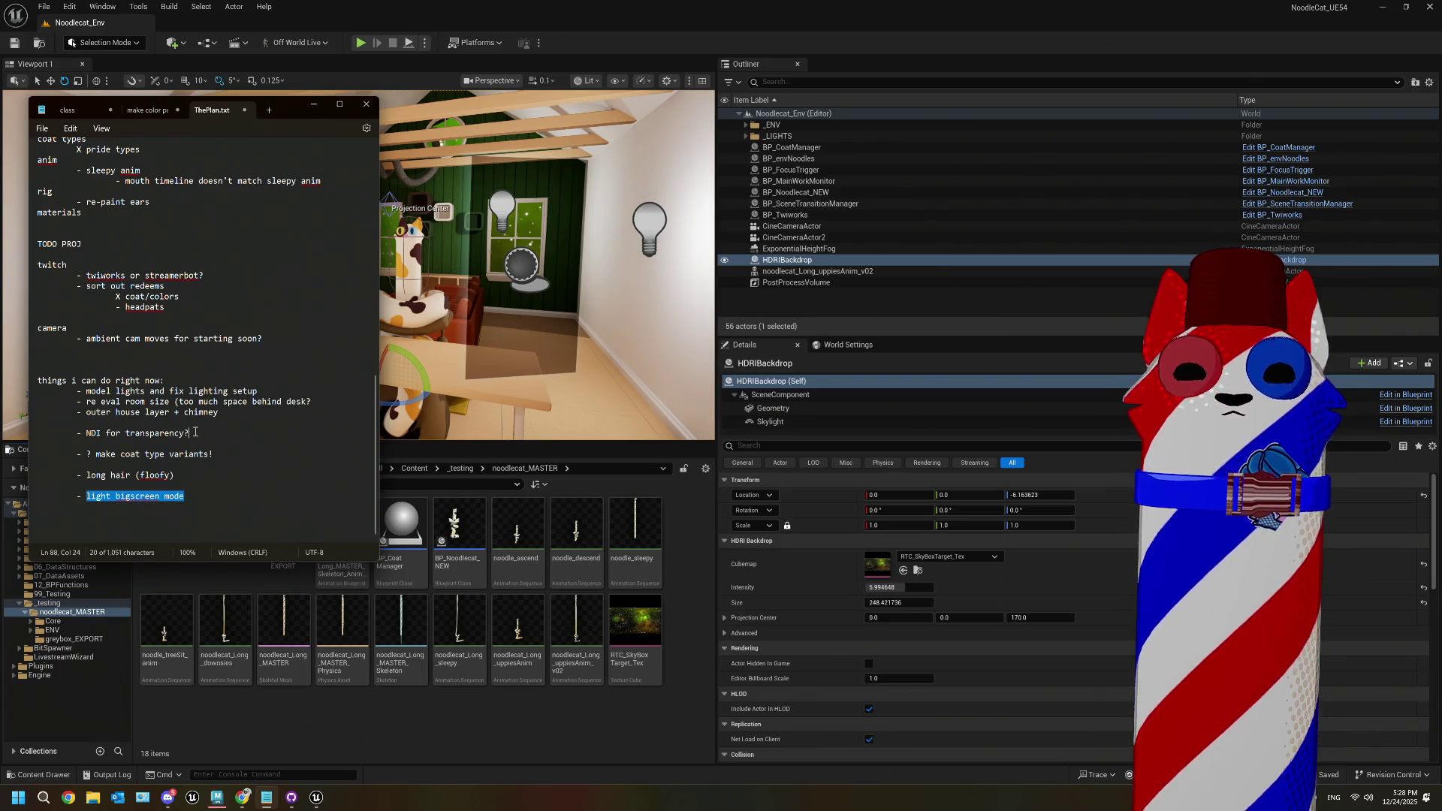
drag(217, 413, 77, 393)
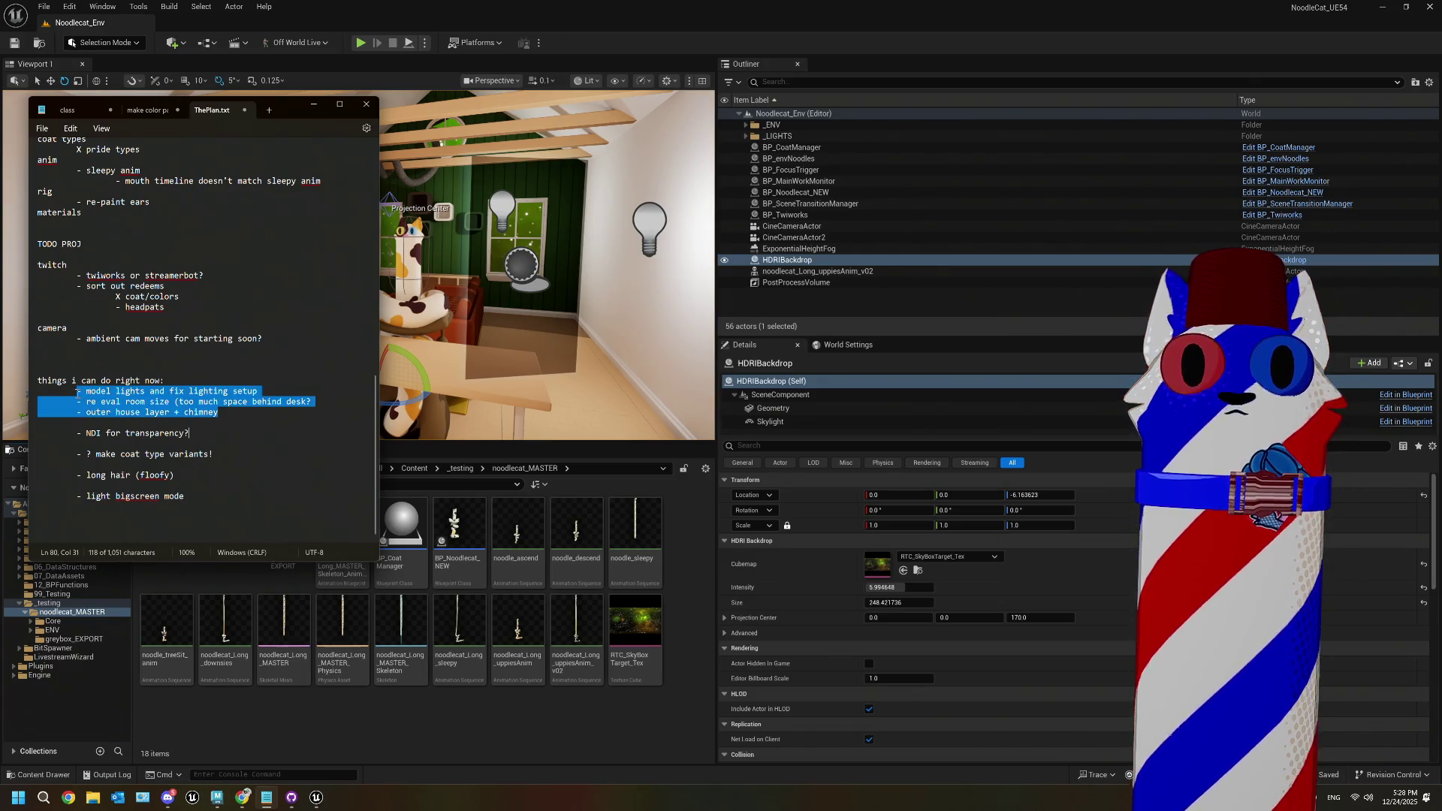
drag(192, 496, 77, 499)
key(ctrl+c)
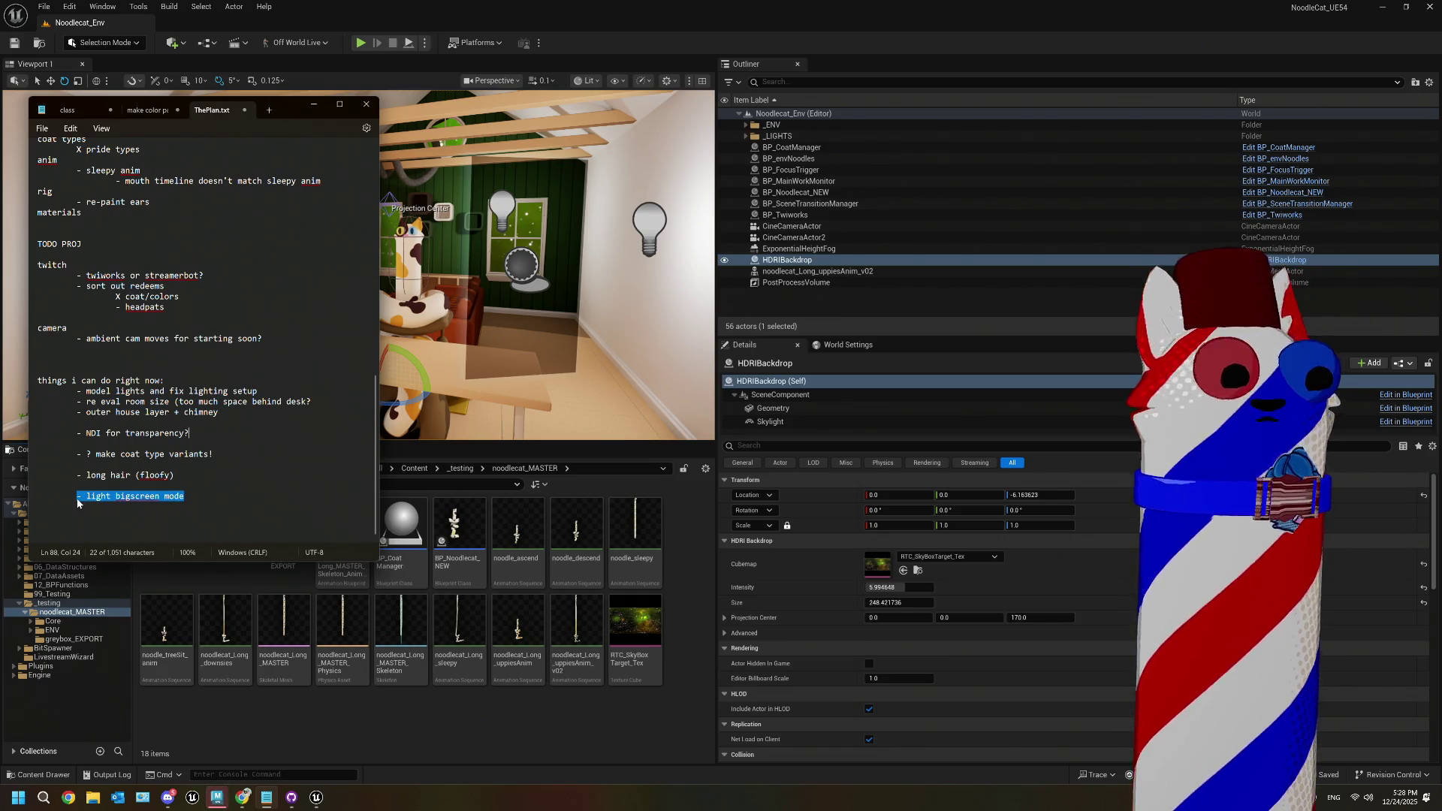
key(Delete)
click(231, 412)
key(Return)
key(Return)
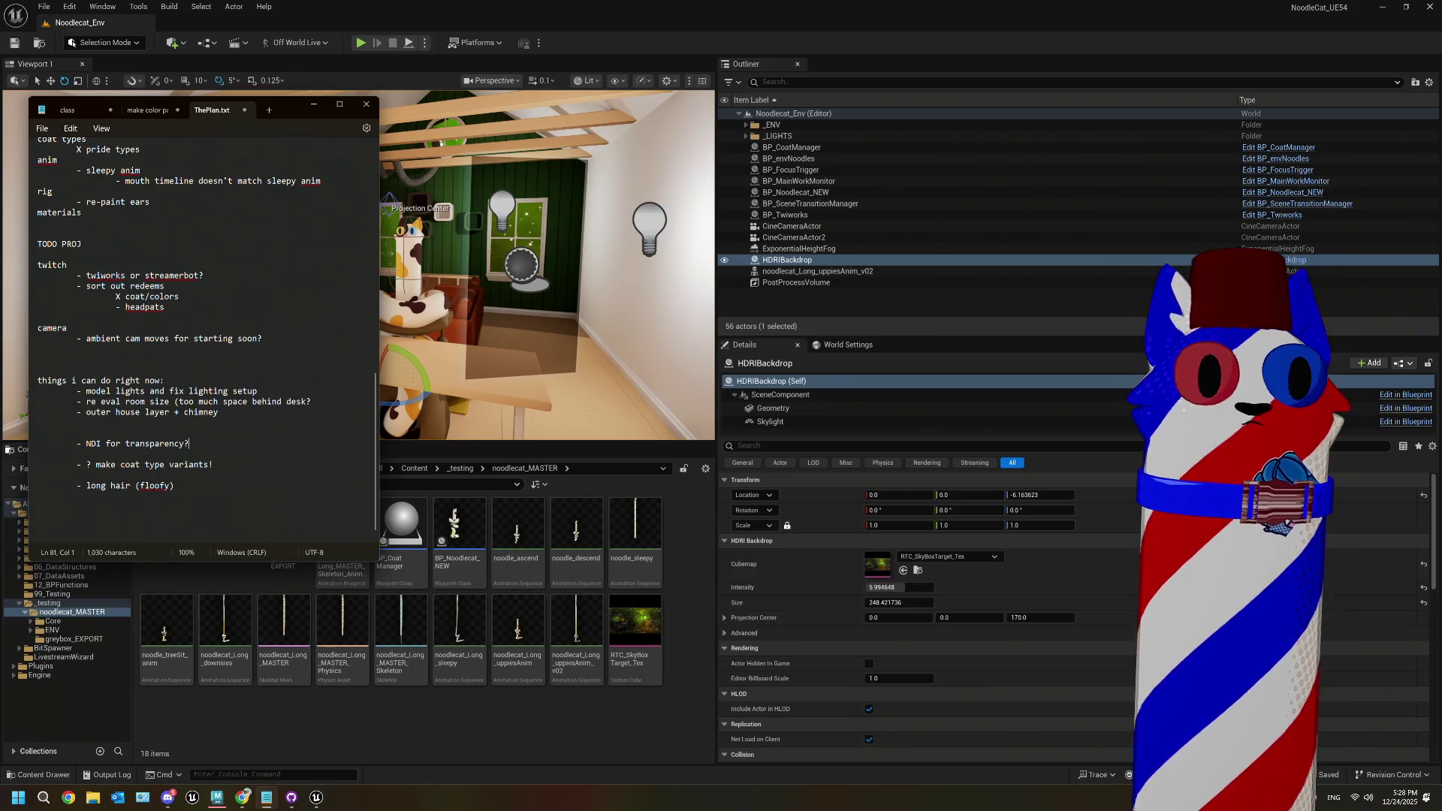
key(ctrl+v)
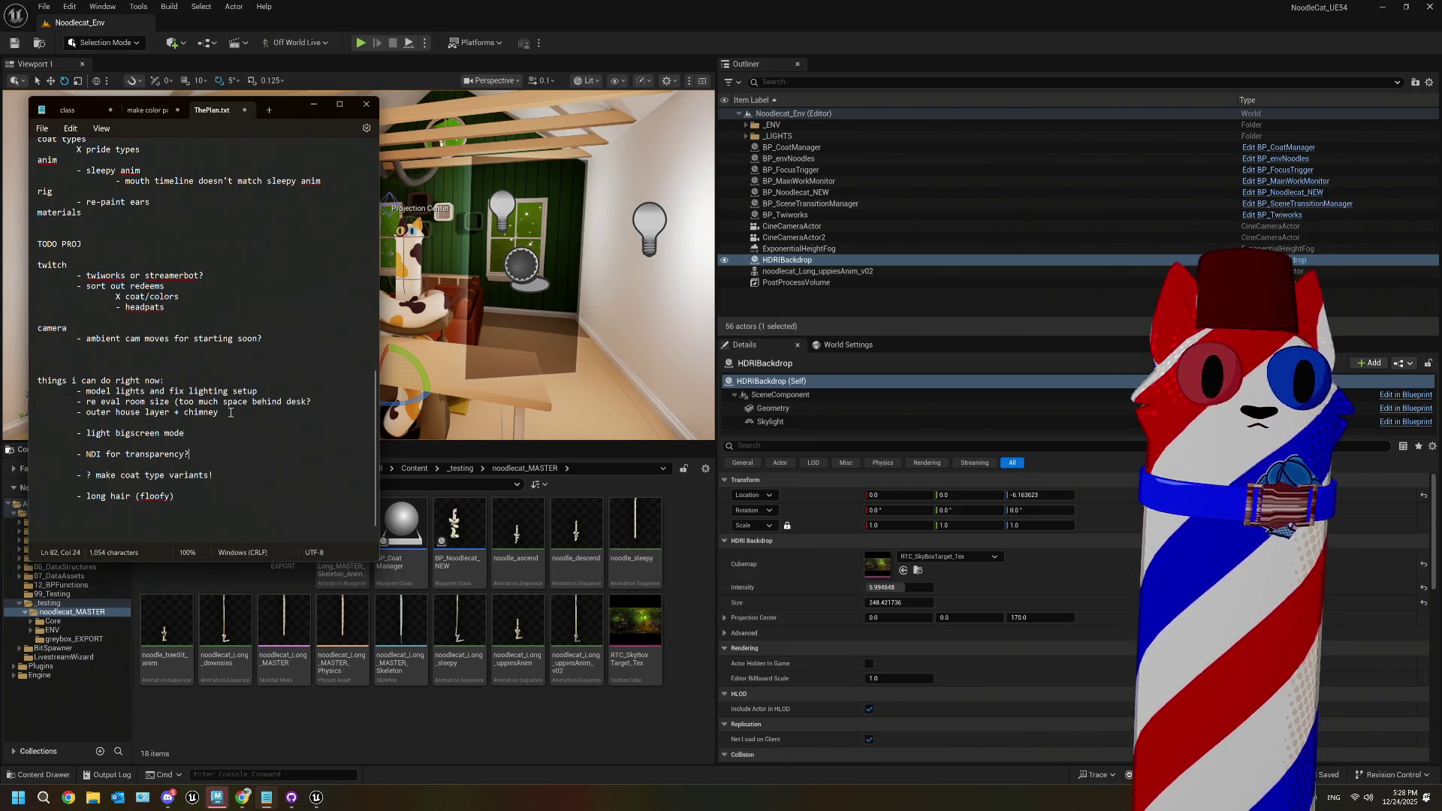
Move '- NDI for transparency?' to the end of the list and indent it
drag(196, 452, 85, 453)
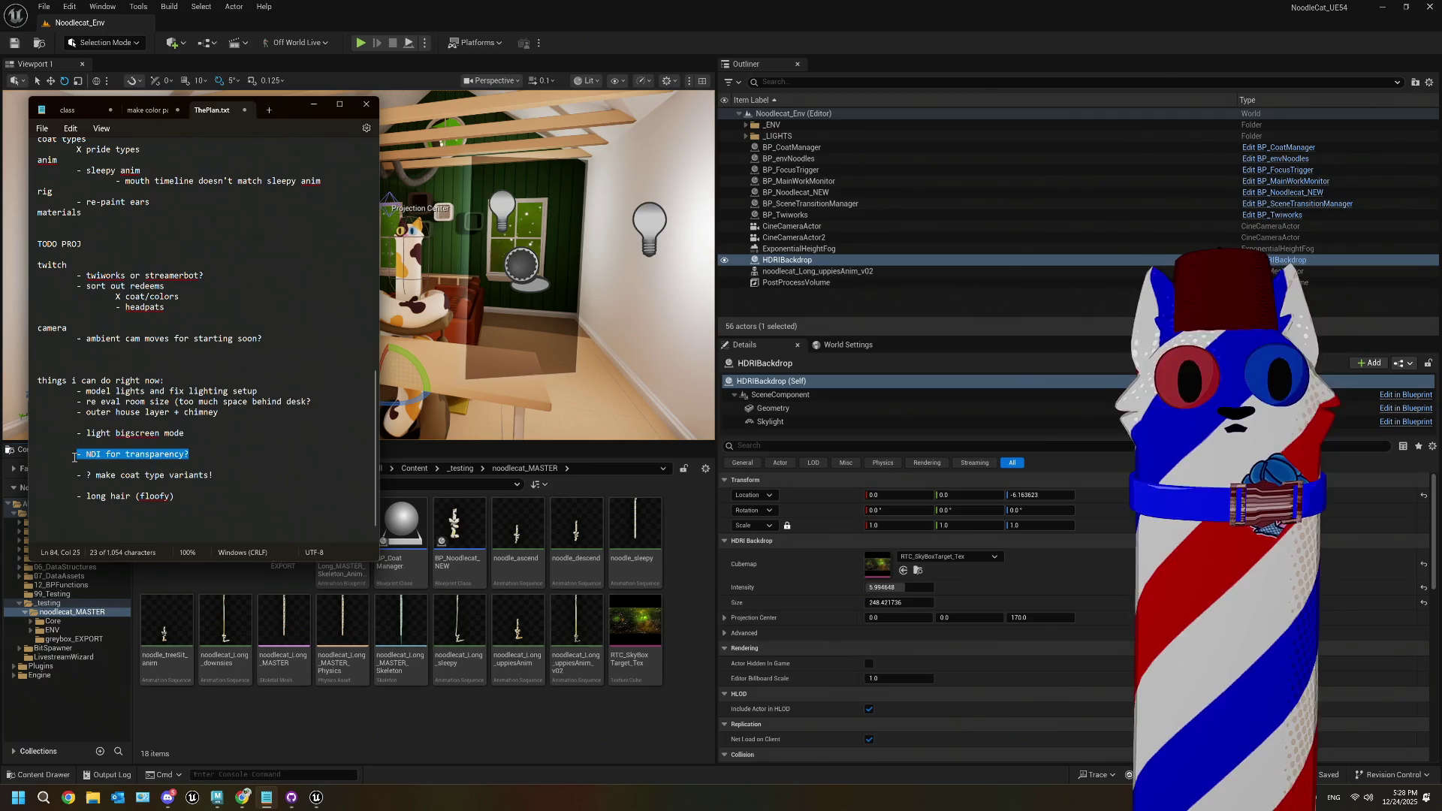
key(ctrl+x)
click(179, 498)
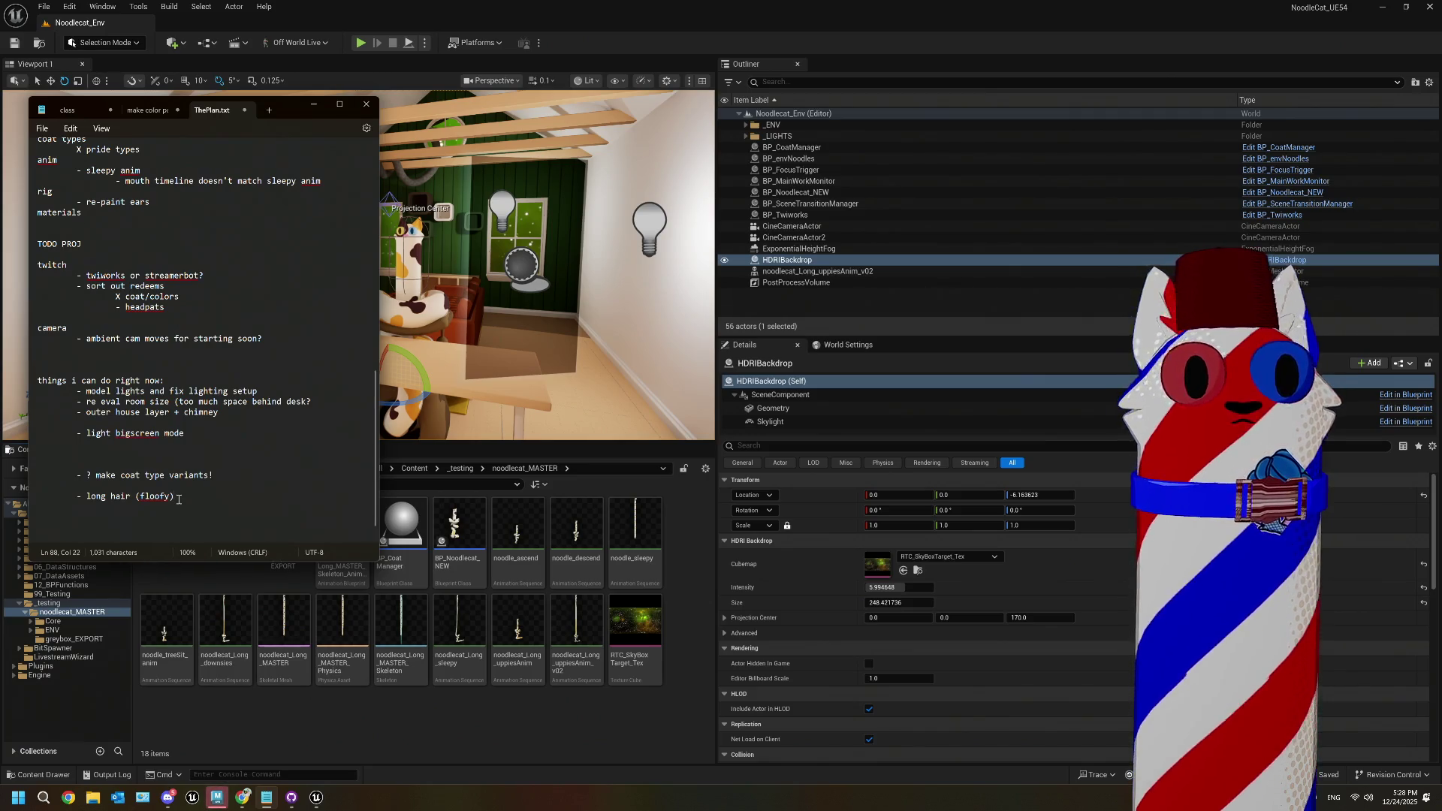
key(Return)
key(Return)
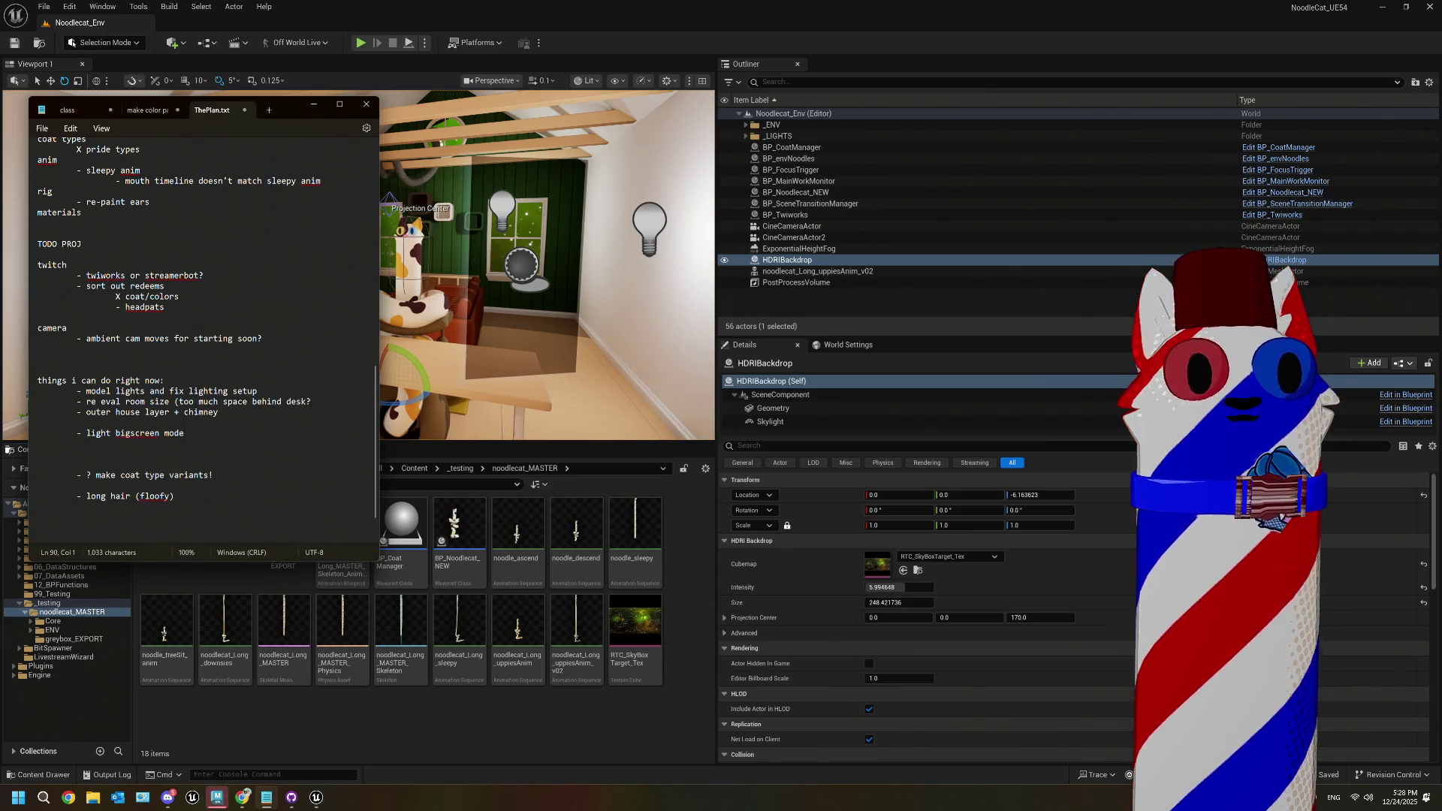
key(super+v)
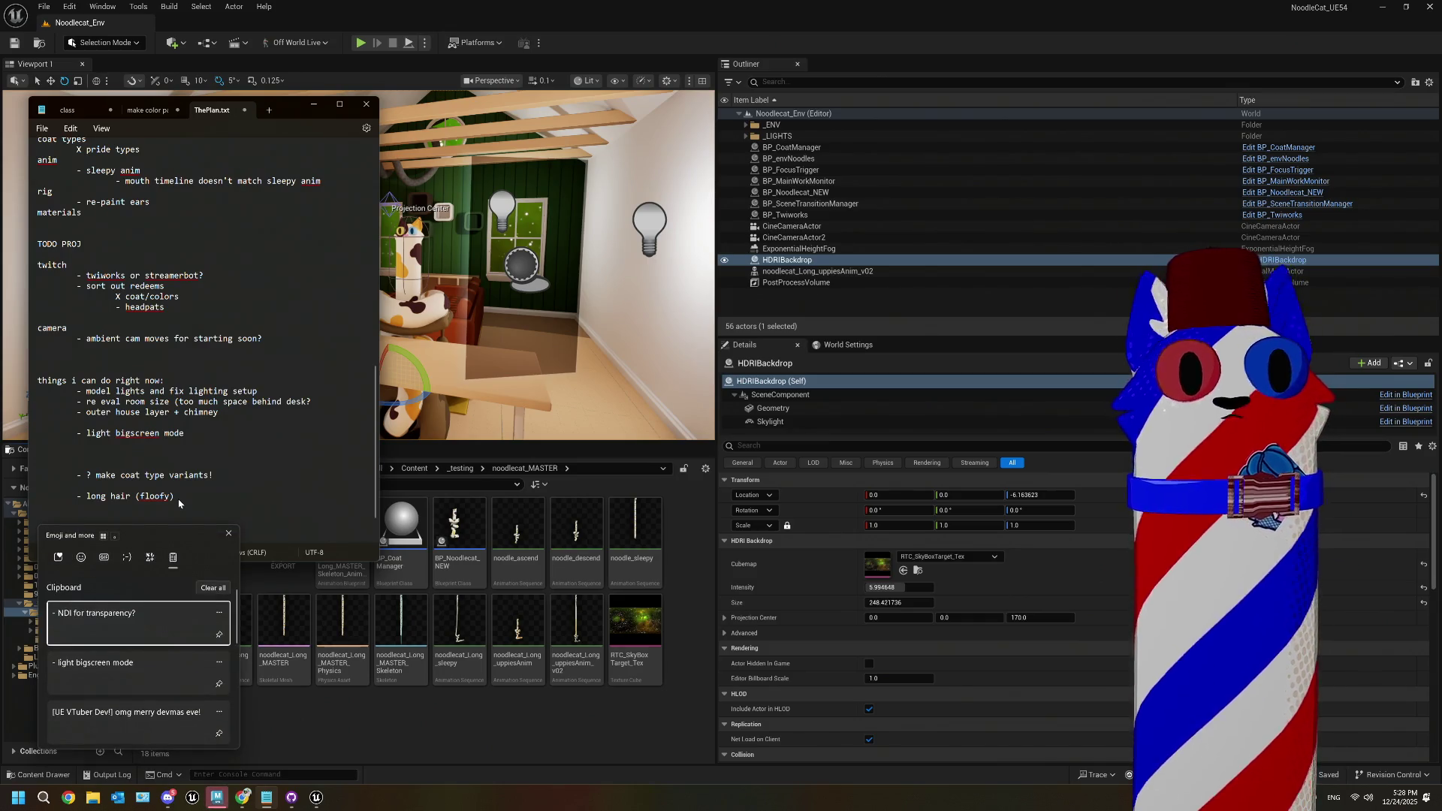
click(144, 630)
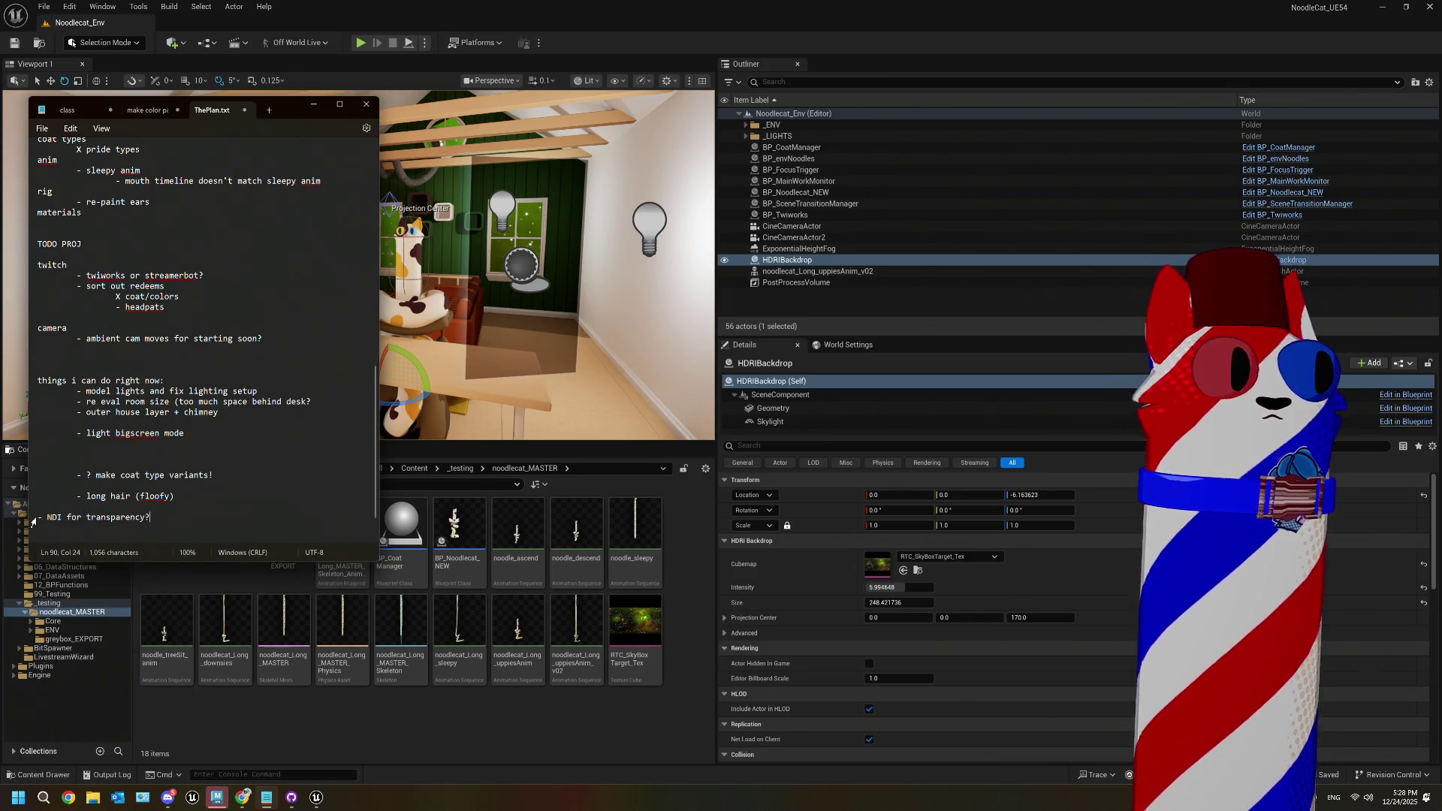
click(52, 515)
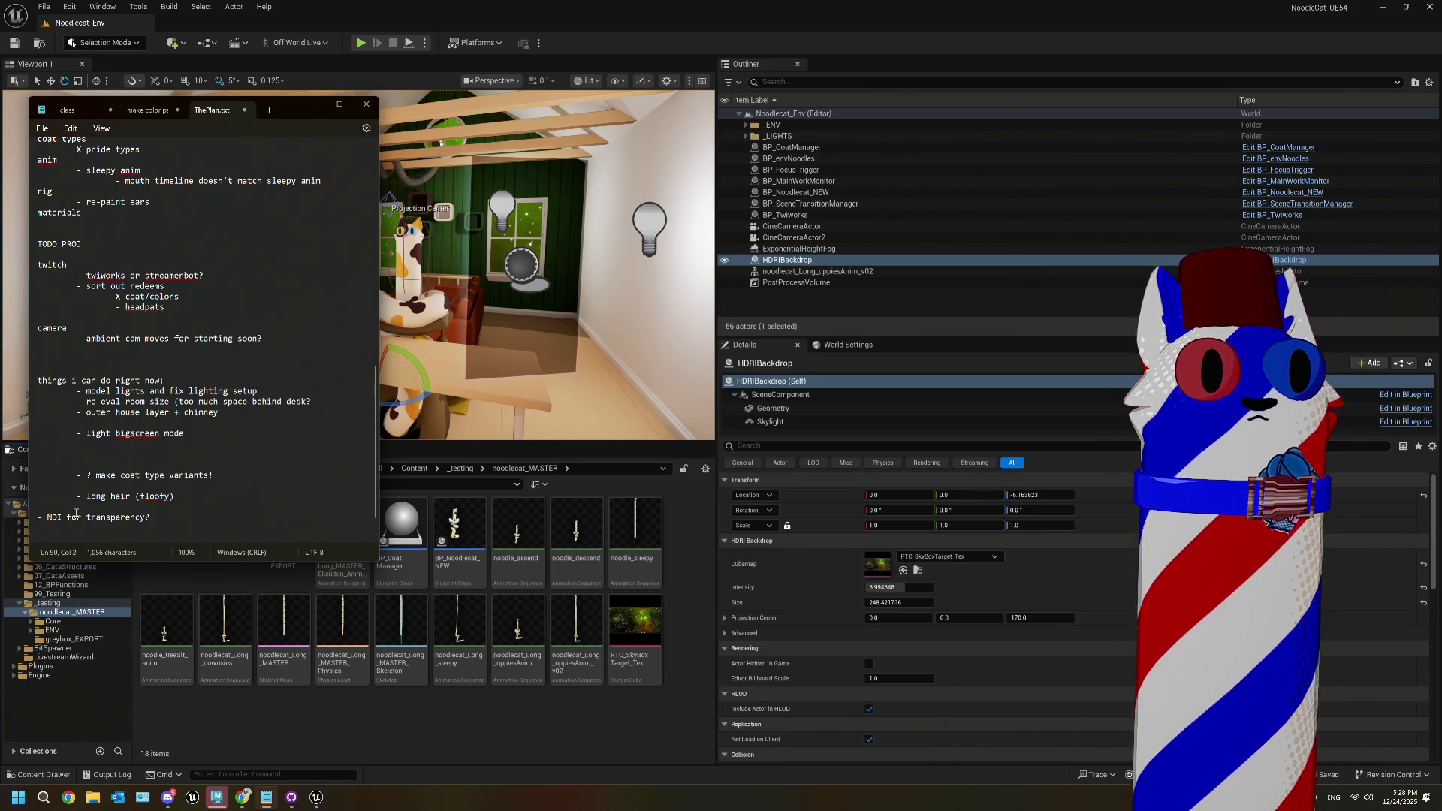
key(Tab)
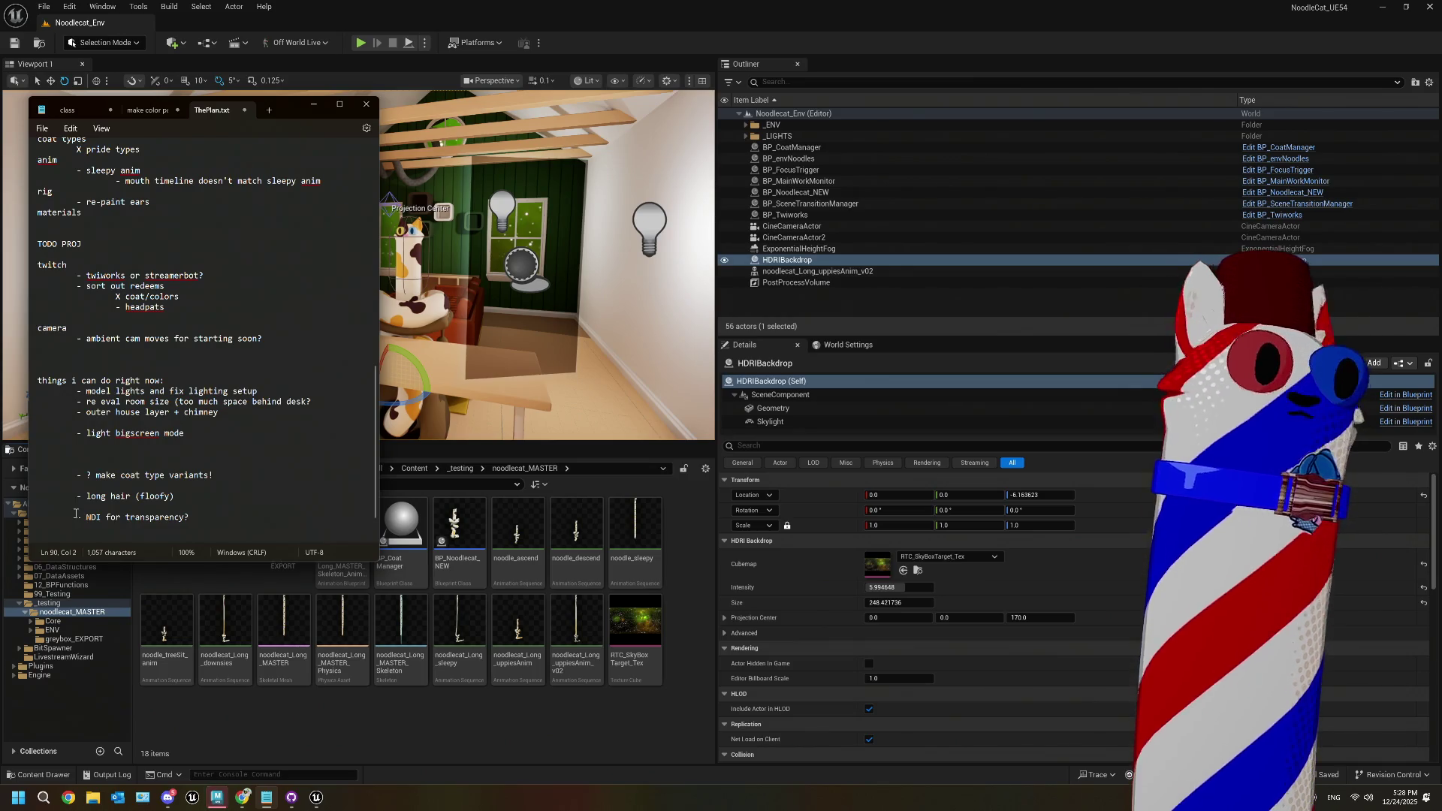
Remove the extra blank lines below light bigscreen mode, then switch to Maya
click(130, 447)
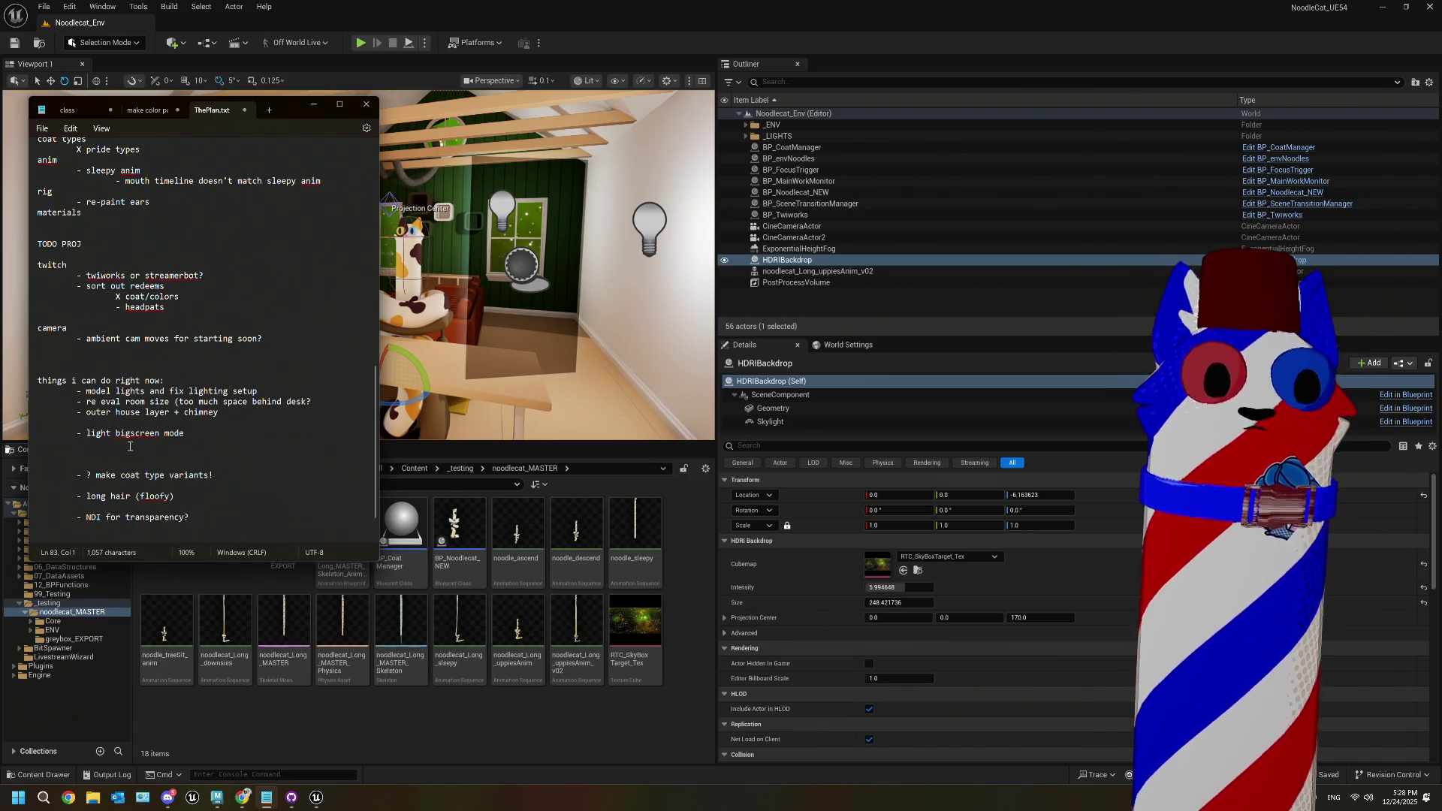
key(Delete)
key(Tab)
key(Delete)
click(244, 466)
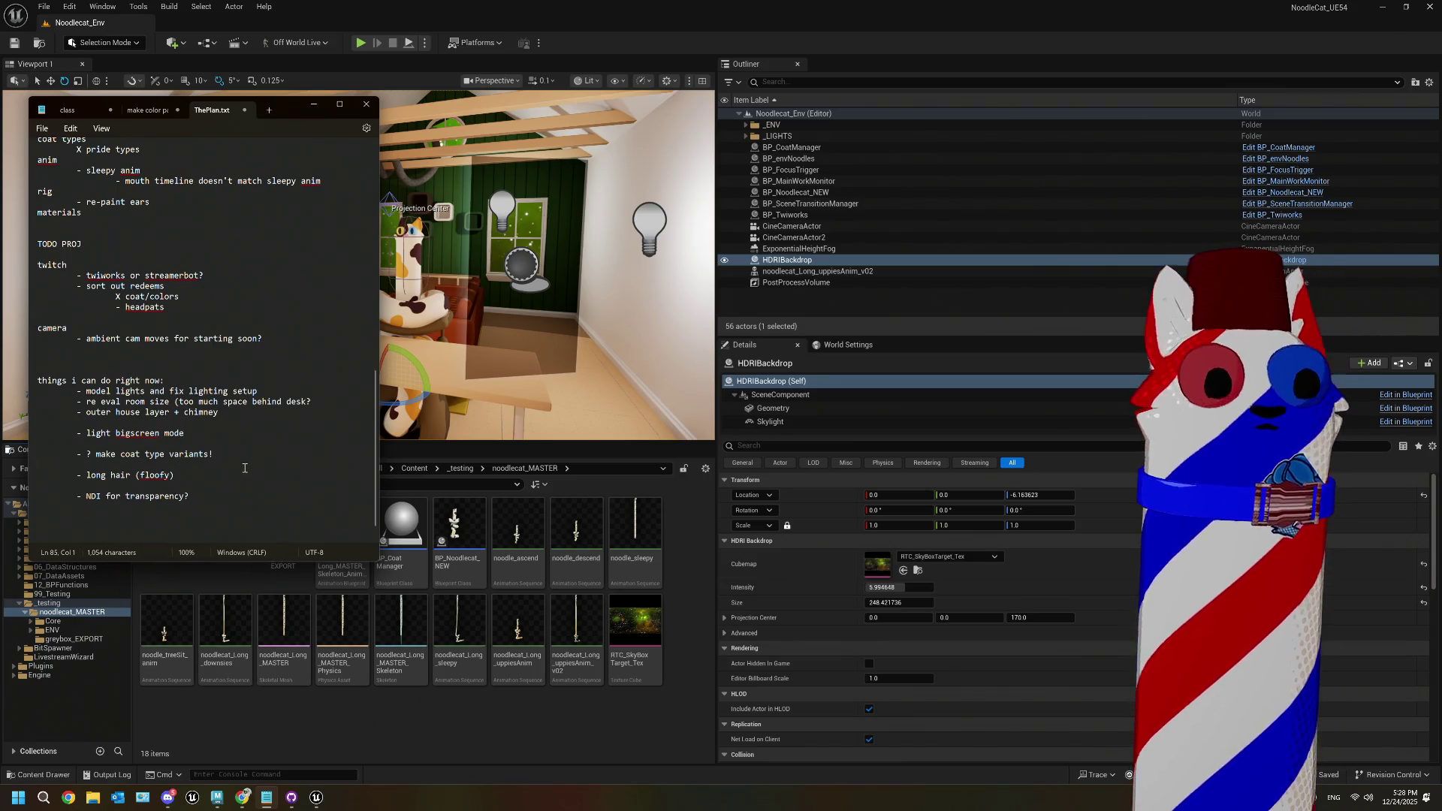
click(219, 800)
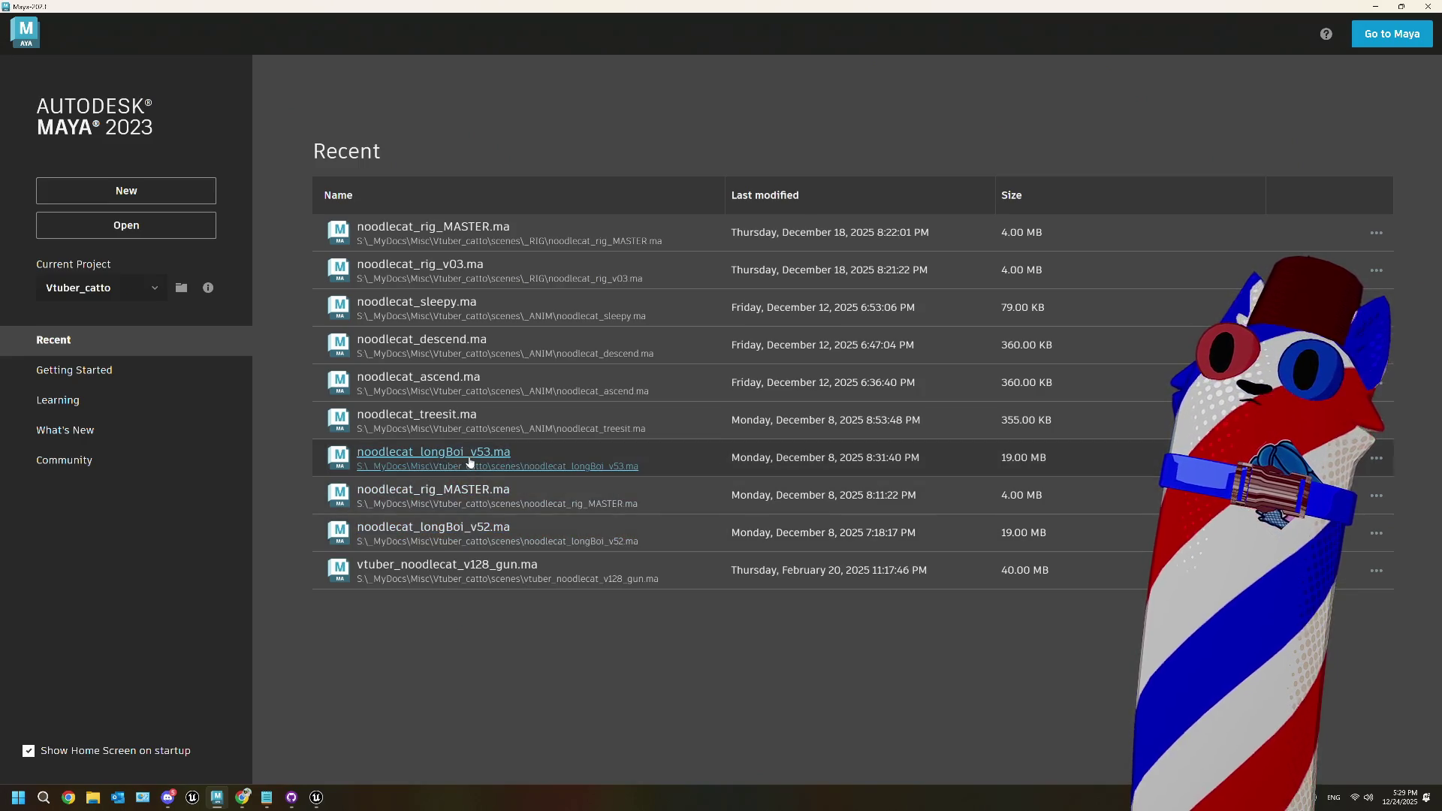
Open noodlecat_longBoi_v53.ma in Maya and orbit around to view the house
click(555, 403)
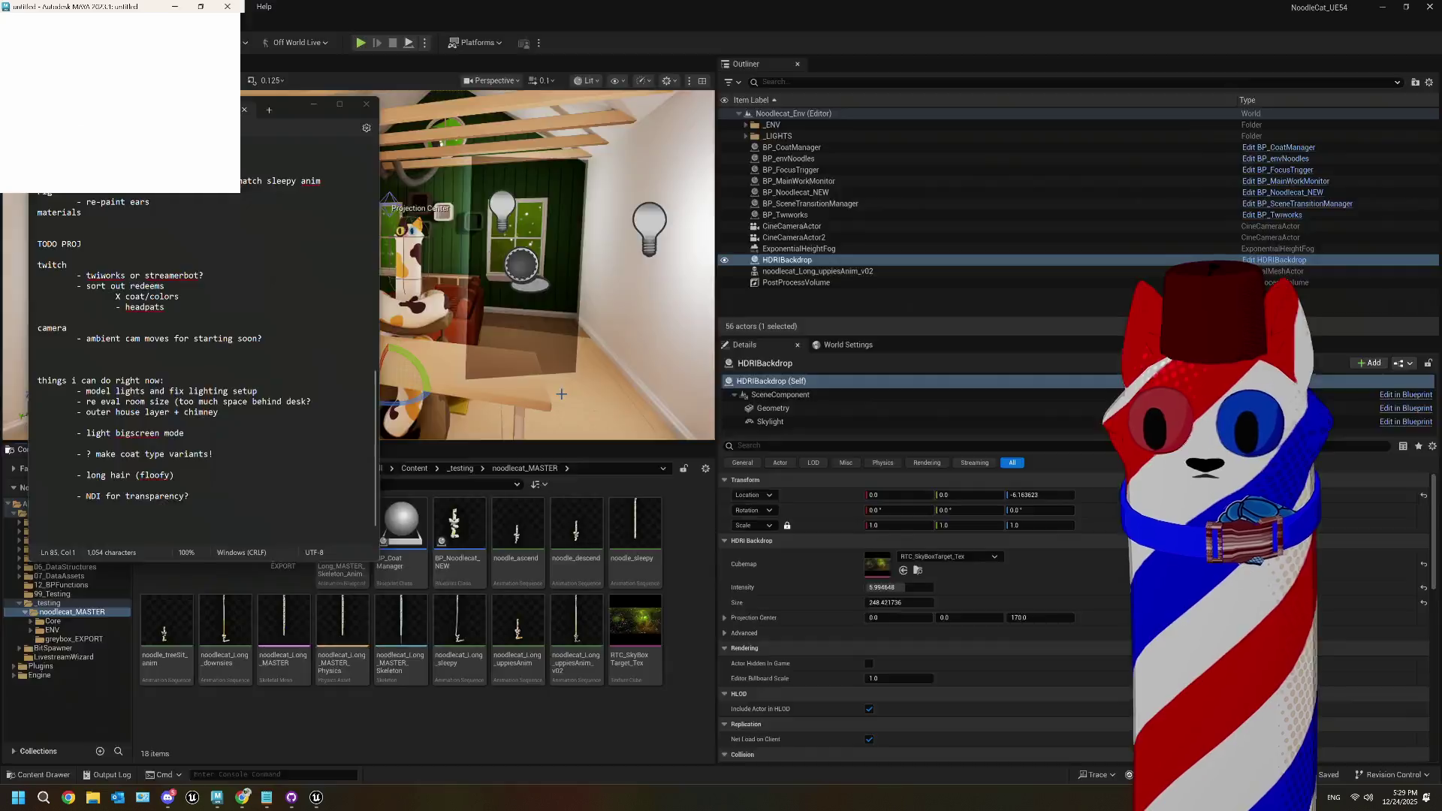
scroll(561, 394, down, 5)
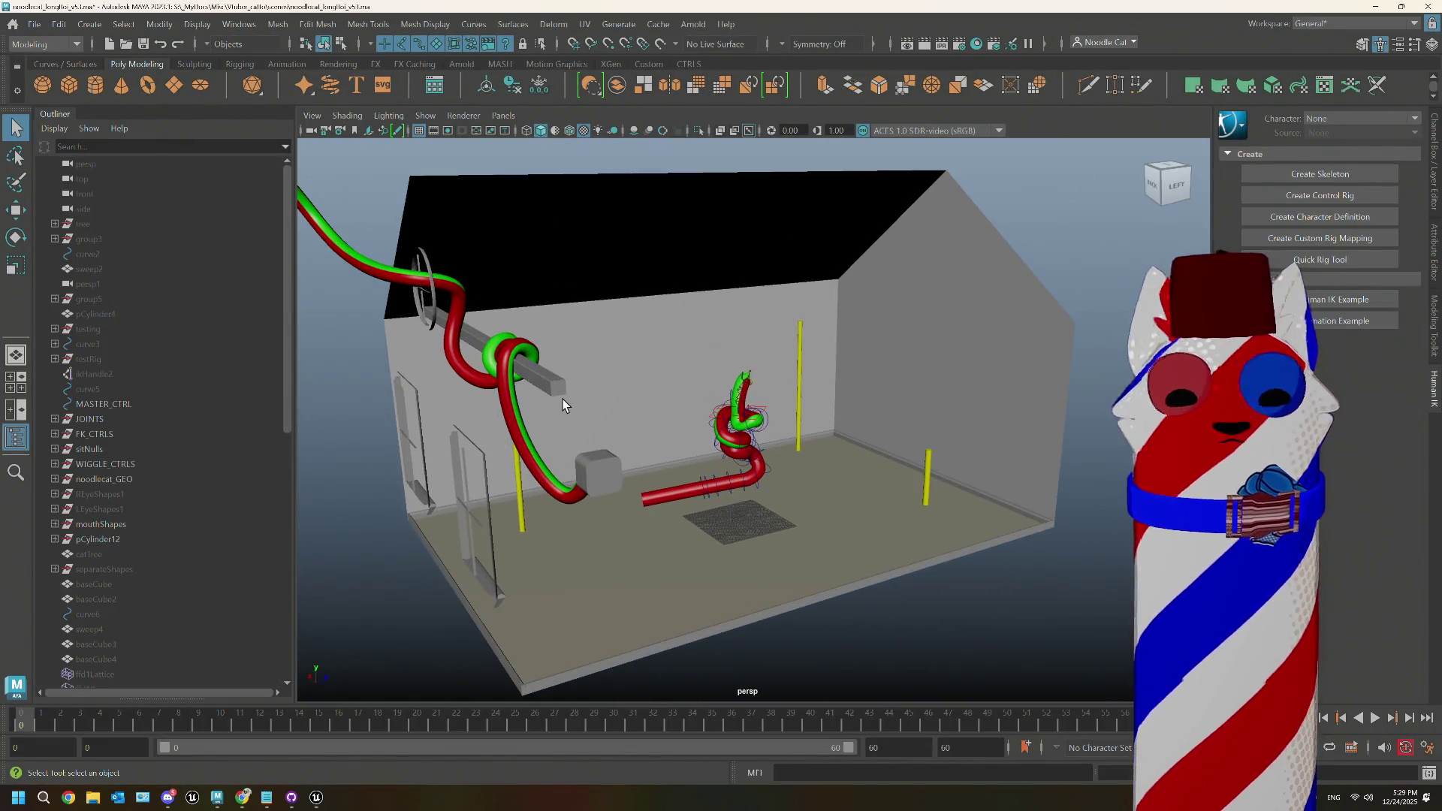
mouse_move(862, 413)
mouse_down()
mouse_move(715, 396)
mouse_move(734, 401)
mouse_up()
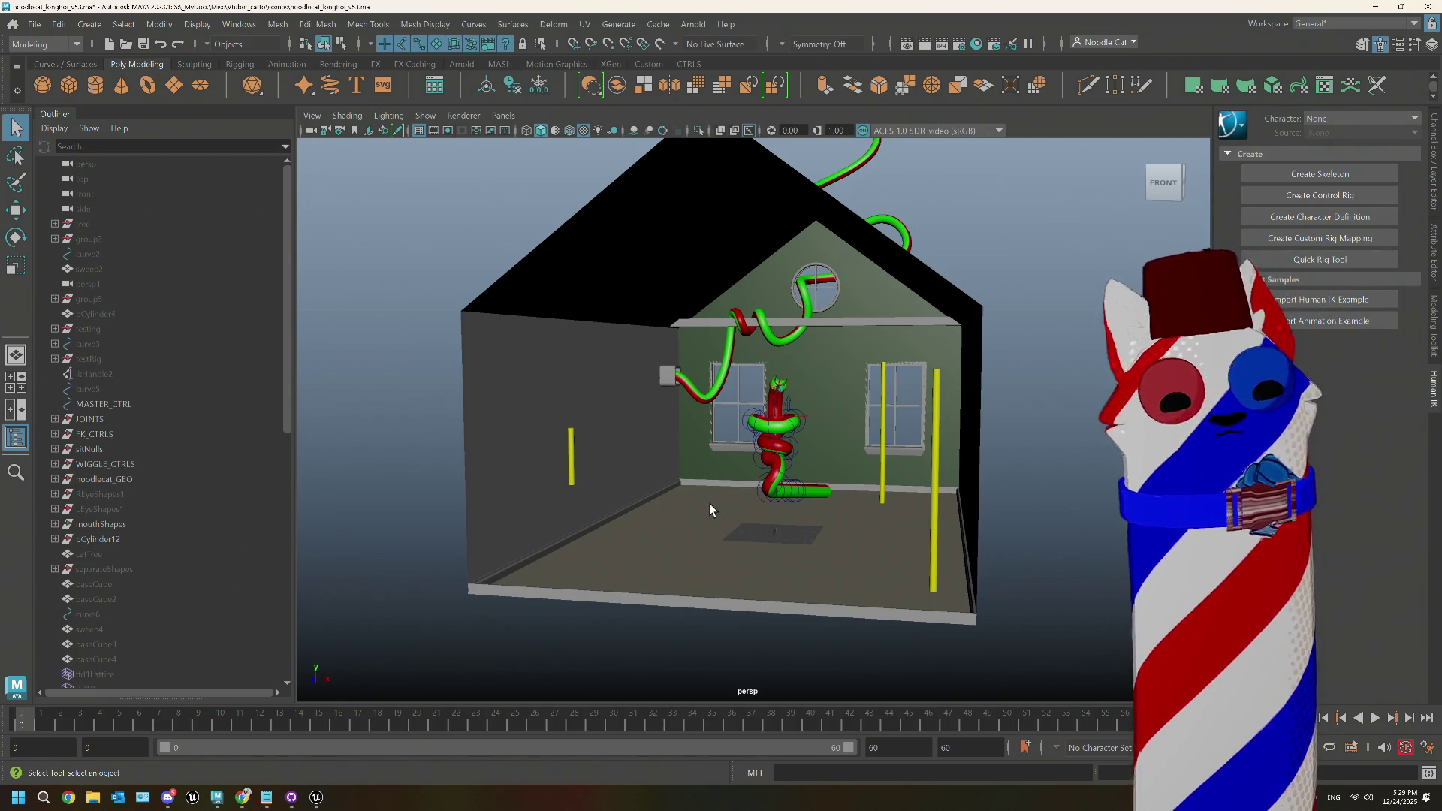
mouse_move(814, 451)
mouse_down()
mouse_move(788, 456)
mouse_move(800, 484)
mouse_move(880, 483)
mouse_move(669, 489)
mouse_up()
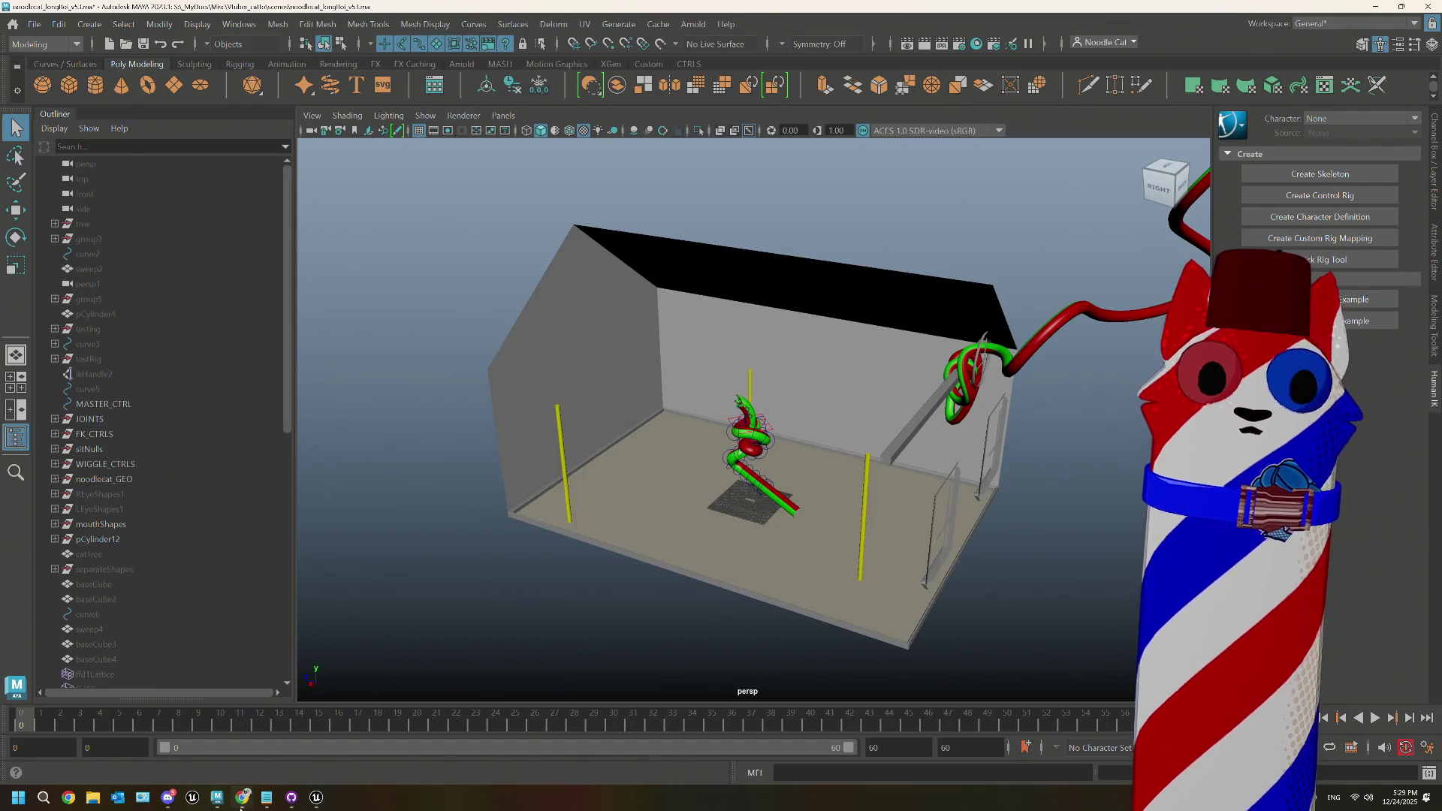
Switch to the Unreal editor and orbit the viewport toward the house exterior
mouse_move(241, 806)
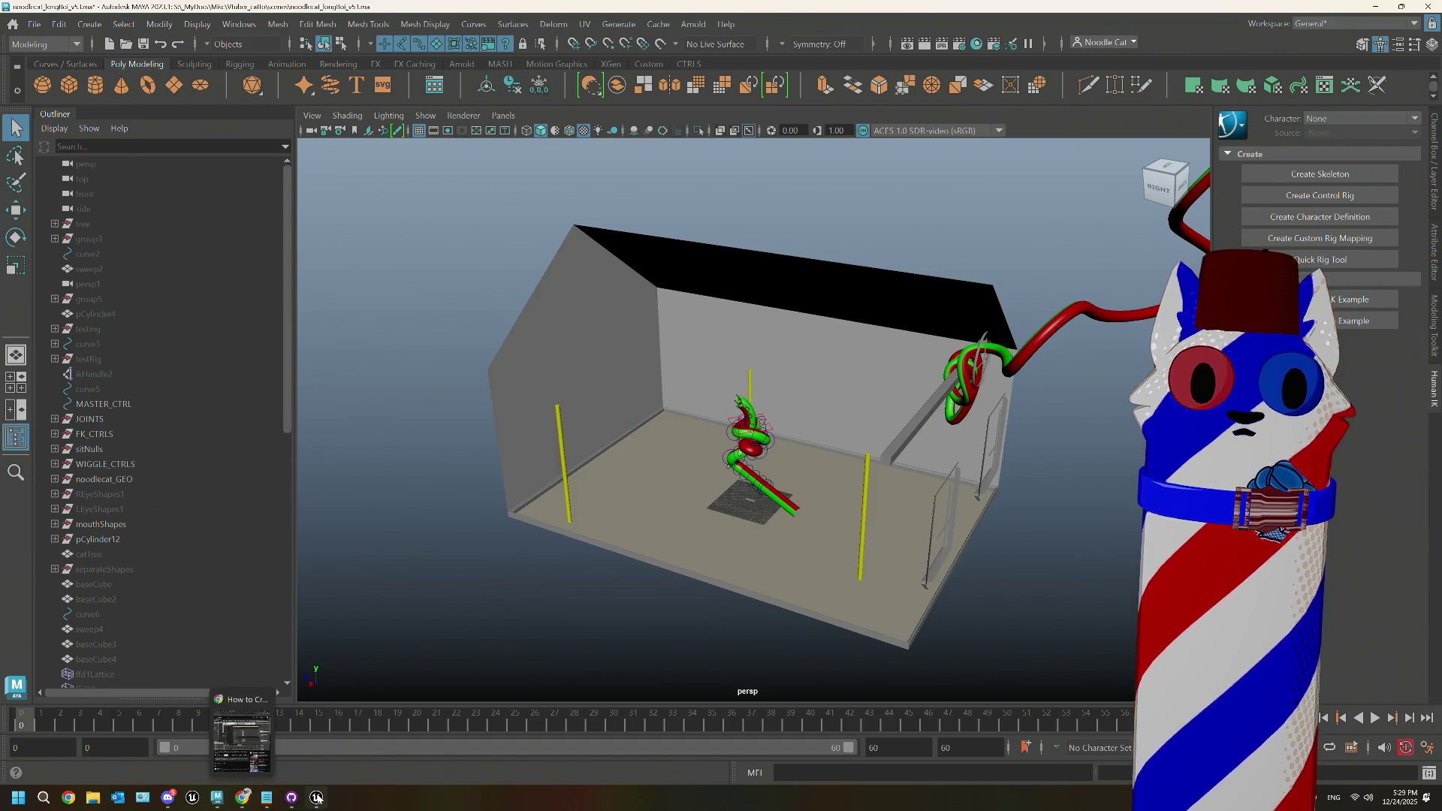
click(316, 797)
drag(434, 325, 345, 323)
drag(418, 358, 426, 357)
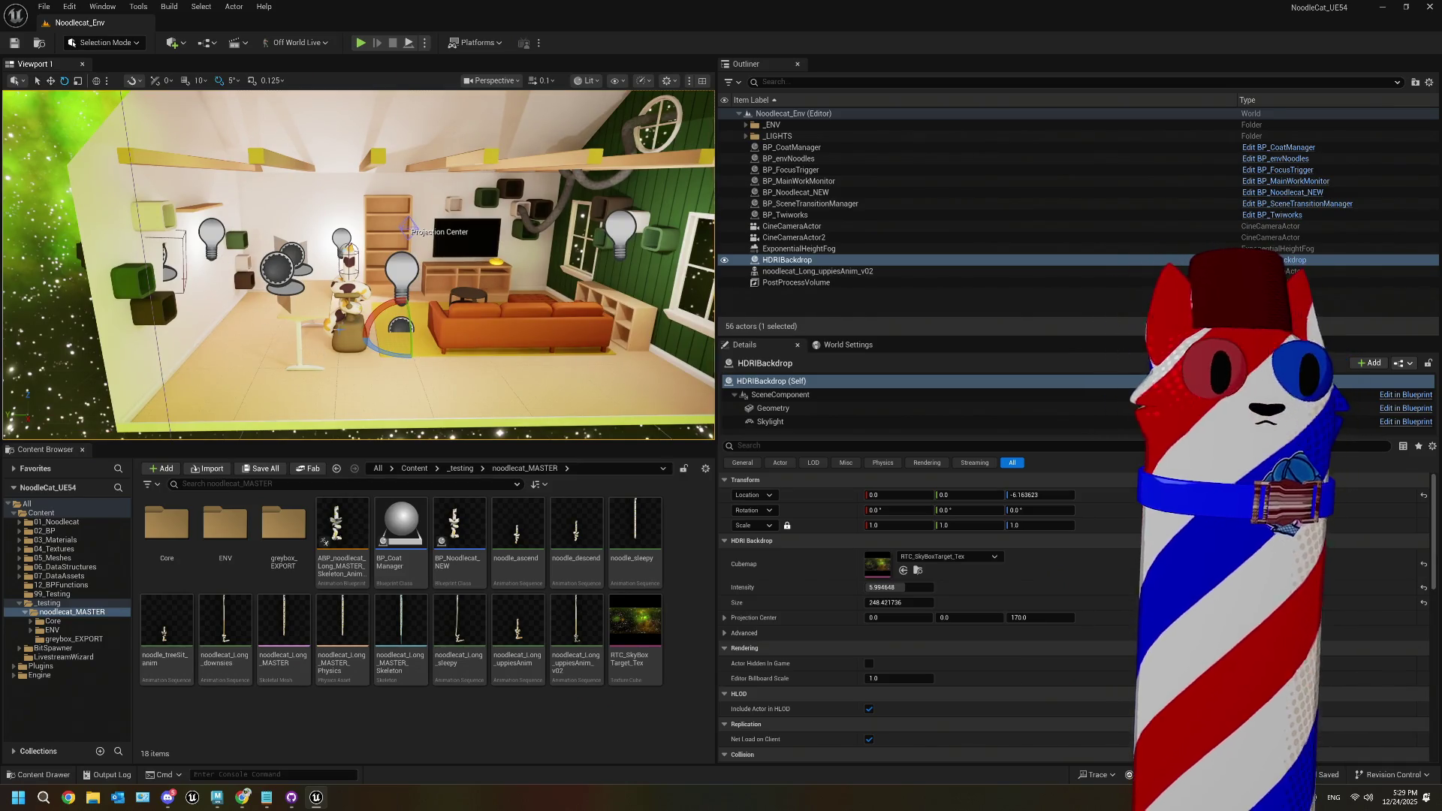
Orbit out to frame the whole house and widen the 3D viewport with the panel splitters
scroll(359, 263, down, 5)
scroll(359, 263, up, 5)
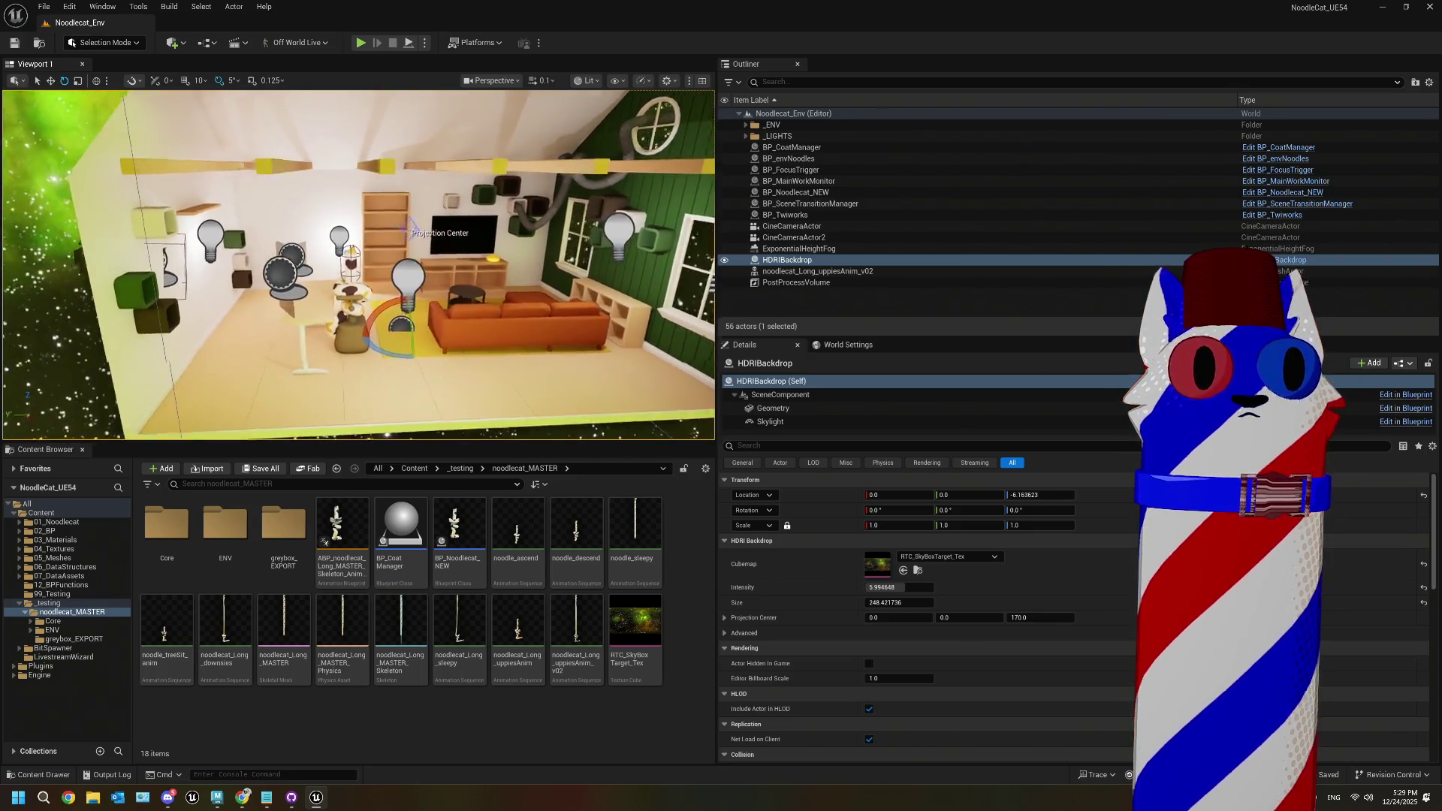
drag(280, 316, 300, 316)
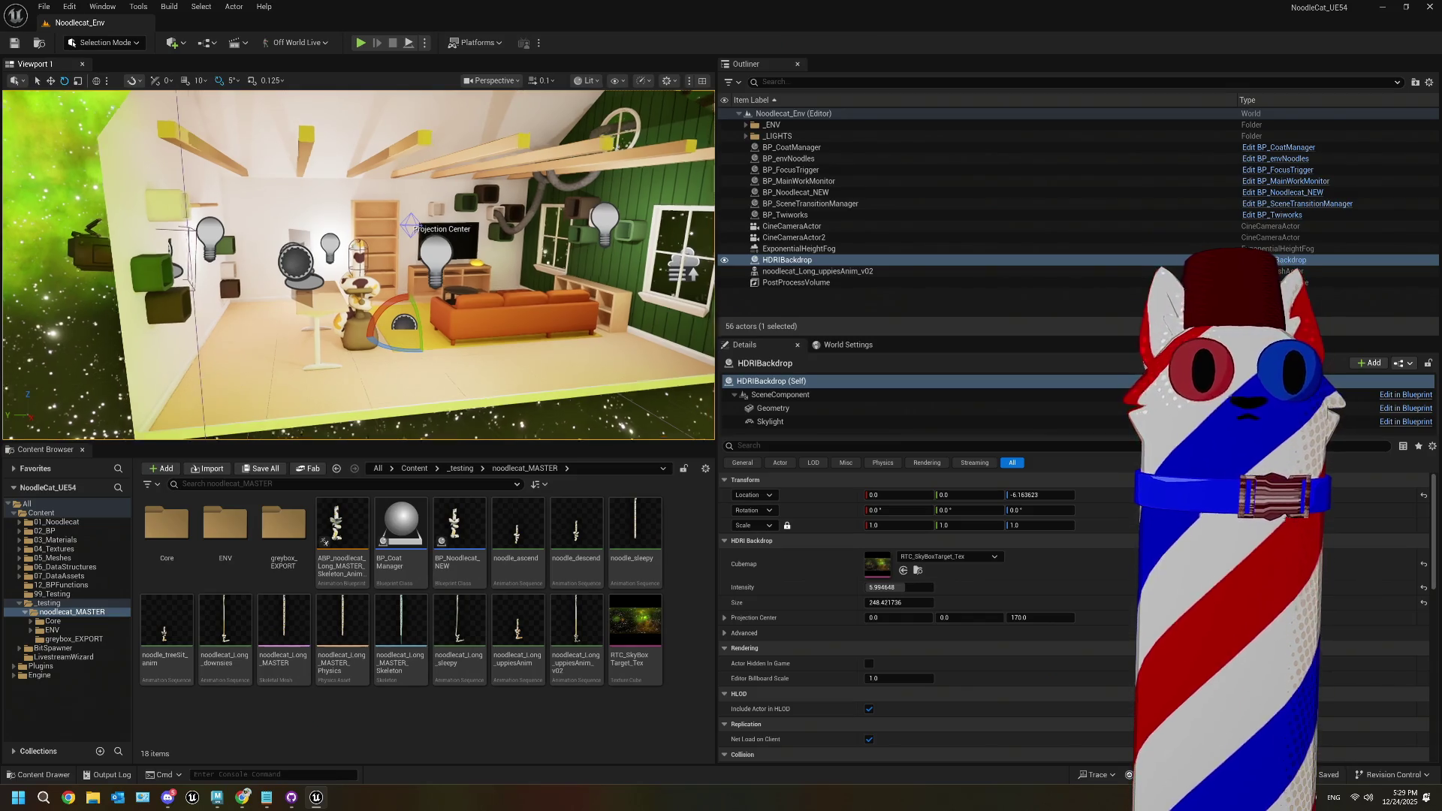
scroll(359, 263, down, 5)
drag(359, 263, 441, 317)
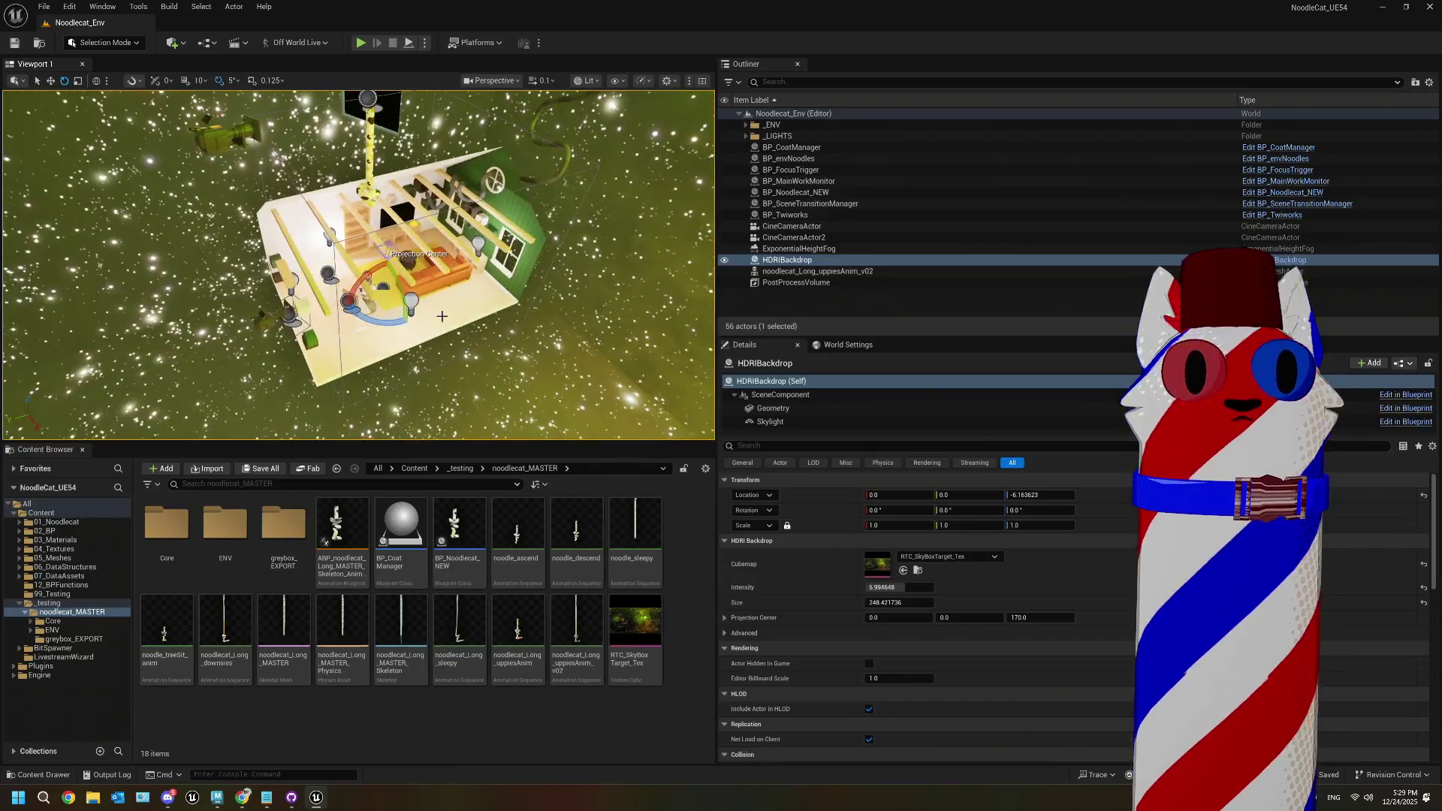
drag(514, 386, 575, 336)
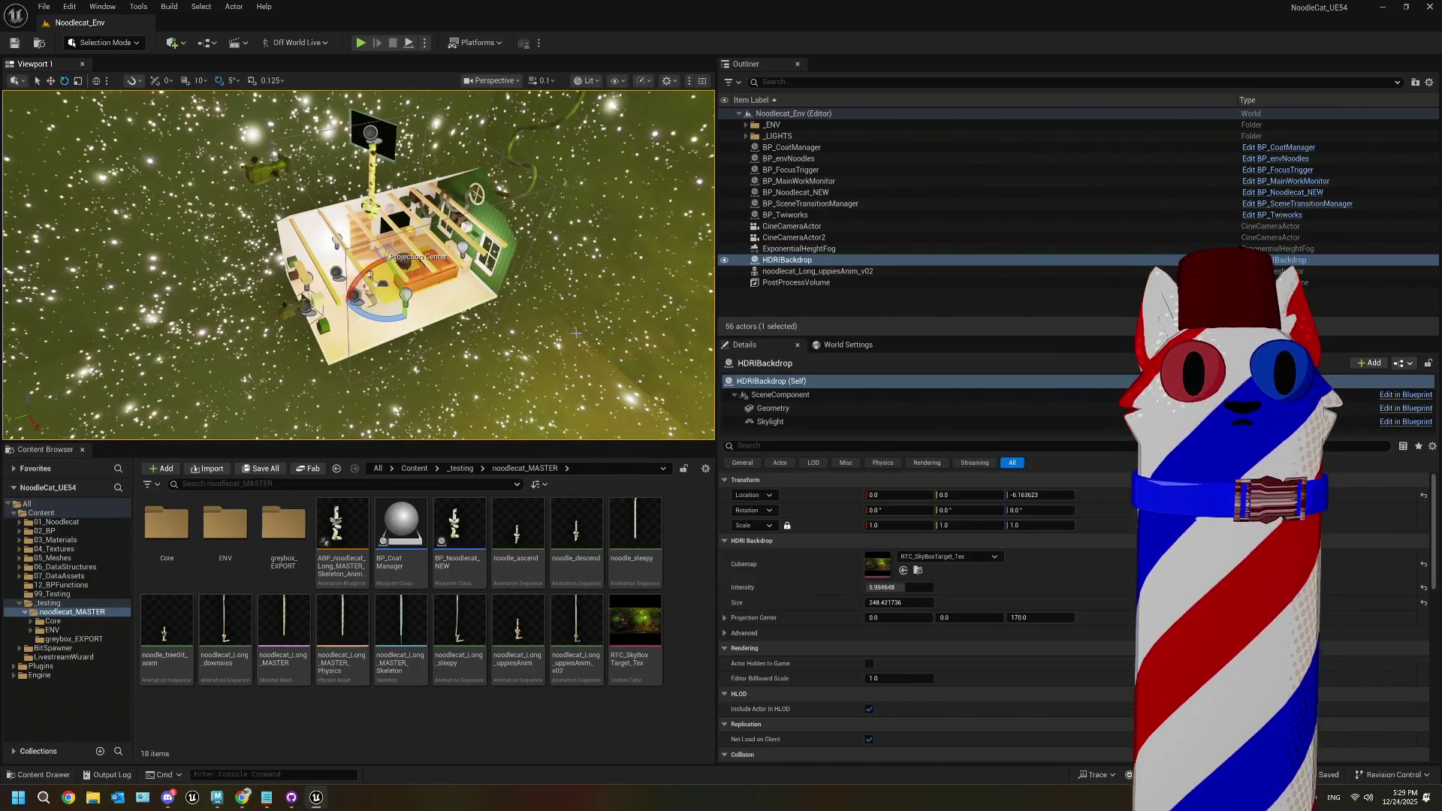
mouse_move(684, 441)
mouse_down()
mouse_move(684, 597)
mouse_move(684, 568)
mouse_up()
drag(718, 470, 1037, 464)
drag(724, 383, 443, 234)
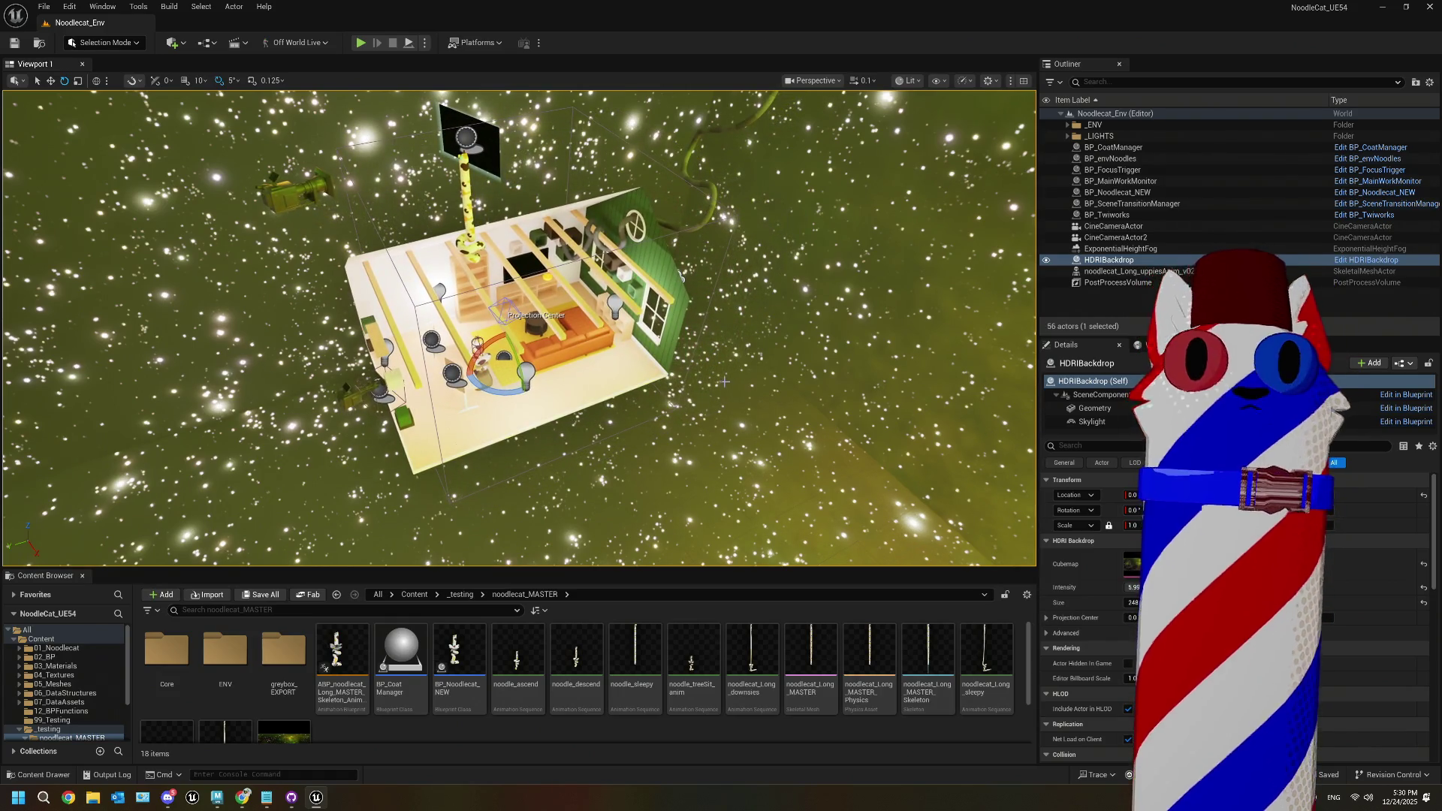
Snip the viewport region showing the house and open the capture for editing
key(super+shift+s)
mouse_move(224, 90)
mouse_down()
mouse_move(523, 415)
mouse_move(760, 580)
mouse_move(843, 578)
mouse_up()
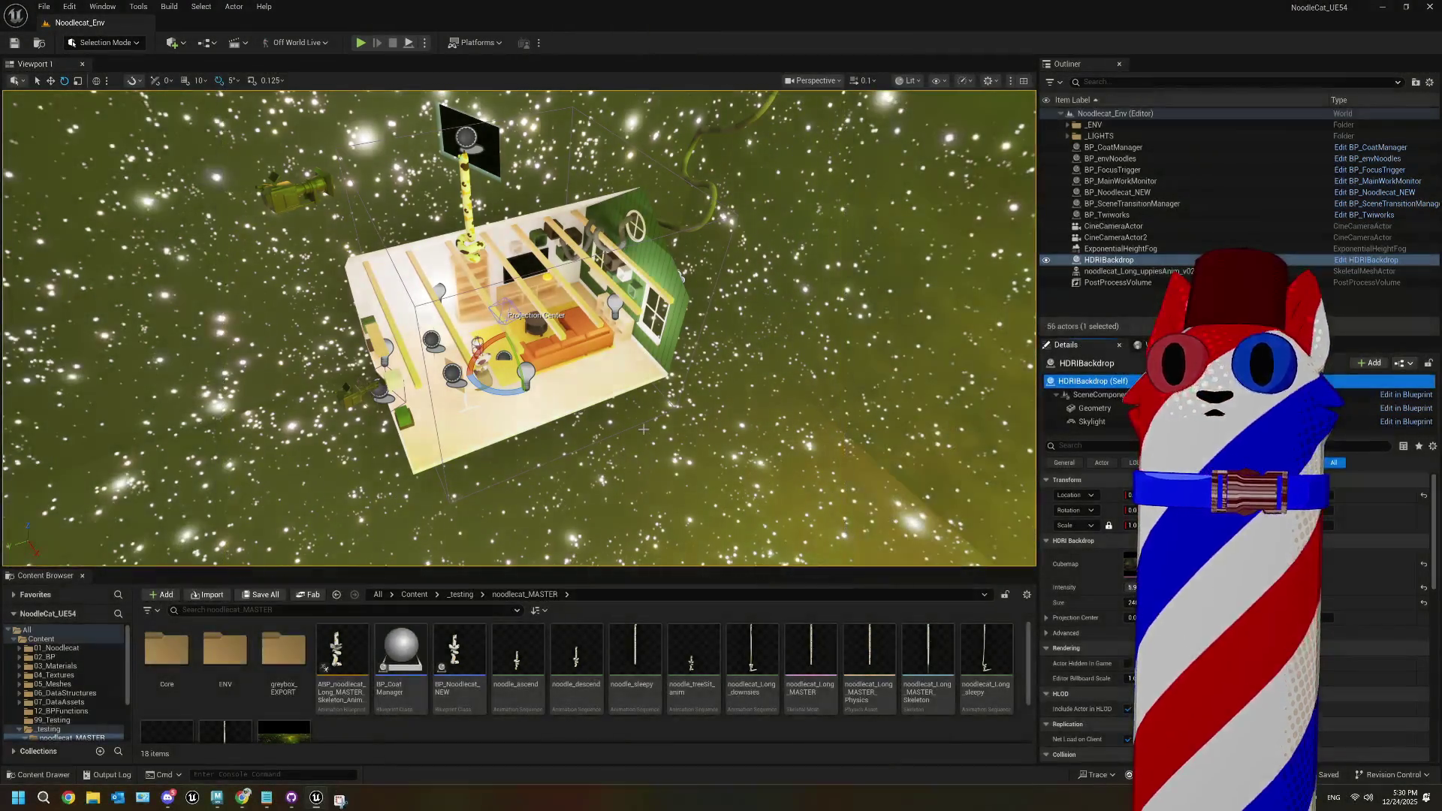
click(1375, 646)
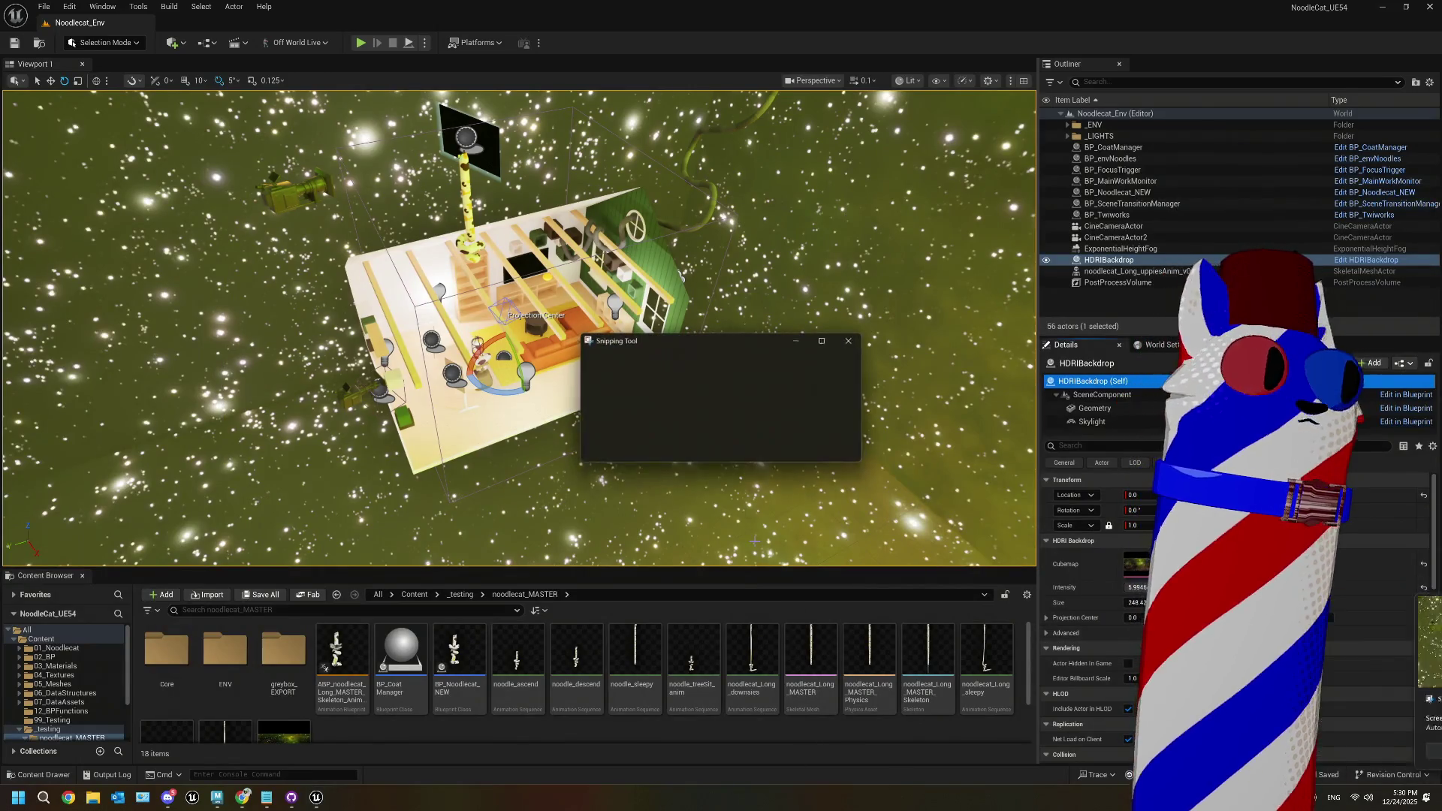
Maximize Snipping Tool, zoom in, and place a first red dot beside the room's left wall
key(super+Up)
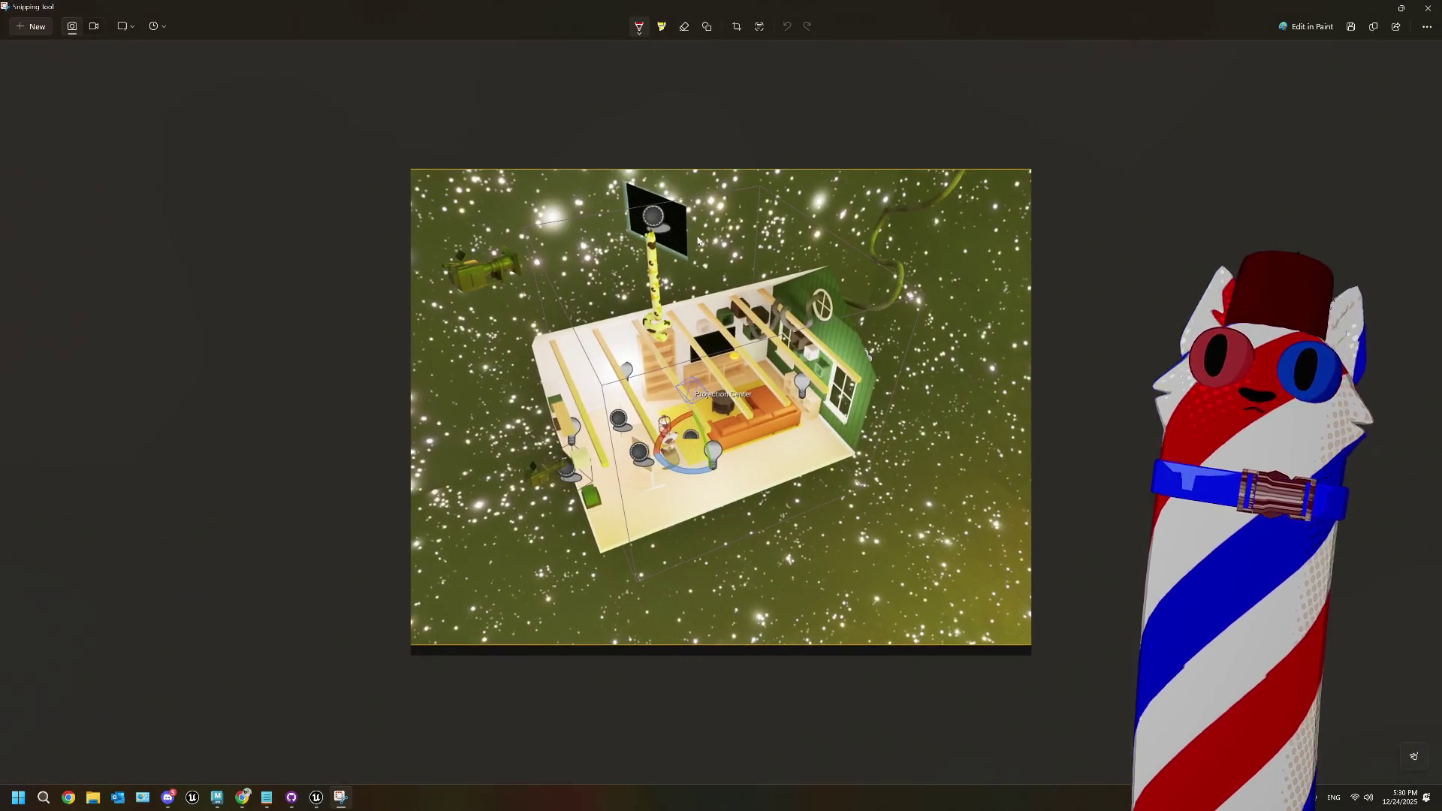
scroll(766, 295, up, 2)
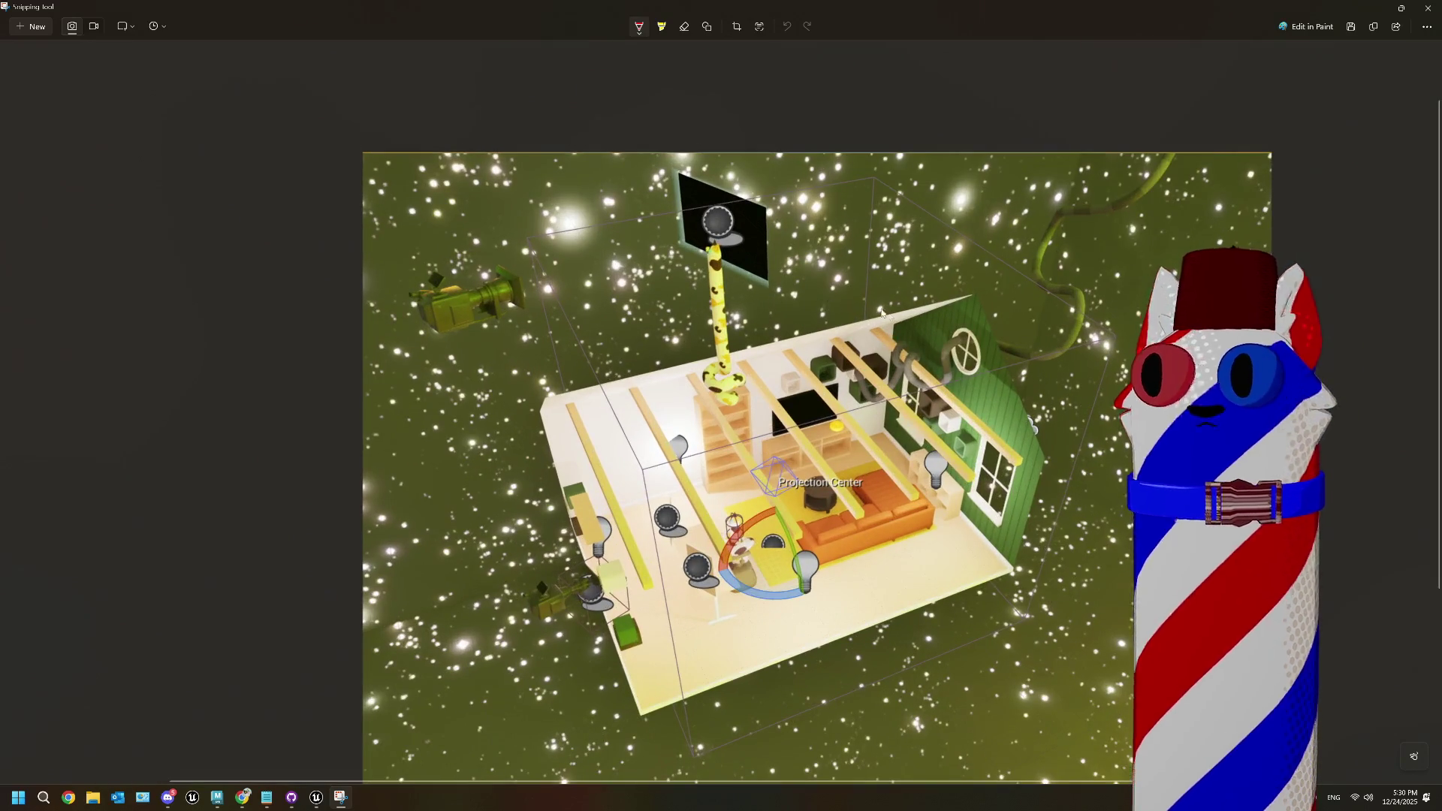
scroll(868, 308, down, 4)
scroll(1025, 420, up, 3)
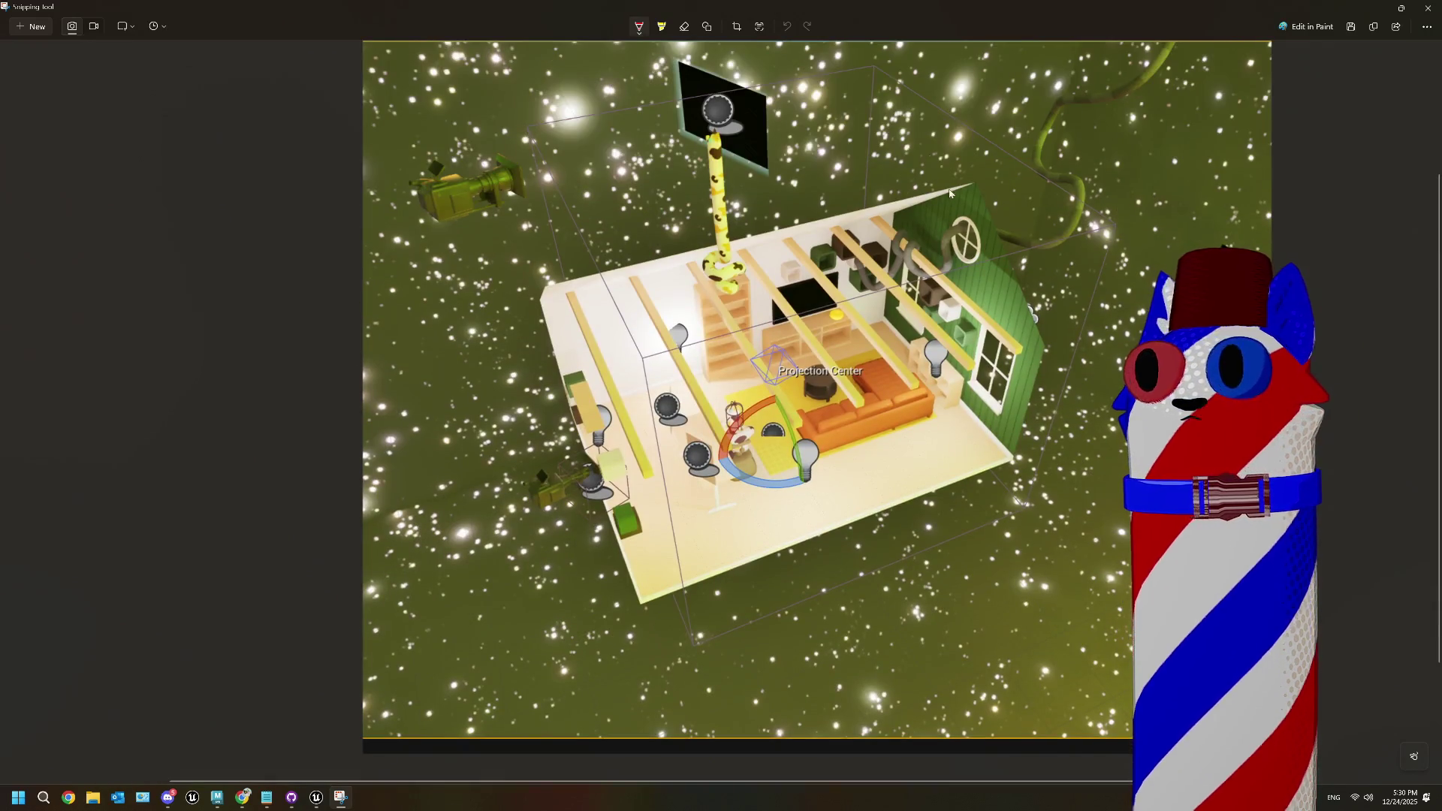
drag(976, 311, 822, 301)
key(ctrl+z)
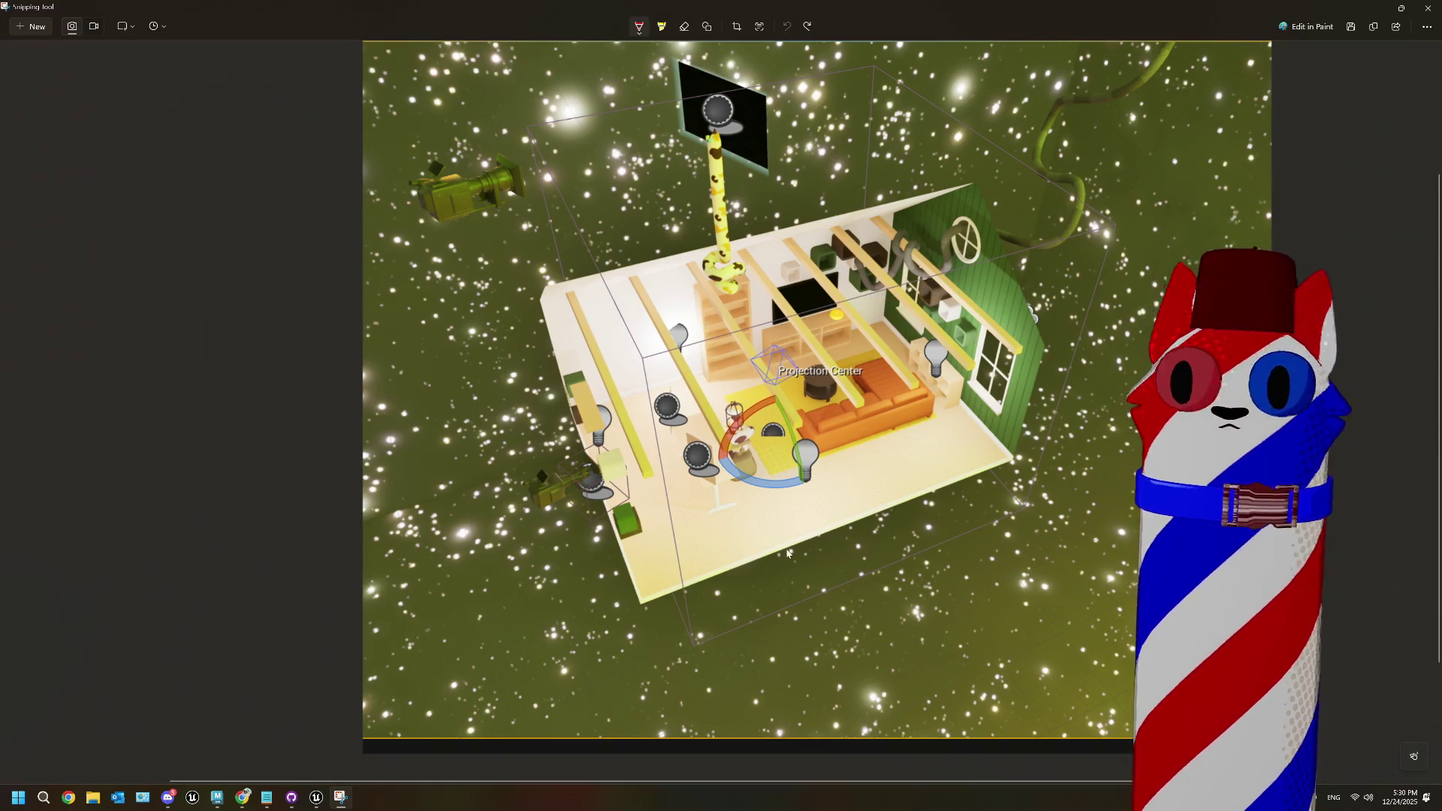
mouse_move(251, 785)
mouse_down()
mouse_move(537, 747)
mouse_move(383, 736)
mouse_up()
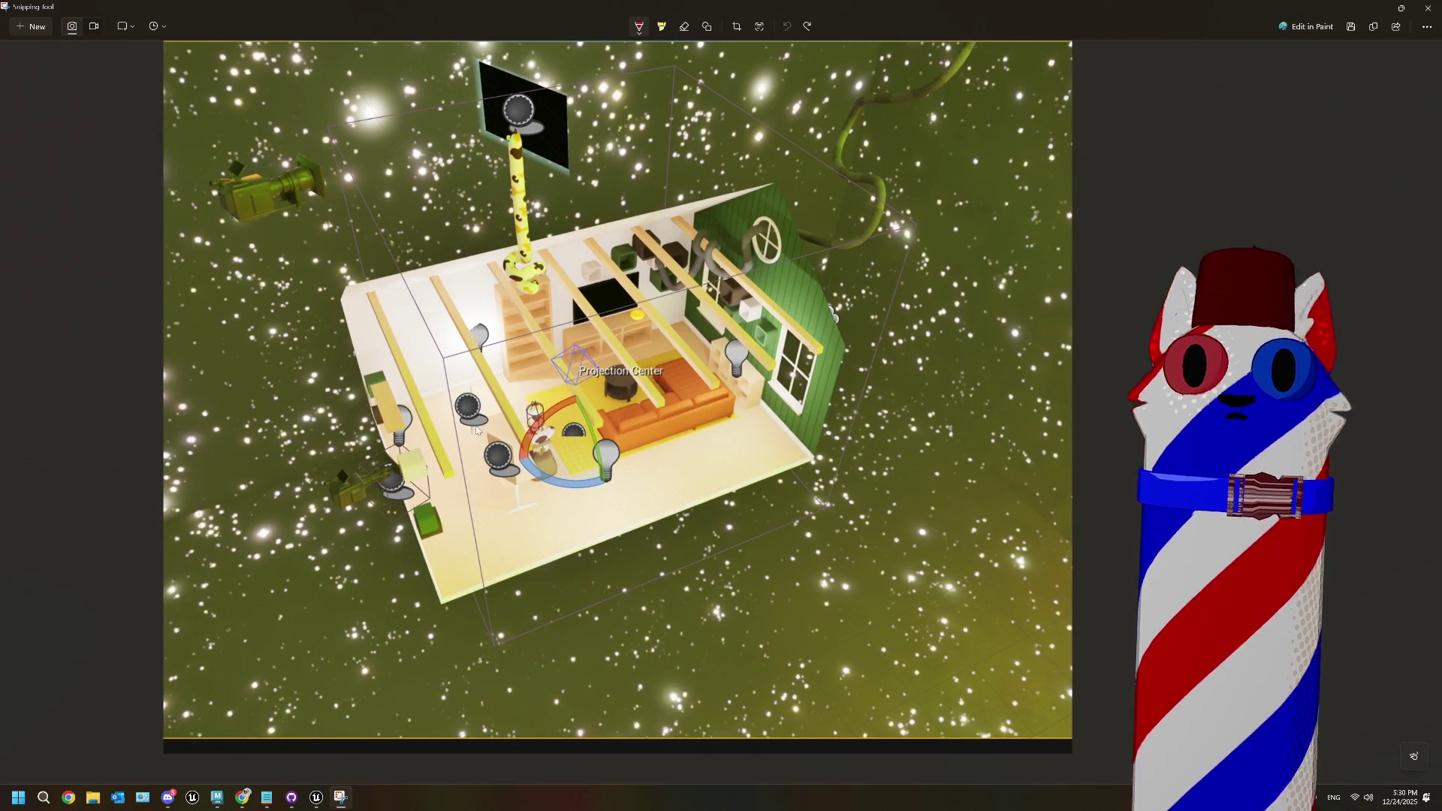
click(443, 405)
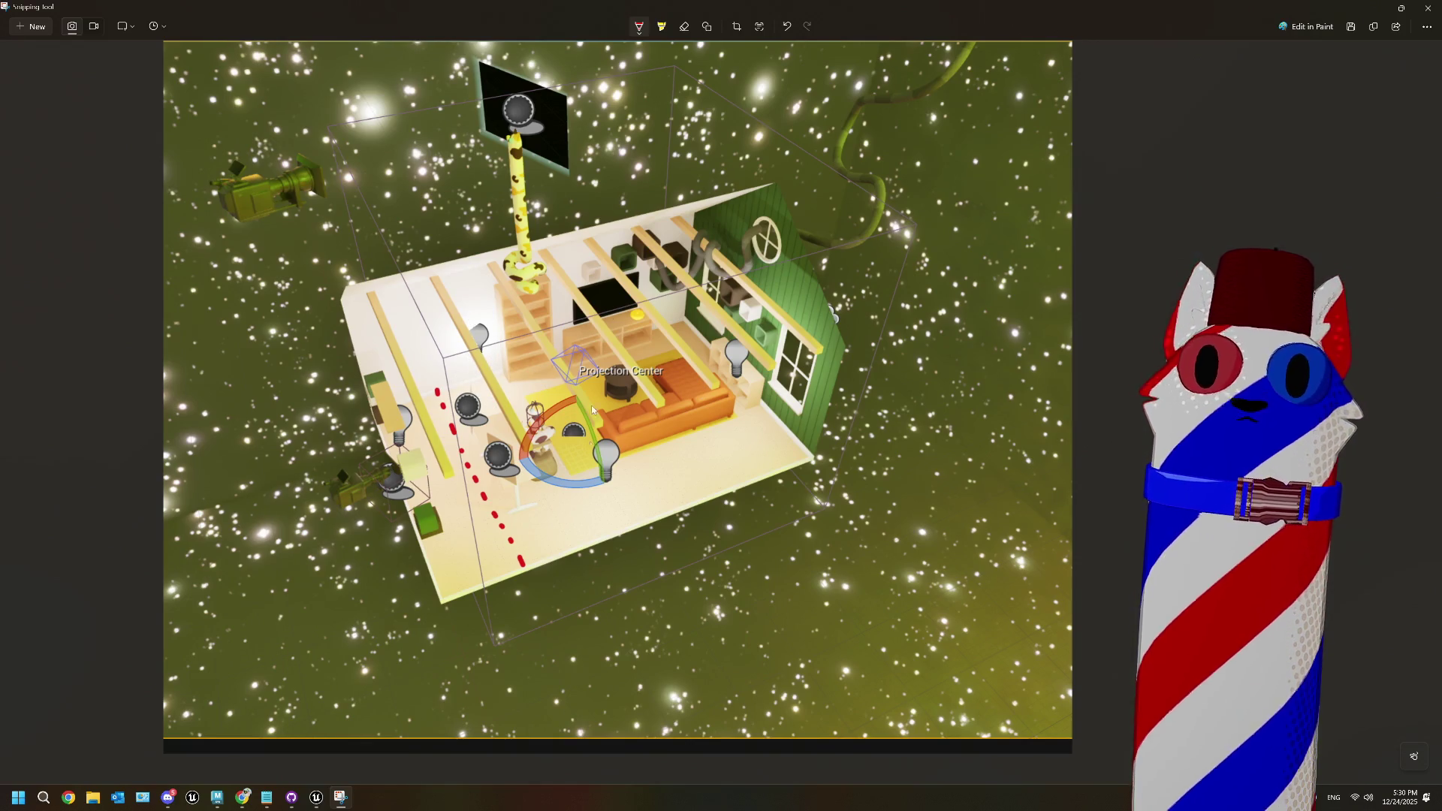
Draw red hooked marks on the room's left side and a green outline around the room
drag(440, 562, 482, 560)
drag(398, 423, 430, 424)
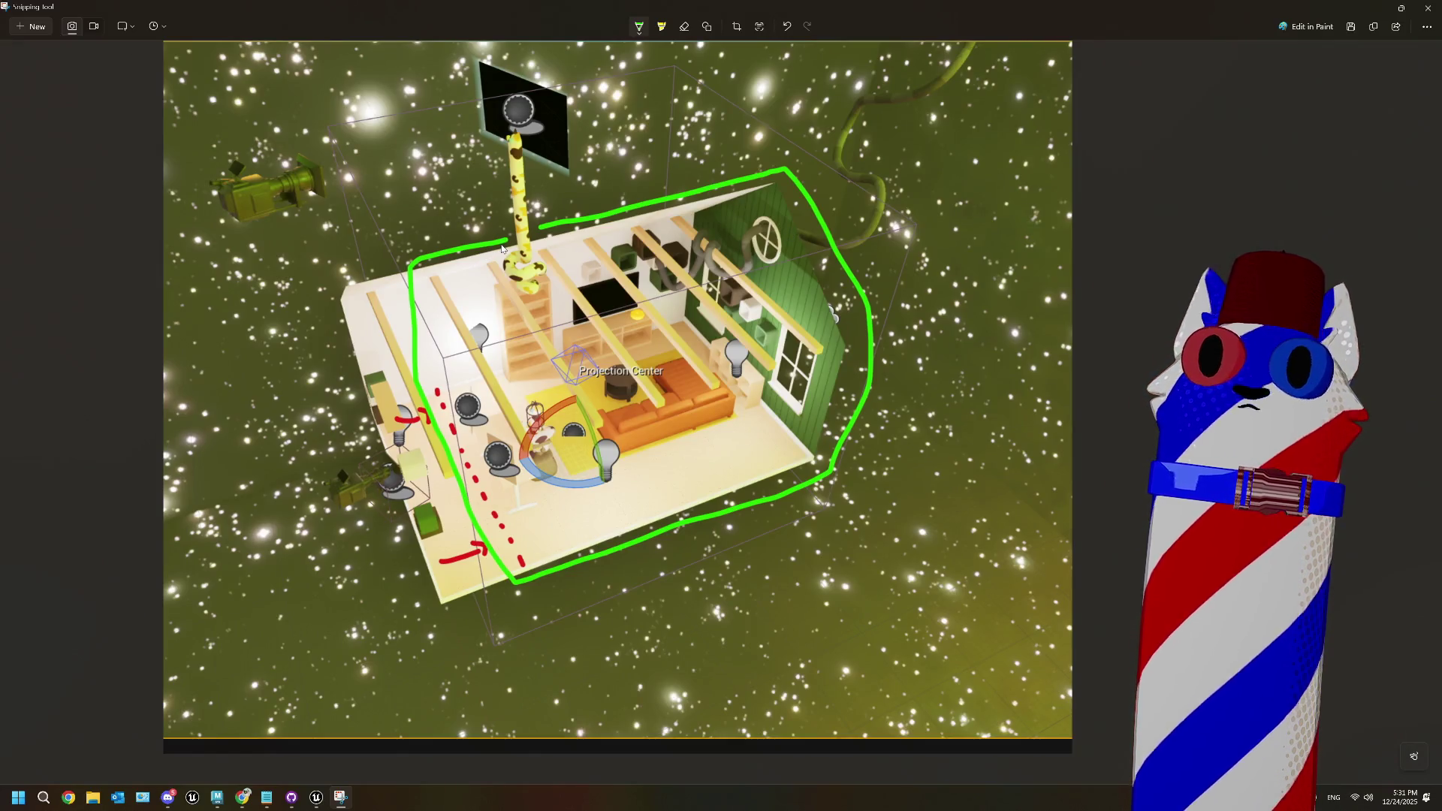
mouse_move(502, 244)
mouse_down()
mouse_move(496, 198)
mouse_move(530, 228)
mouse_move(525, 192)
mouse_move(554, 189)
mouse_move(557, 279)
mouse_up()
drag(527, 226, 525, 287)
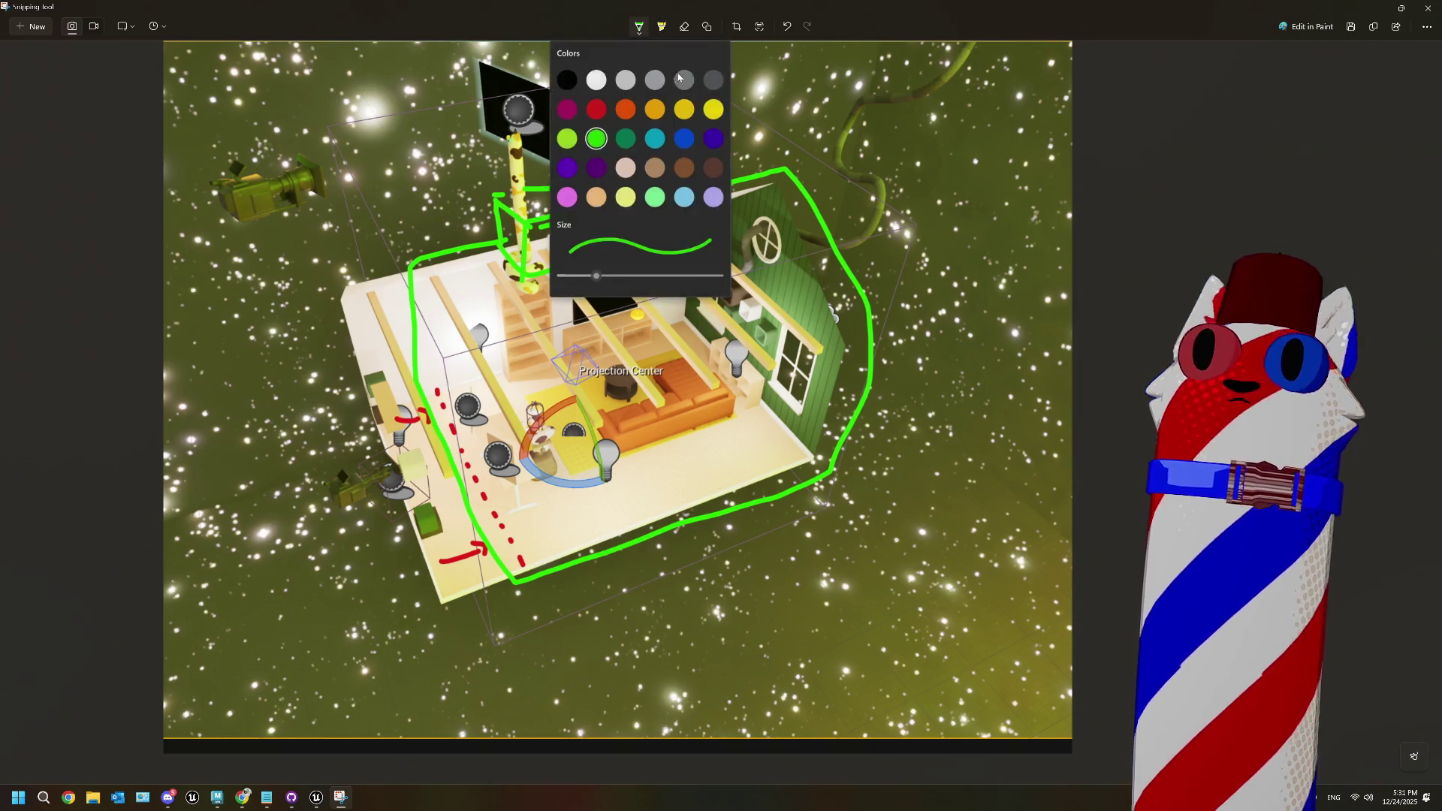
Switch the pen to yellow and sketch yellow lines and a zigzag below the room
click(639, 27)
click(796, 409)
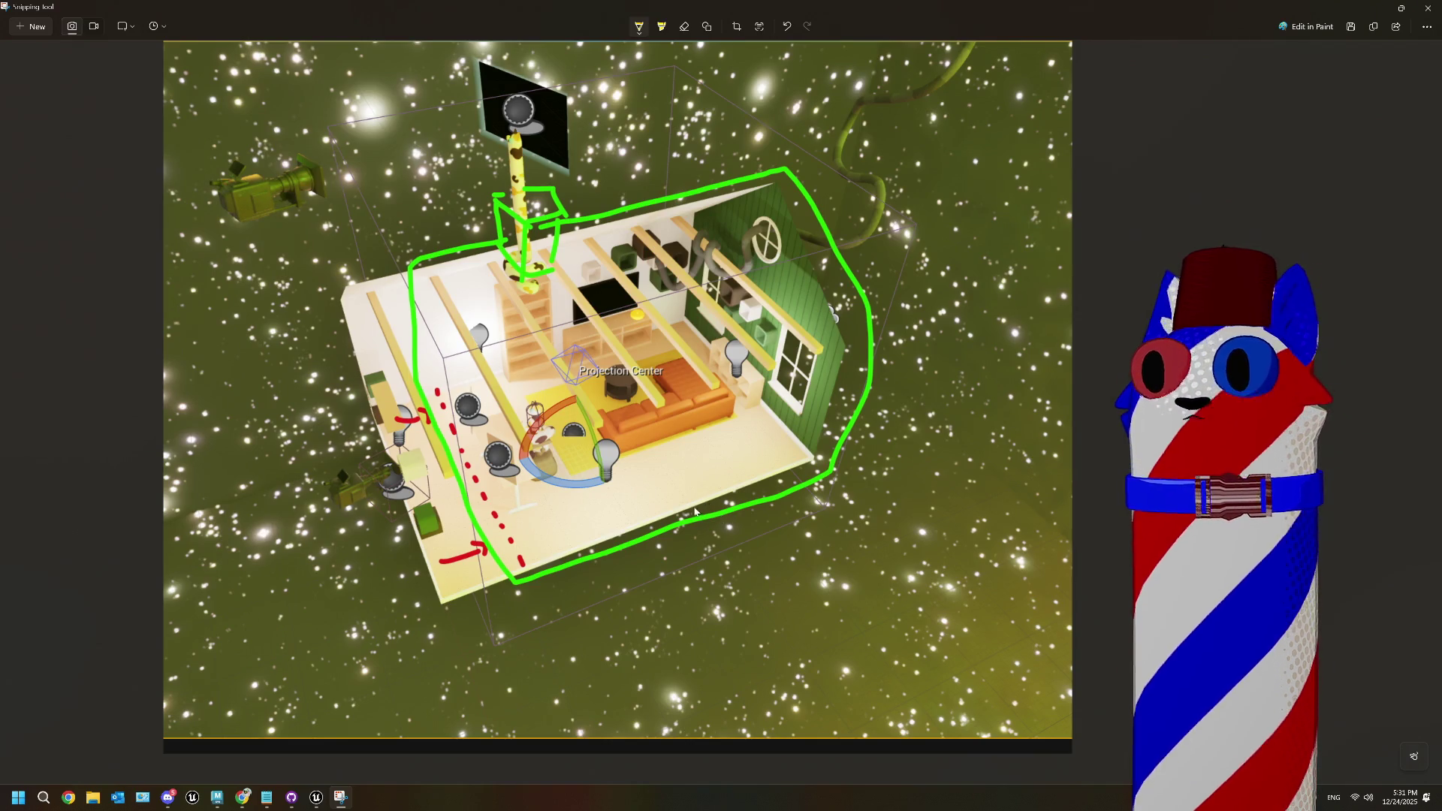
drag(681, 520, 774, 639)
drag(829, 472, 913, 557)
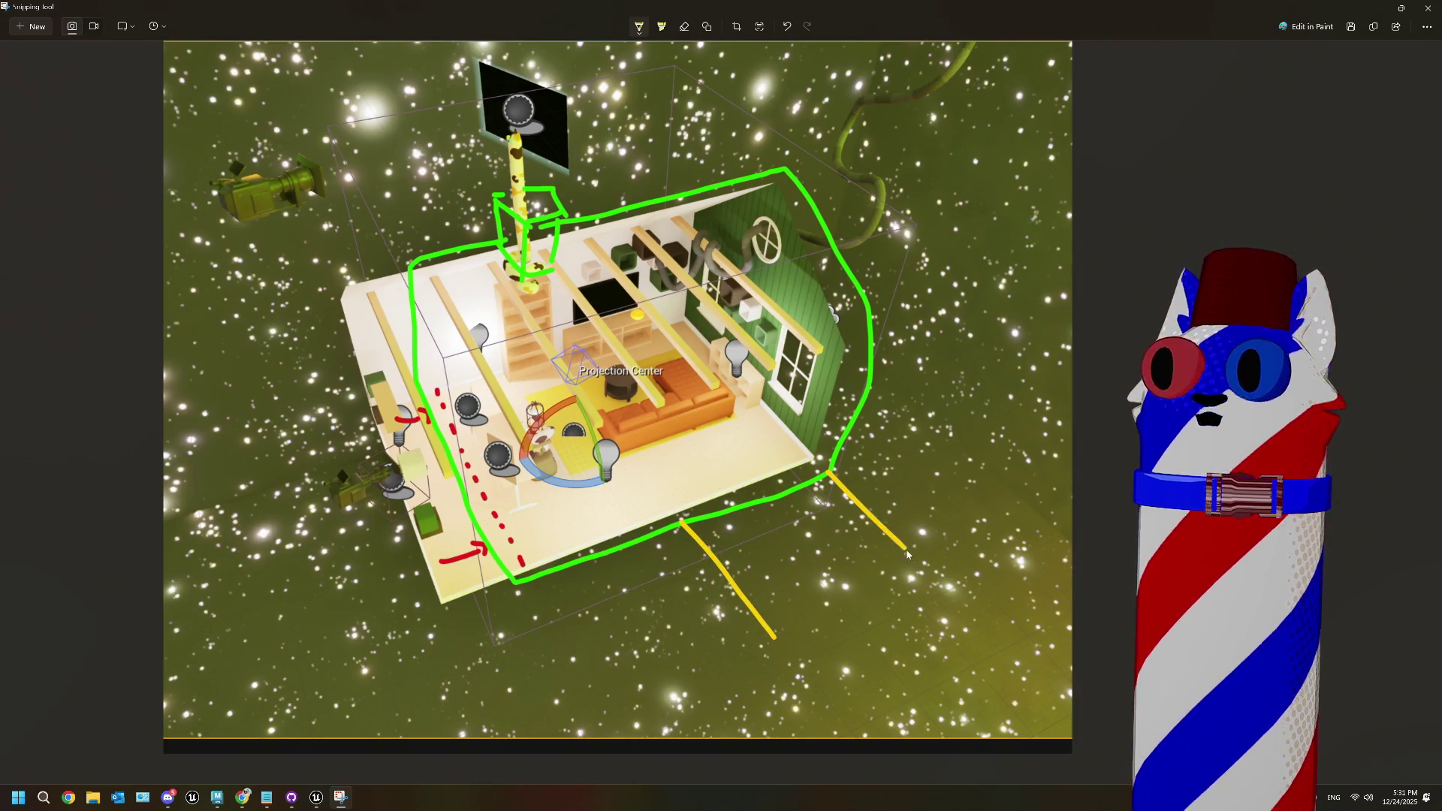
drag(779, 649, 924, 589)
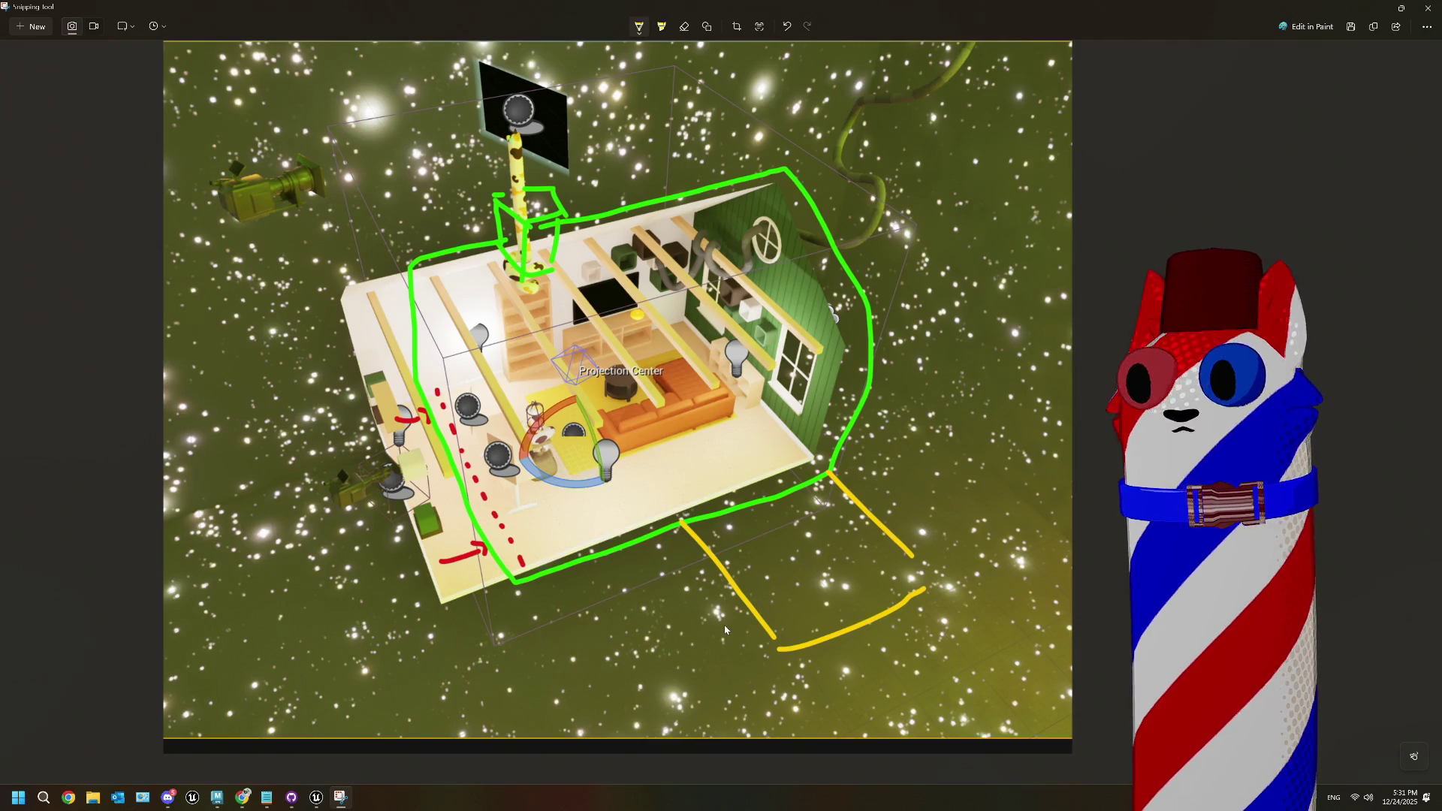
mouse_move(721, 562)
mouse_down()
mouse_move(732, 541)
mouse_move(802, 530)
mouse_move(762, 609)
mouse_move(712, 576)
mouse_move(695, 584)
mouse_move(688, 607)
mouse_move(720, 642)
mouse_move(756, 614)
mouse_move(760, 640)
mouse_move(772, 564)
mouse_up()
mouse_move(736, 447)
mouse_down()
mouse_move(789, 514)
mouse_move(810, 508)
mouse_up()
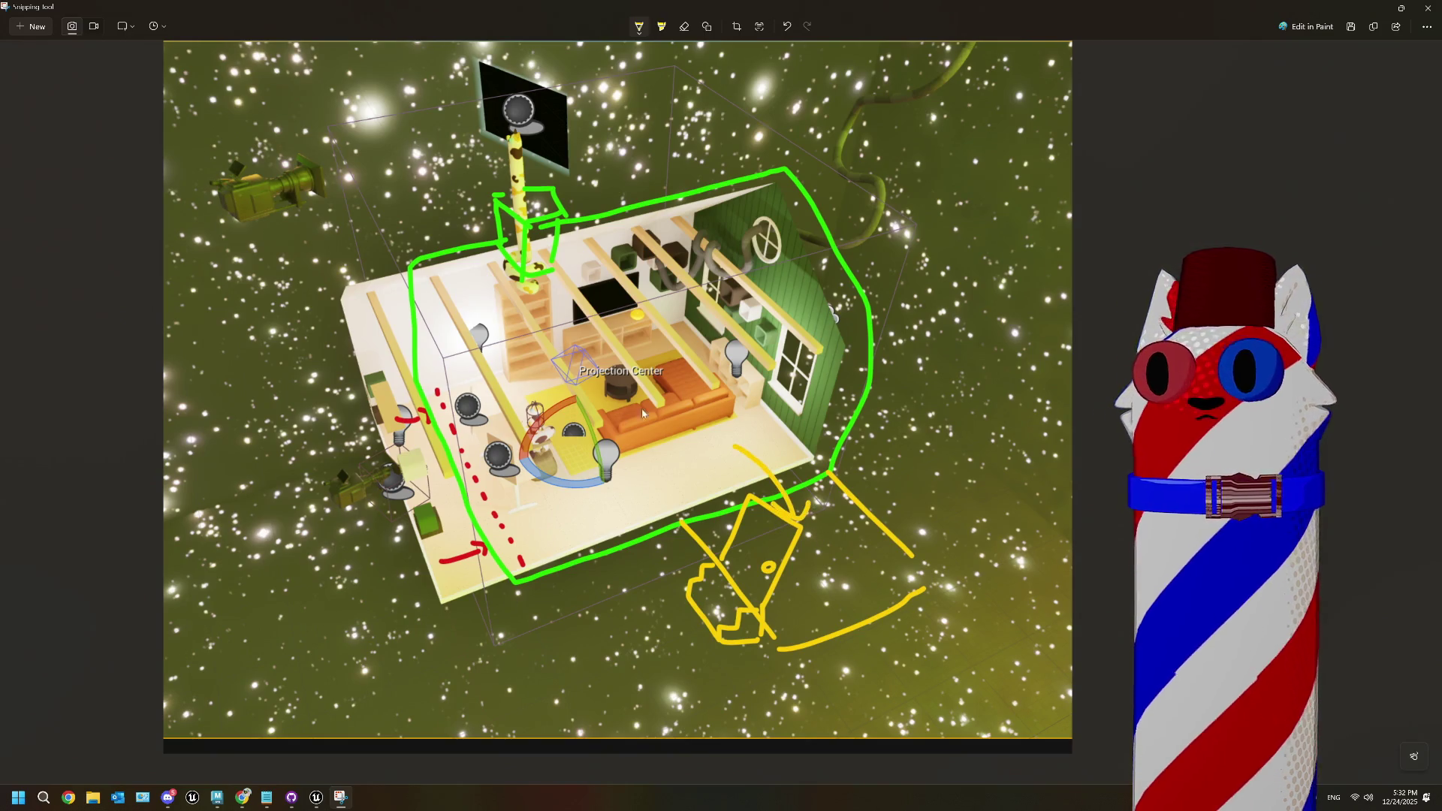
drag(470, 434, 548, 557)
key(ctrl+z)
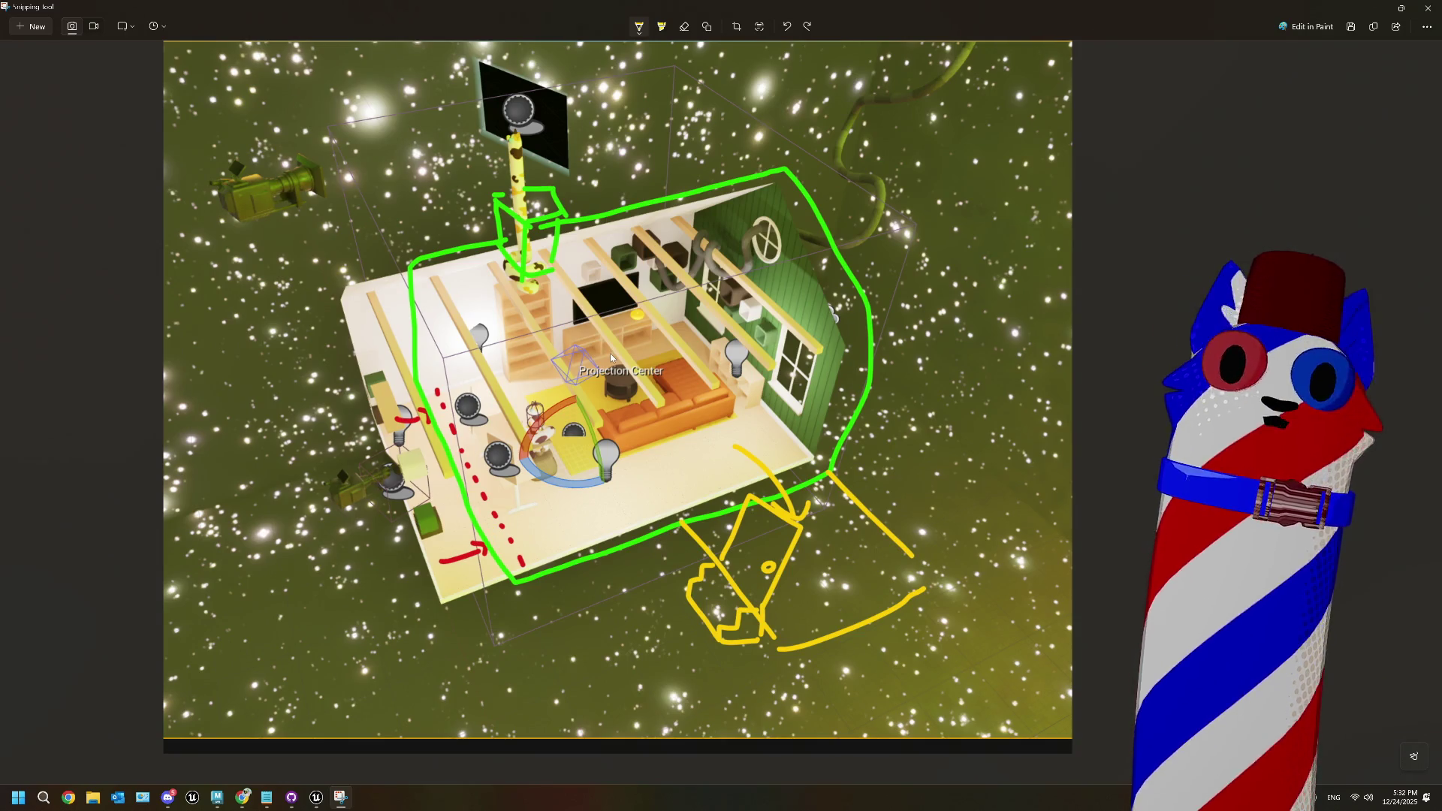
Draw yellow arrows pointing toward the room's corner, then minimize Snipping Tool
drag(901, 458, 913, 502)
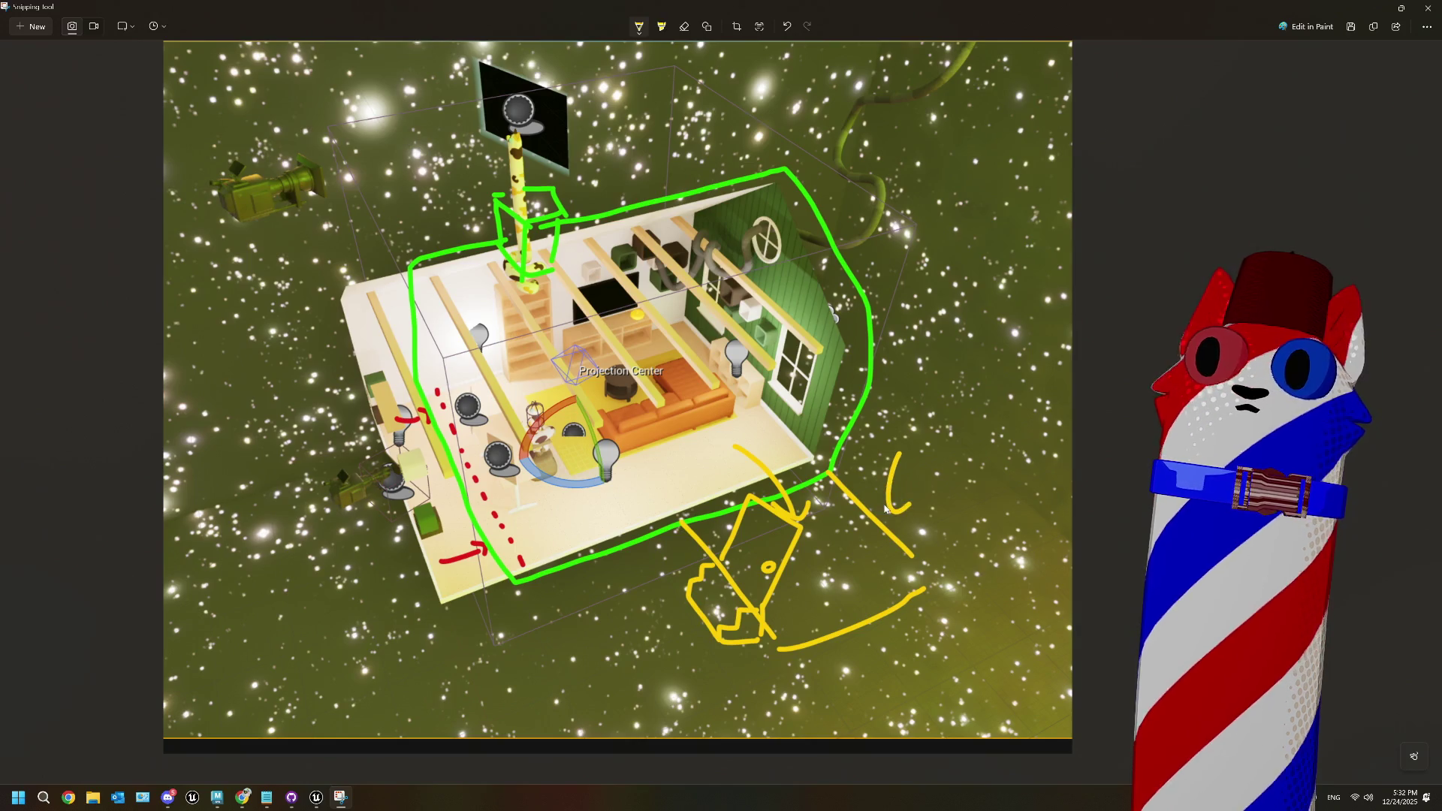
drag(939, 405, 893, 505)
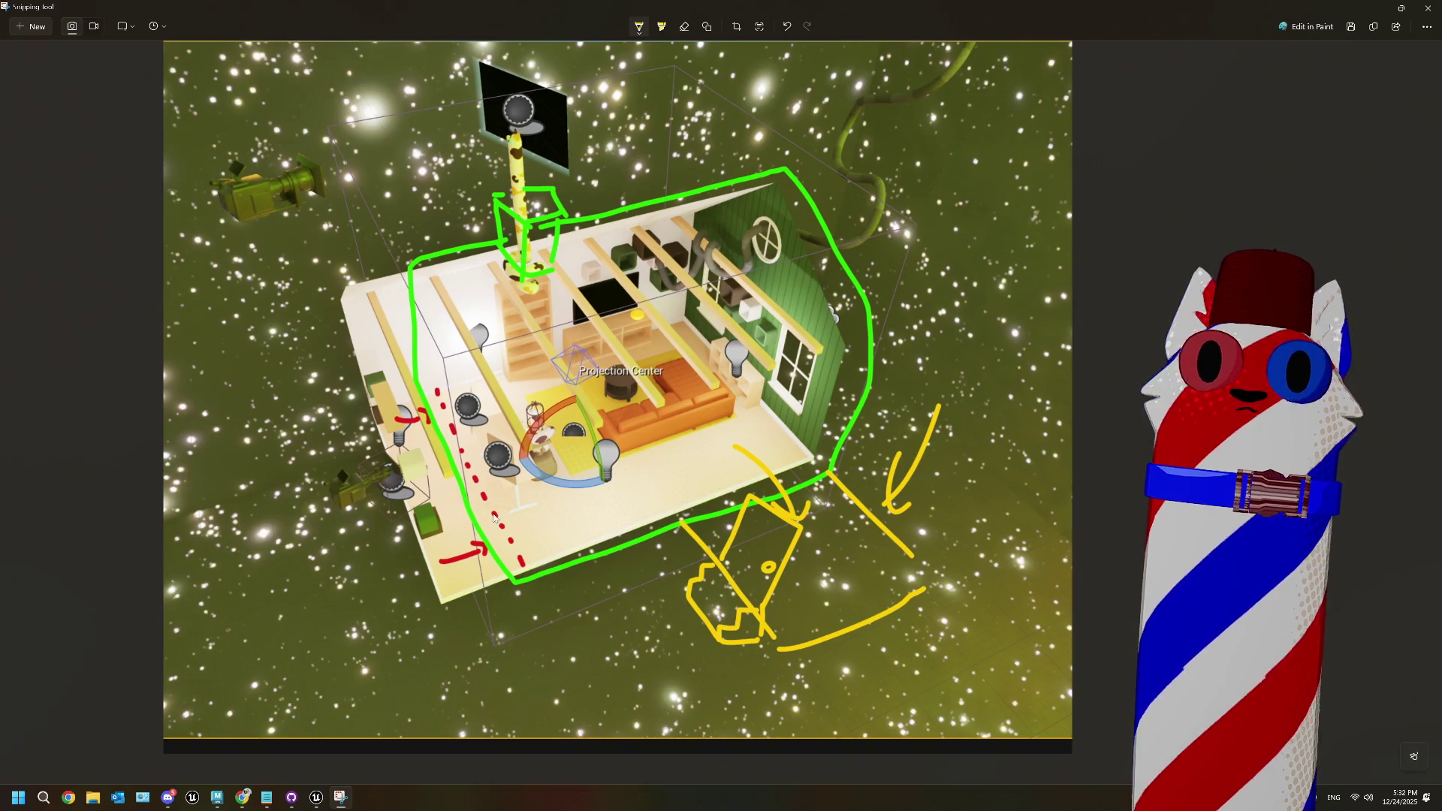
key(ctrl+z)
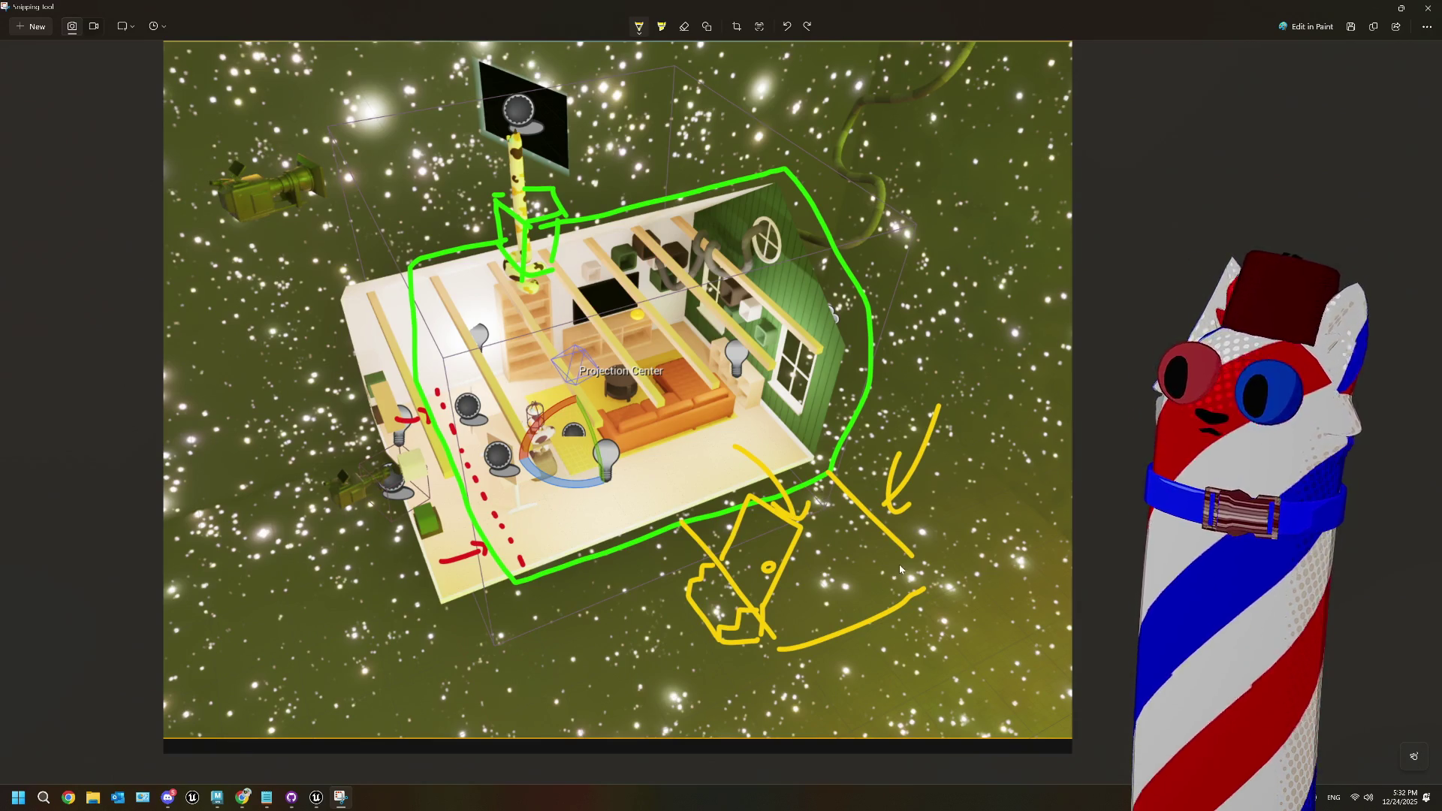
click(1380, 8)
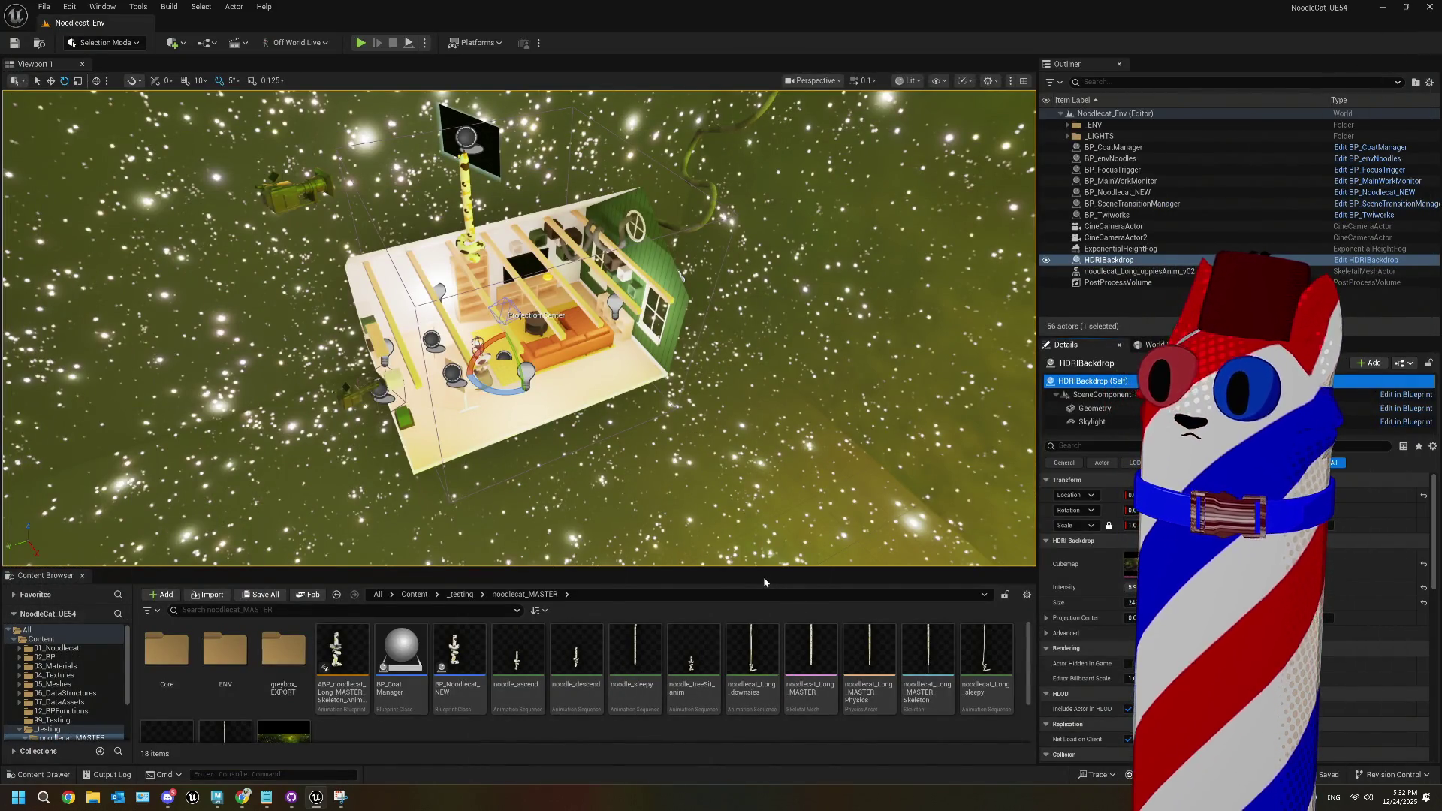
Move the Unreal view into the room toward the couch and TV, then tumble Maya's view front-on
drag(759, 526, 711, 244)
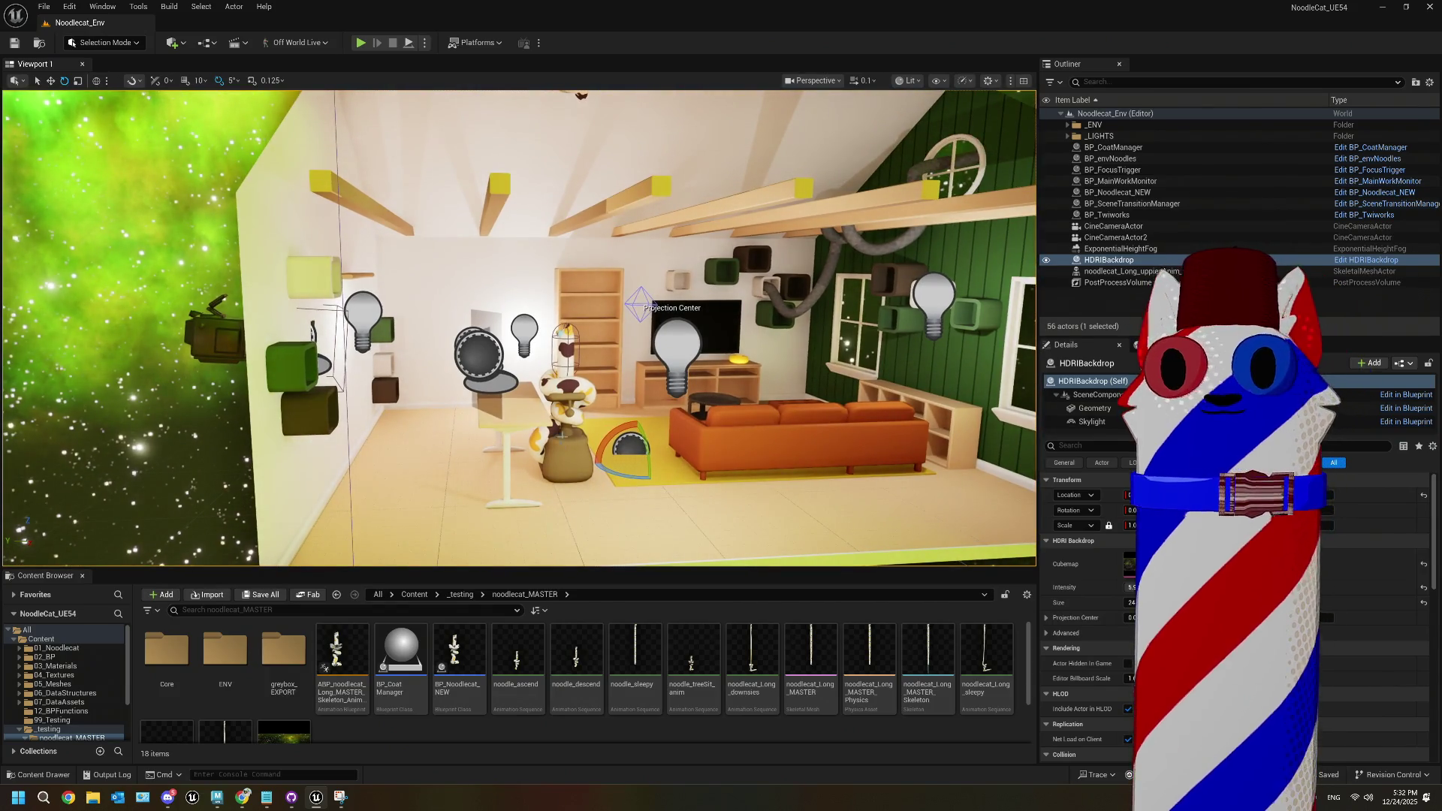
scroll(560, 430, down, 5)
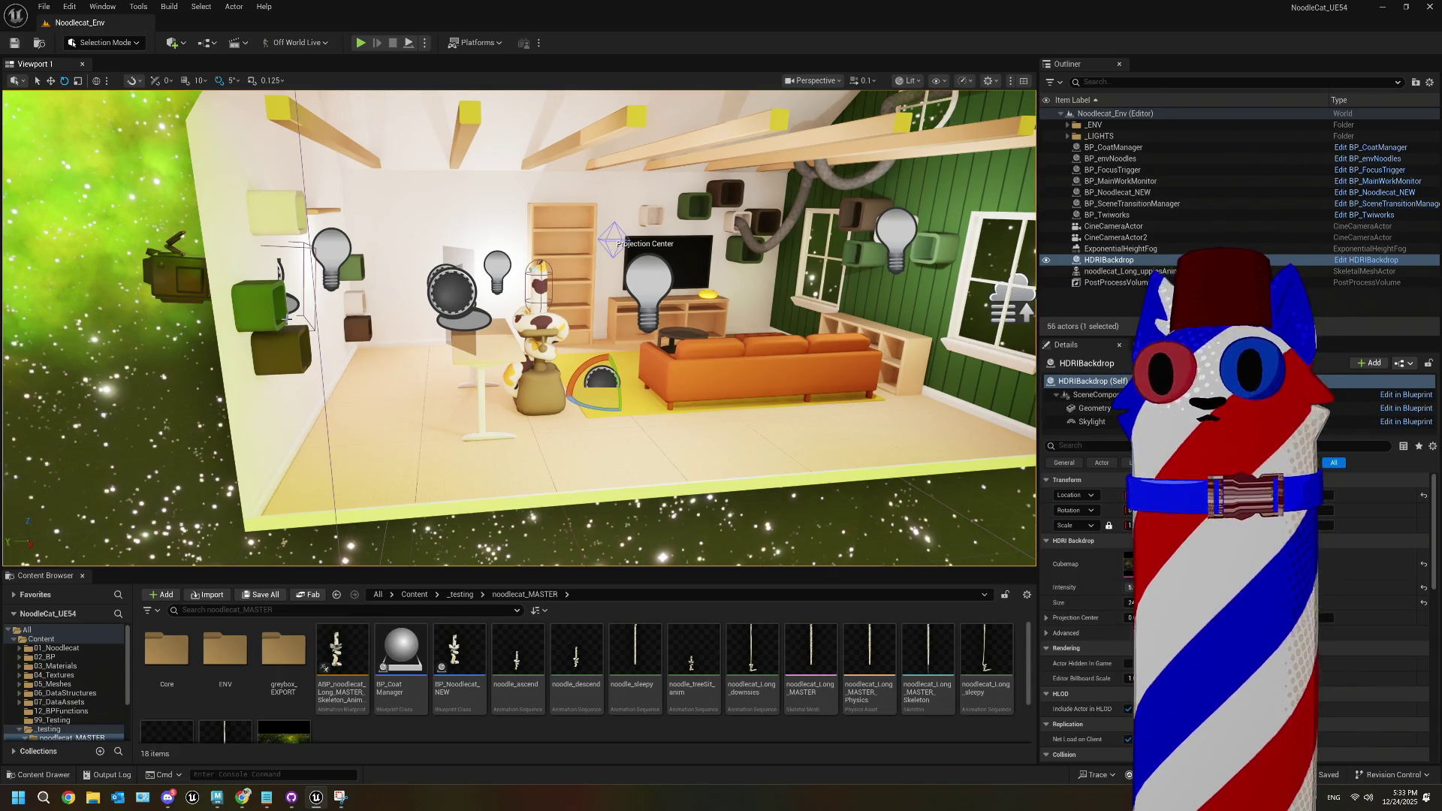
click(216, 797)
drag(616, 430, 630, 442)
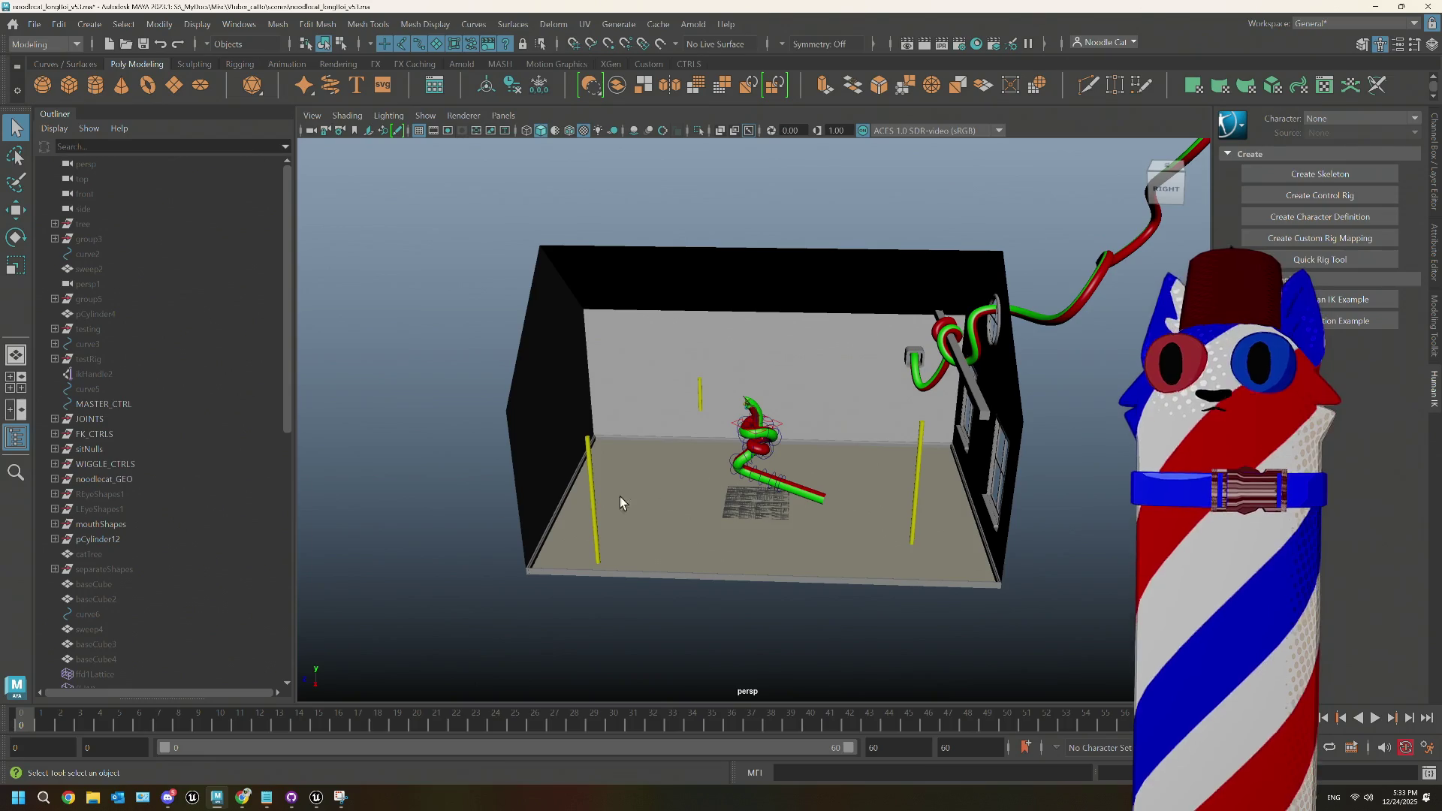
Orbit around the noodlecat character and switch the side panel to the Channel Box
scroll(481, 273, up, 10)
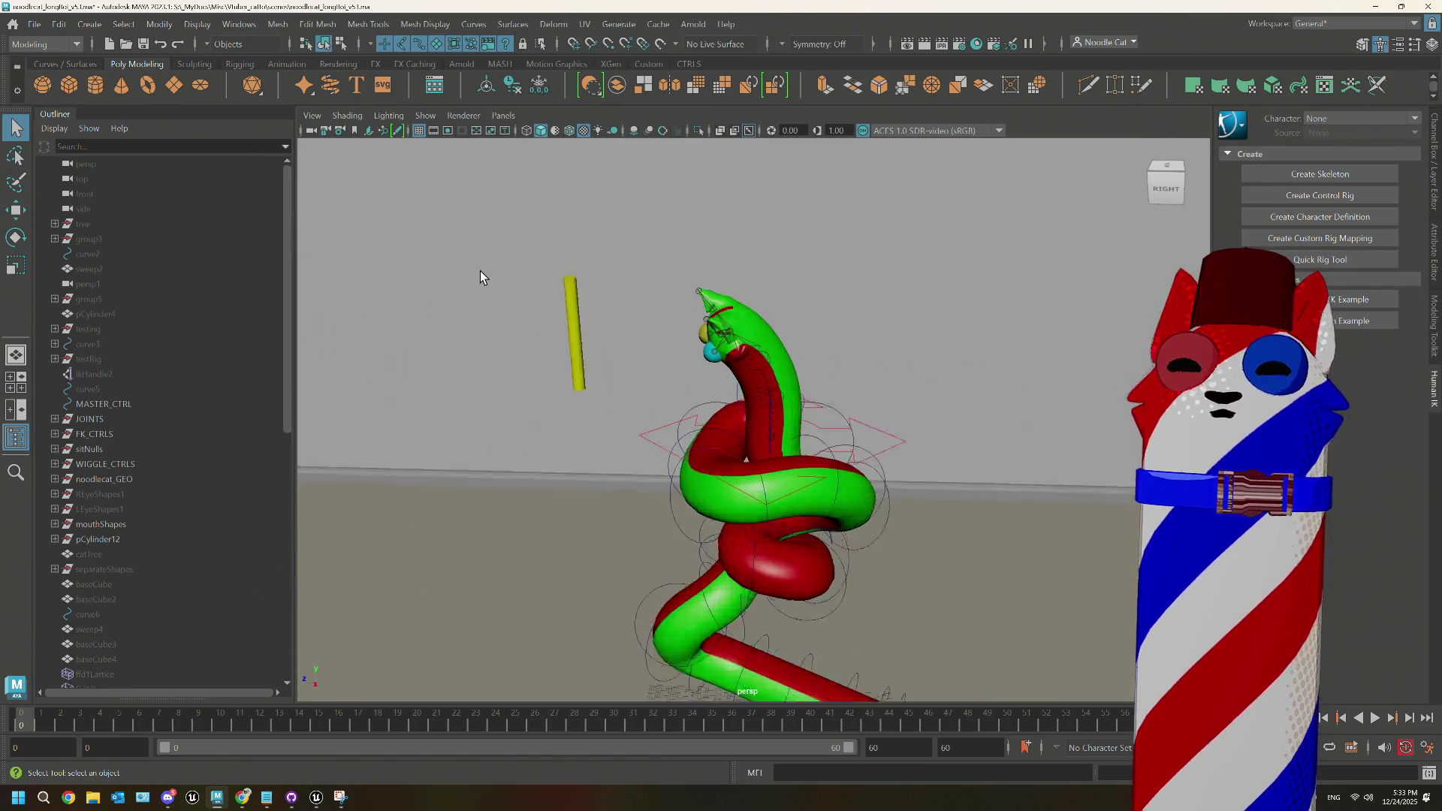
scroll(481, 272, up, 3)
scroll(452, 268, down, 3)
alt+drag(450, 267, 440, 320)
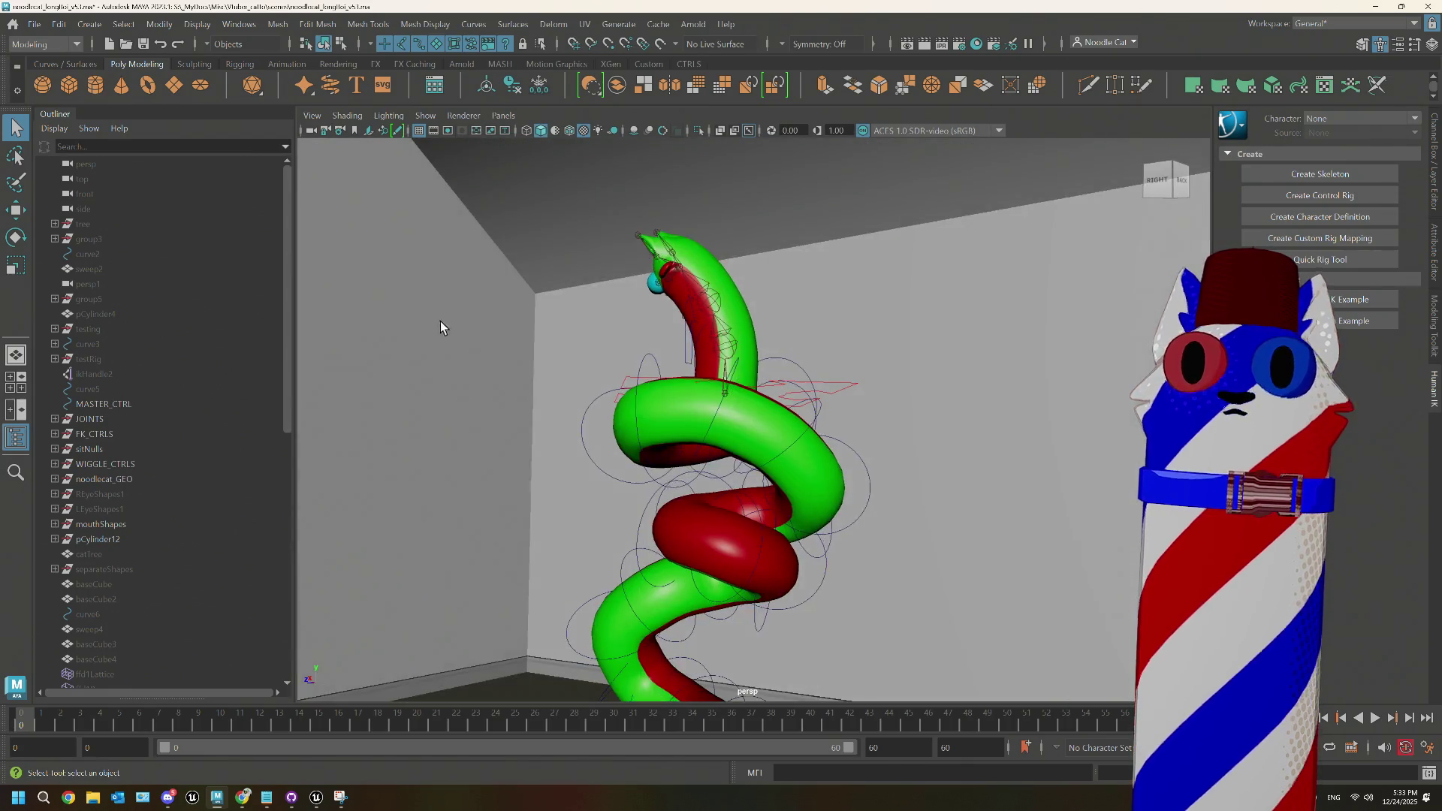
click(1436, 203)
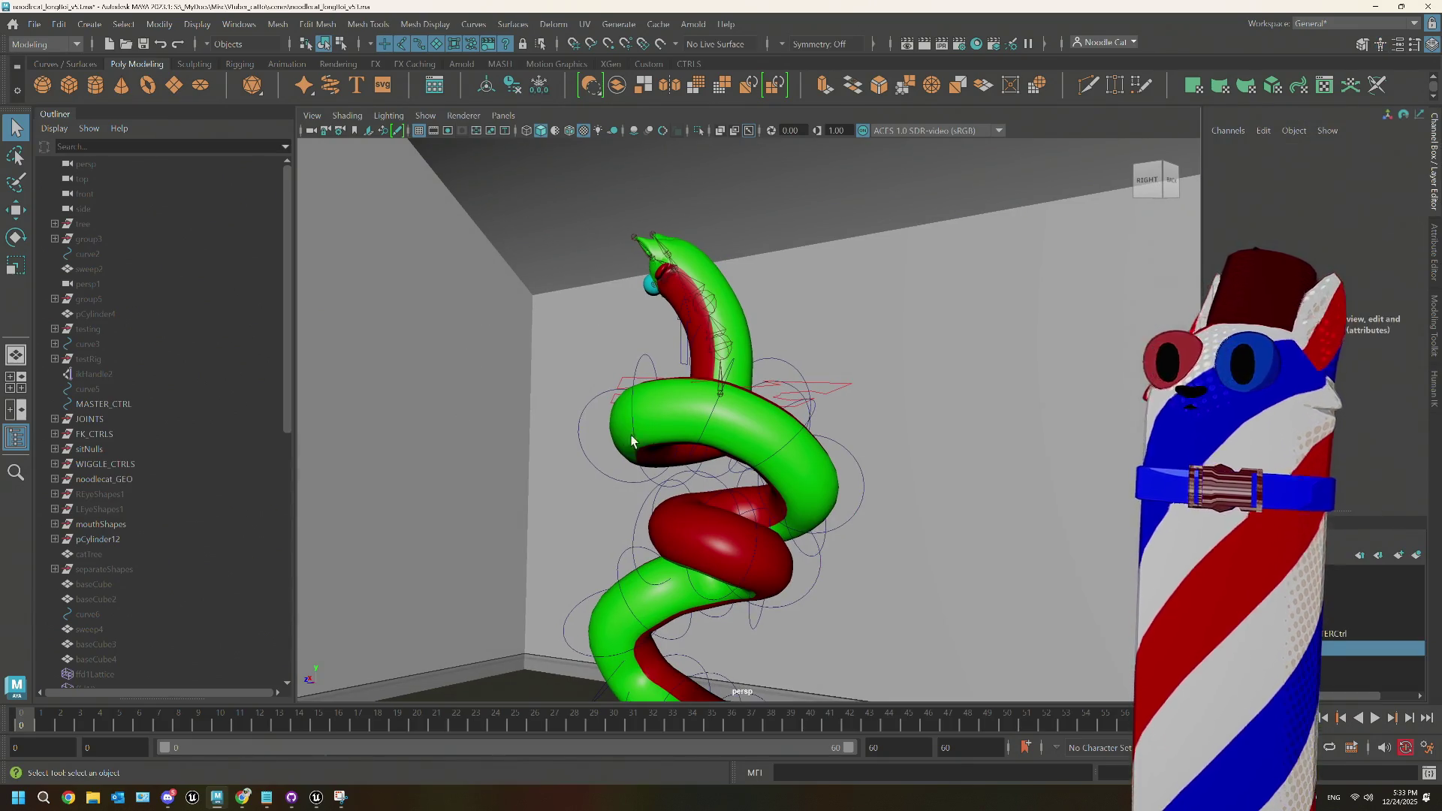
Select and frame the room, then pick and move its left gable wall face
click(549, 438)
key(f)
mouse_move(571, 492)
mouse_down()
mouse_move(707, 485)
mouse_move(695, 481)
mouse_up()
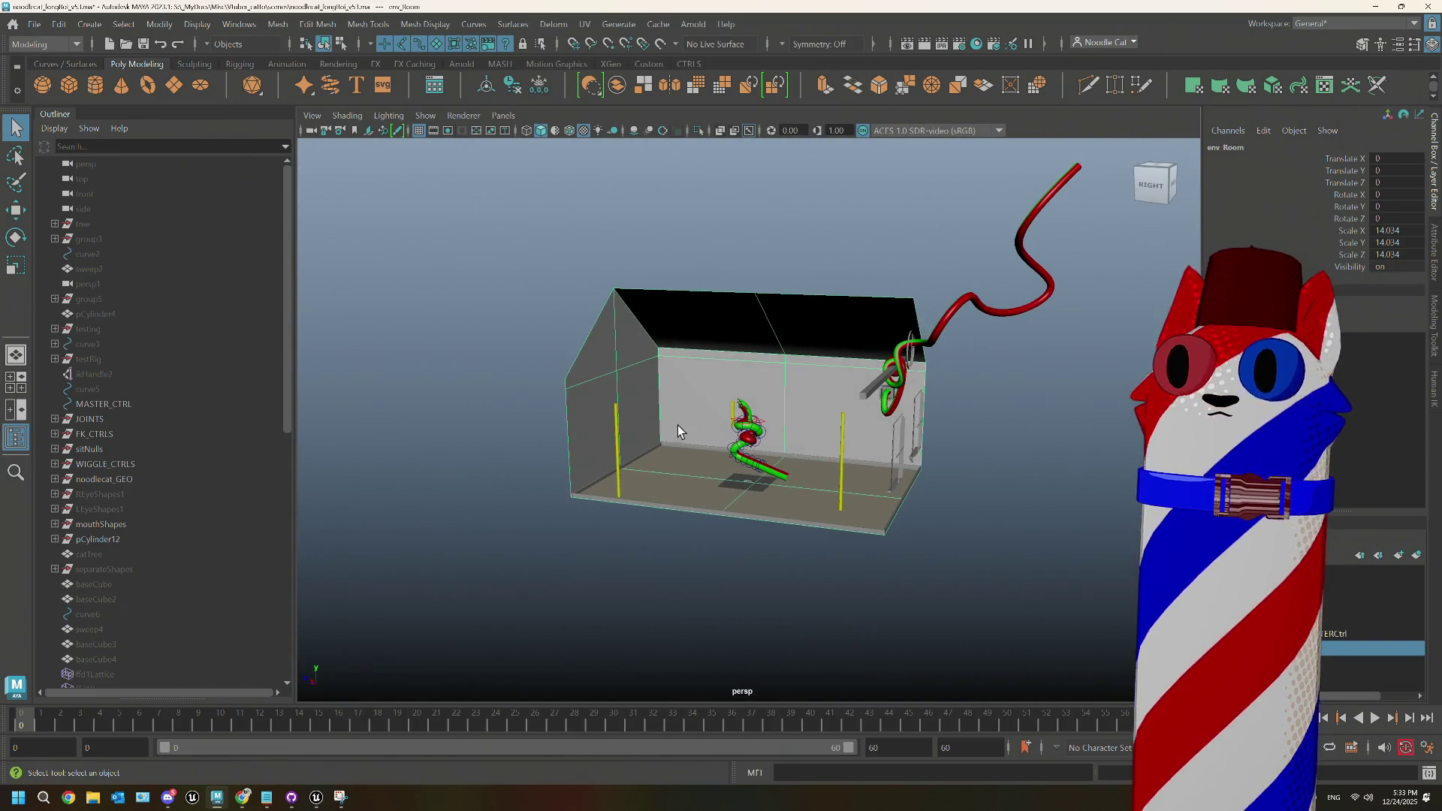
right_click(643, 398)
click(641, 355)
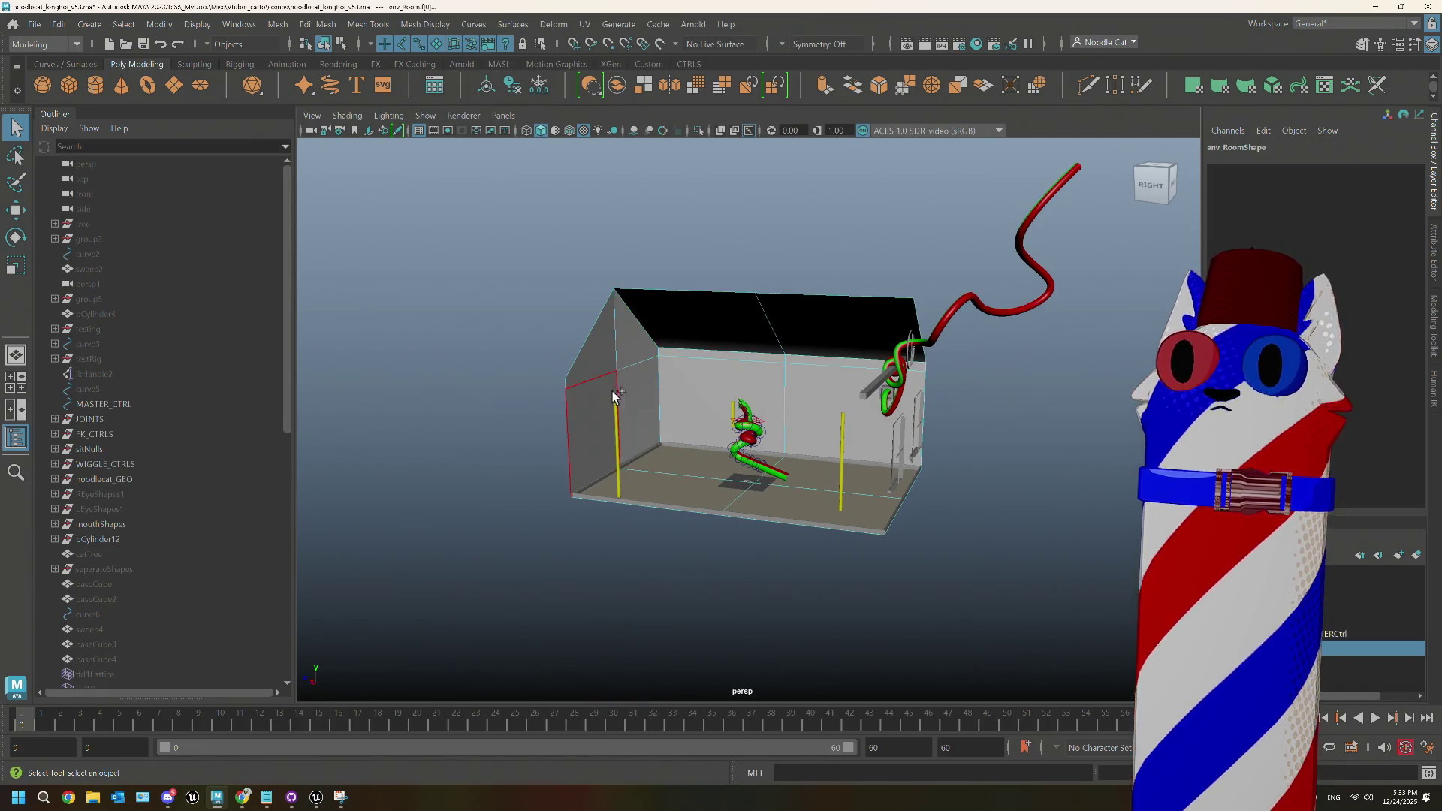
drag(685, 427, 709, 418)
drag(654, 531, 686, 460)
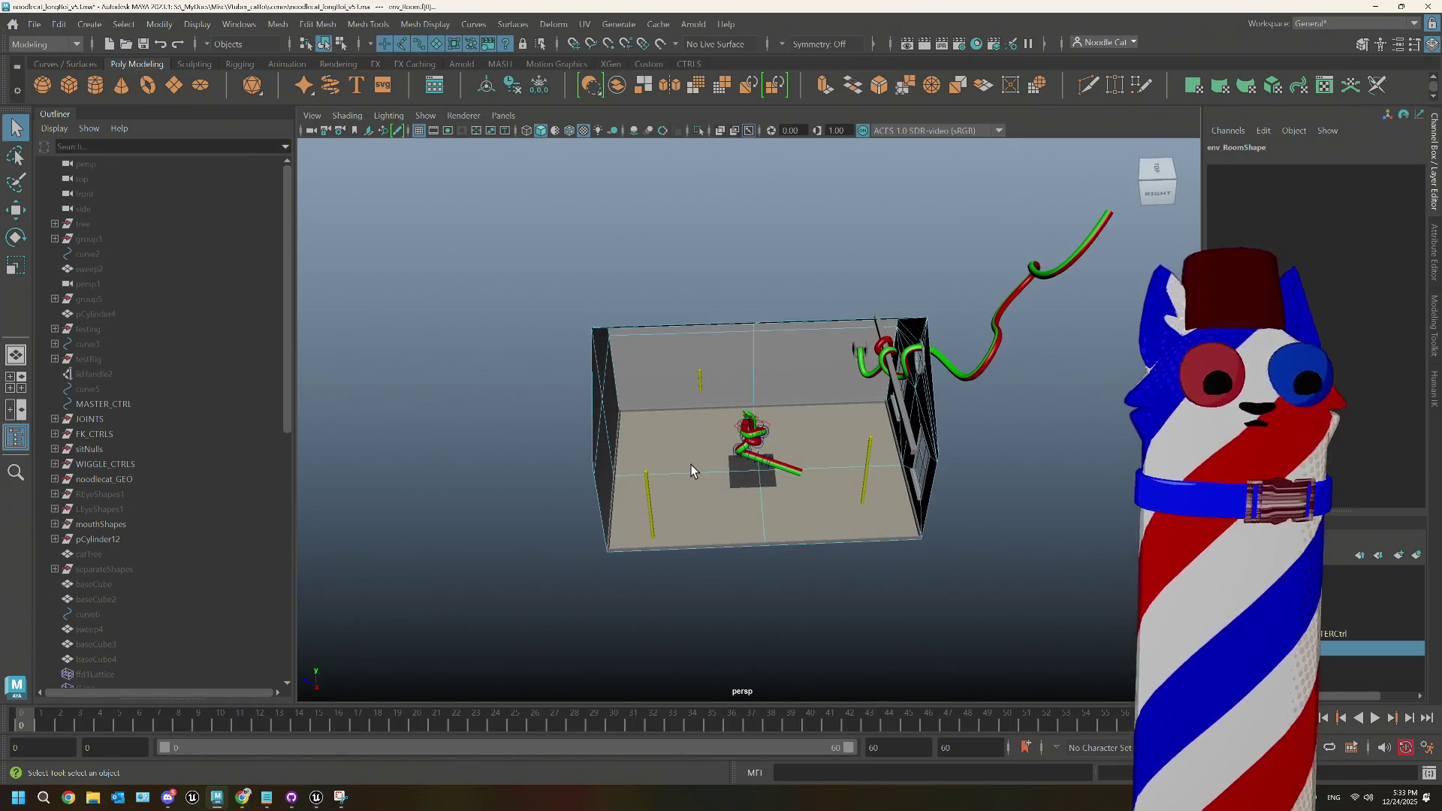
key(w)
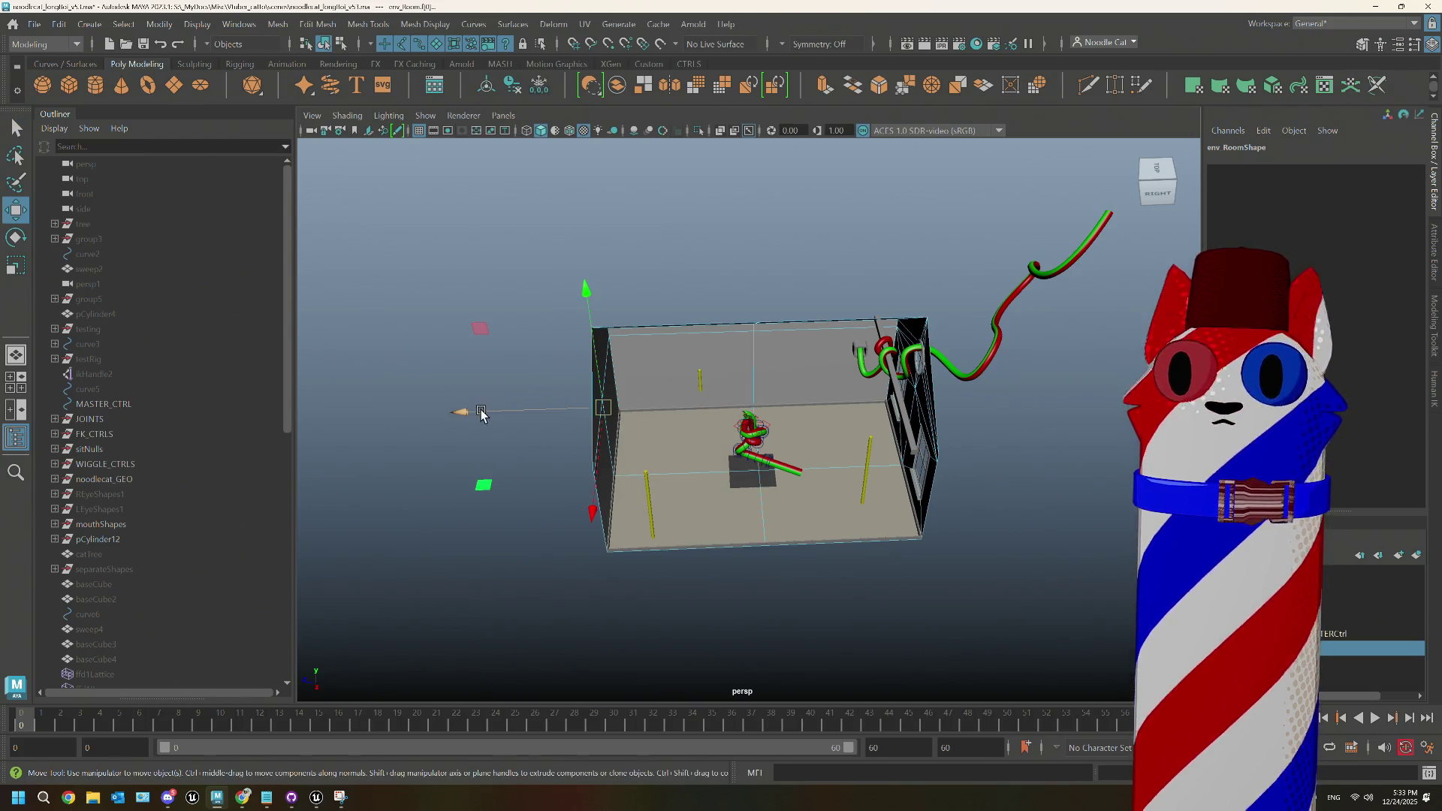
mouse_move(467, 412)
mouse_down()
mouse_move(724, 521)
mouse_move(734, 502)
mouse_move(700, 508)
mouse_move(579, 368)
mouse_up()
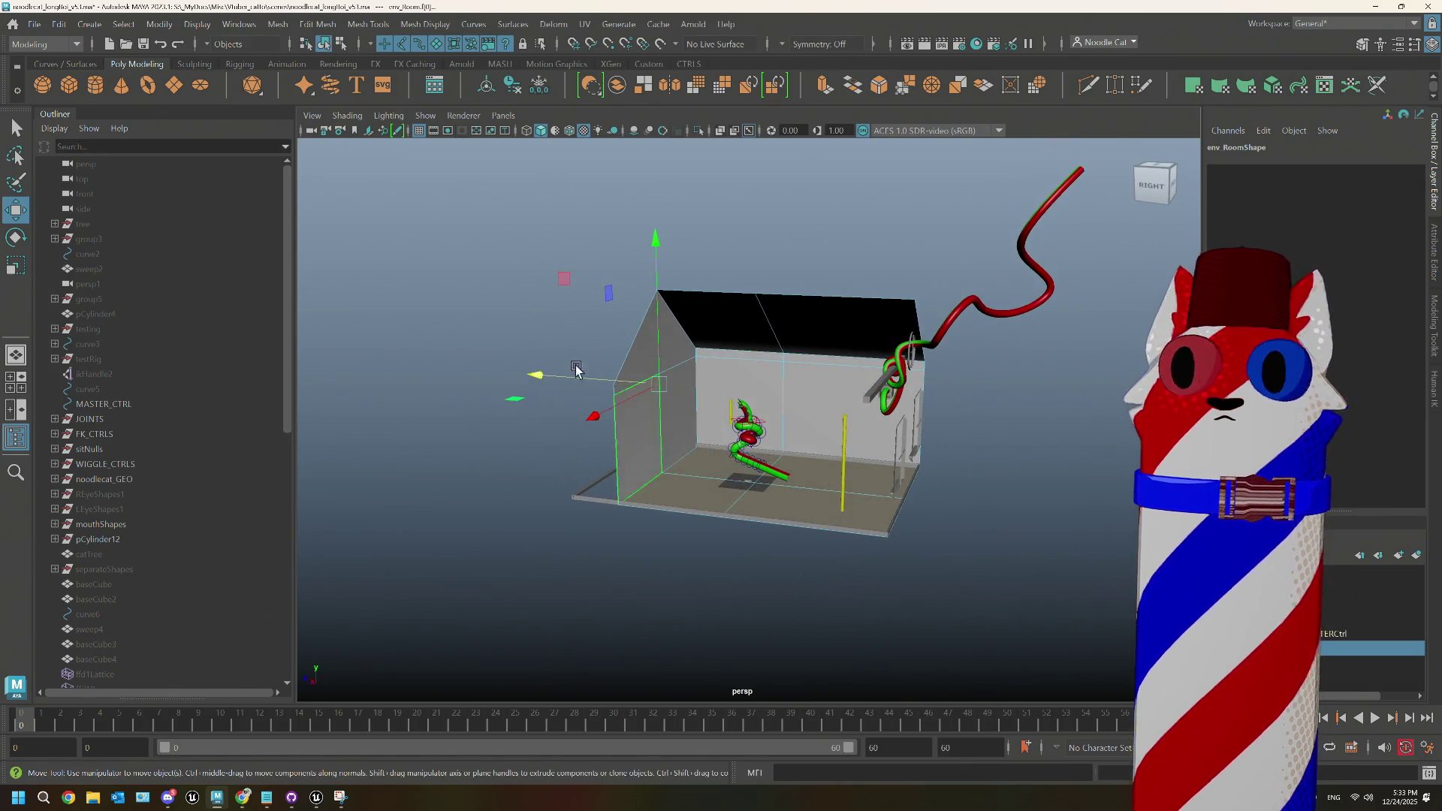
Return to Object Mode with the whole env_Room object selected
right_click(534, 296)
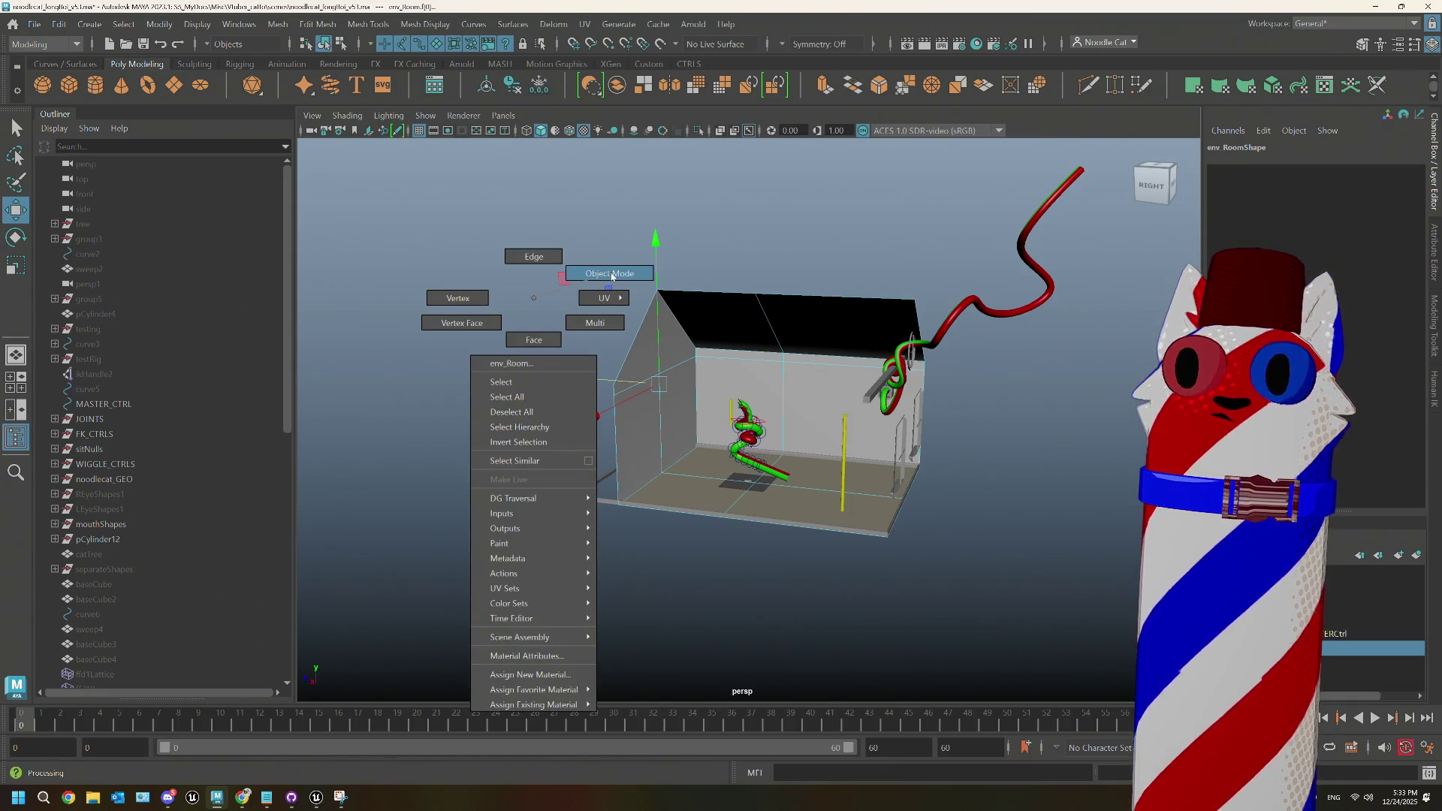
click(609, 272)
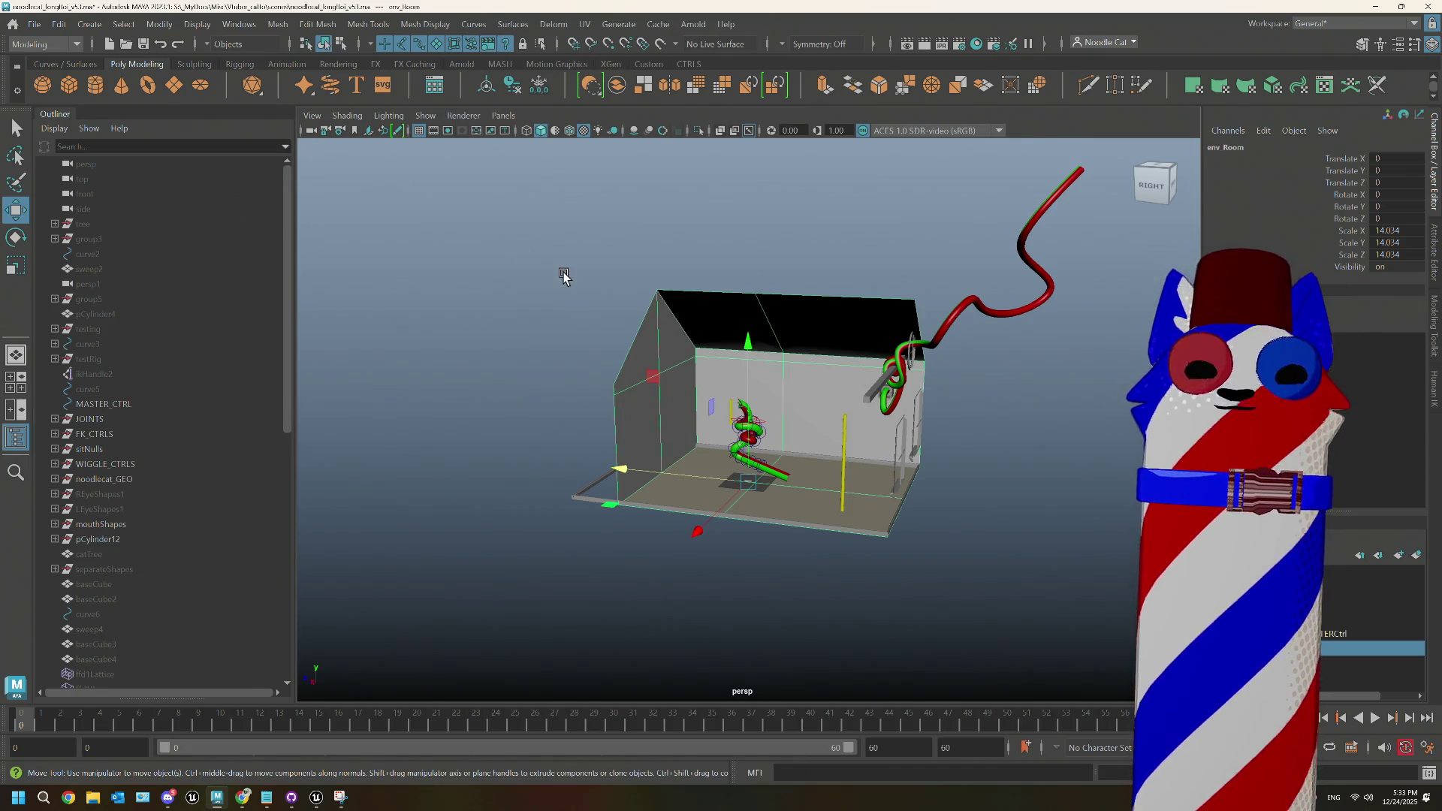
mouse_move(720, 400)
alt+mouse_down()
mouse_move(760, 451)
mouse_move(704, 423)
mouse_move(766, 434)
alt+mouse_up()
click(34, 26)
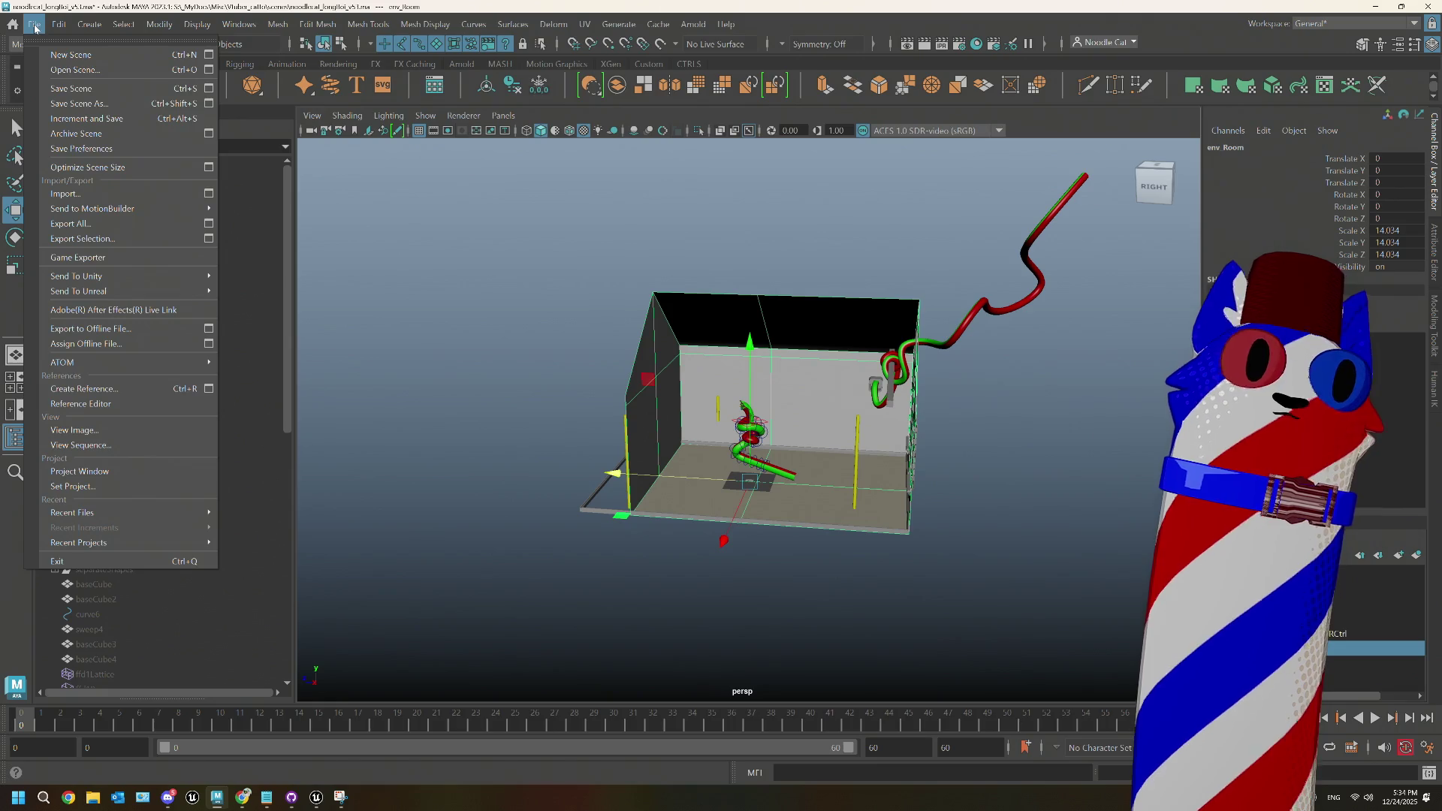
Export the selected room over noodlecat_env_Room.fbx in scenes\_ENV, replacing the existing file
click(129, 240)
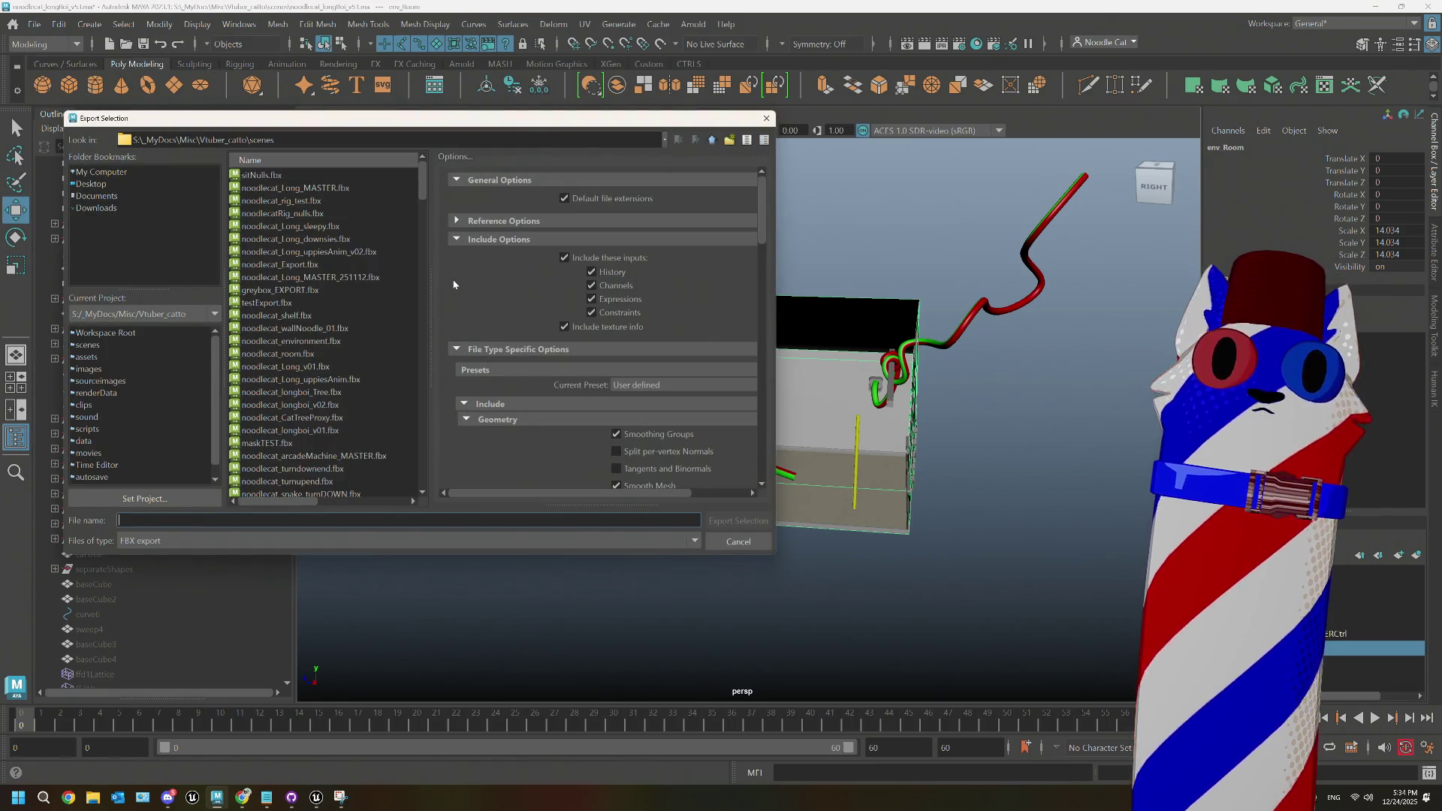
scroll(365, 277, down, 20)
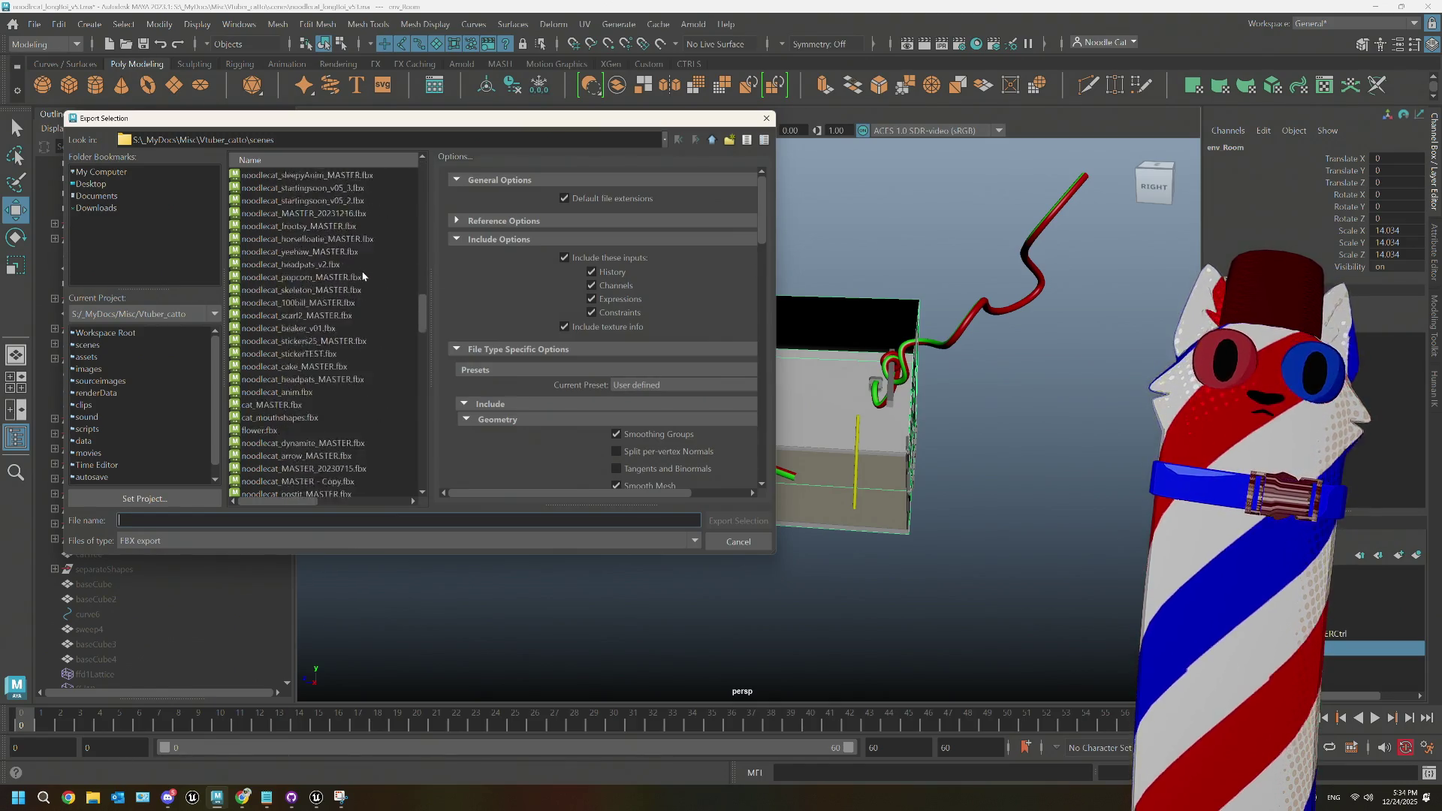
scroll(363, 276, up, 2)
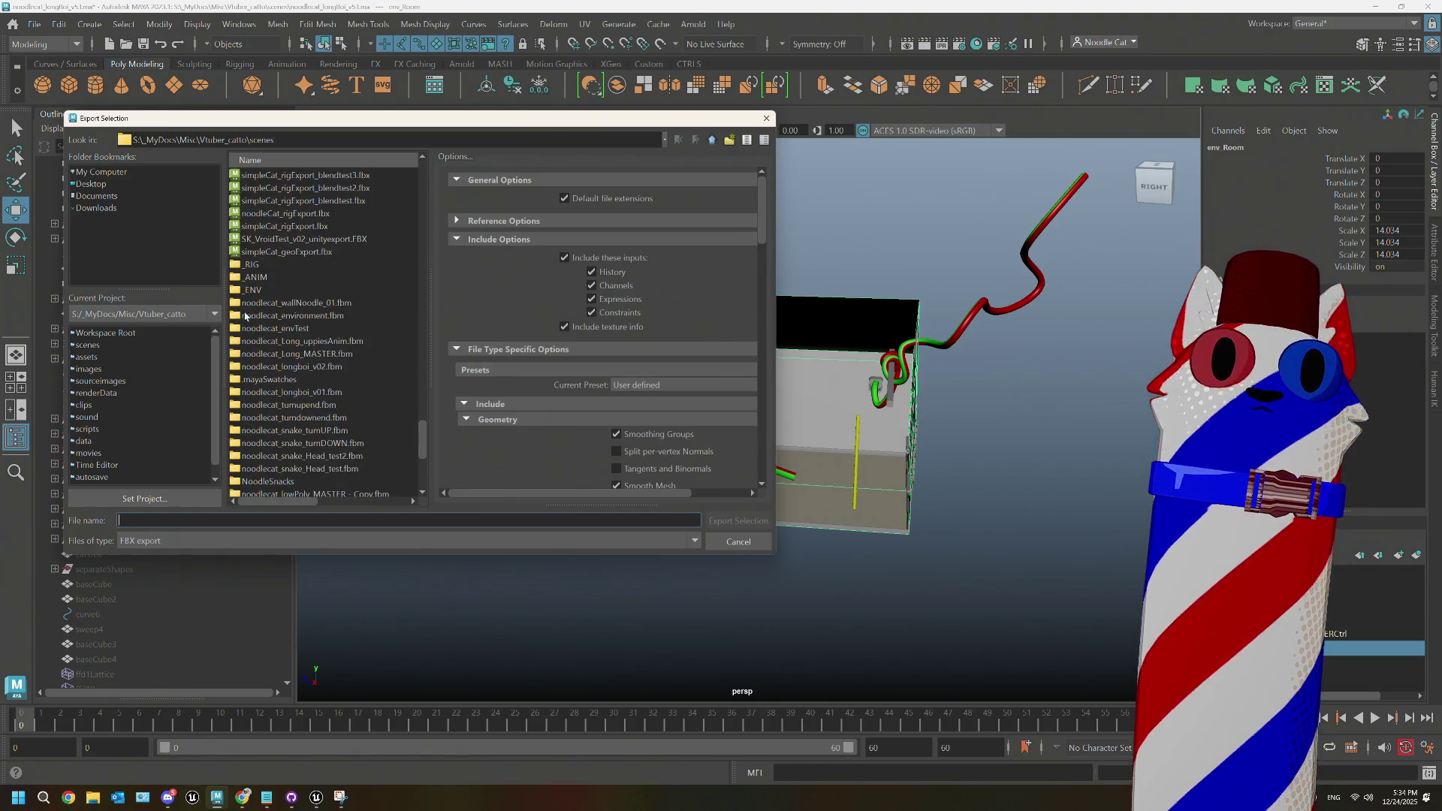
double_click(300, 278)
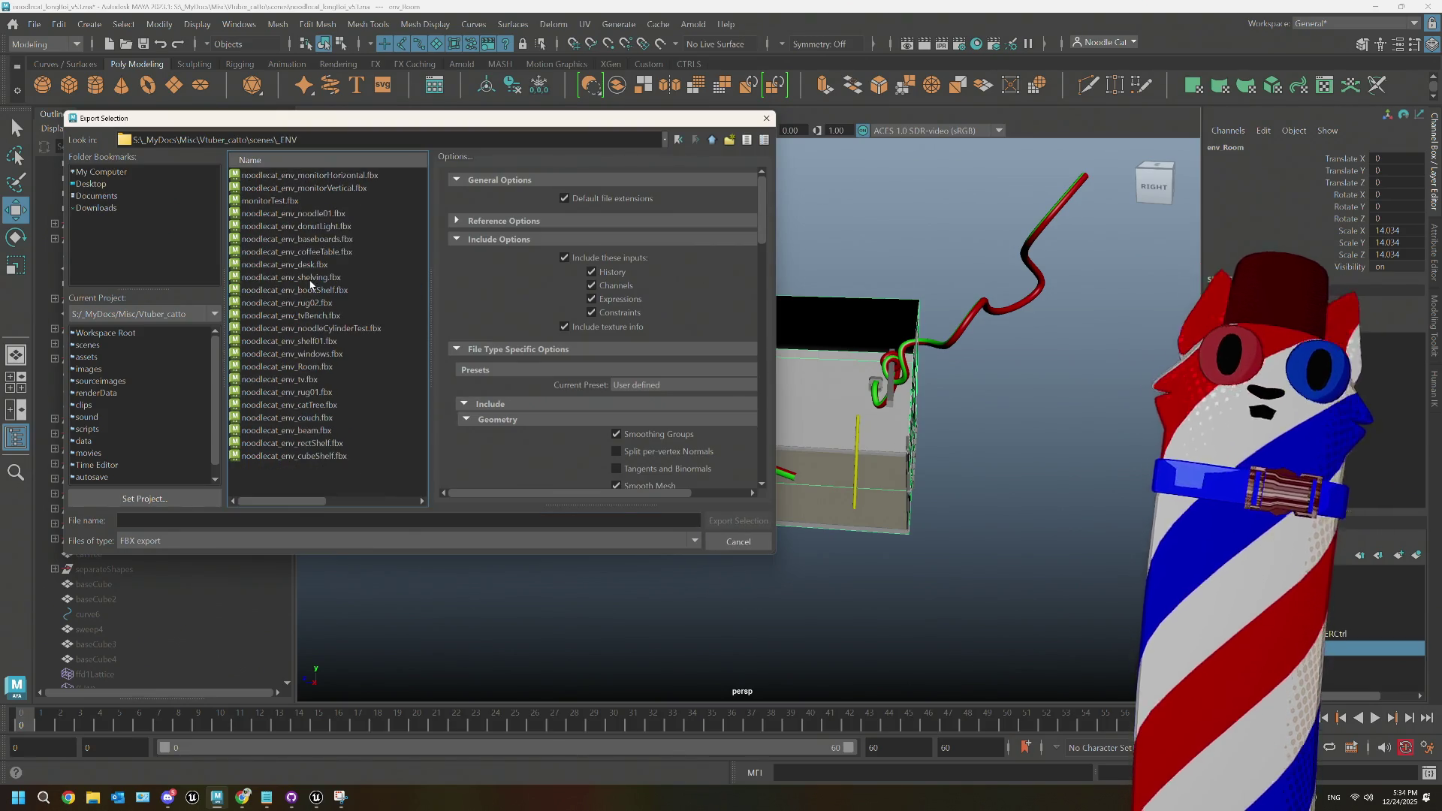
double_click(339, 367)
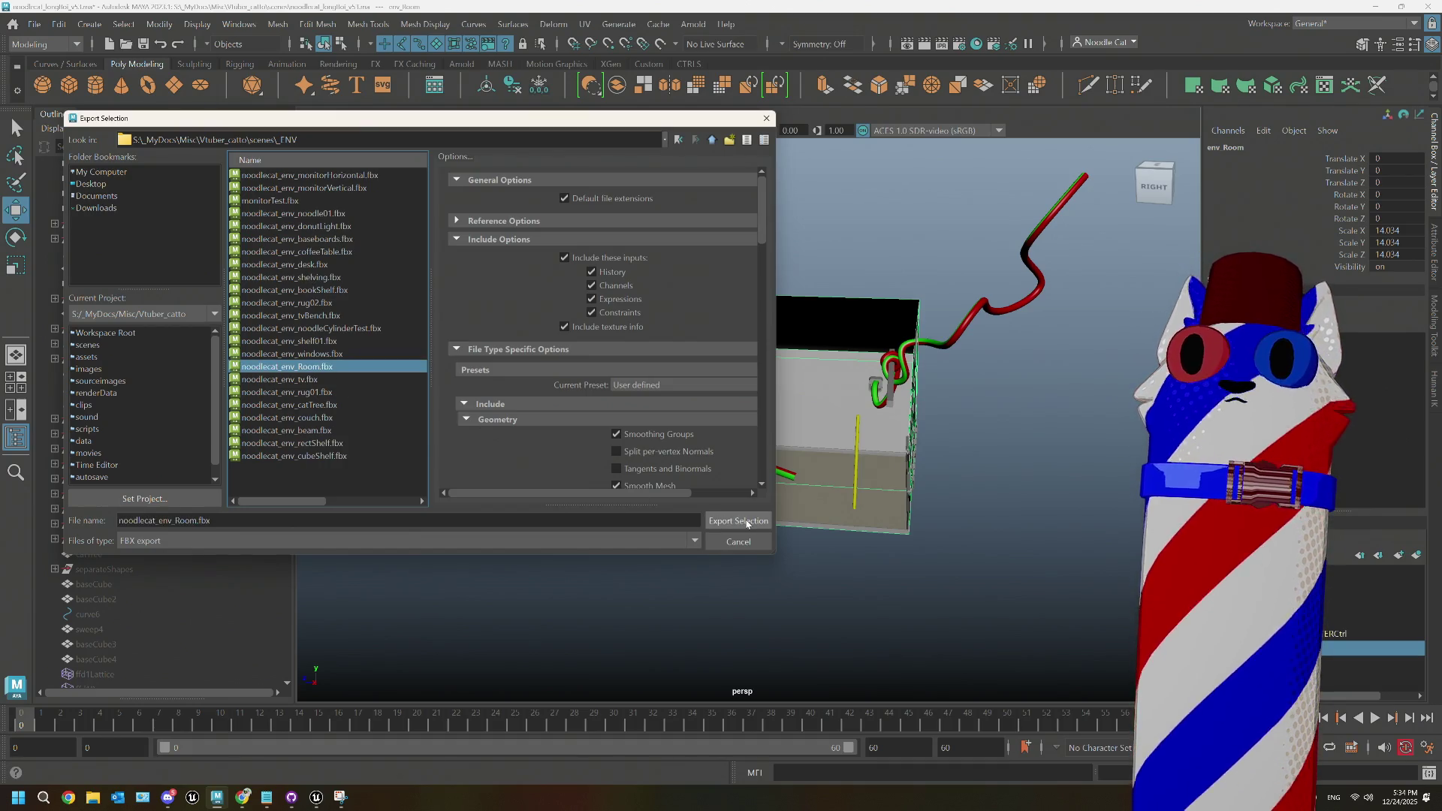
click(388, 358)
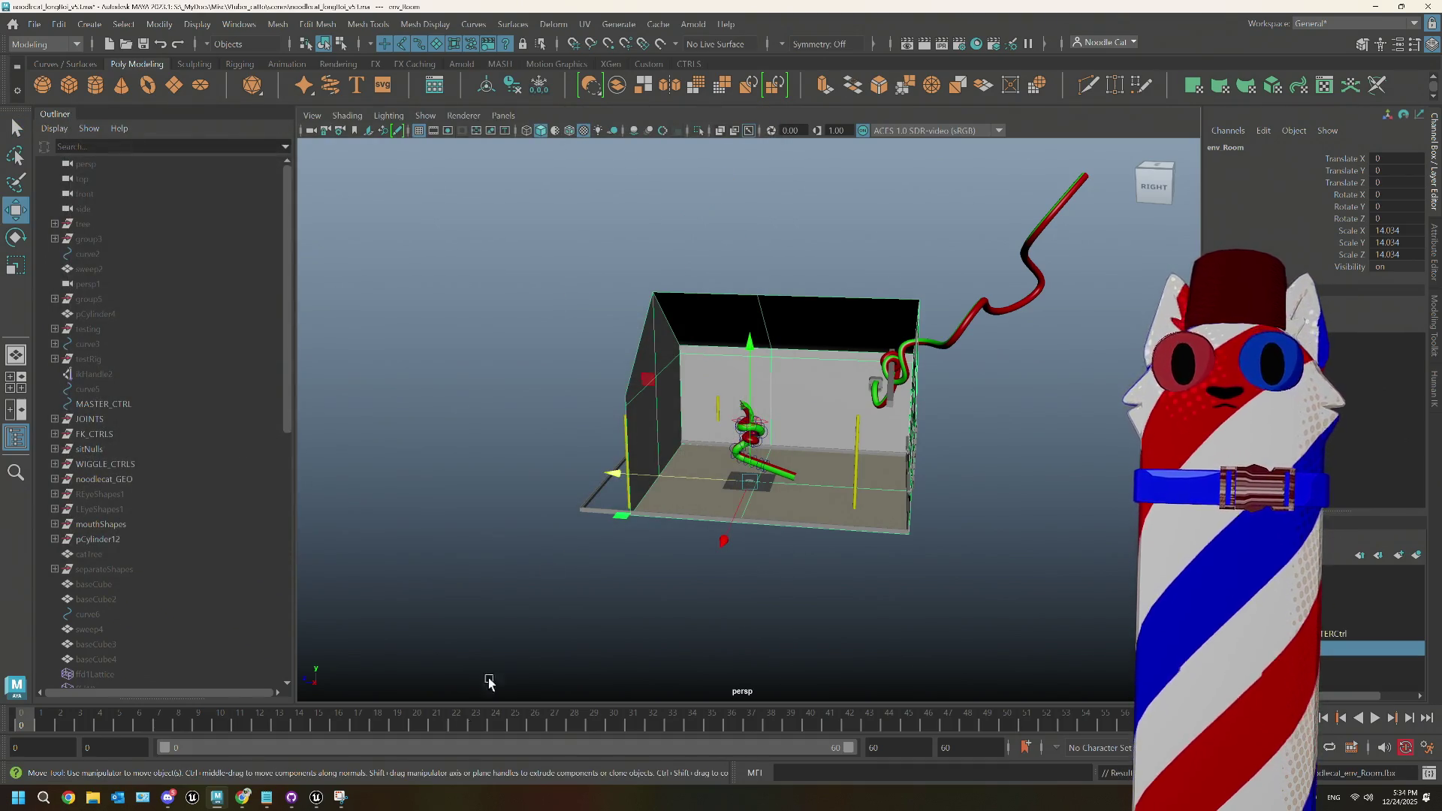
In Unreal, browse from the room actor to the noodlecat_env_Room asset and reimport it
click(319, 799)
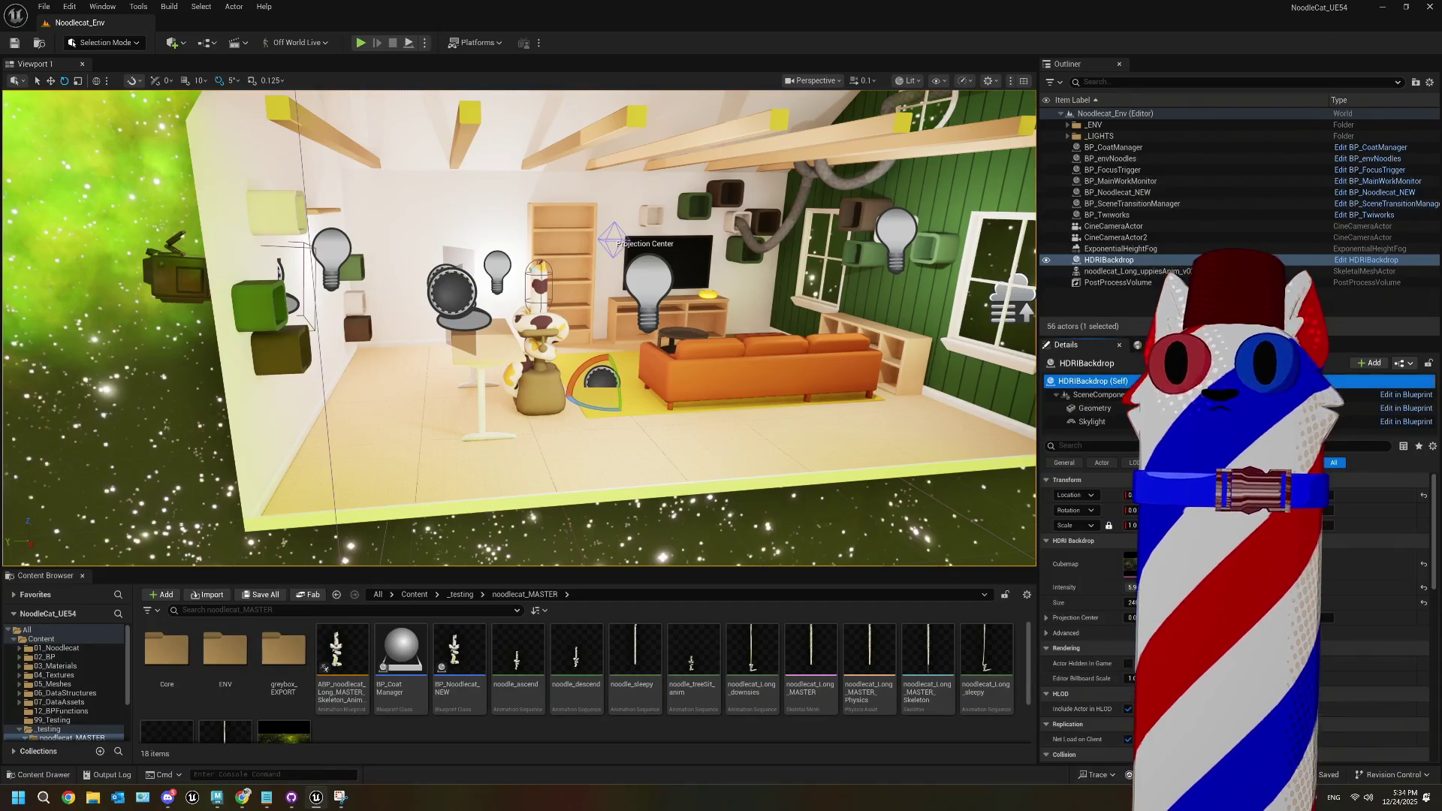
right_click(565, 452)
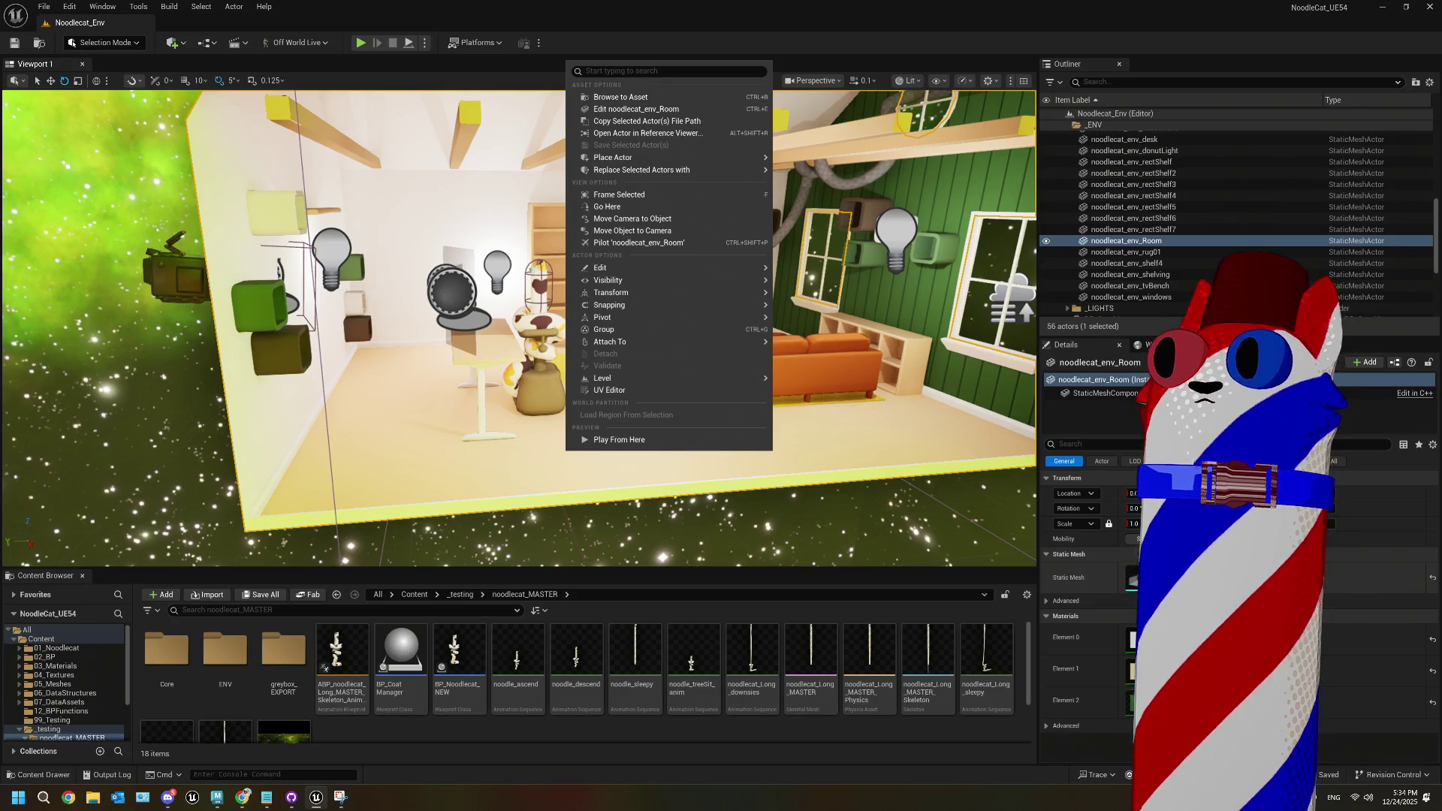
click(620, 97)
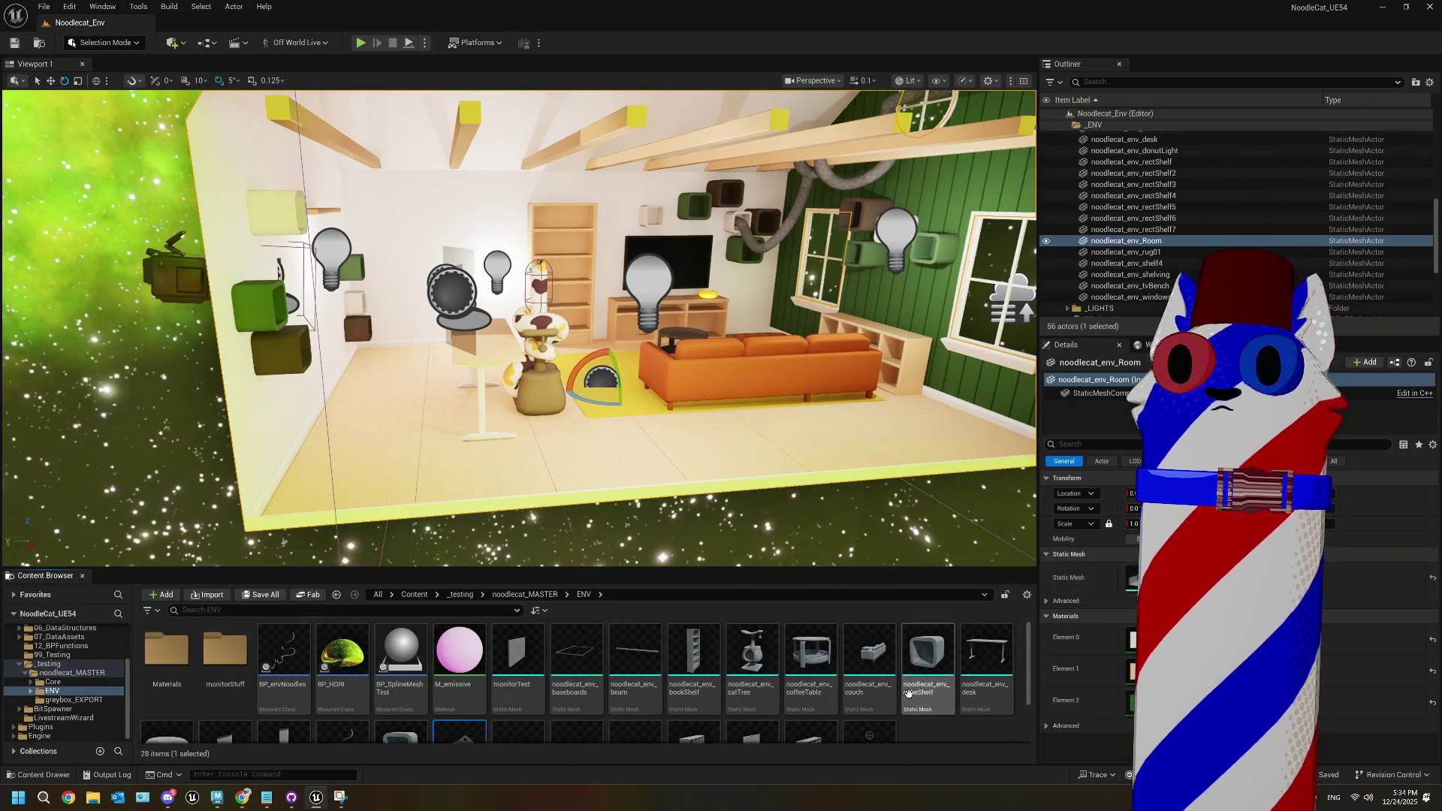
scroll(510, 688, down, 1)
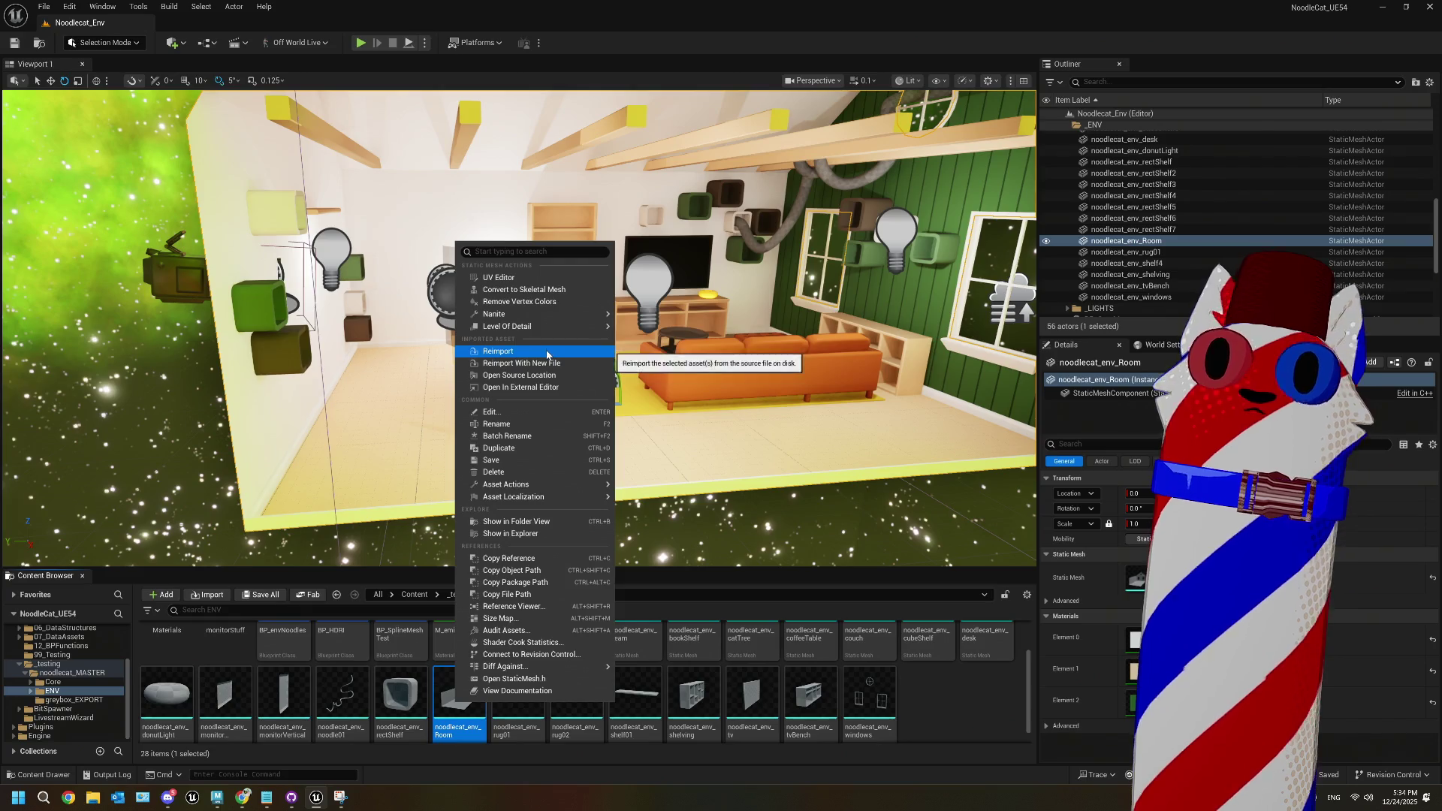
click(546, 352)
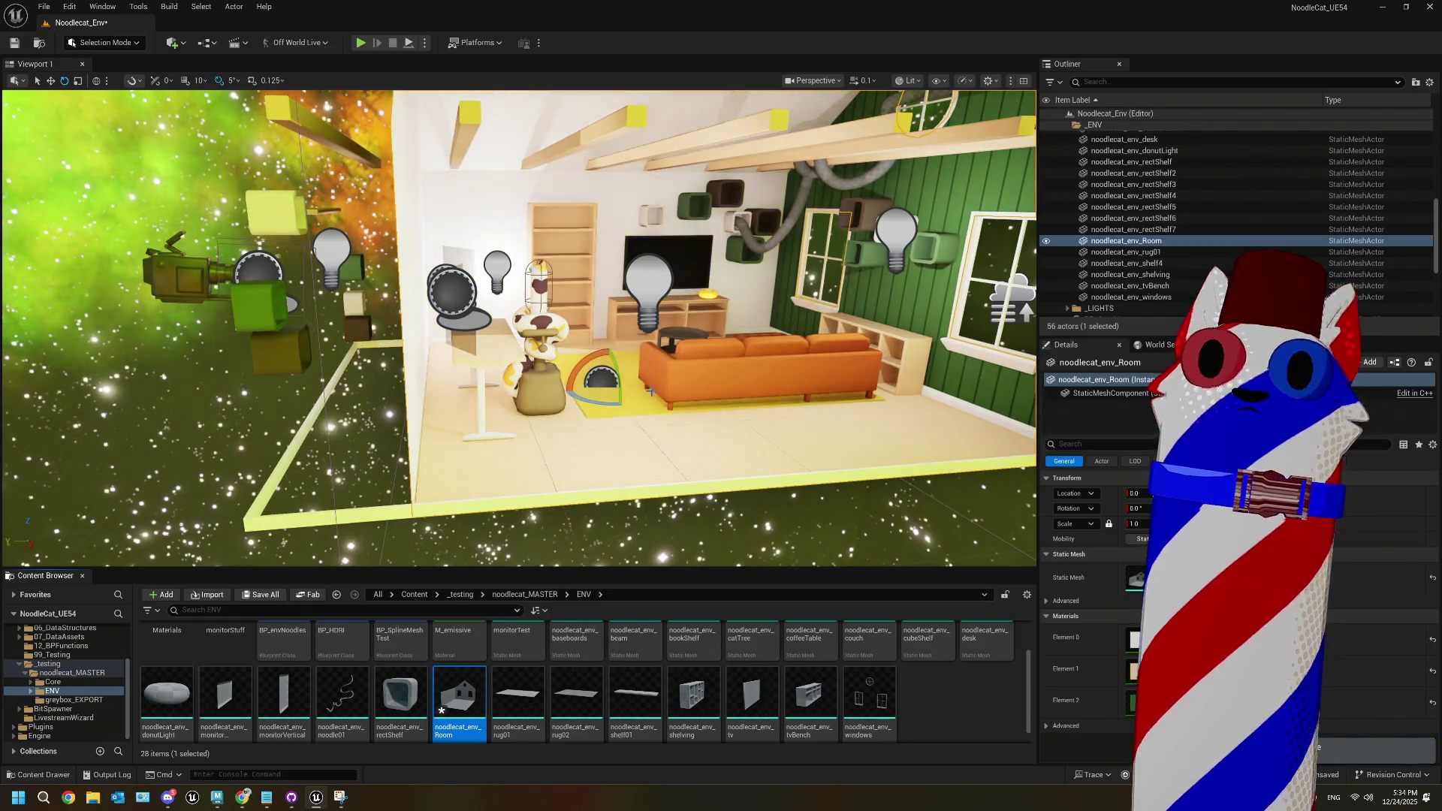
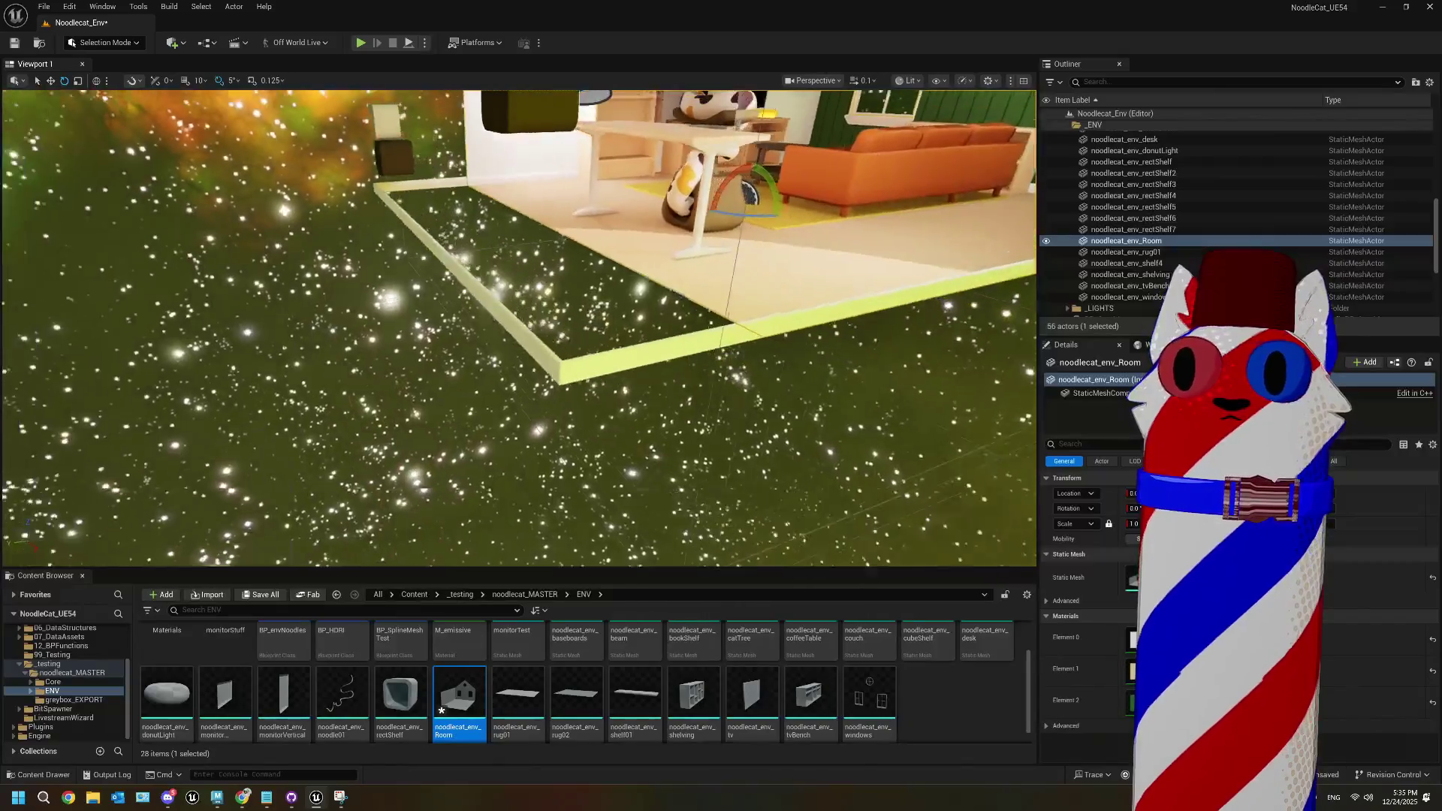
Fly the camera forward and side to side through the room, then switch to Maya
key(w)
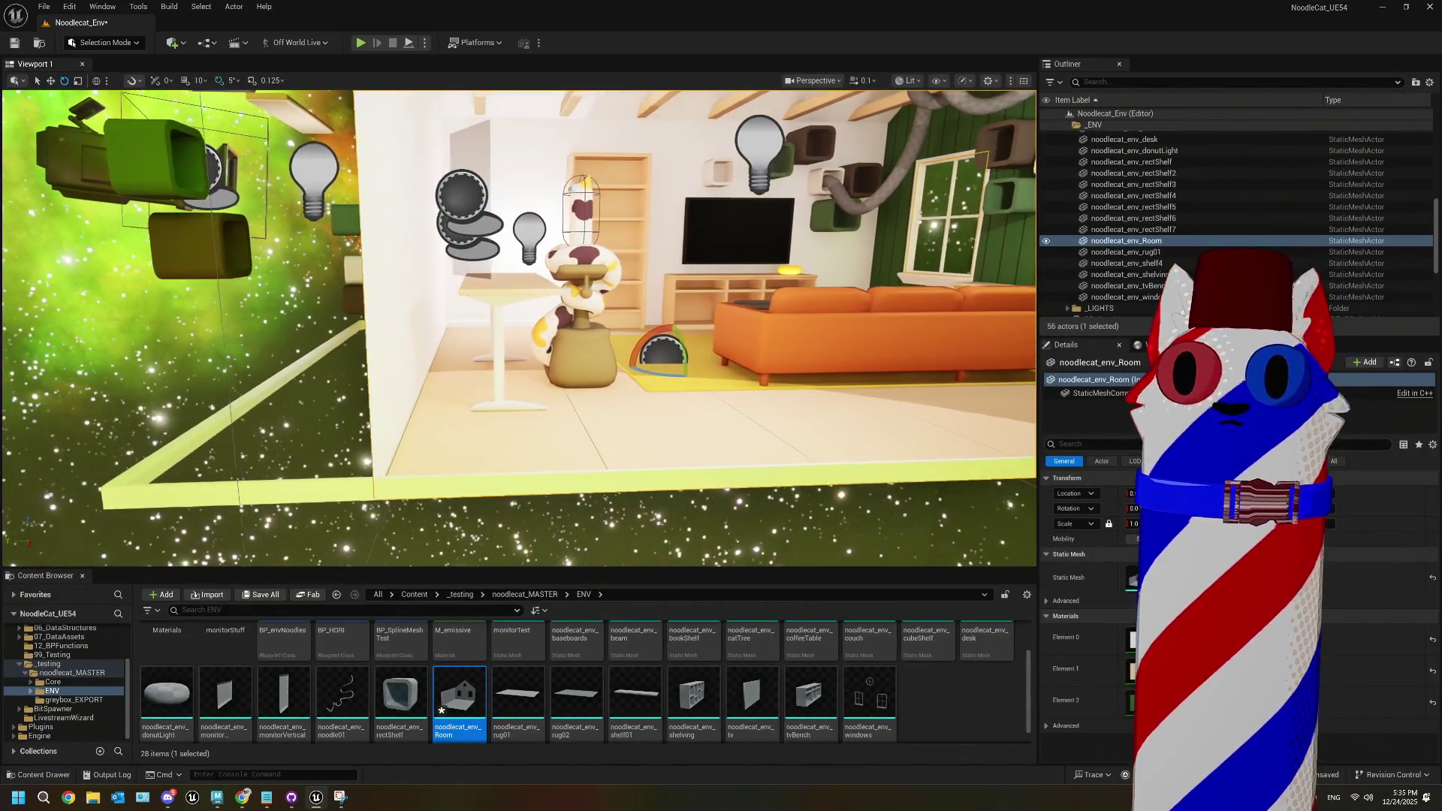
key(a)
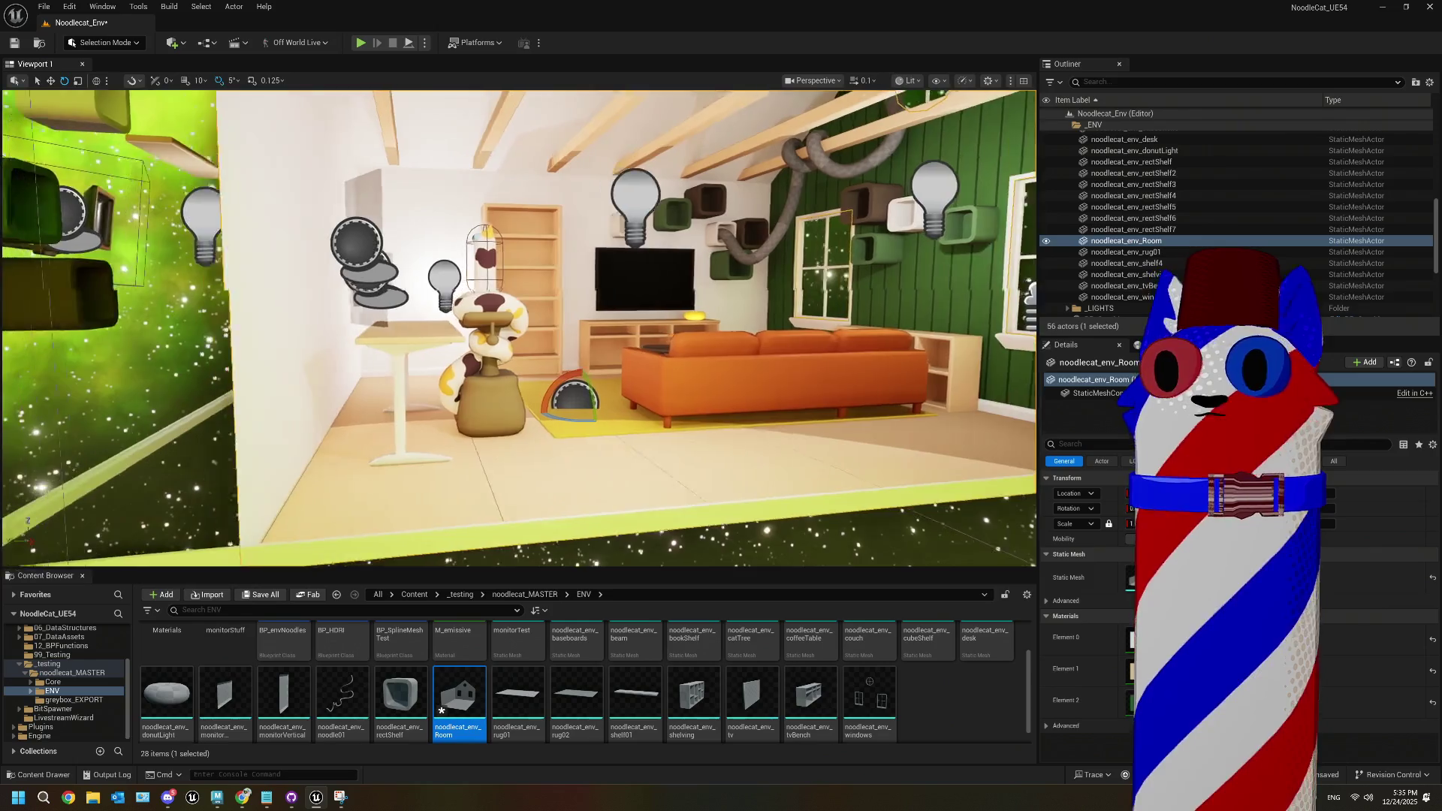
key(a)
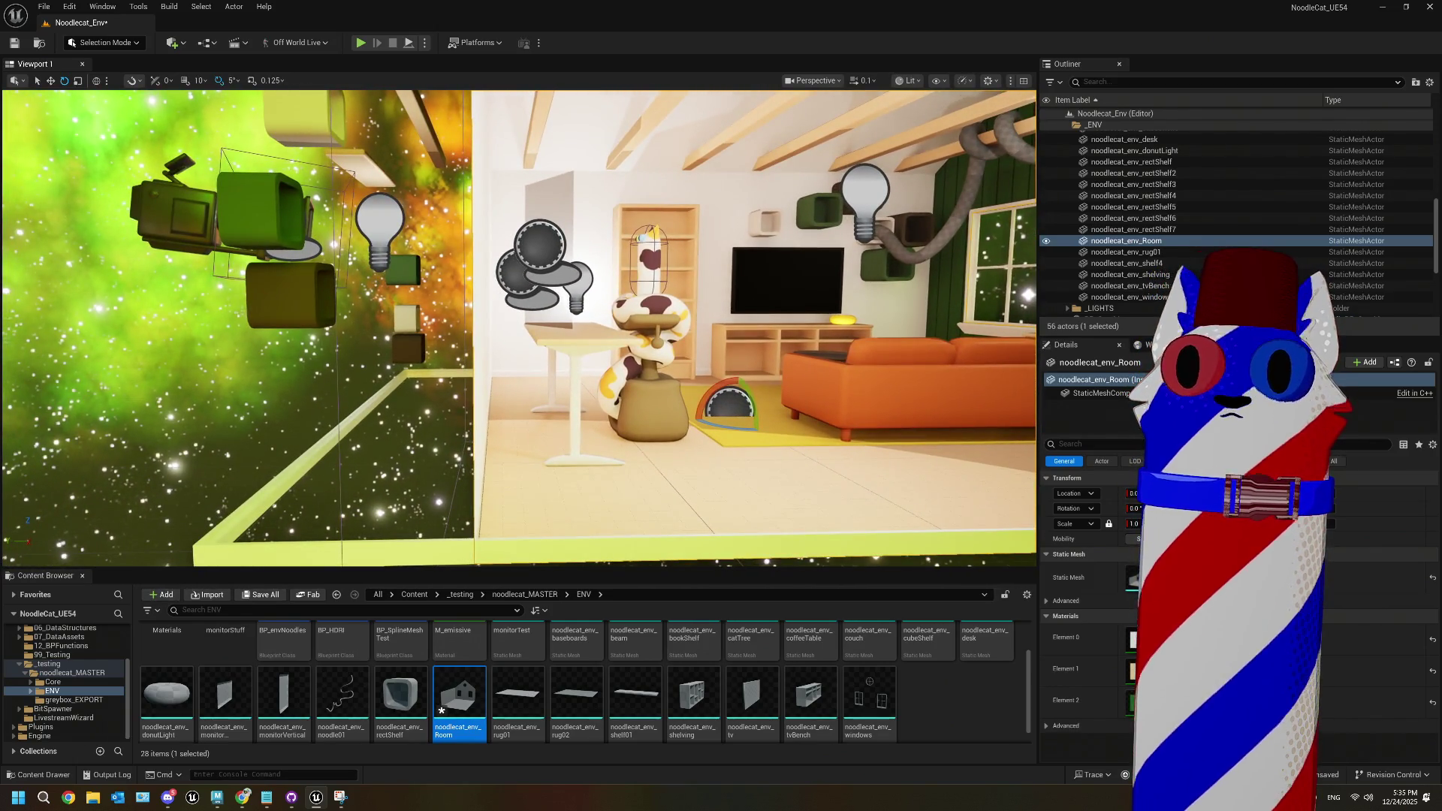
key(d)
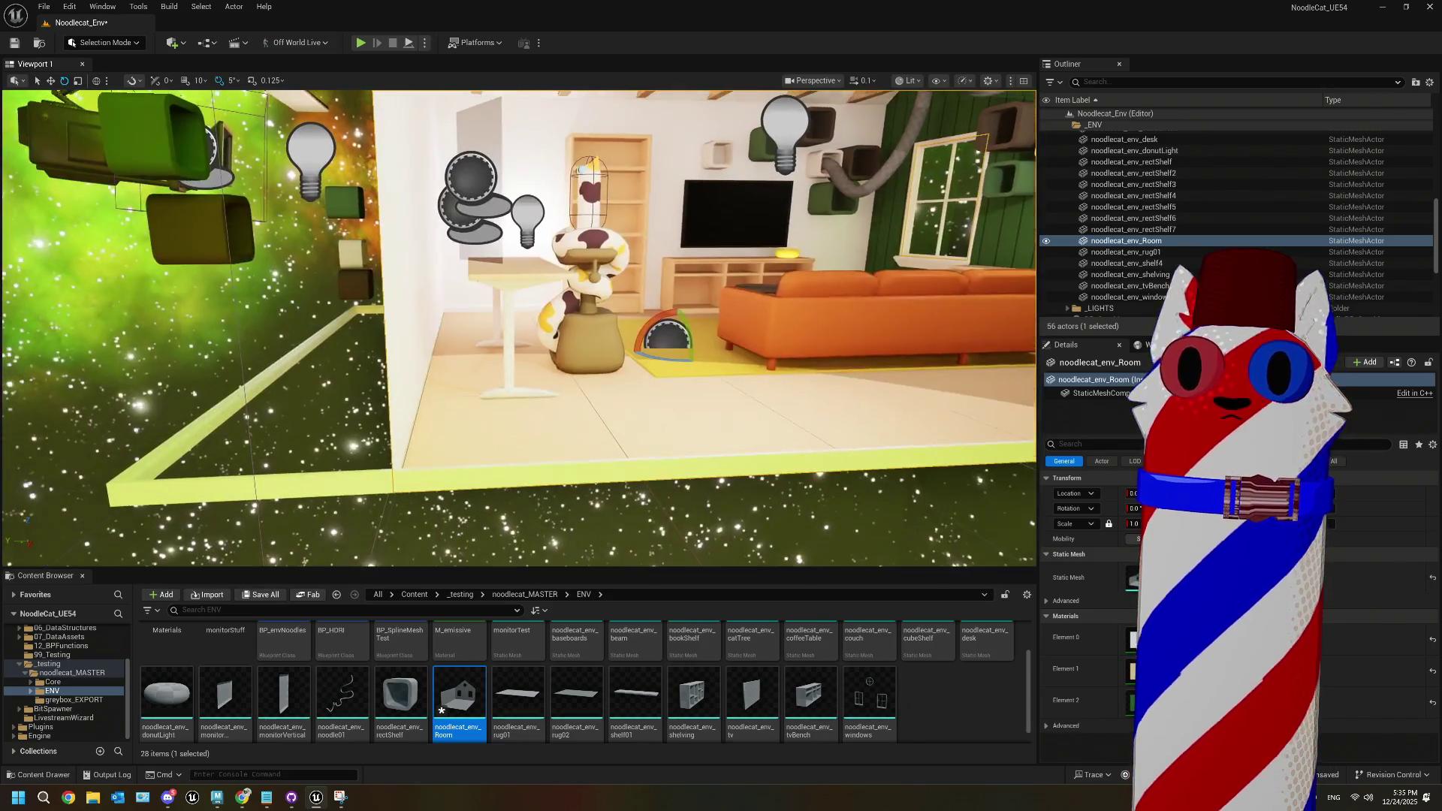
mouse_move(239, 803)
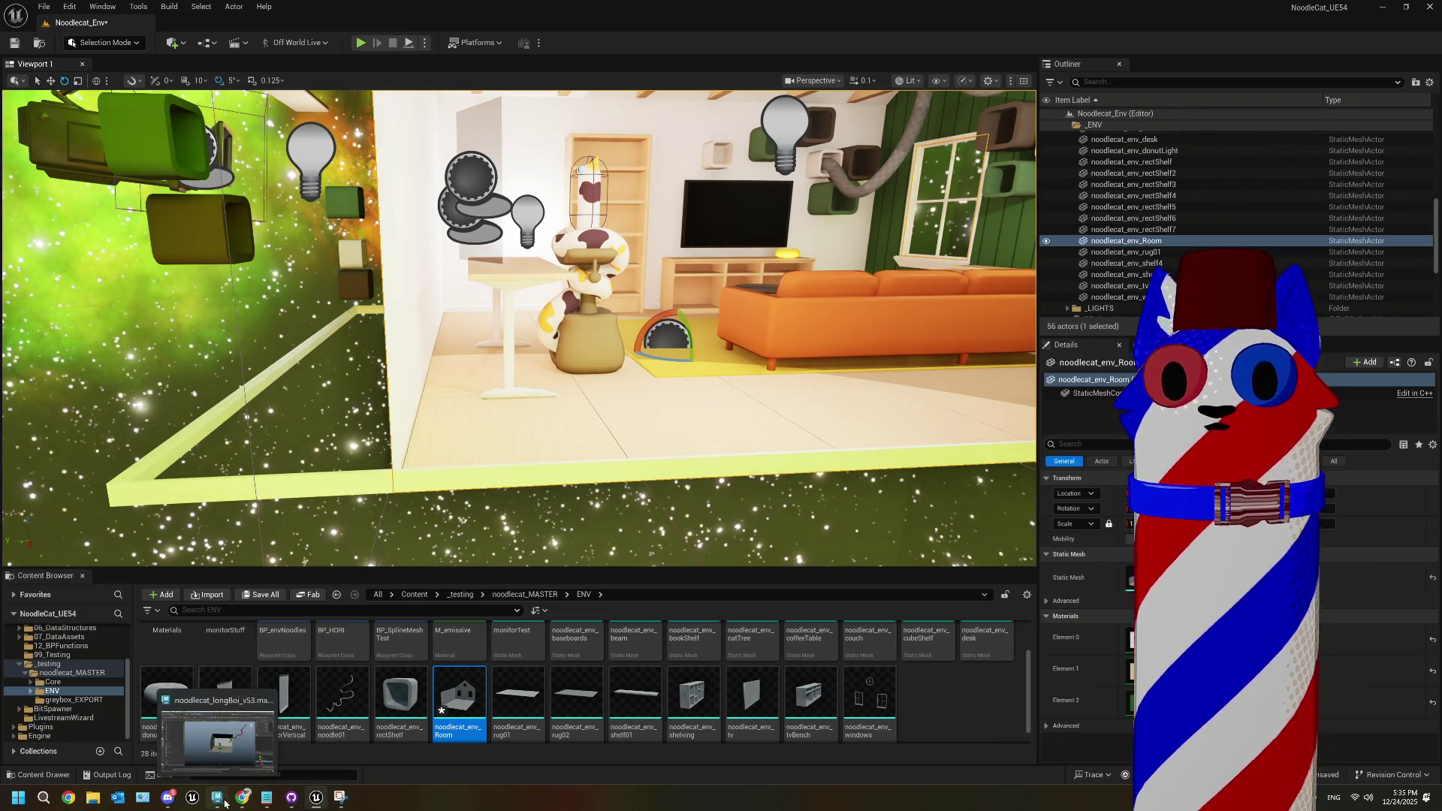
click(217, 798)
Pull one wall face of the room inward along Z in face mode
right_click(671, 420)
click(671, 410)
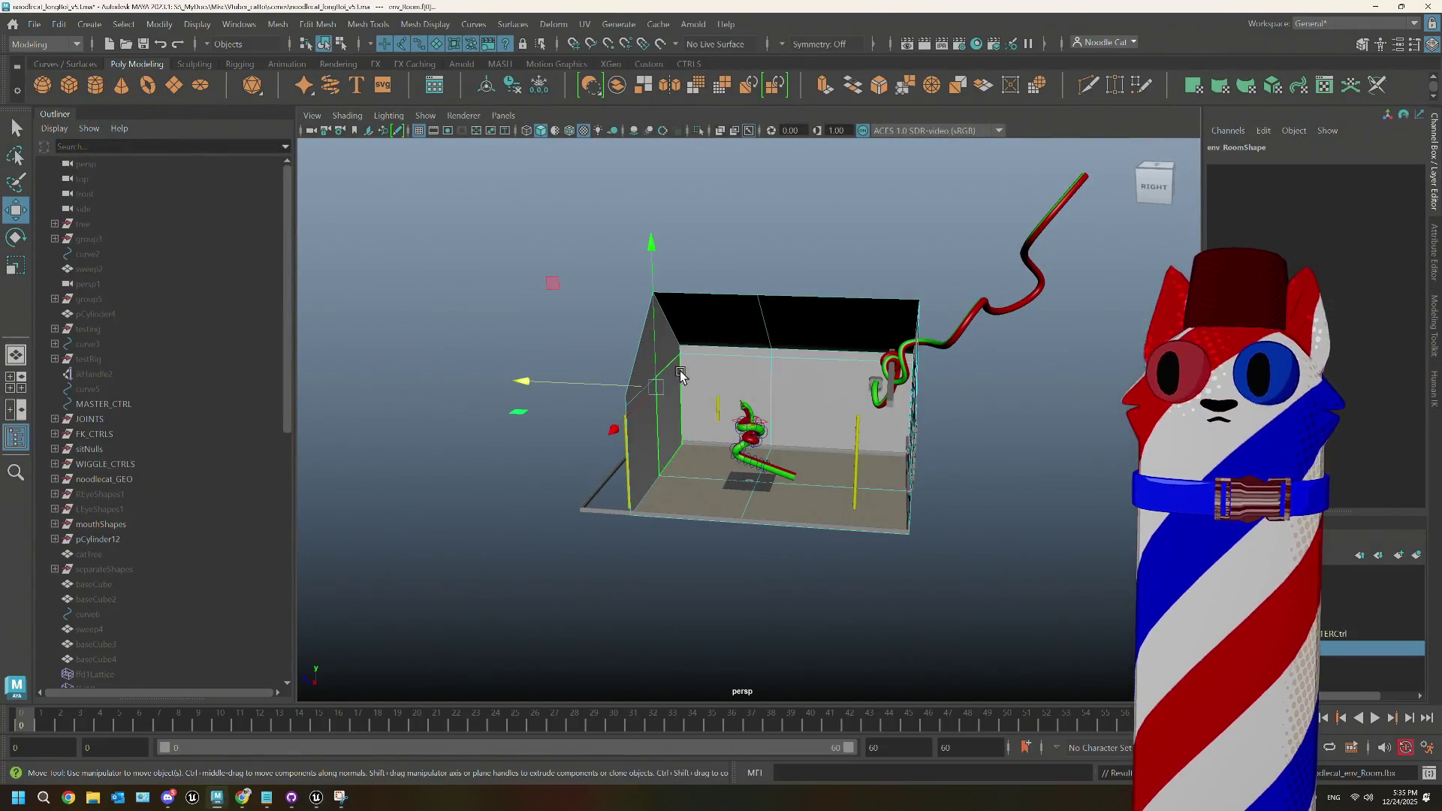
click(673, 382)
drag(525, 386, 534, 396)
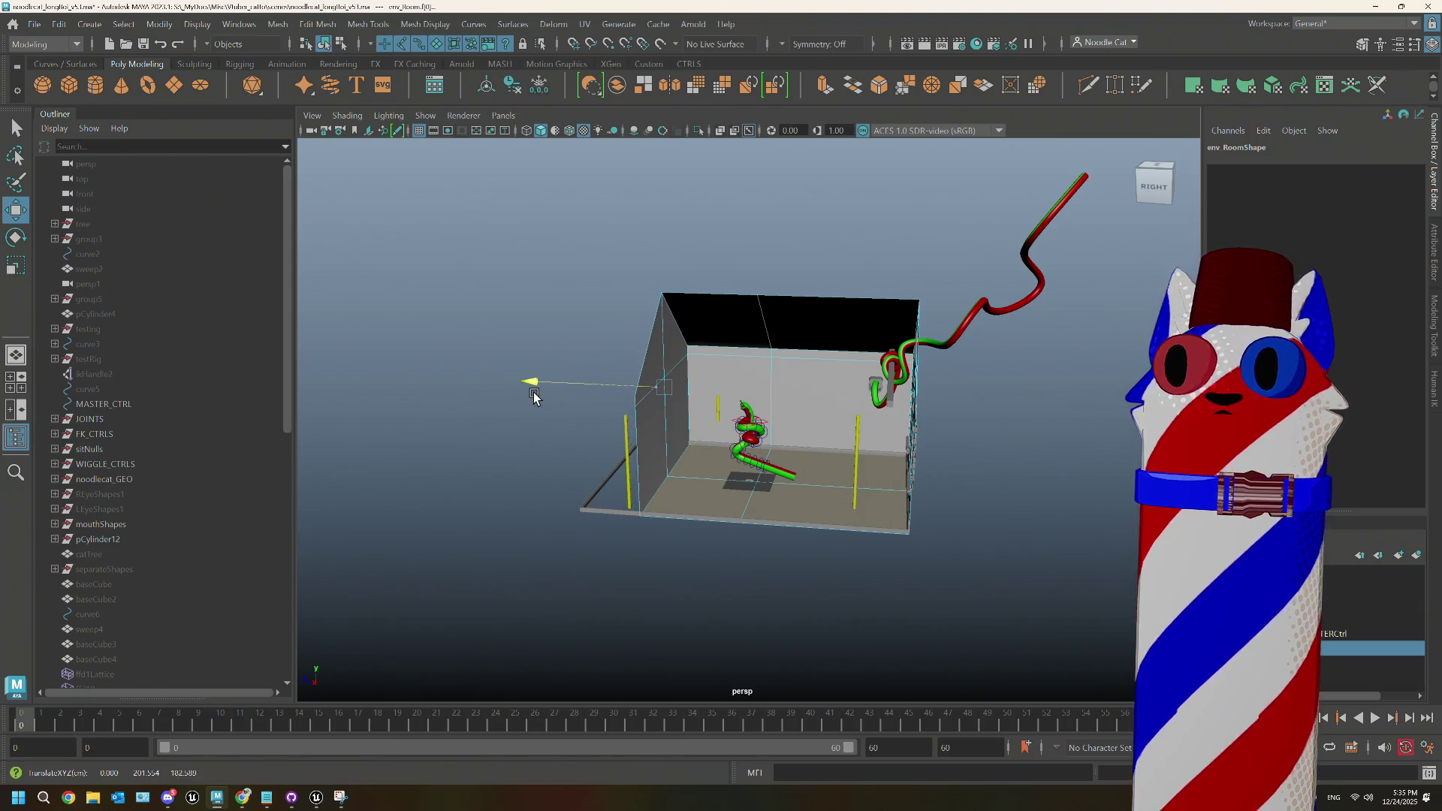
right_click(774, 345)
click(831, 322)
Export the selected room over the existing noodlecat_env_Room.fbx, confirming the overwrite
click(34, 23)
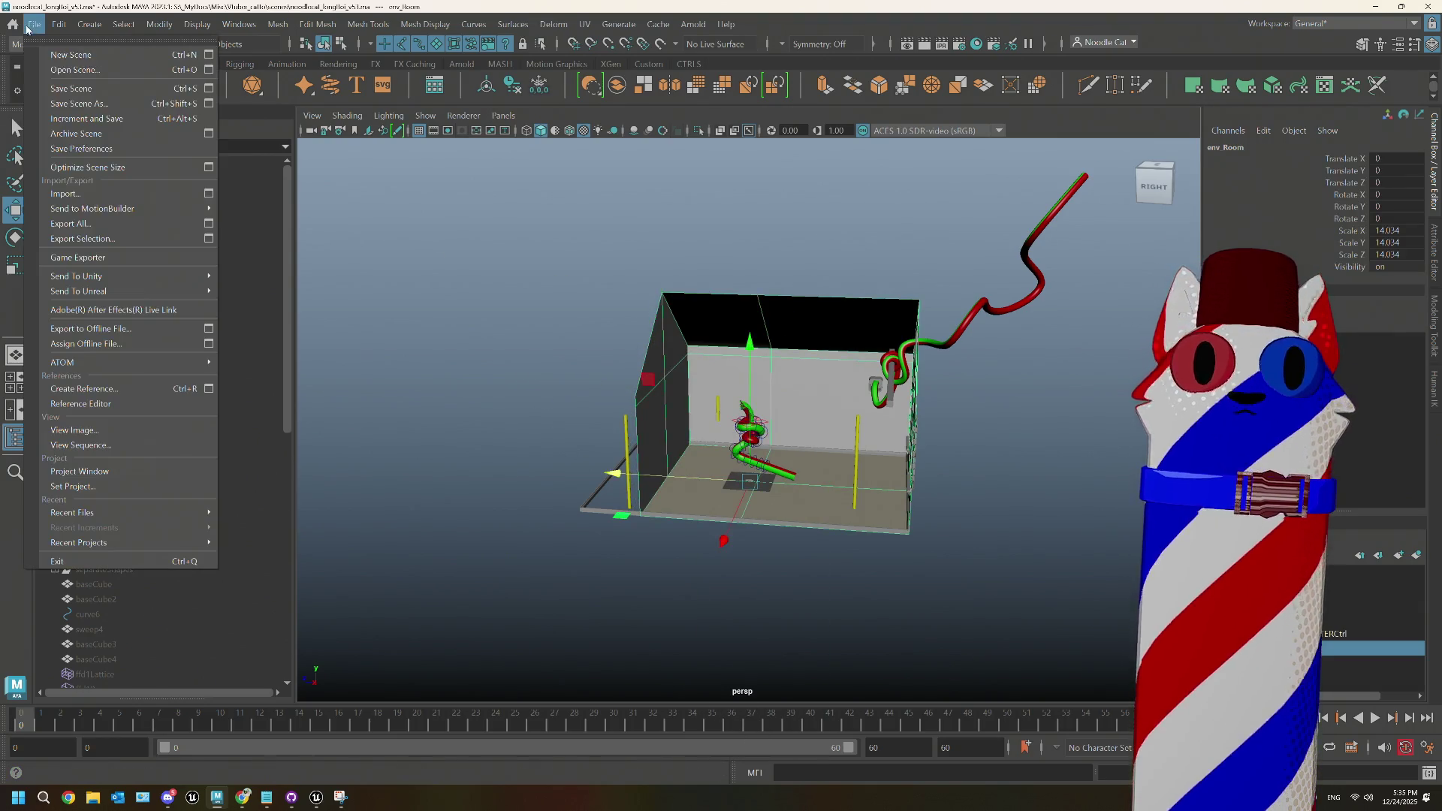
click(113, 237)
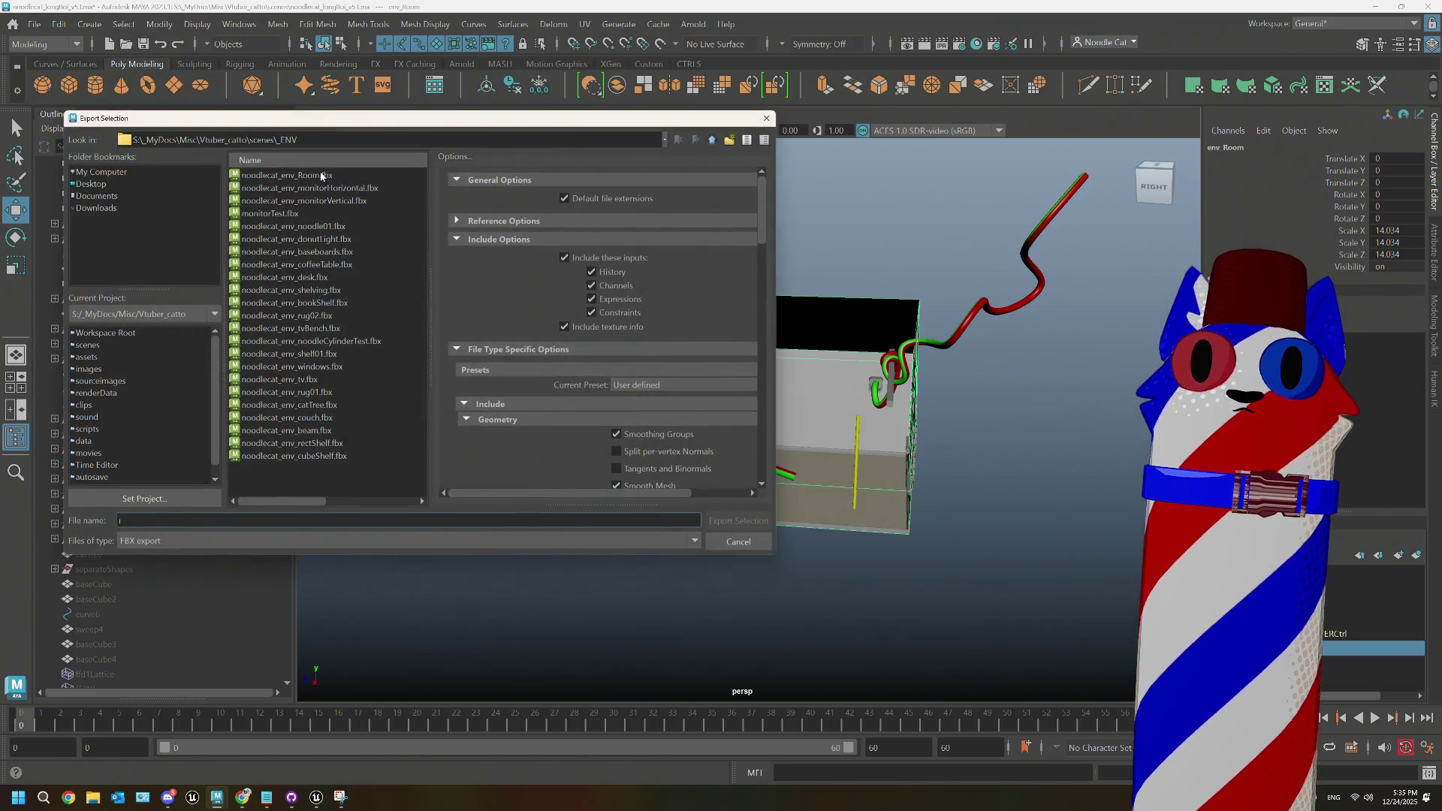
click(321, 176)
click(739, 521)
click(386, 357)
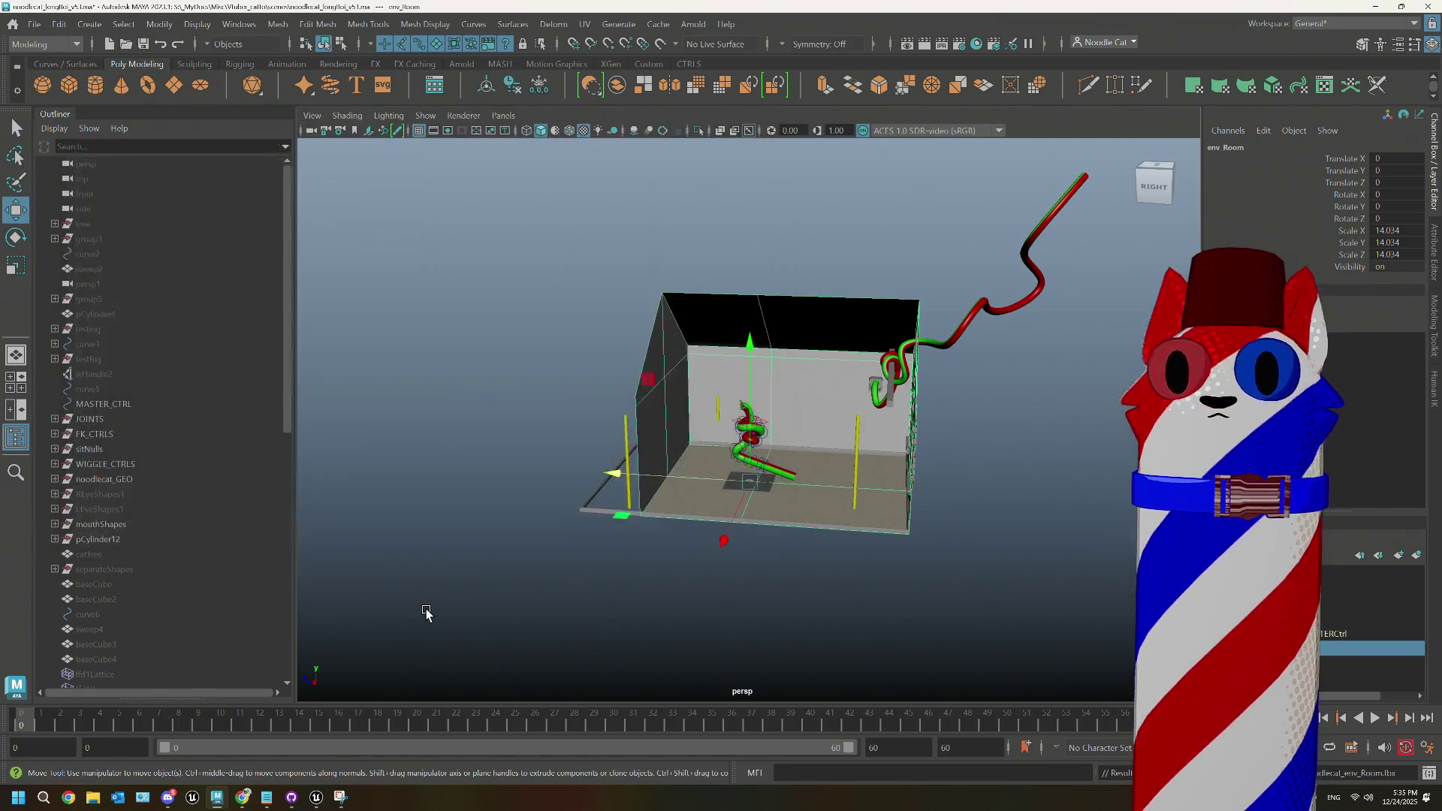
mouse_move(246, 802)
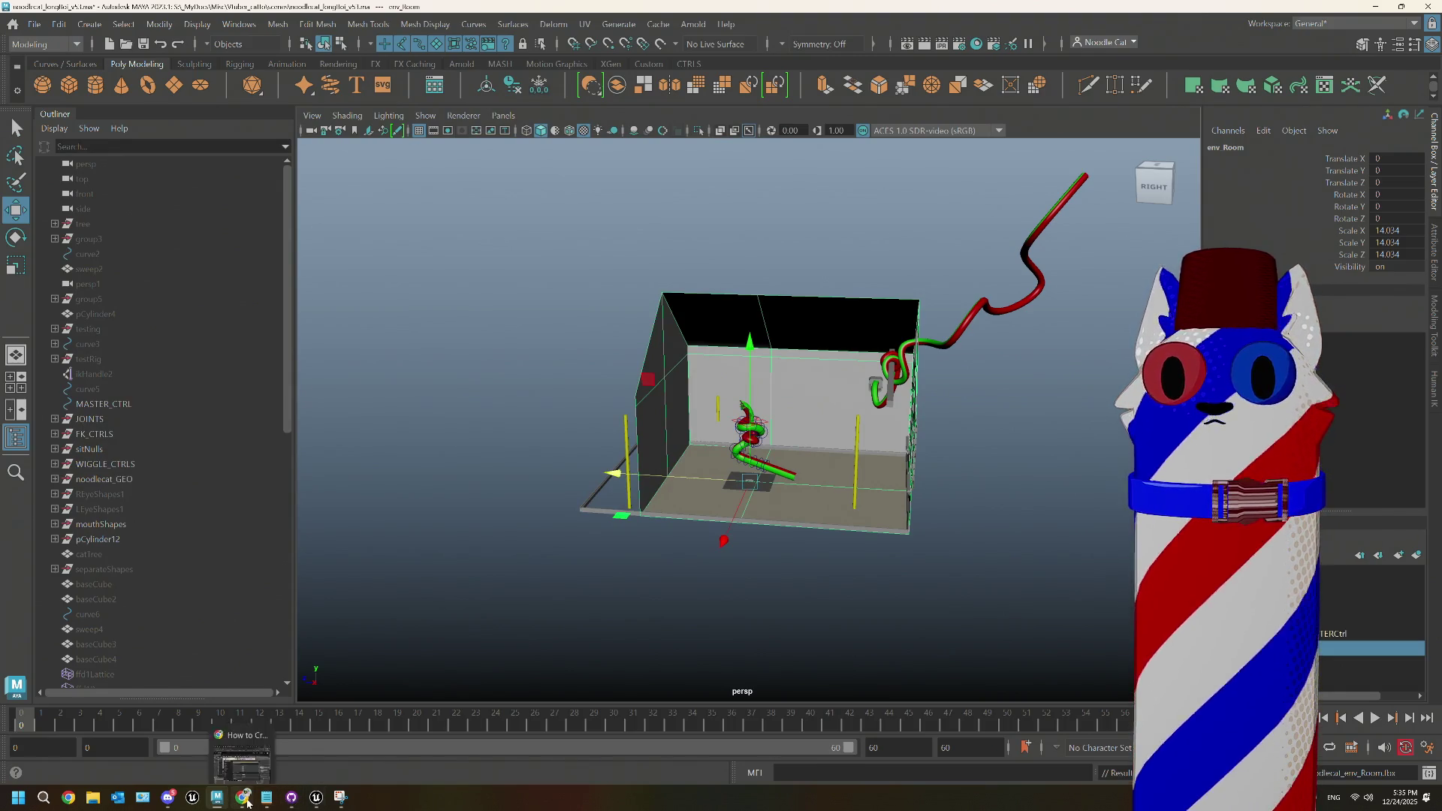
click(317, 798)
Reimport the Room mesh from the updated FBX and inspect the desk wall
right_click(463, 704)
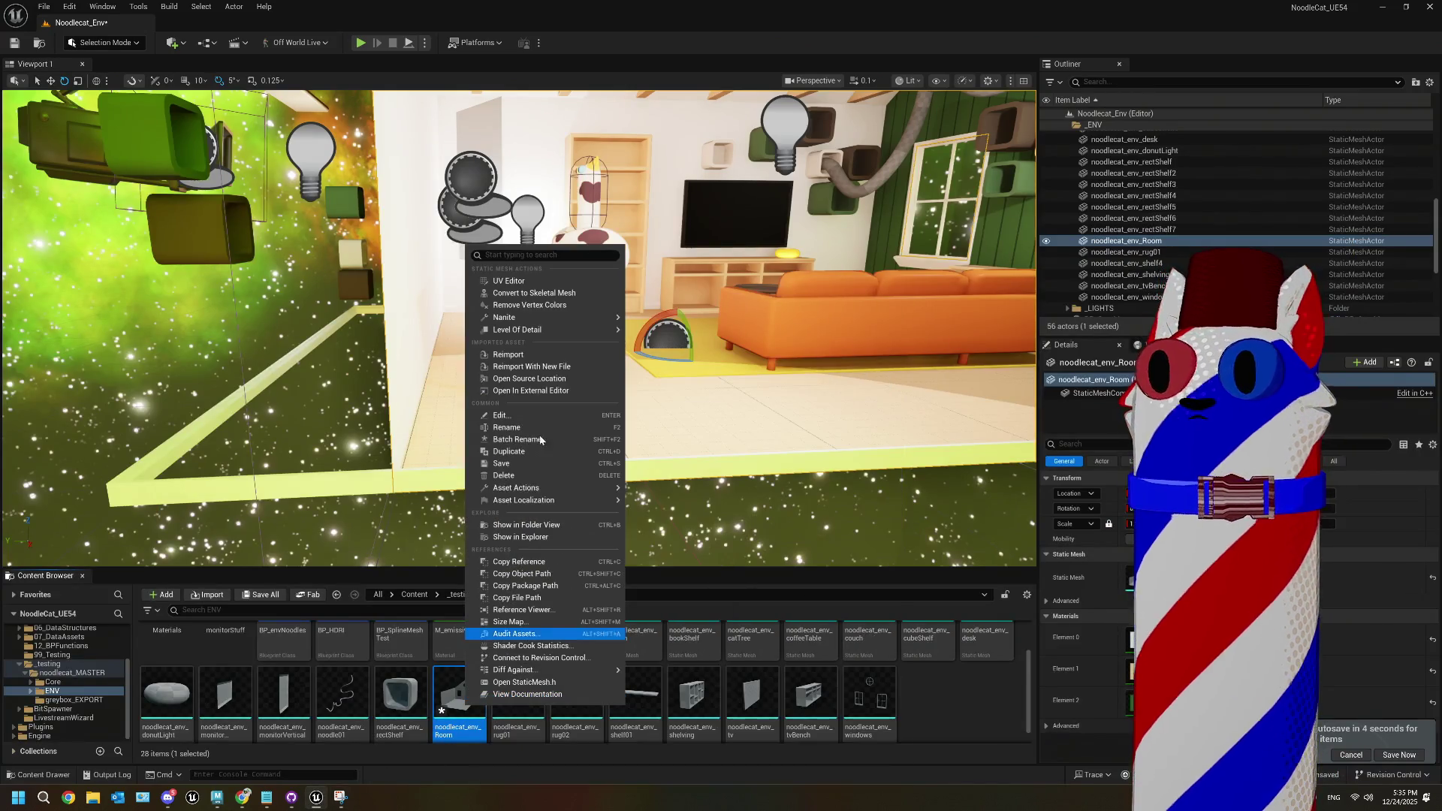
click(508, 354)
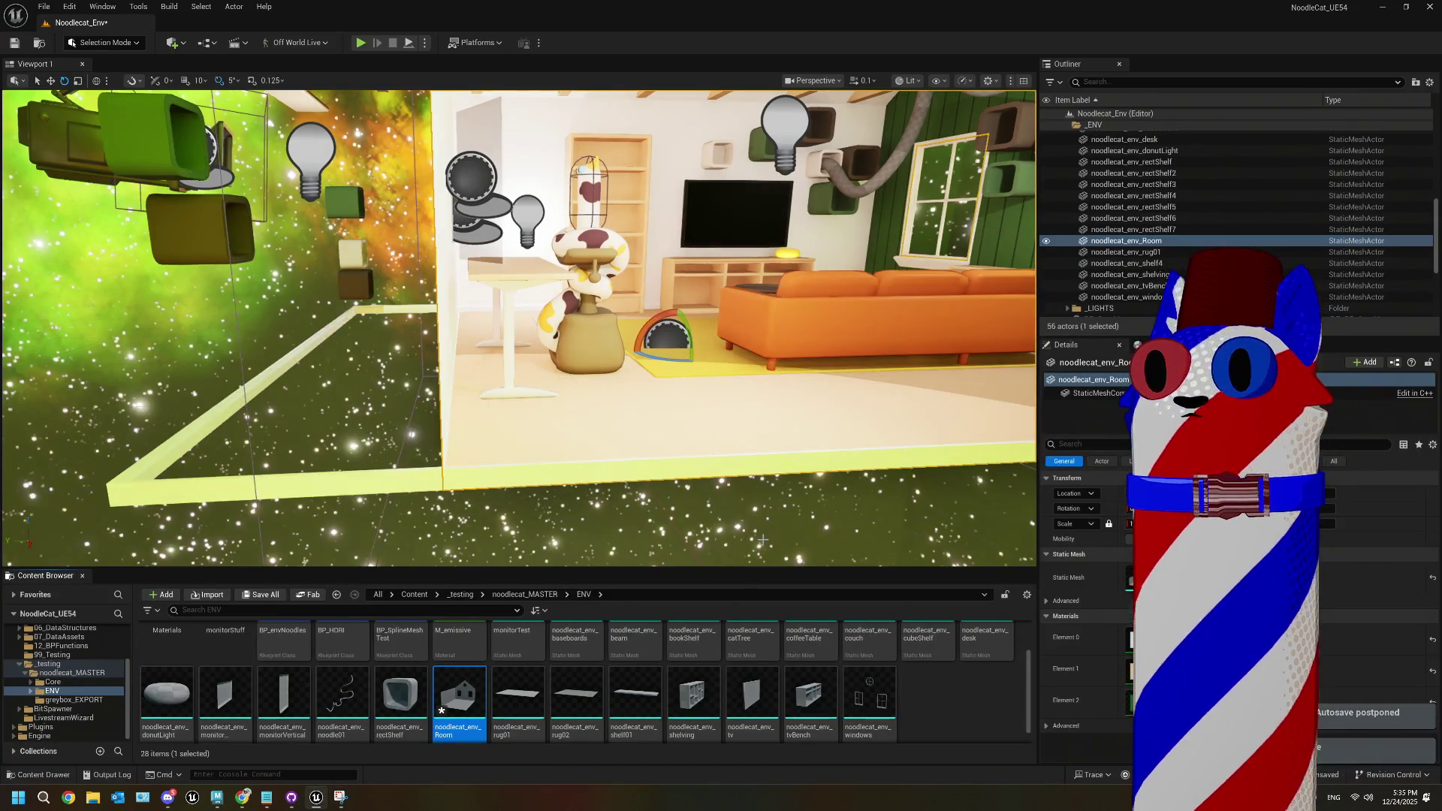
key(a)
key(w)
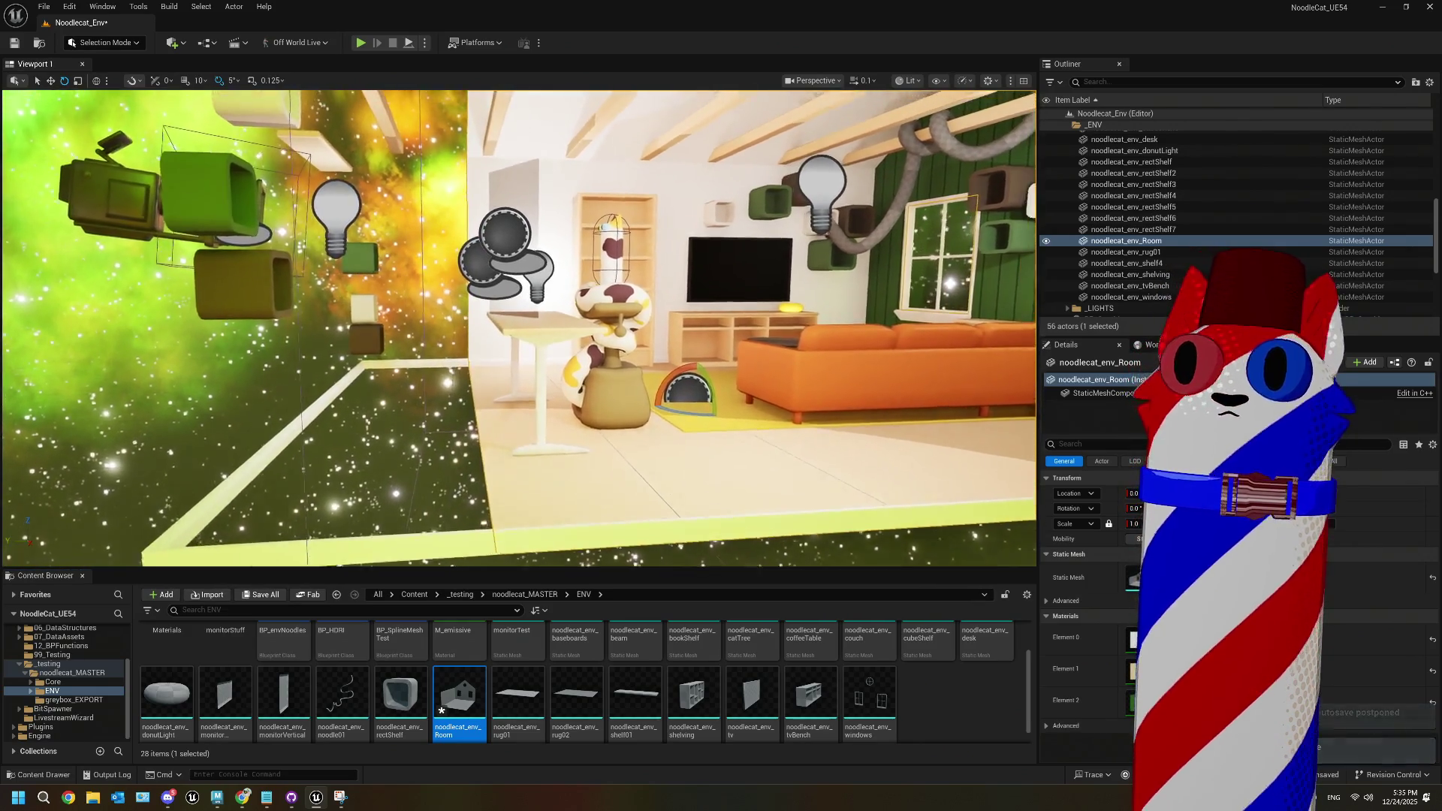
key(s)
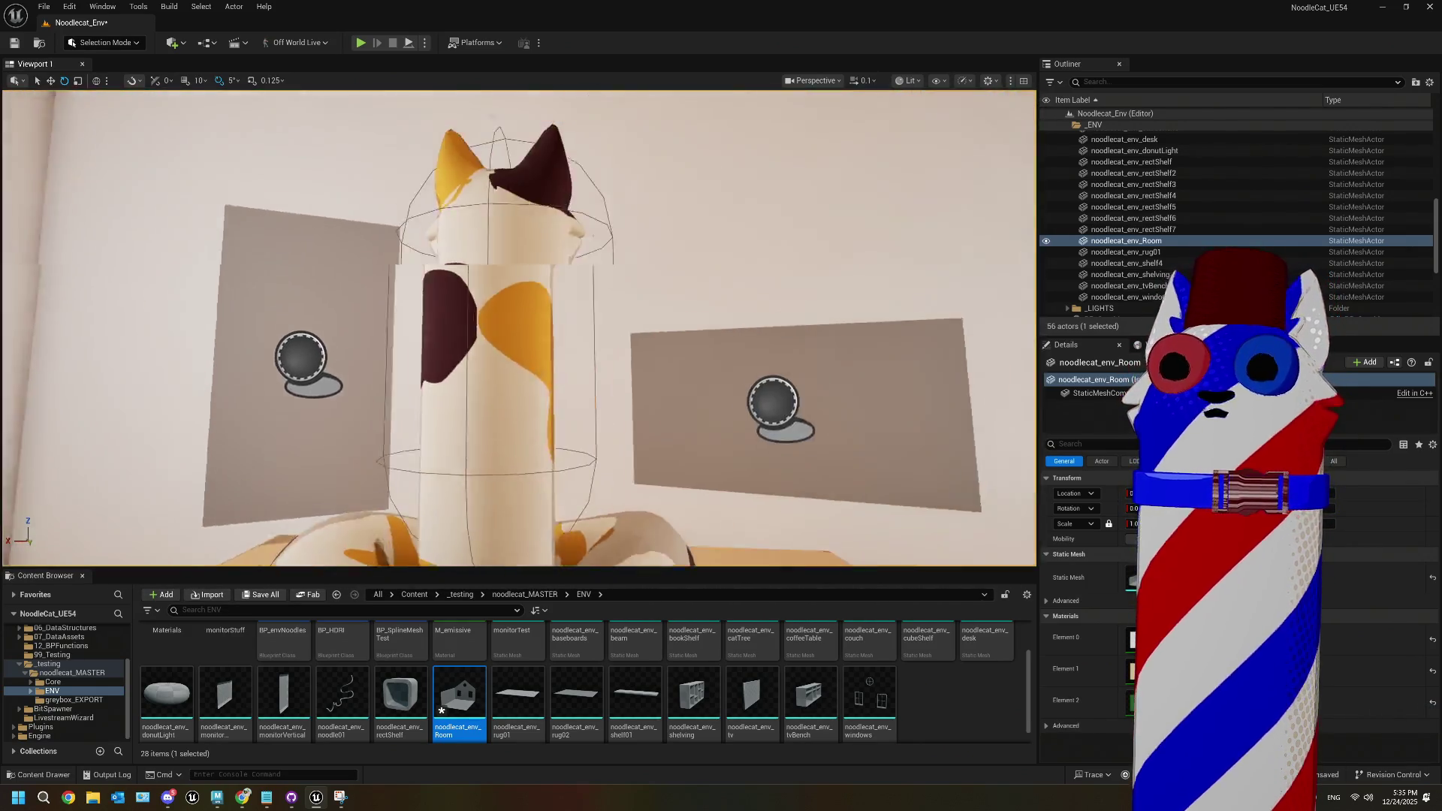
key(s)
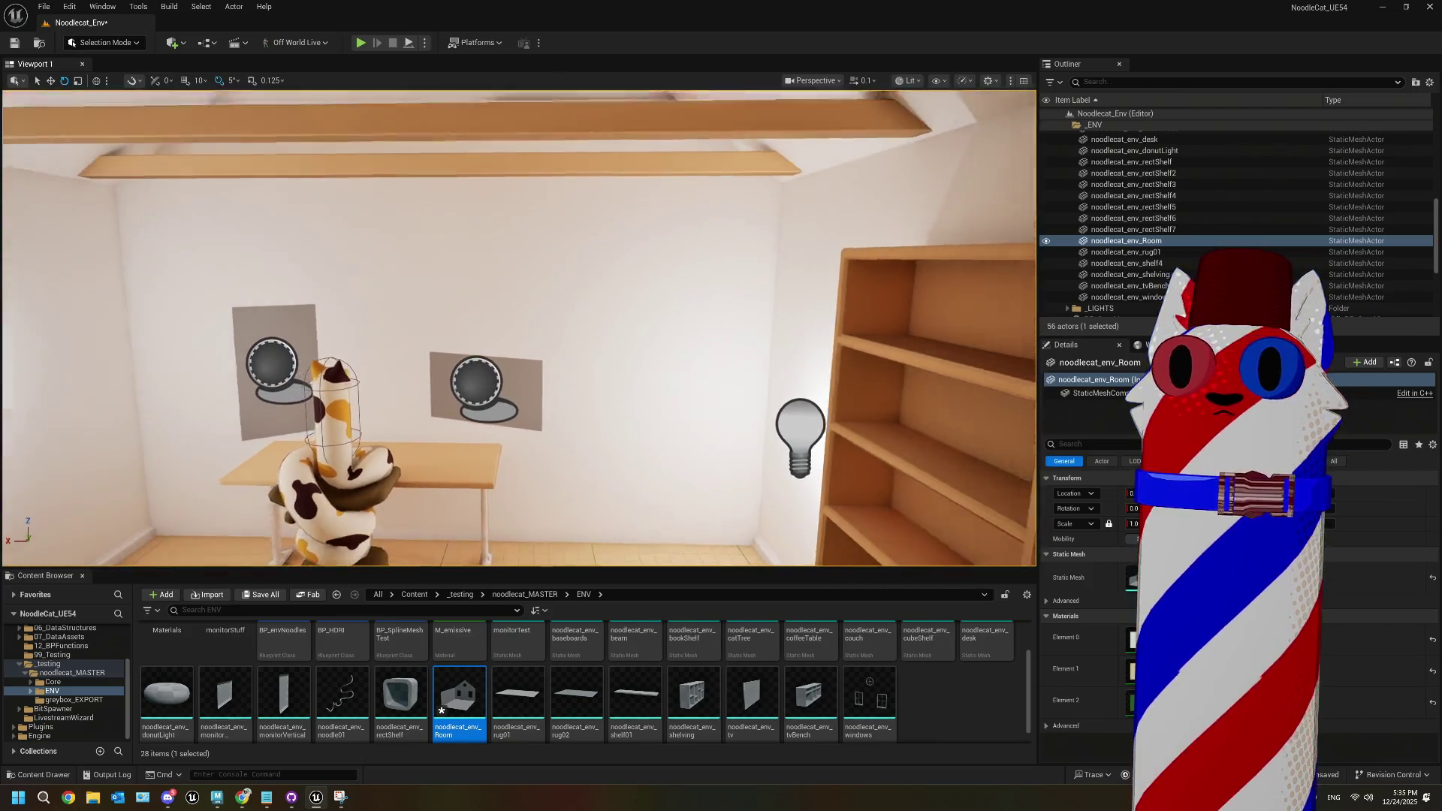
Inspect the desk, TV wall and couch, then delete the Room actor from the level
key(w)
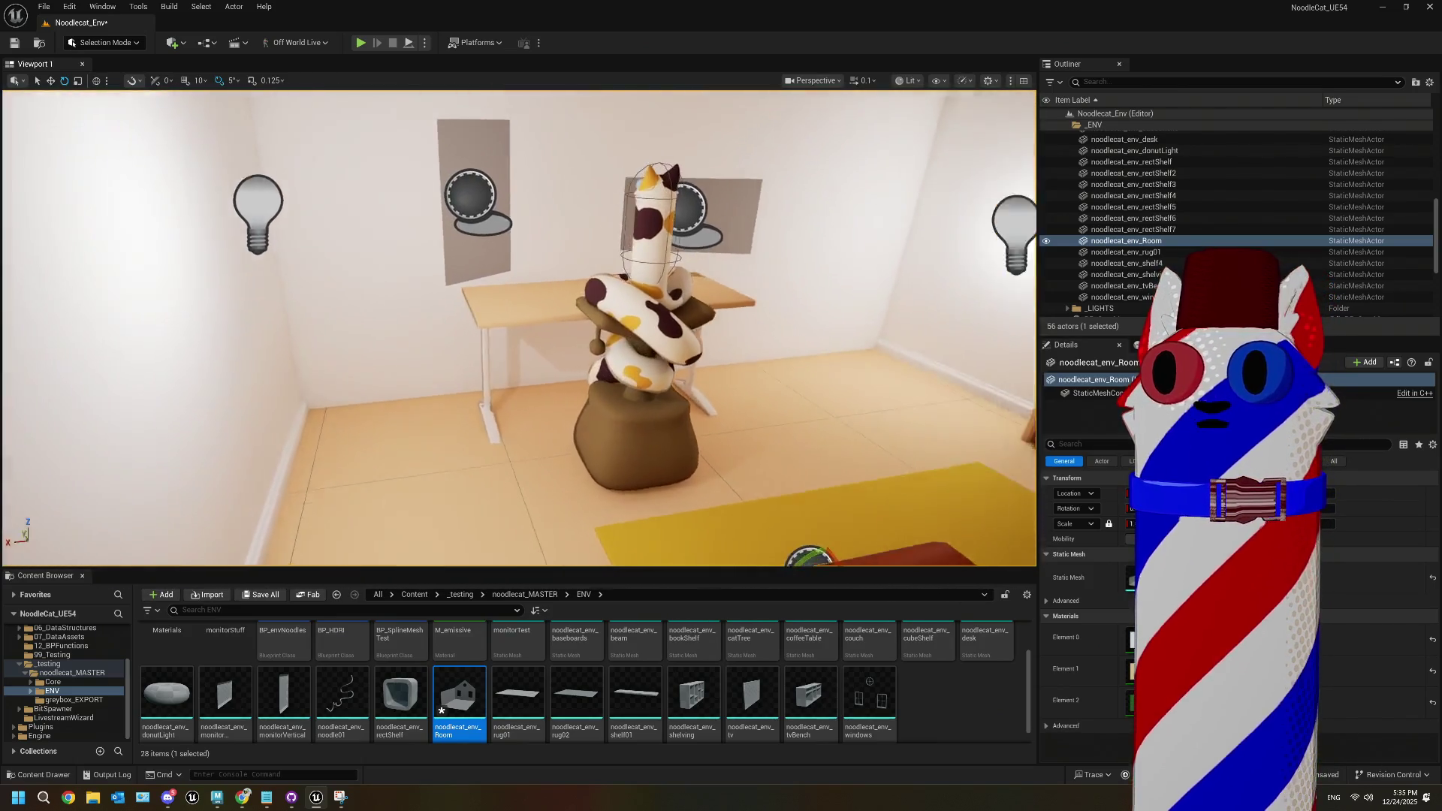
key(s)
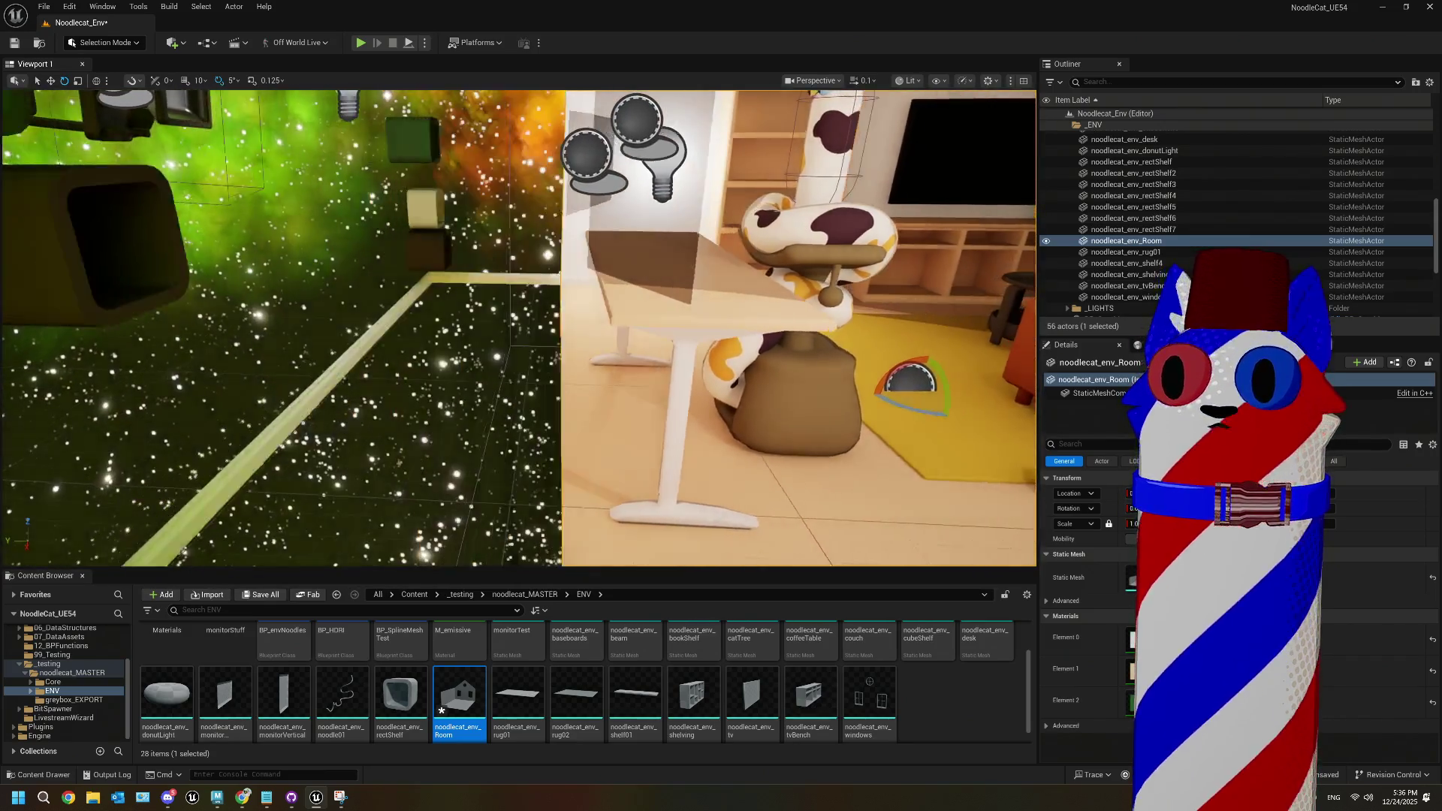
key(w)
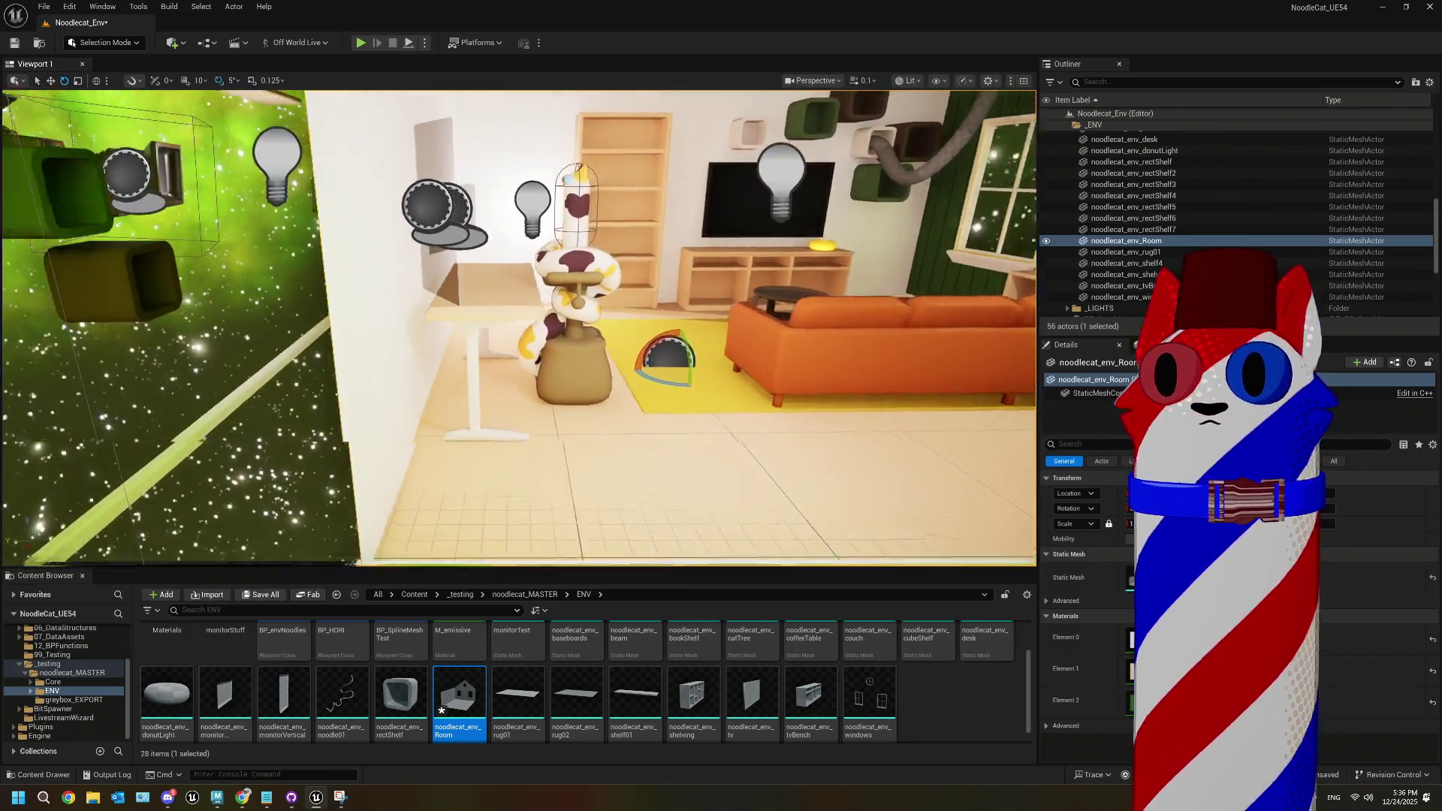
key(s)
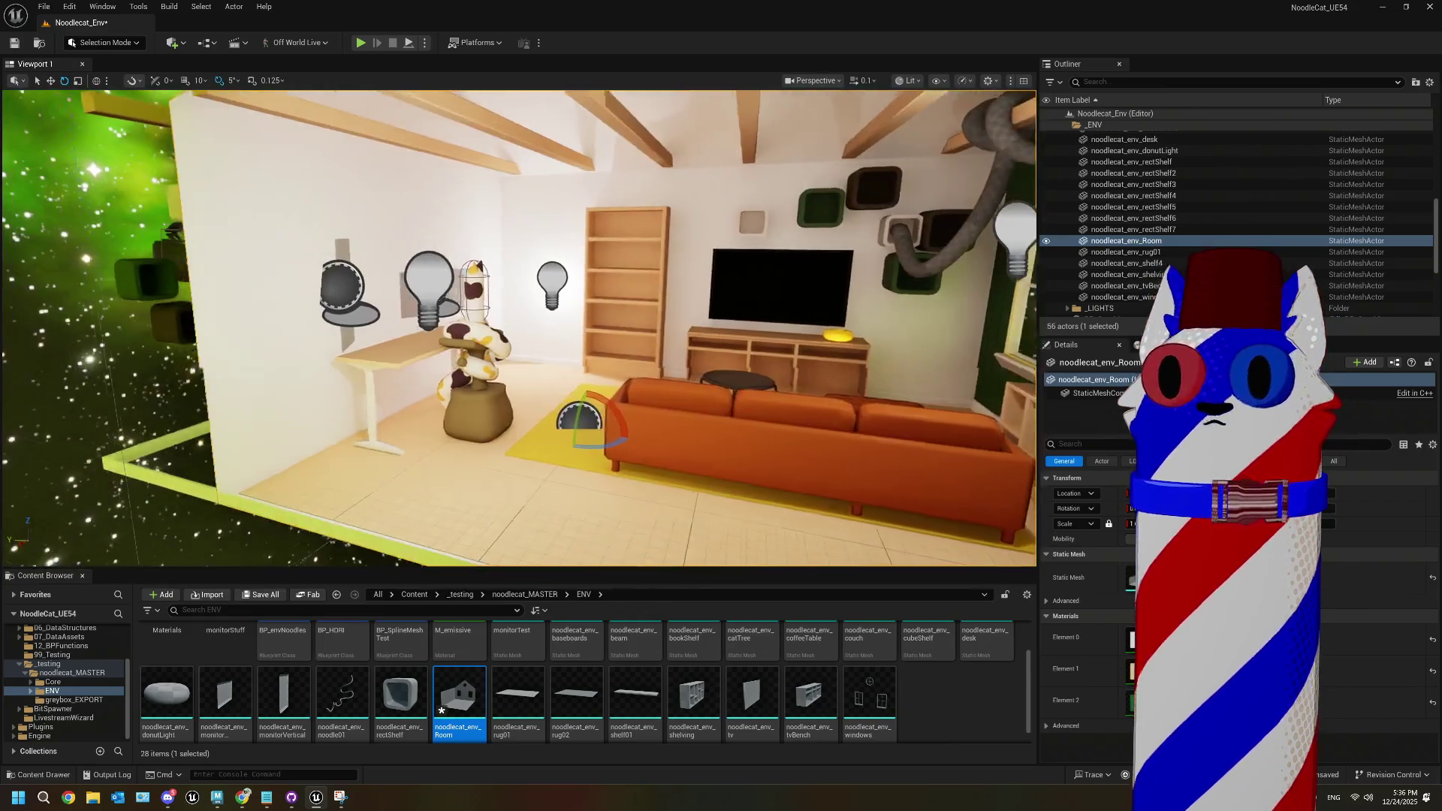
key(w)
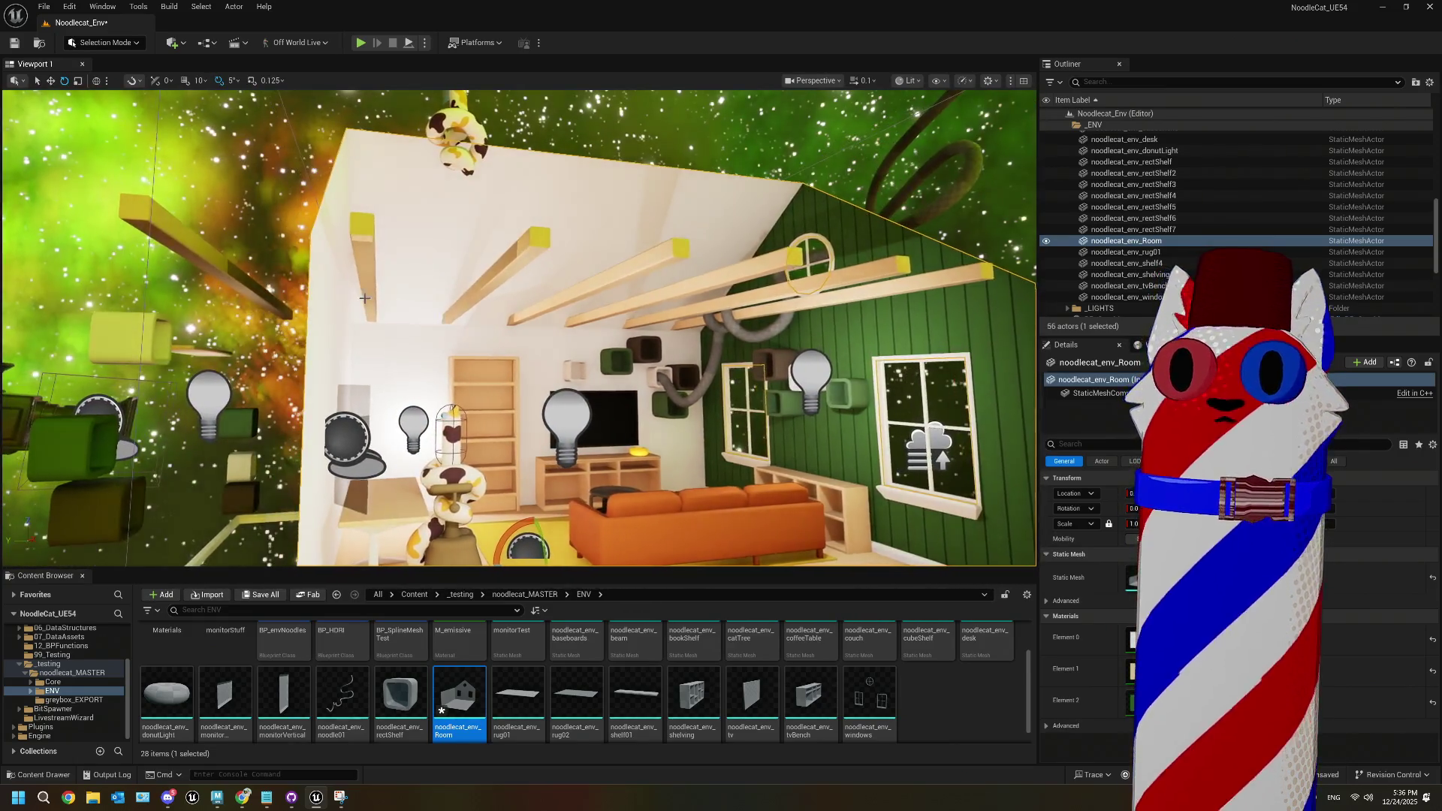
key(Delete)
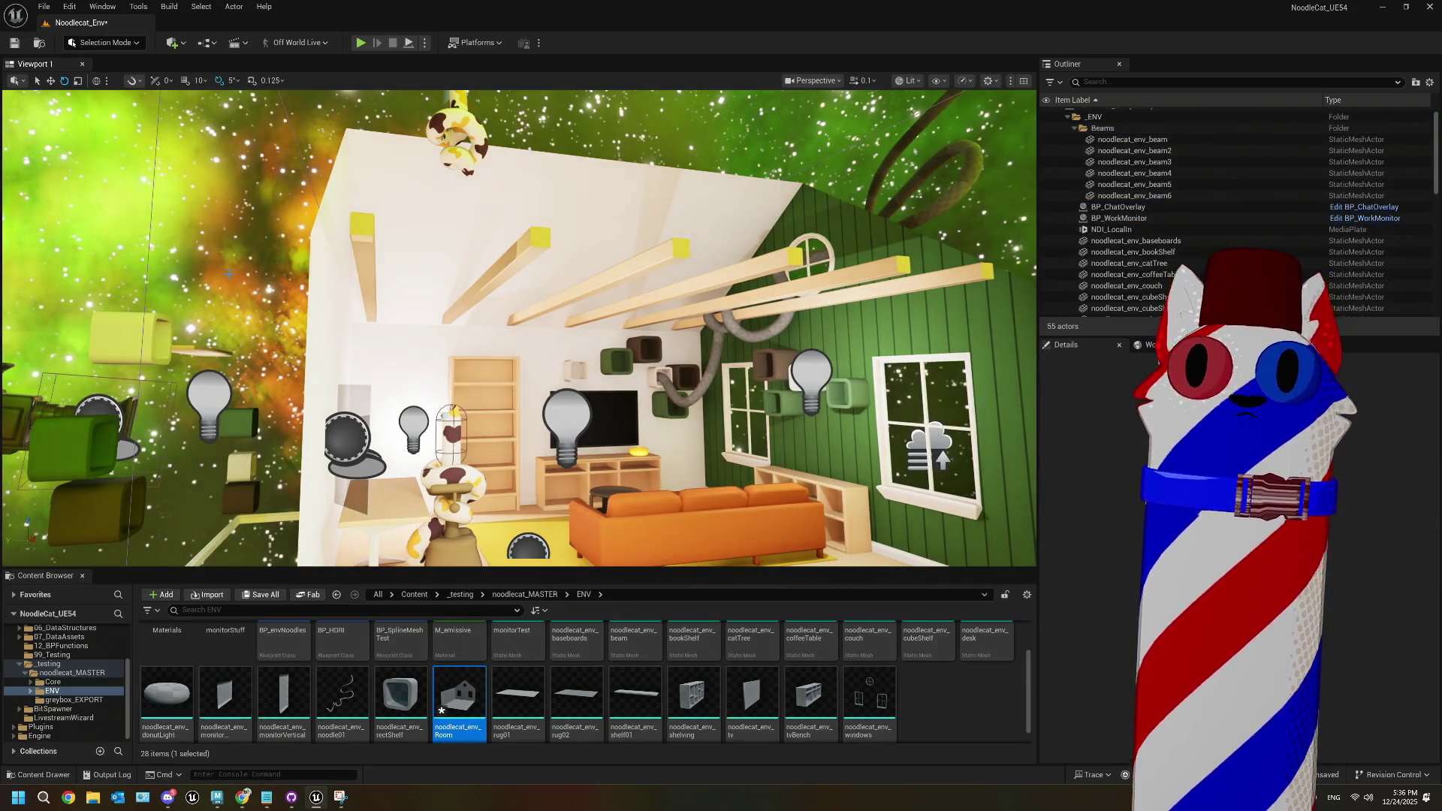
key(w)
click(252, 226)
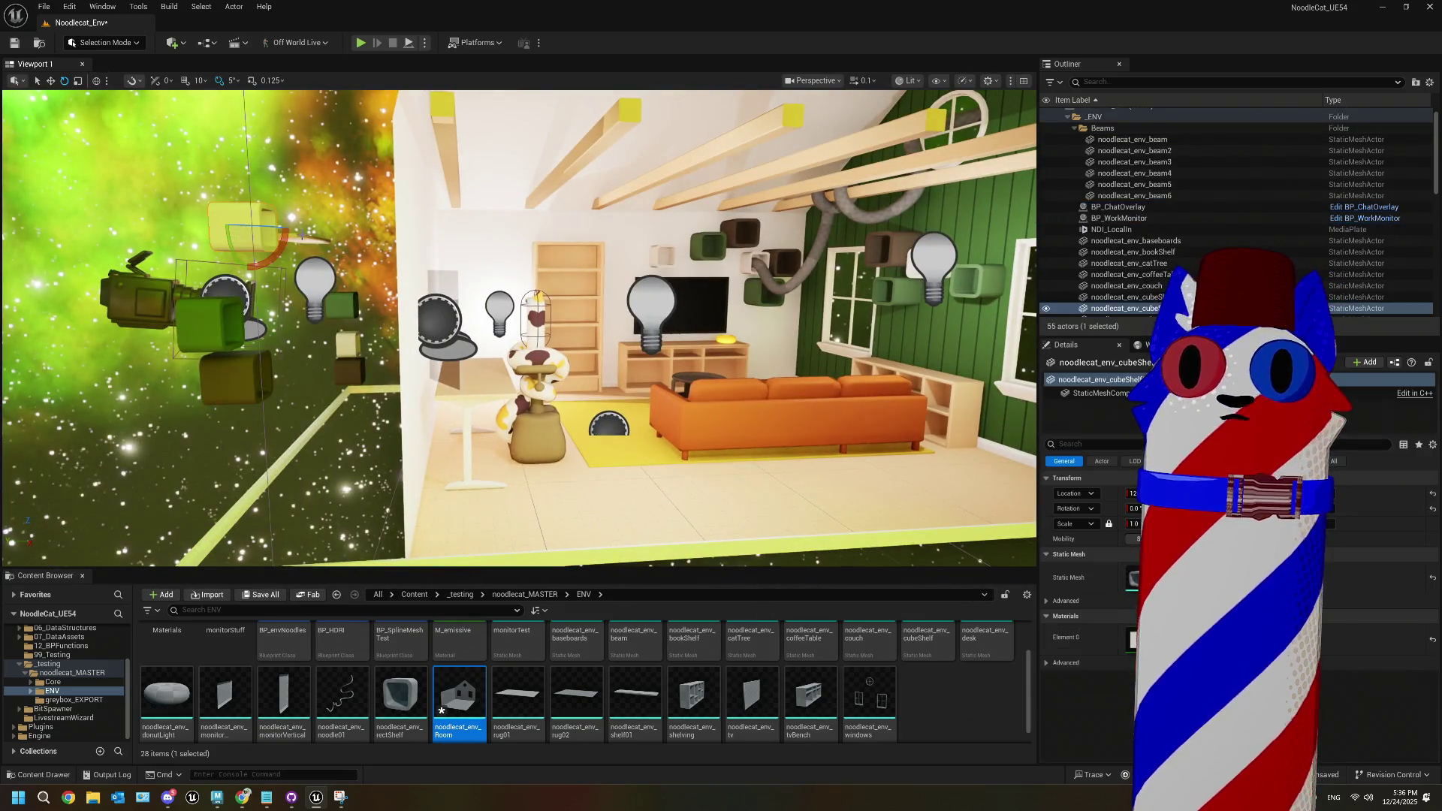
Select the seven cube shelves and slide them sideways along the desk wall
ctrl+click(309, 237)
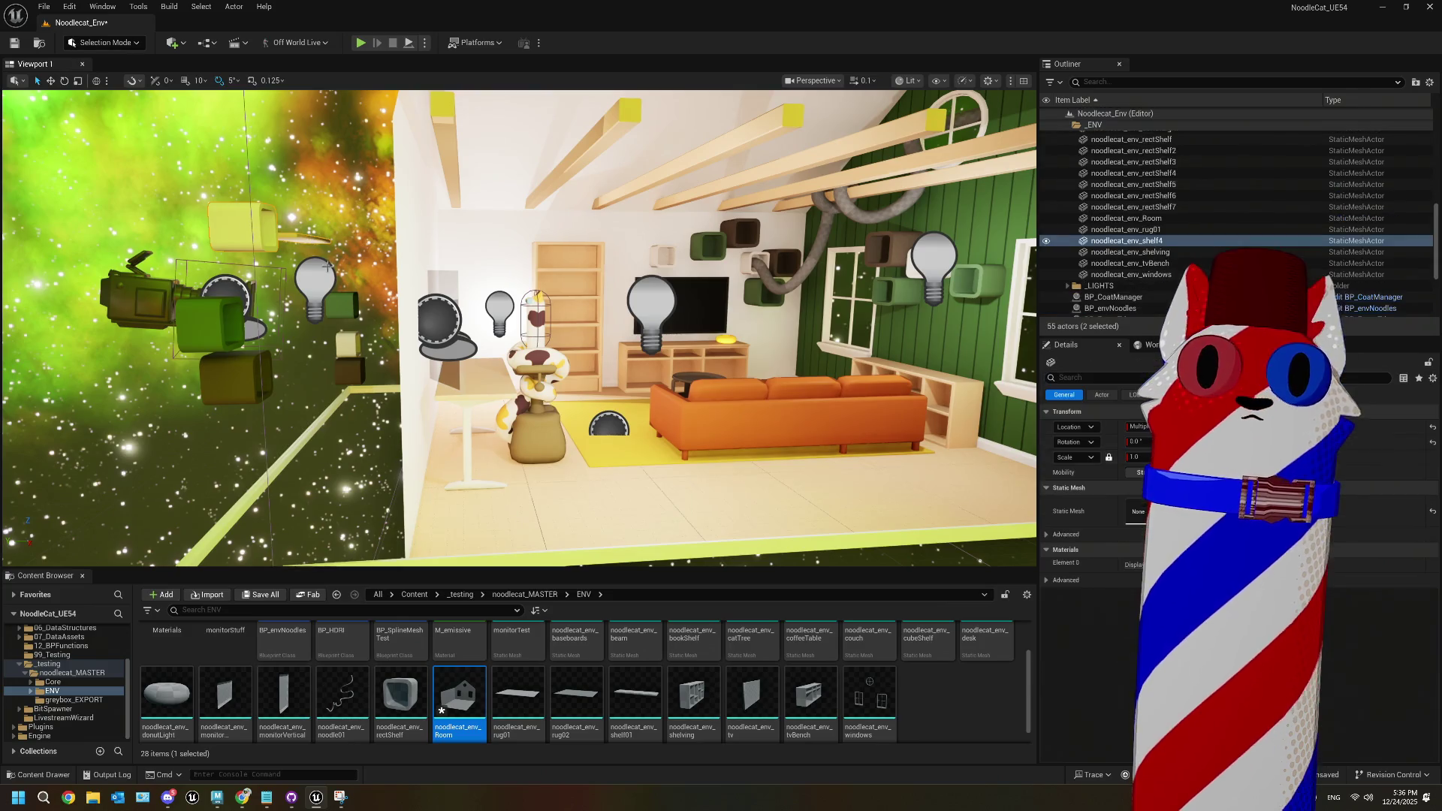
ctrl+click(349, 344)
ctrl+click(218, 323)
ctrl+click(241, 376)
ctrl+click(351, 371)
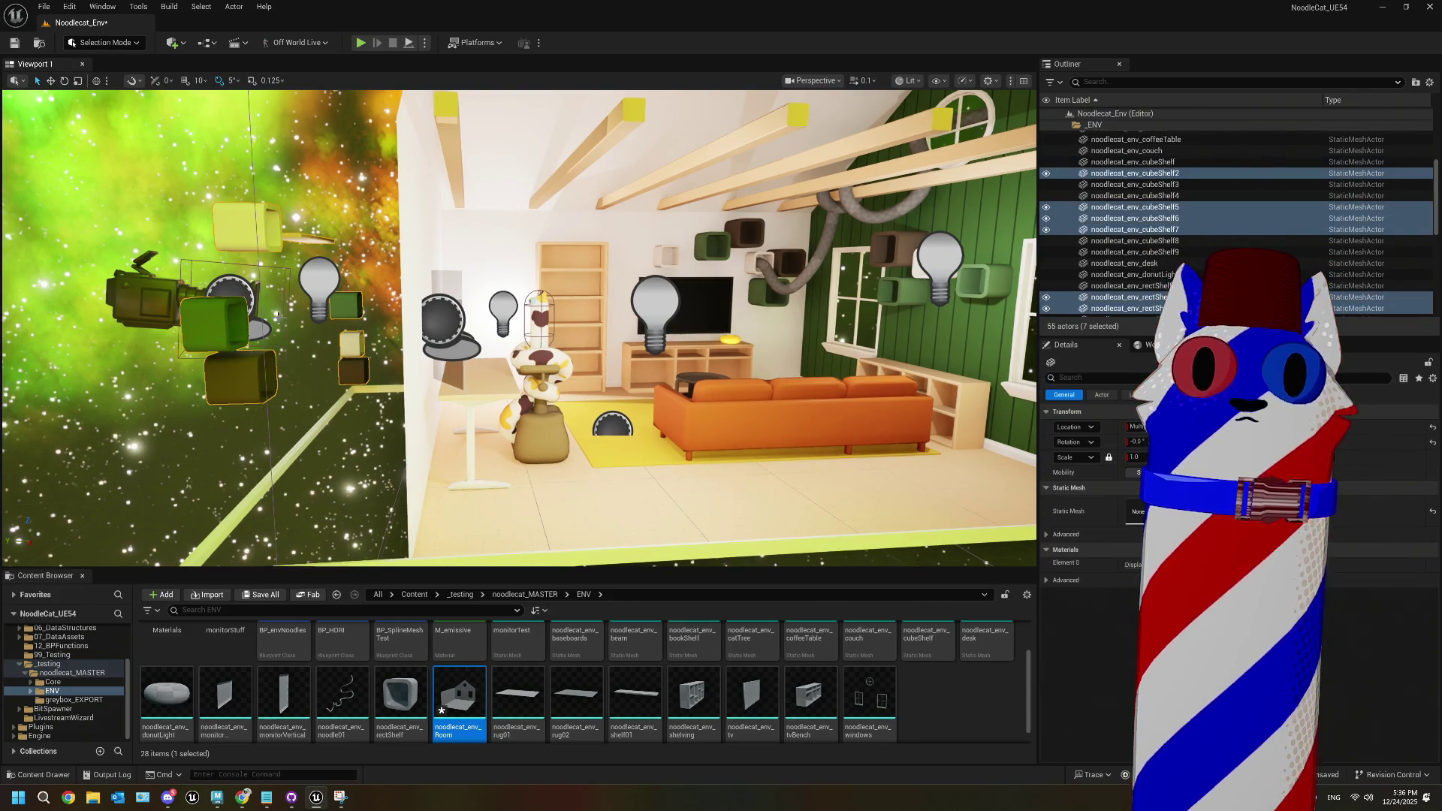
mouse_move(221, 323)
mouse_down()
mouse_move(433, 323)
mouse_move(380, 318)
mouse_move(394, 259)
mouse_move(297, 252)
mouse_up()
click(567, 266)
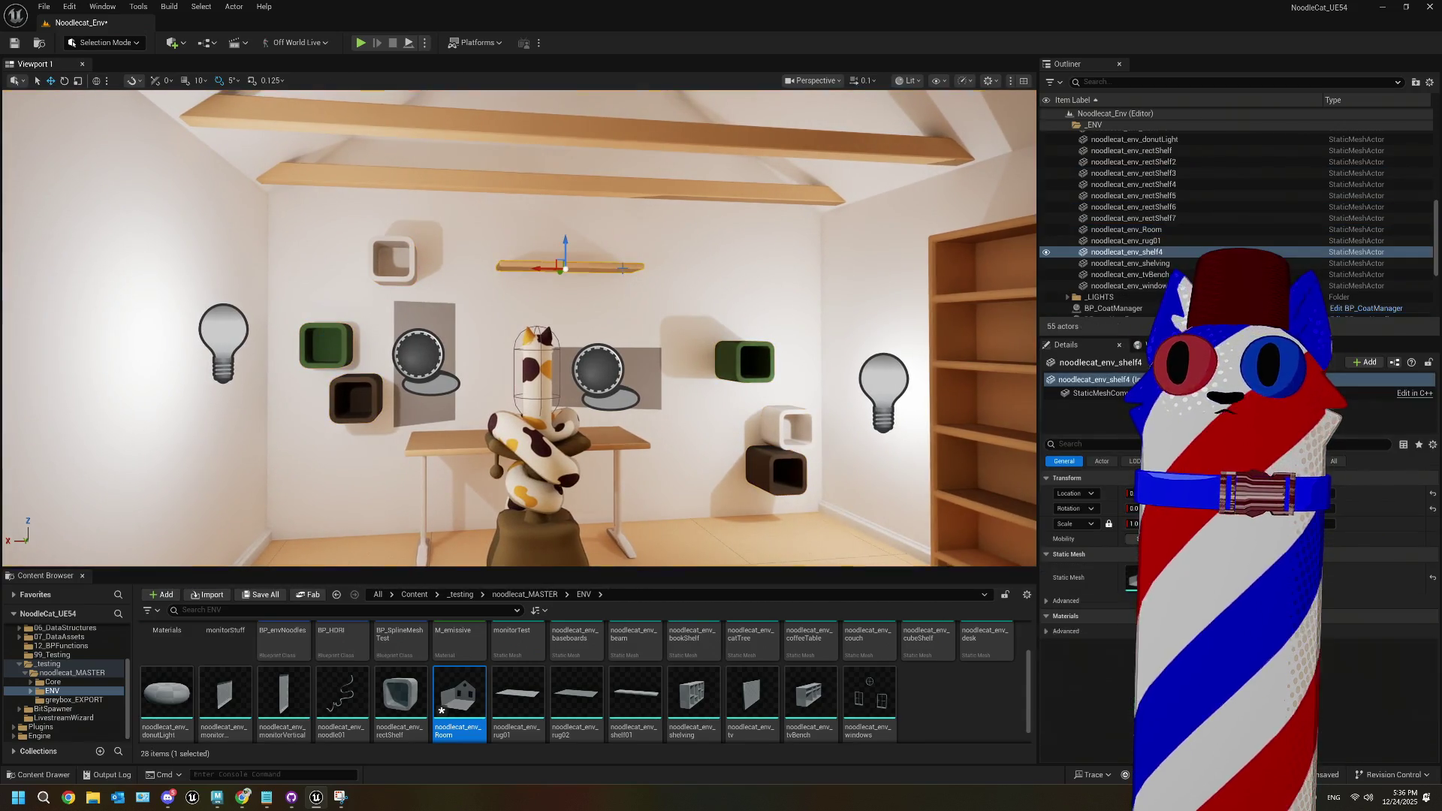
Lower the wooden wall shelf and shift the white and green cube shelves up and right
mouse_move(570, 239)
mouse_down()
mouse_move(562, 286)
mouse_move(593, 281)
mouse_move(546, 302)
mouse_up()
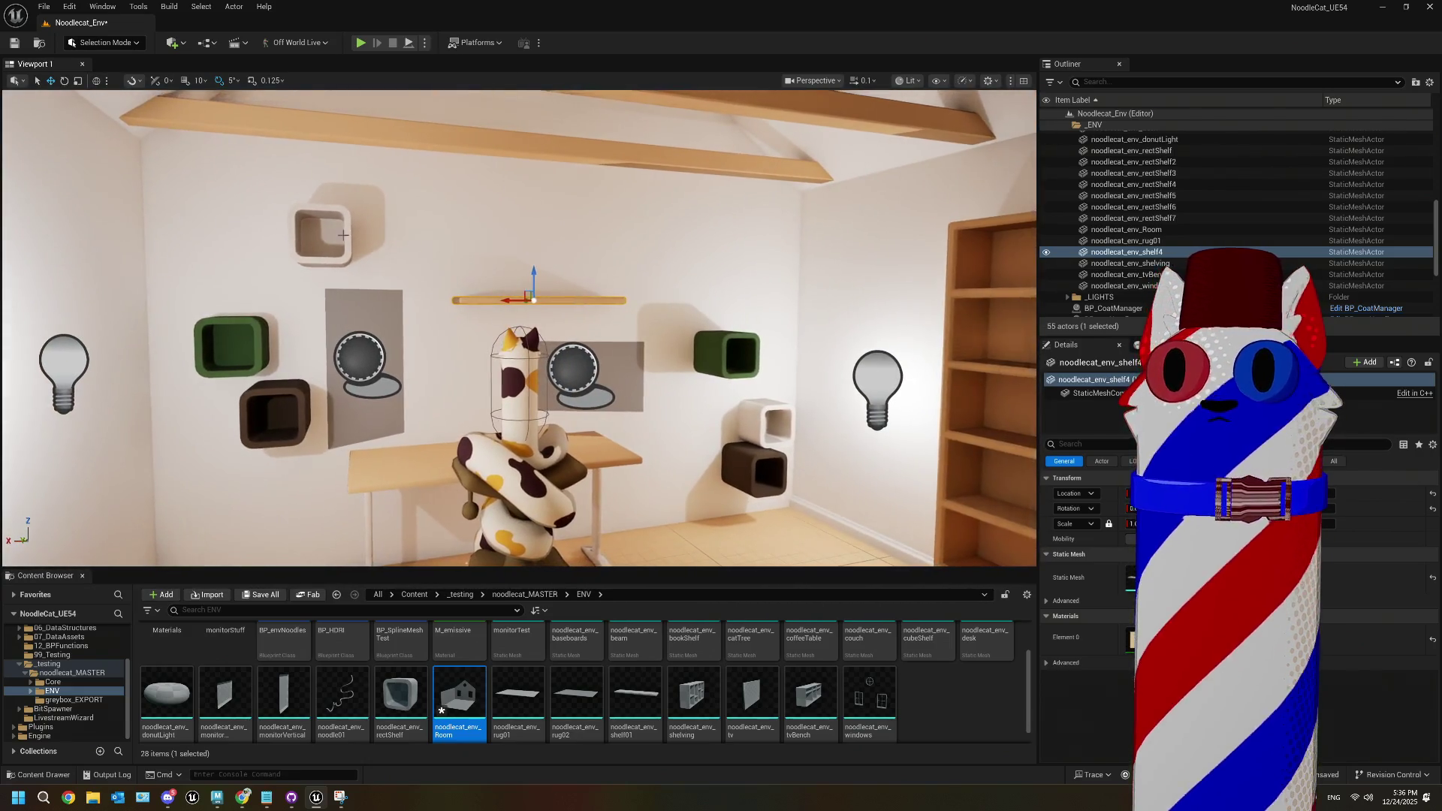
click(346, 235)
drag(323, 238, 342, 233)
click(223, 339)
drag(223, 340, 263, 314)
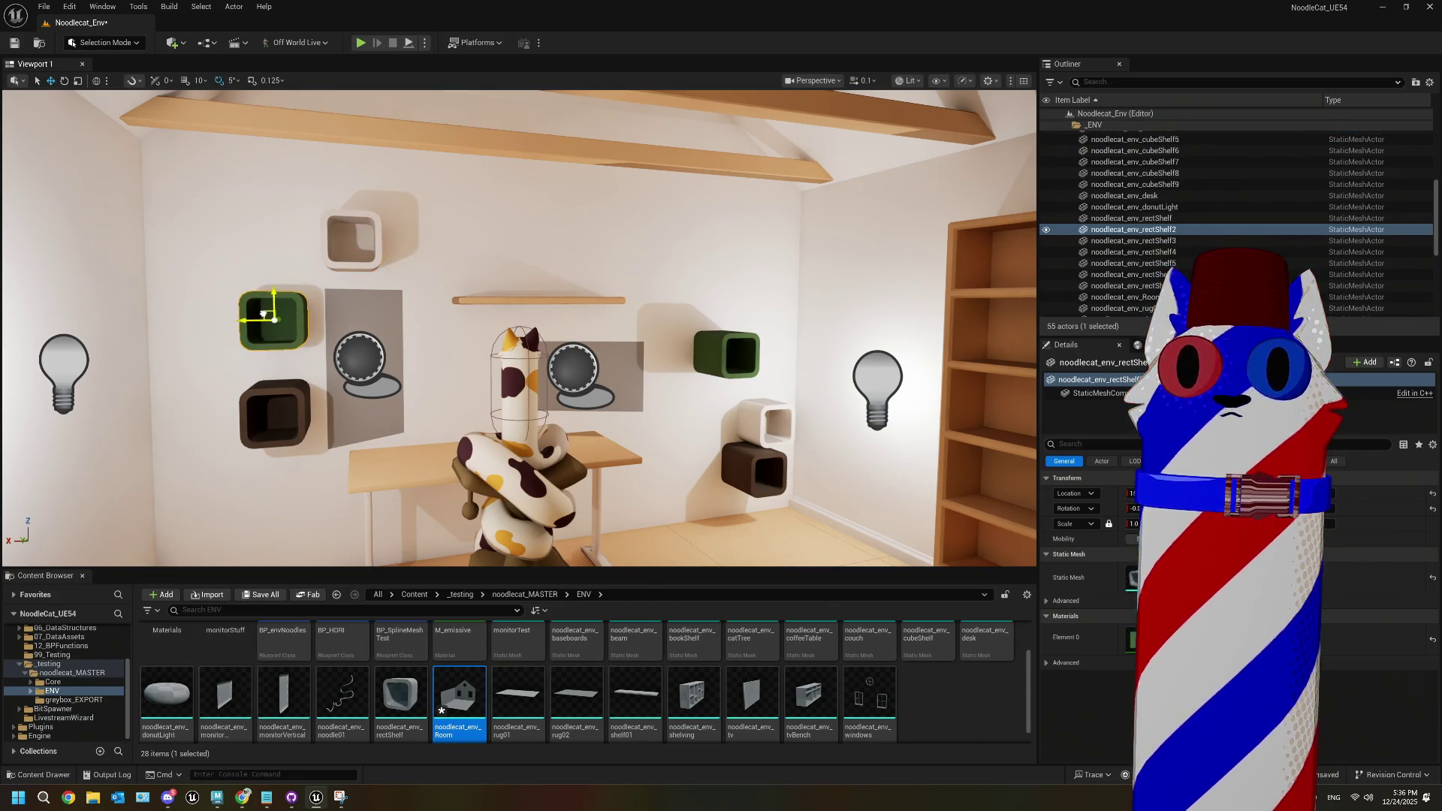
Move the brown cube shelf left and Alt-drag a lower duplicate of the white cube shelf
click(268, 411)
drag(268, 411, 231, 378)
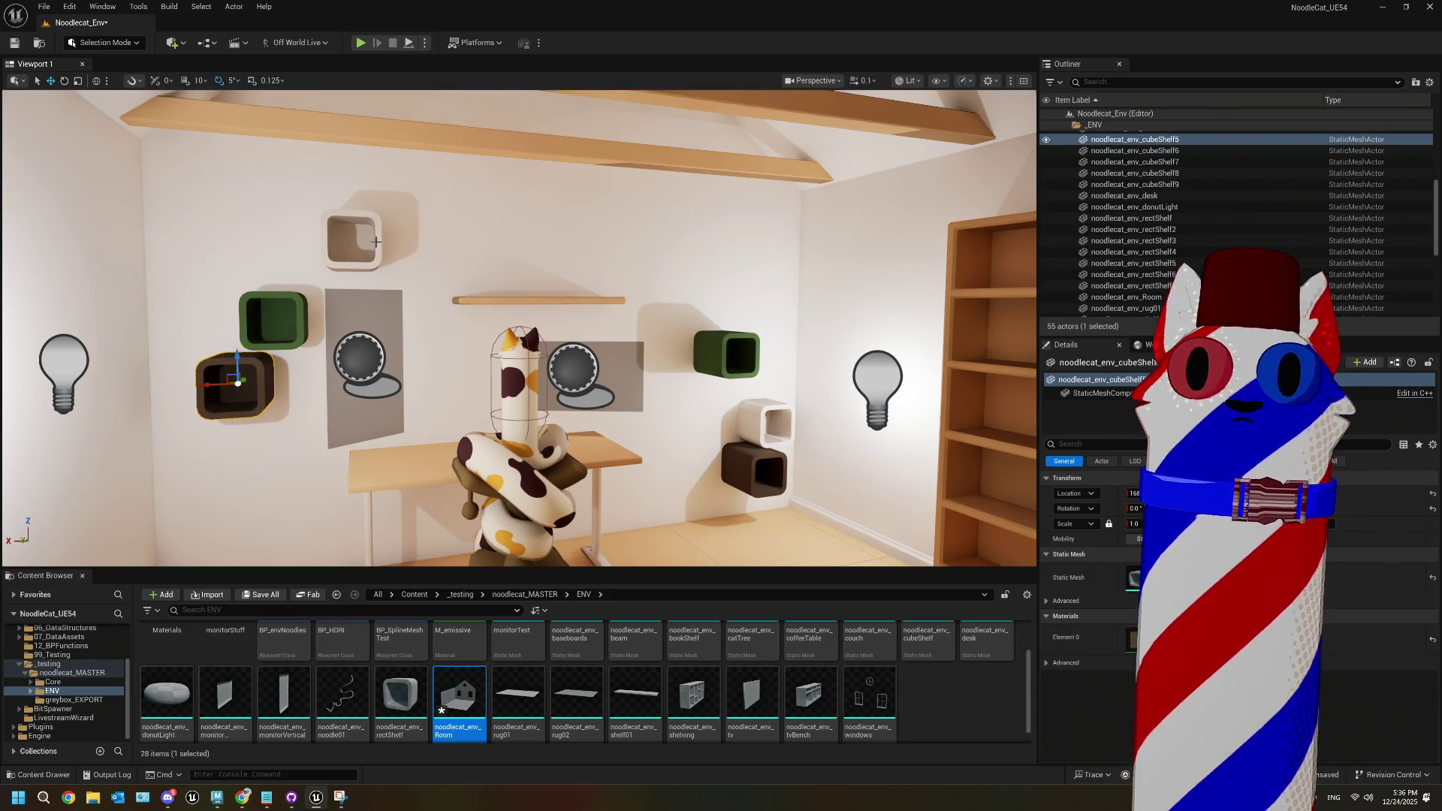
click(376, 242)
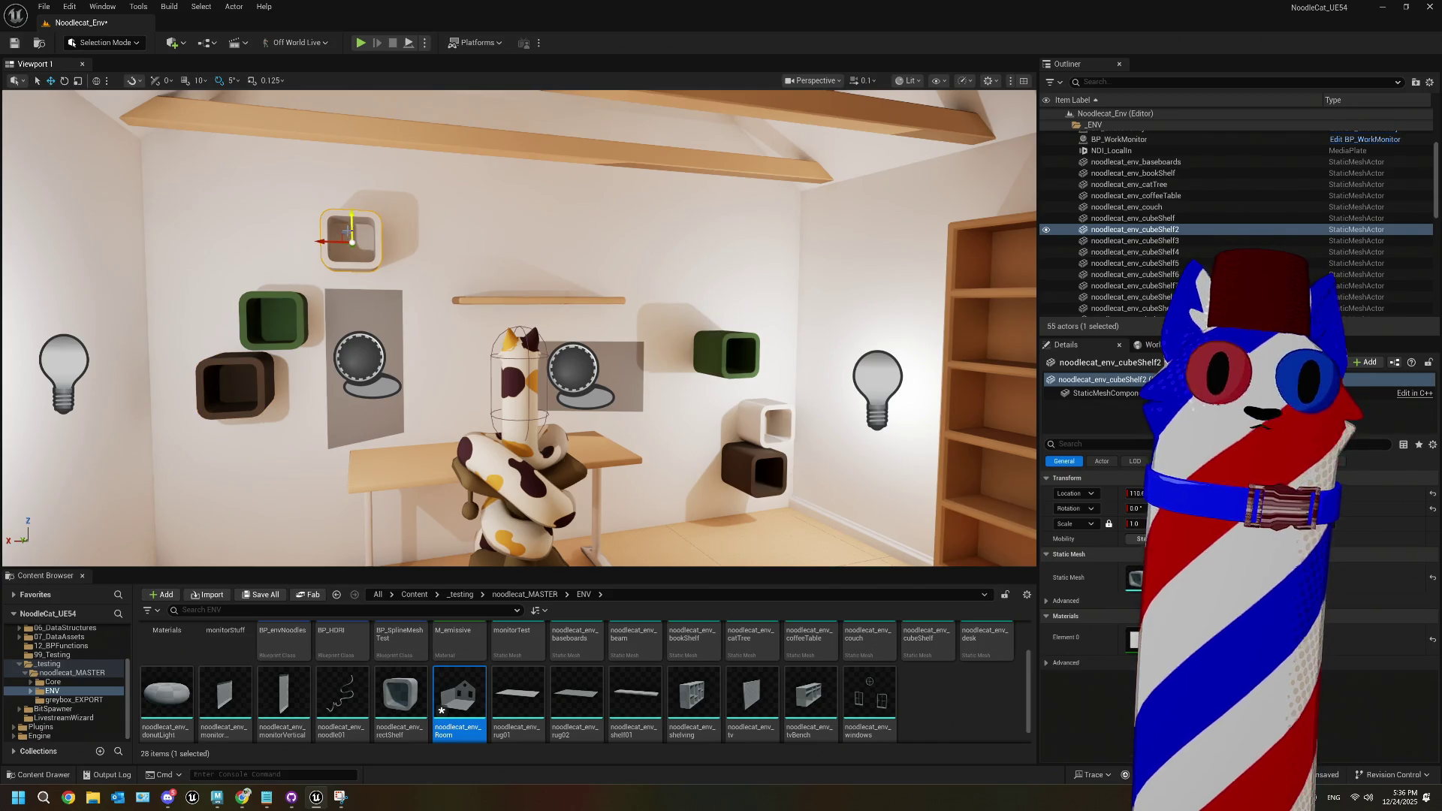
mouse_move(354, 240)
alt+mouse_down()
mouse_move(290, 425)
mouse_move(266, 444)
mouse_move(451, 429)
mouse_move(453, 466)
mouse_move(456, 356)
mouse_move(410, 306)
alt+mouse_up()
scroll(267, 442, down, 6)
Slide the small white and dark cube shelves left toward the desk
click(479, 353)
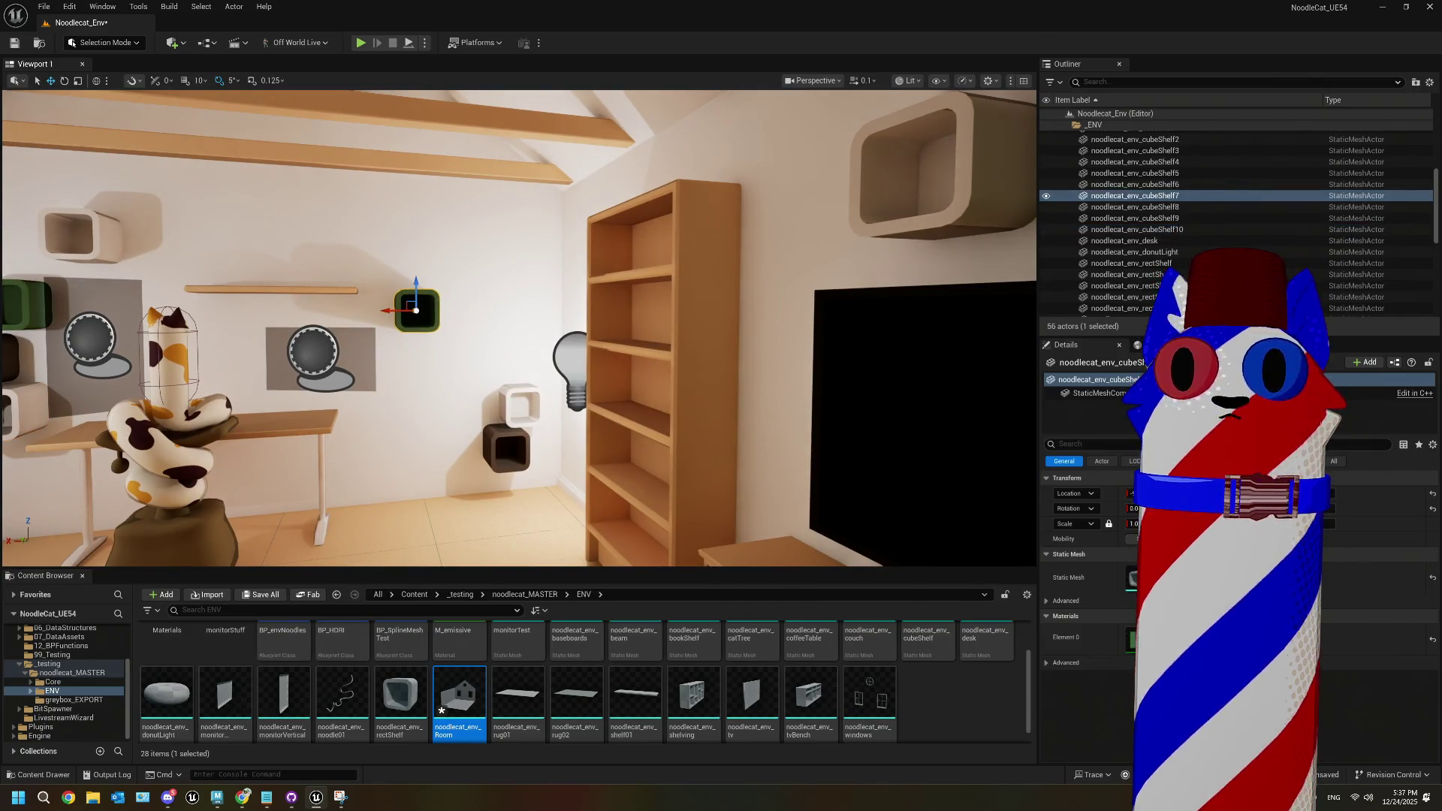
click(522, 406)
ctrl+click(496, 438)
mouse_move(481, 450)
mouse_down()
mouse_move(411, 442)
mouse_move(367, 457)
mouse_up()
scroll(367, 458, down, 10)
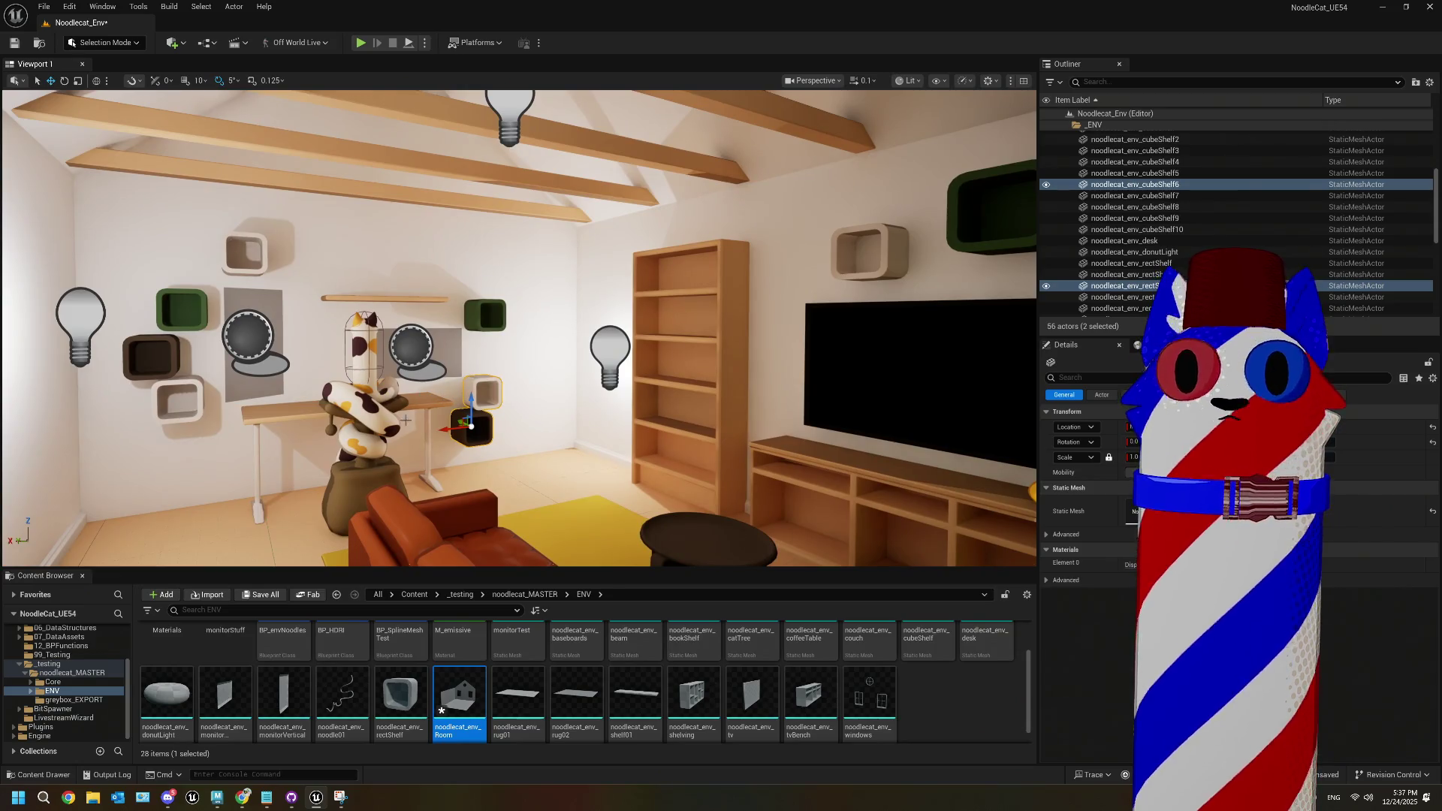
scroll(548, 372, up, 10)
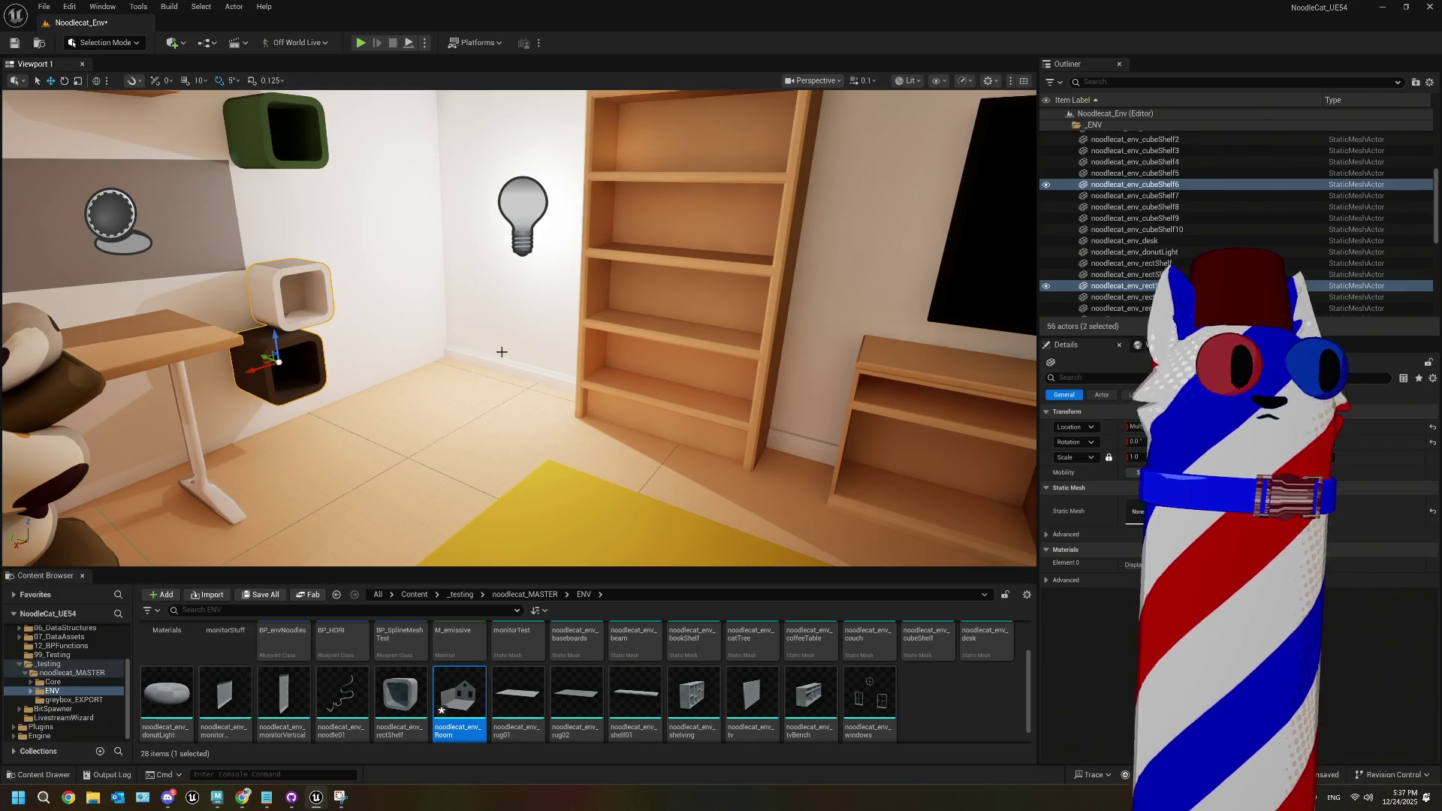
mouse_move(459, 284)
mouse_down()
mouse_move(398, 240)
mouse_move(459, 284)
mouse_up()
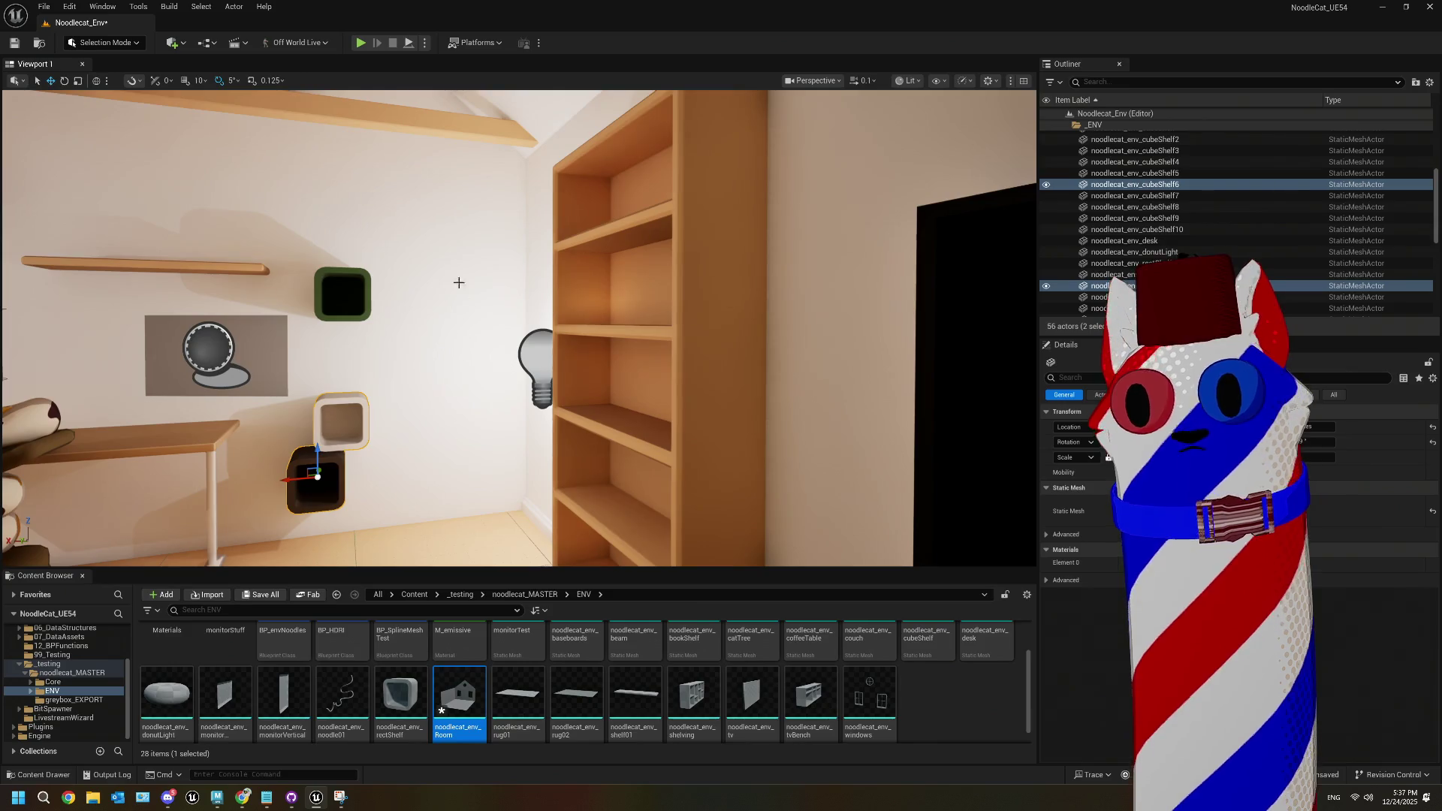
scroll(459, 283, down, 15)
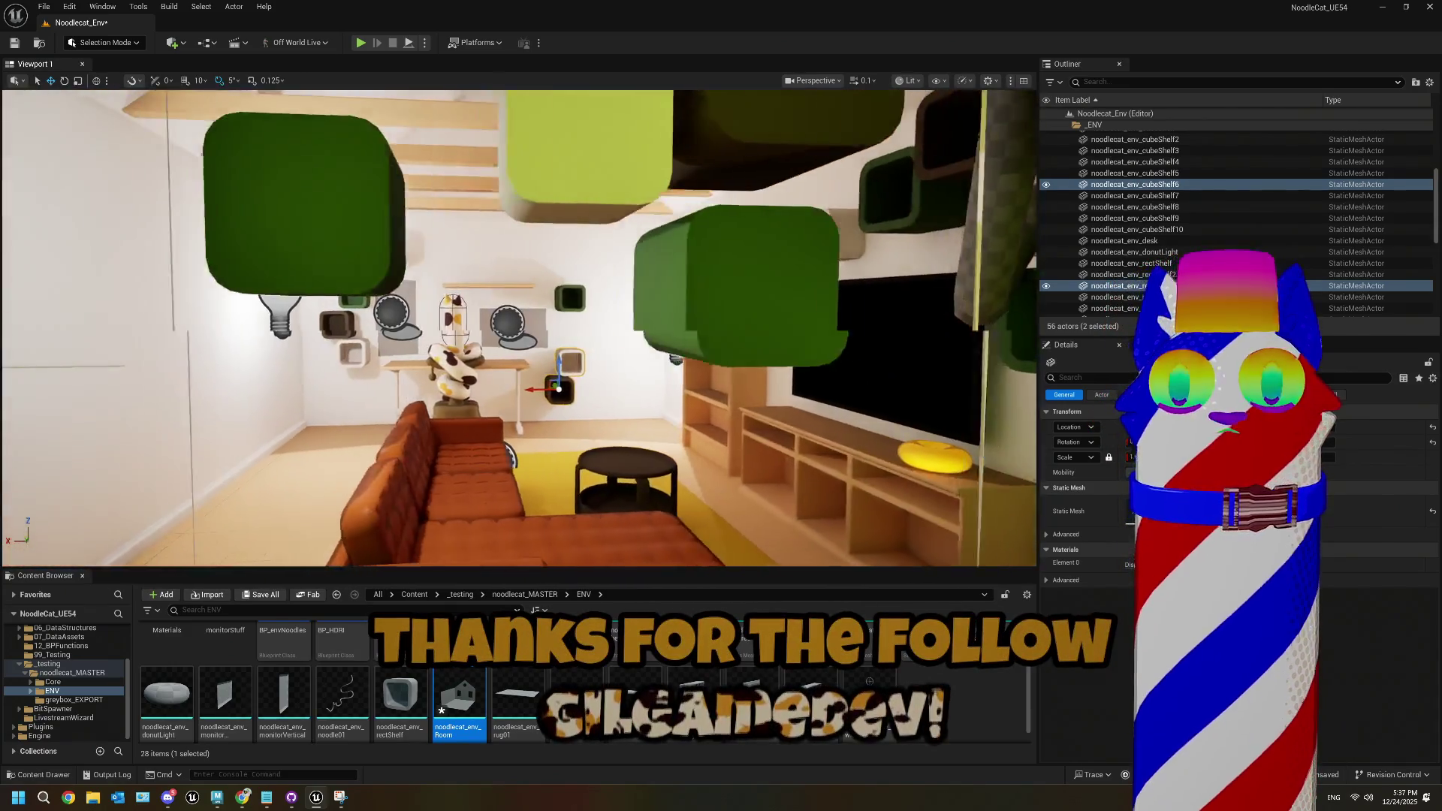
scroll(457, 267, up, 12)
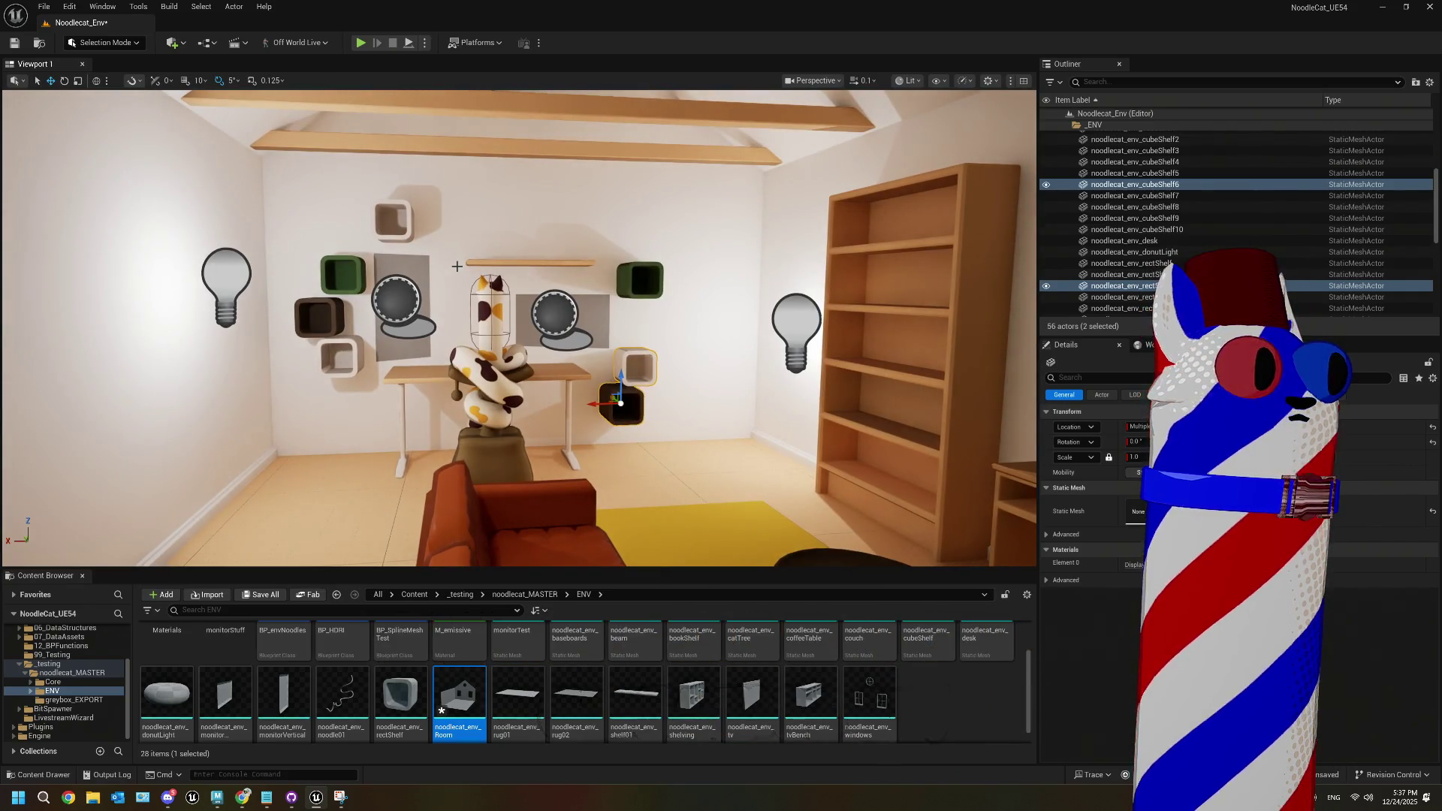
scroll(519, 326, up, 8)
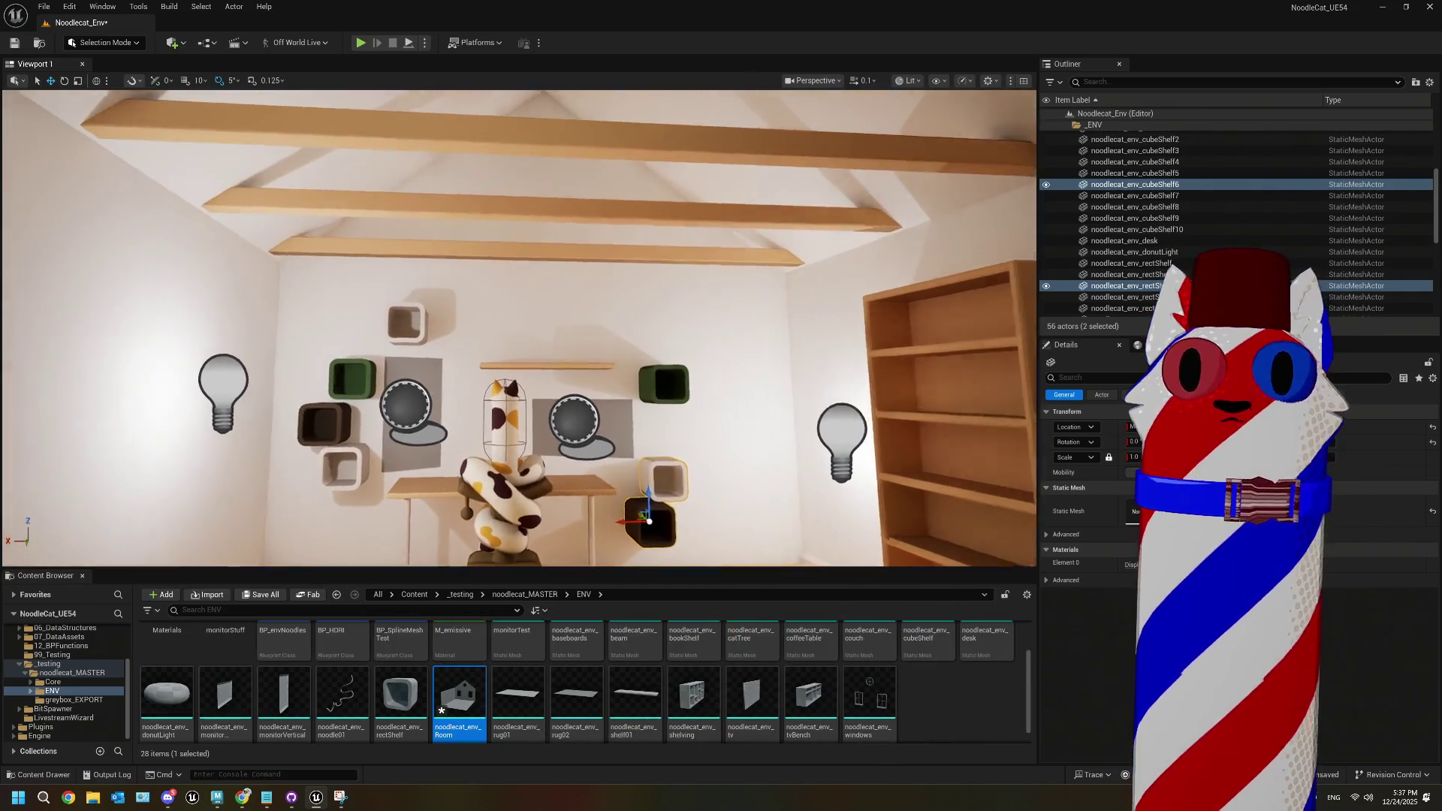
Nudge the three left-side shelves slightly left and review the shelf wall
click(469, 230)
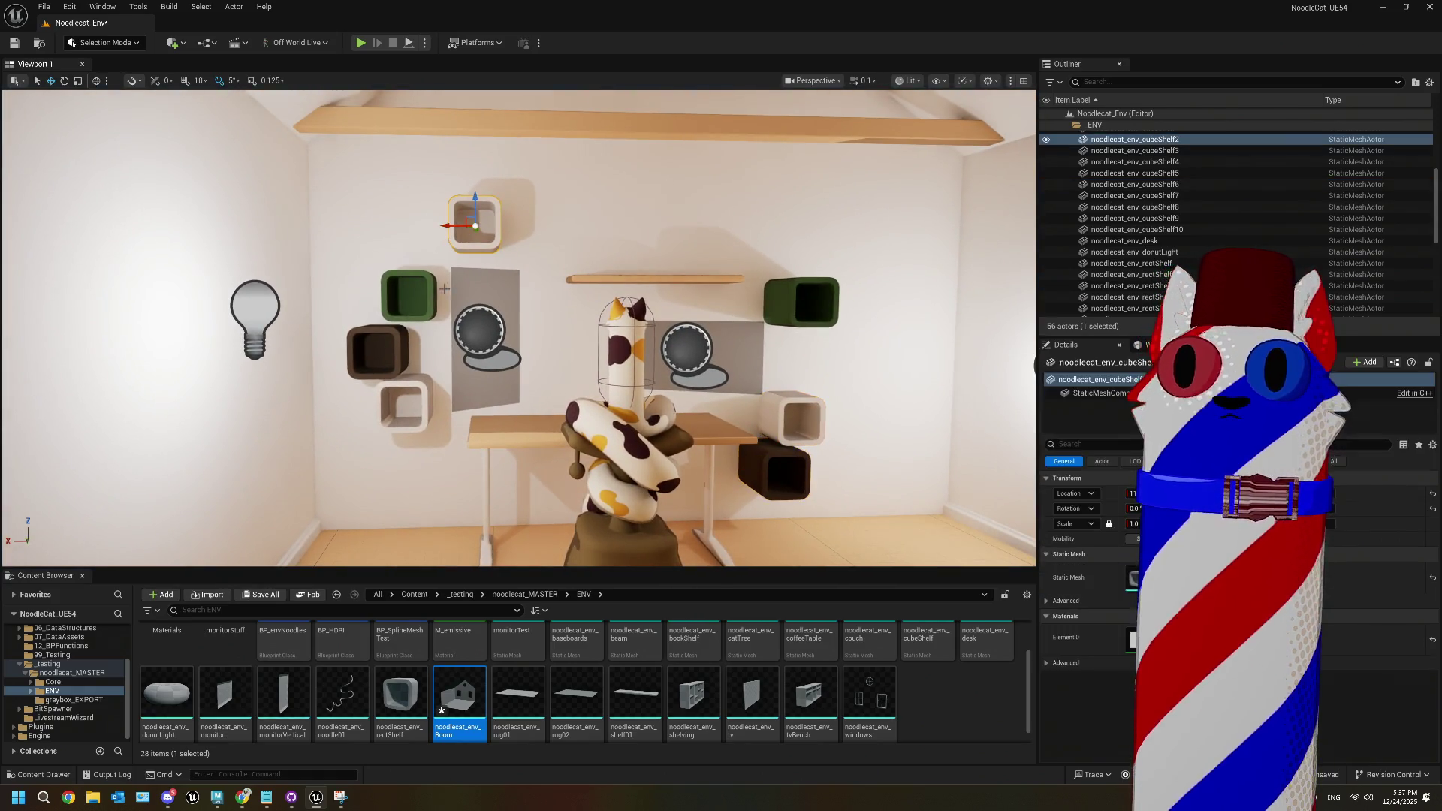
click(420, 292)
ctrl+click(377, 349)
ctrl+click(402, 406)
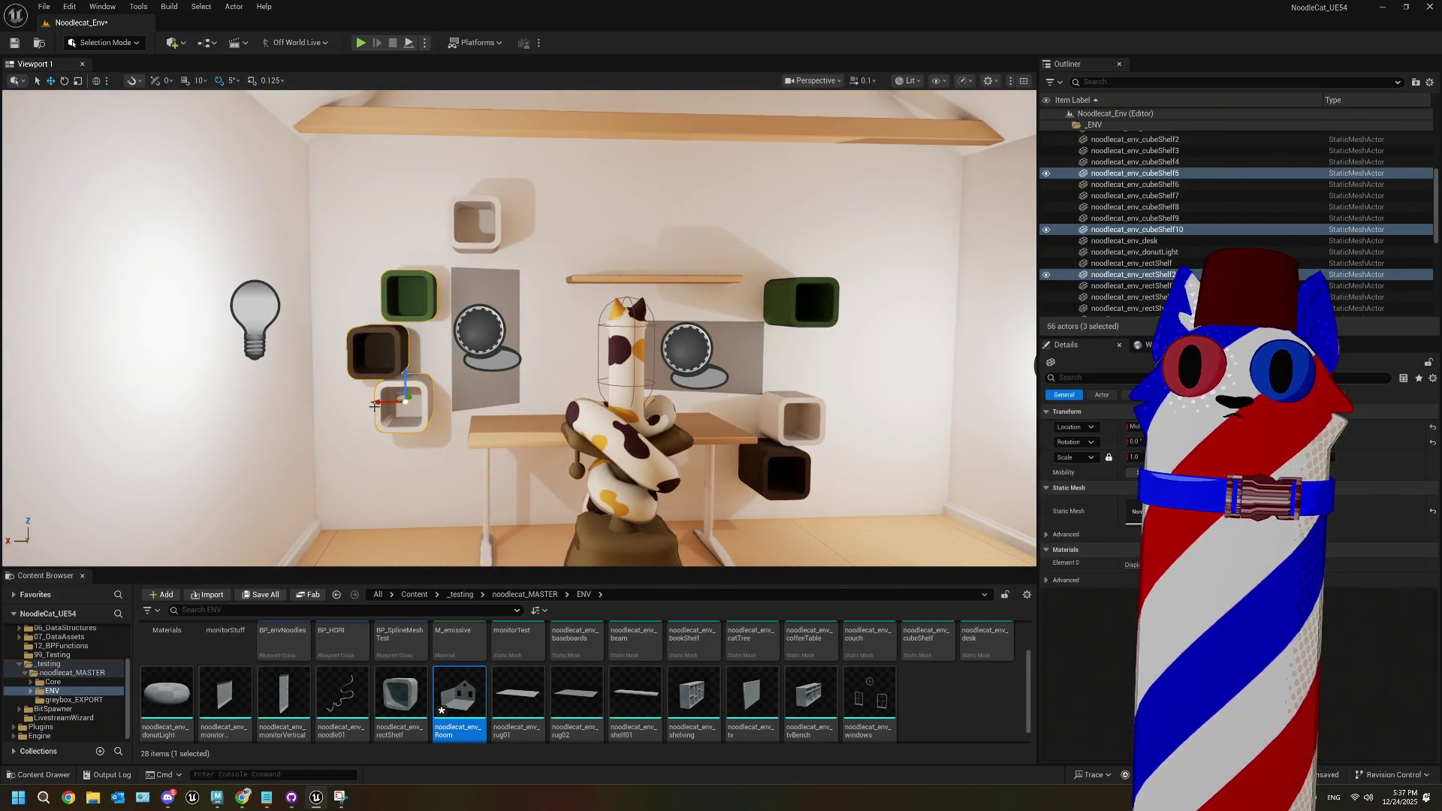
drag(390, 402, 368, 402)
mouse_move(549, 363)
mouse_down()
mouse_move(571, 481)
mouse_move(631, 369)
mouse_move(511, 436)
mouse_move(556, 425)
mouse_up()
click(511, 436)
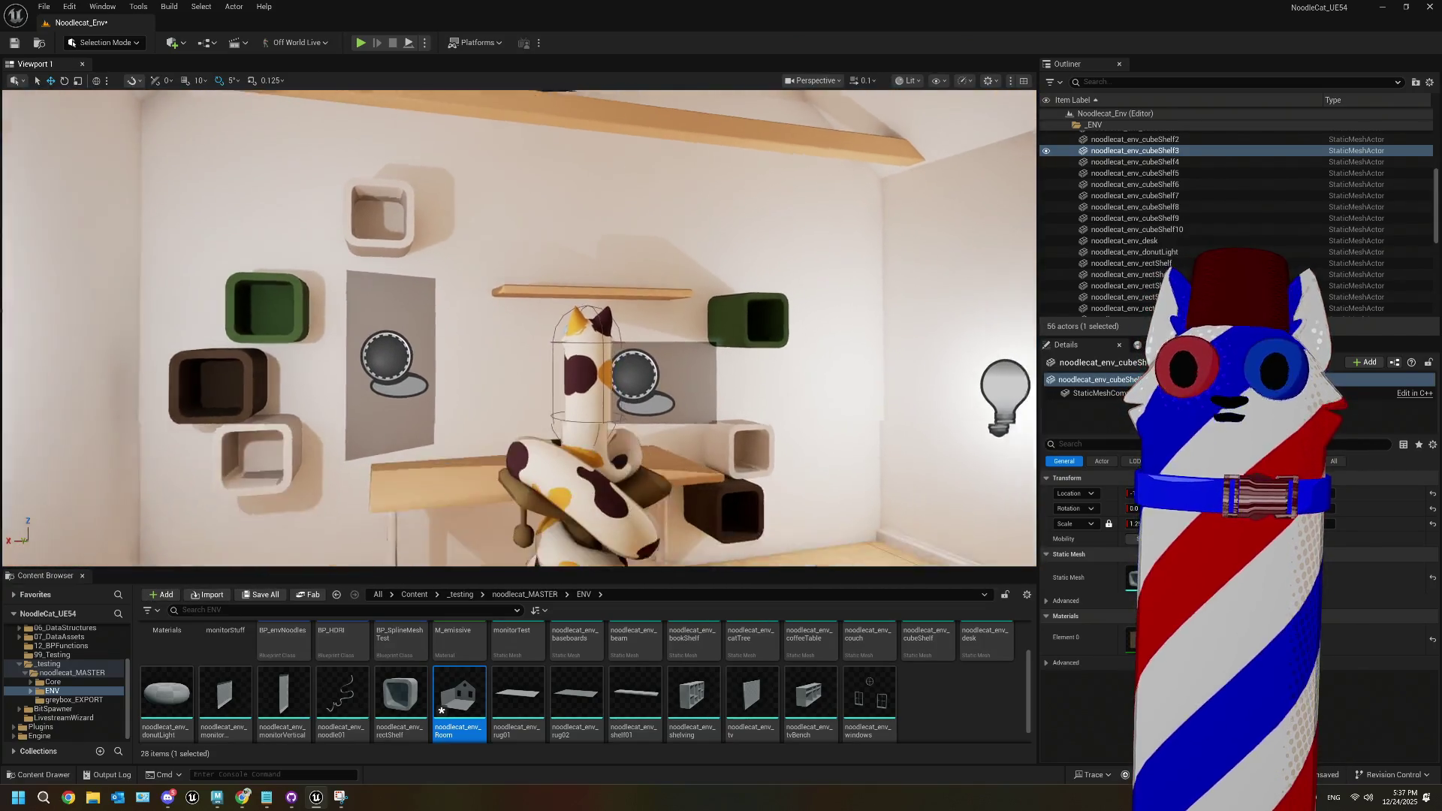
click(348, 260)
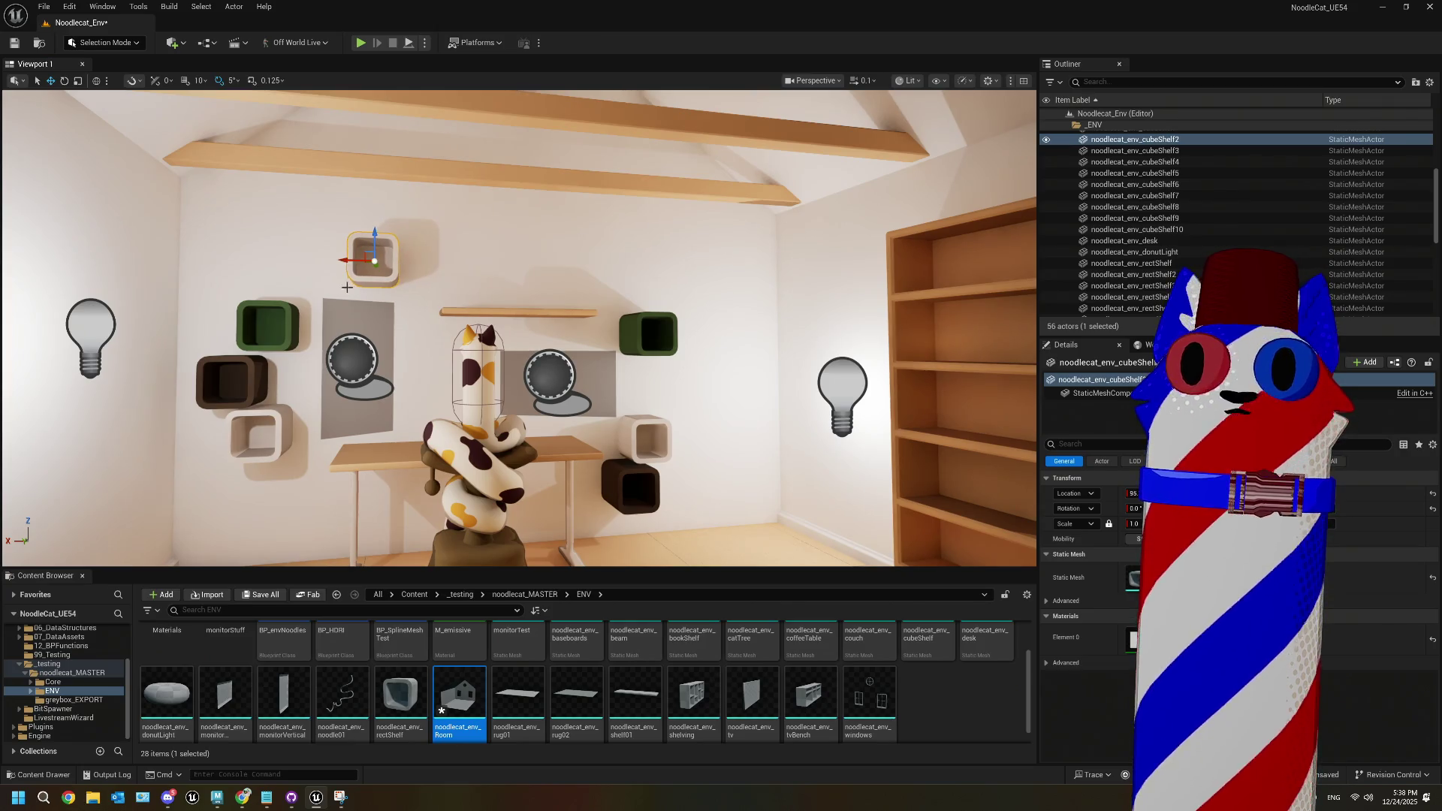
scroll(519, 328, down, 2)
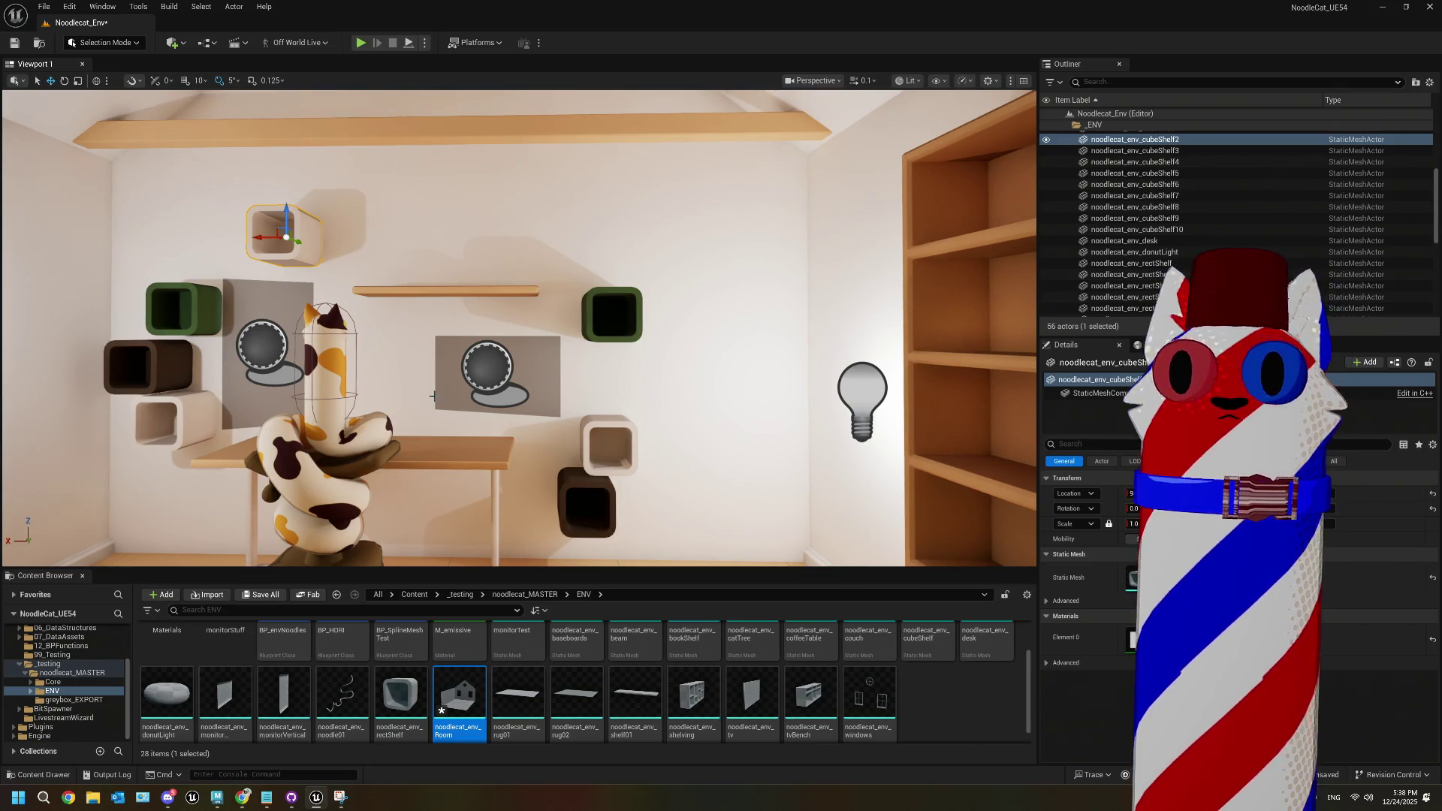
scroll(433, 397, down, 5)
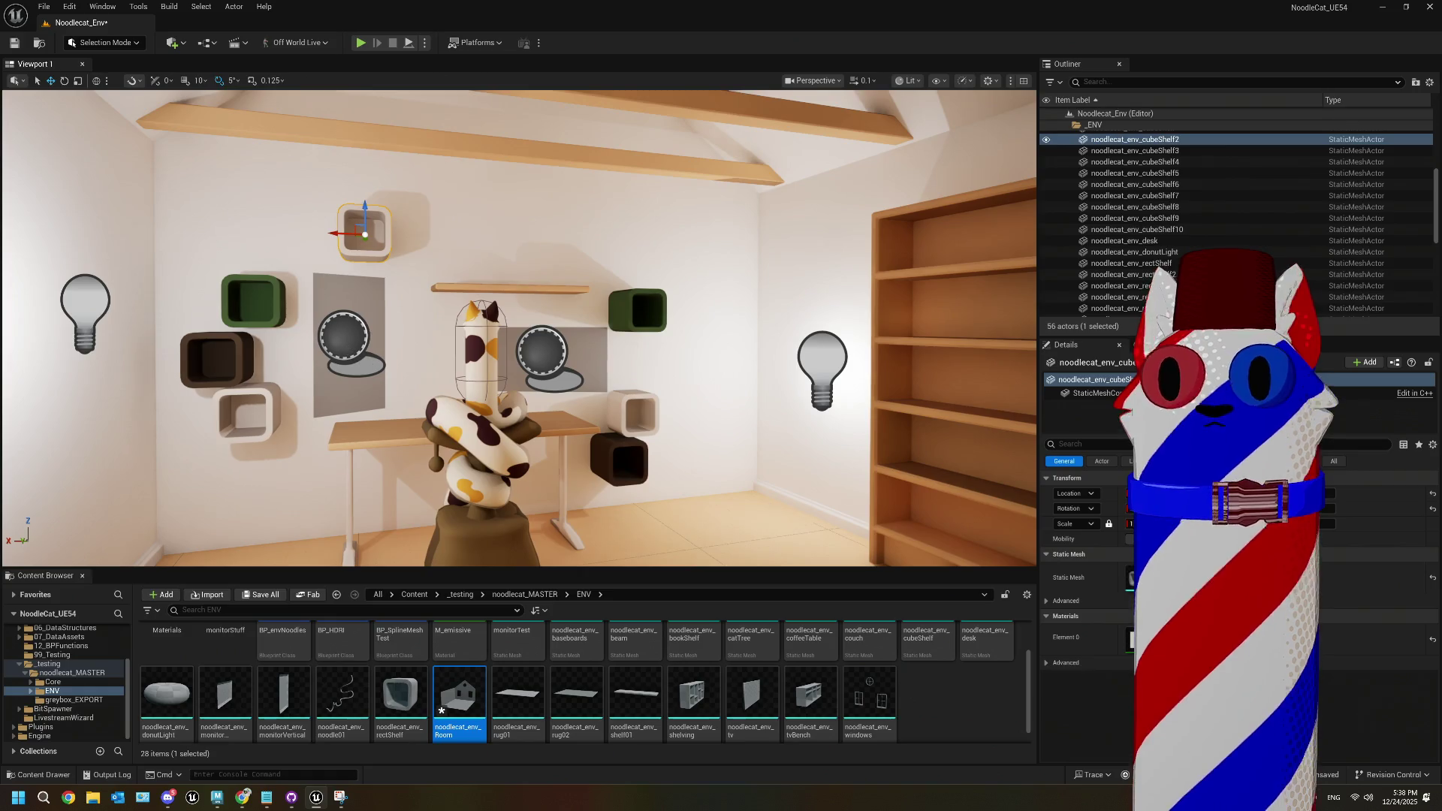
Select the two wall monitor panels and frame the view on them
click(348, 349)
ctrl+click(532, 361)
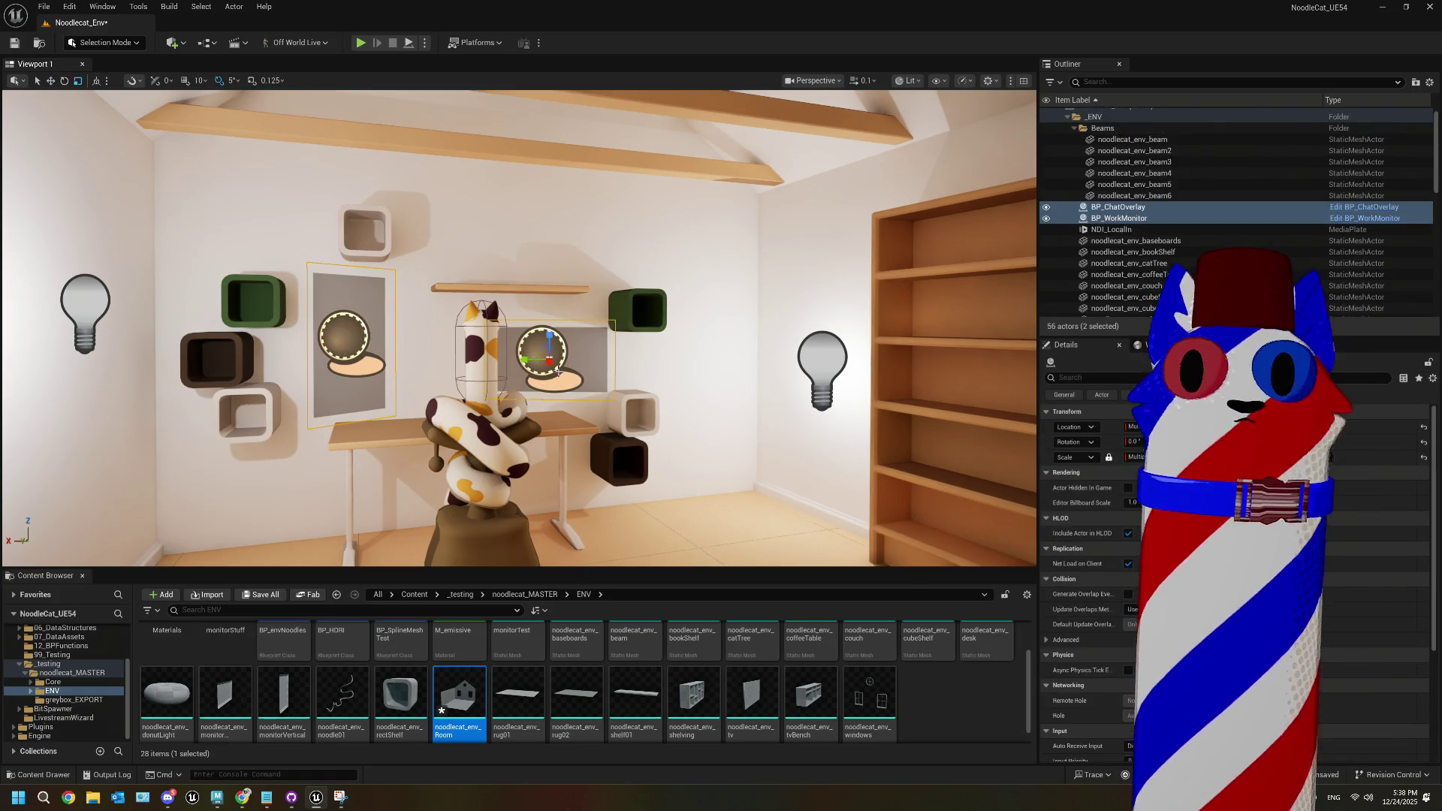
scroll(610, 383, up, 10)
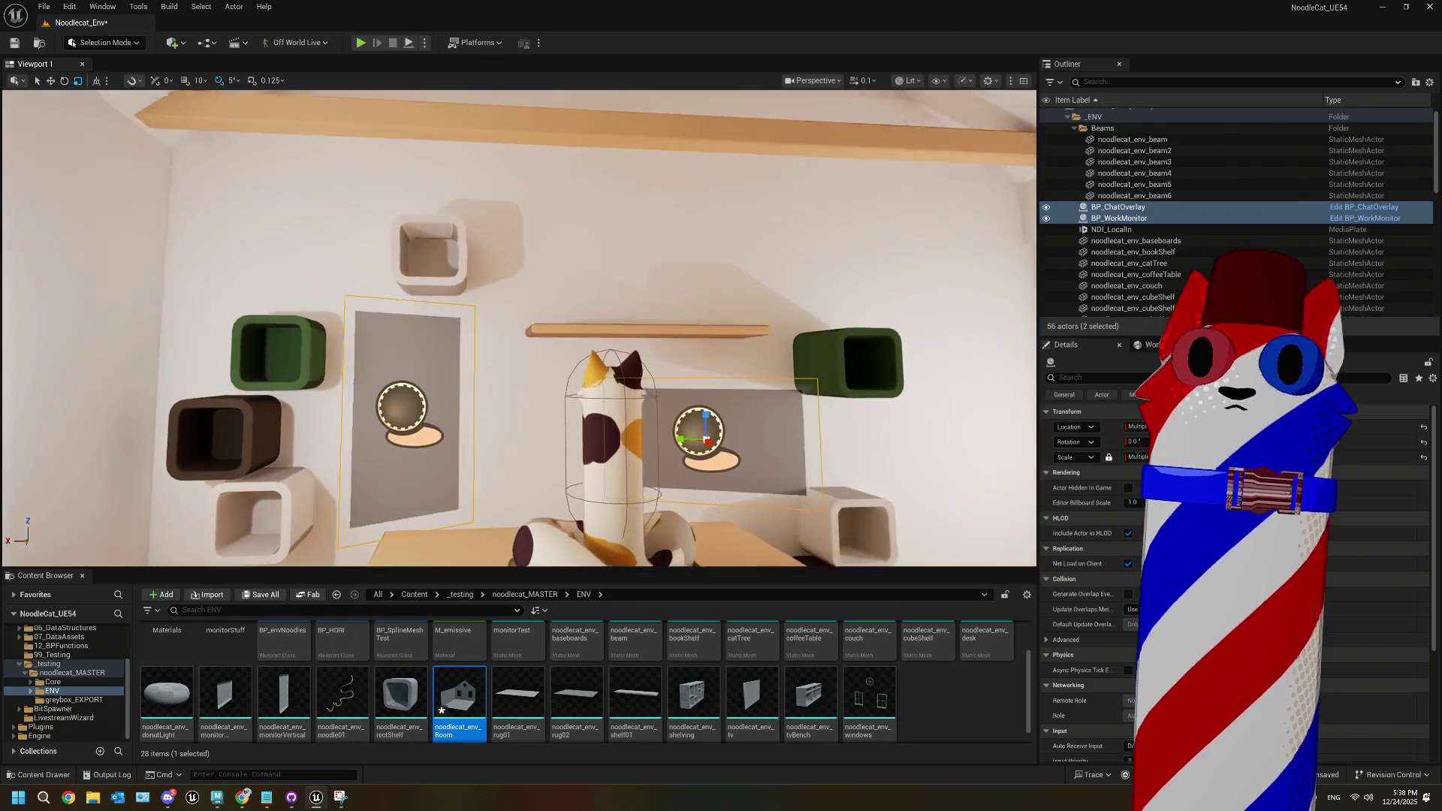
key(f)
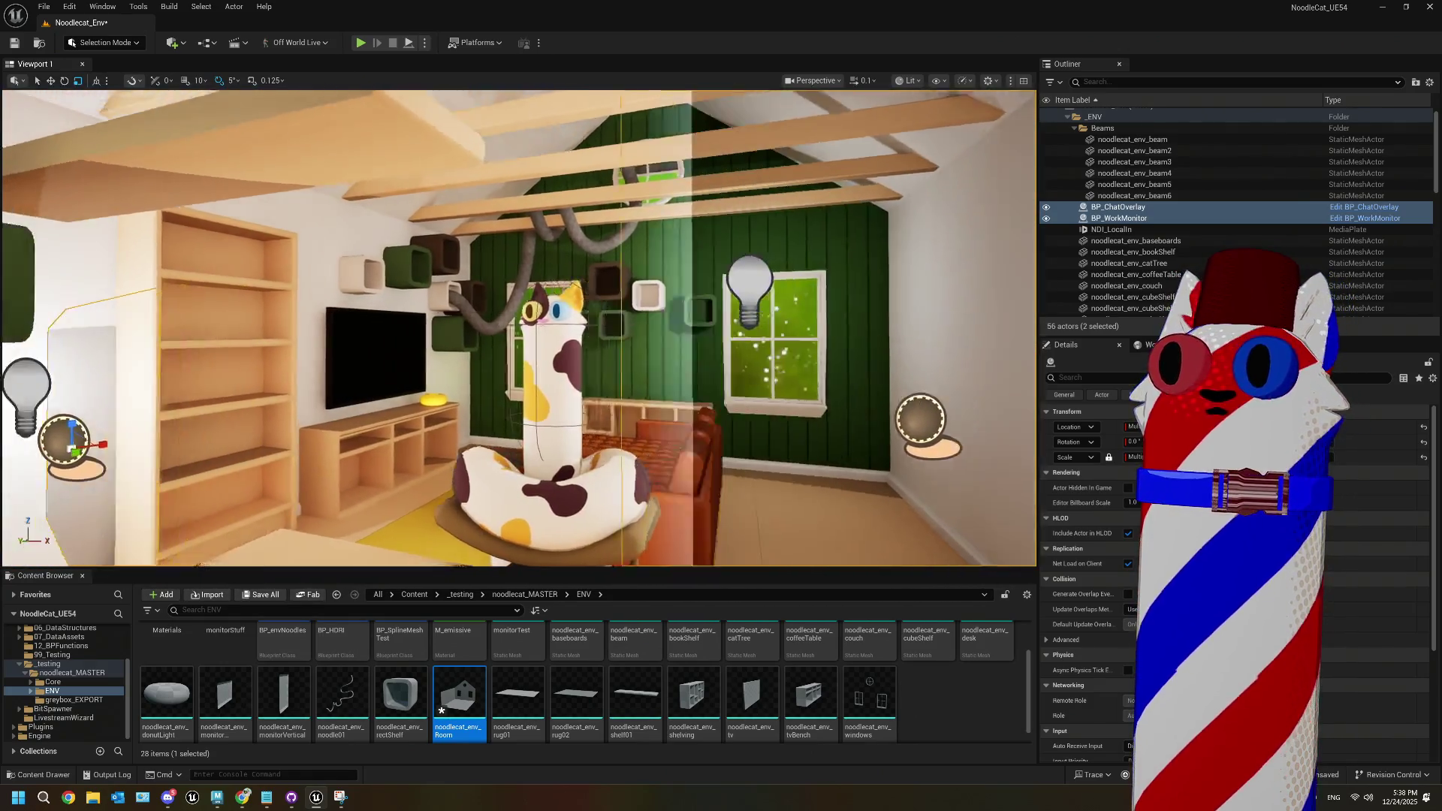
key(f)
key(f)
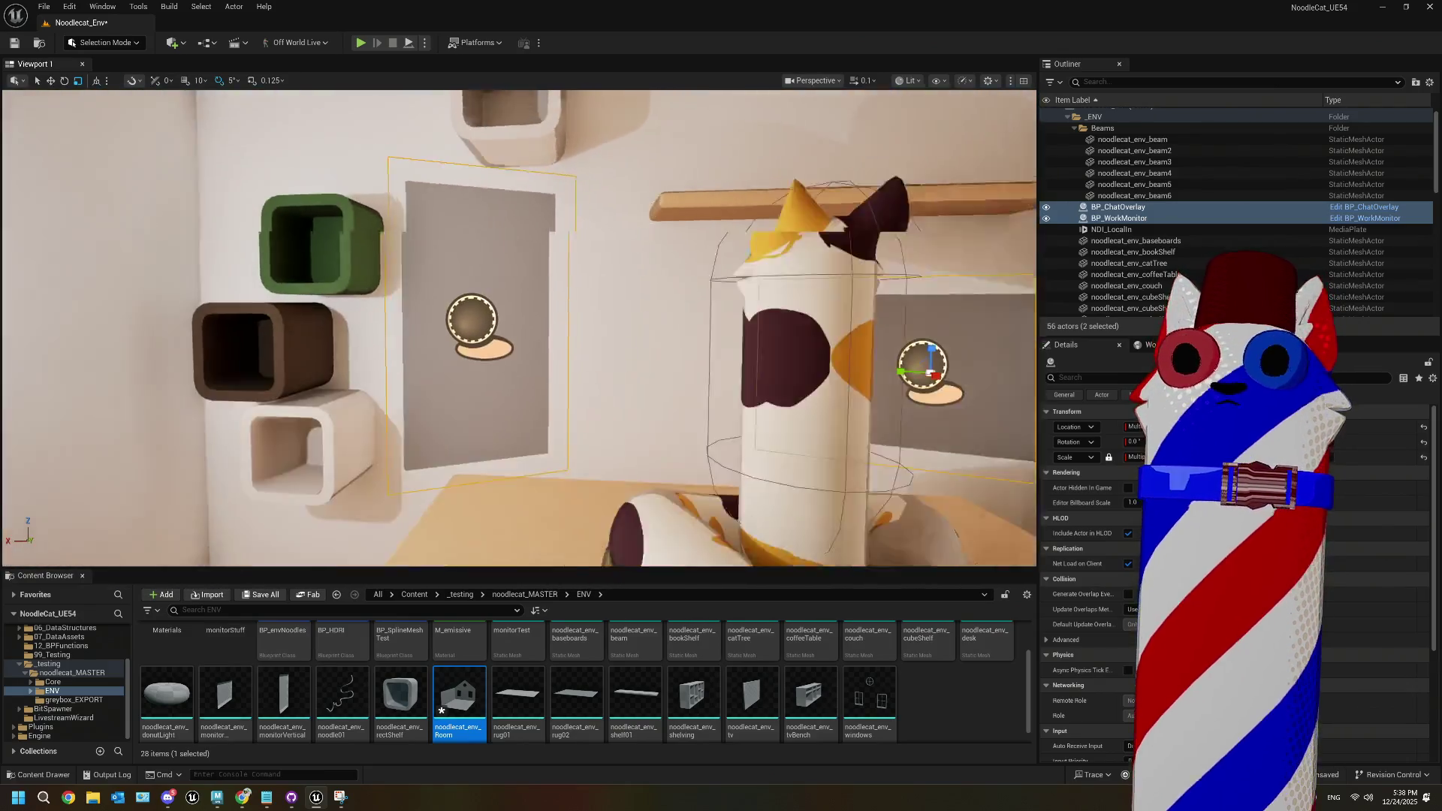
key(w)
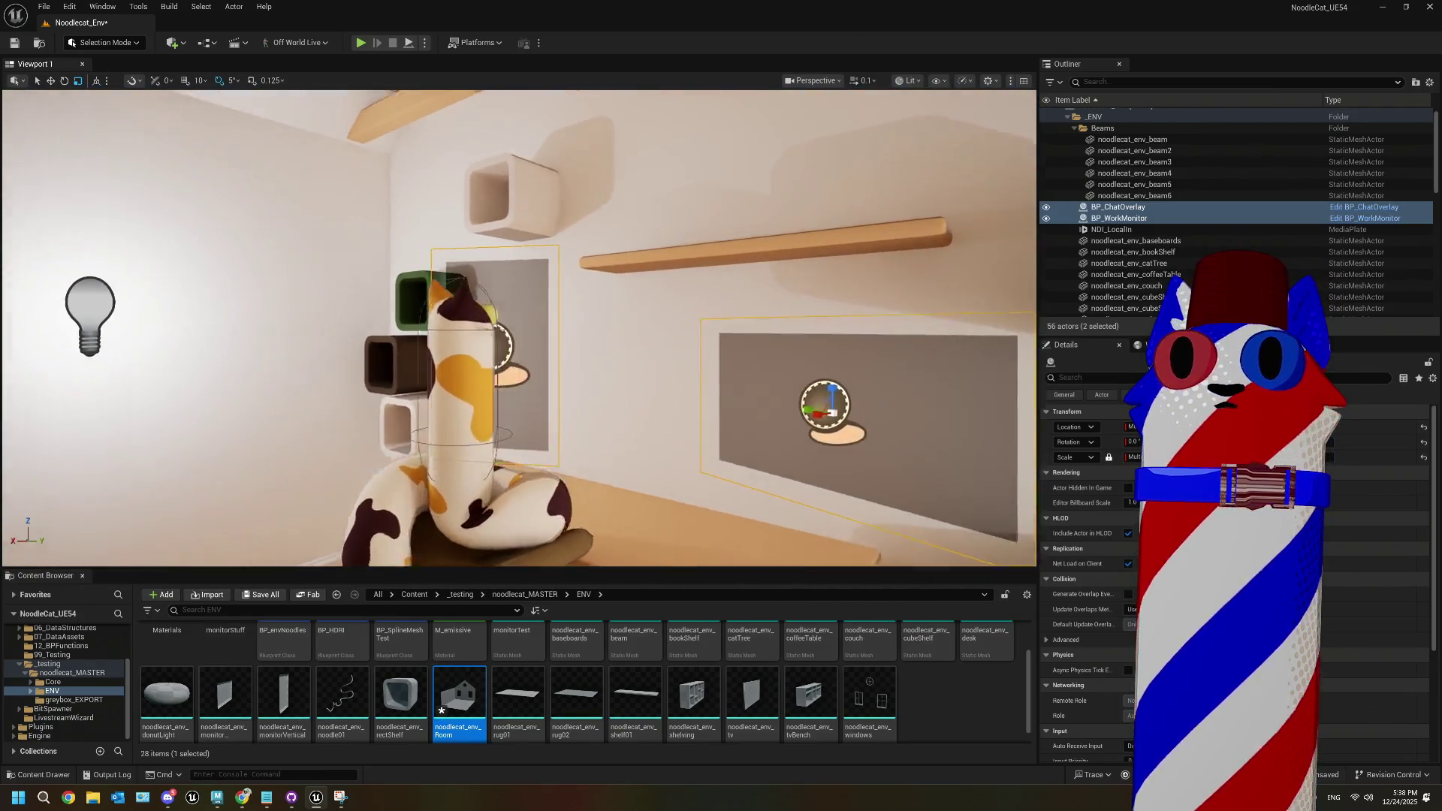
key(f)
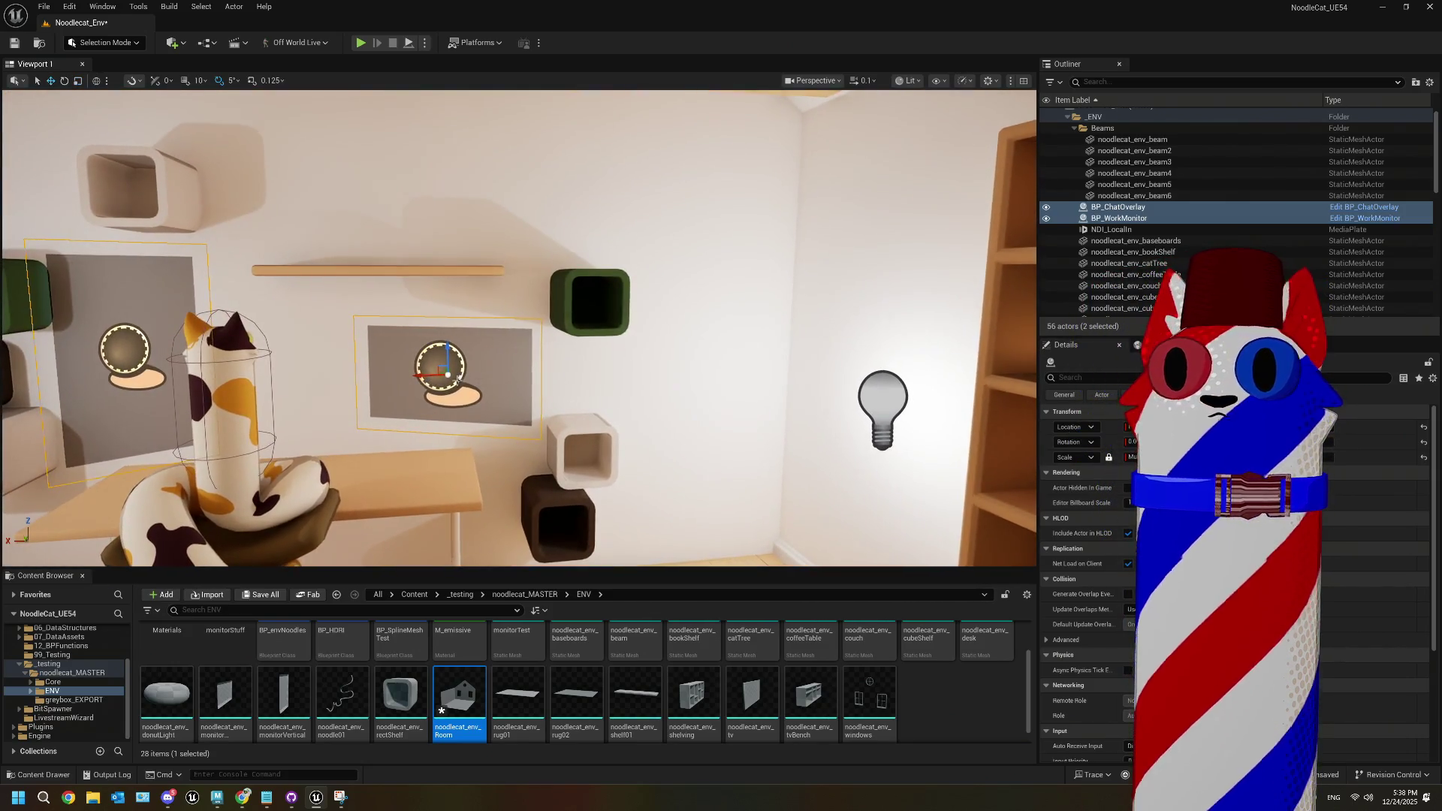
click(446, 375)
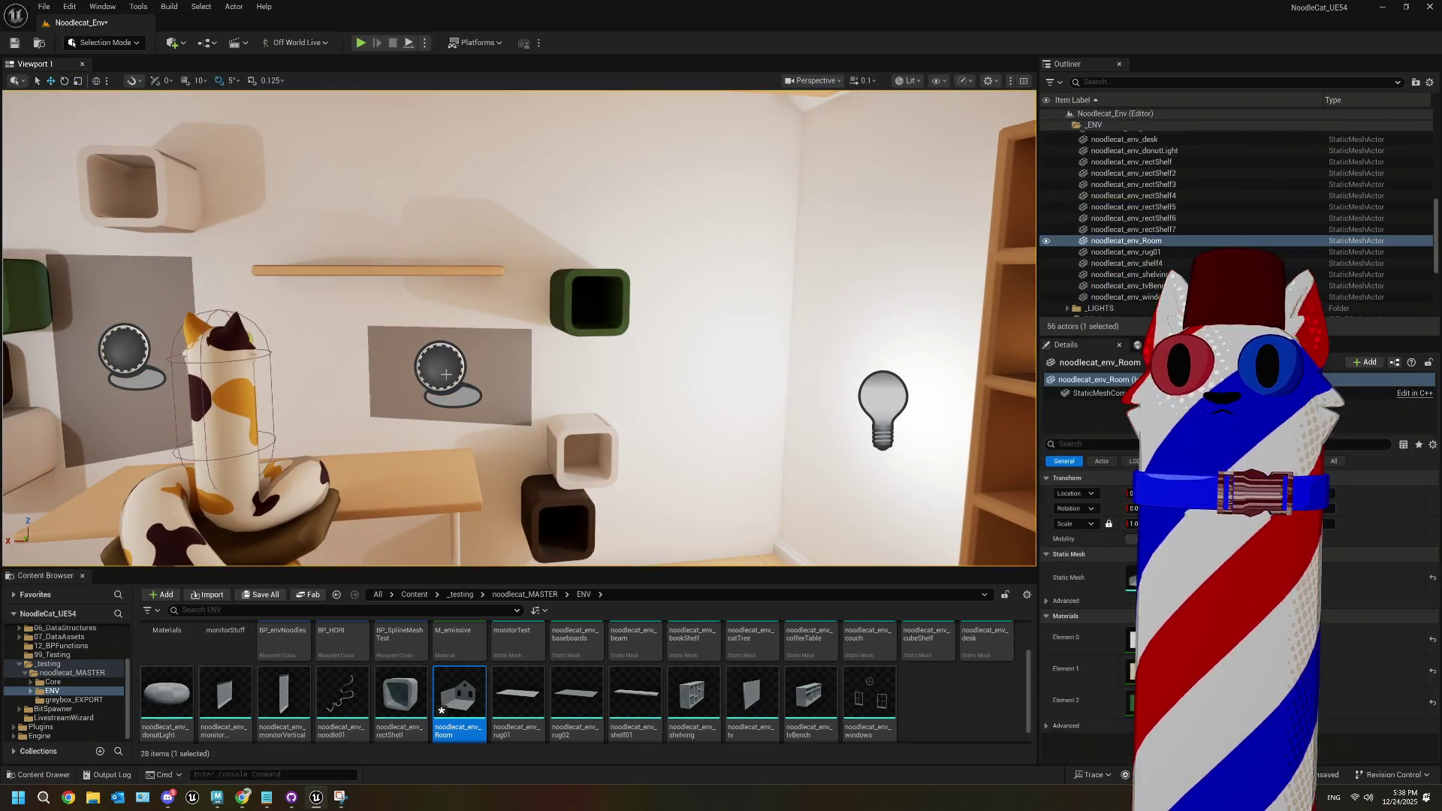
click(433, 381)
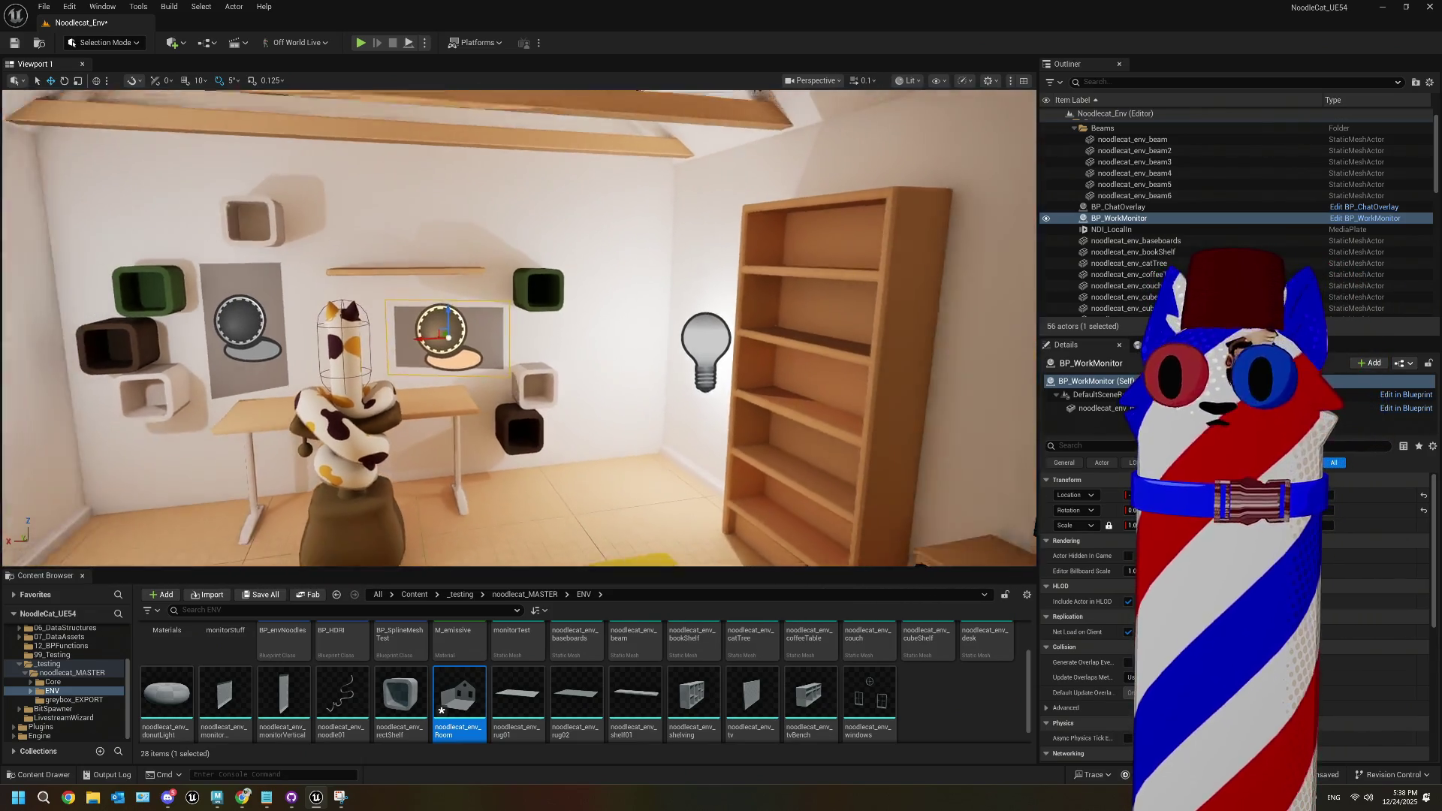
Orbit the view toward the cat tree and monitor to show more of the room
key(w)
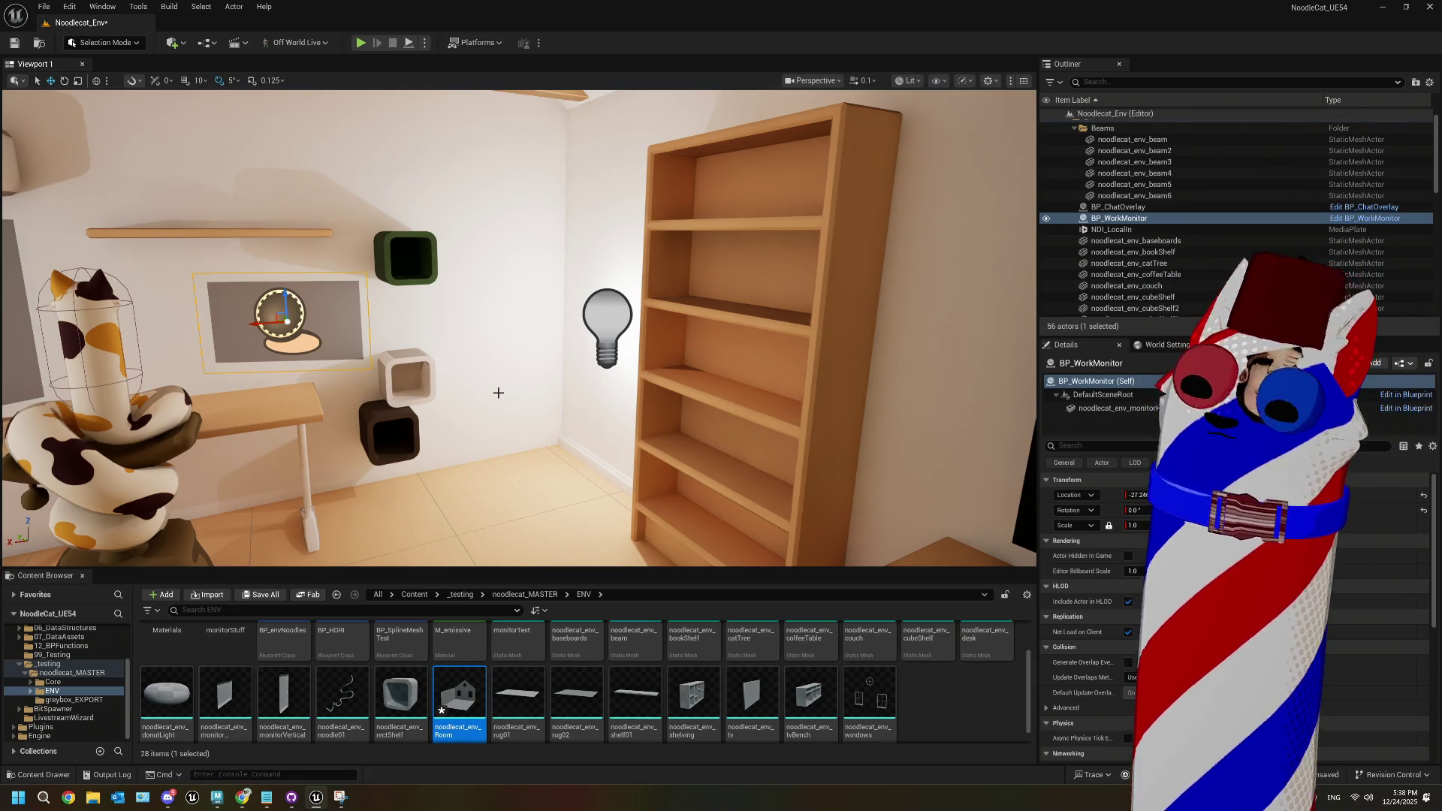
mouse_move(498, 393)
mouse_down()
mouse_move(428, 390)
mouse_move(470, 390)
mouse_move(455, 391)
mouse_move(432, 439)
mouse_up()
drag(593, 298, 571, 301)
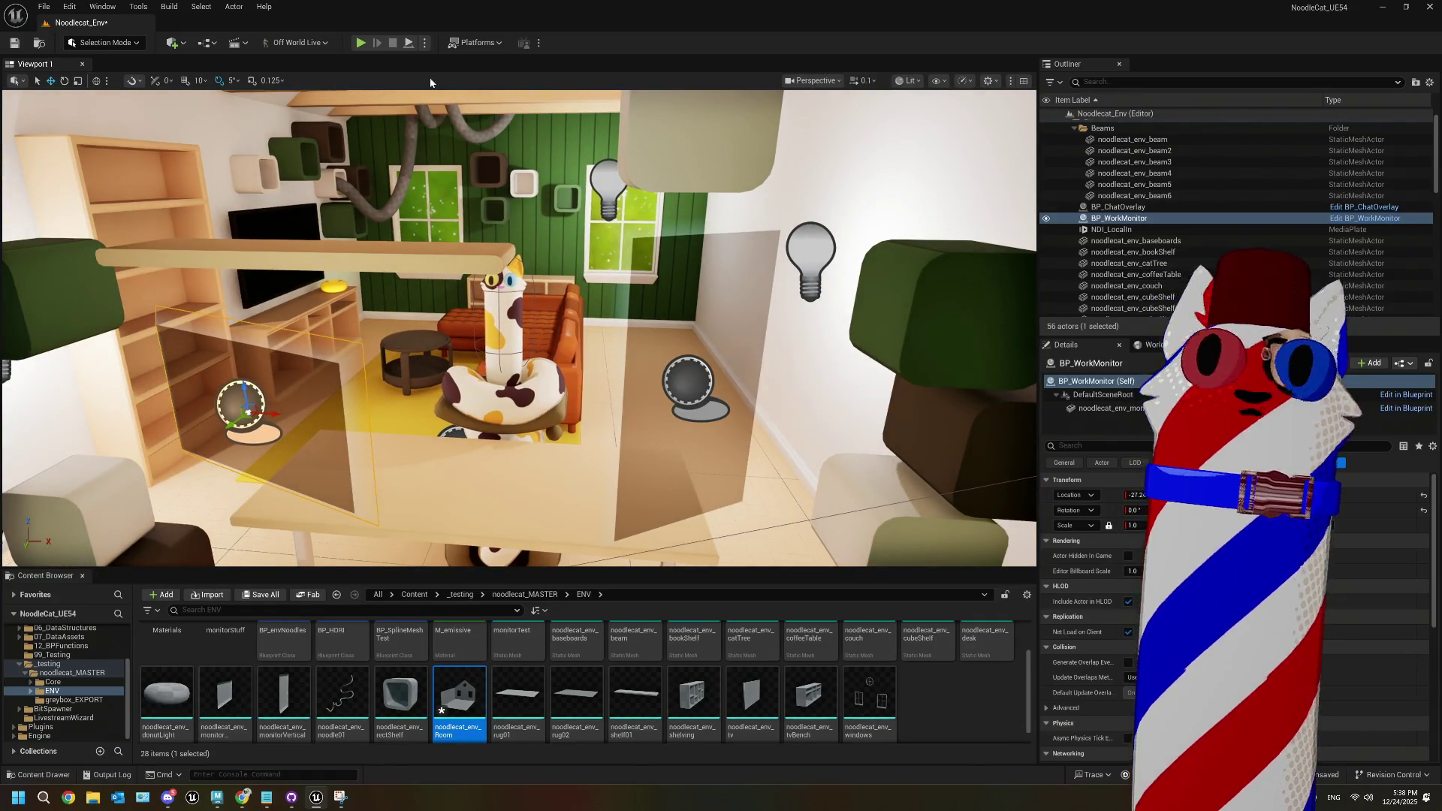
click(375, 242)
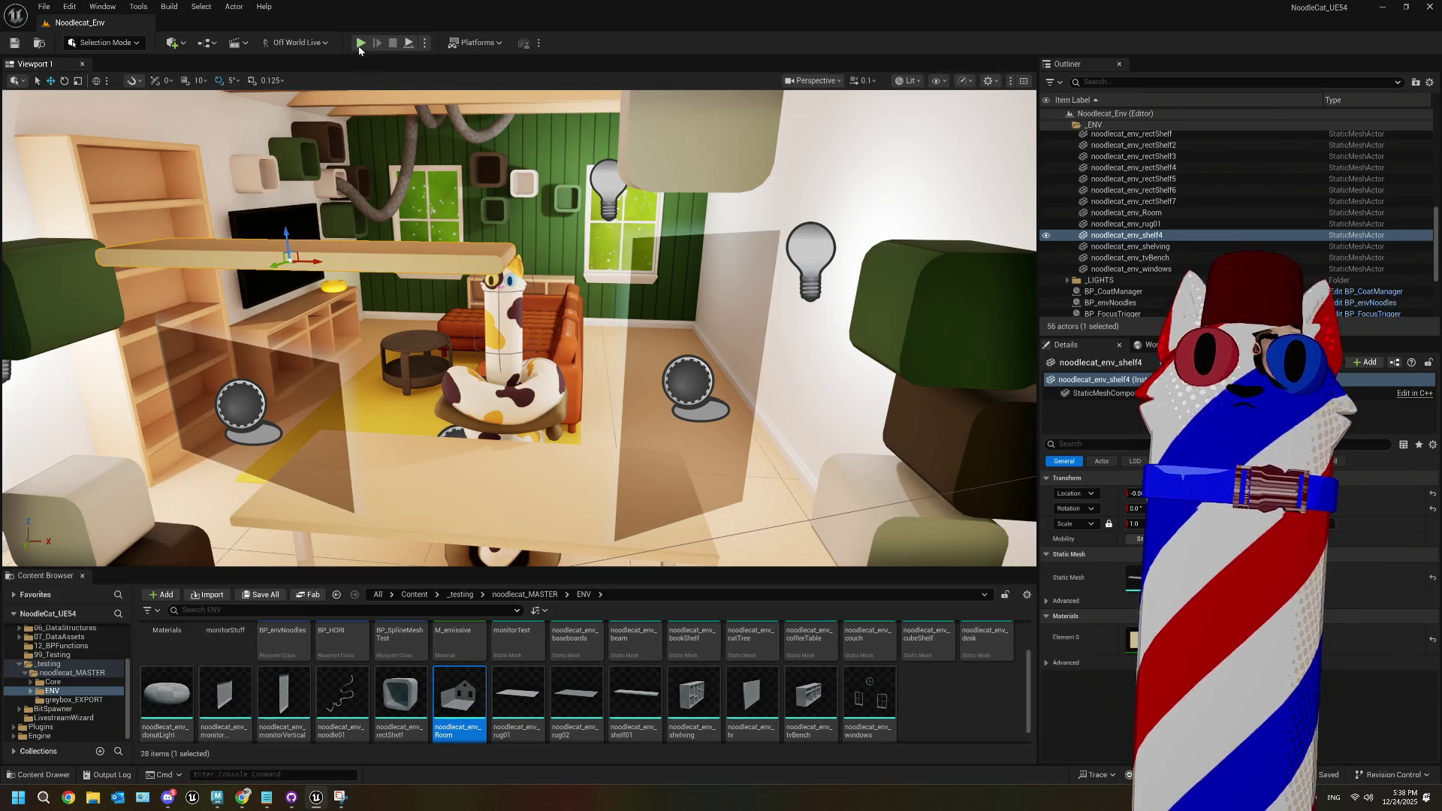
key(alt+p)
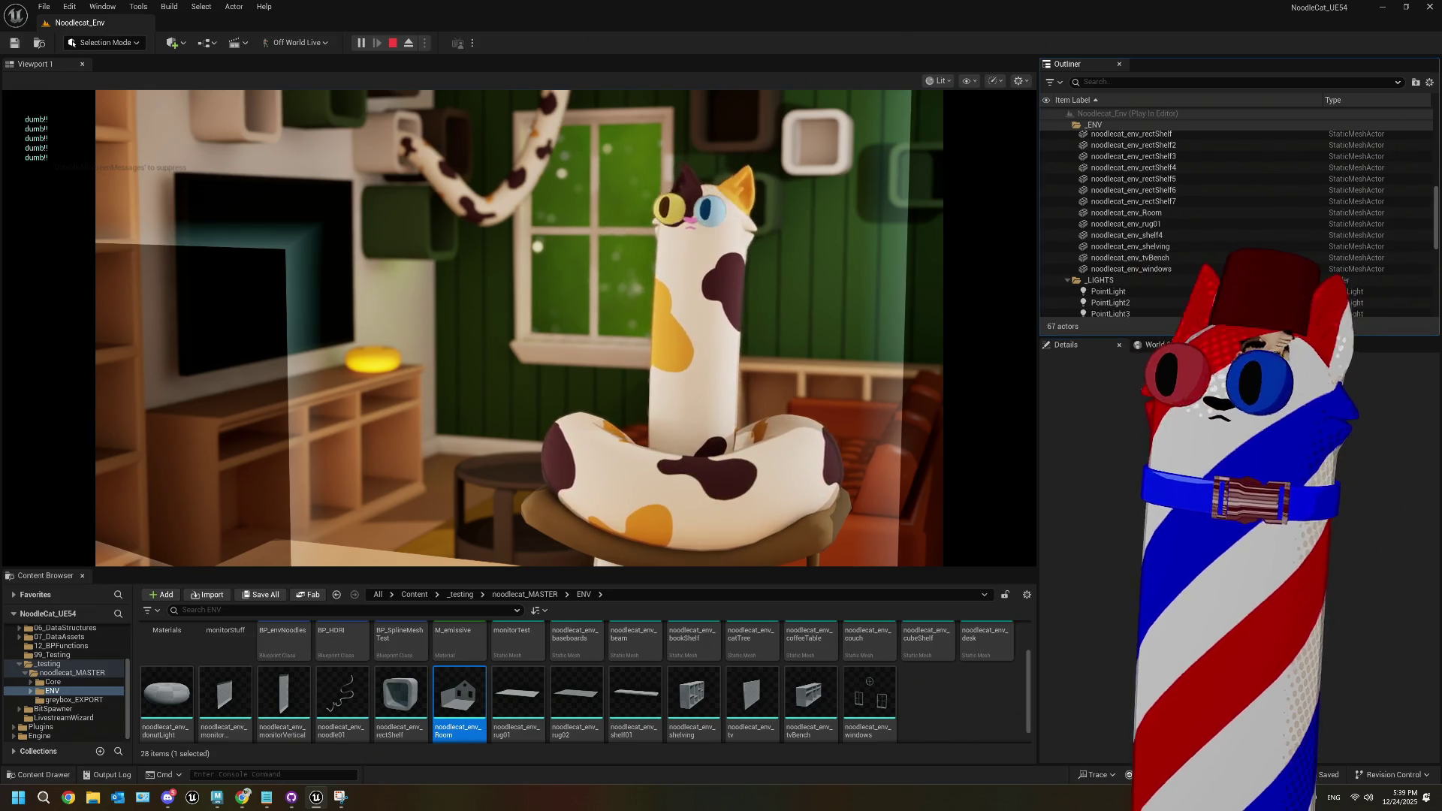
click(518, 330)
key(f)
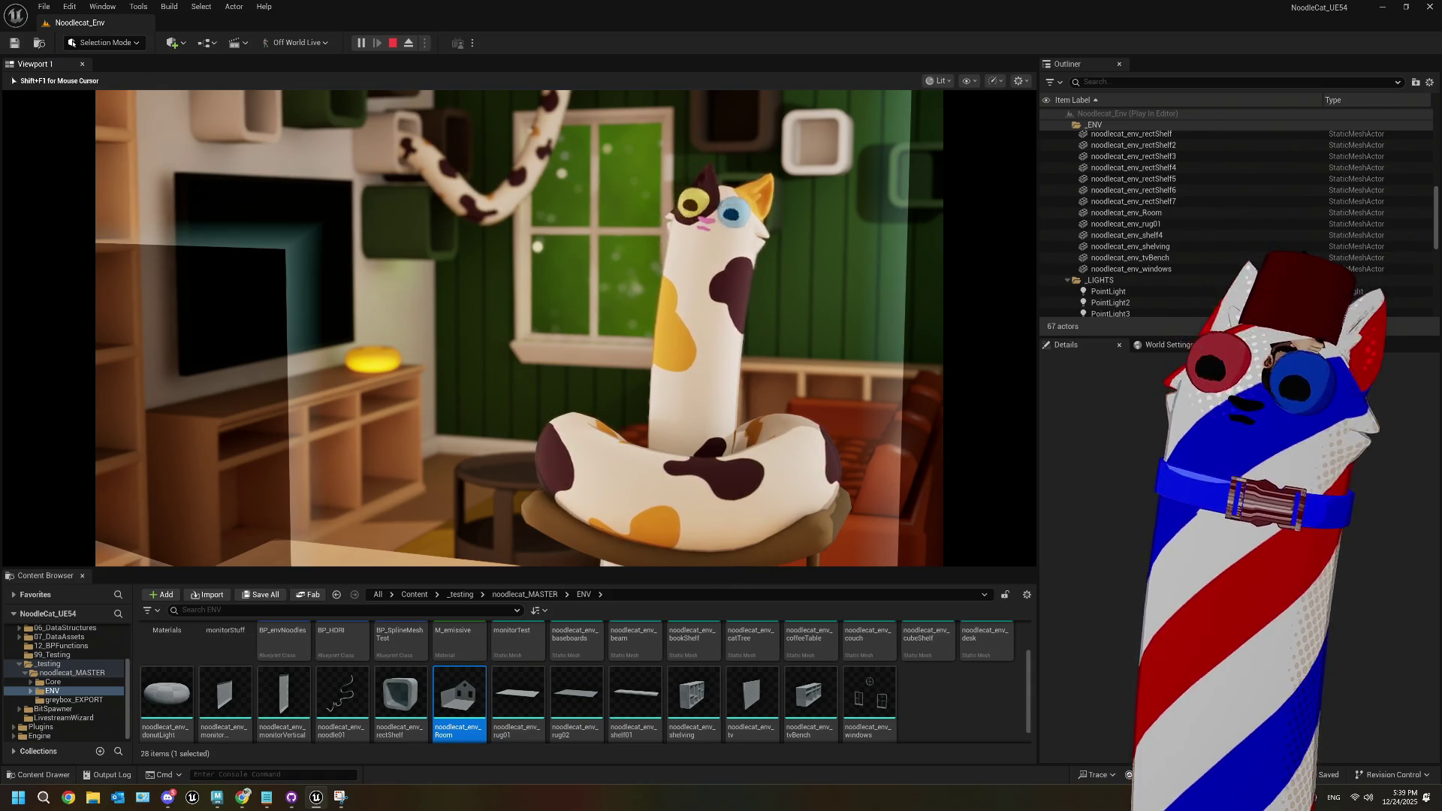
key(Escape)
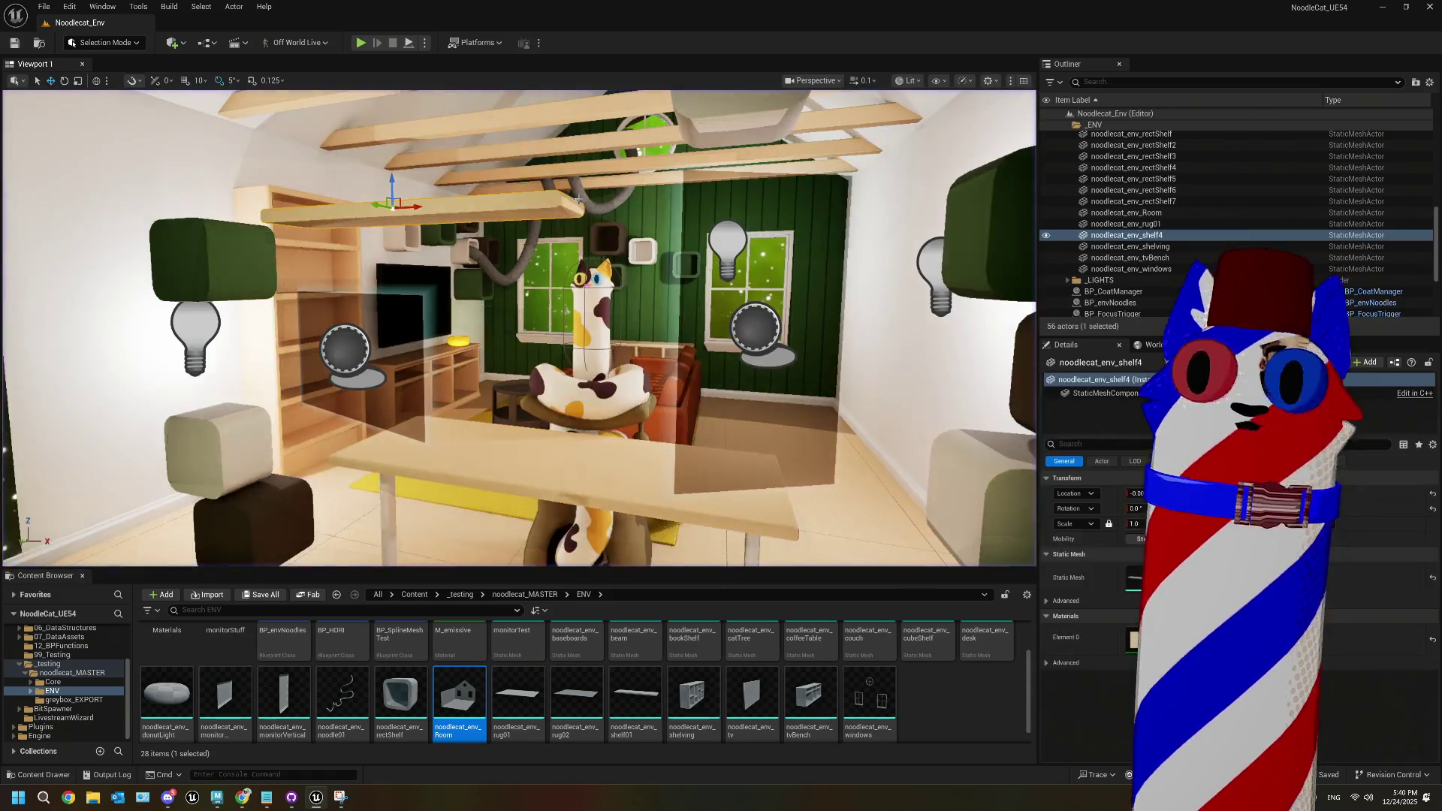
Nudge BP_ChatOverlay left and BP_WorkMonitor right along Y, then play the level again
click(785, 353)
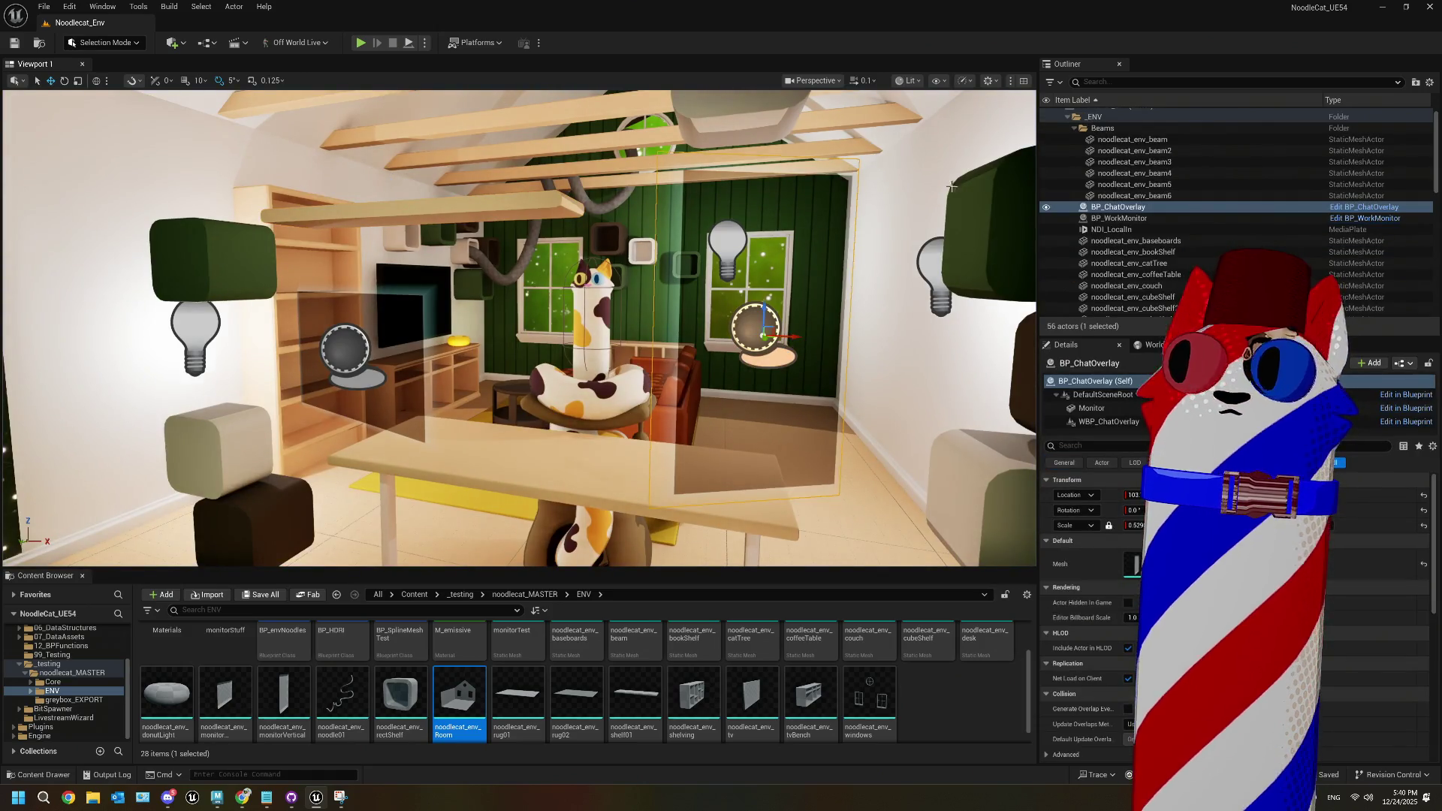
drag(794, 338, 783, 337)
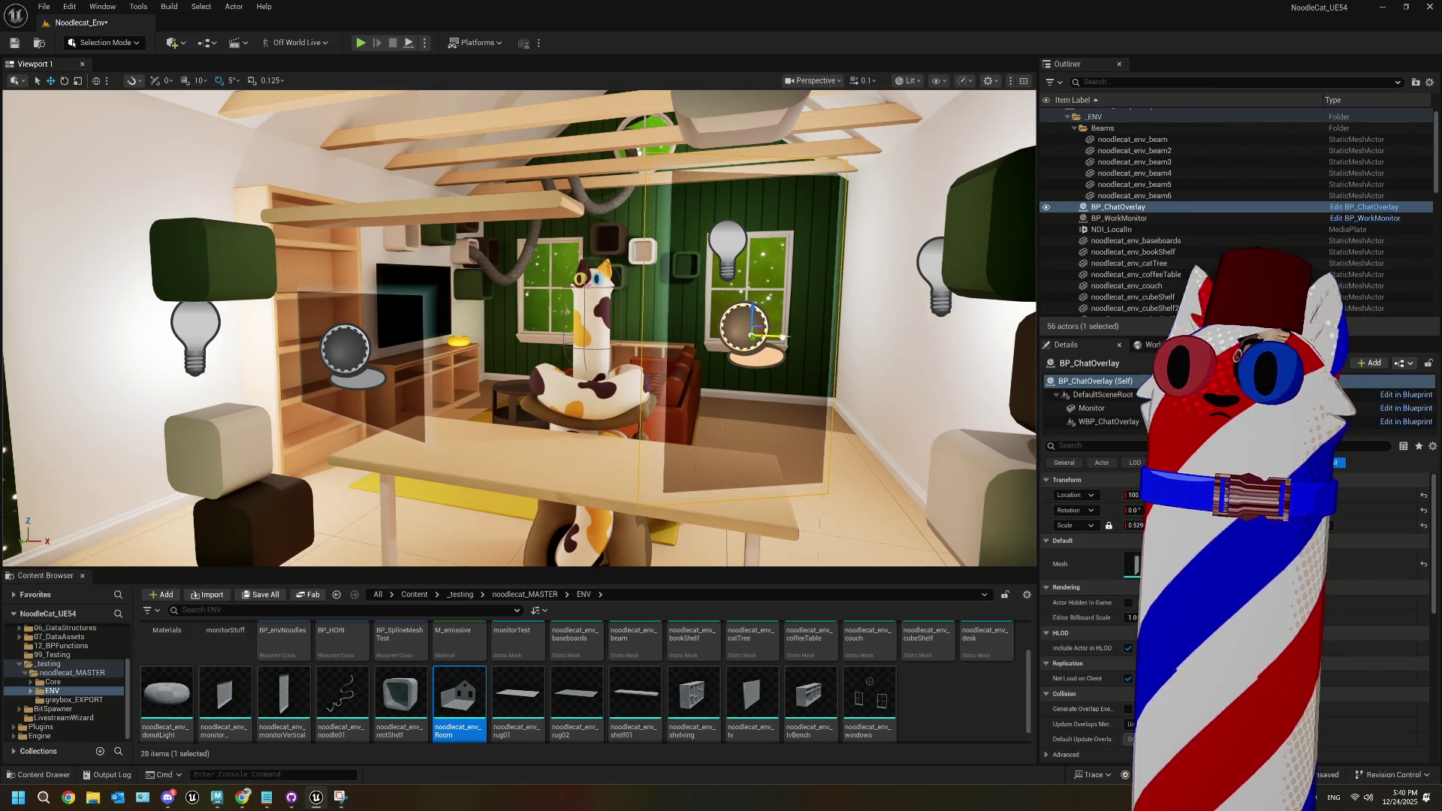
click(372, 369)
drag(381, 361, 395, 369)
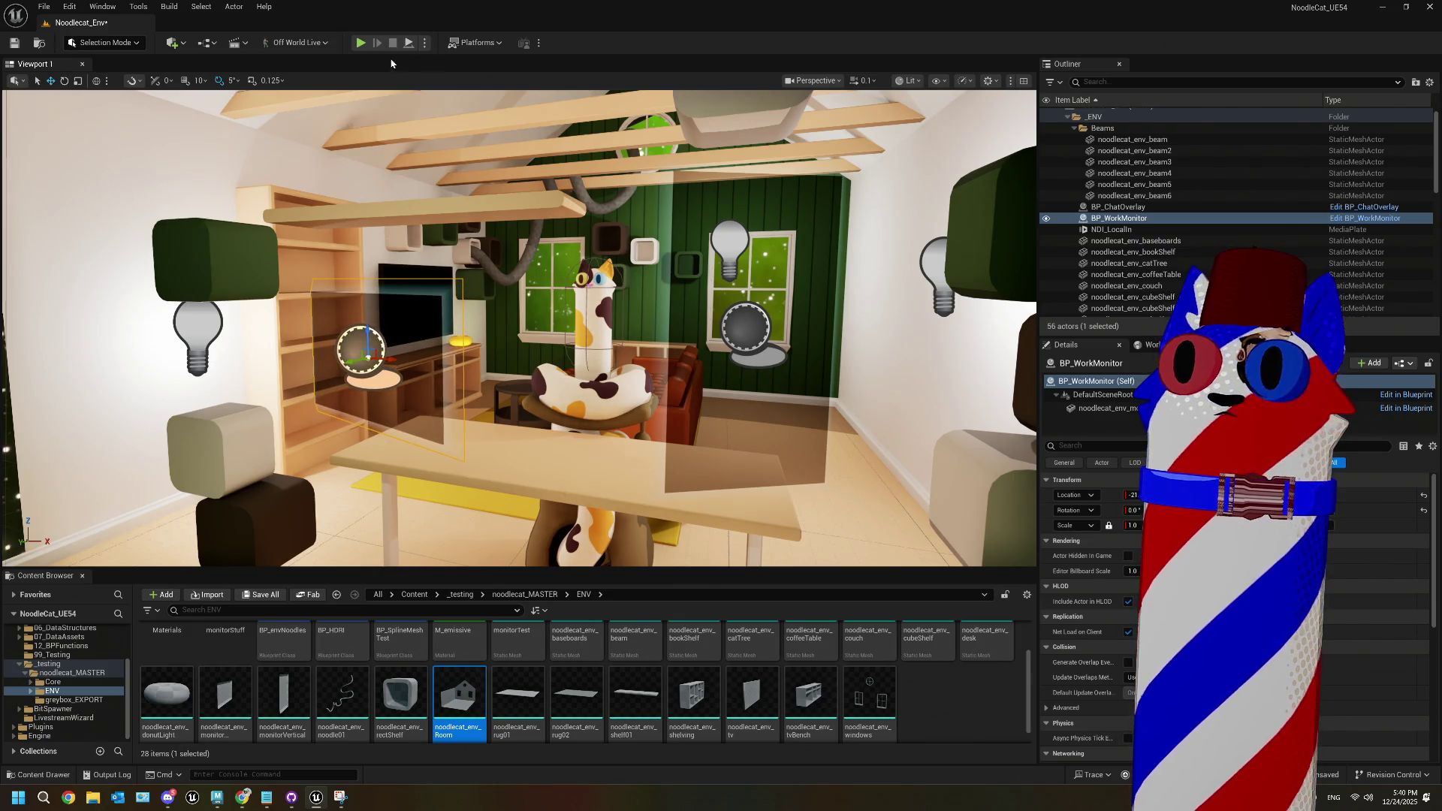
click(362, 42)
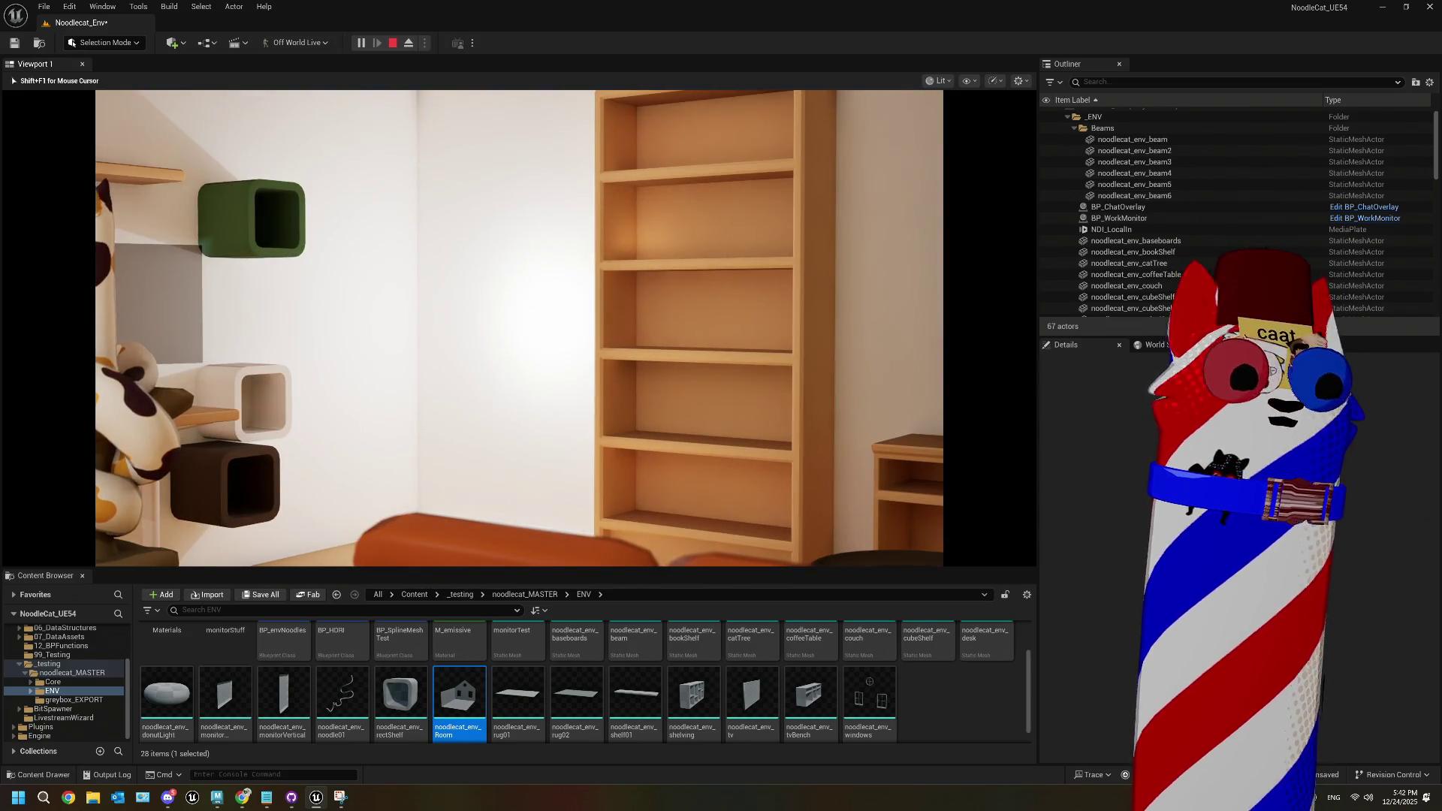
Stop the play session and enlarge the Content Browser area
key(Escape)
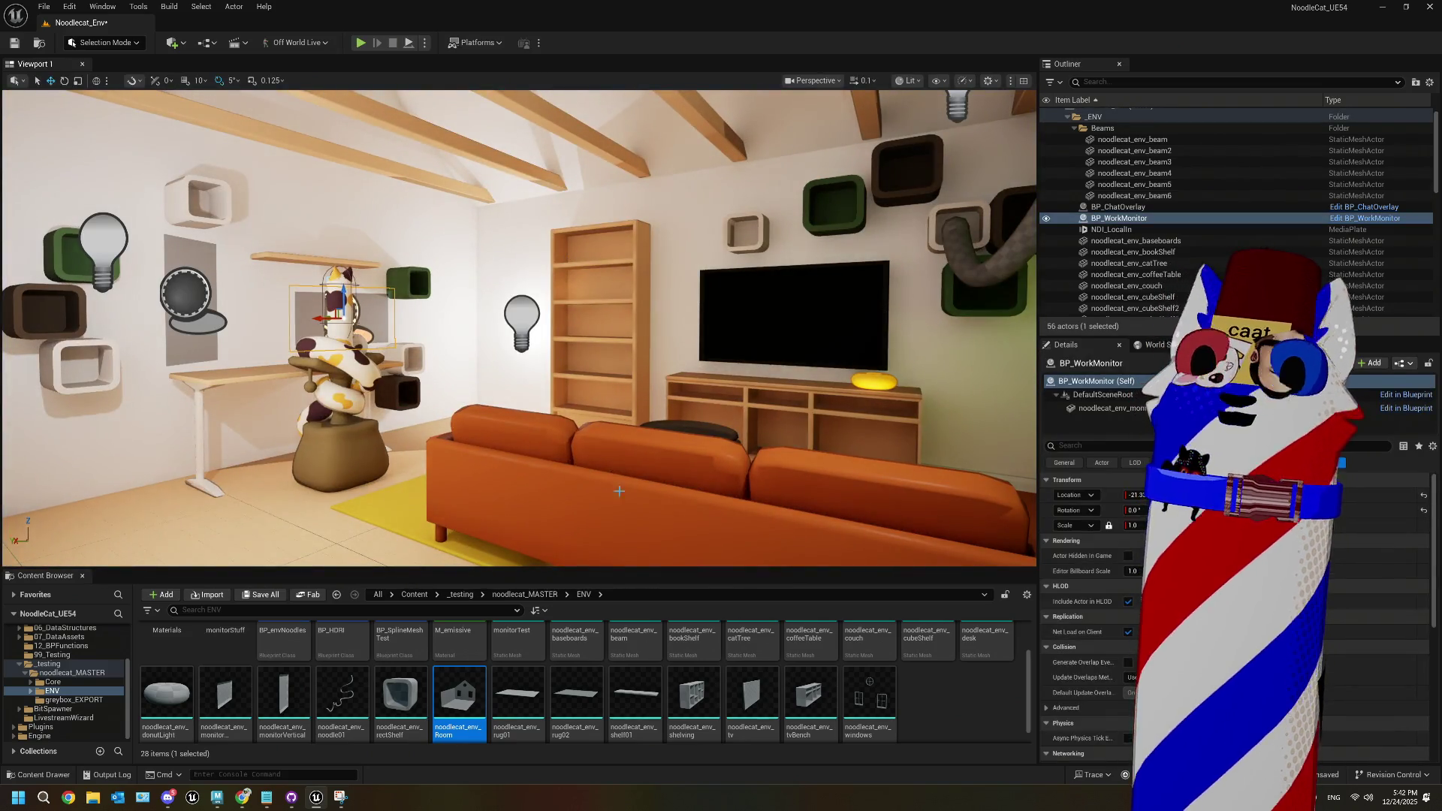
scroll(518, 661, up, 2)
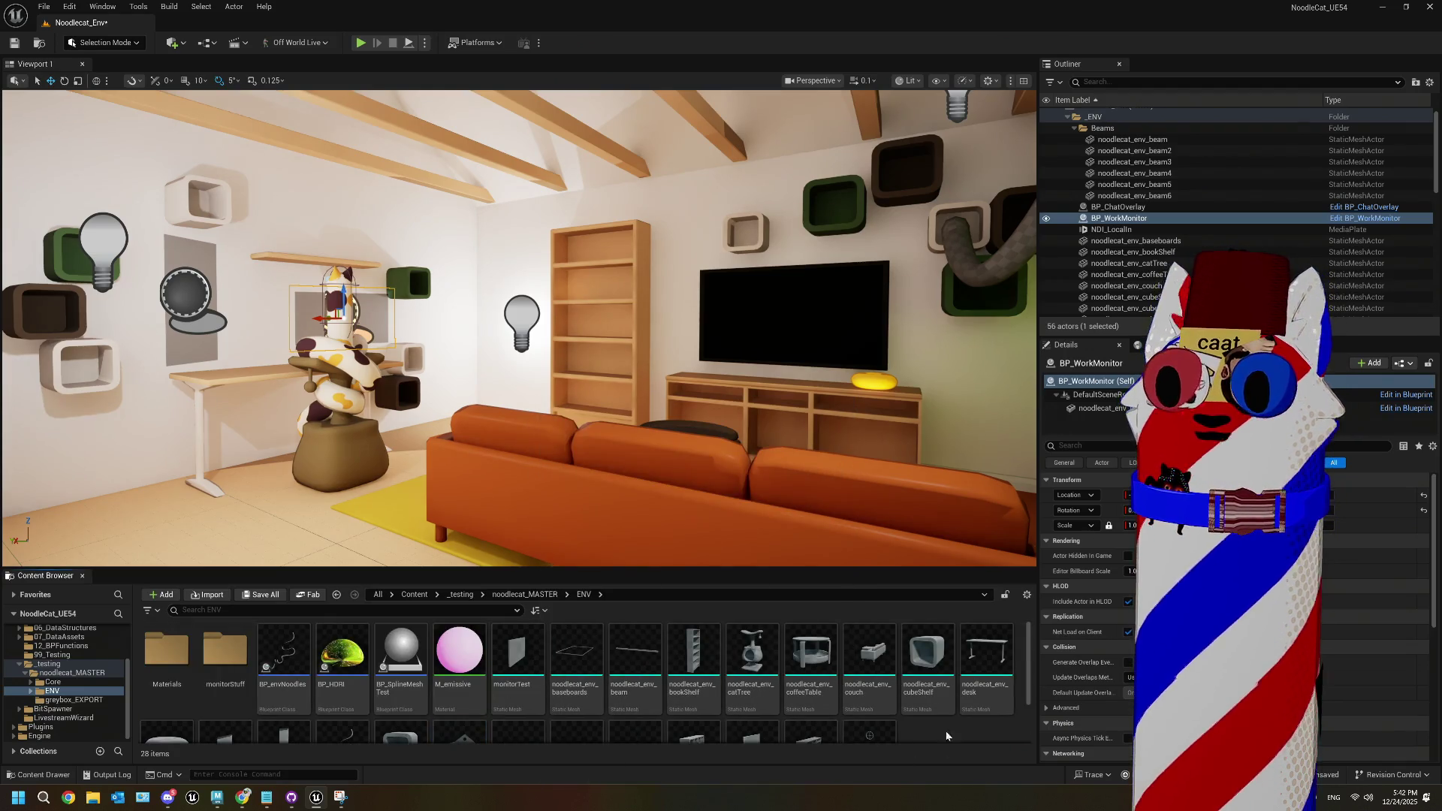
drag(687, 568, 706, 441)
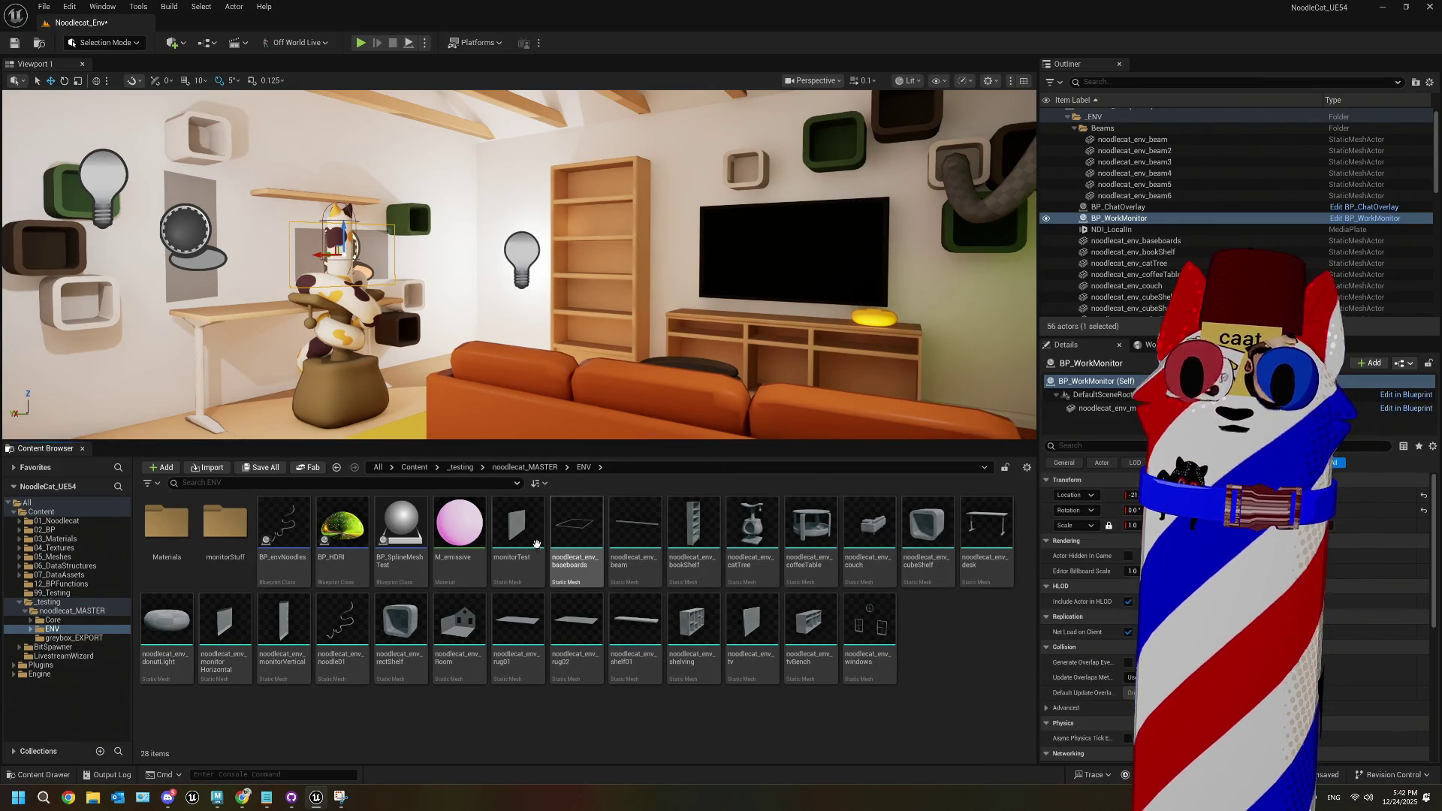
Browse to Content/05_Meshes/3DPipes and select noodlecat_arcadeMachine_MASTER
mouse_move(496, 547)
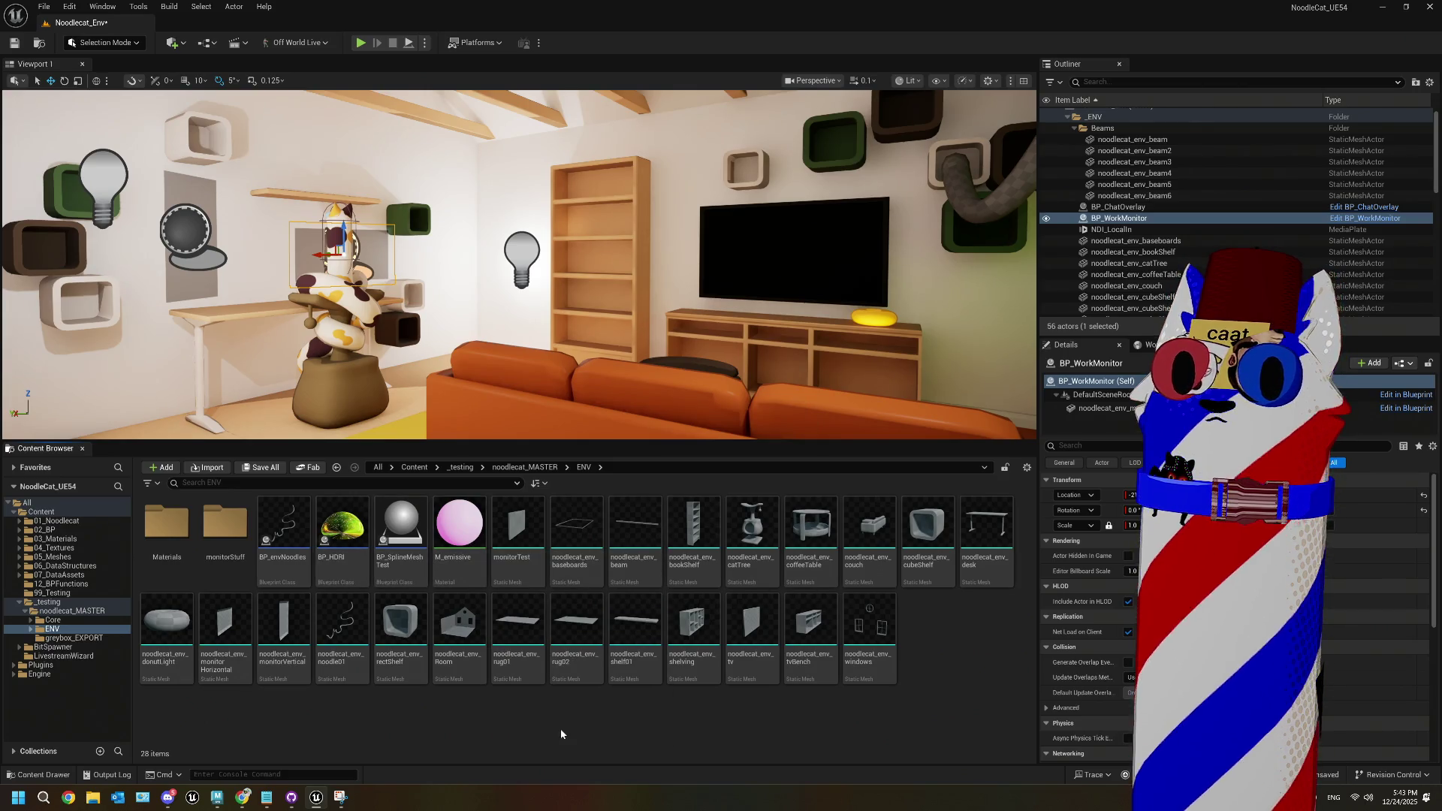
click(92, 593)
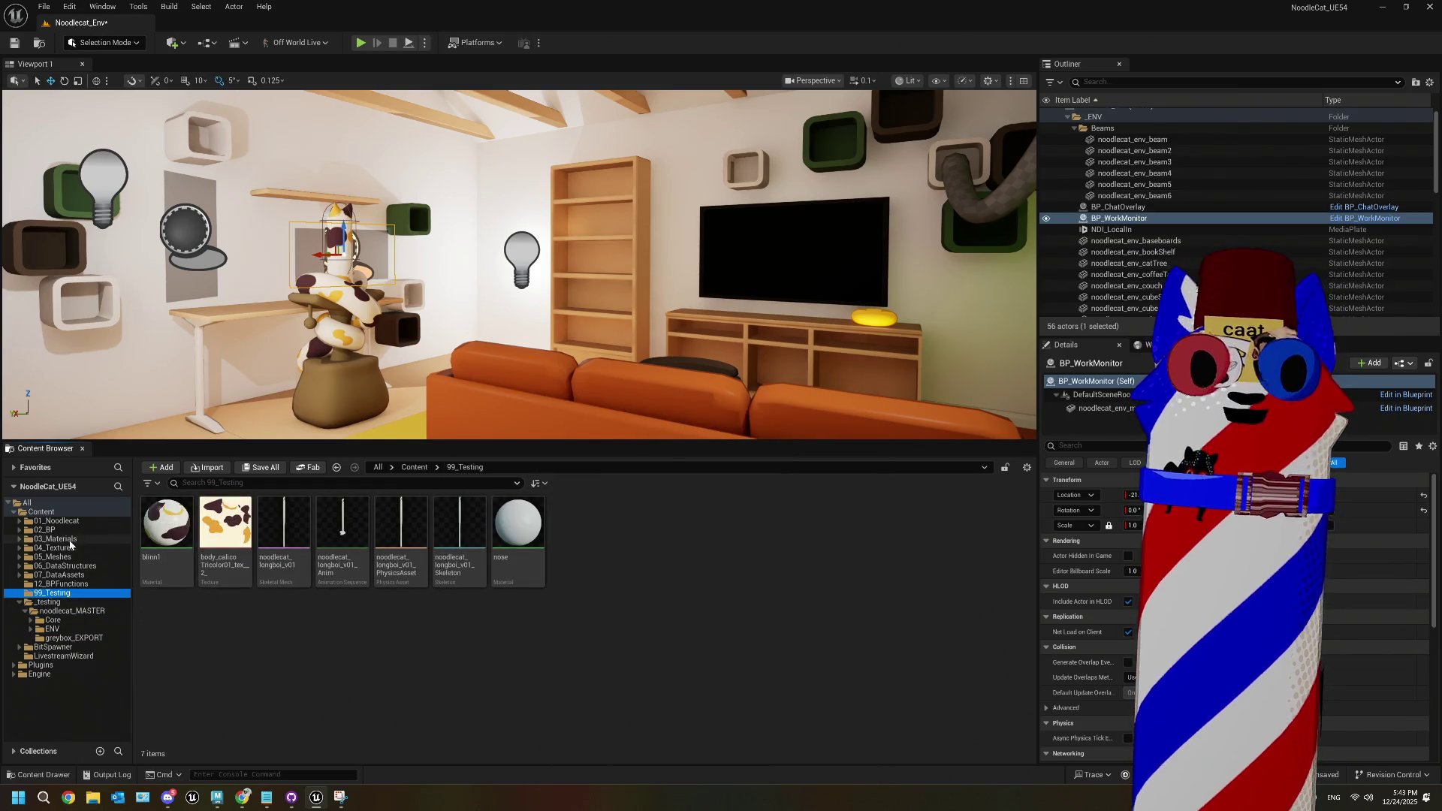
click(77, 557)
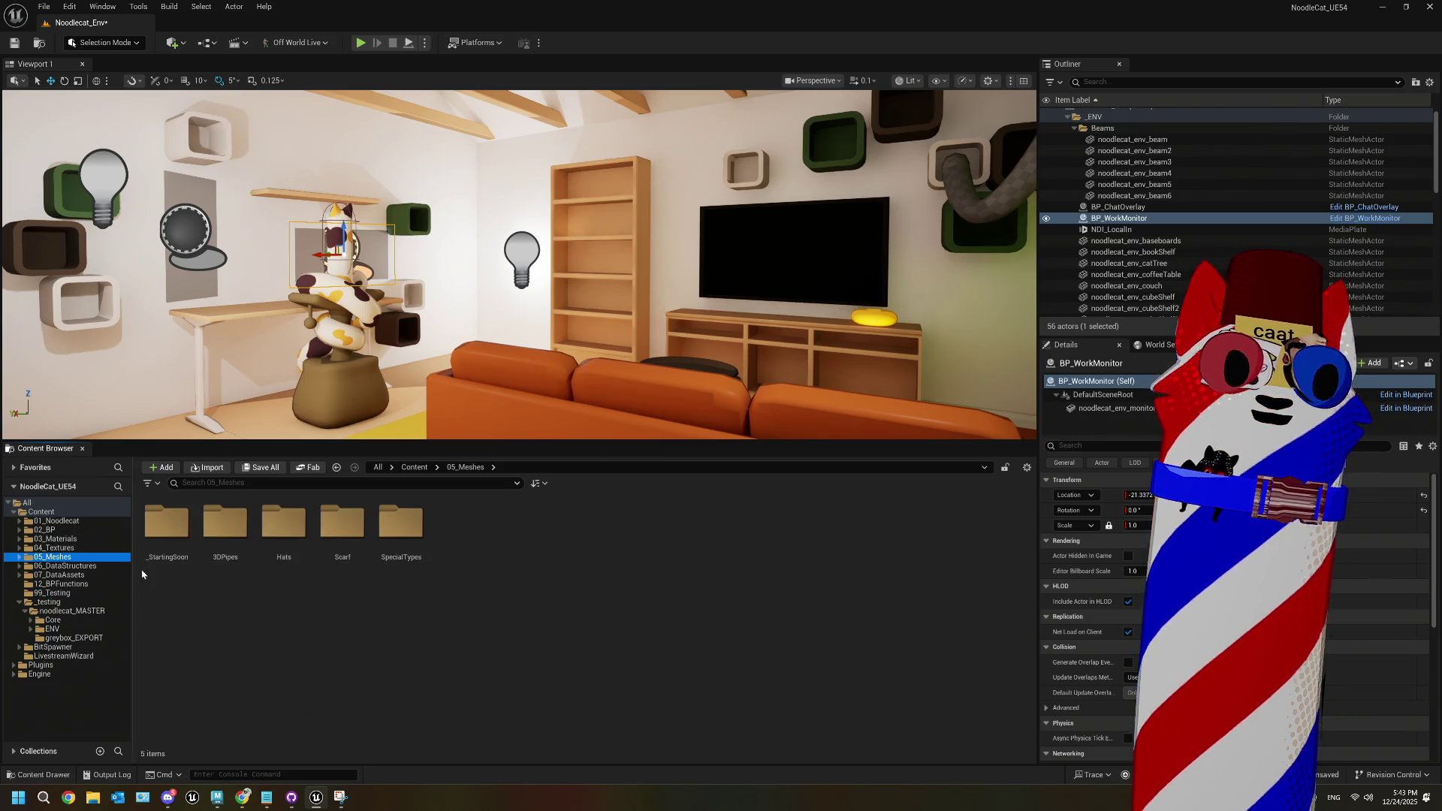
double_click(237, 549)
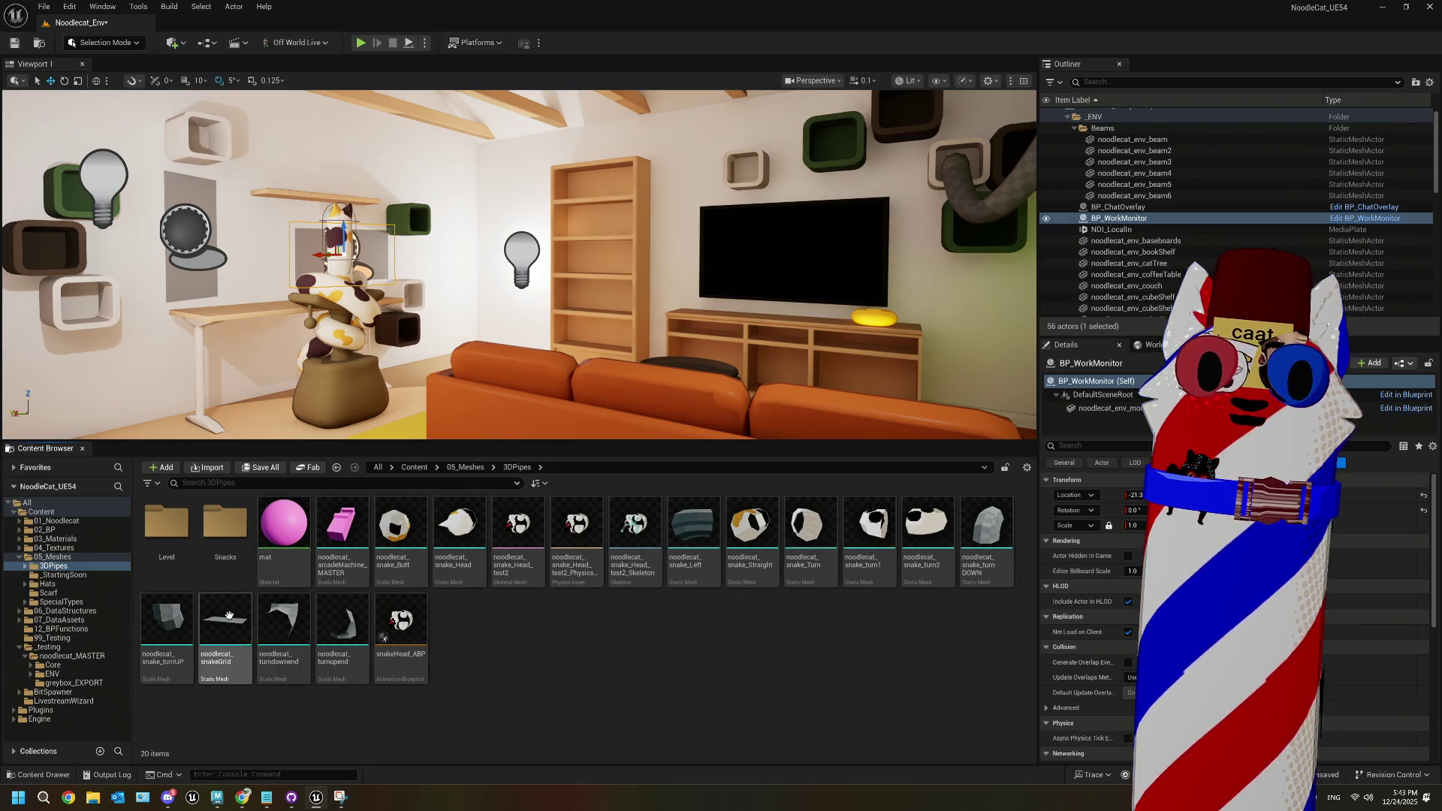
double_click(167, 526)
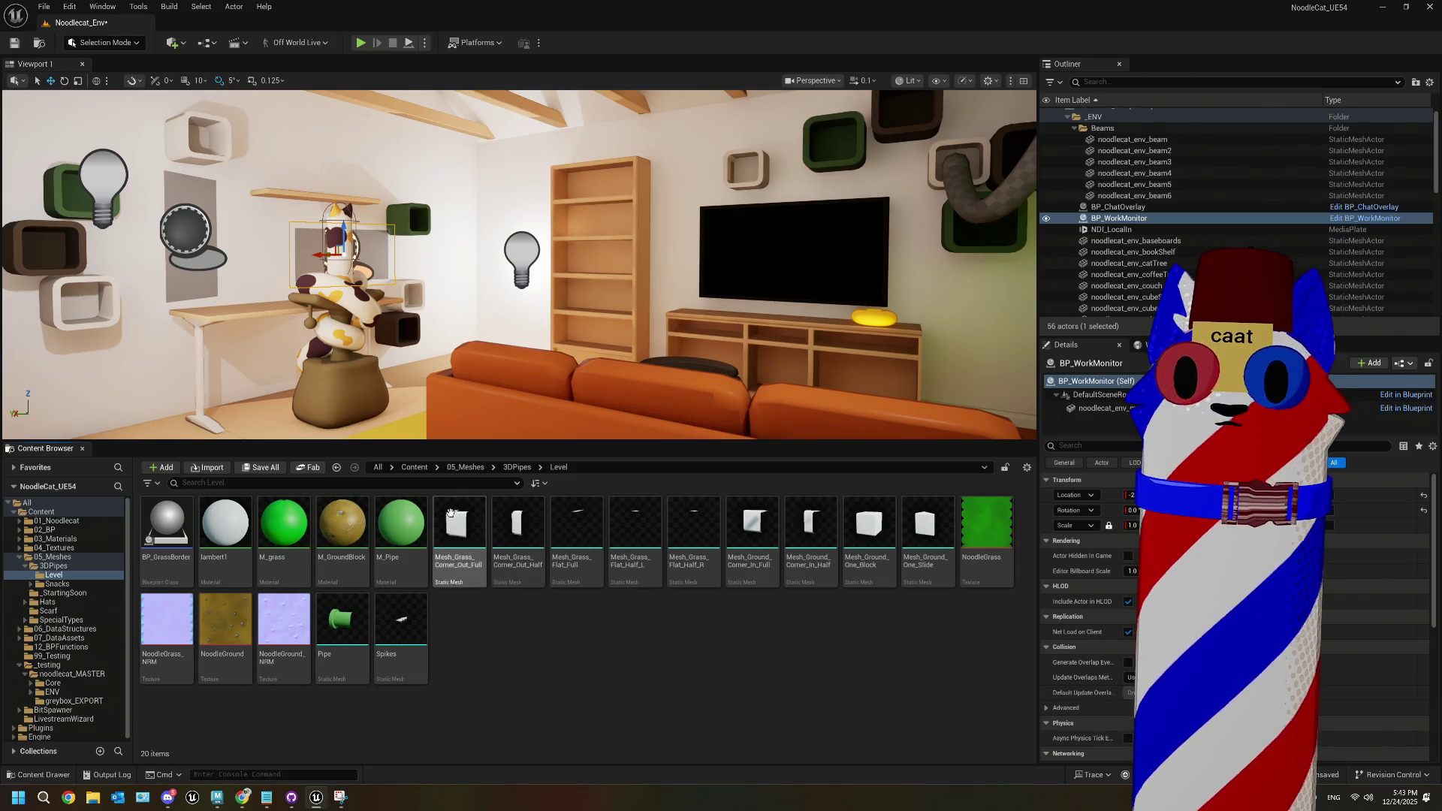
click(504, 469)
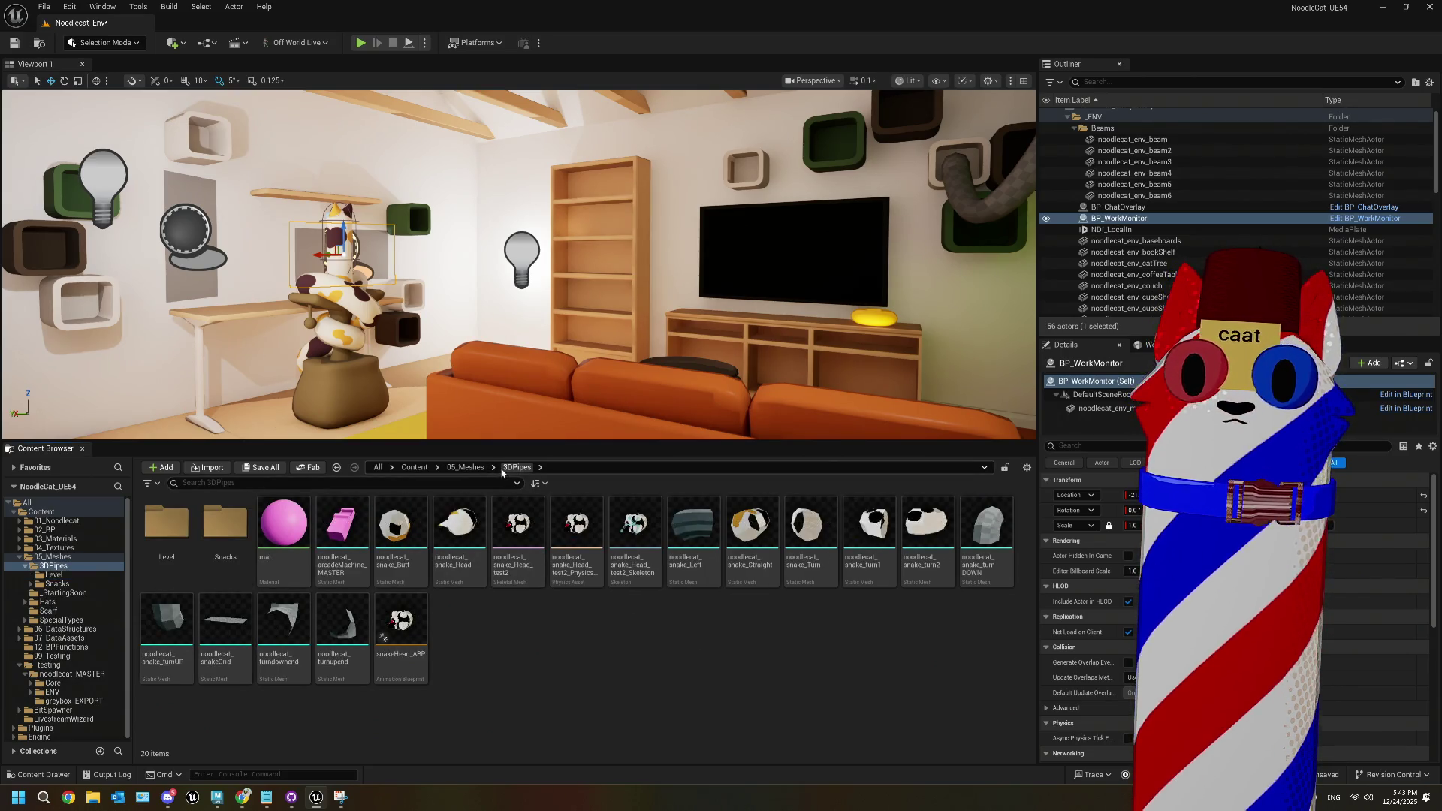
click(360, 560)
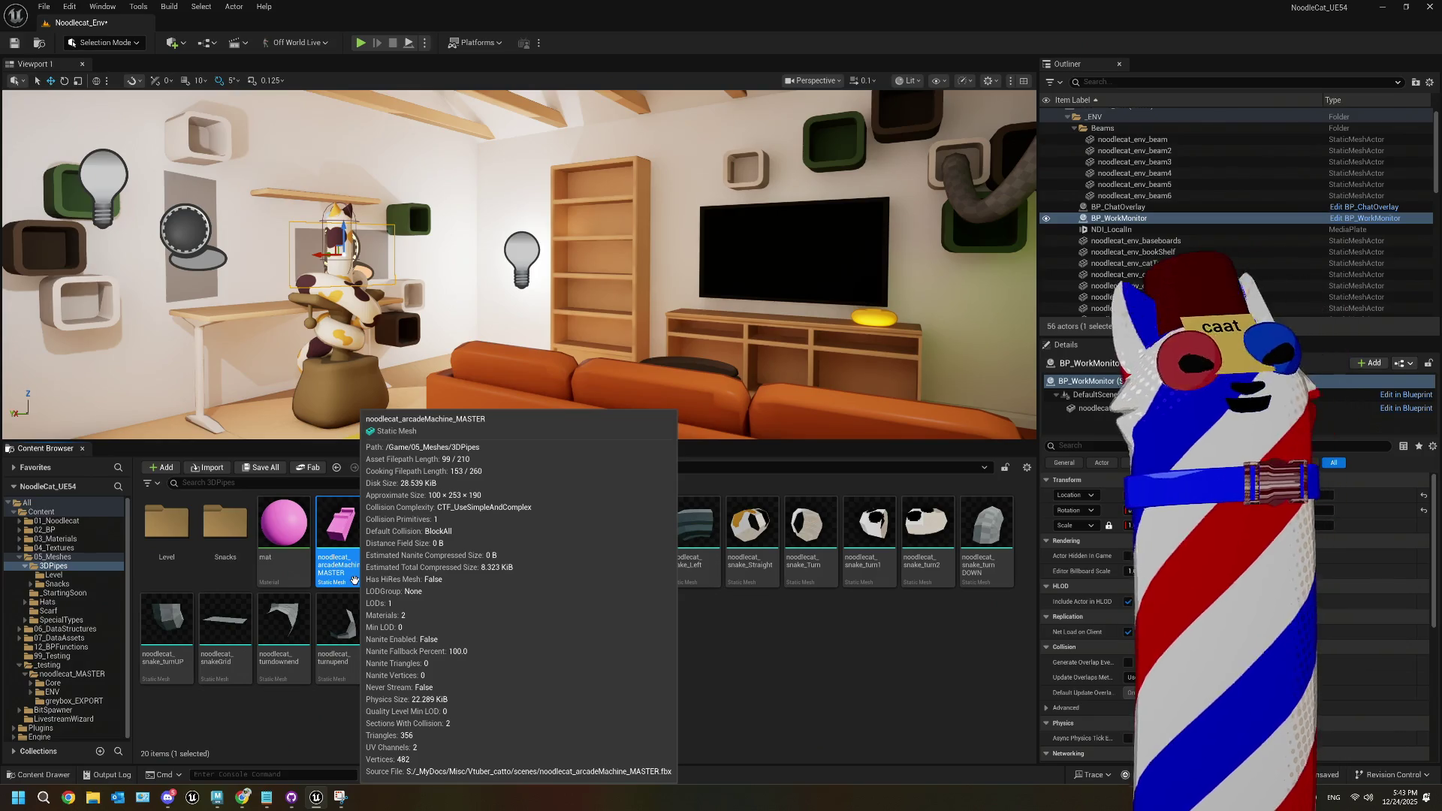
Drop noodlecat_arcadeMachine_MASTER into the room and rotate it about Z to 54 degrees
mouse_move(355, 580)
mouse_down()
mouse_move(416, 290)
mouse_move(456, 281)
mouse_move(476, 353)
mouse_up()
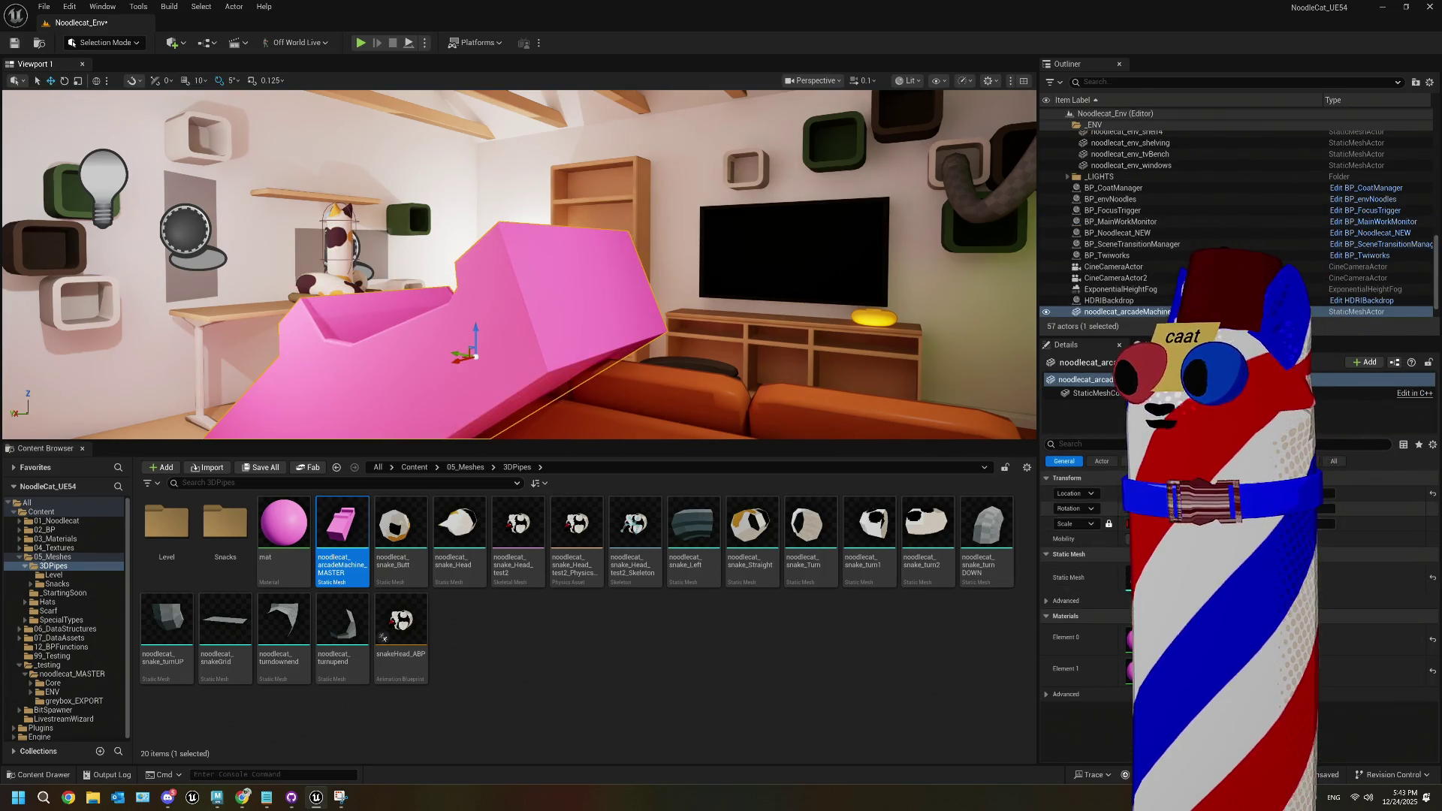
drag(1323, 508, 1375, 508)
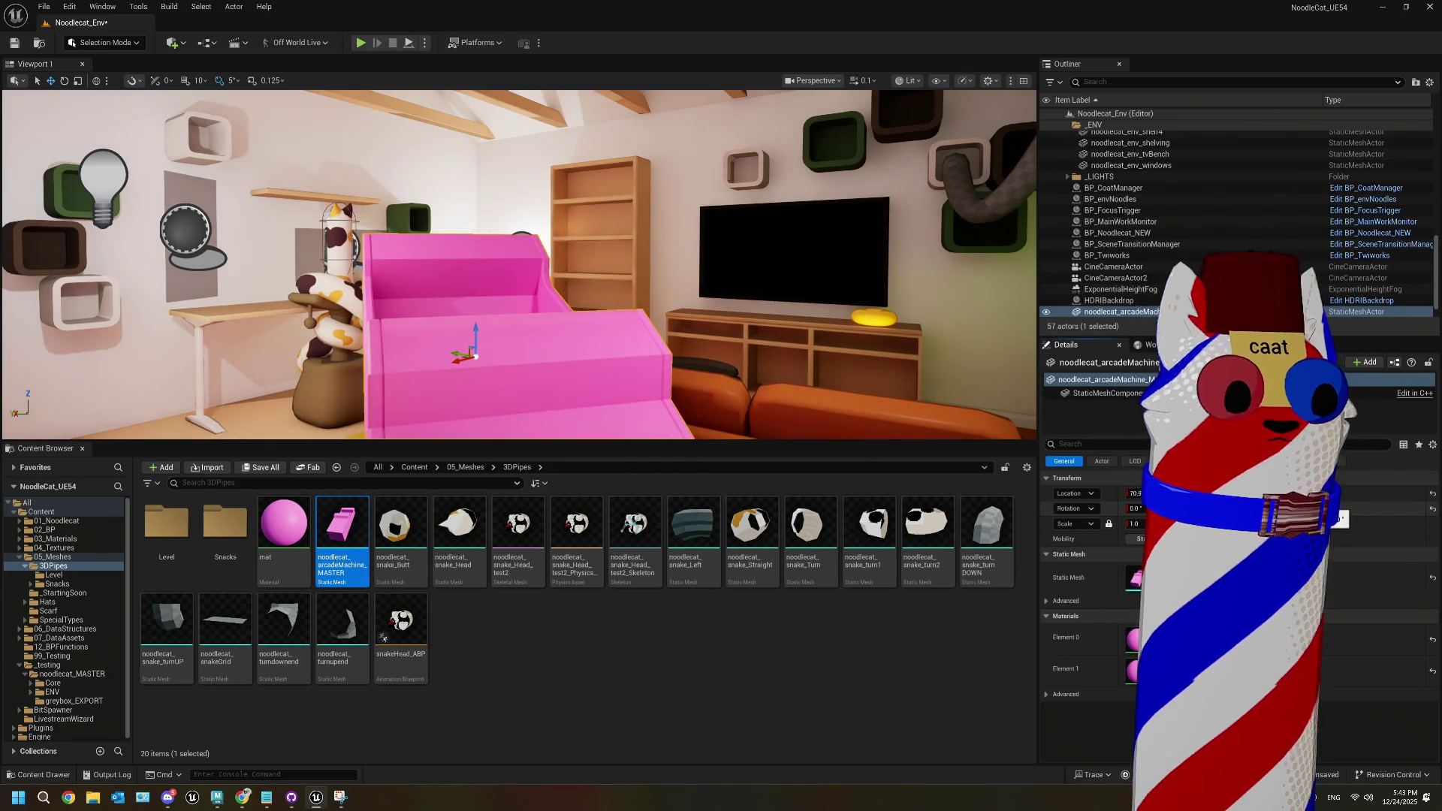
drag(1322, 508, 1303, 509)
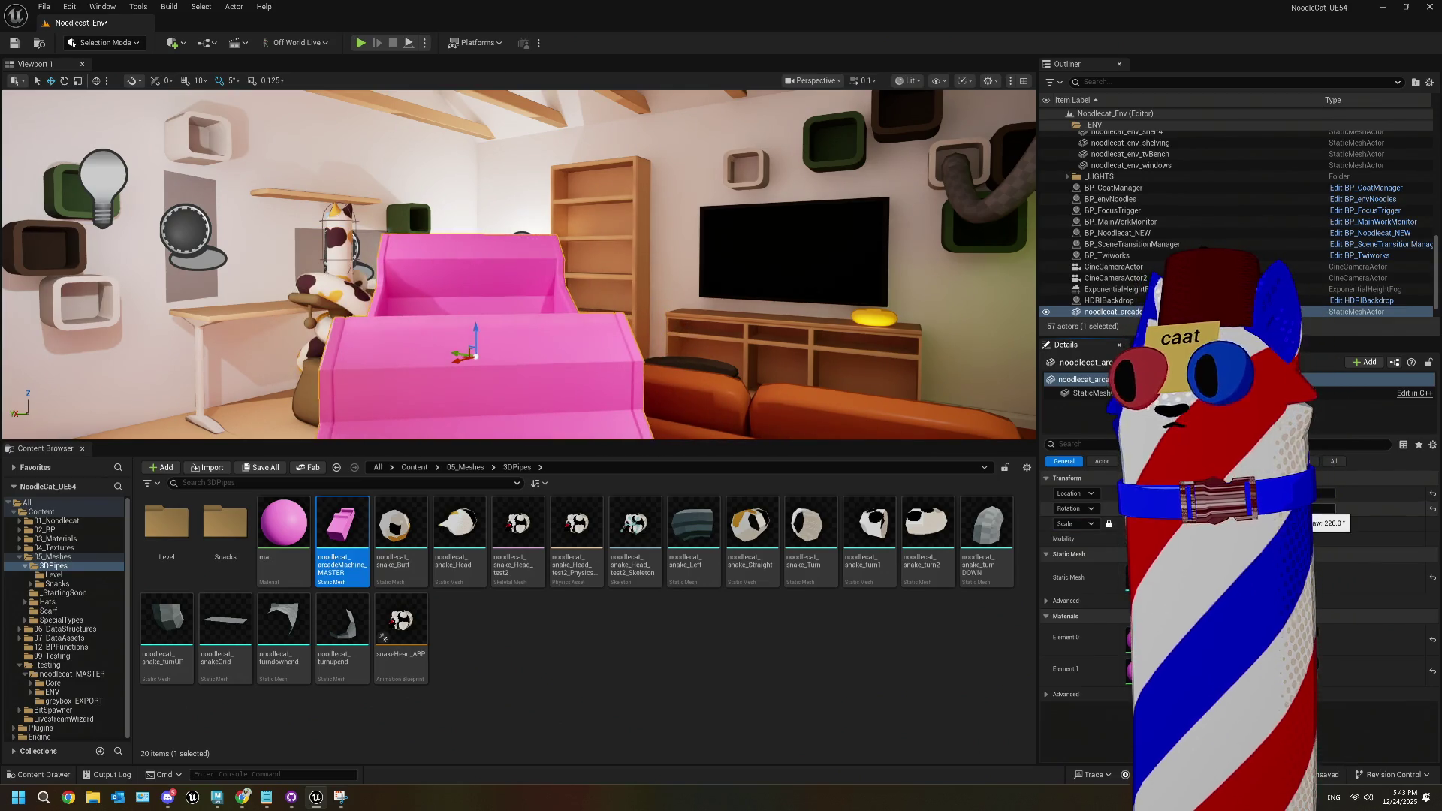
drag(1304, 509, 1281, 509)
mouse_move(559, 325)
mouse_down()
mouse_move(457, 343)
mouse_move(409, 333)
mouse_move(403, 282)
mouse_move(514, 128)
mouse_up()
drag(1140, 507, 1125, 507)
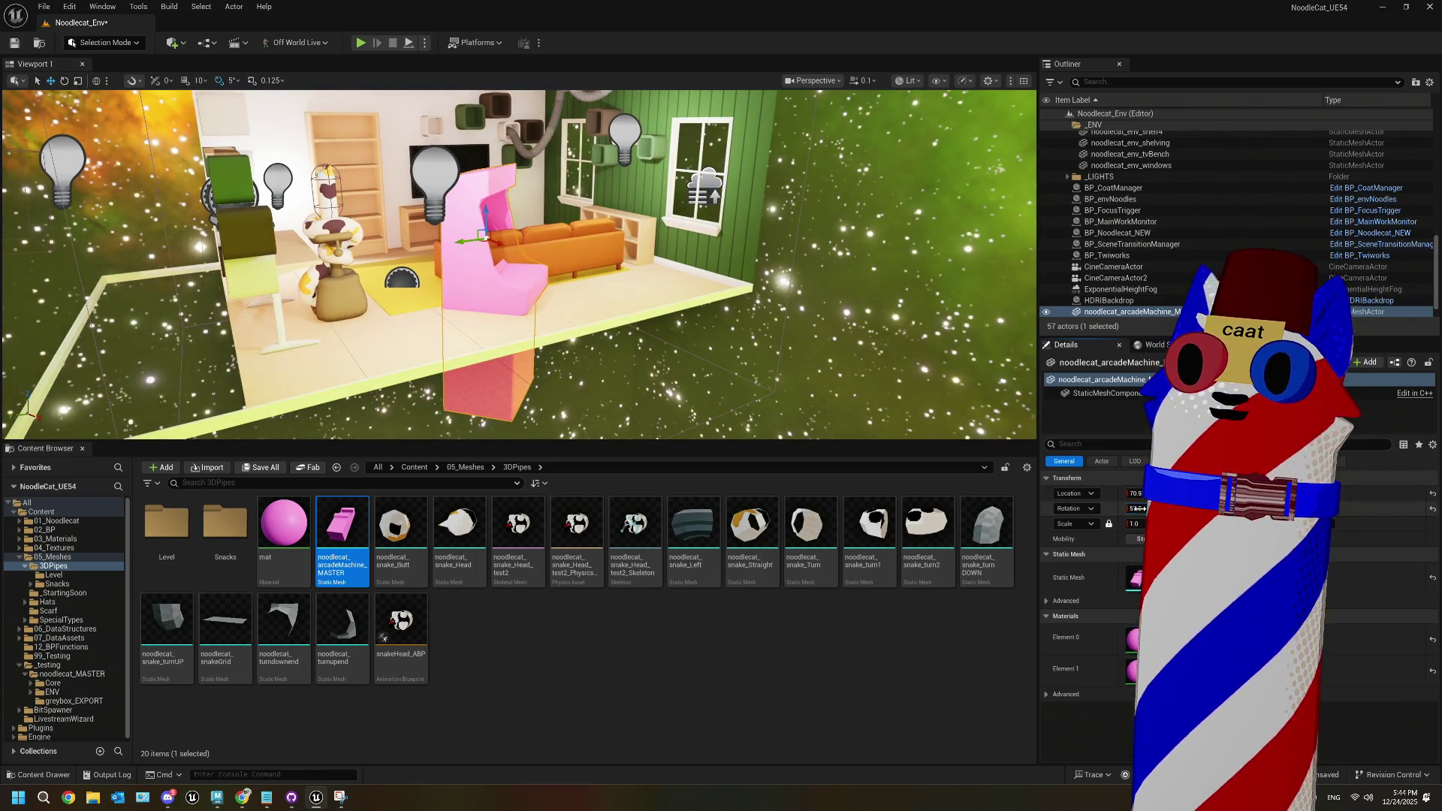
Scale the arcade machine down to about 0.56 and frame it in the room corner
key(f)
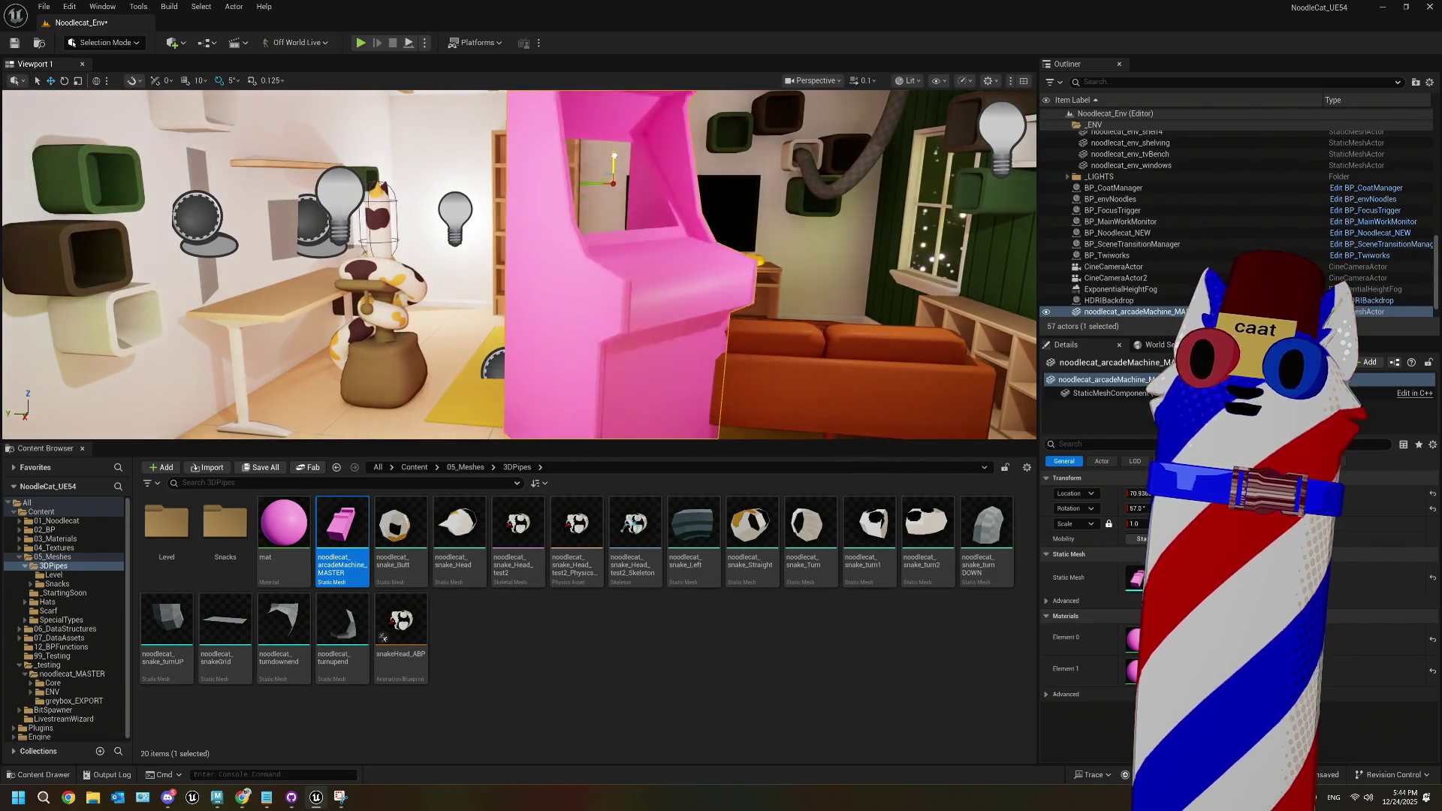
scroll(518, 263, down, 10)
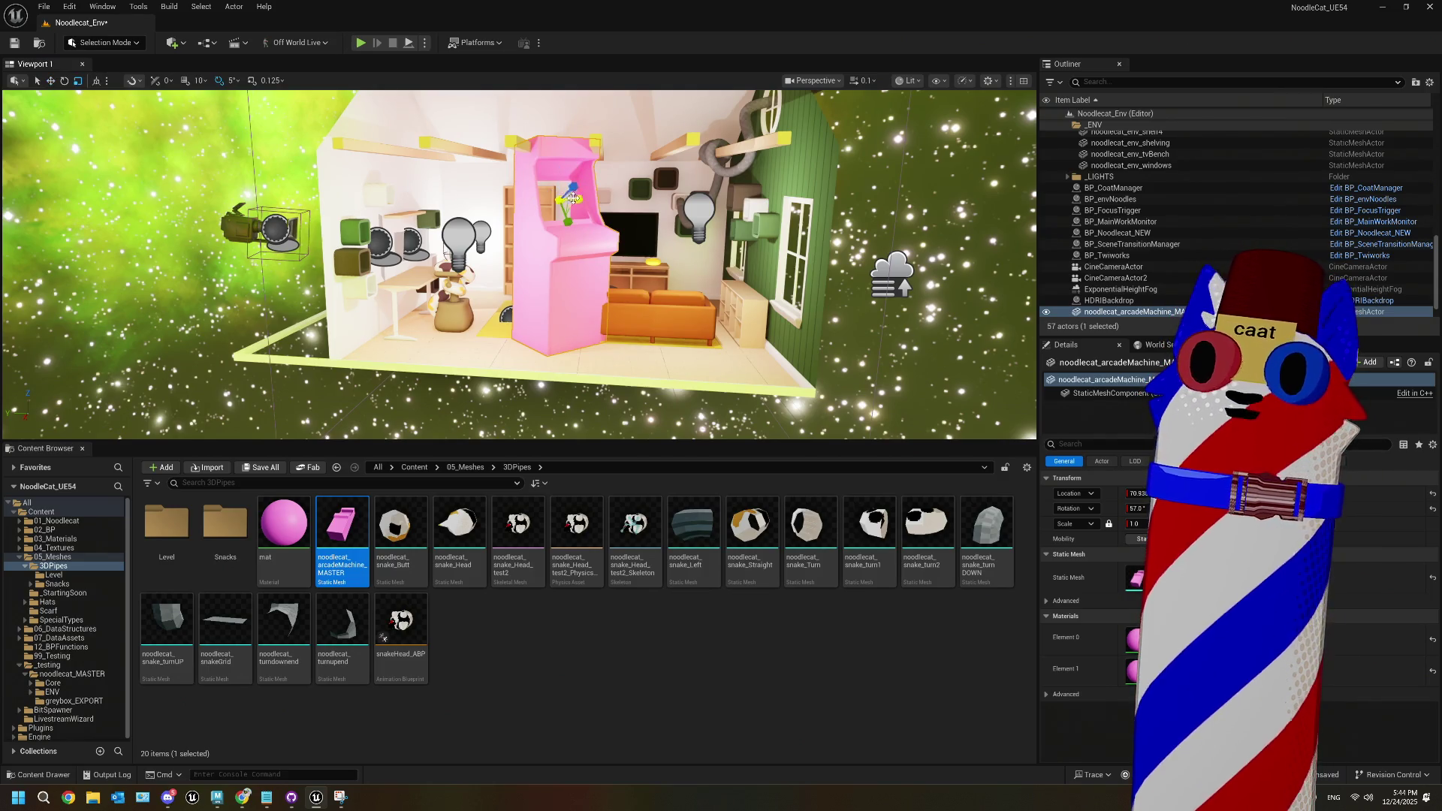
drag(562, 202, 553, 248)
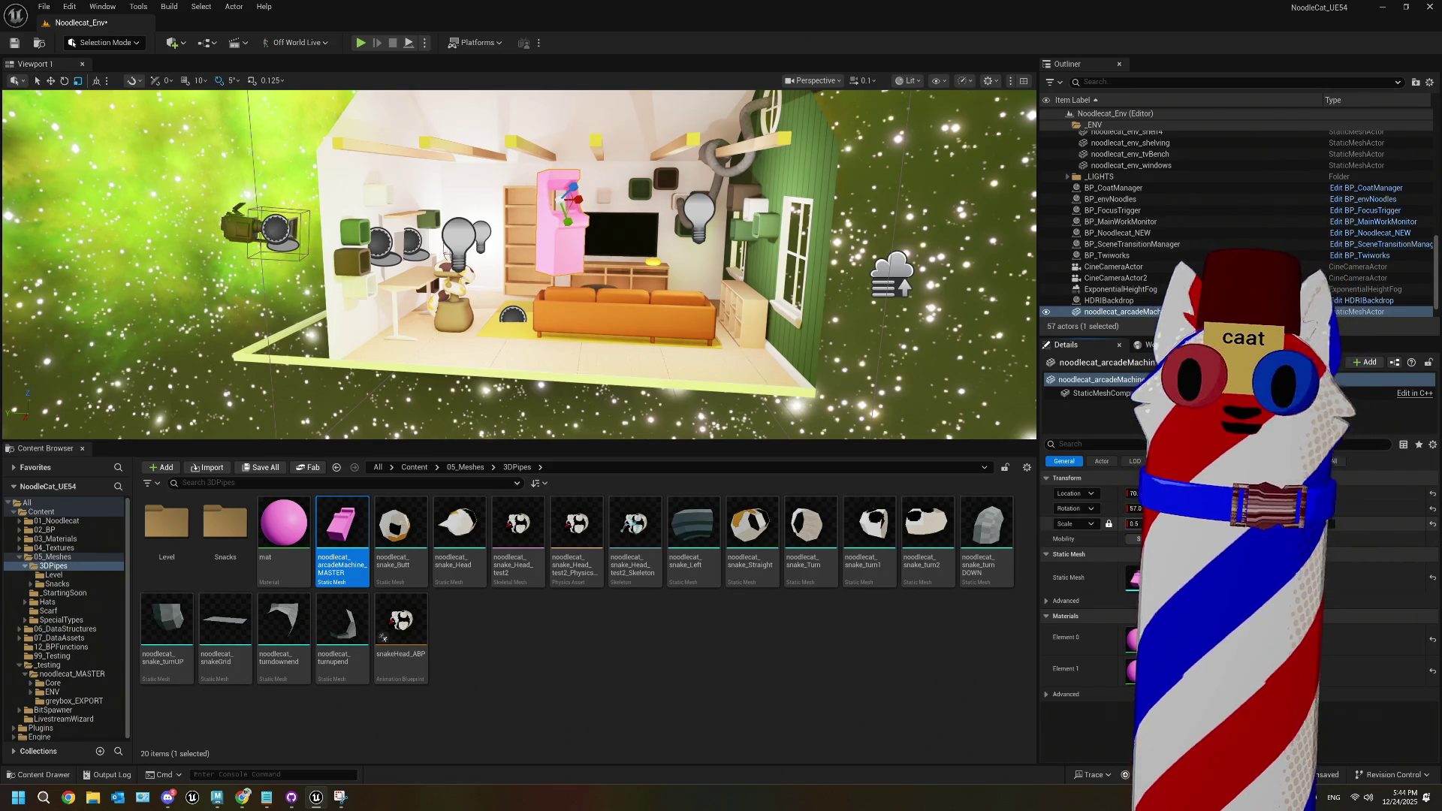
drag(553, 247, 495, 232)
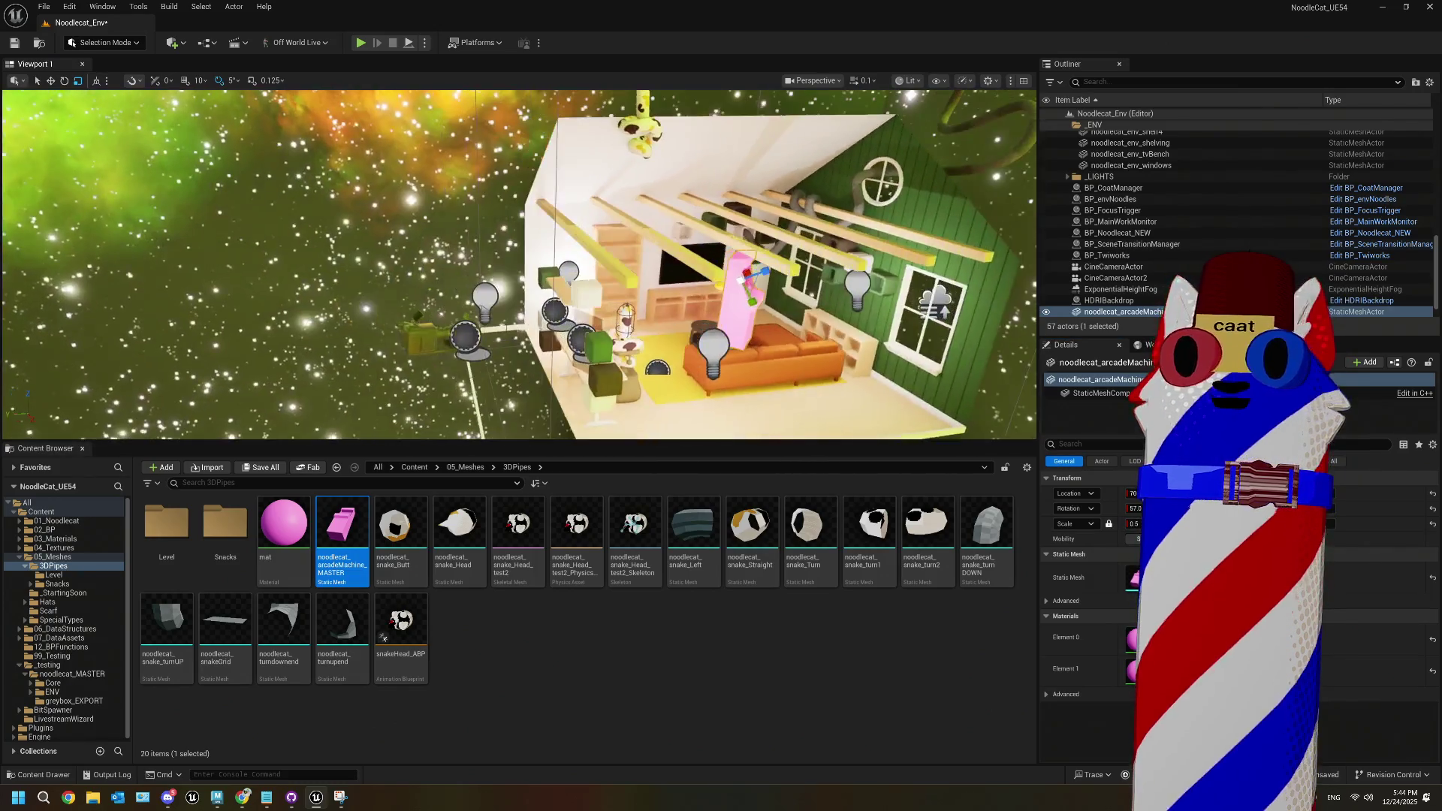
drag(776, 280, 789, 339)
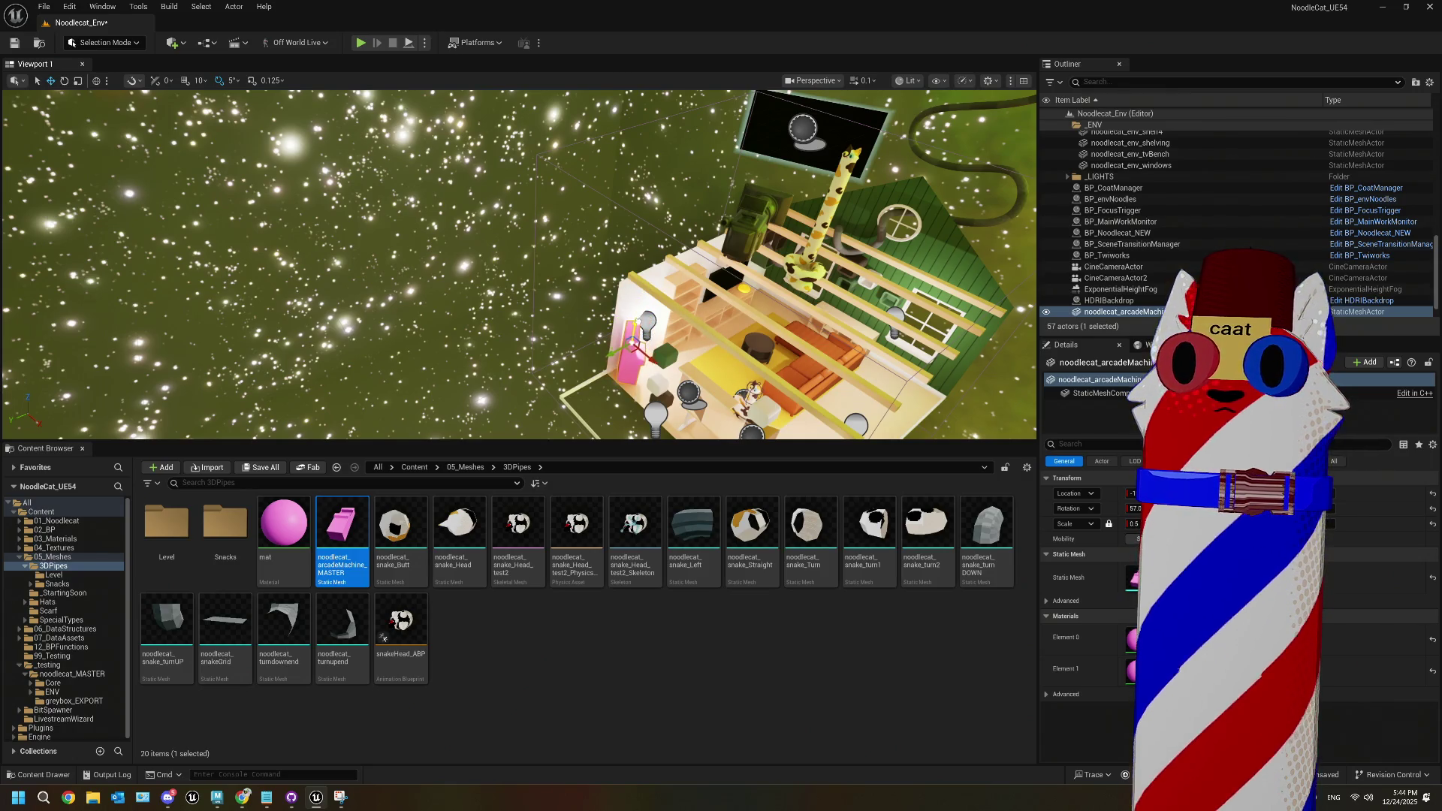
key(f)
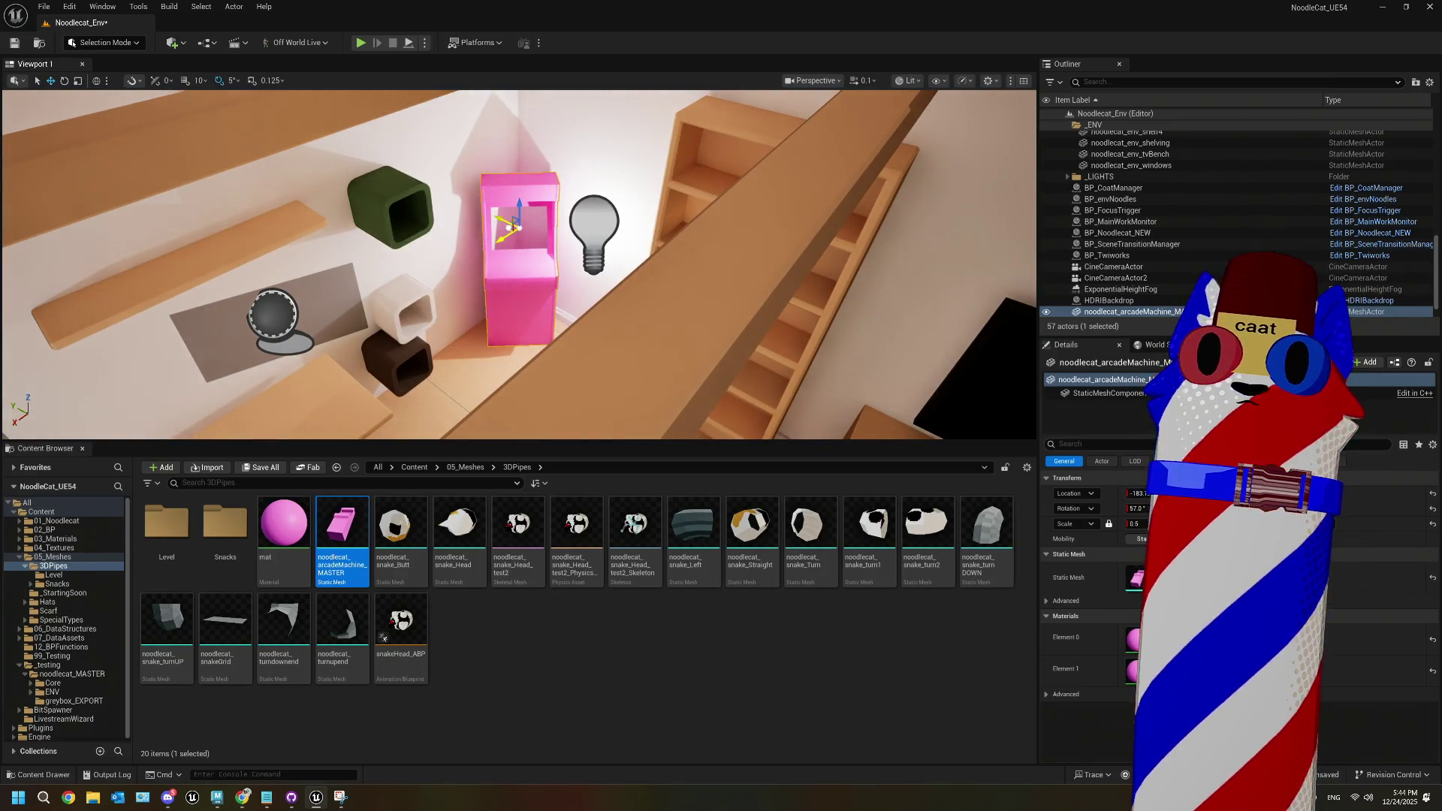
Nudge the pink arcade machine slightly right along X and frame it from the front
drag(509, 225, 515, 231)
key(f)
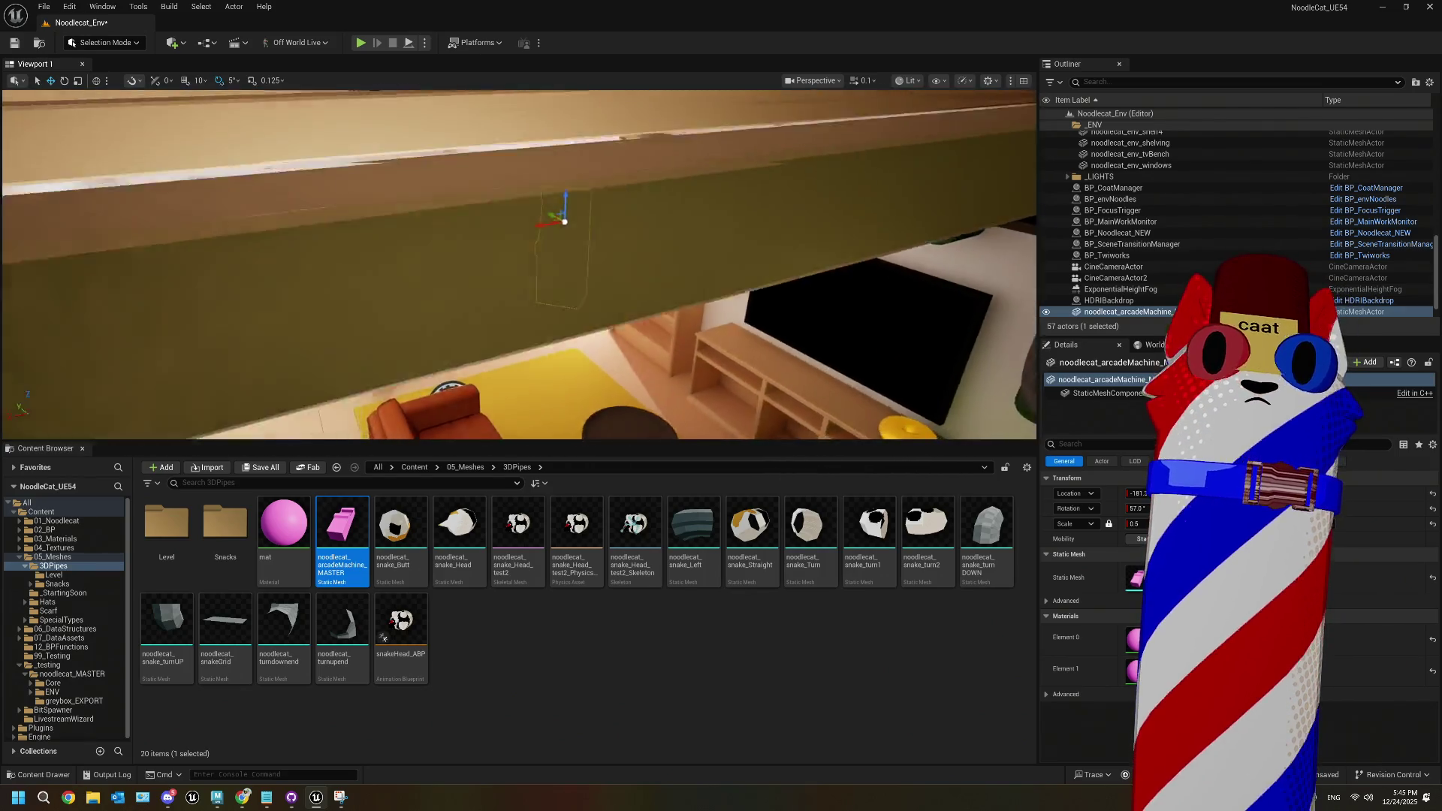
scroll(561, 222, down, 5)
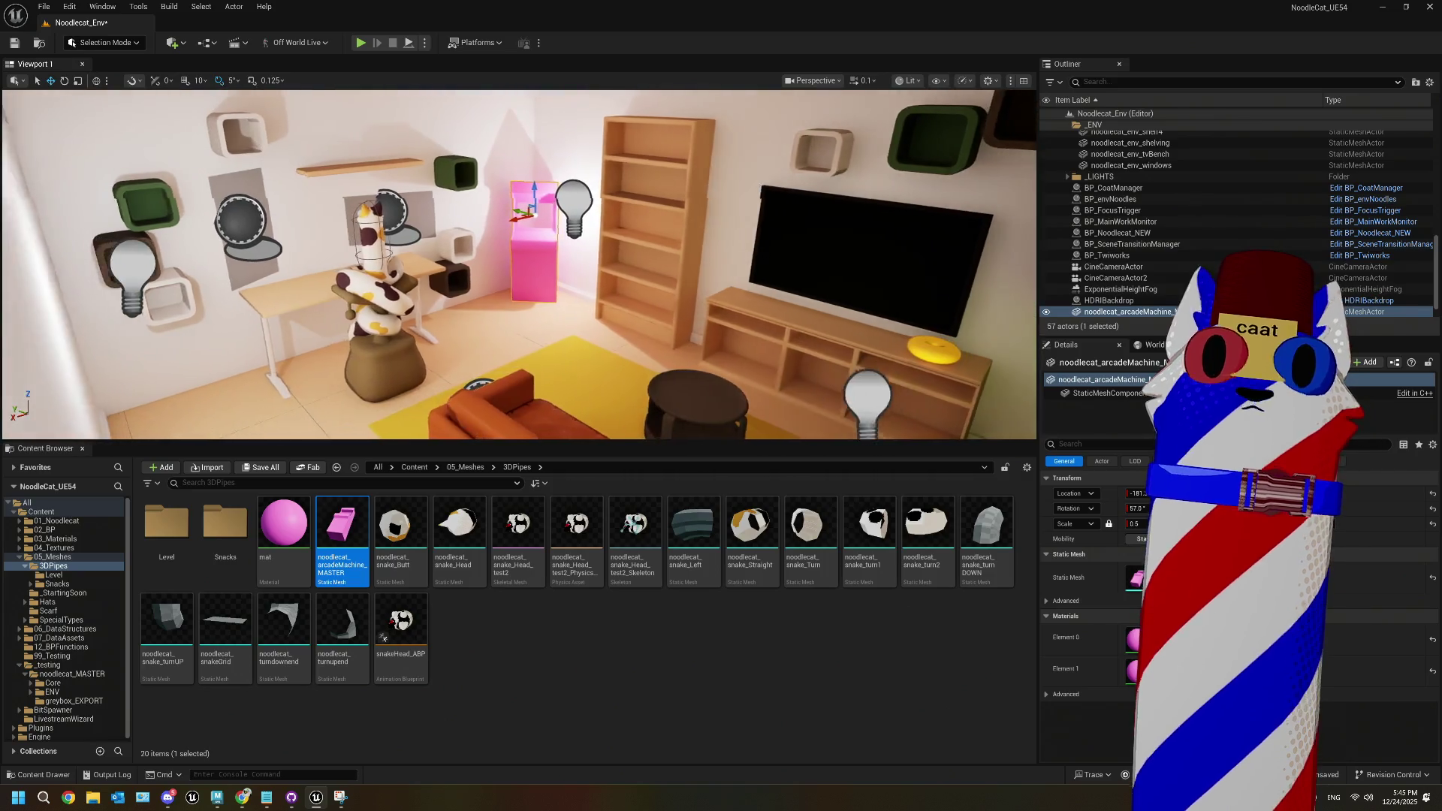
Fly closer to check the arcade machine against the bookshelf, then select the bookshelf
key(a)
key(e)
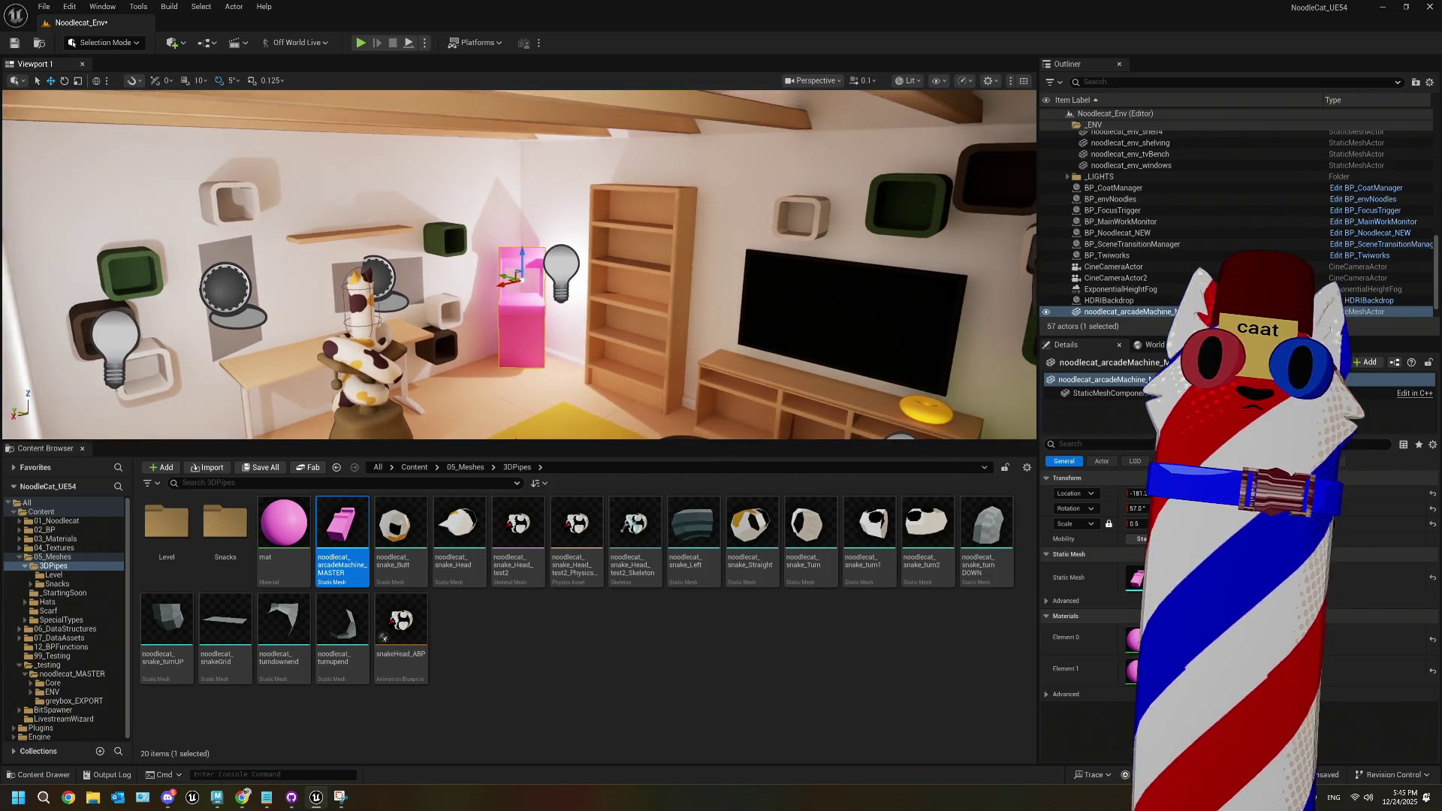
key(w)
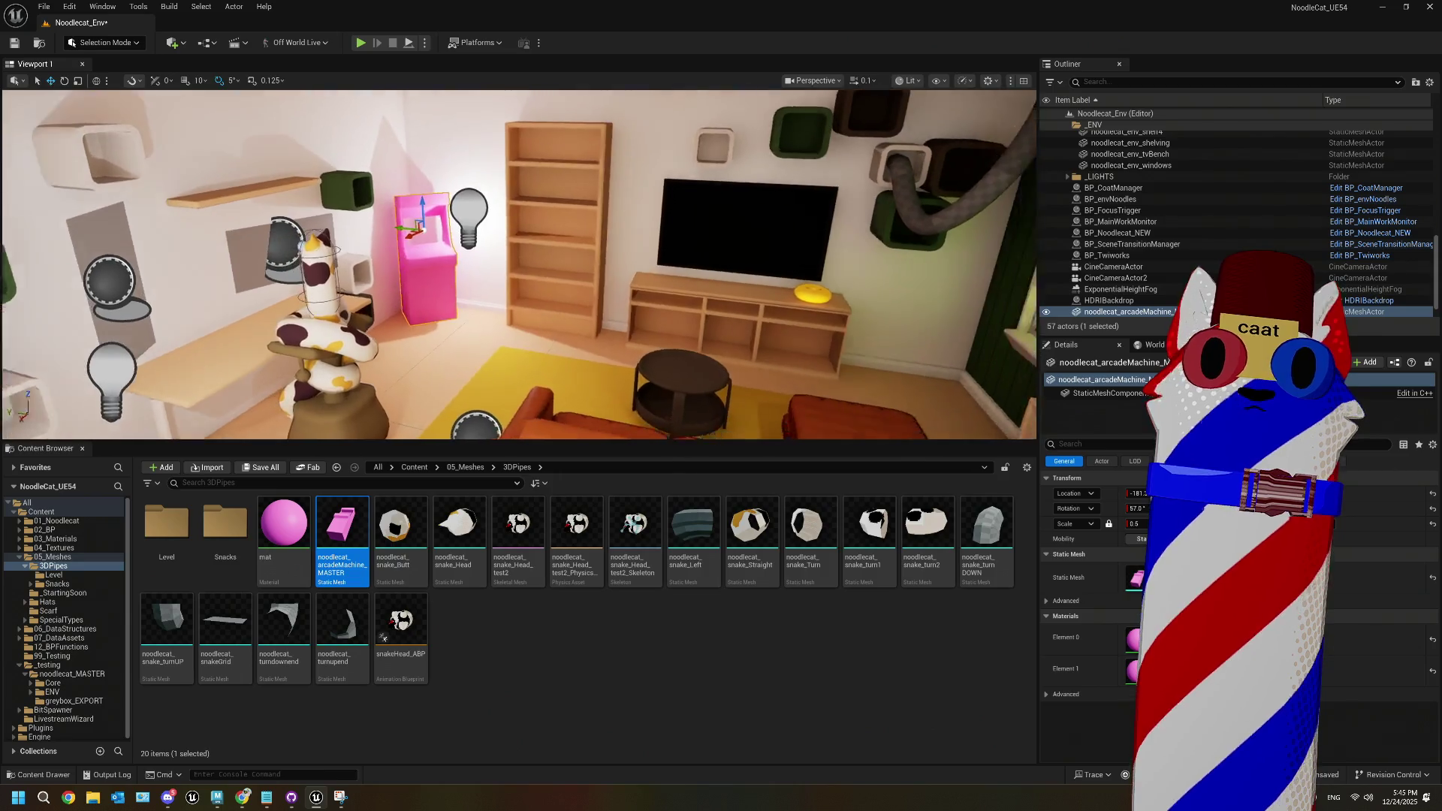
key(w)
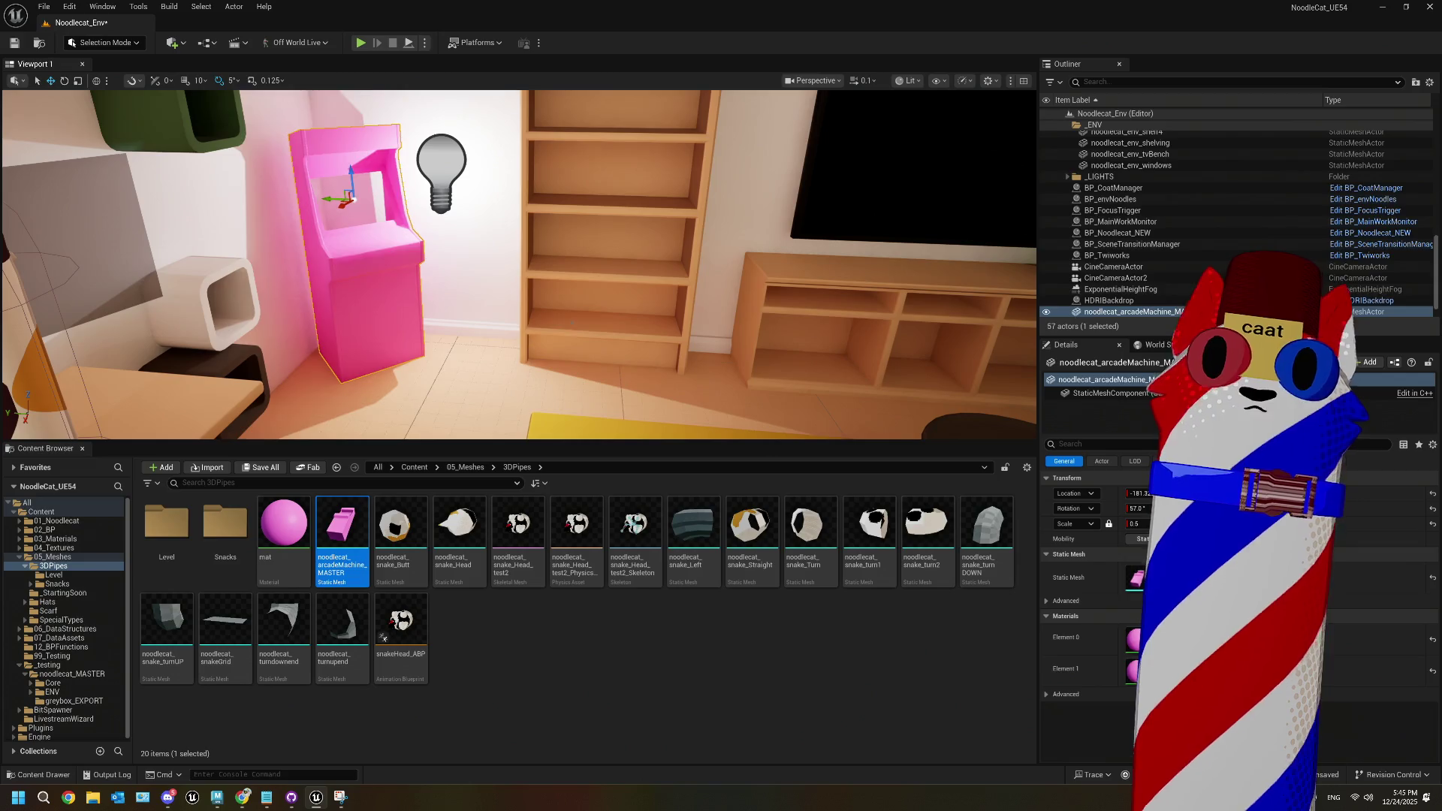
click(589, 353)
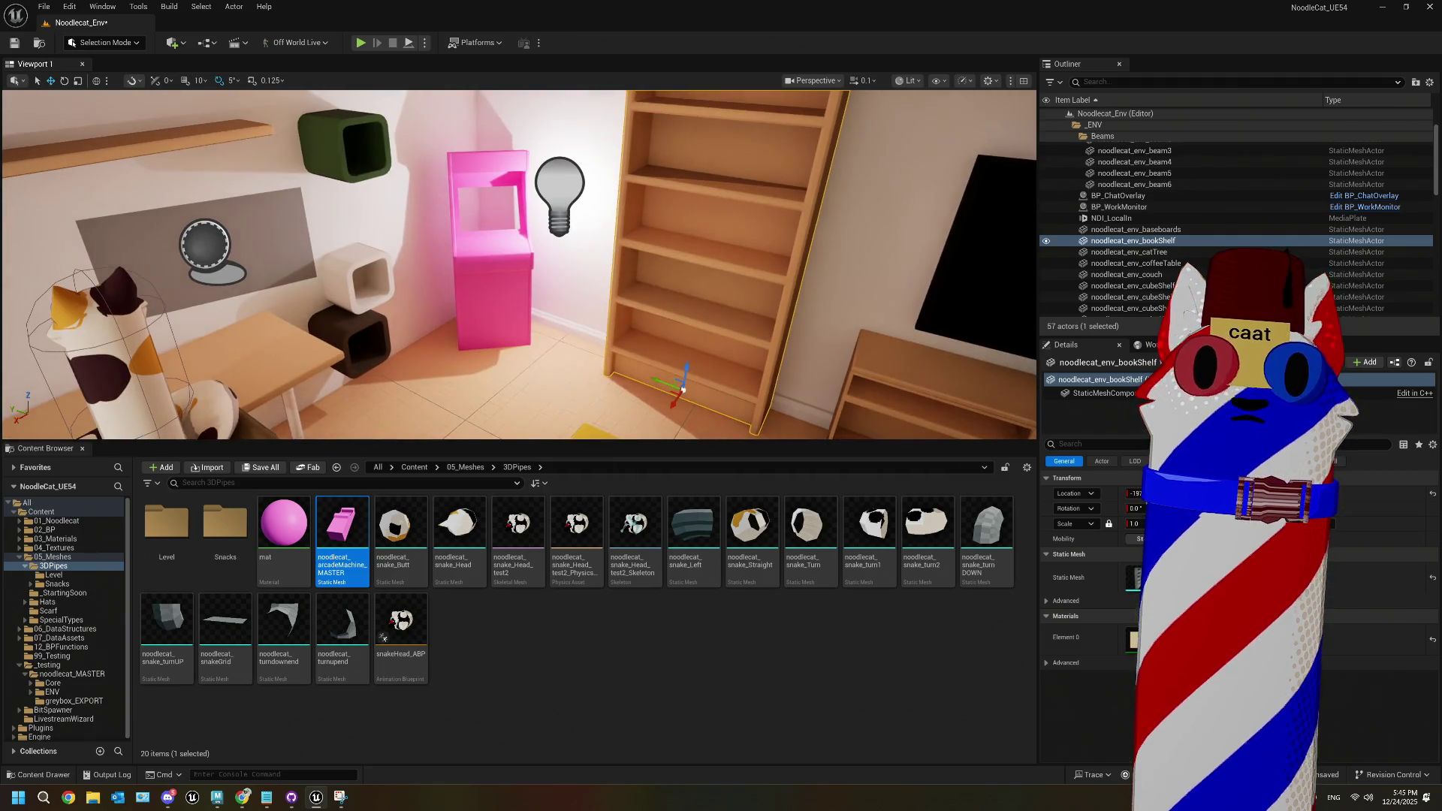
Flag the pink arcade machine as Is Editor Only in its Details panel
click(481, 321)
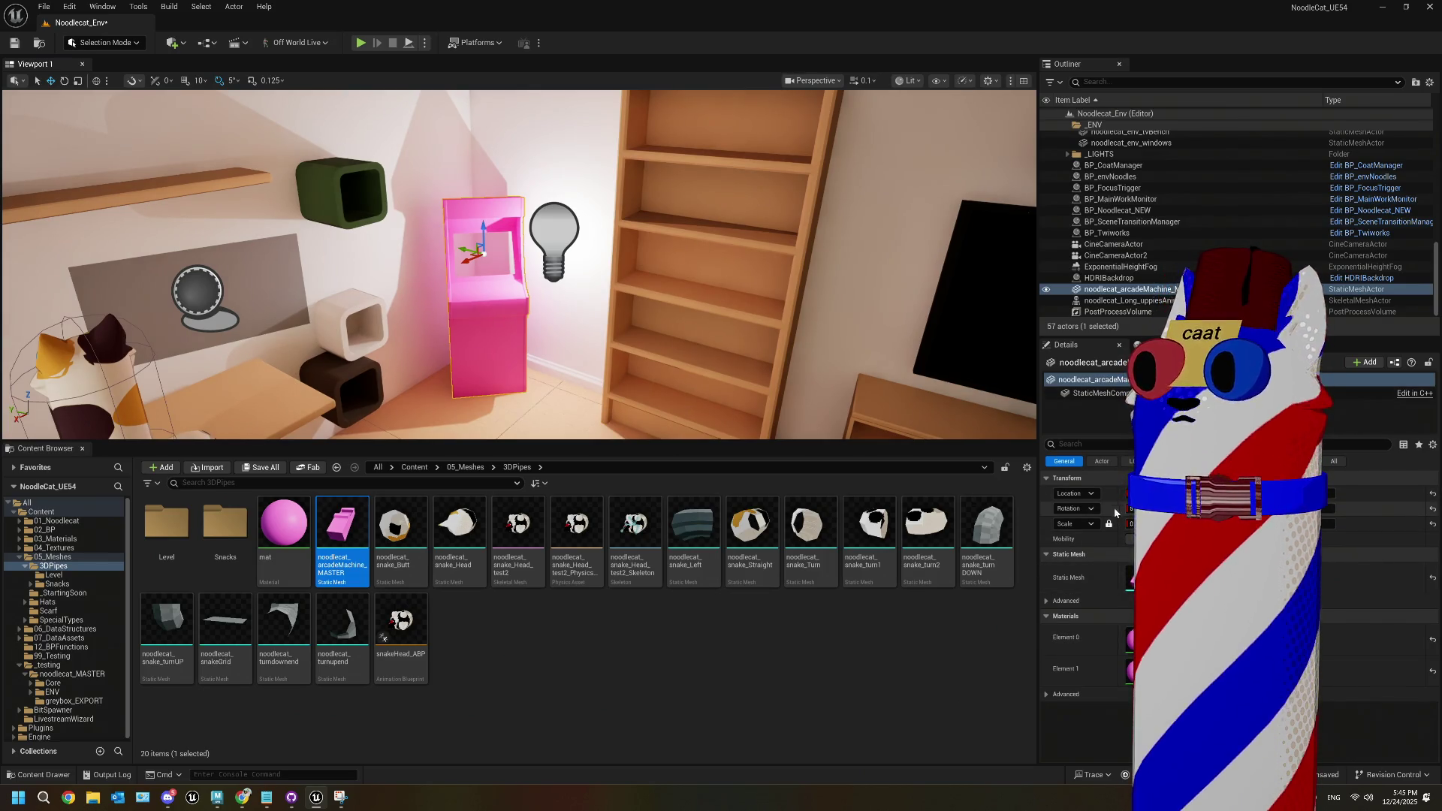
click(1329, 464)
scroll(1330, 526, down, 10)
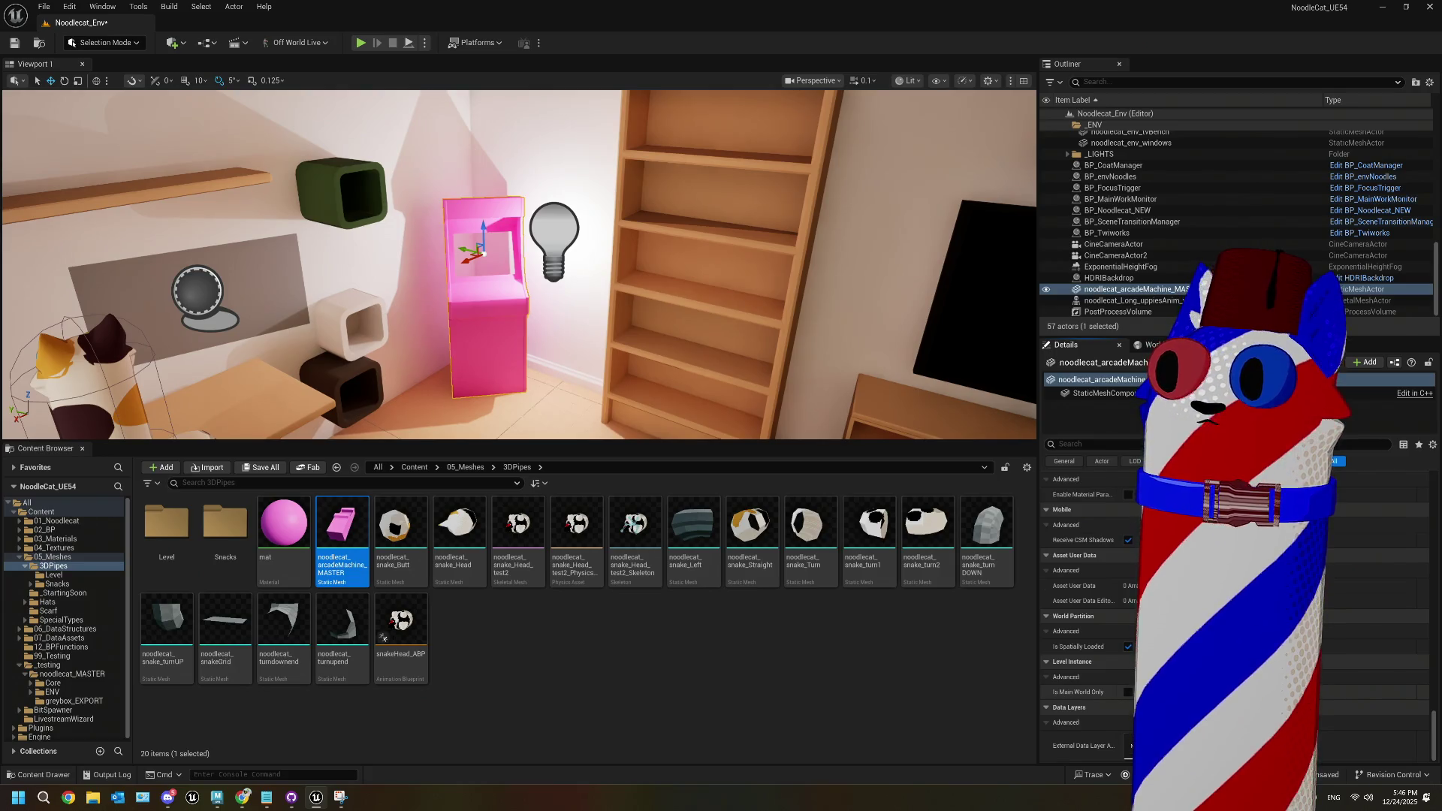
scroll(1089, 601, up, 5)
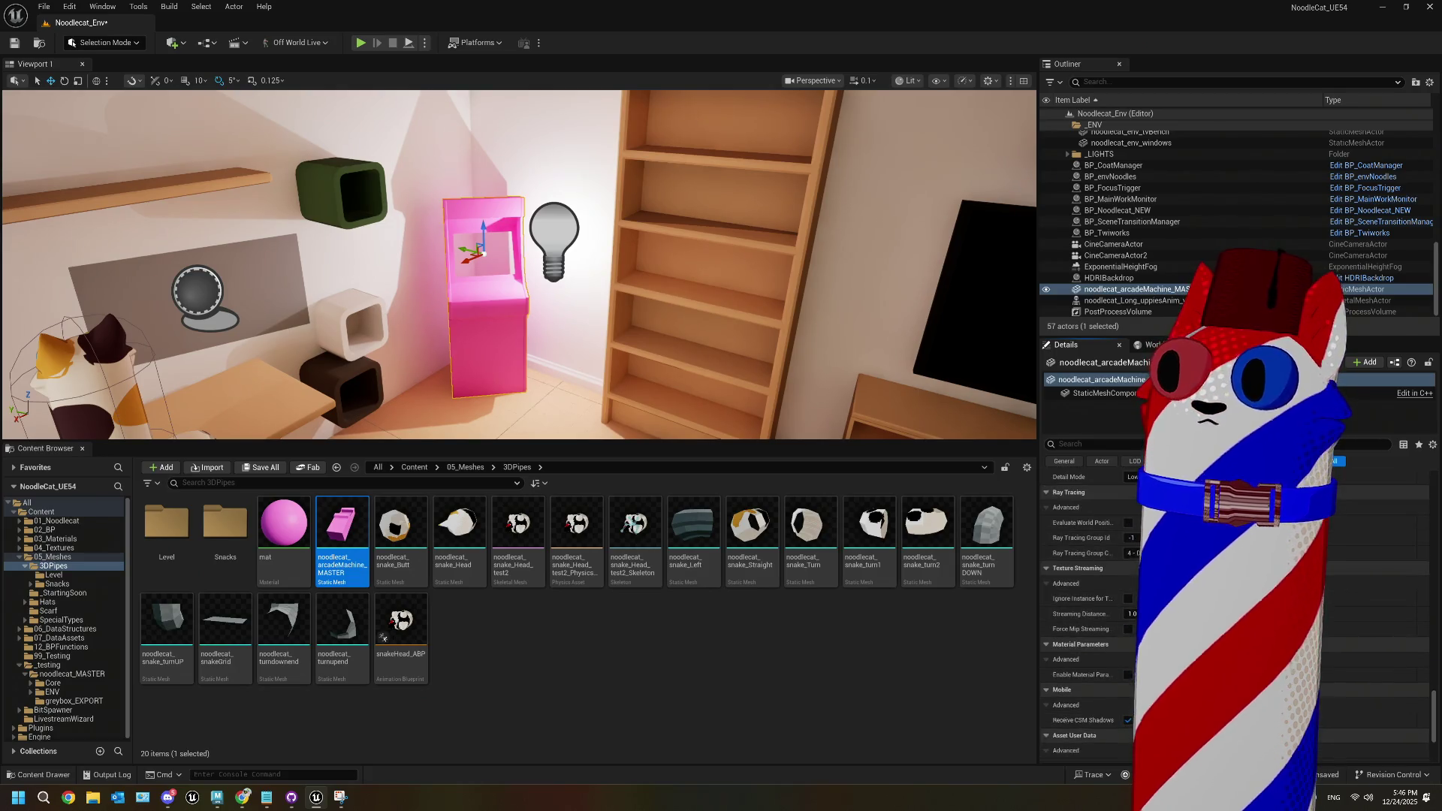
scroll(1089, 601, up, 3)
text(edit)
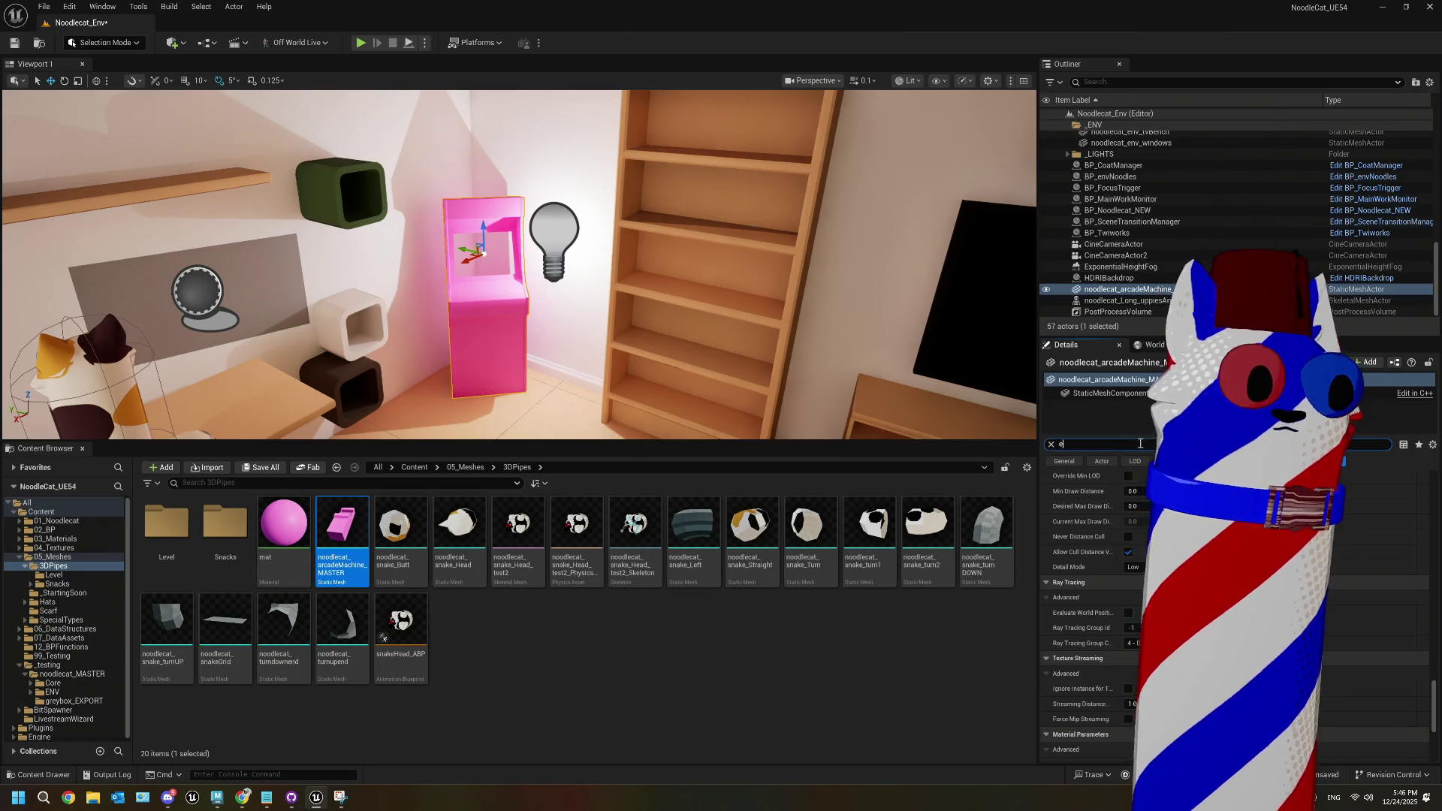
click(1130, 494)
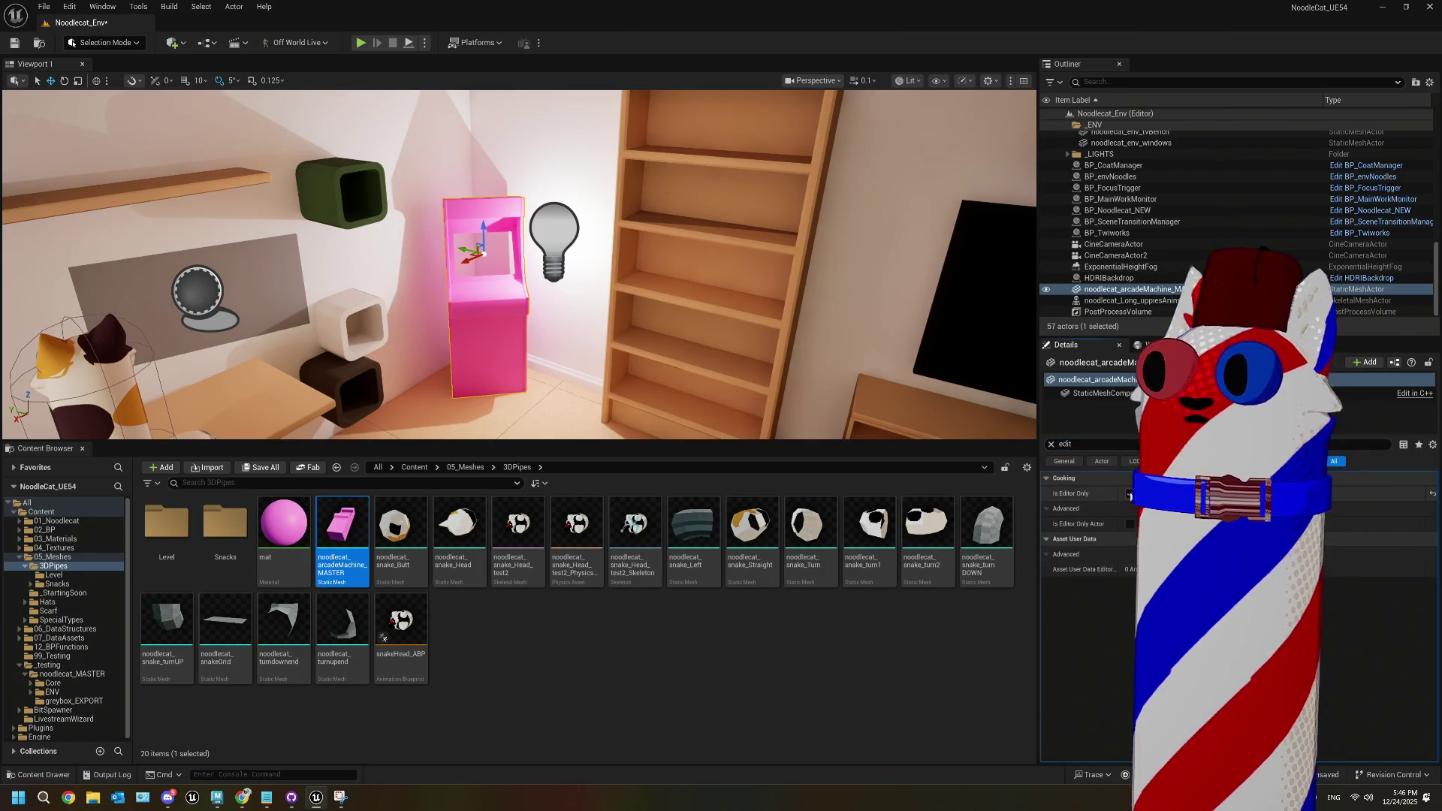
Save the Noodlecat_Env level and show the 05_Meshes folder contents
click(19, 42)
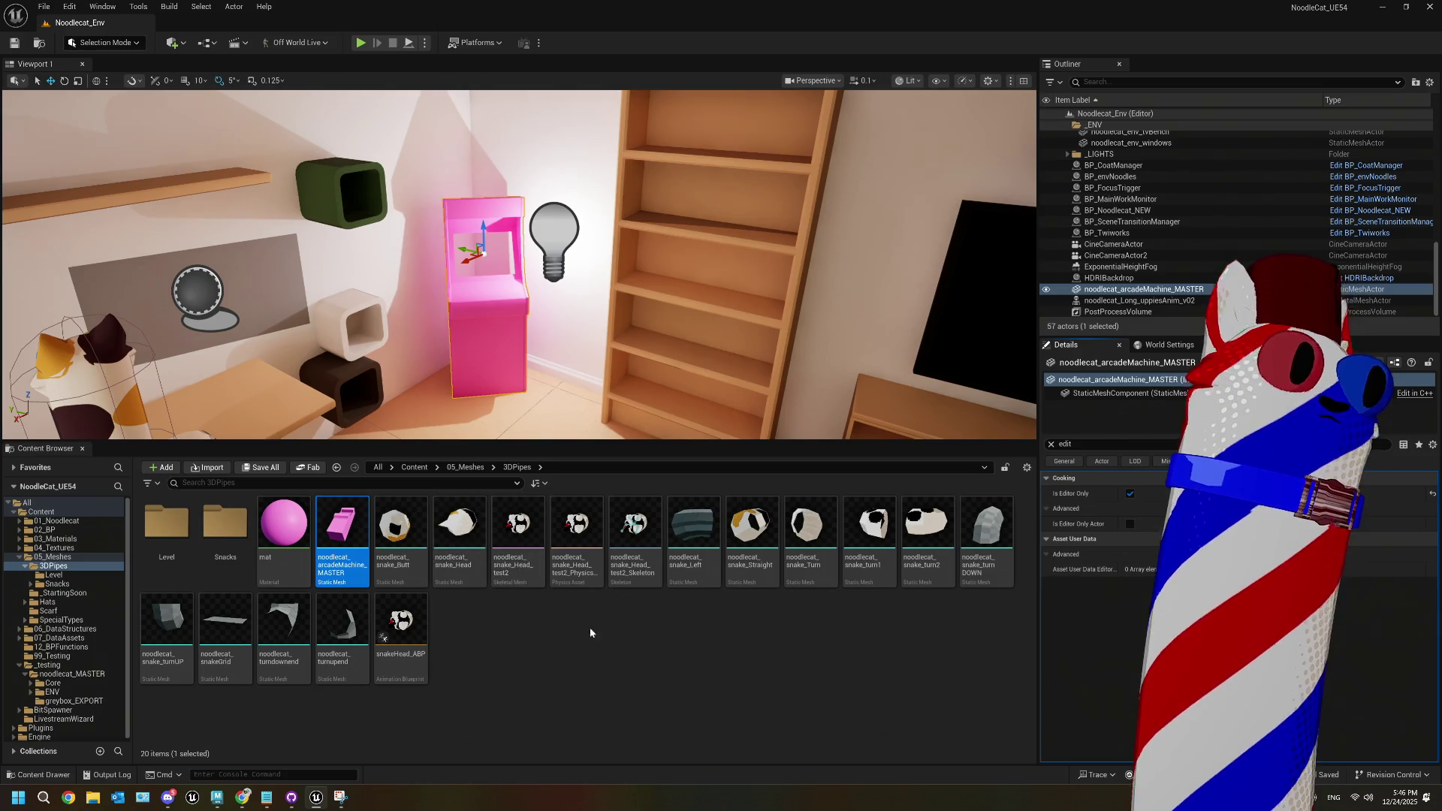
click(633, 639)
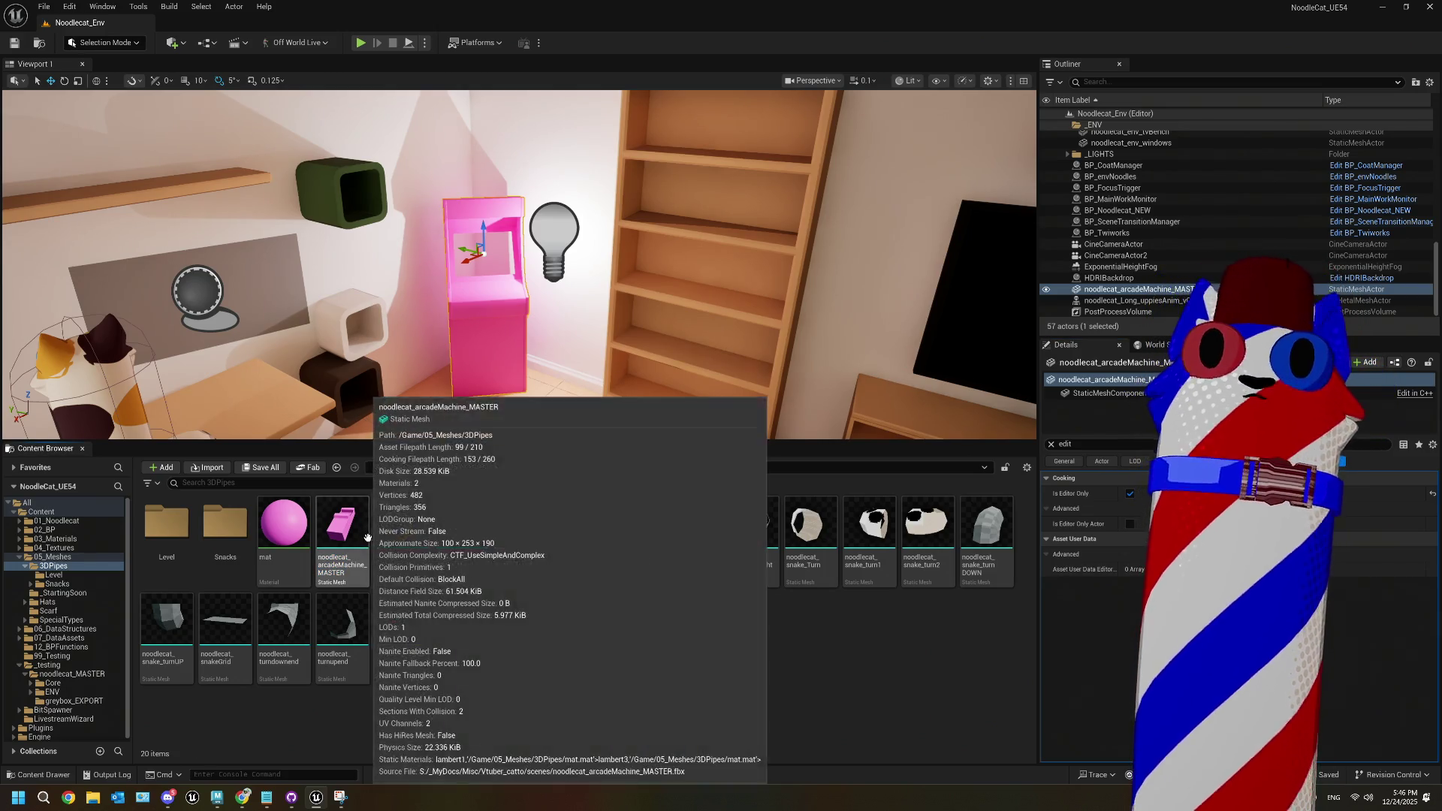
click(19, 556)
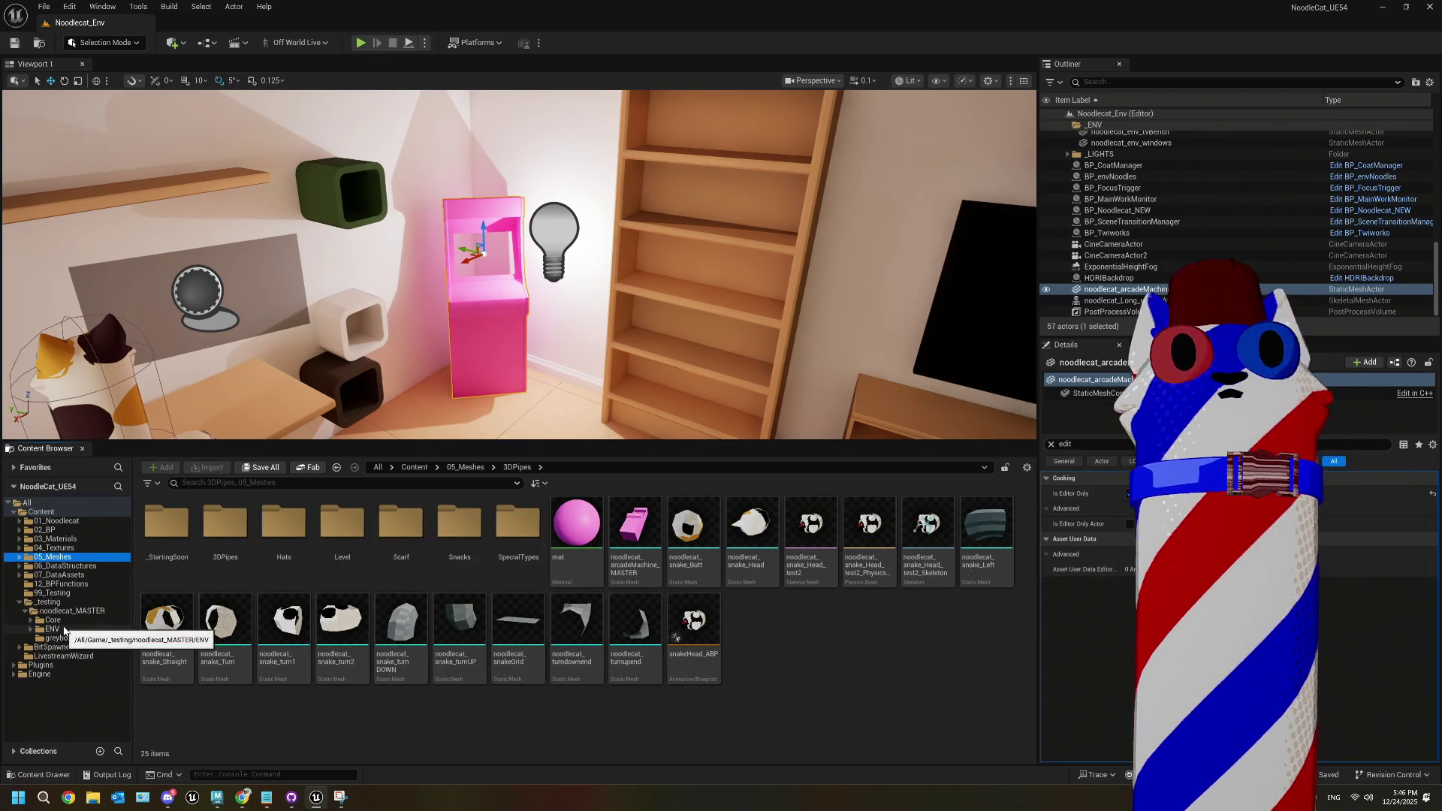
Swing the view around the room and select the small cube shelf on the wall
click(555, 386)
mouse_move(555, 387)
mouse_down()
mouse_move(552, 368)
mouse_move(496, 354)
mouse_move(526, 380)
mouse_move(481, 353)
mouse_up()
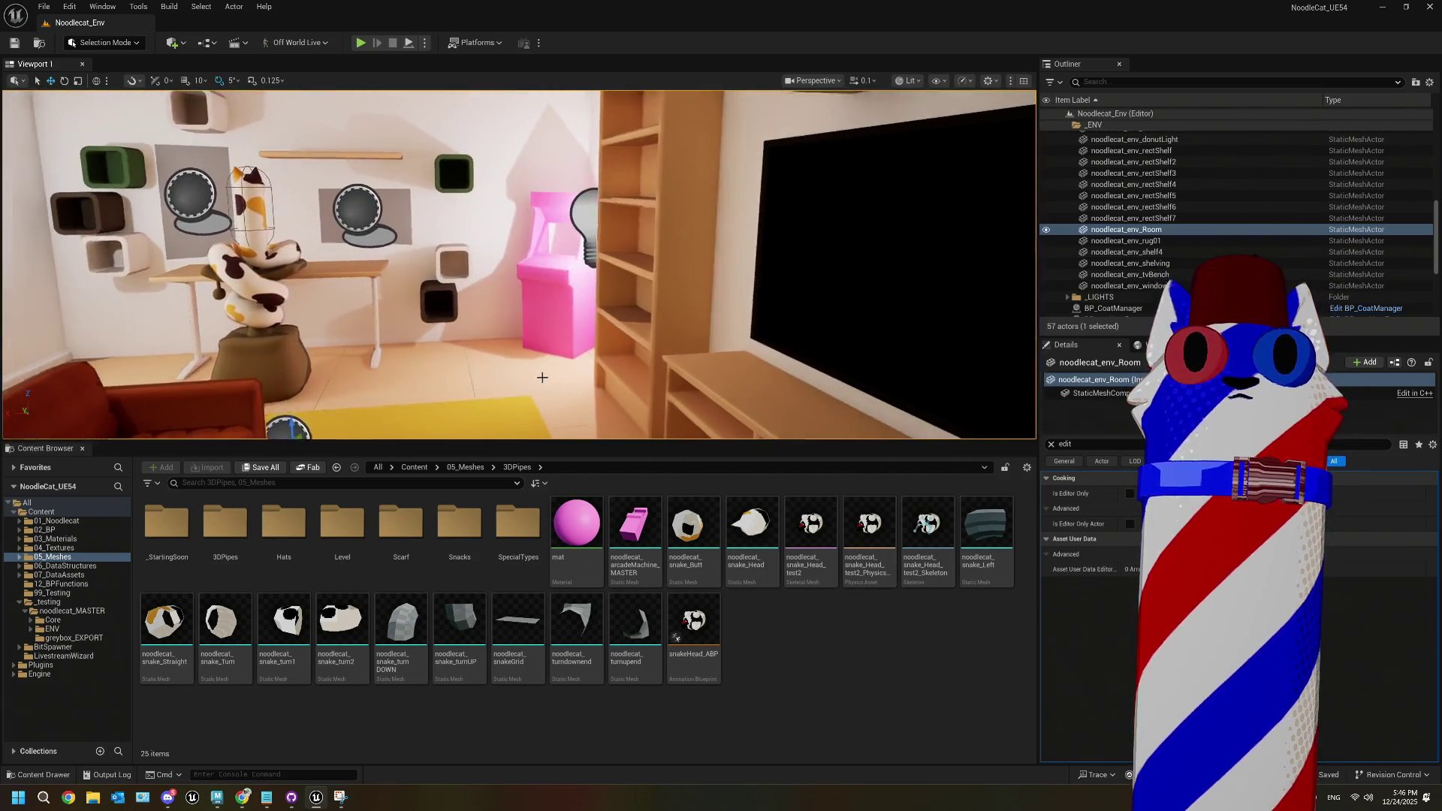
click(419, 307)
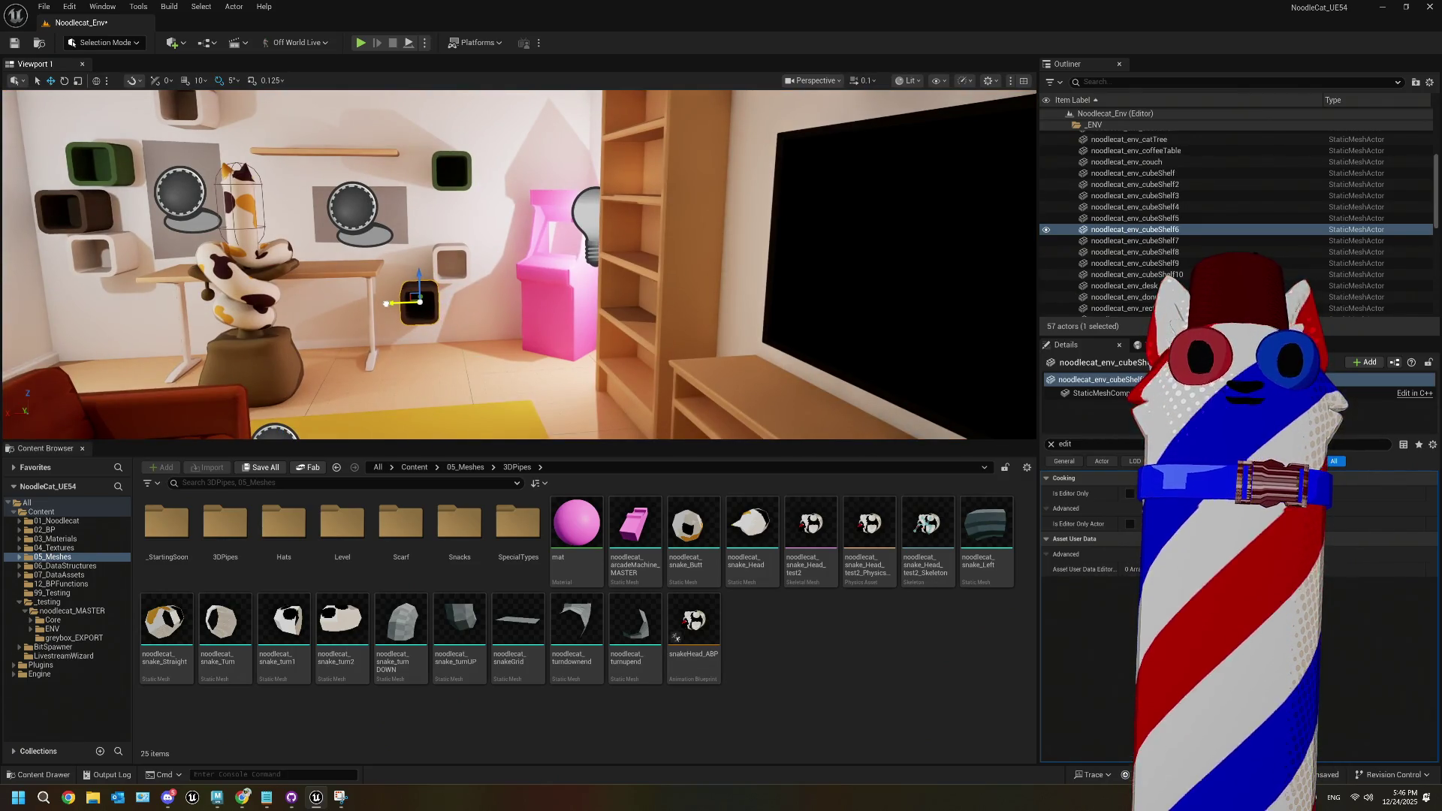
Pan the view across the cat tree, desk and arcade toward the small cube shelf
mouse_move(481, 353)
mouse_down()
mouse_move(474, 329)
mouse_move(454, 329)
mouse_move(522, 329)
mouse_move(454, 337)
mouse_up()
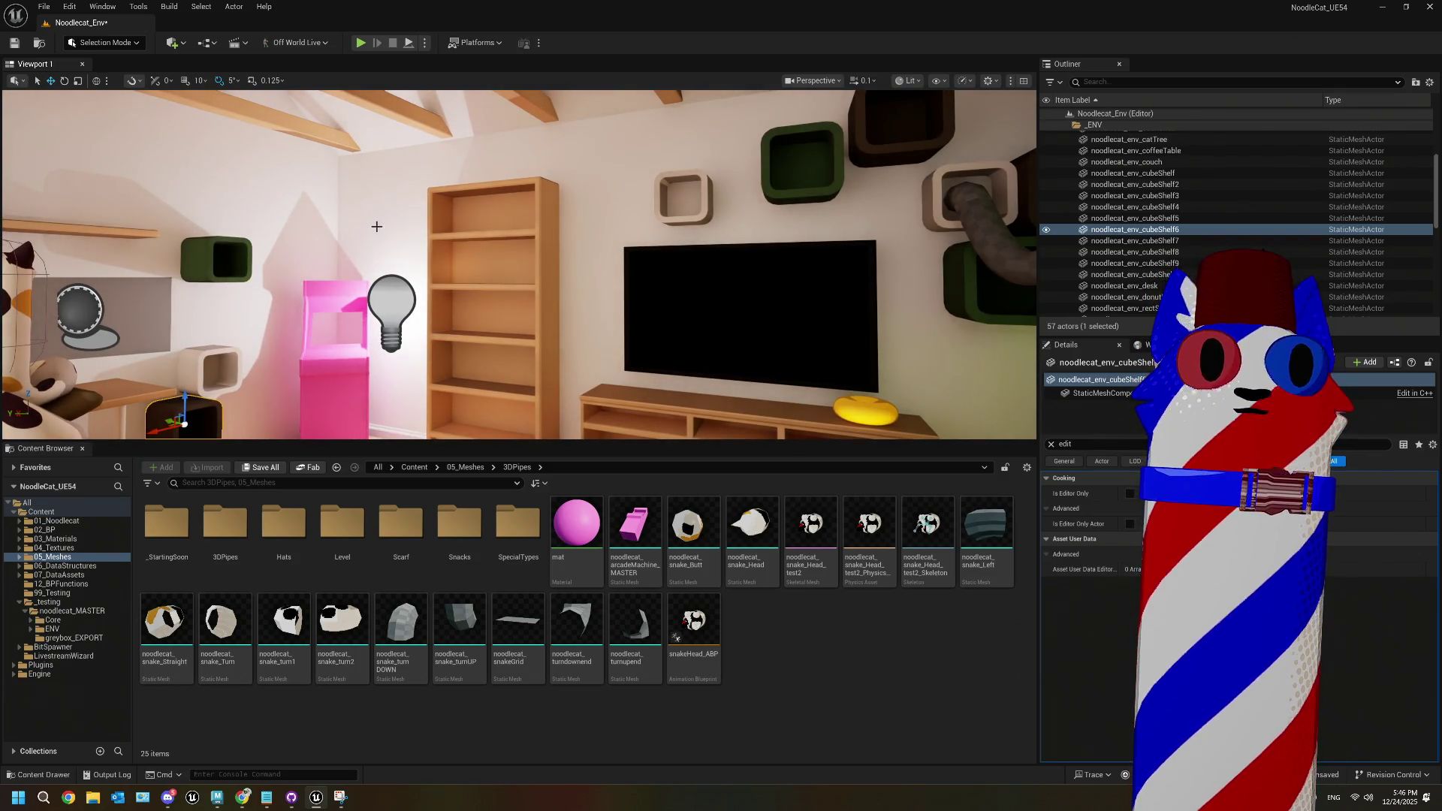
mouse_move(316, 284)
mouse_down()
mouse_move(255, 290)
mouse_move(557, 237)
mouse_move(375, 186)
mouse_up()
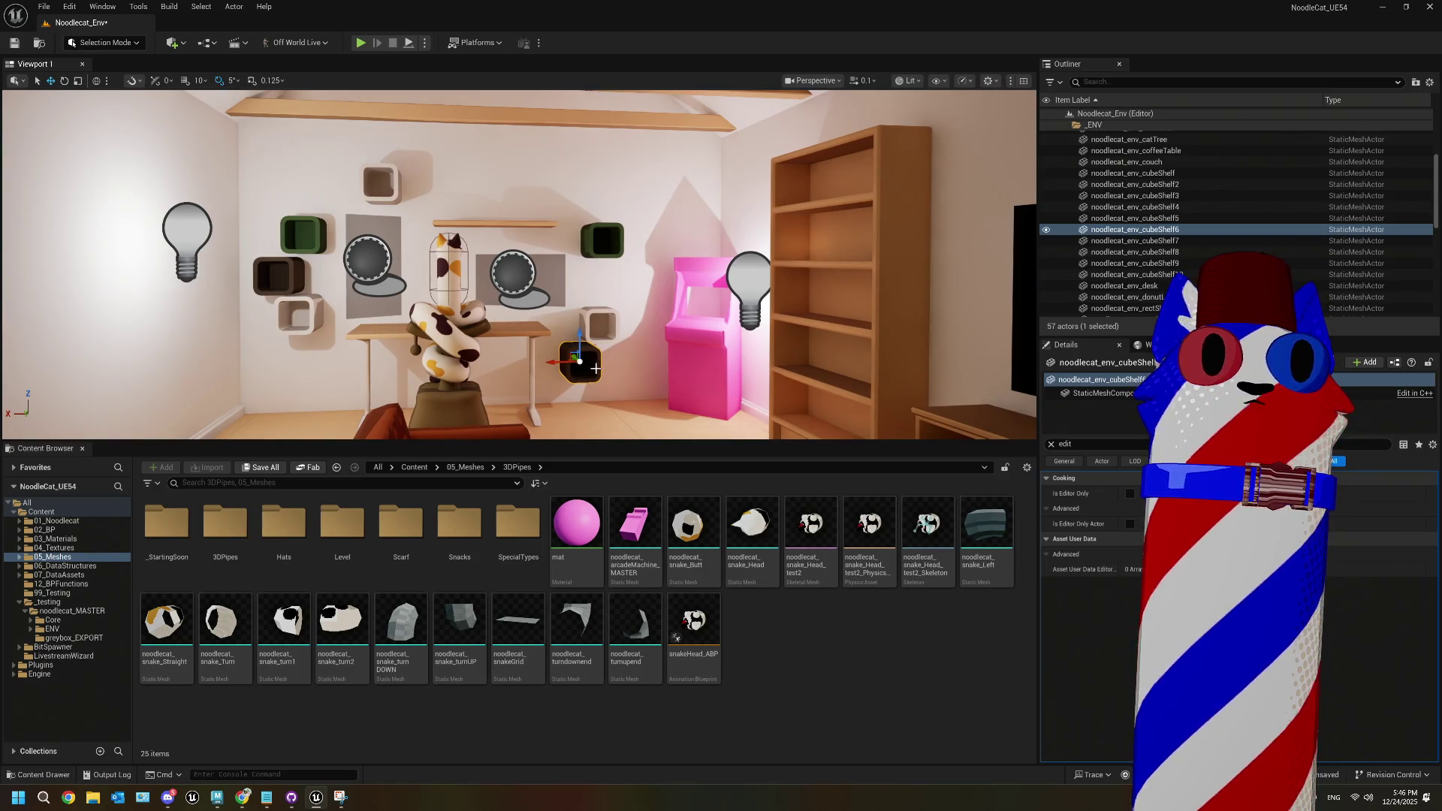
drag(655, 307, 672, 275)
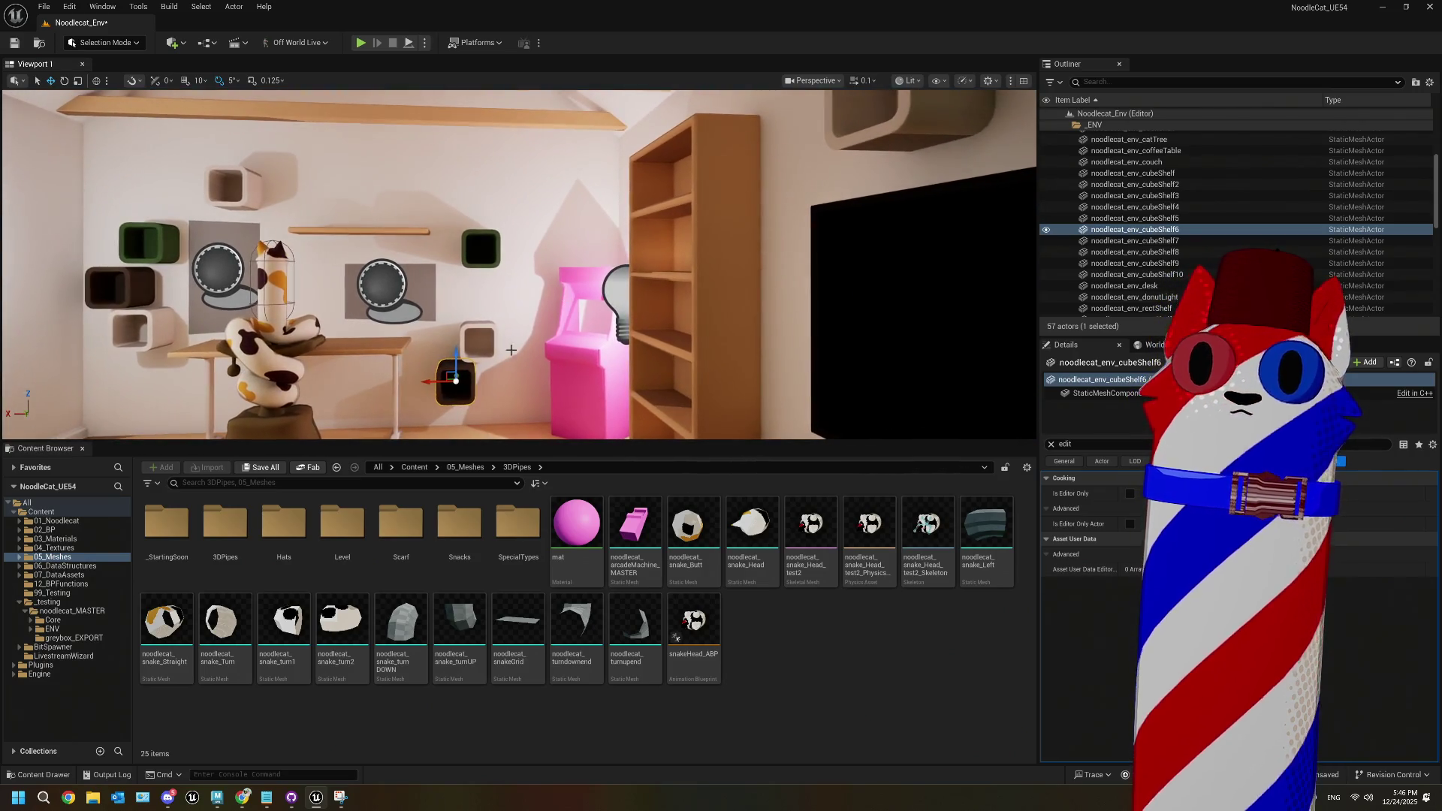